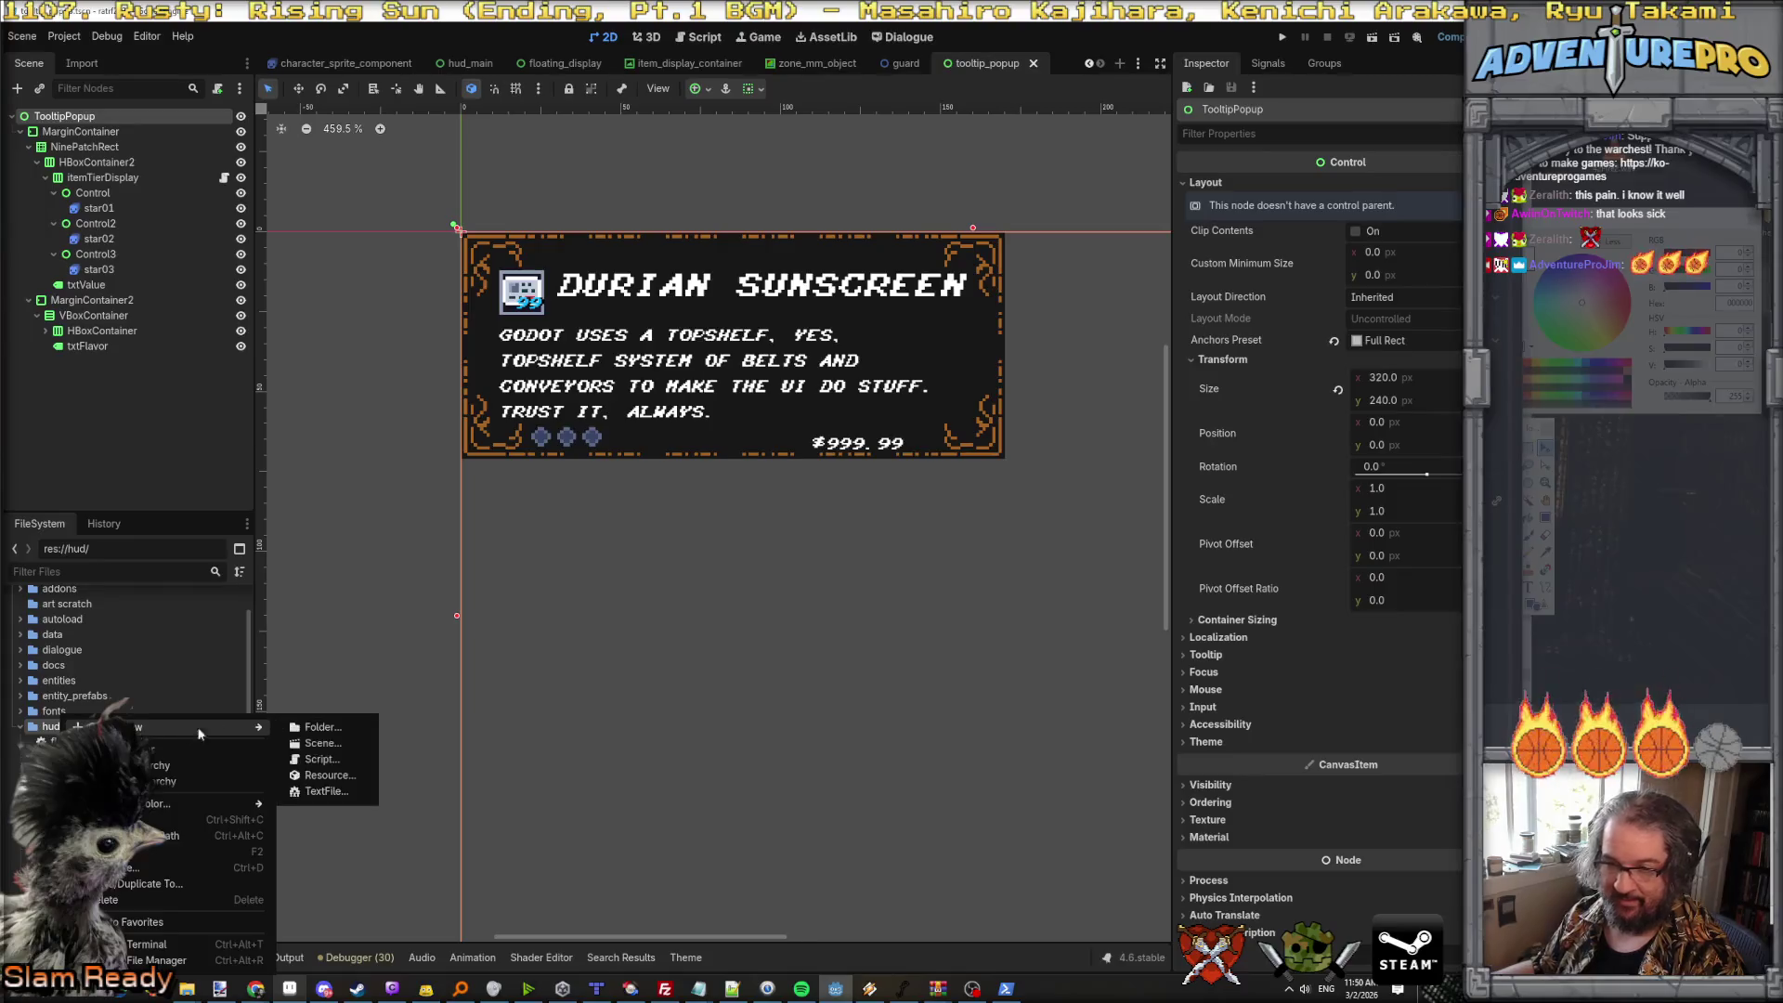
Create a new GDScript at res://hud/tooltip_popup.gd from the hud folder
left_click(332, 769)
type("to")
type("ip_po")
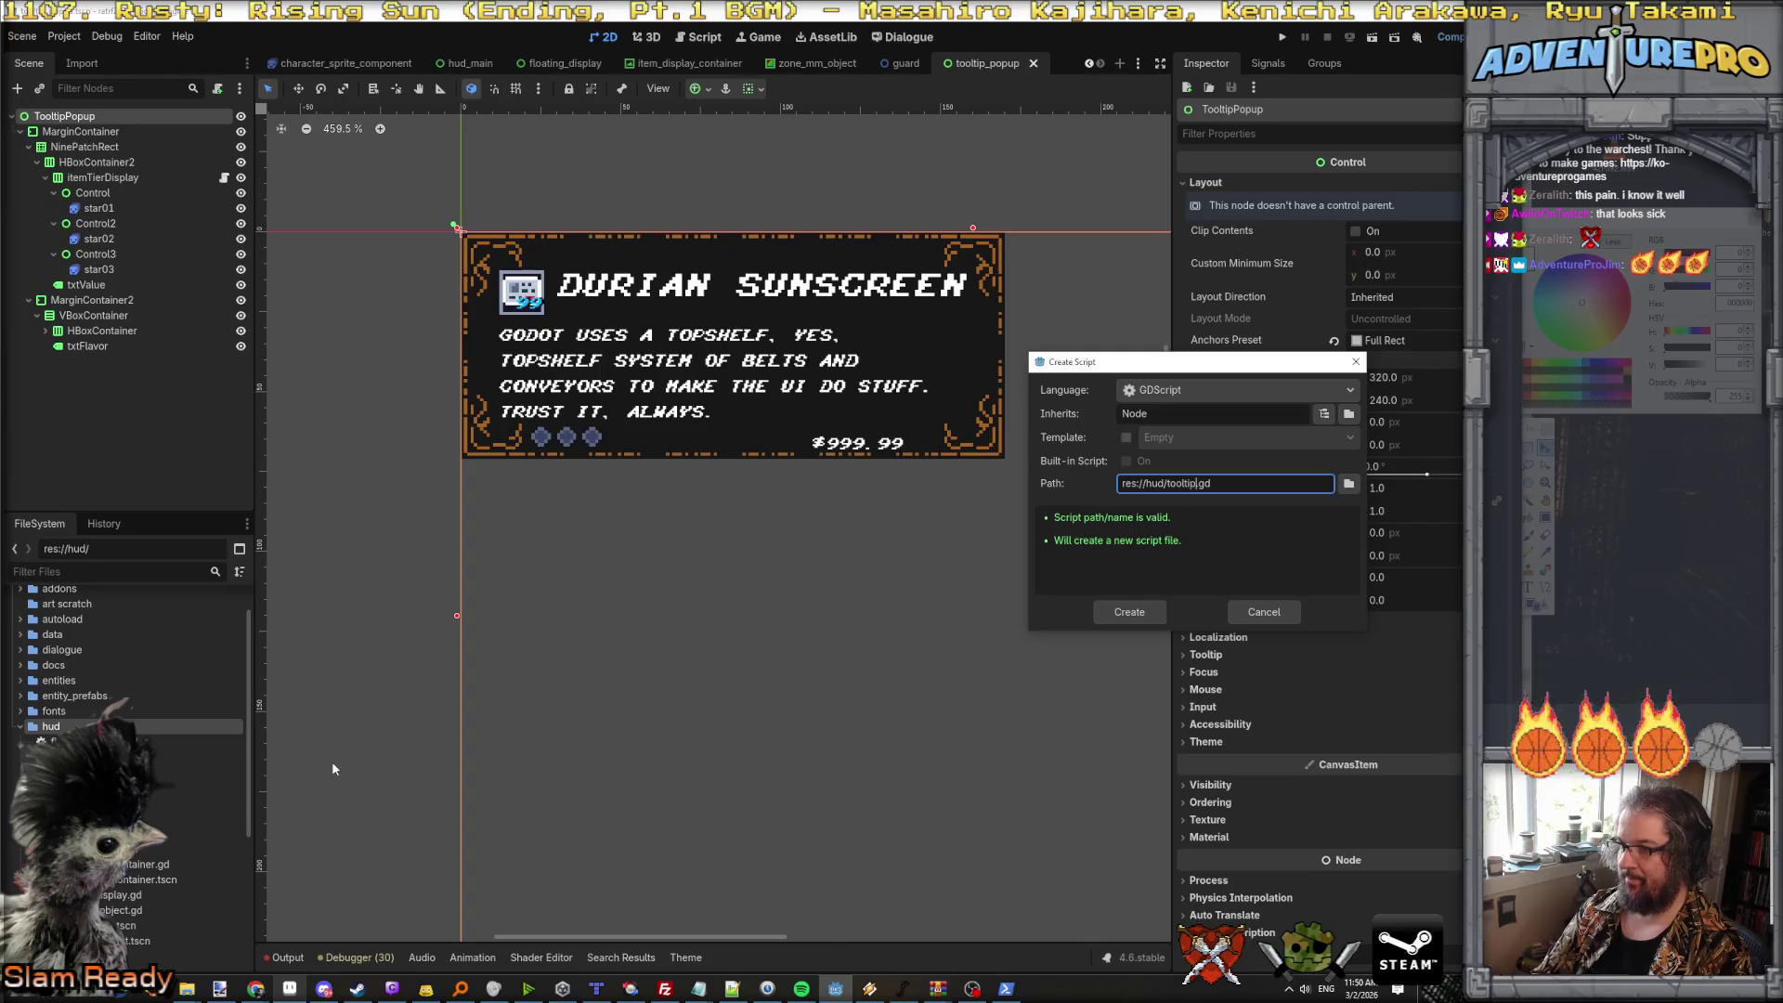
type("pup")
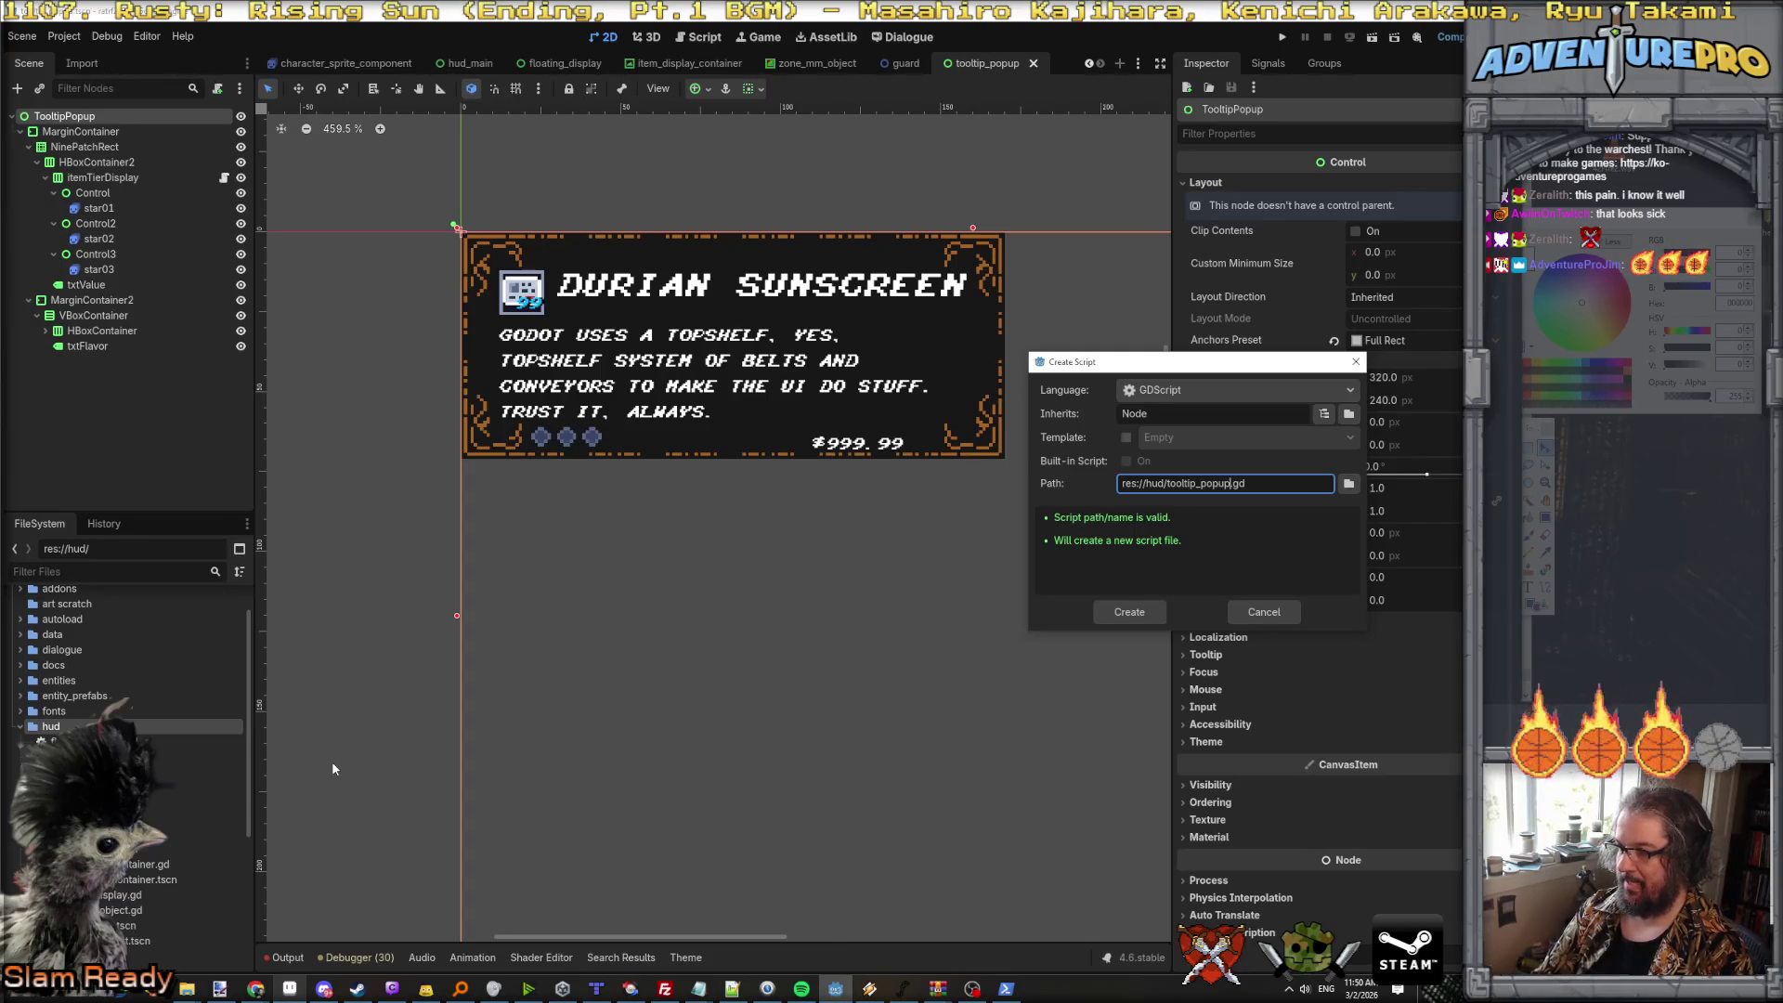
key("Return")
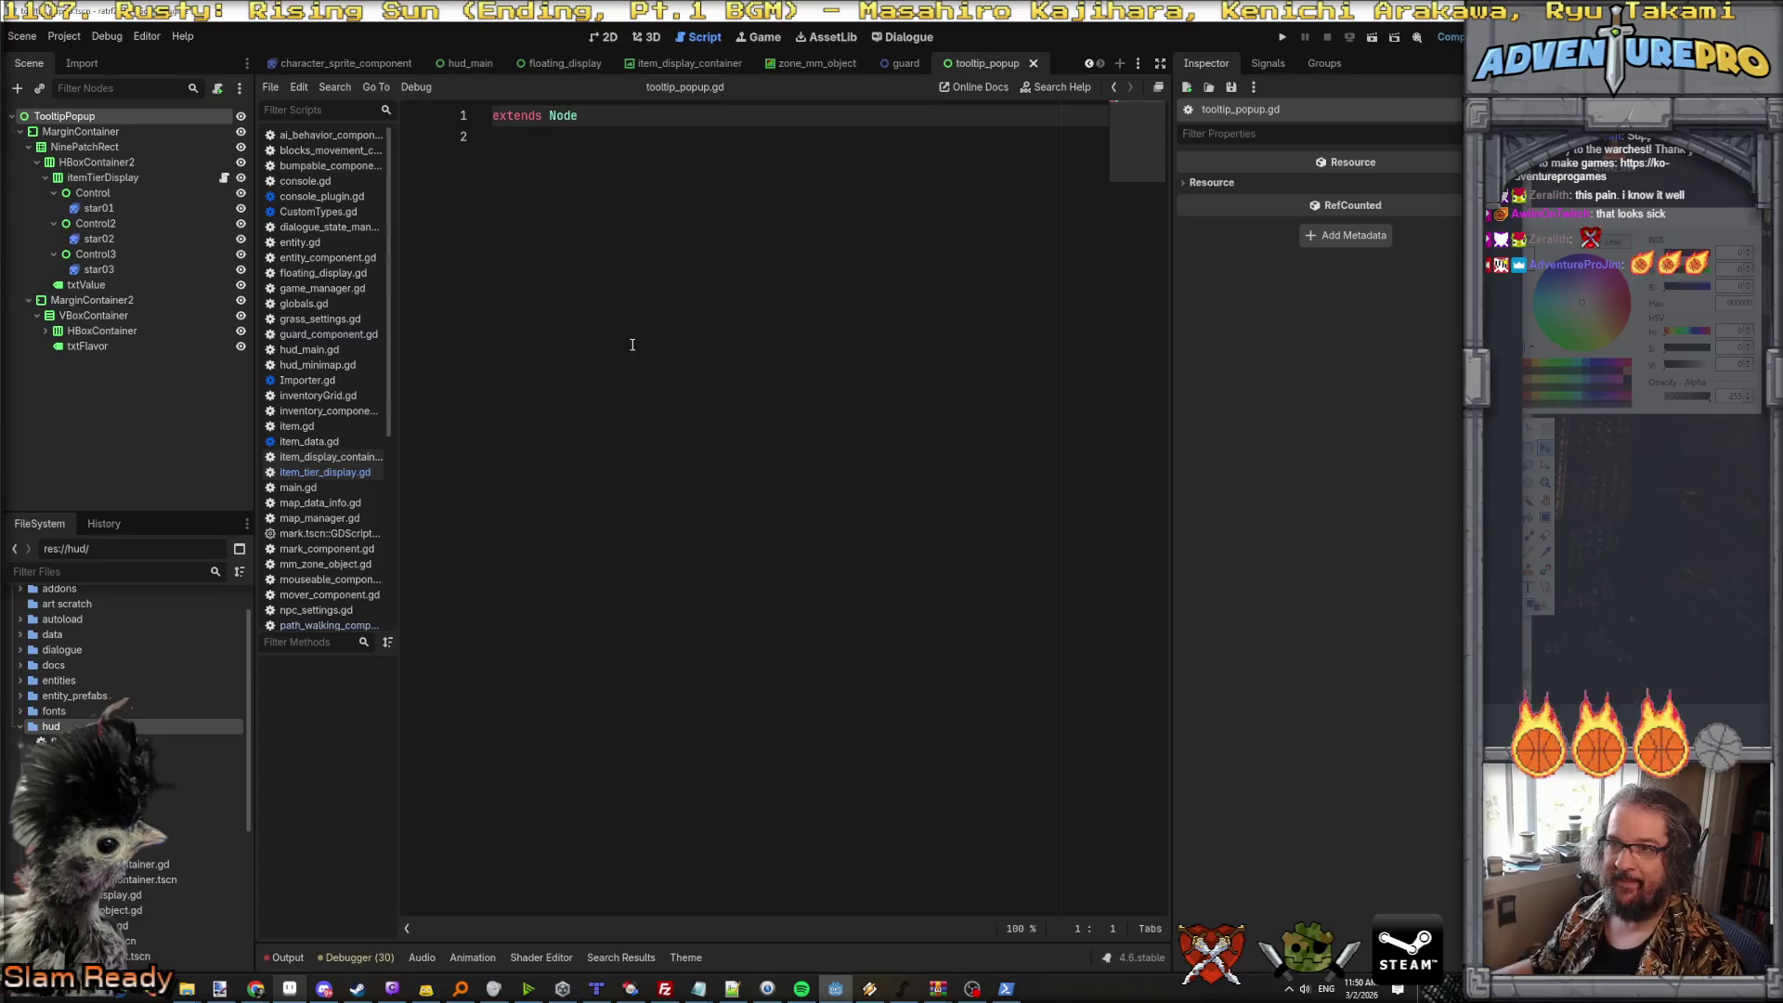
Make the script extend Control and add class_name TooltipPopup above it
double_click(560, 115)
type("Control")
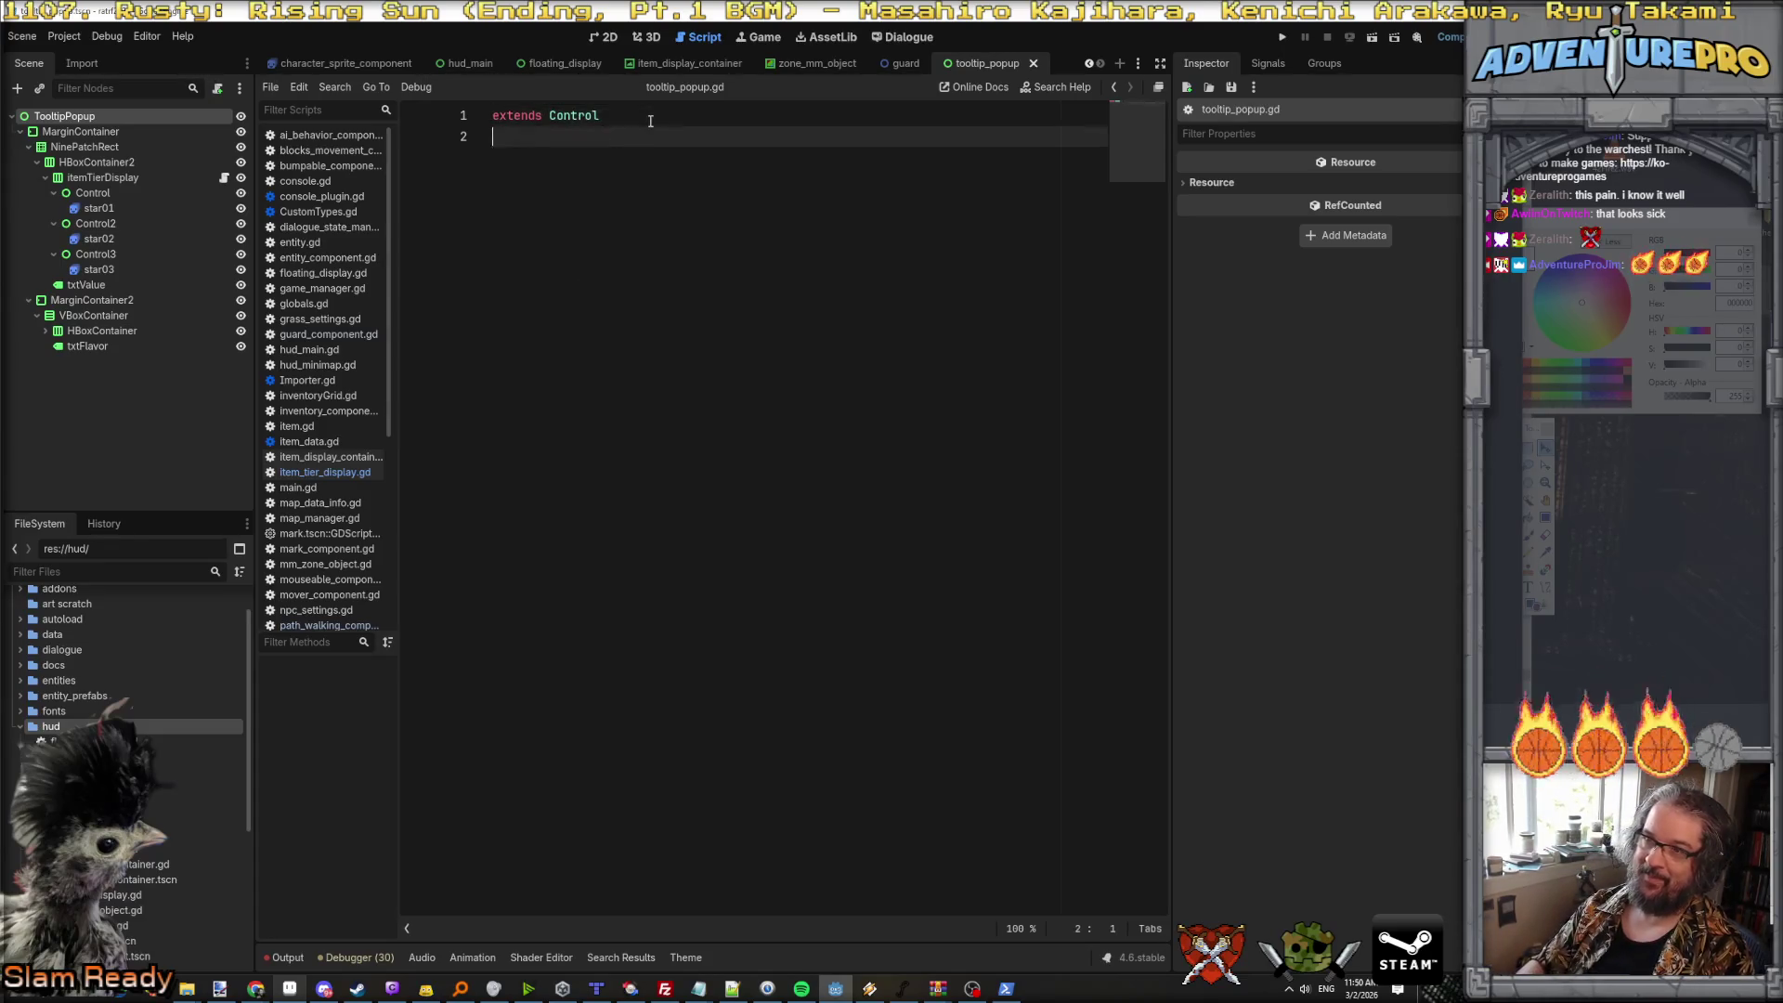
key("ctrl+shift+Return")
type("class_name T")
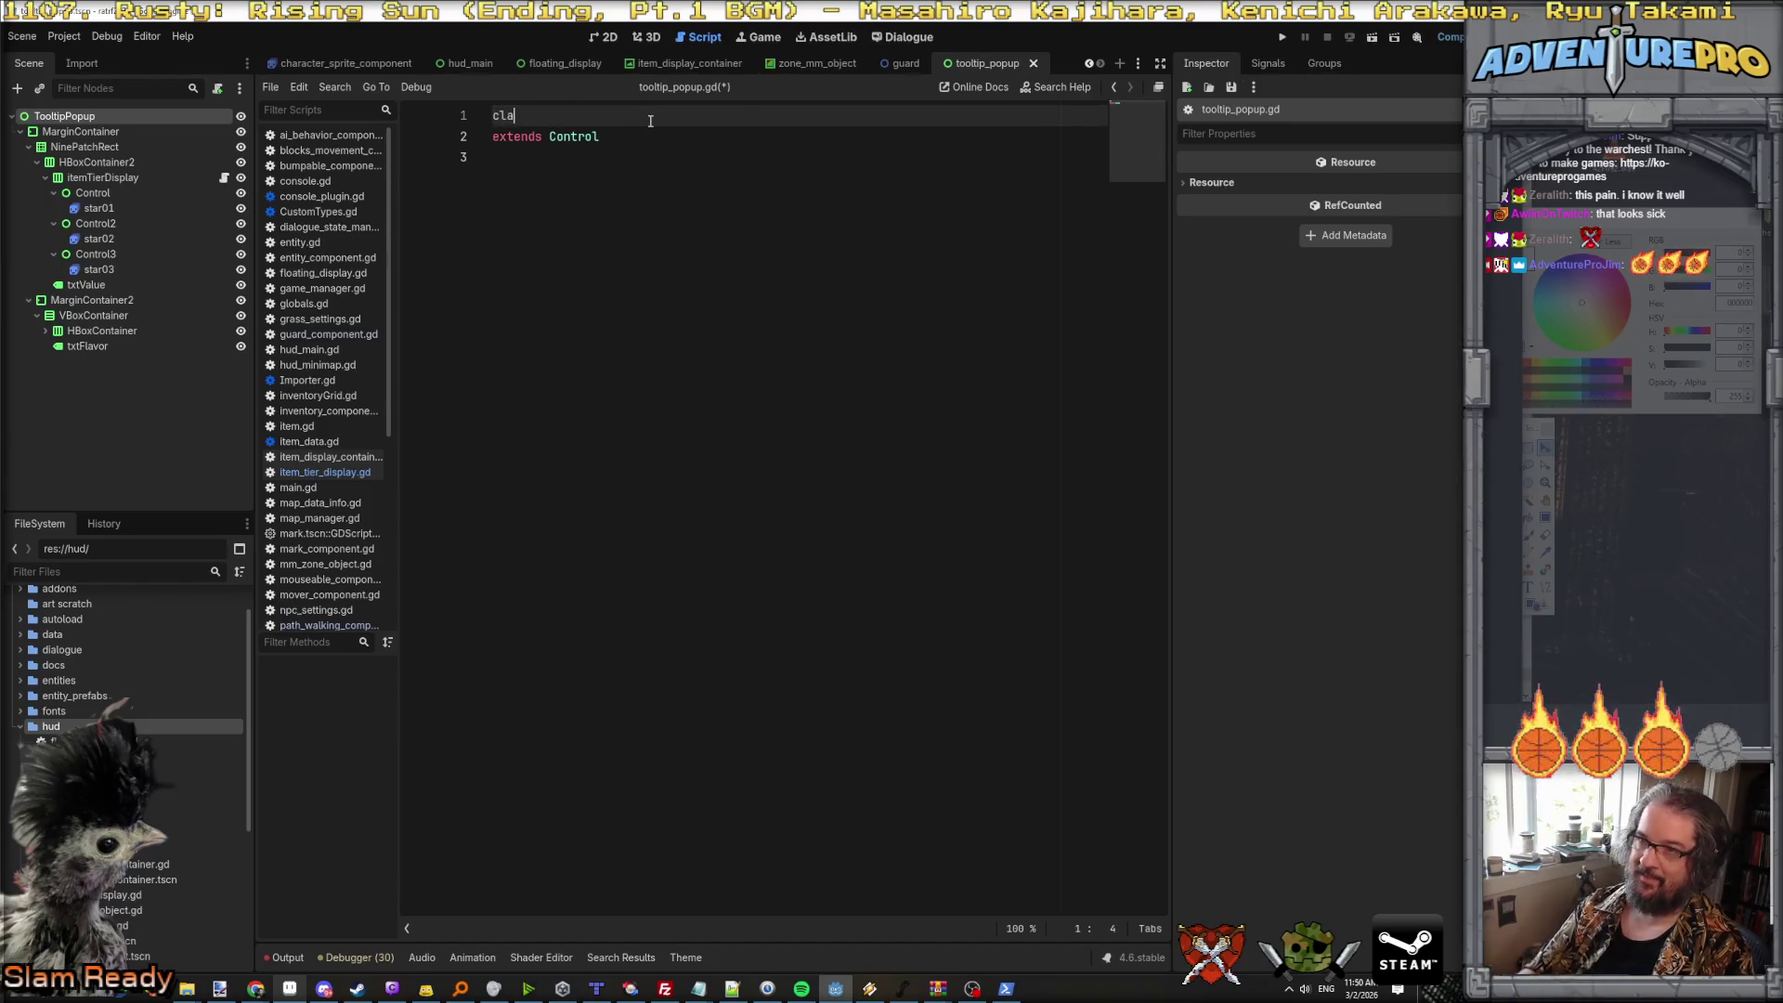
type("ooltipPopup")
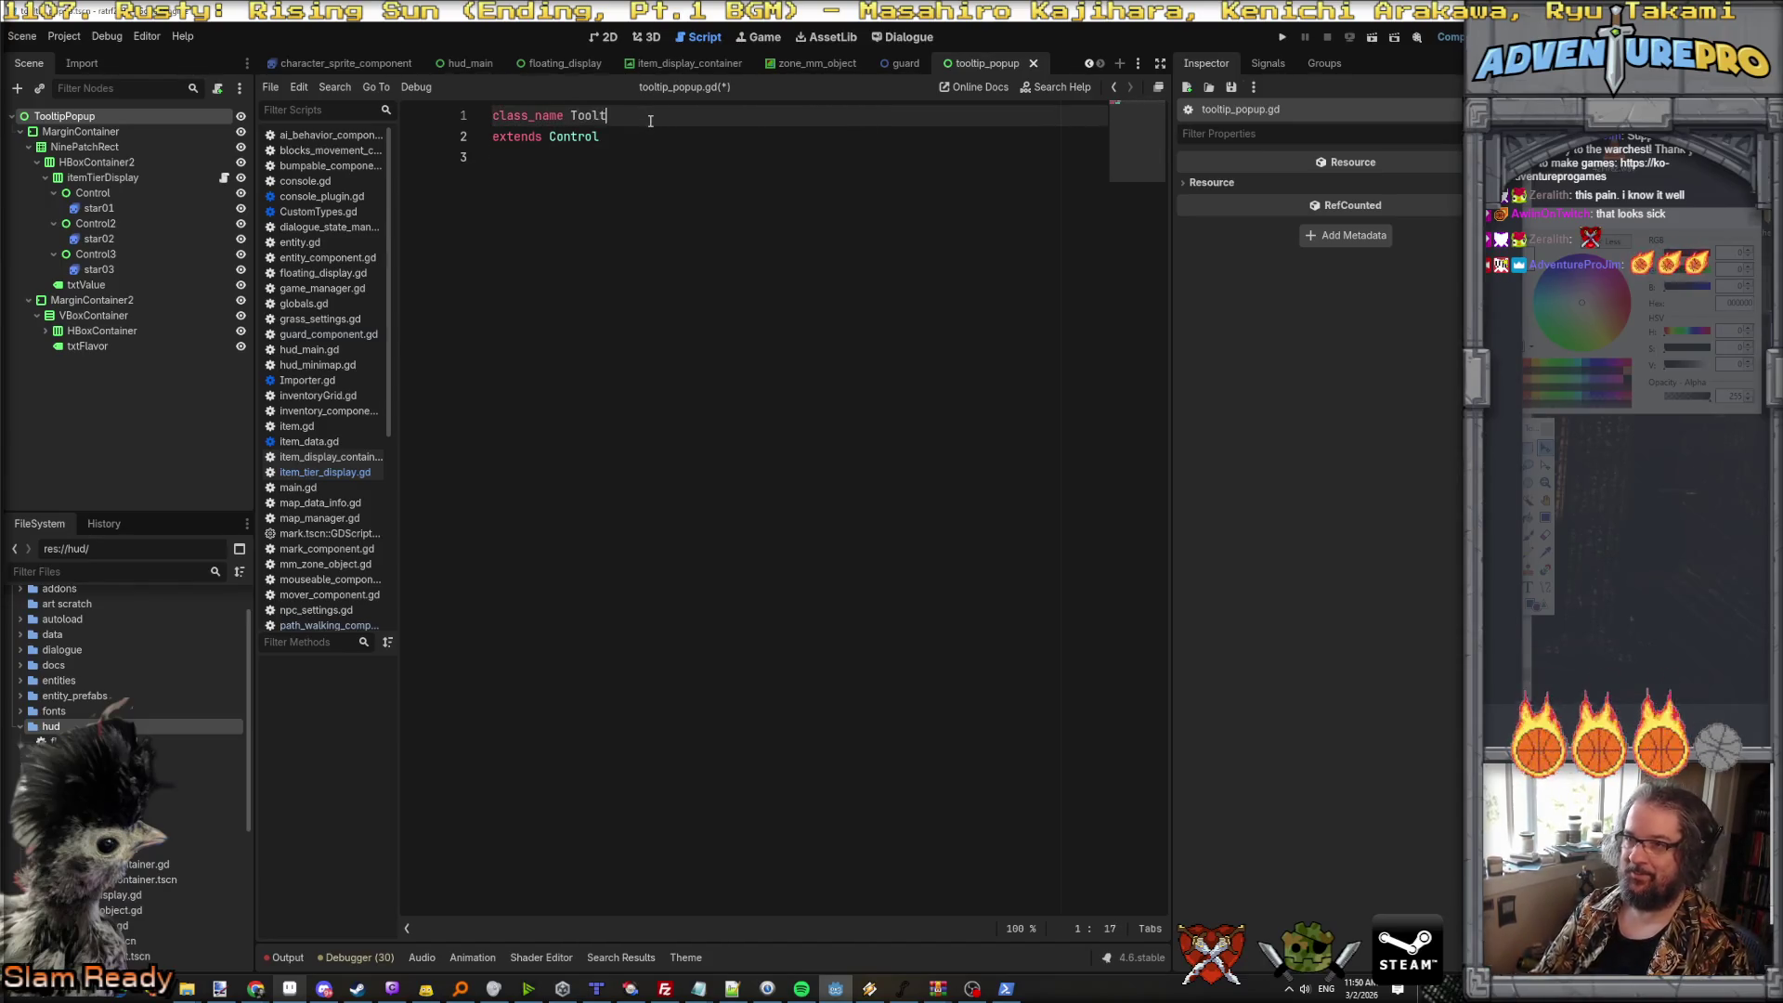
Start an itemTierDisplay variable declaration below the extends line, leaving its type blank
key("Down")
key("Return")
key("Return")
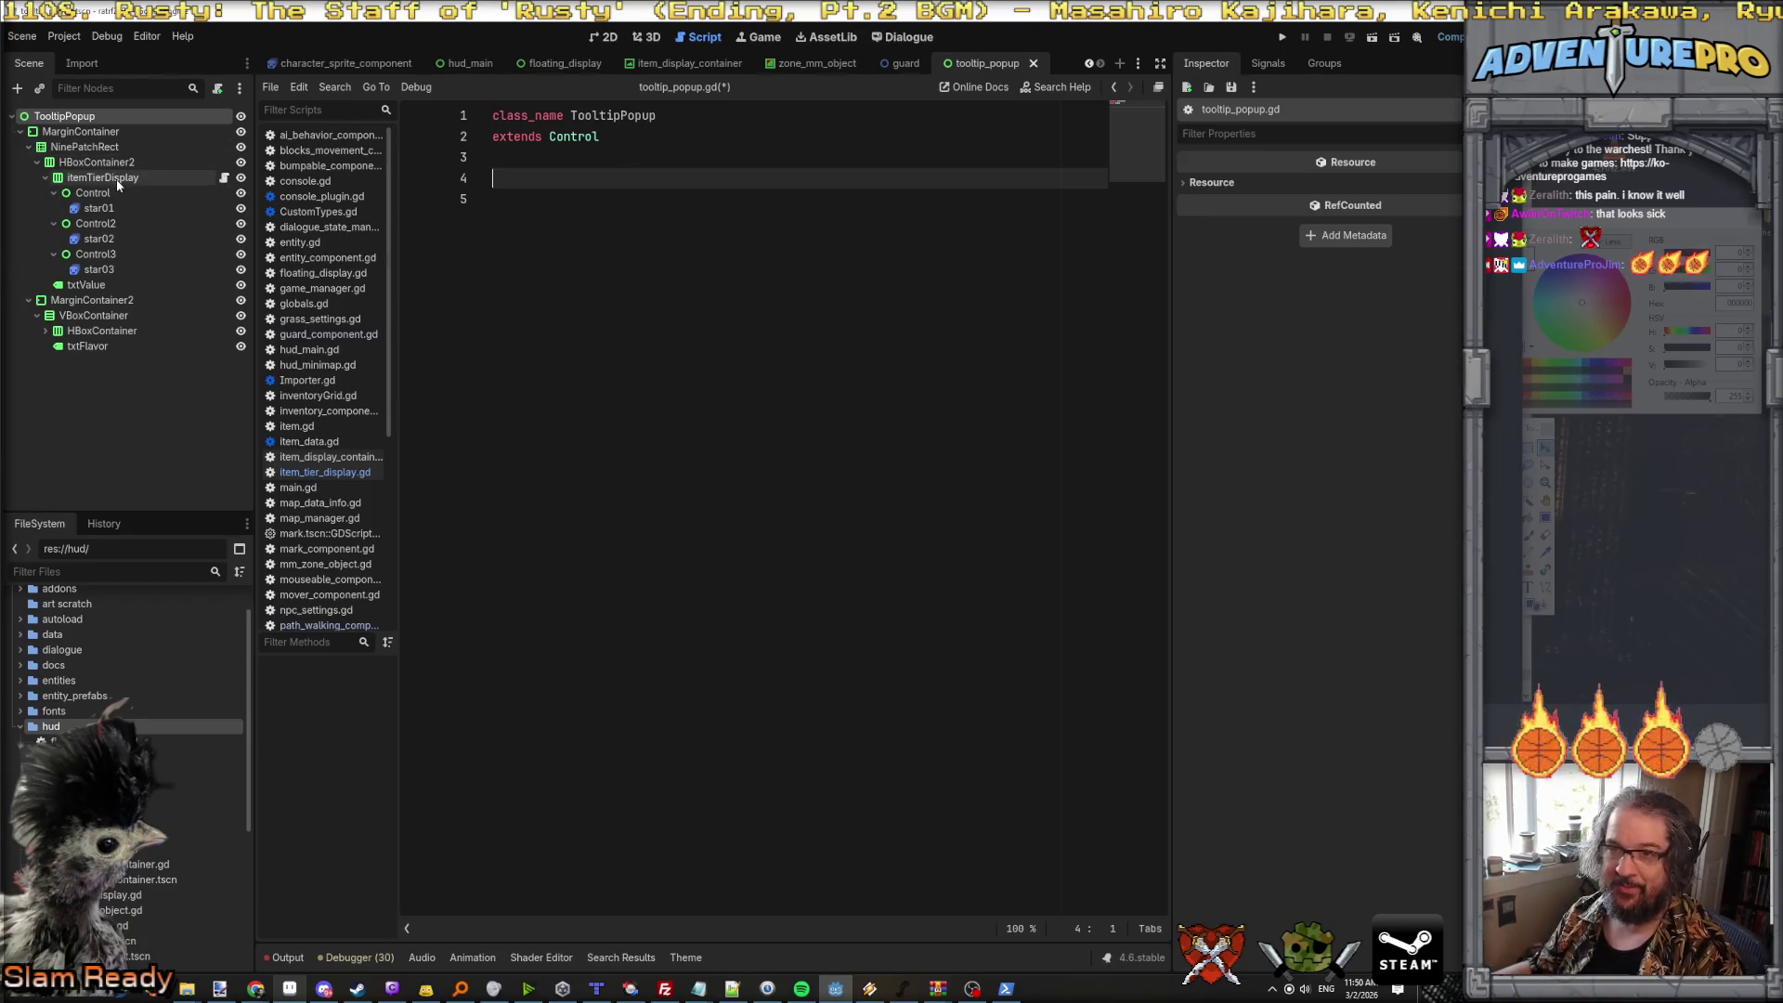
type("@extern var ")
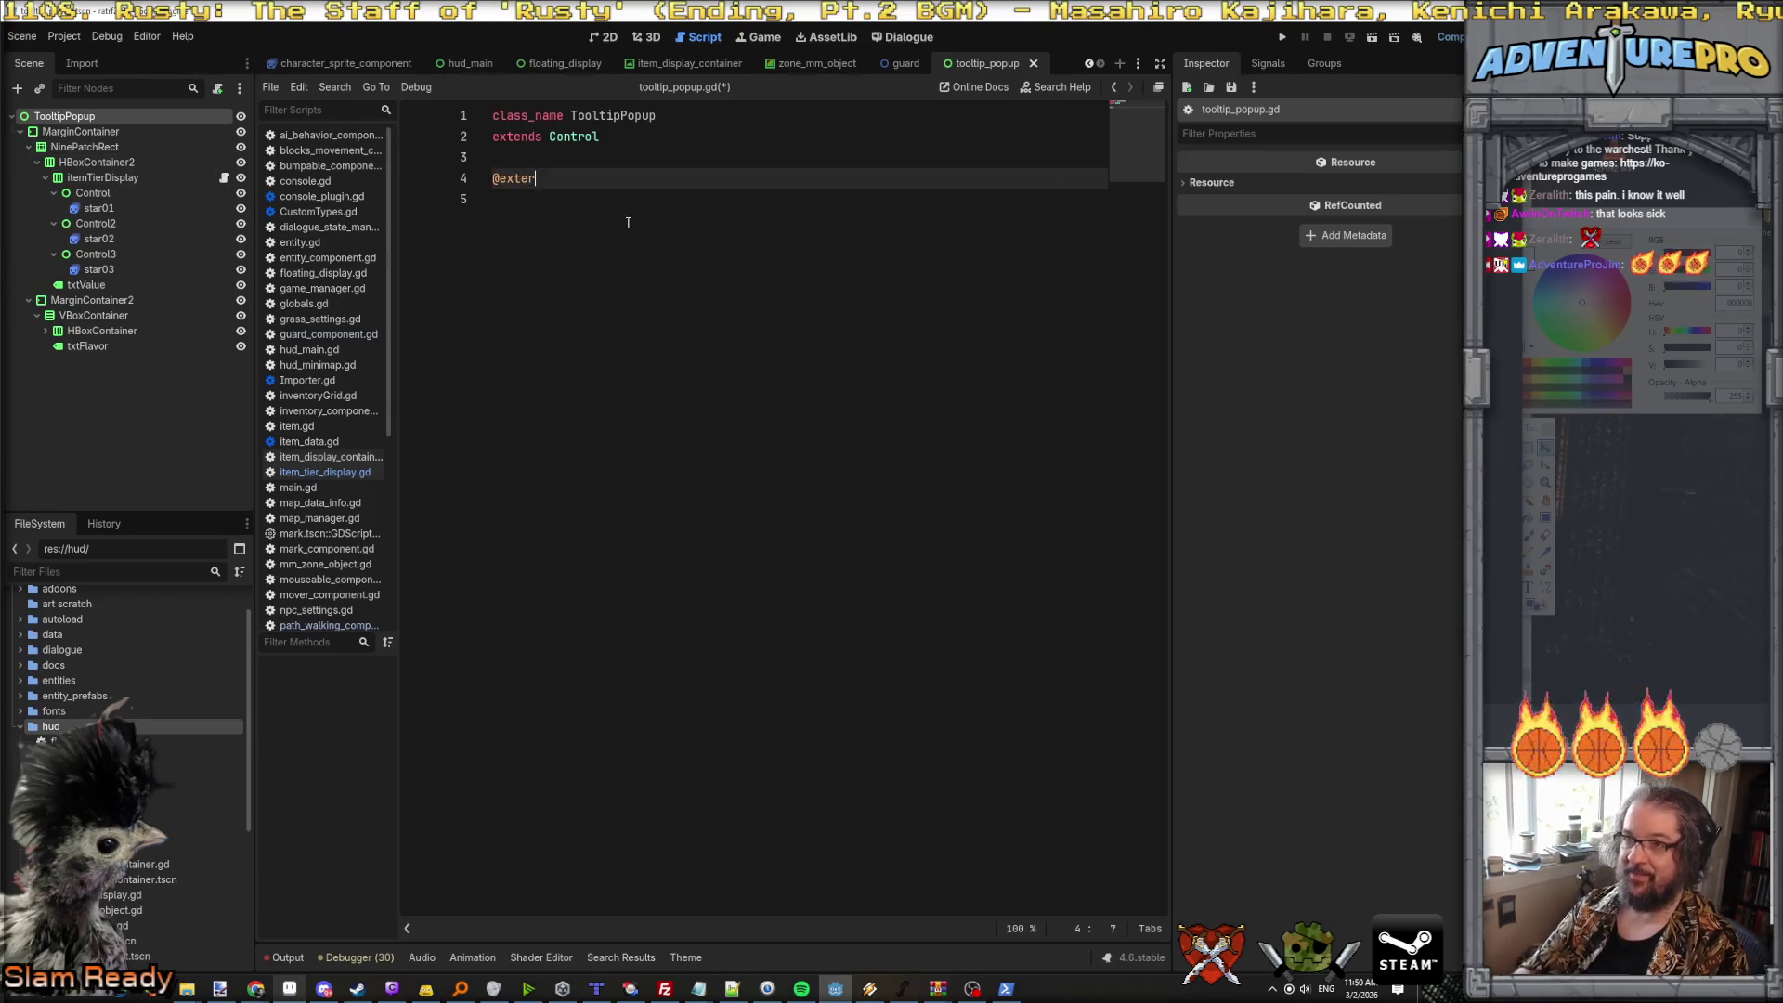
type("itemTierDisplay : ")
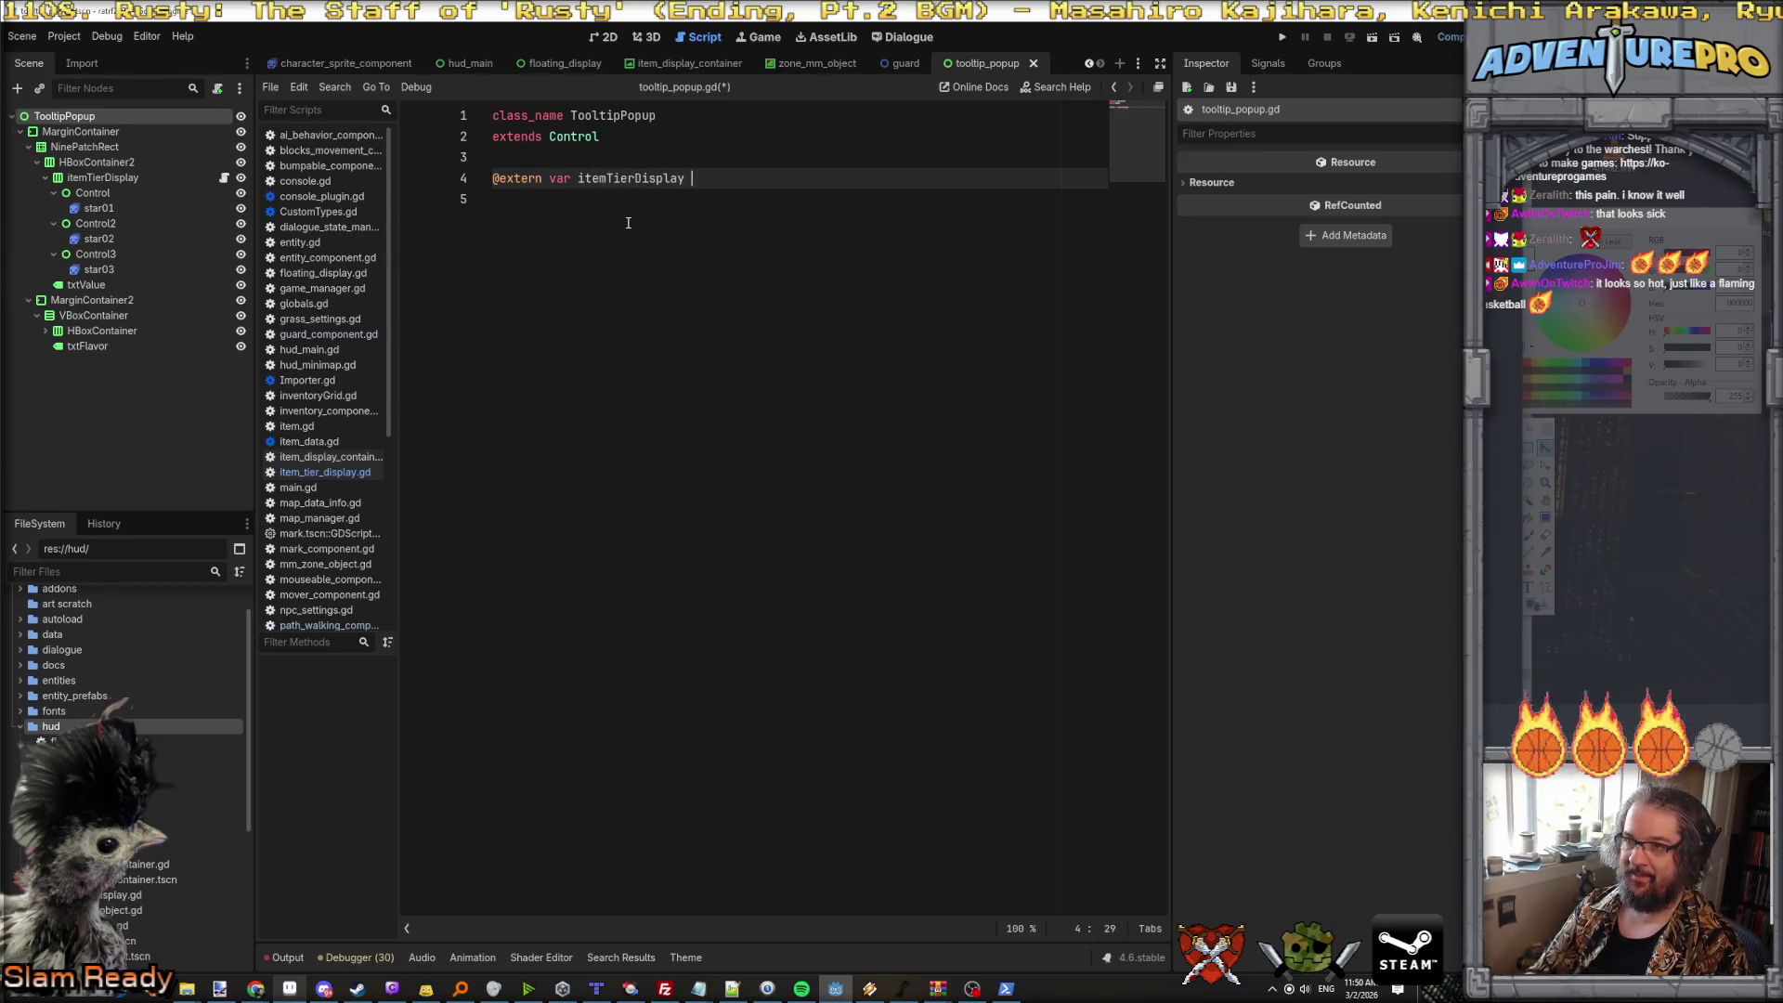
type("itemTier")
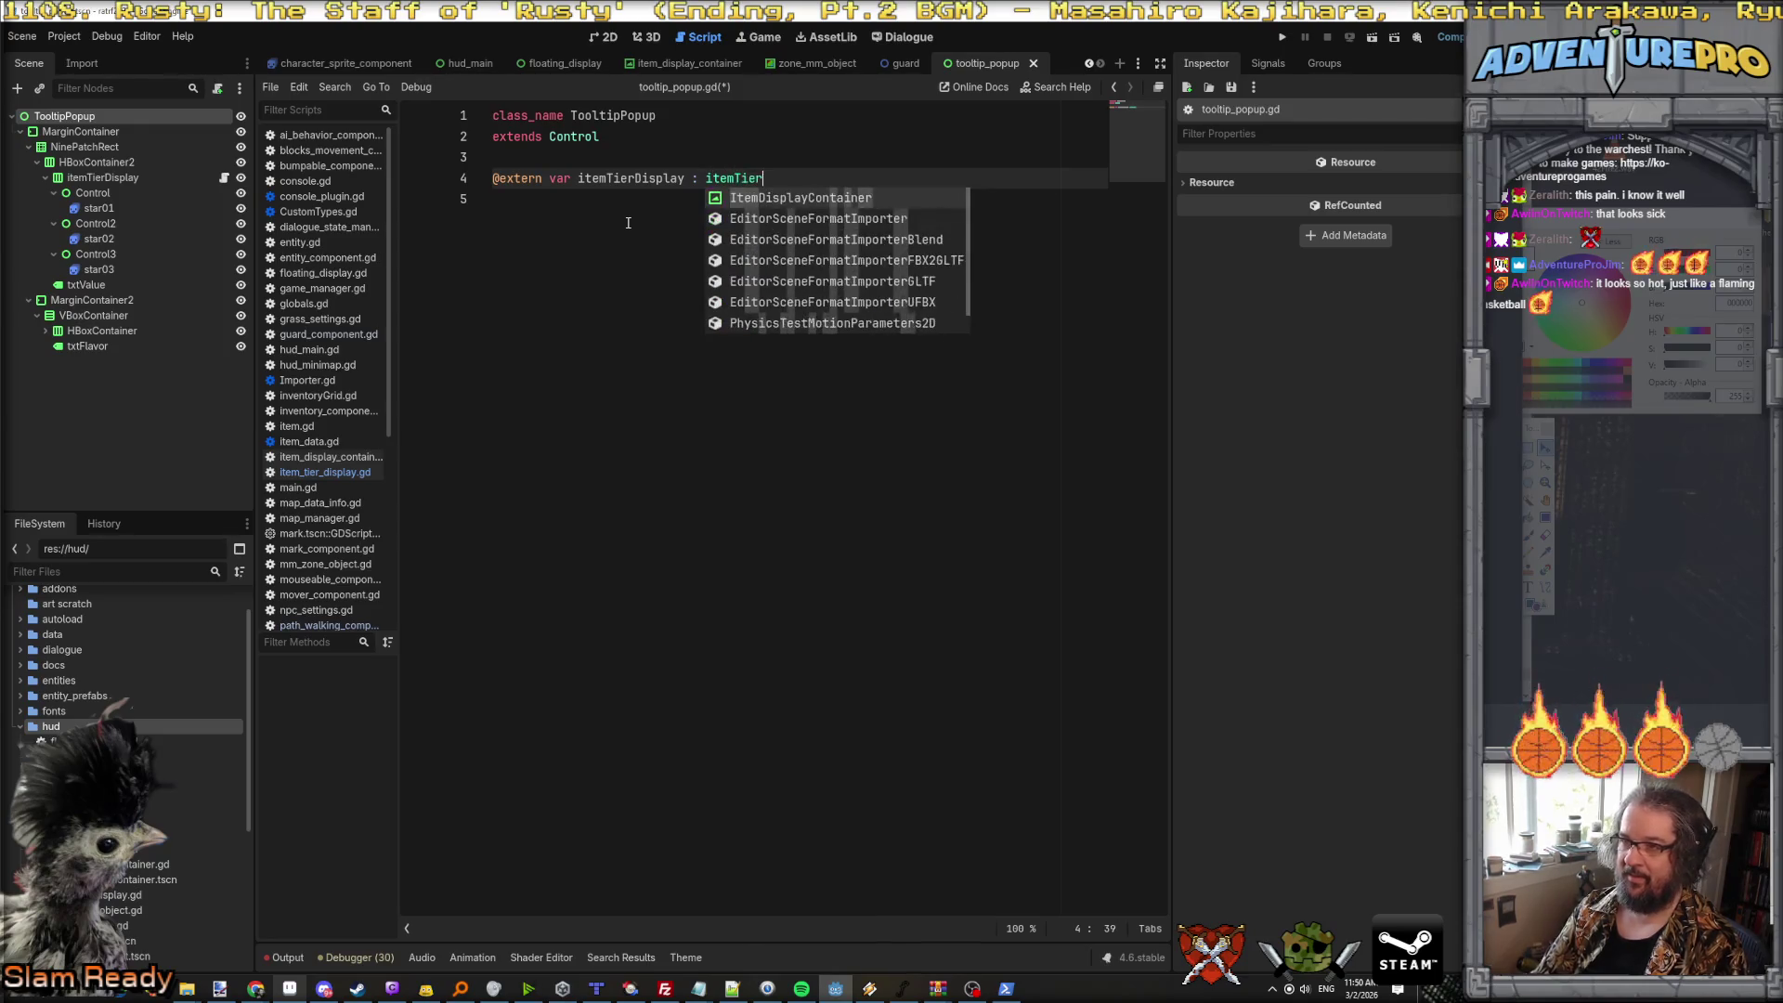
key("BackSpace")
key("BackSpace")
key("BackSpace")
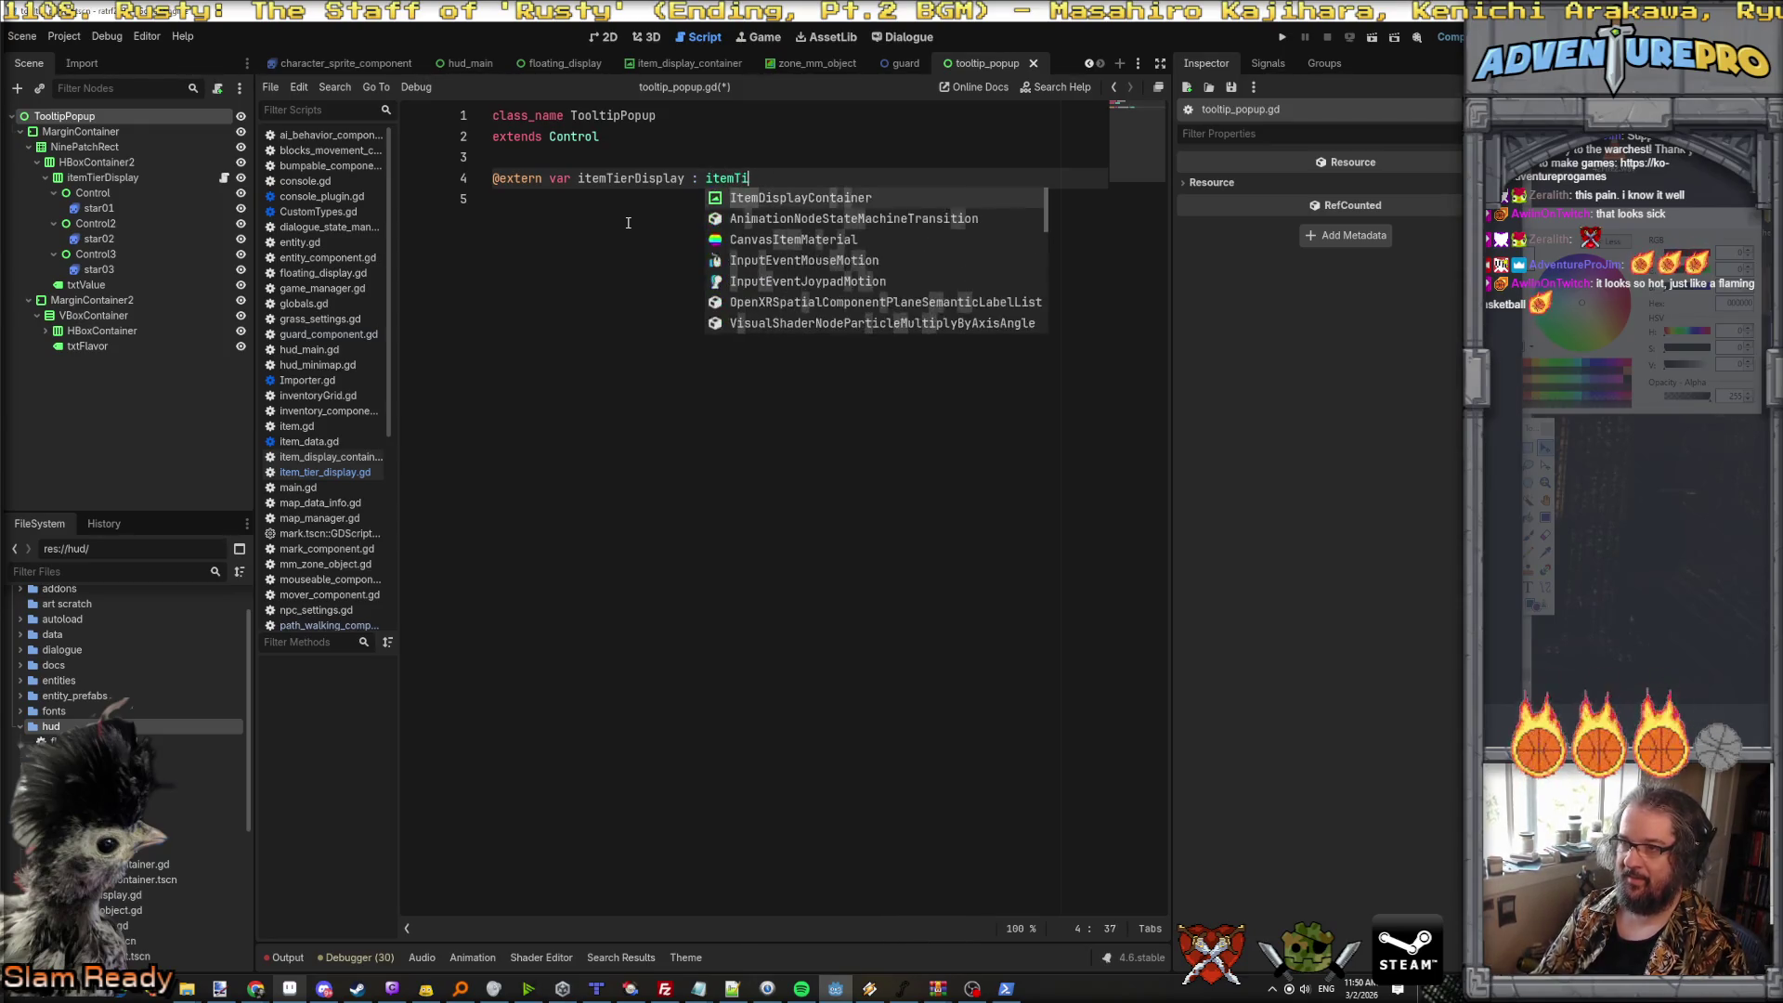
key("BackSpace")
key("BackSpace")
key("BackSpace")
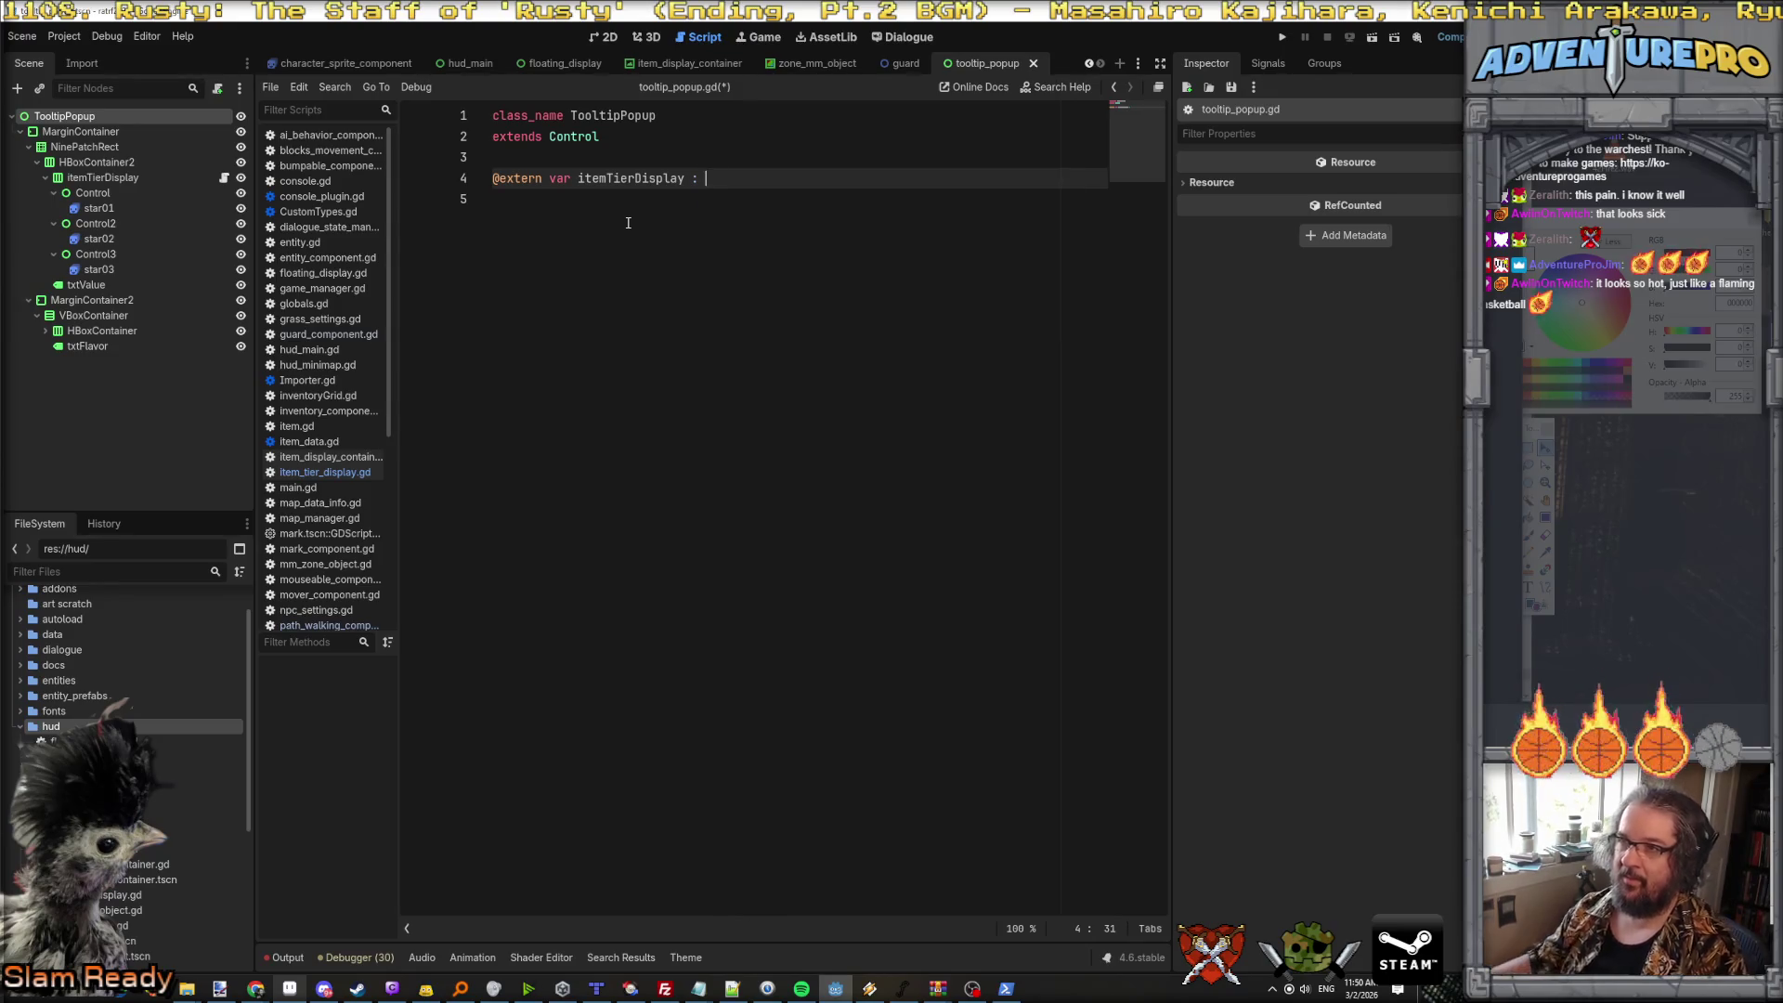
Add class_name ItemTierDisplay to item_tier_display.gd, save it, and return to tooltip_popup.gd
left_click(224, 177)
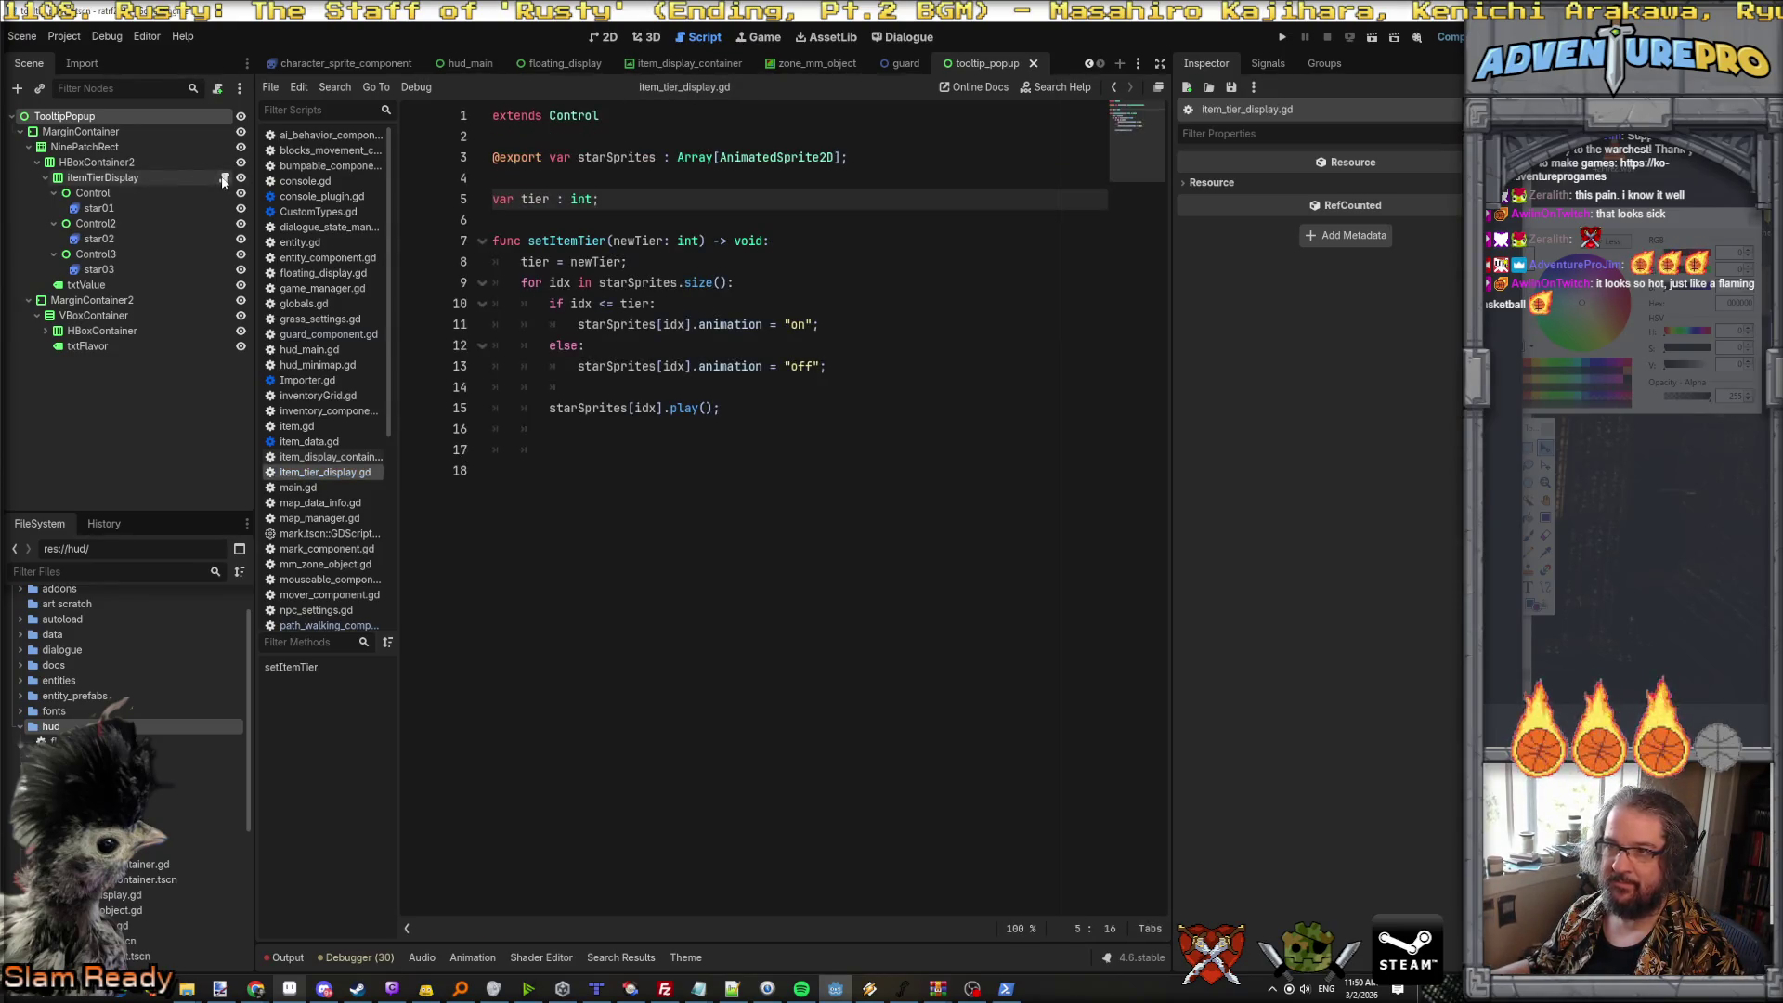
left_click(492, 116)
key("Return")
key("Up")
type("class_name Item")
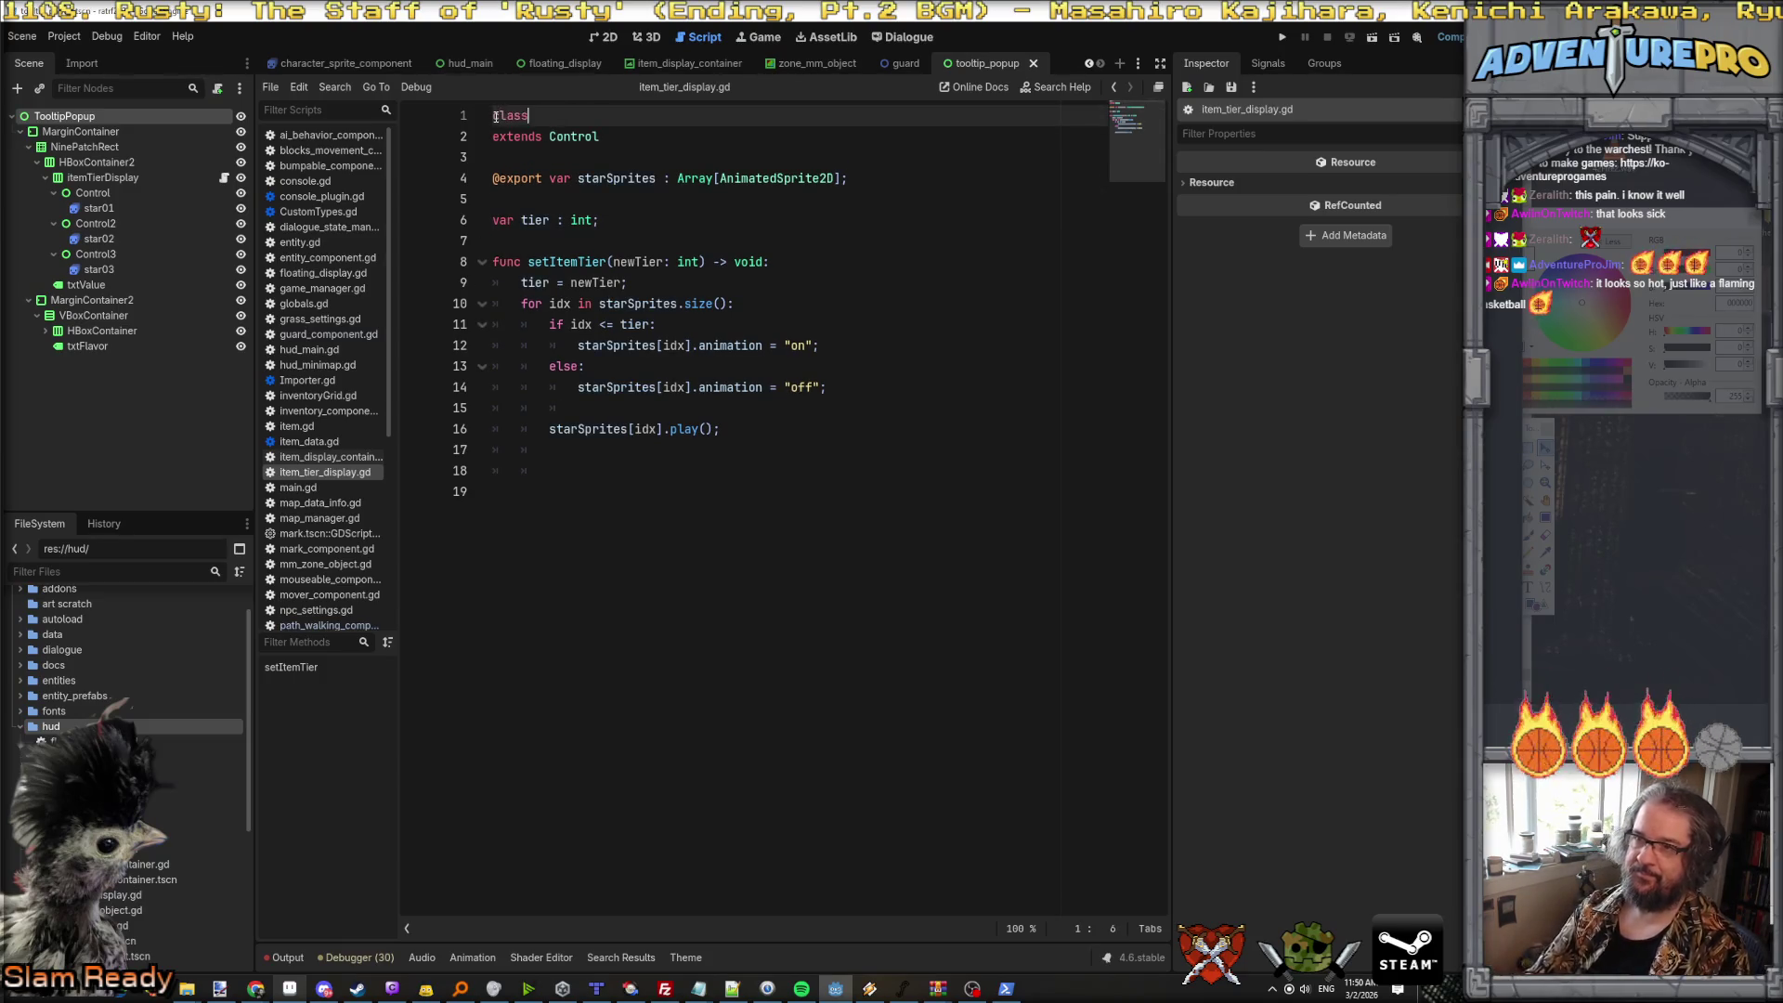
type("TierDisplay")
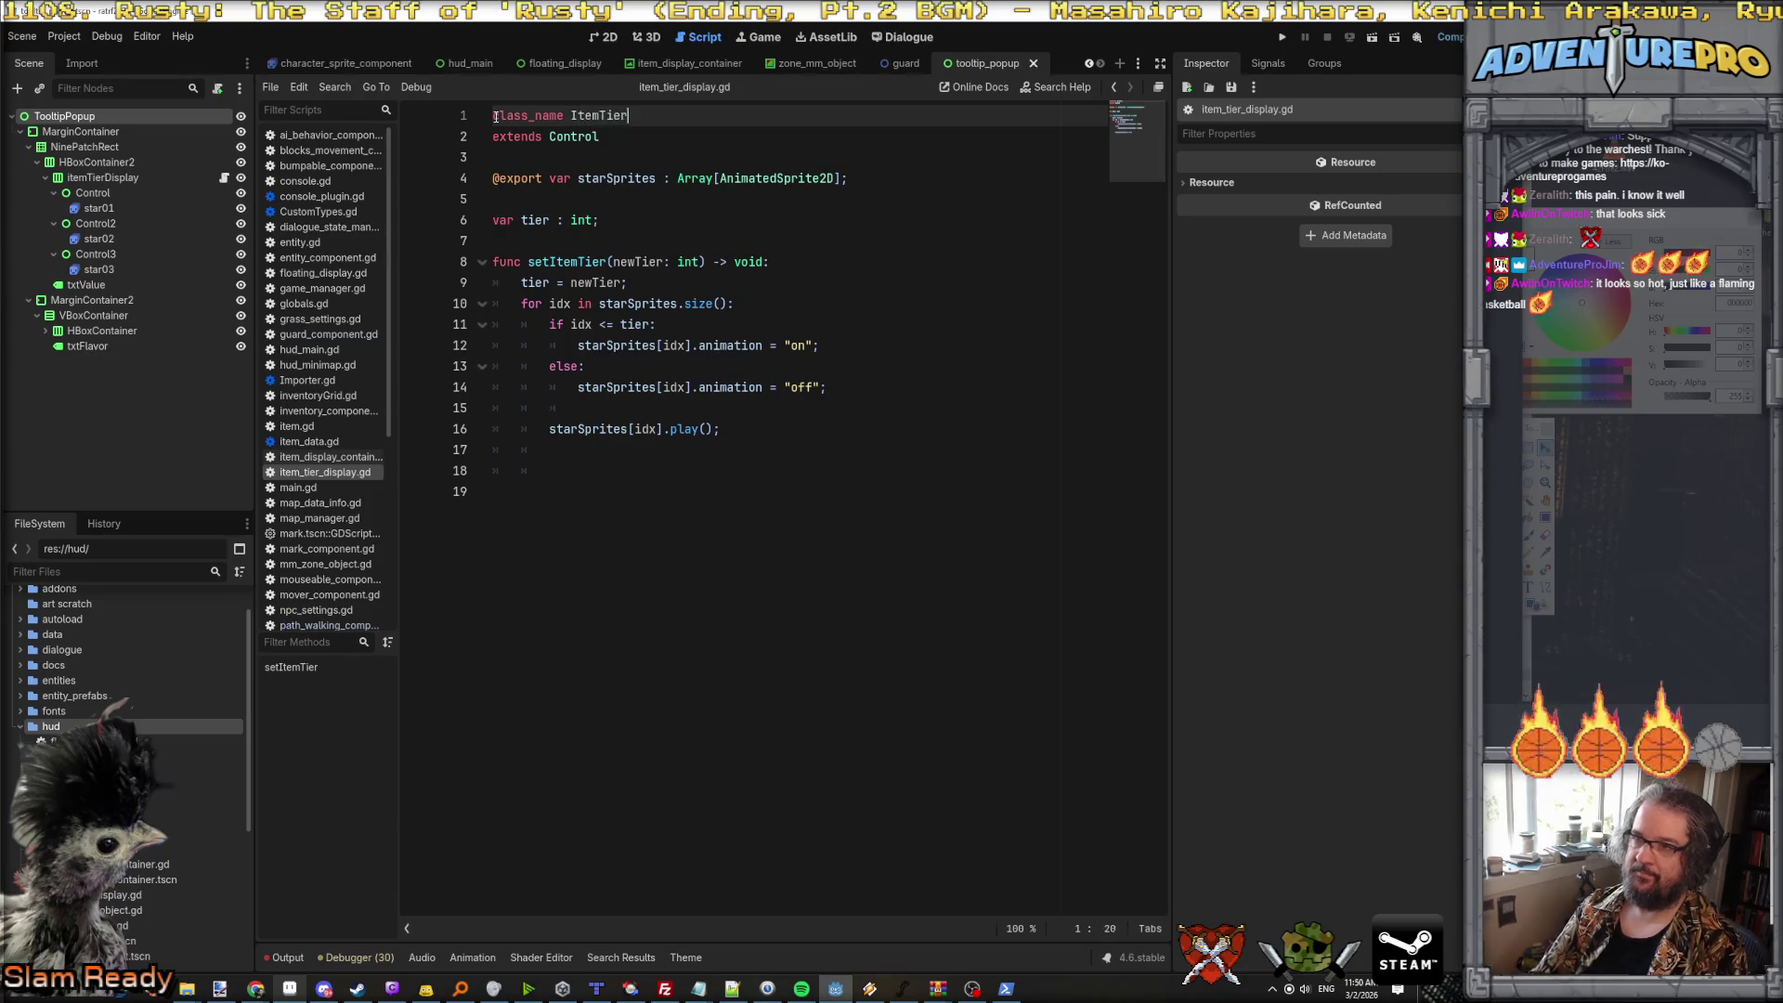
key("ctrl+s")
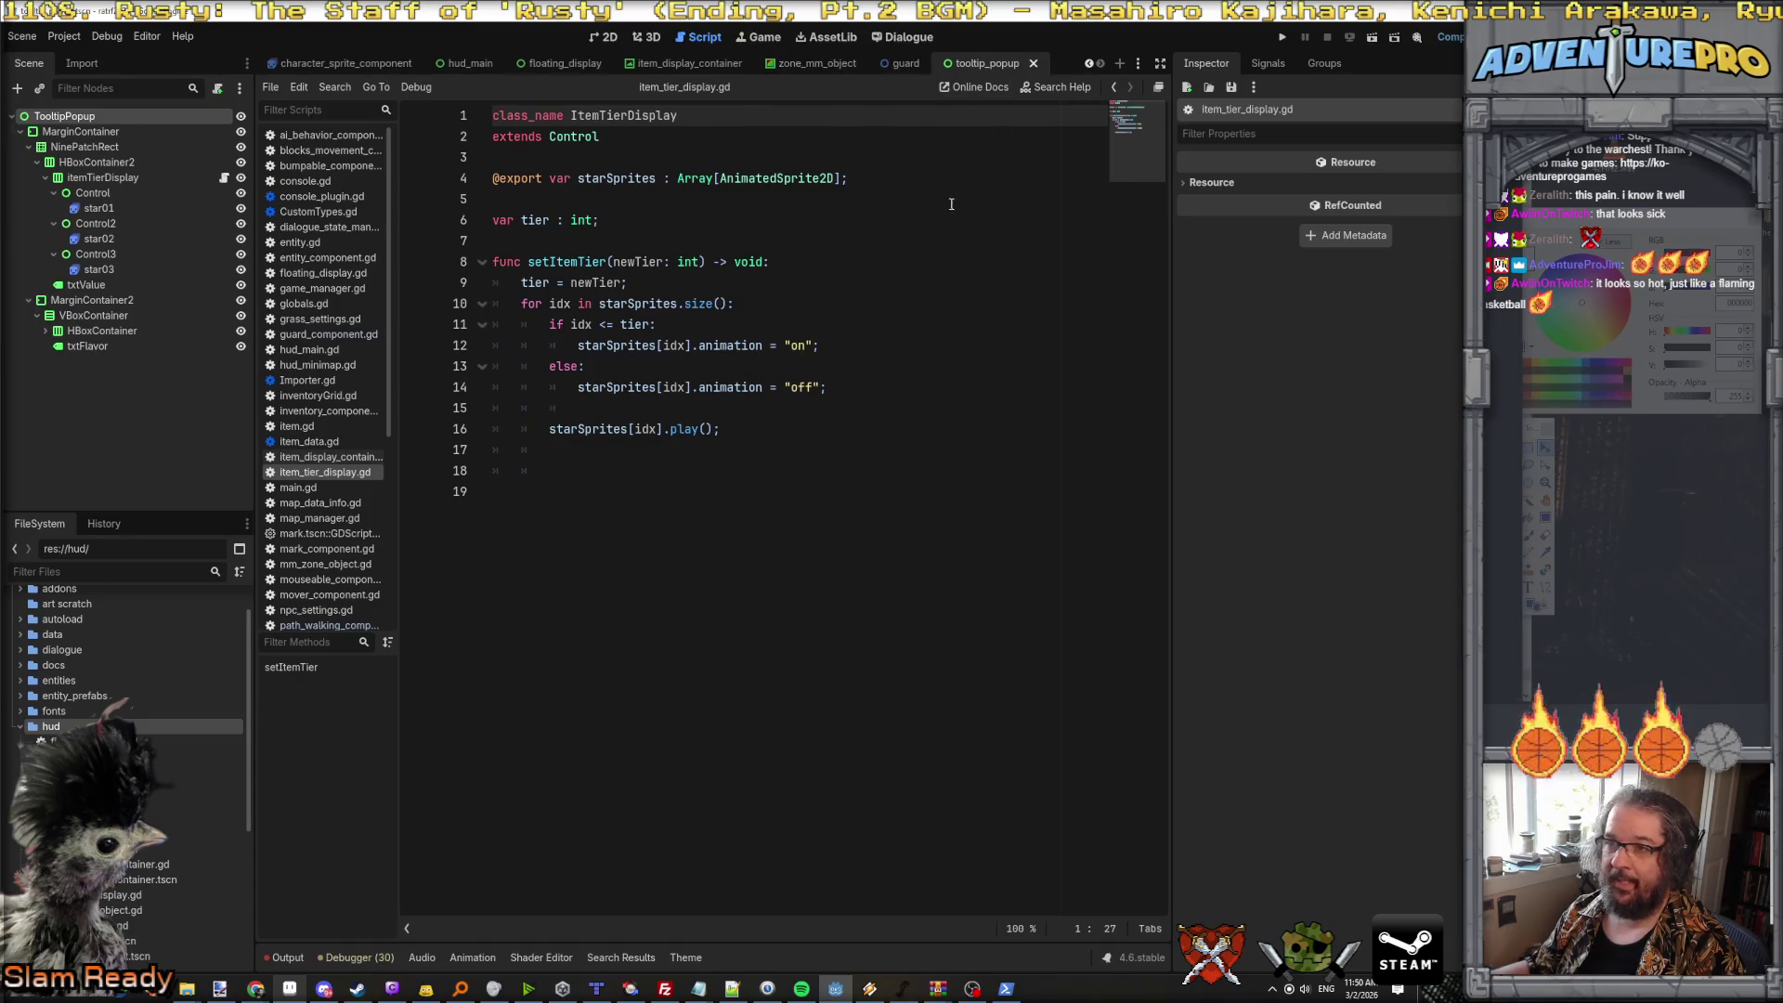
key("alt+Left")
Type itemTierDisplay as ItemTierDisplay and add a var targetItem : Item declaration
type("ItemTierDis")
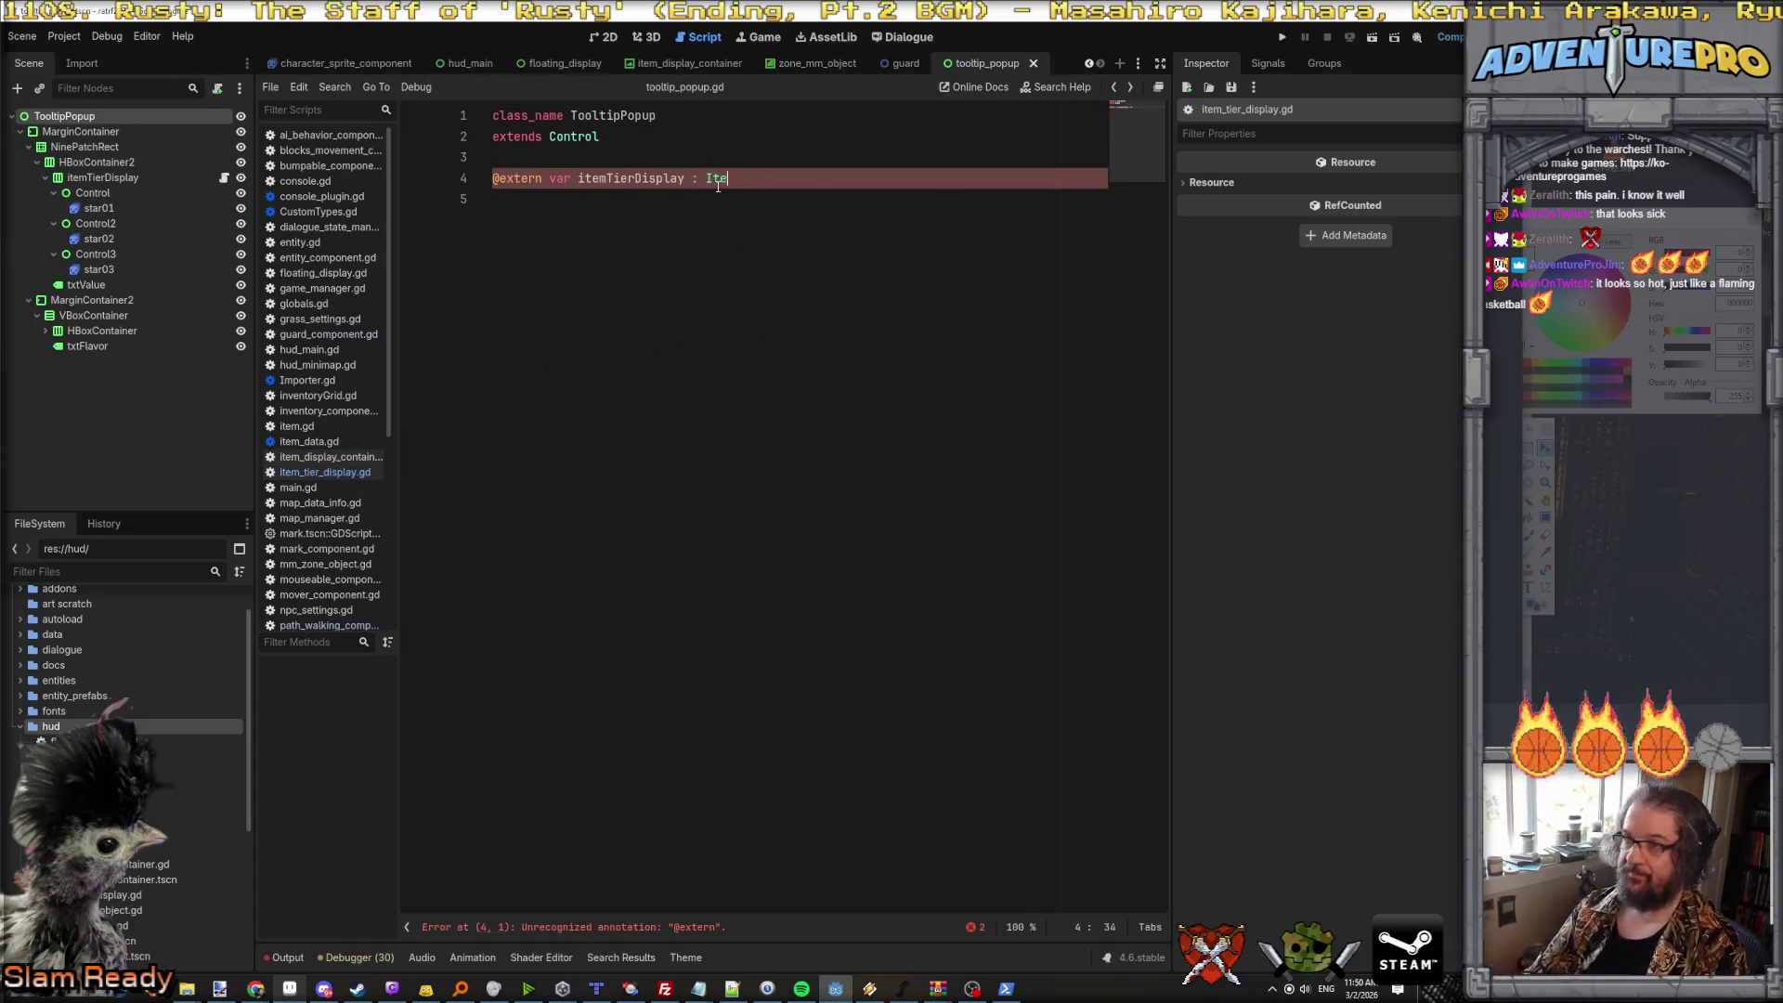
key("Return")
type(";")
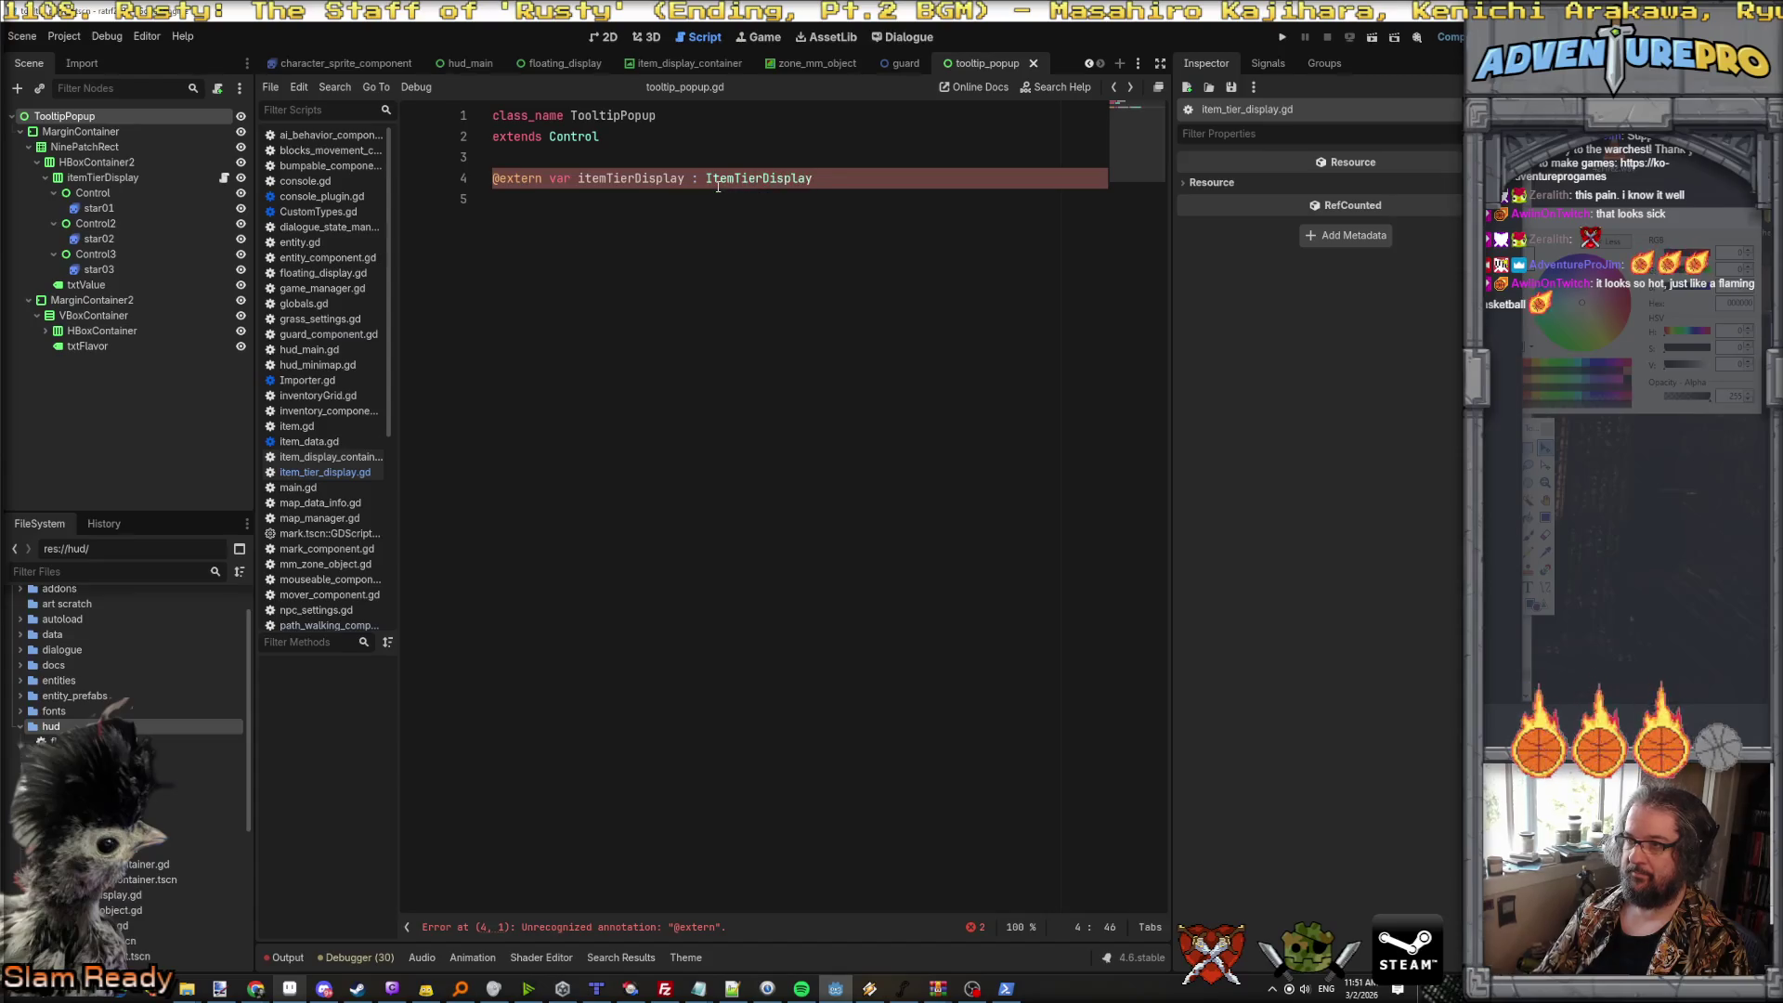
key("Return")
type("@e")
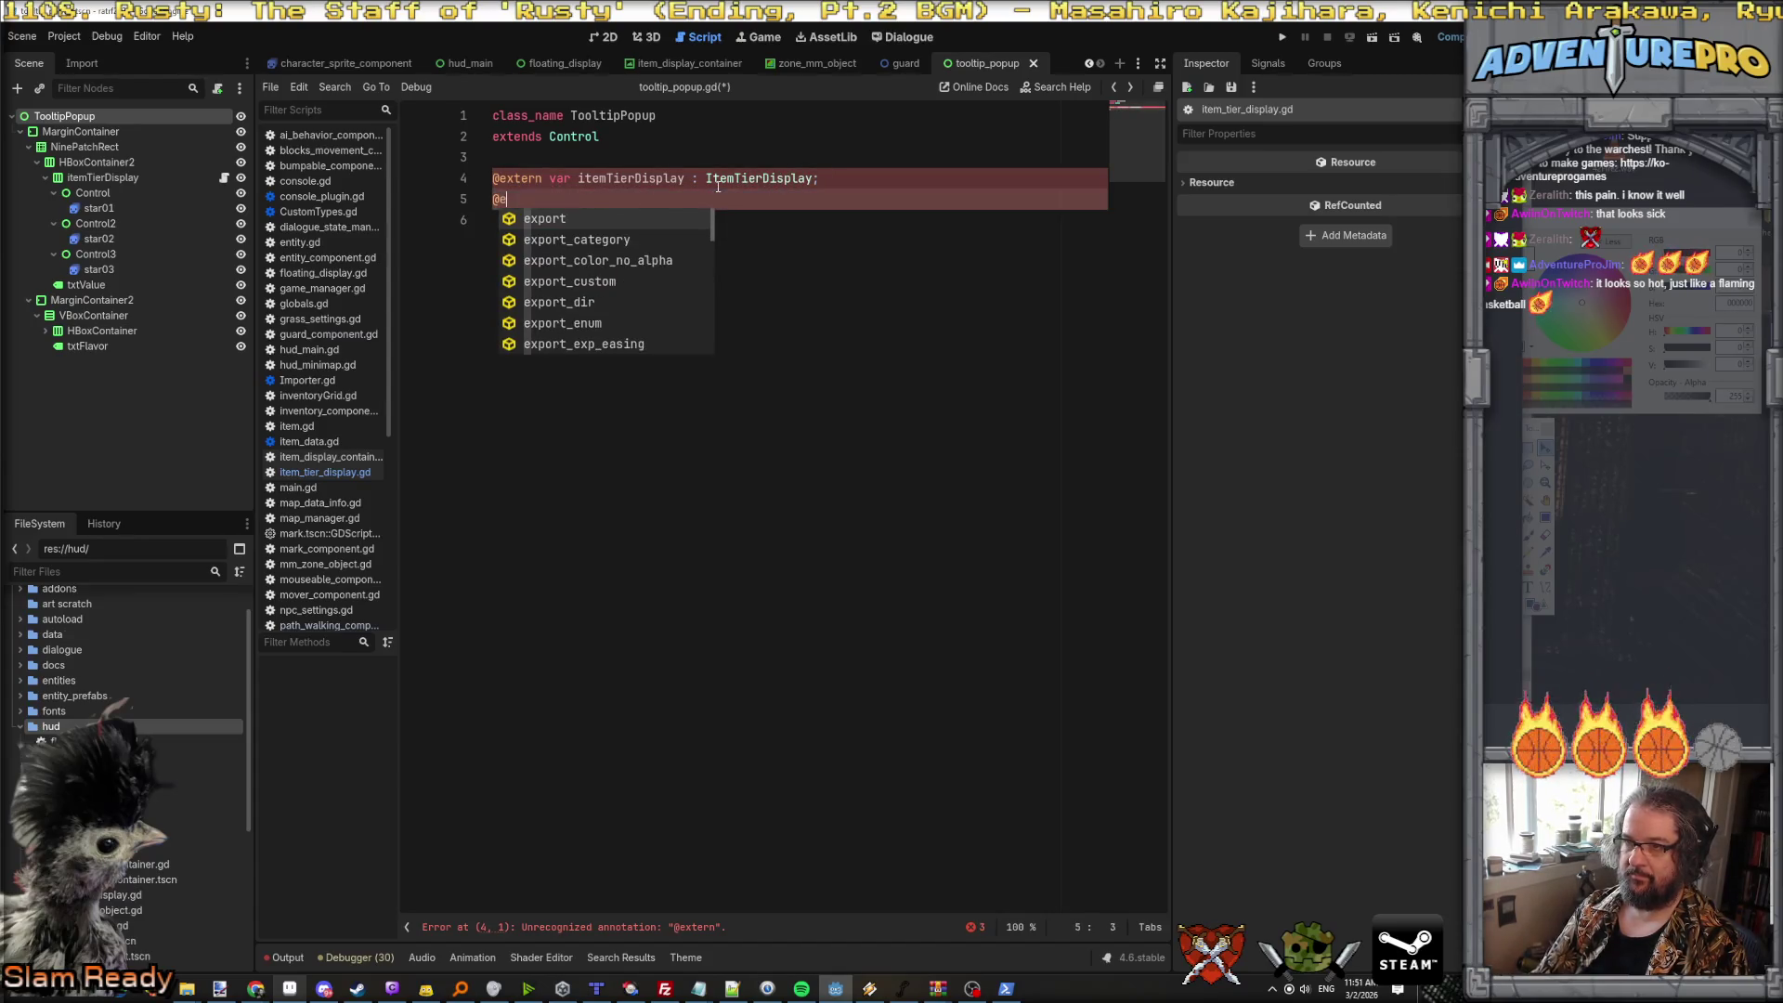
key("BackSpace")
key("Return")
type("var targetItem : I")
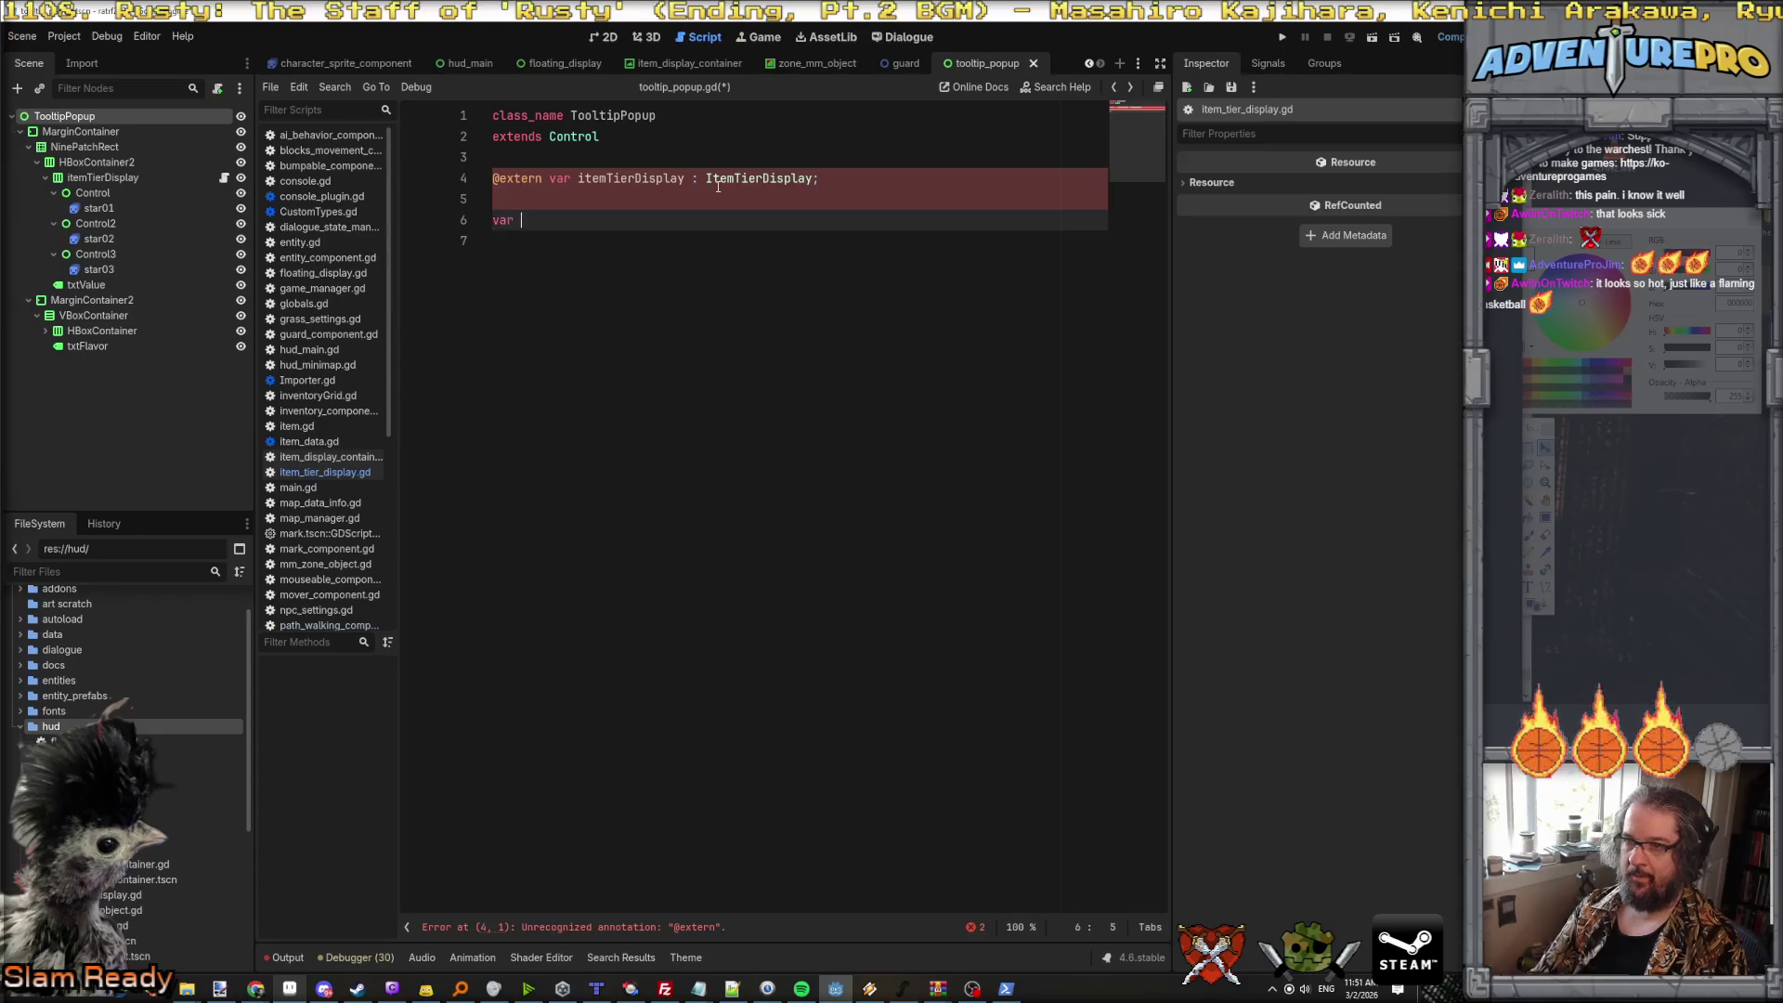
type("tem")
type(";")
key("Return")
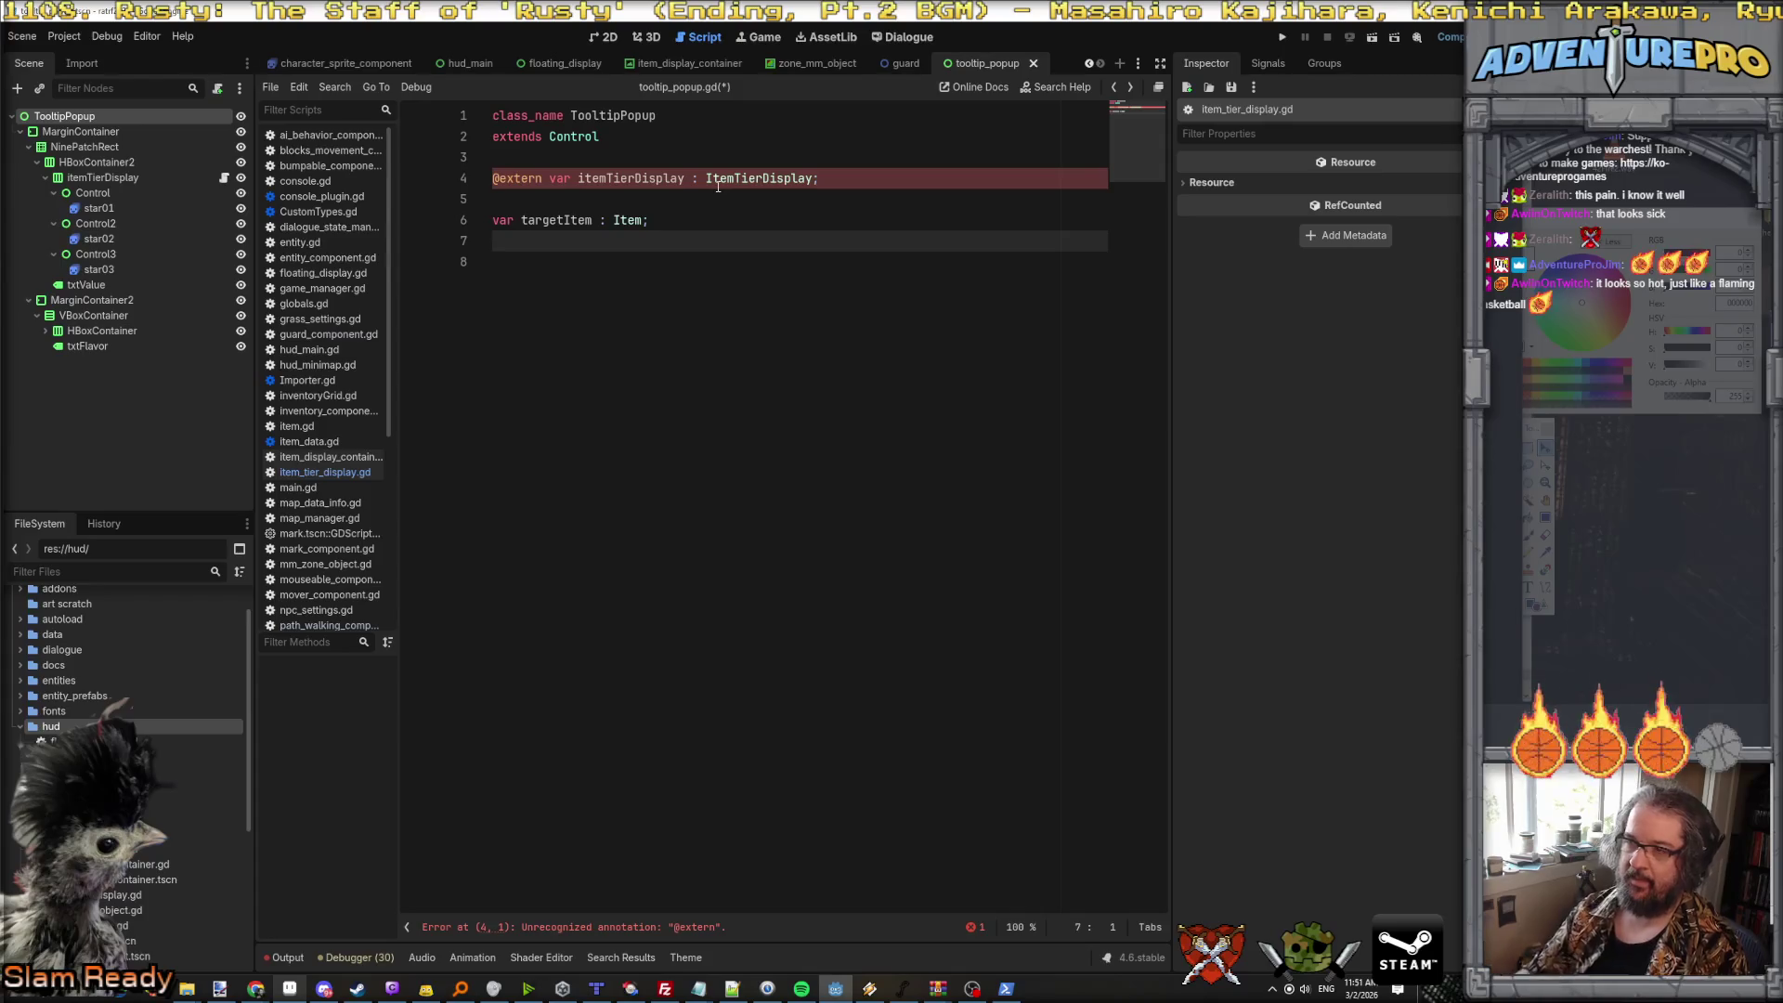
left_click(606, 181)
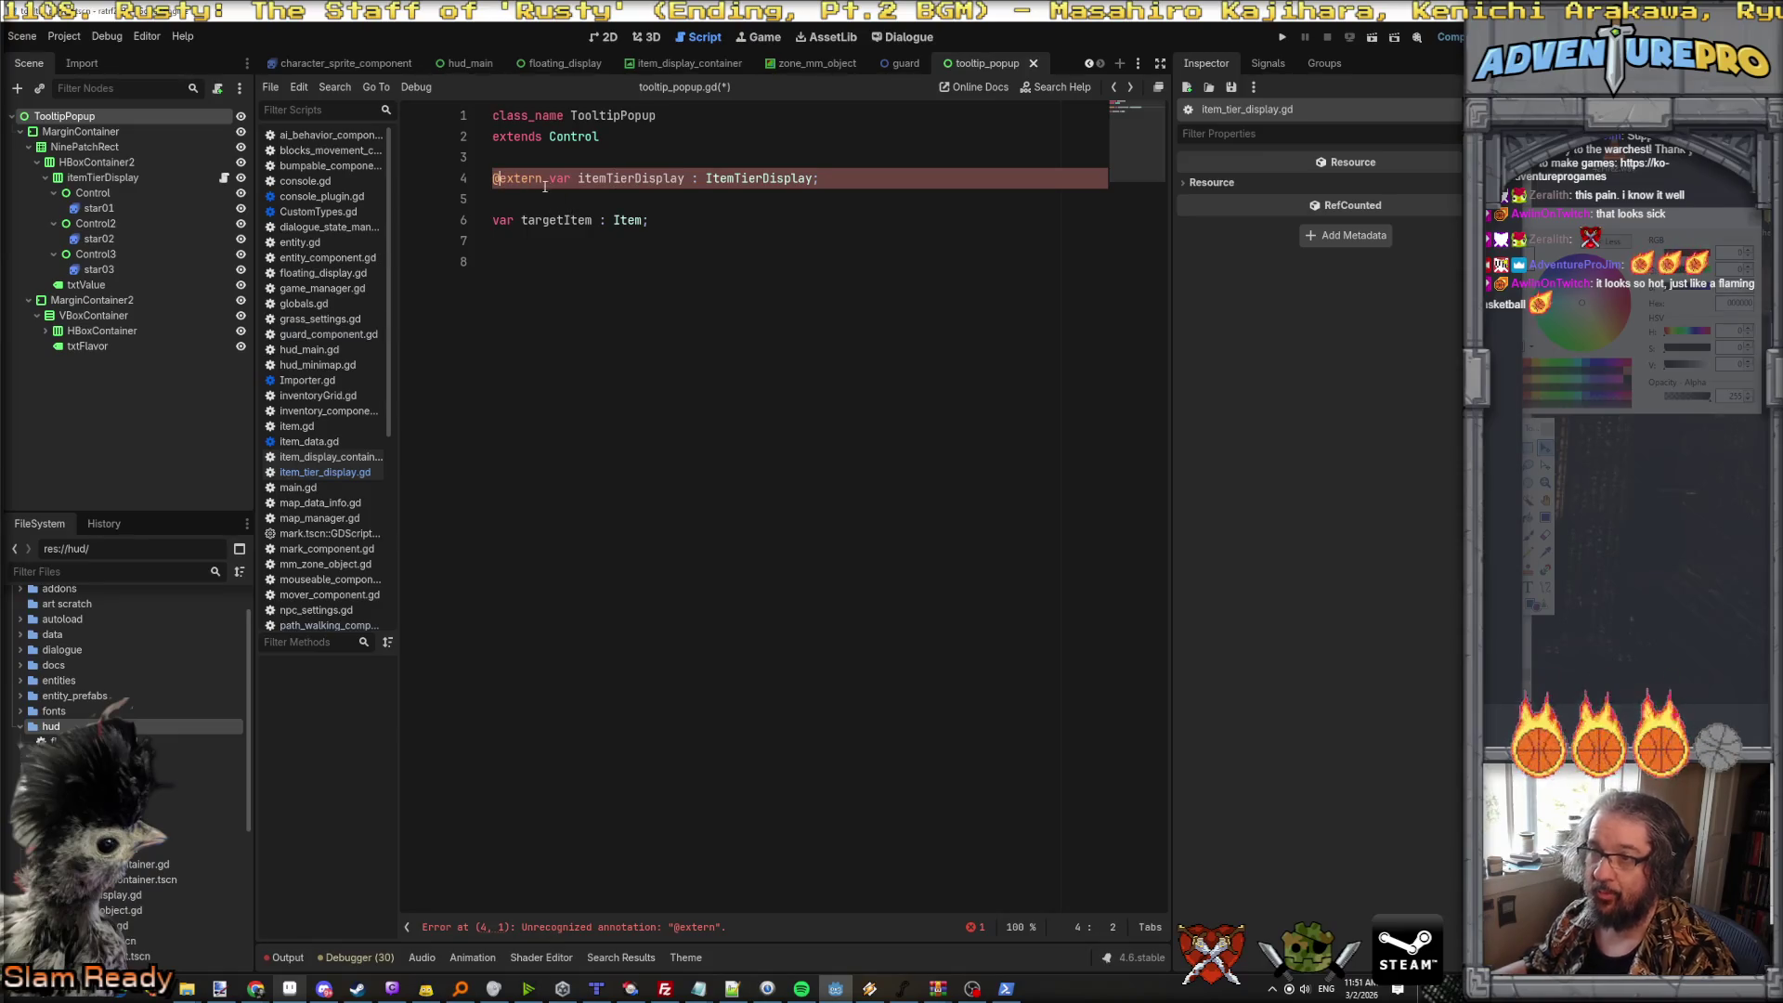
double_click(527, 178)
type("export")
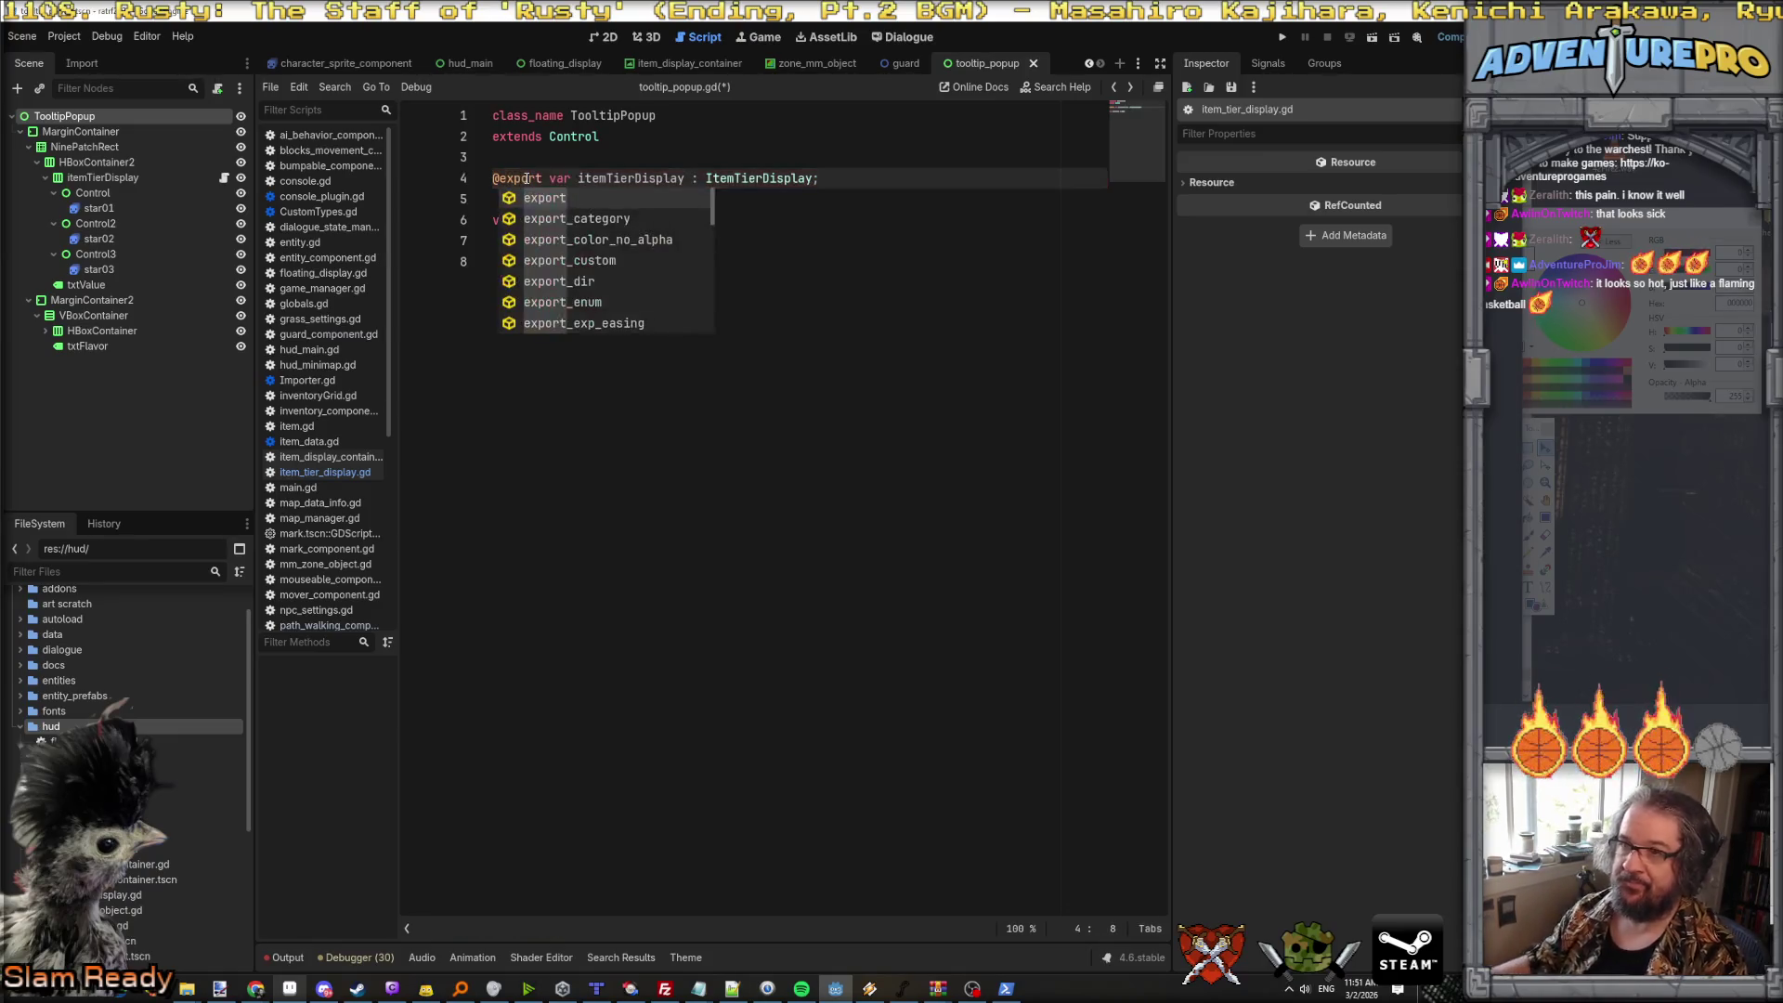
left_click(876, 289)
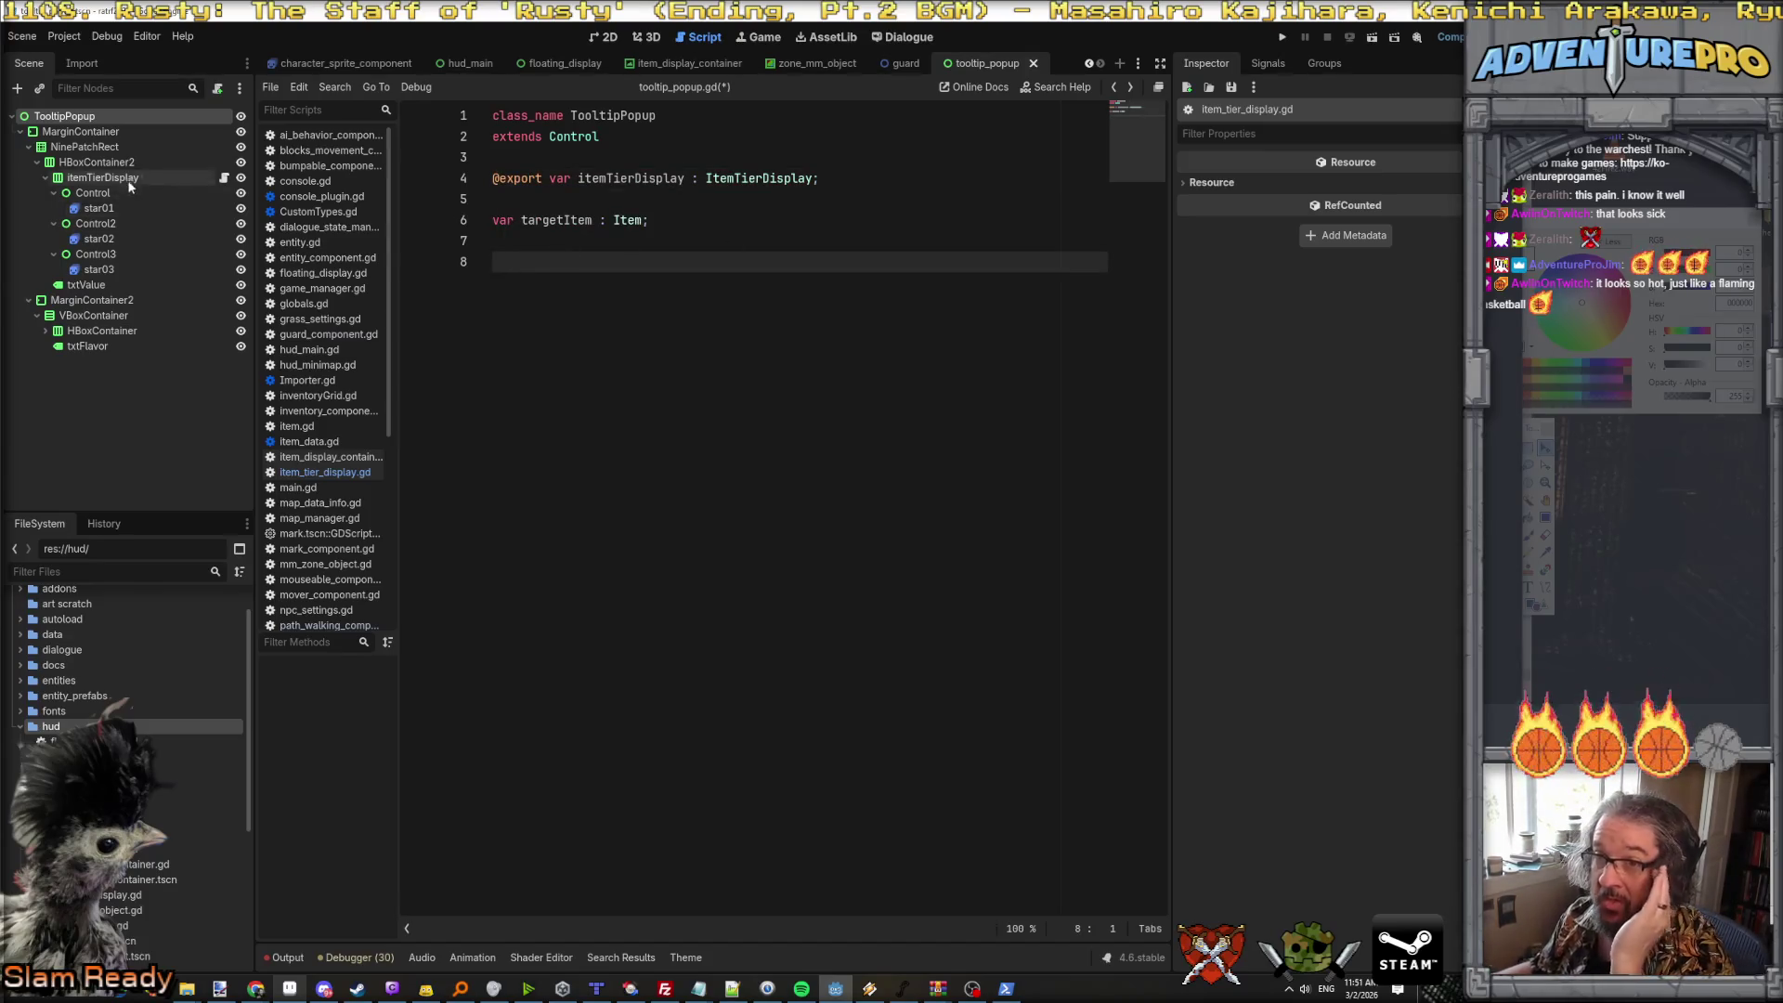
left_click(533, 158)
key("Return")
type("export var ")
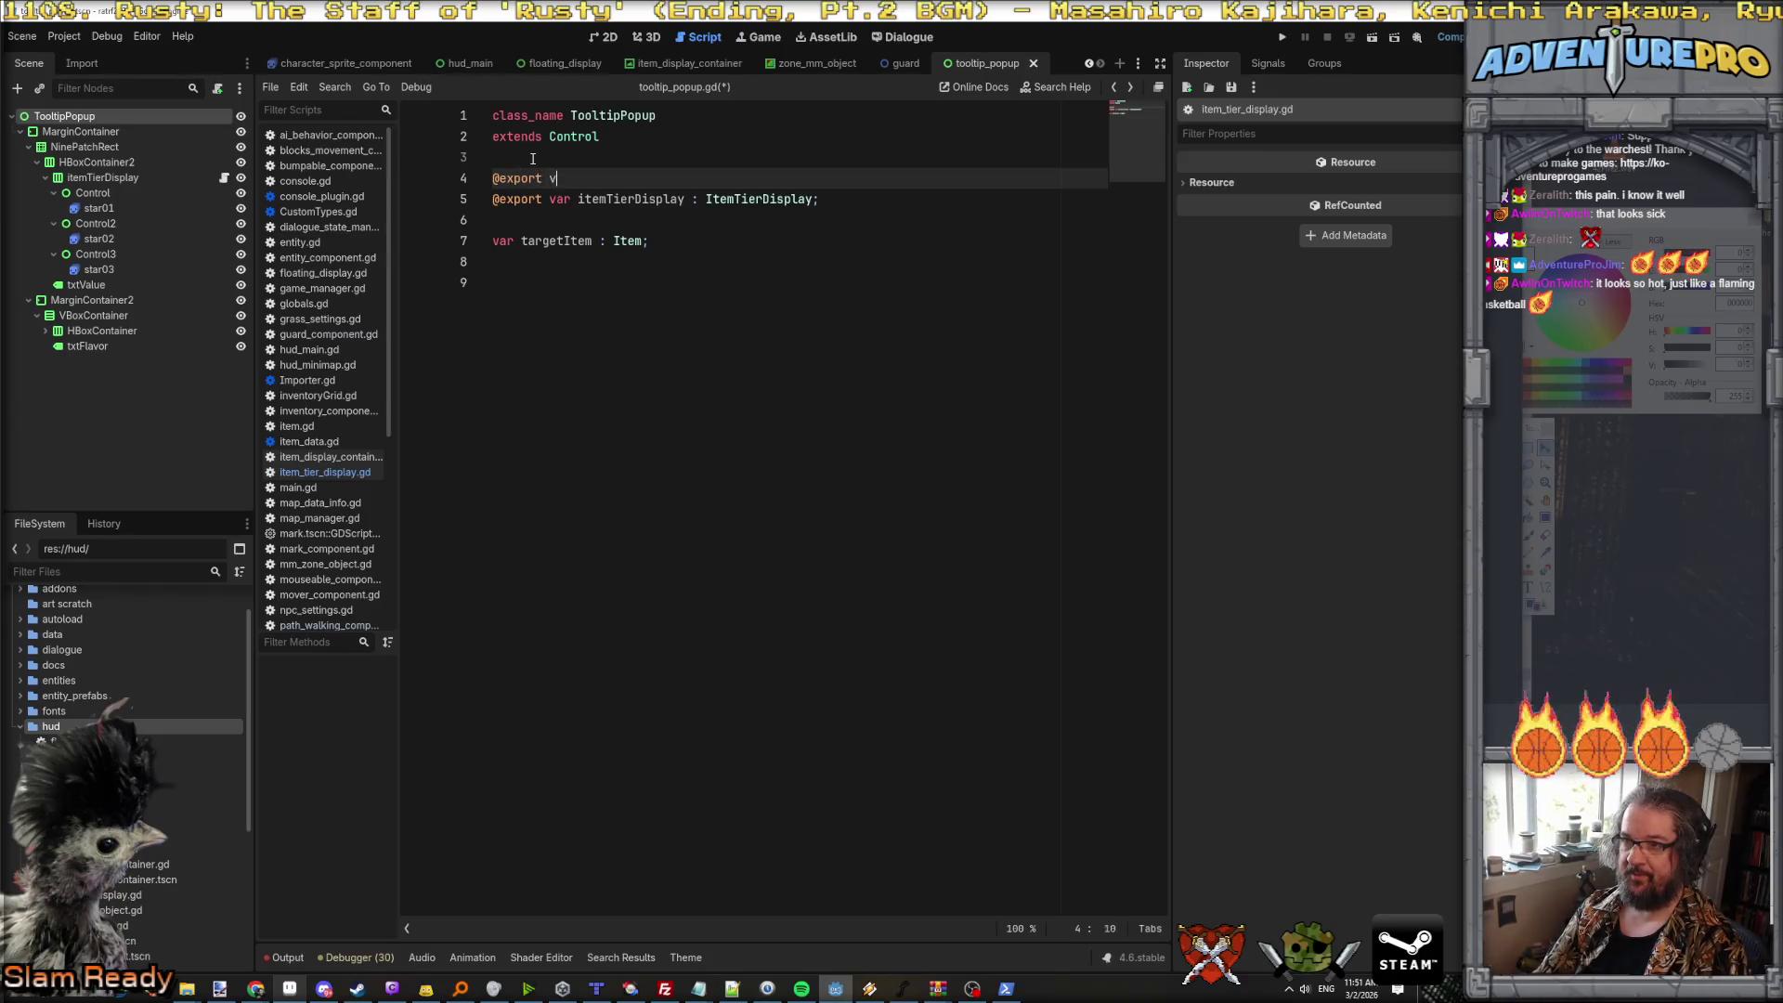
type("itemBox : I")
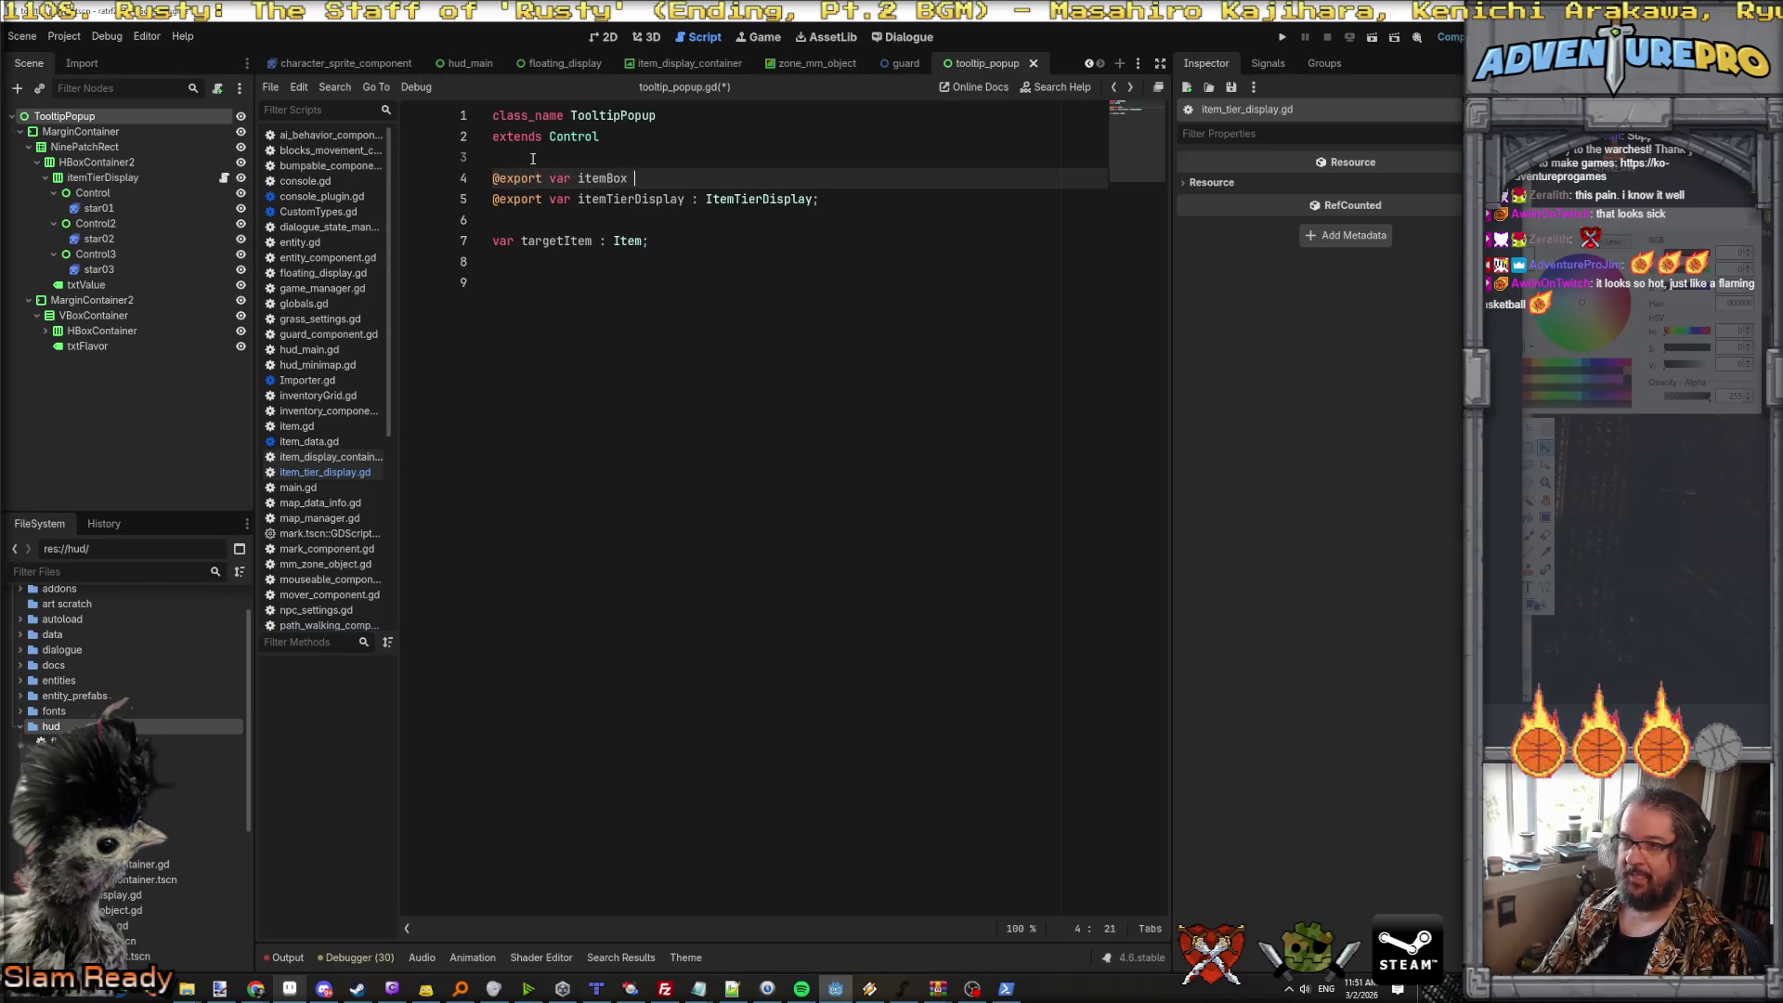
type("temDisplayConta")
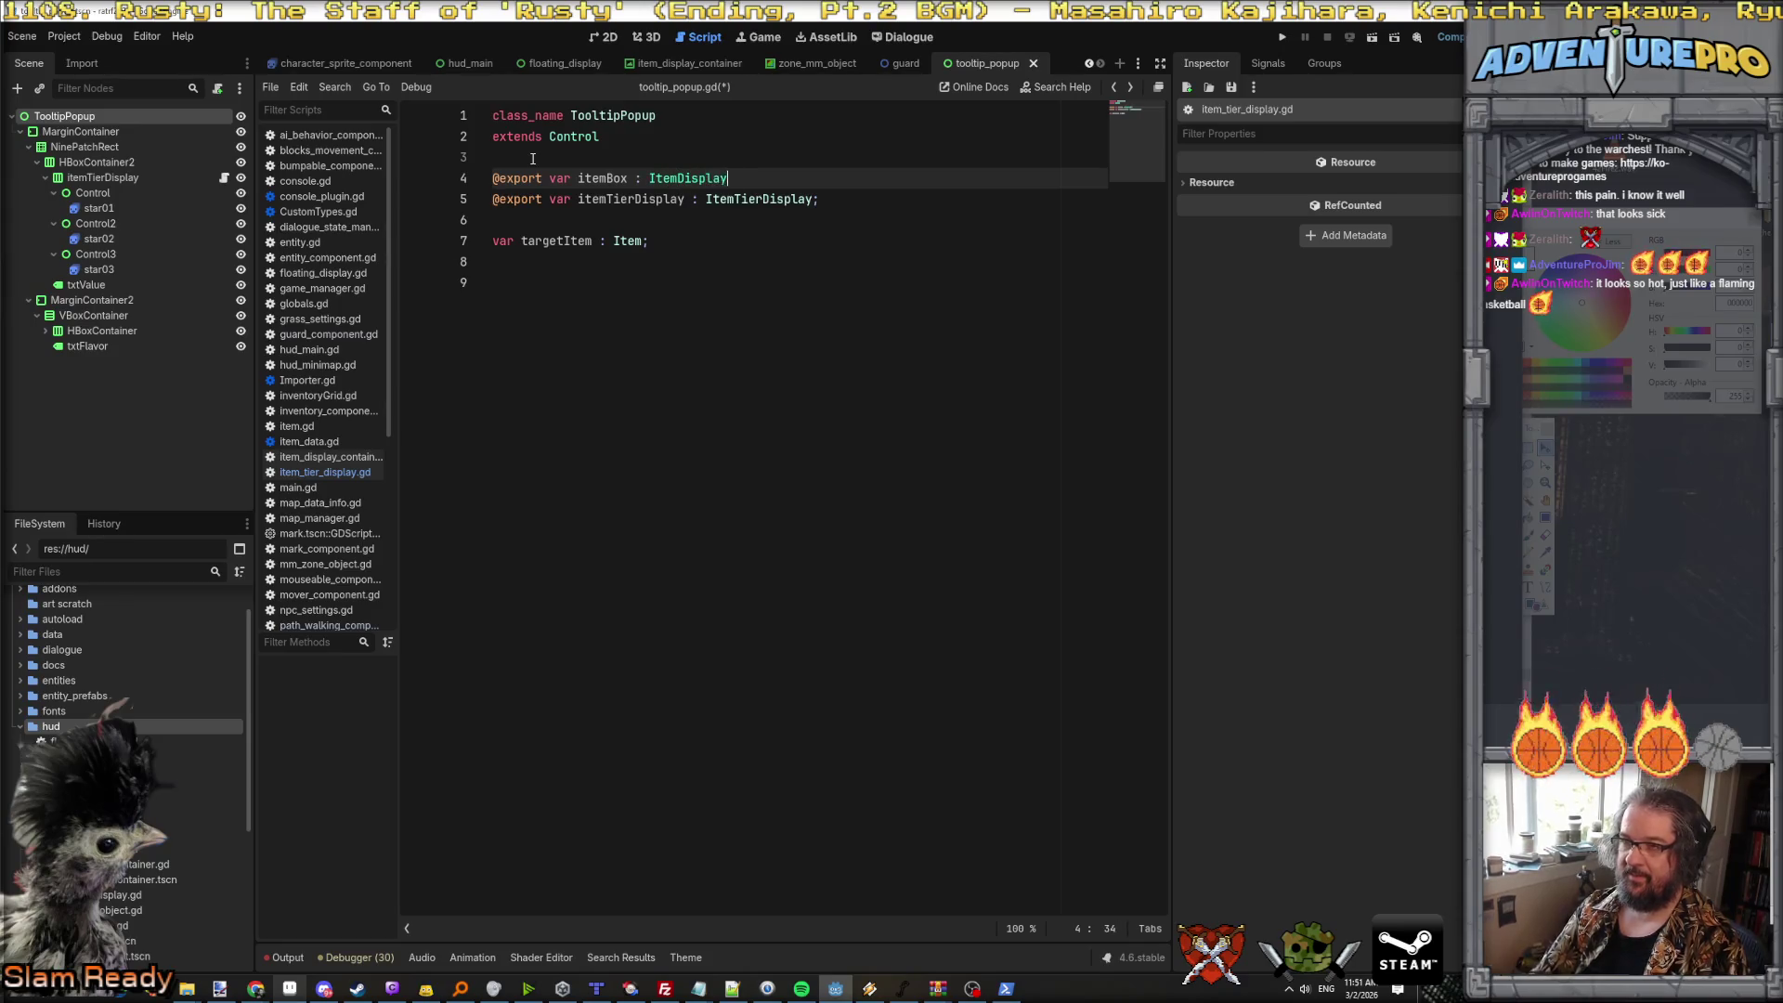
type("iner")
Add exported Label declarations for txtName and txtFlavor
key("Down")
key("End")
key("Return")
key("Return")
key("Up")
type("#")
key("BackSpace")
key("BackSpace")
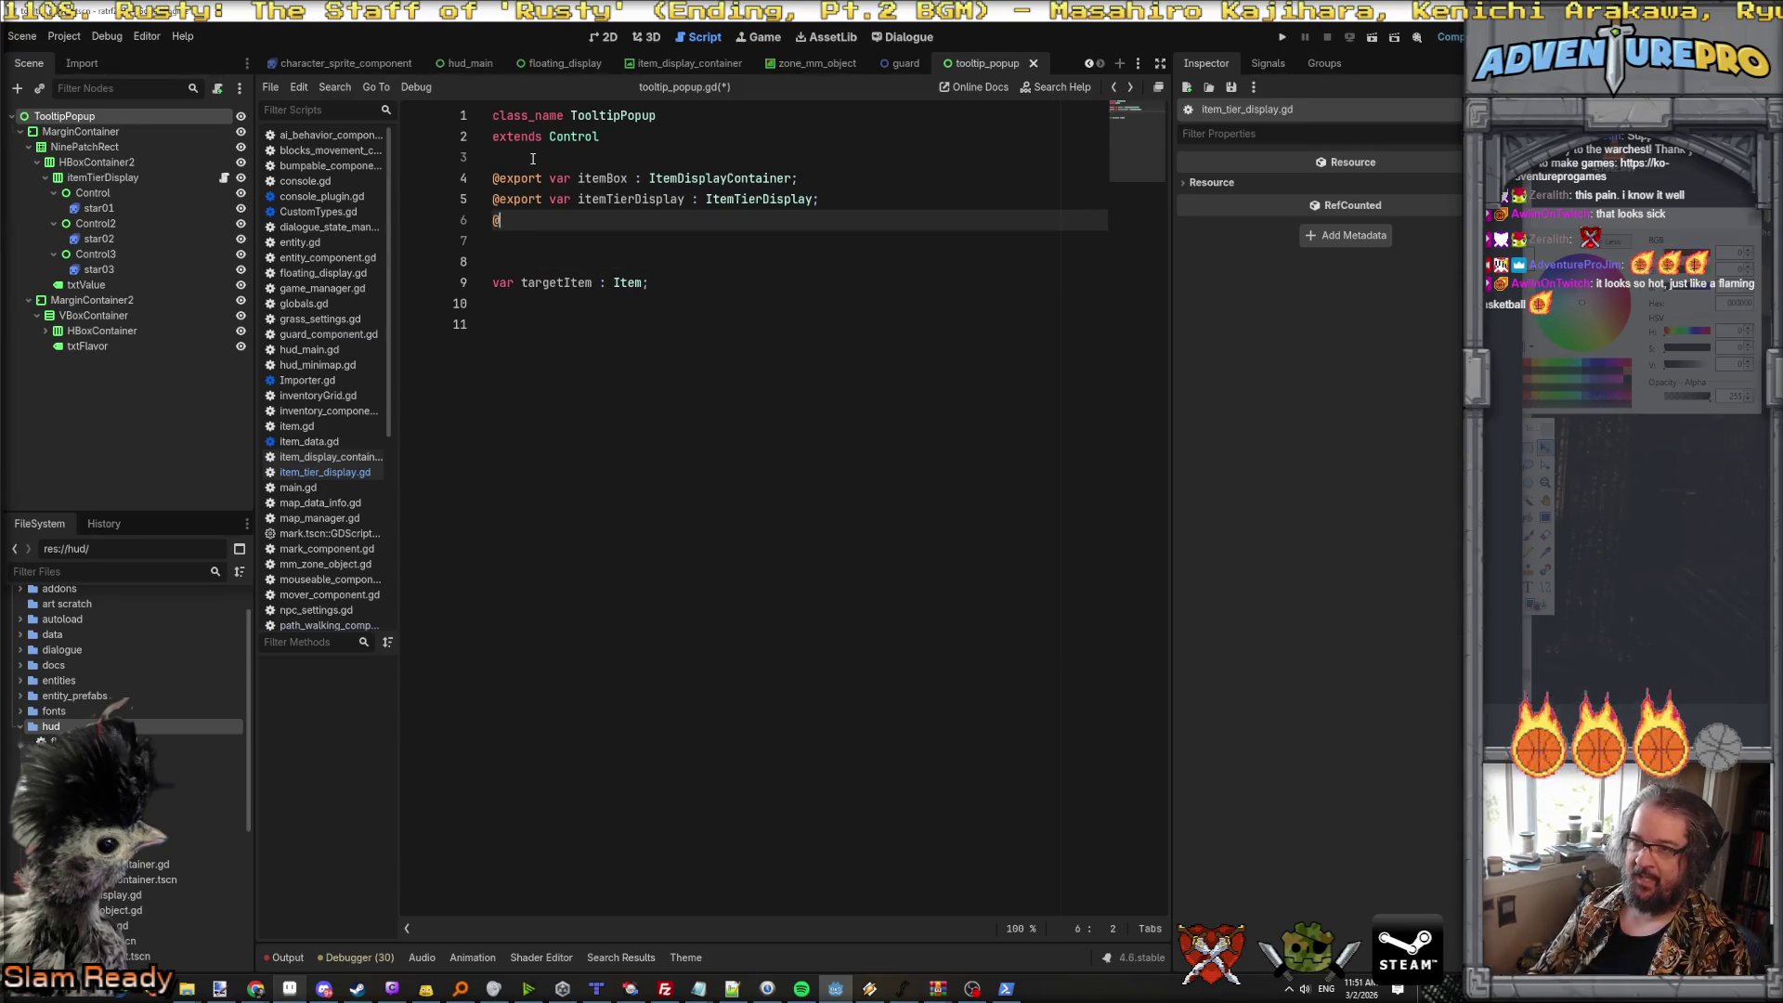
type("@export var Label : ")
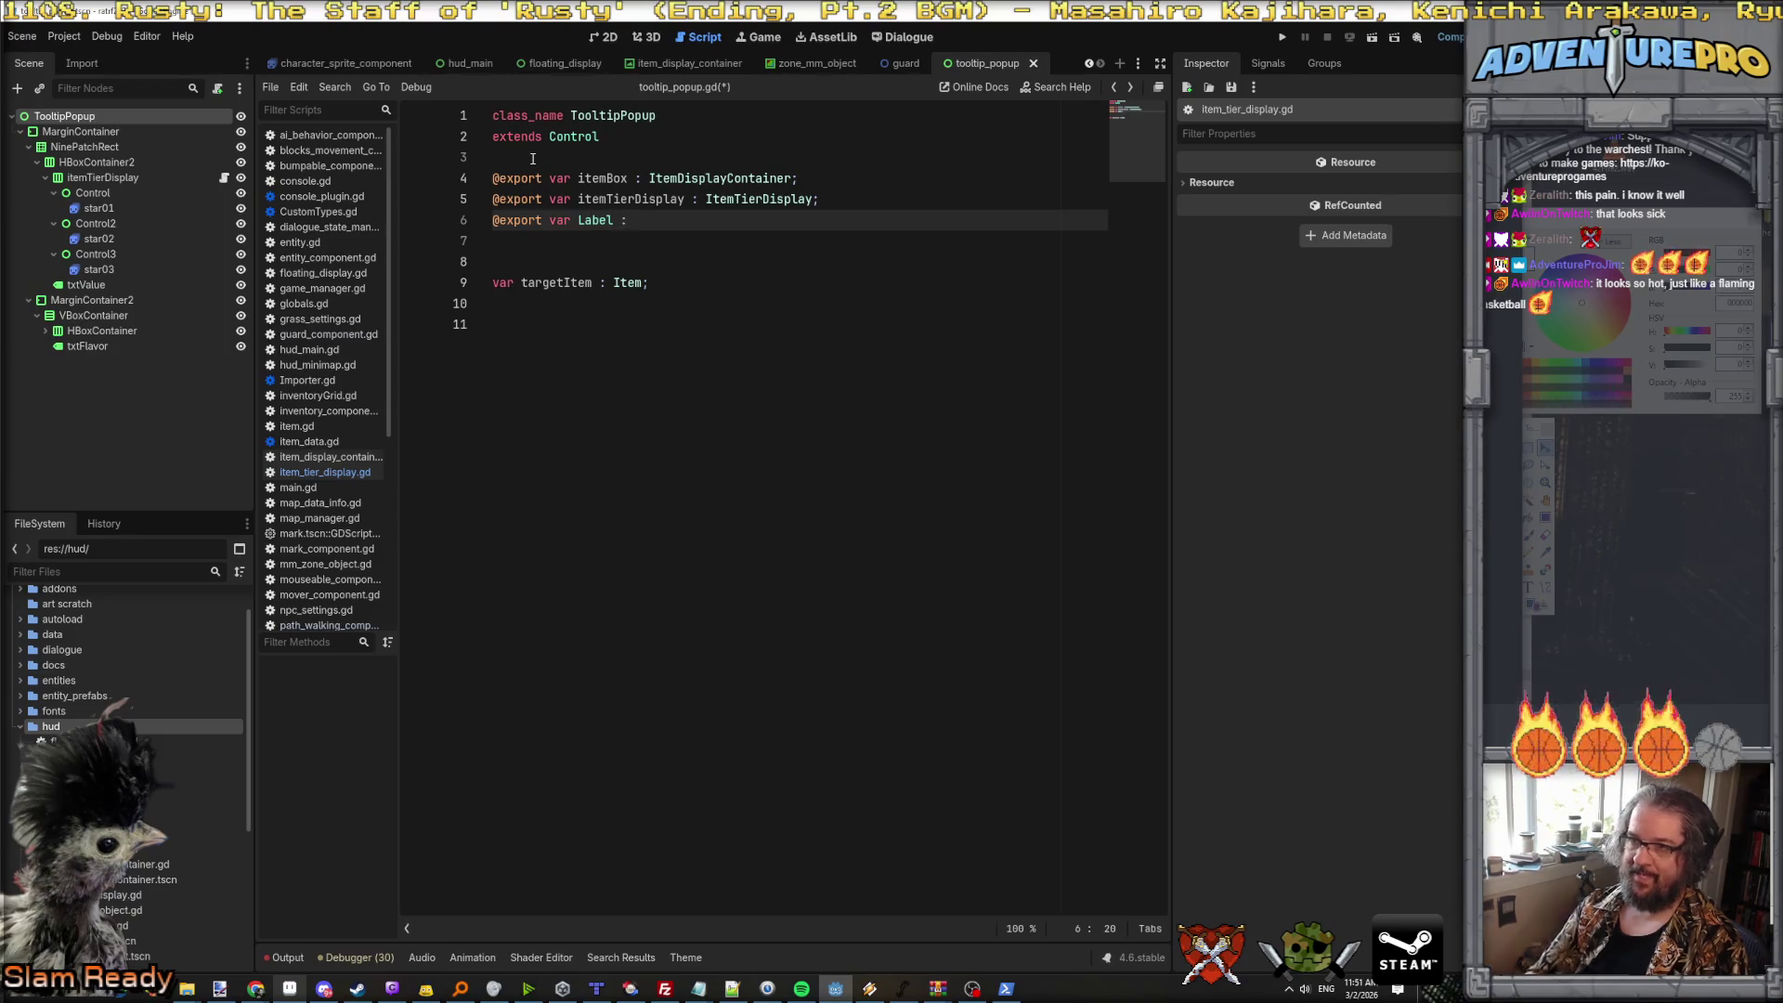
type("txtName;")
key("Return")
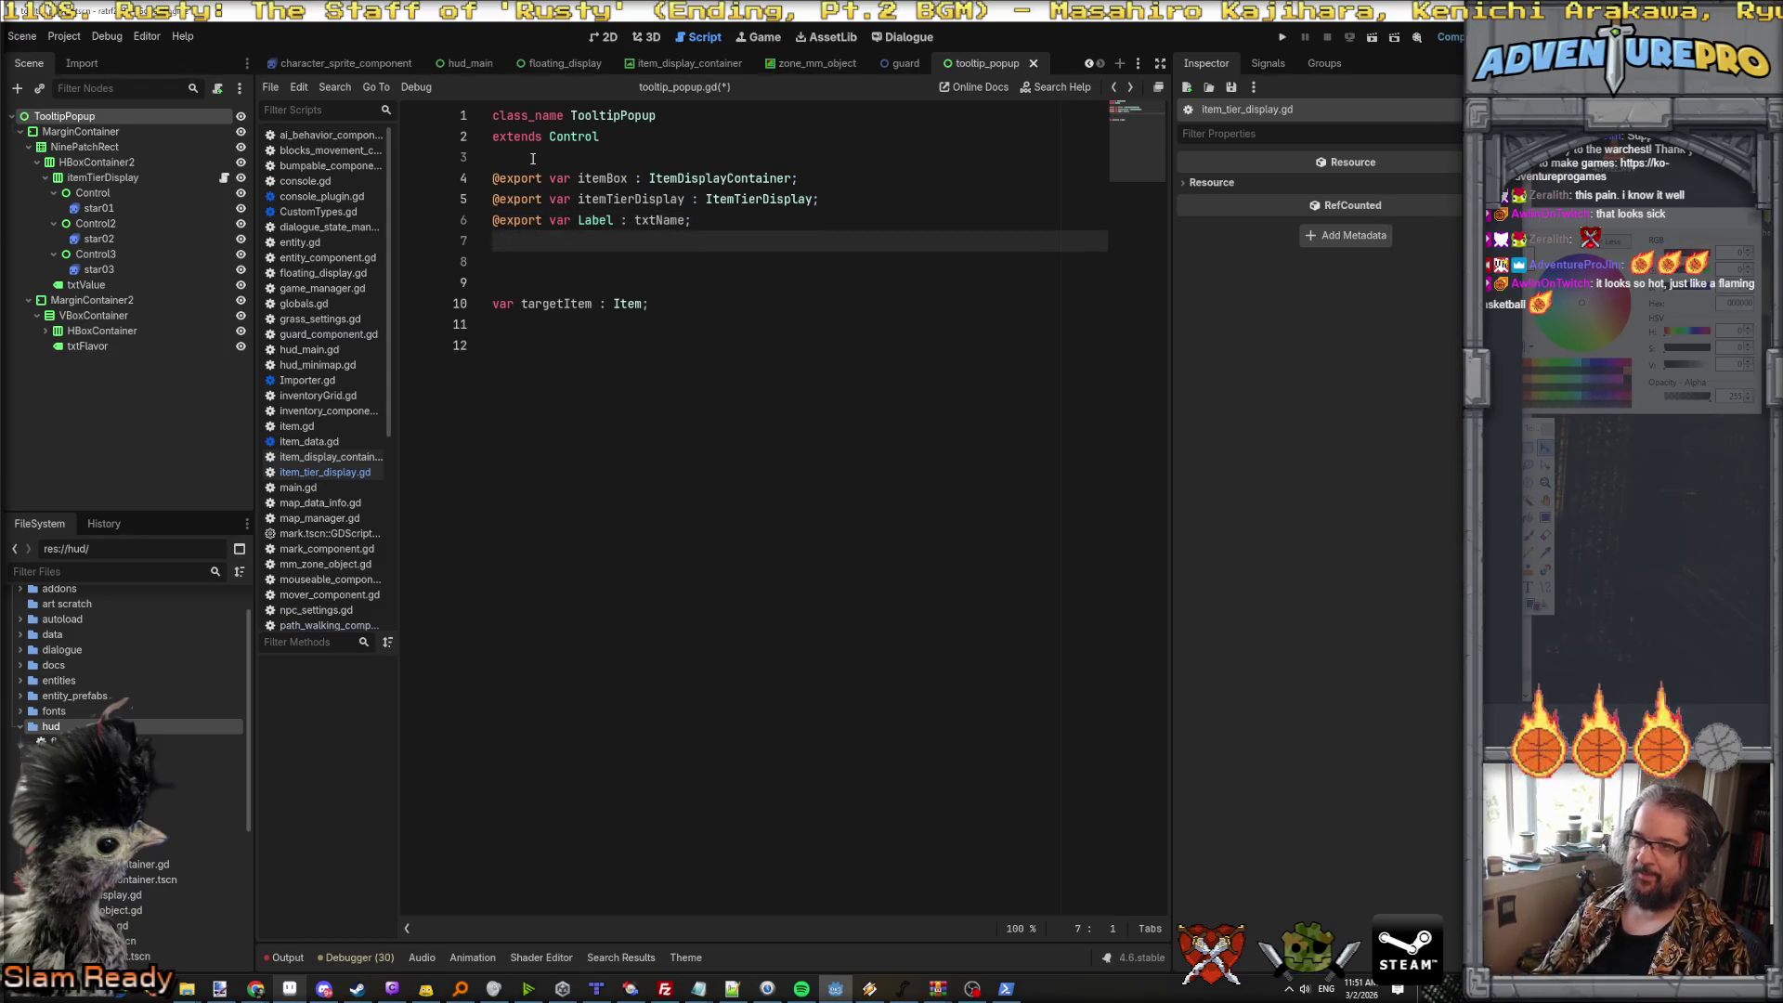
type("@expor")
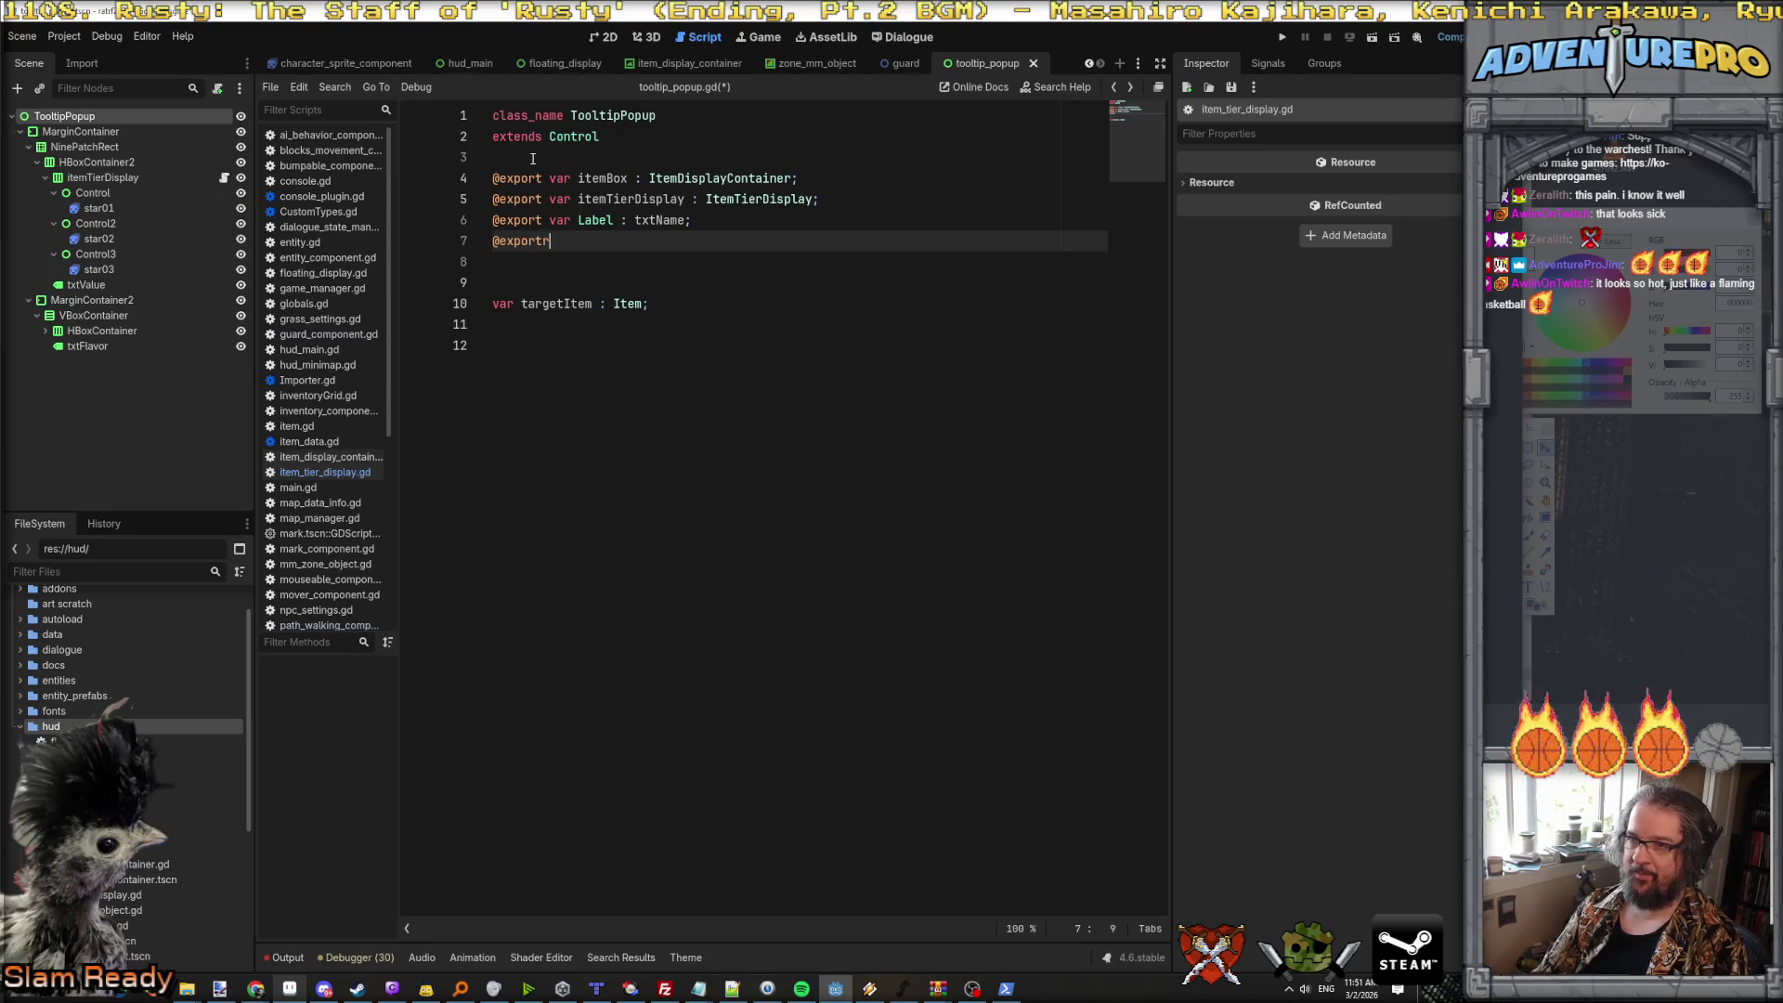
type("t var Label : ")
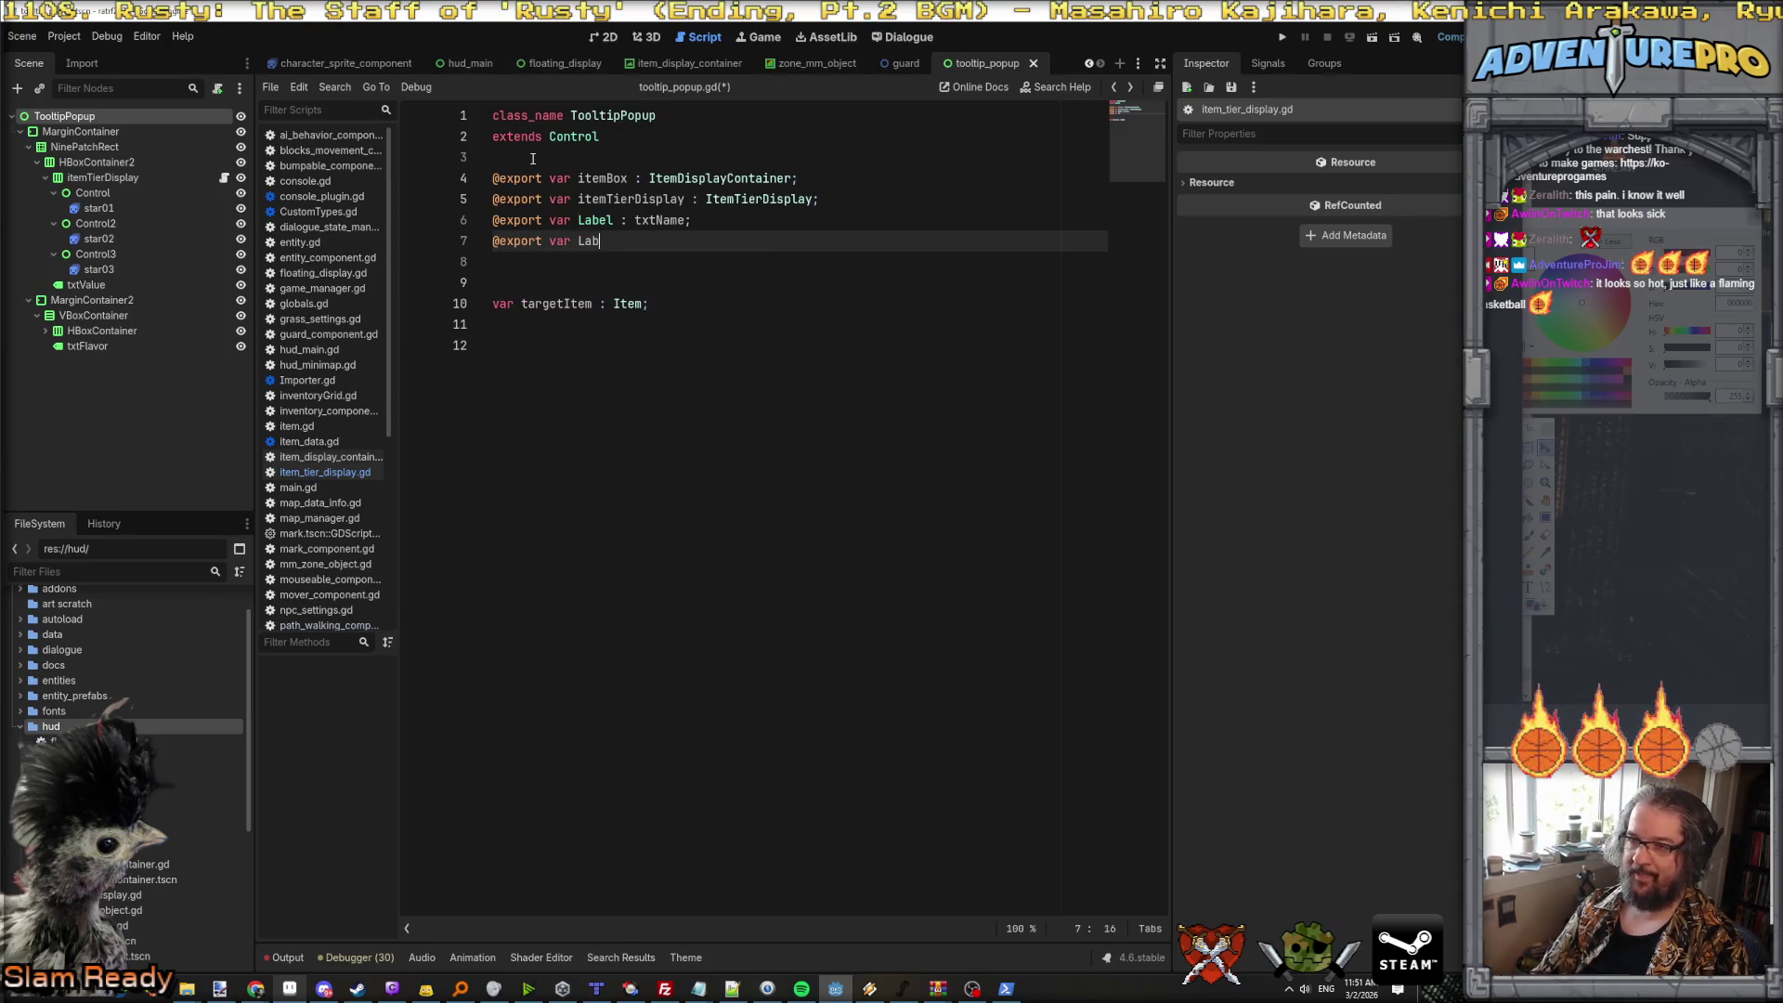
type("txtFlavor;")
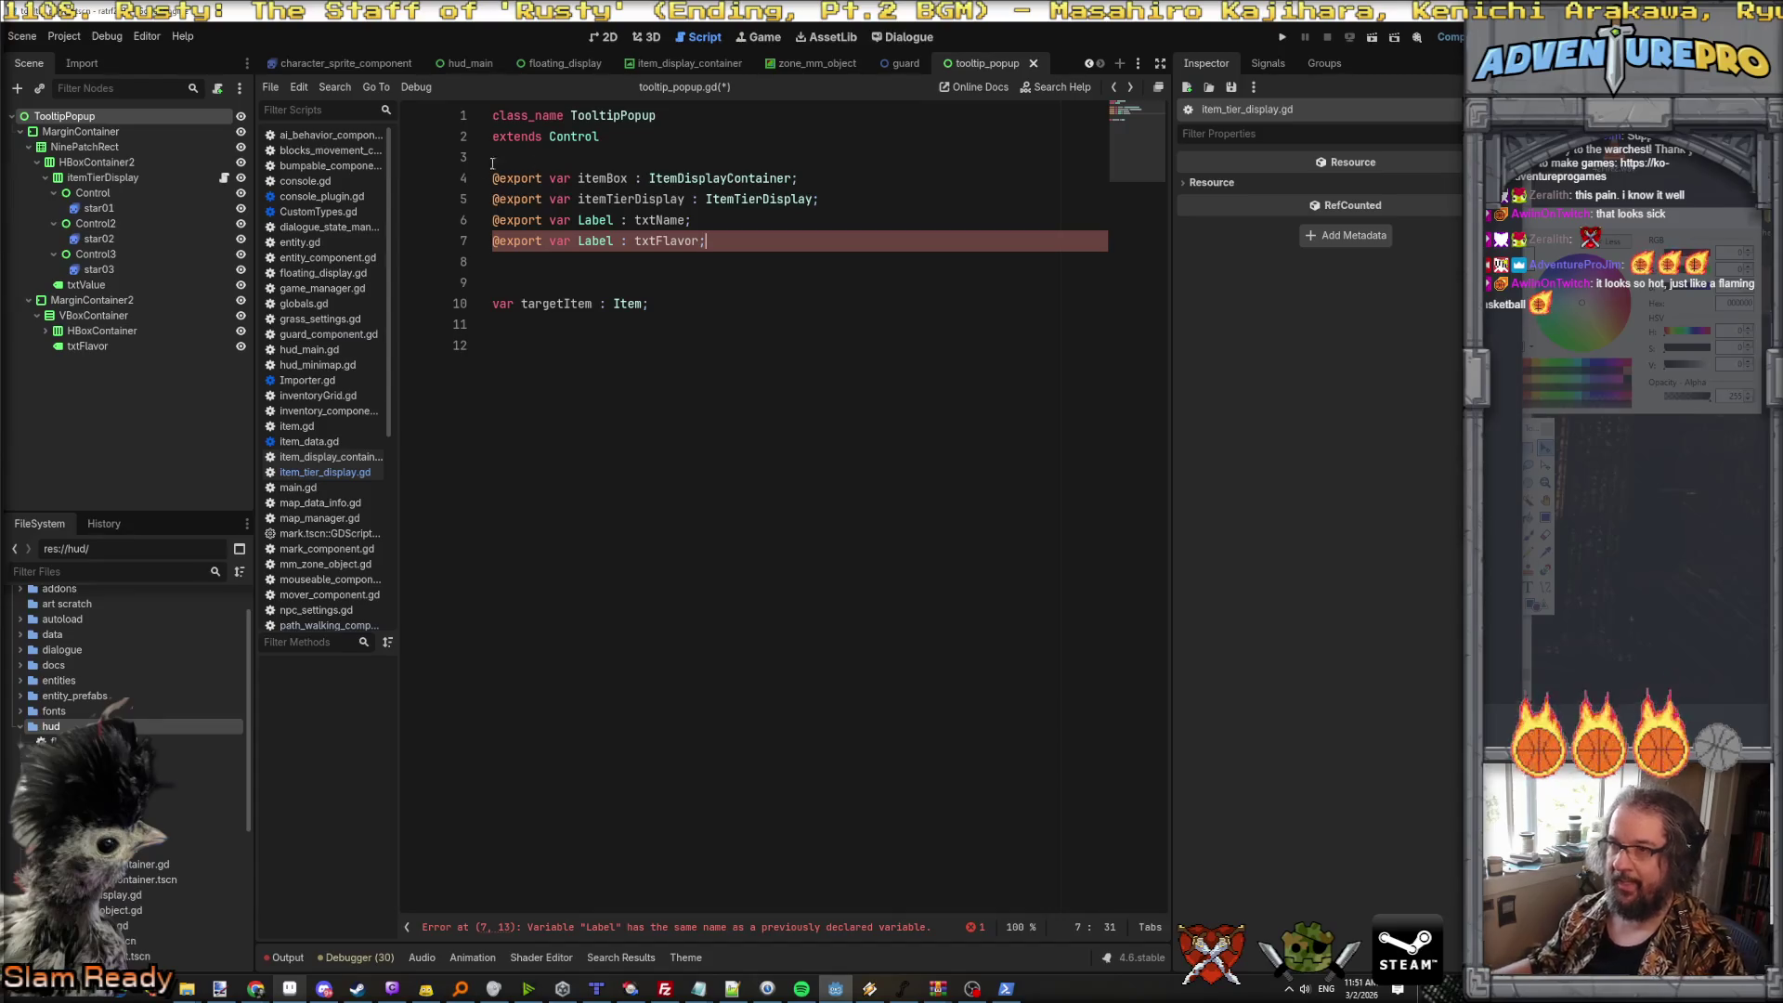
Rewrite the lines as txtName : Label and txtFlavor : Label, then save the script
left_click_drag(578, 220, 635, 220)
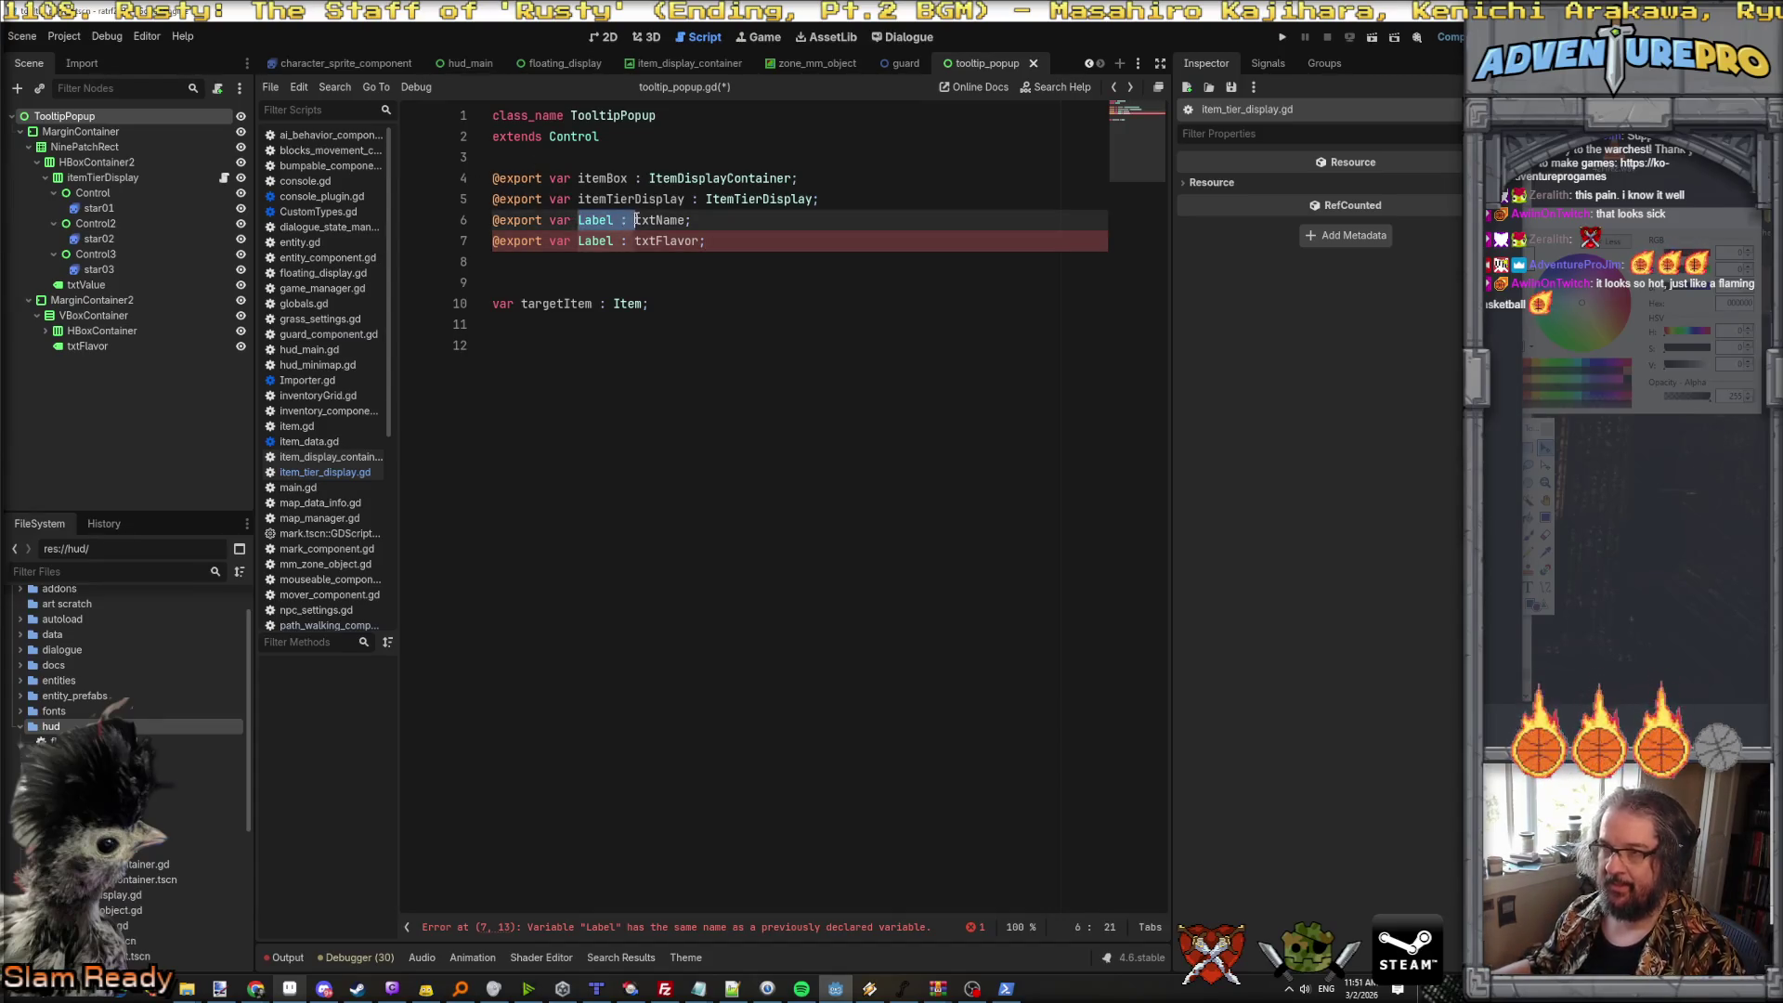
key("BackSpace")
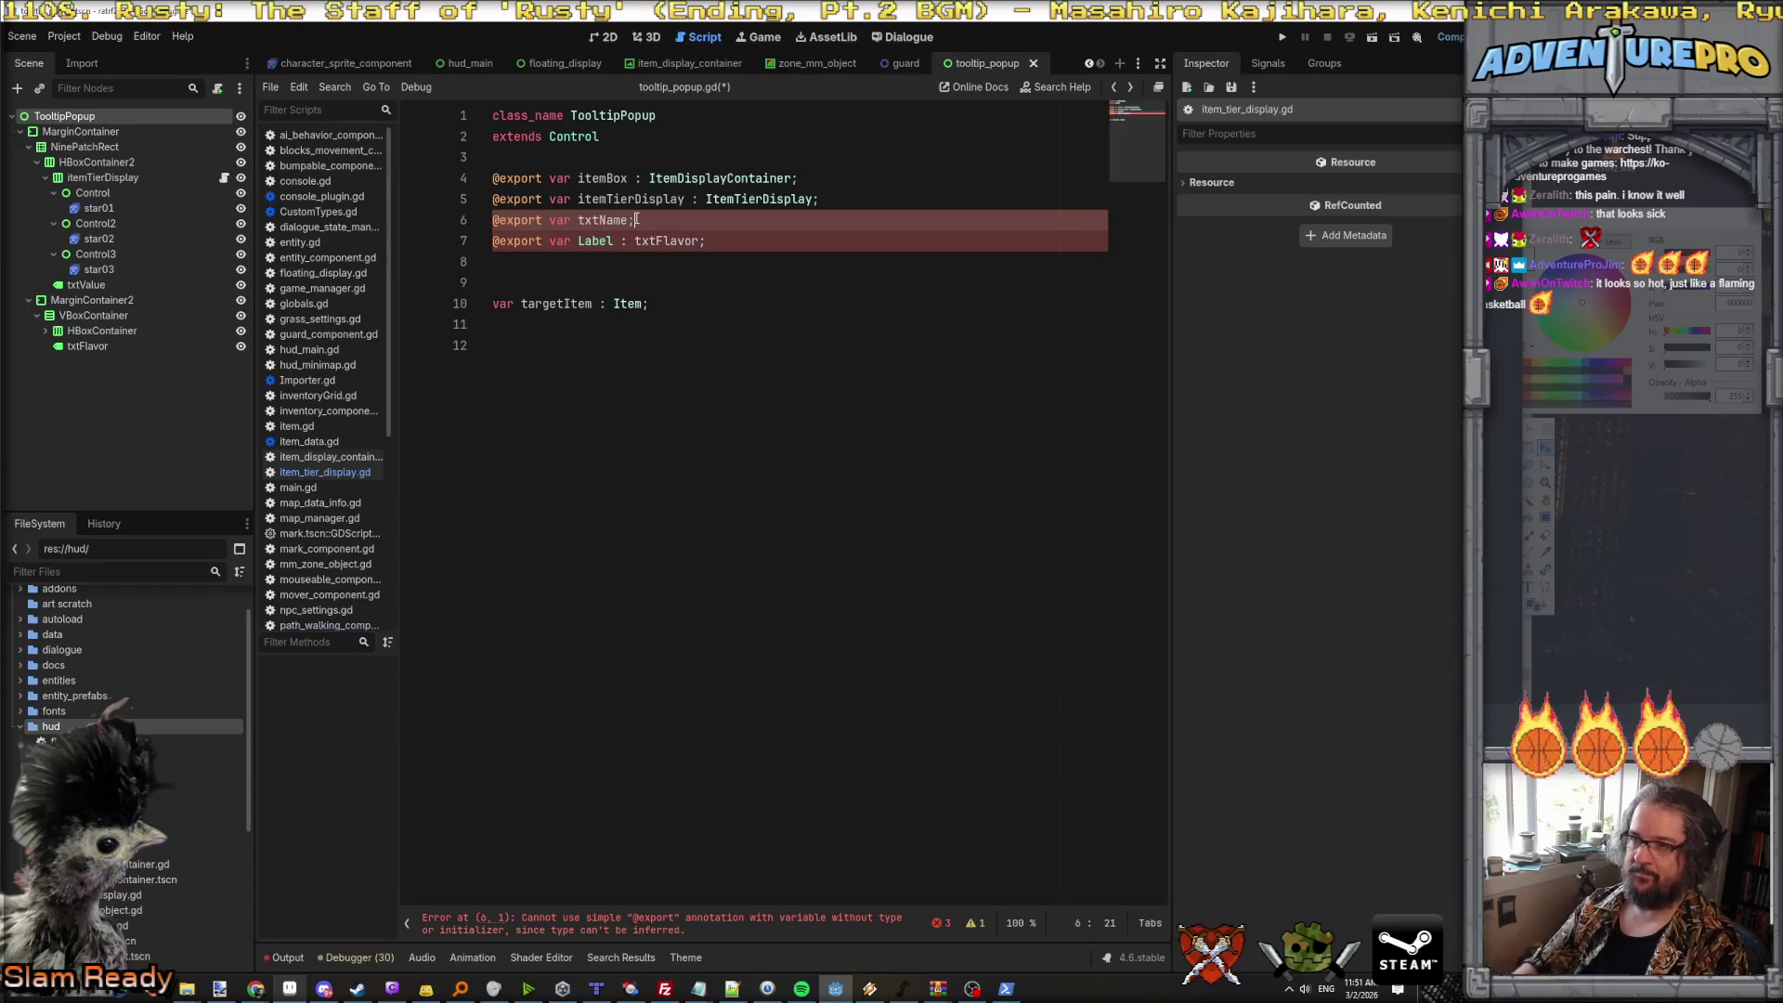
key("BackSpace")
key("BackSpace")
key("BackSpace")
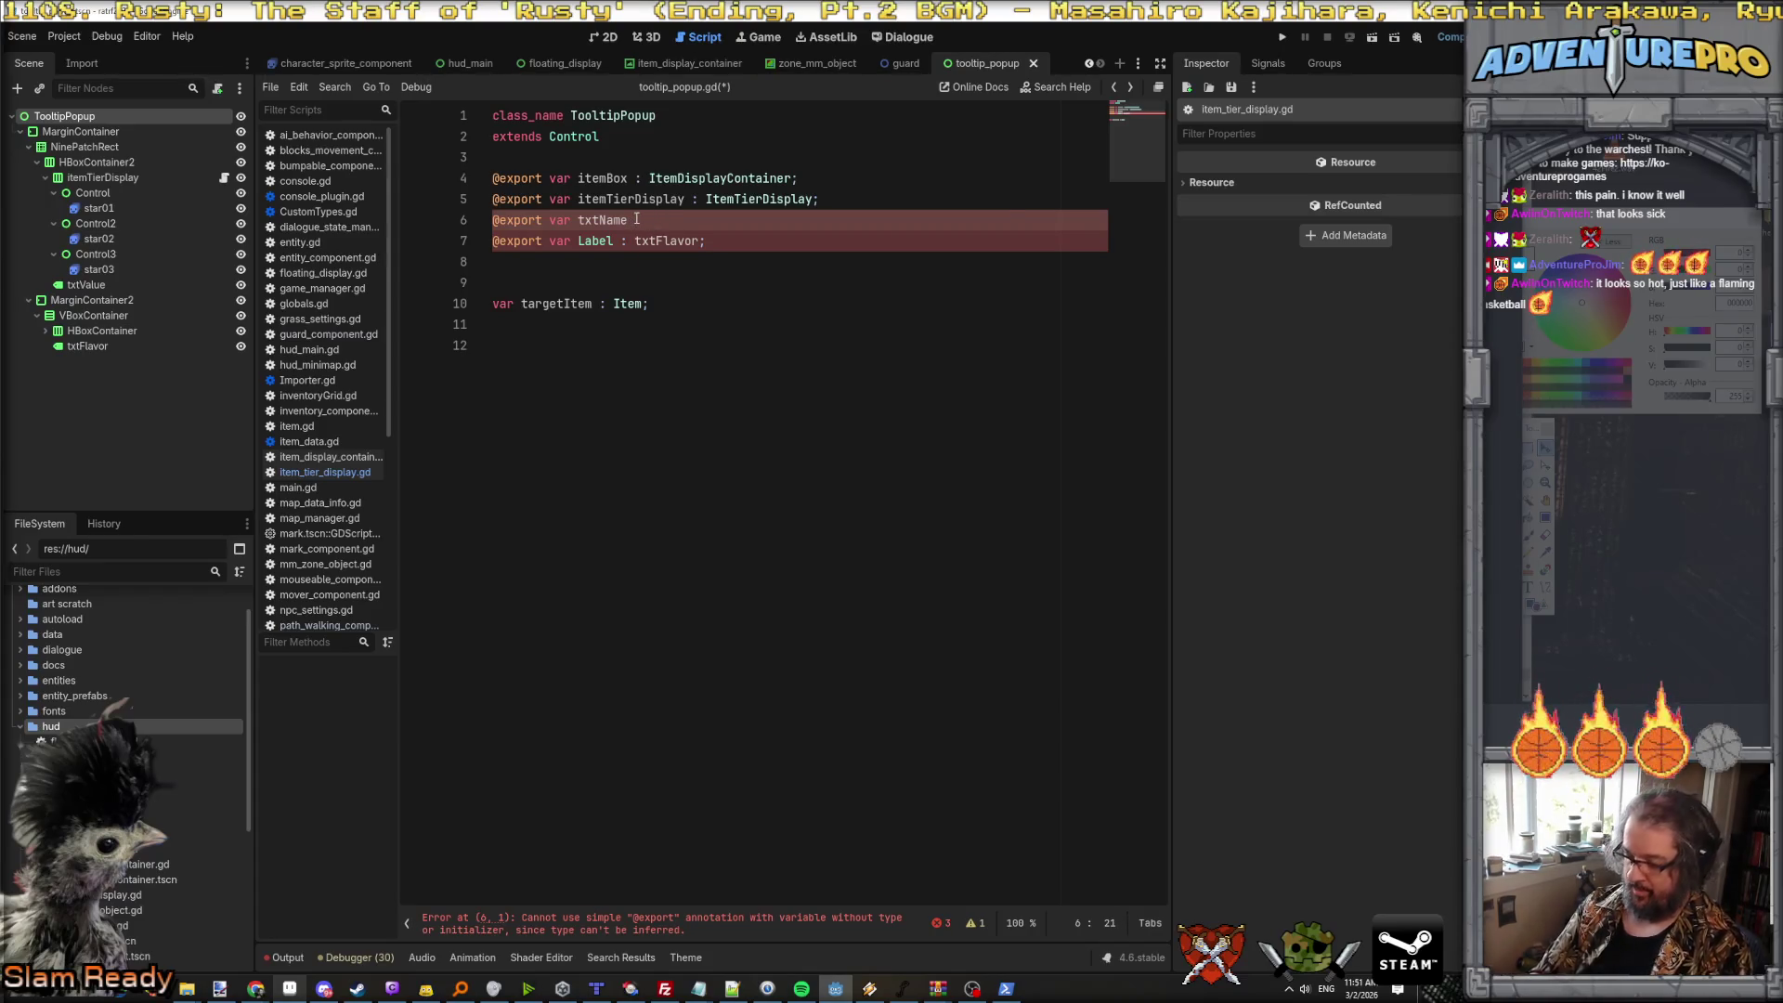
type("Label")
key("Escape")
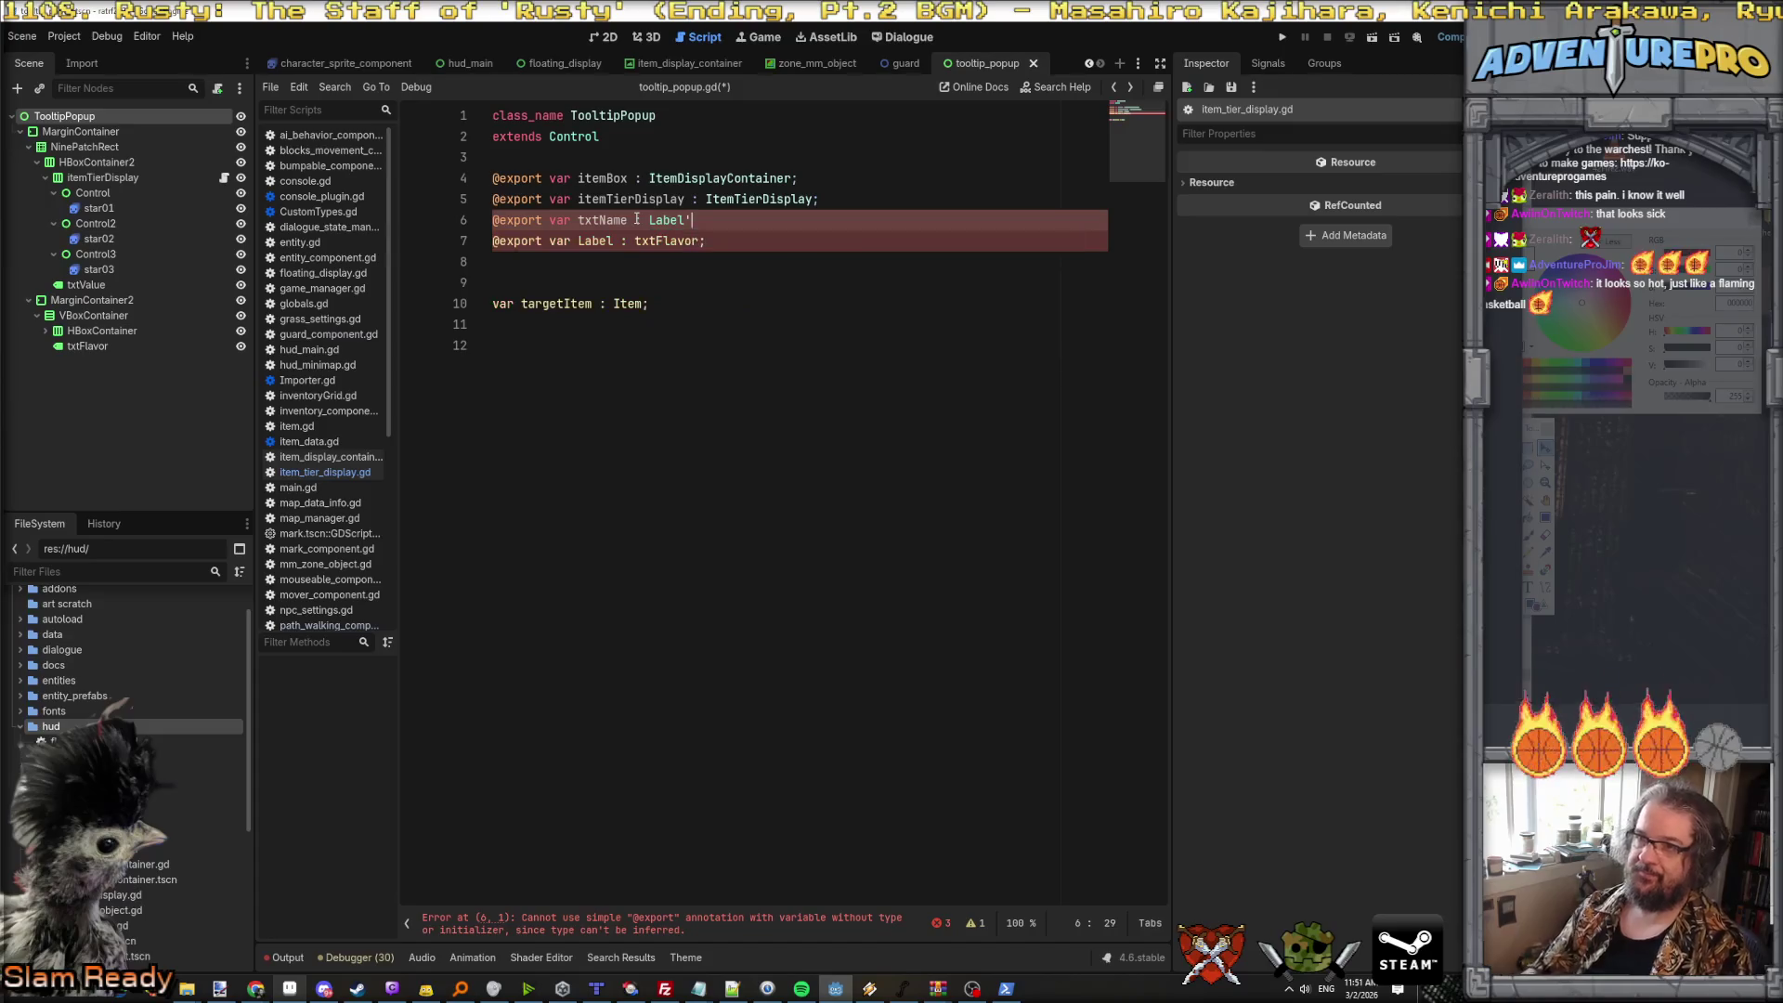
double_click(595, 240)
key("BackSpace")
key("Delete")
key("Delete")
key("Delete")
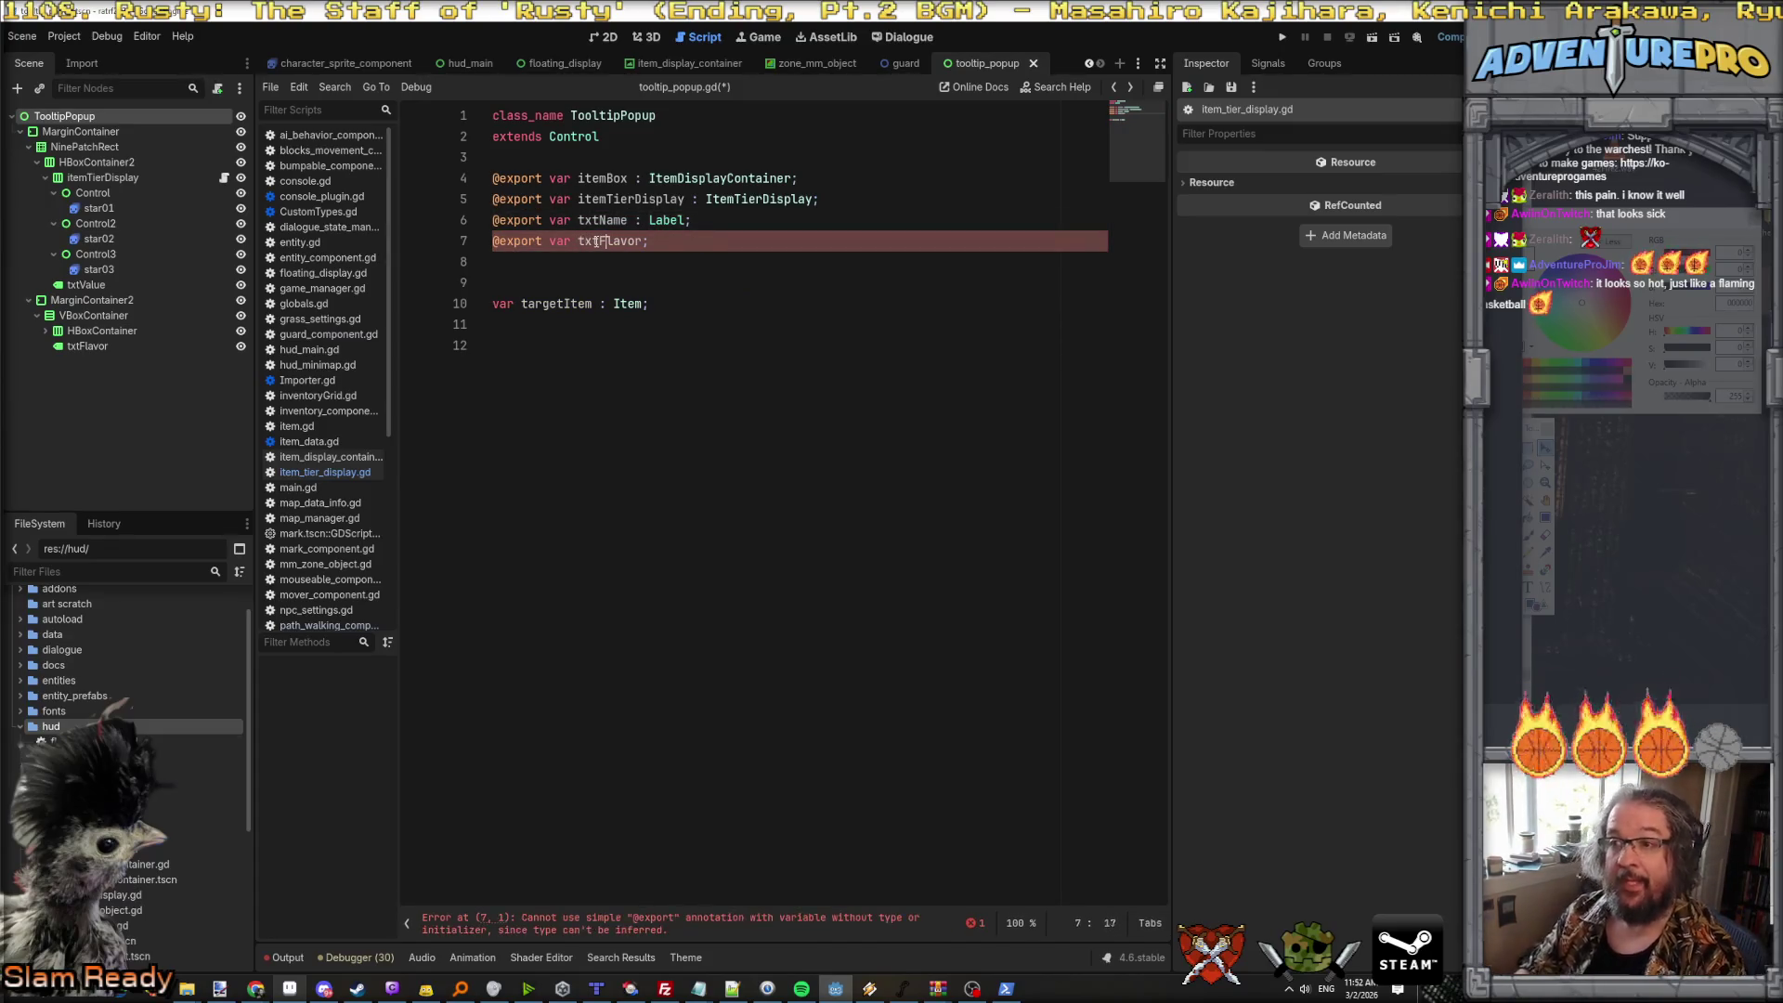
key("Down")
key("Left")
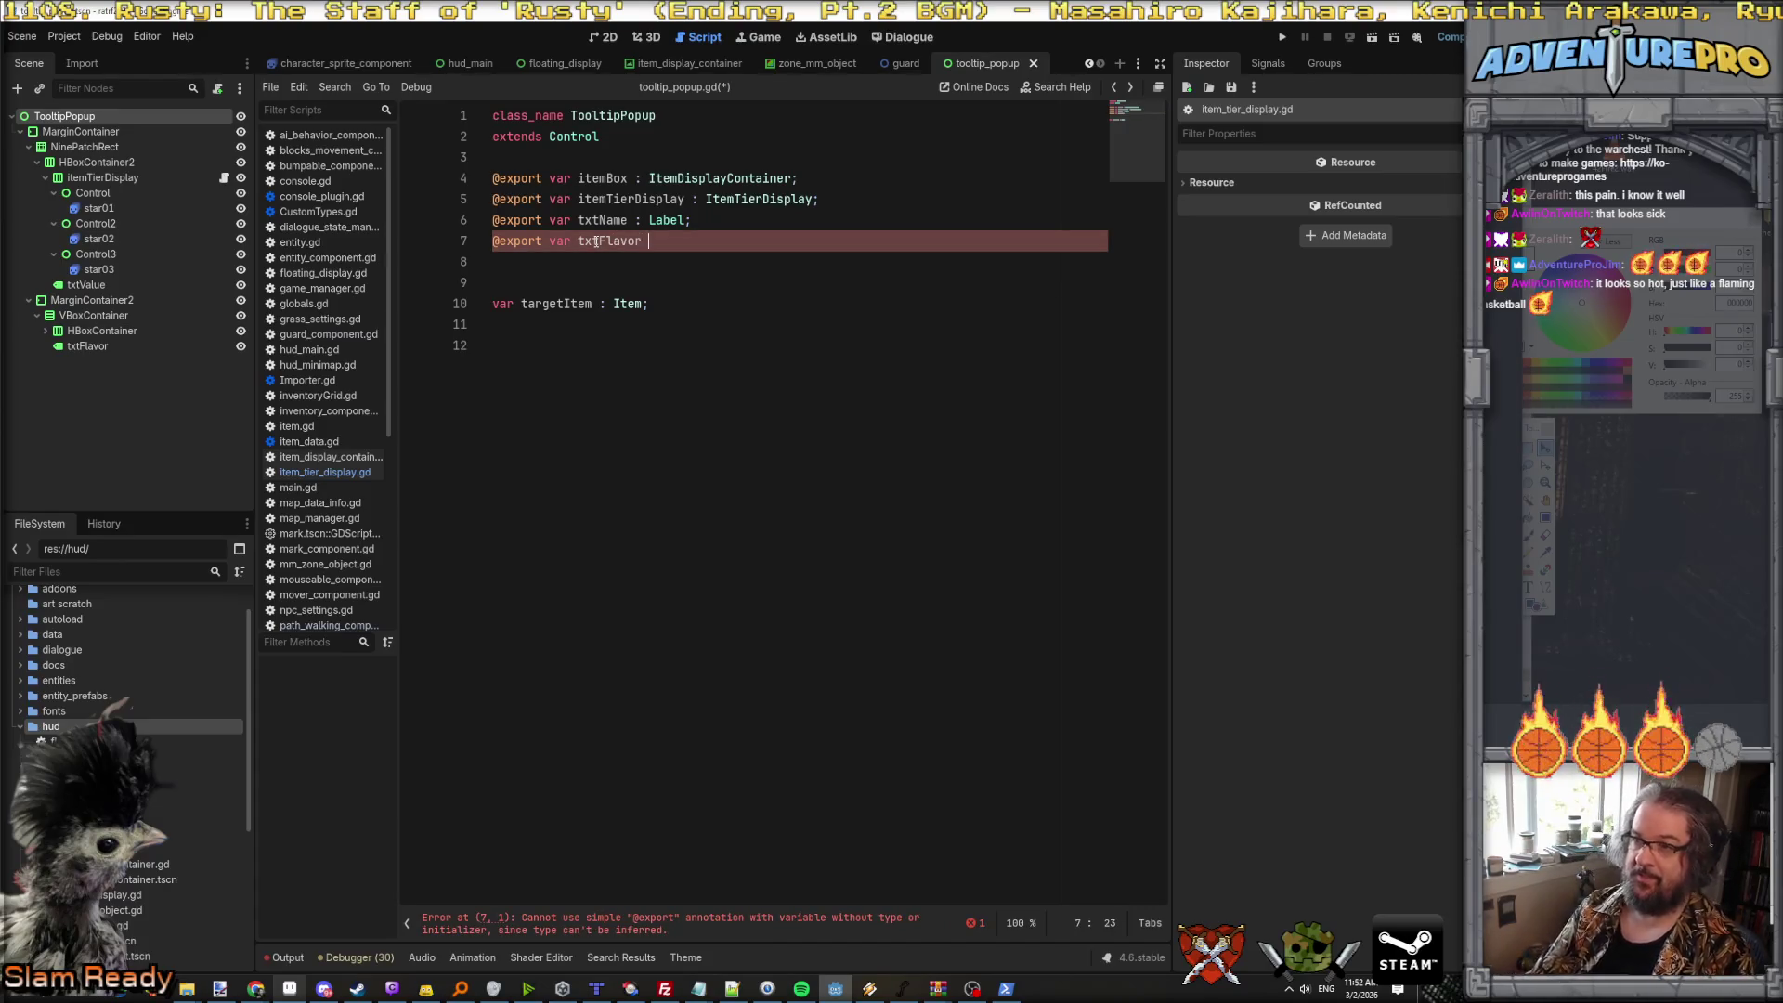
type("Label;")
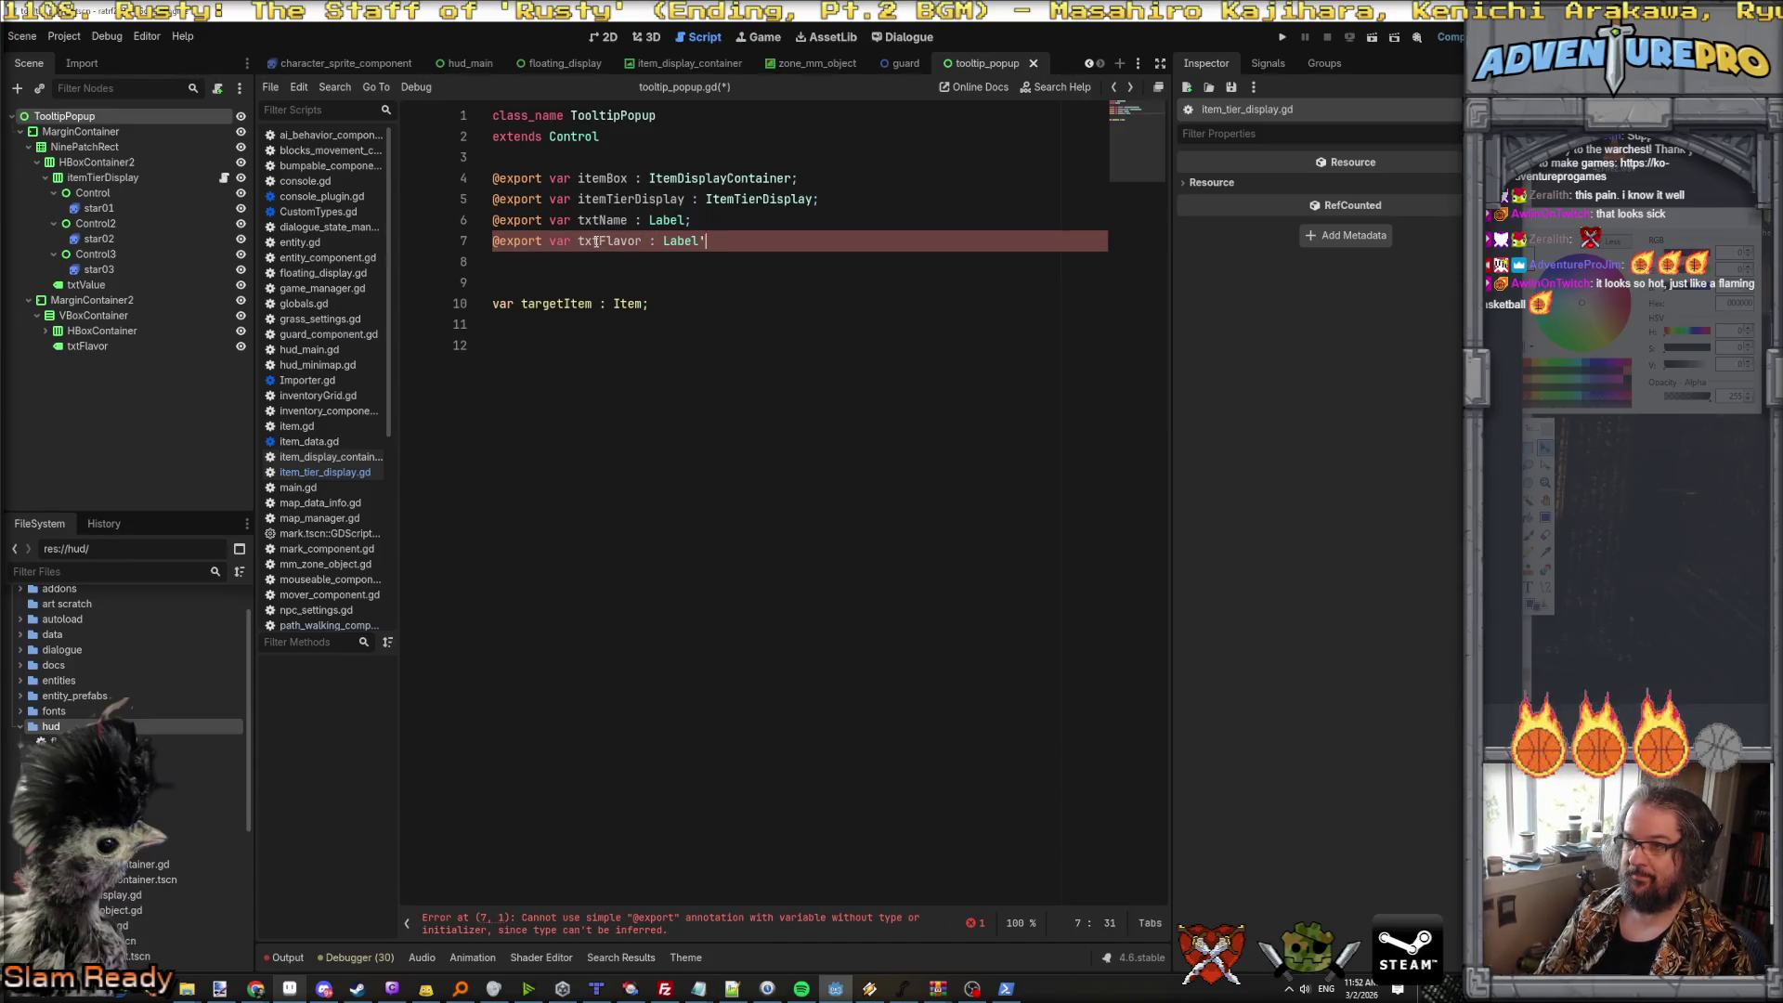
key("ctrl+s")
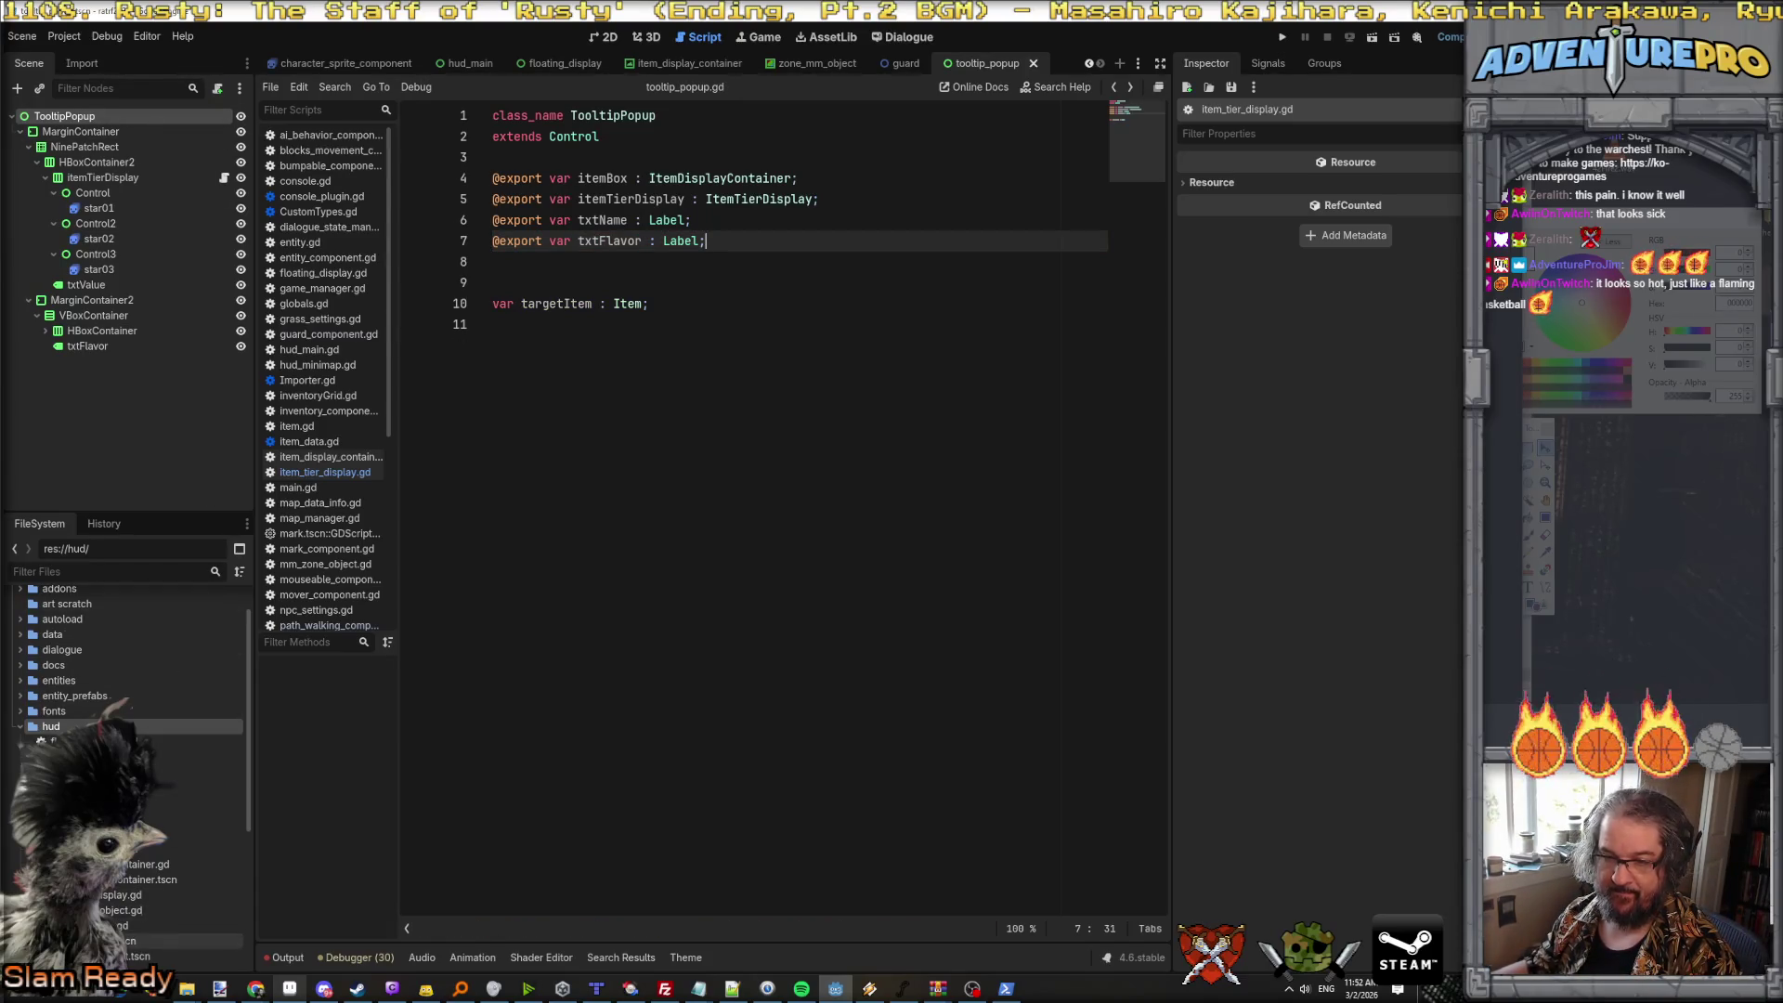
Select the TooltipPopup root node and show the tooltip scene in the 2D view
left_click(176, 941)
left_click(177, 925)
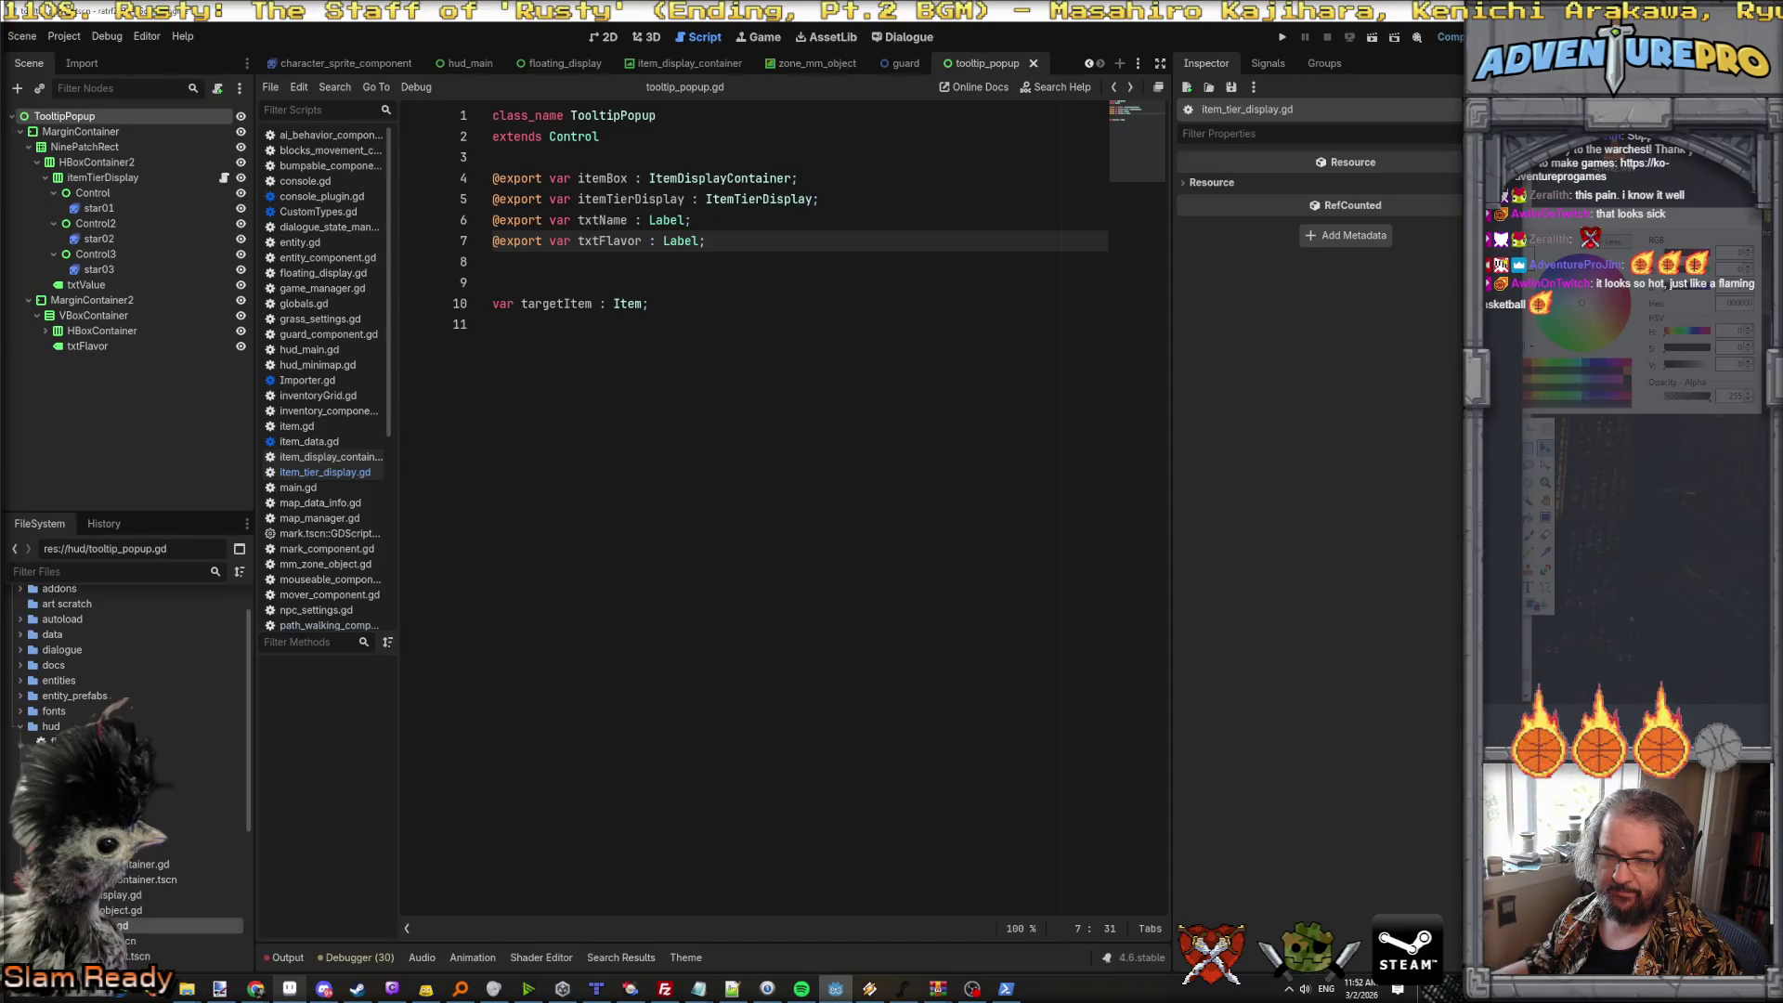
left_click(109, 115)
left_click(602, 39)
key("ctrl+s")
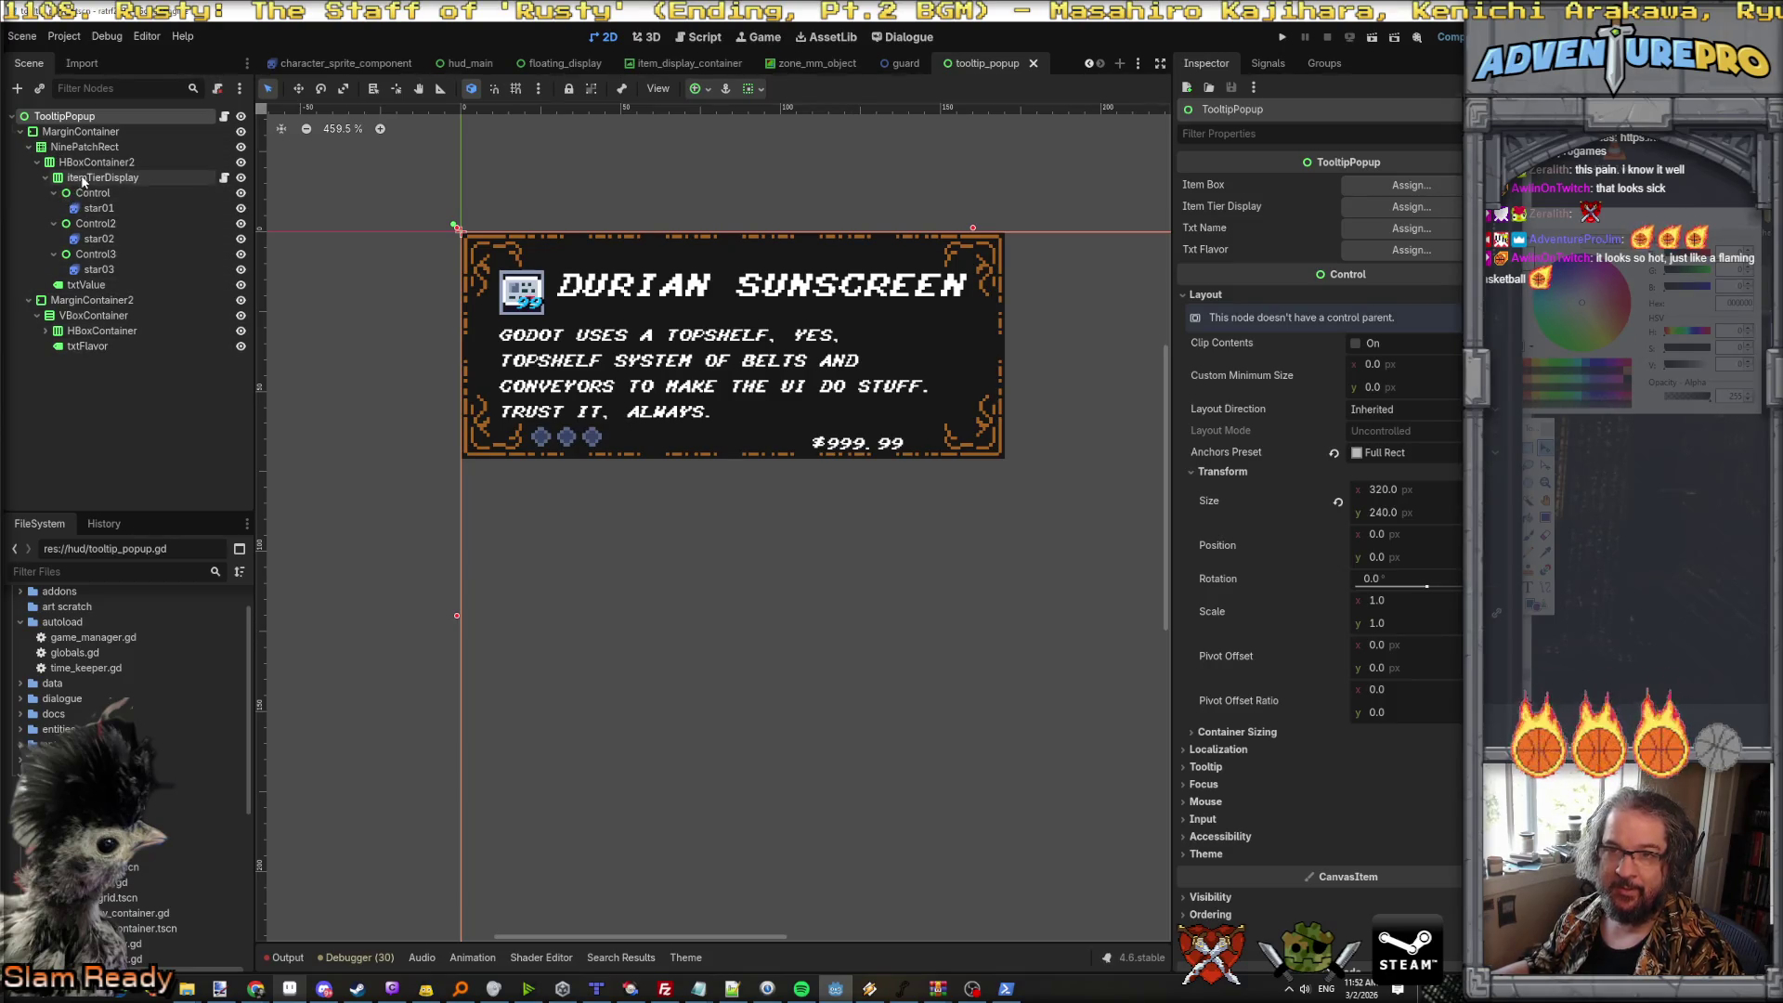
Assign ItemDisplayContainer, ItemTierDisplay, txtName and txtFlavor to their Inspector slots and save the scene
left_click(46, 332)
mouse_move(109, 347)
left_mouse_down()
mouse_move(1196, 154)
mouse_move(1365, 195)
left_mouse_up()
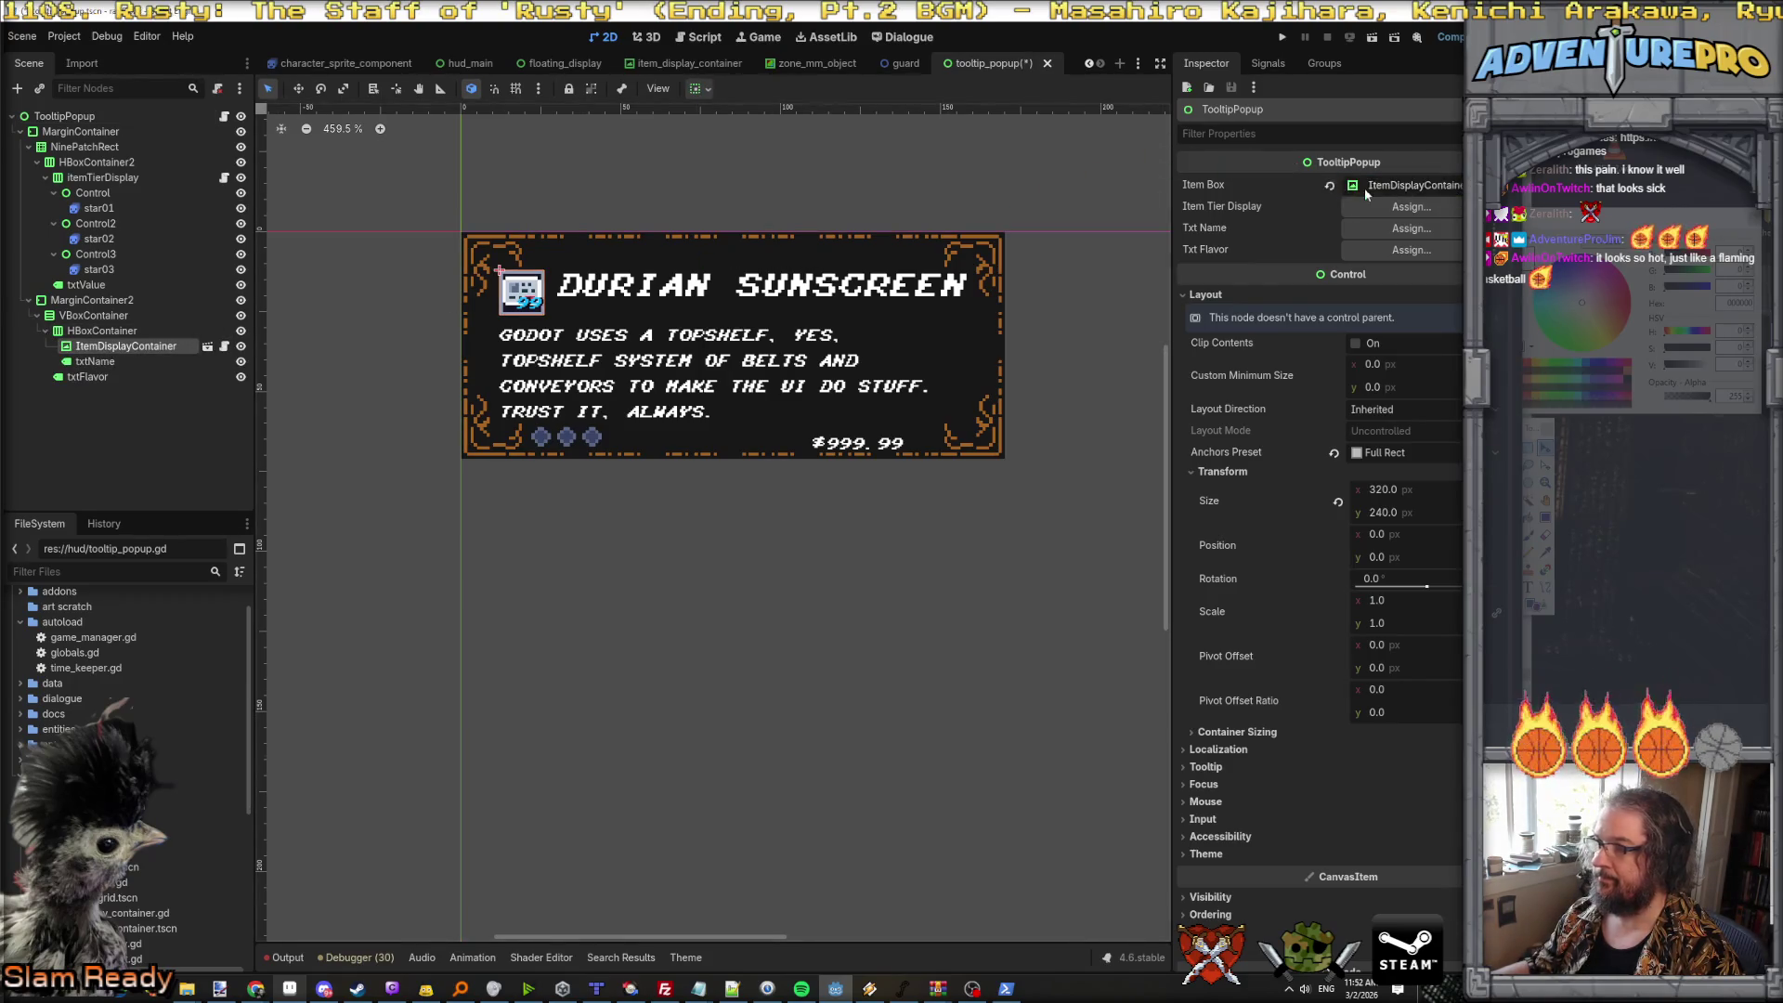
left_click_drag(102, 177, 1372, 205)
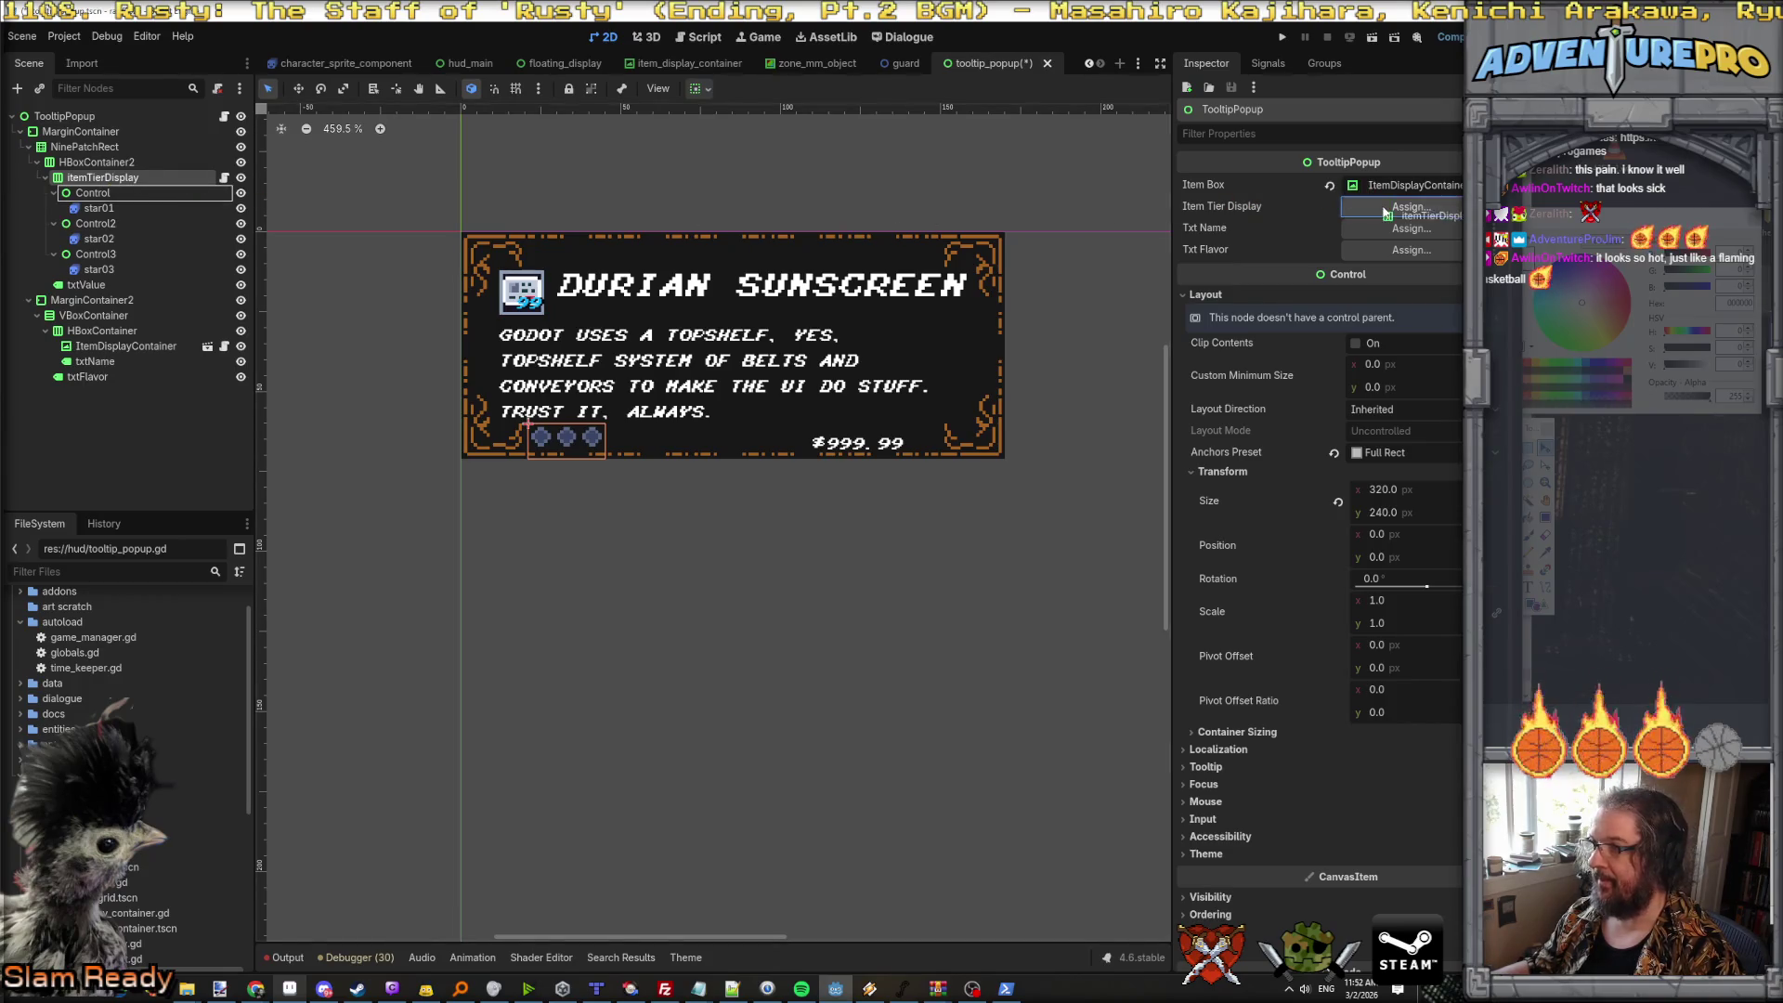
mouse_move(96, 361)
left_mouse_down()
mouse_move(1248, 226)
mouse_move(1398, 232)
left_mouse_up()
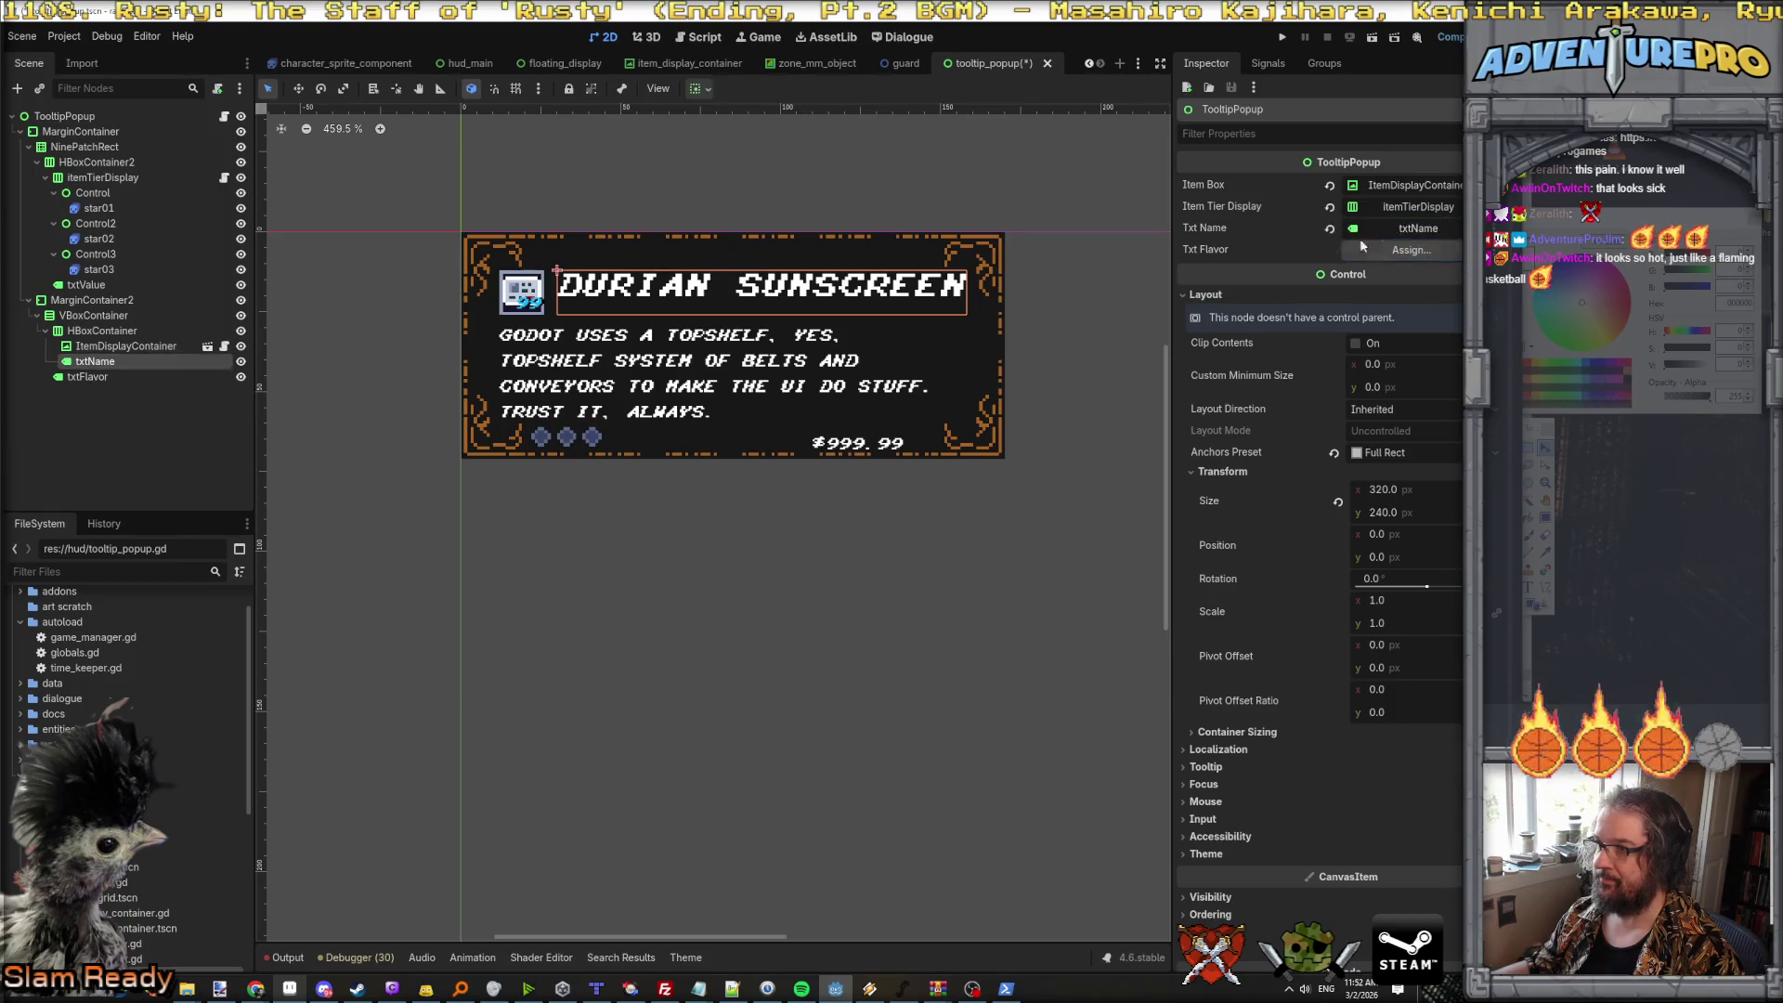
mouse_move(141, 377)
left_mouse_down()
mouse_move(836, 279)
mouse_move(1393, 271)
mouse_move(1382, 245)
left_mouse_up()
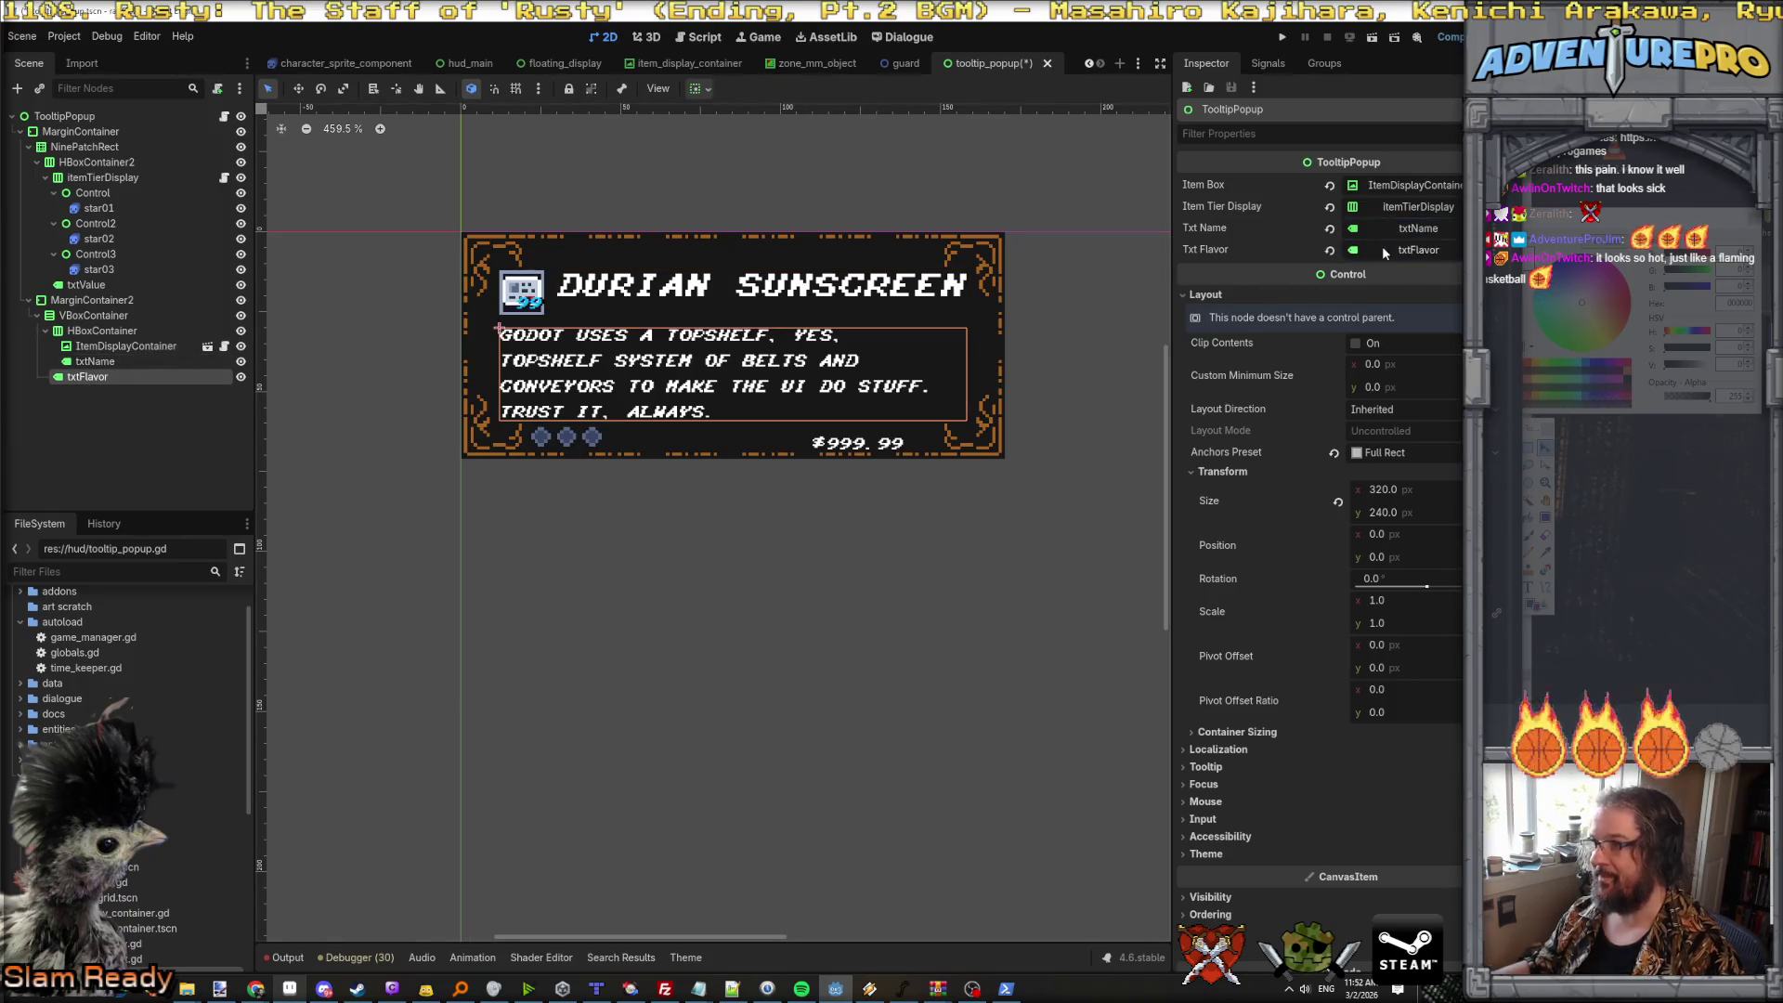
key("ctrl+s")
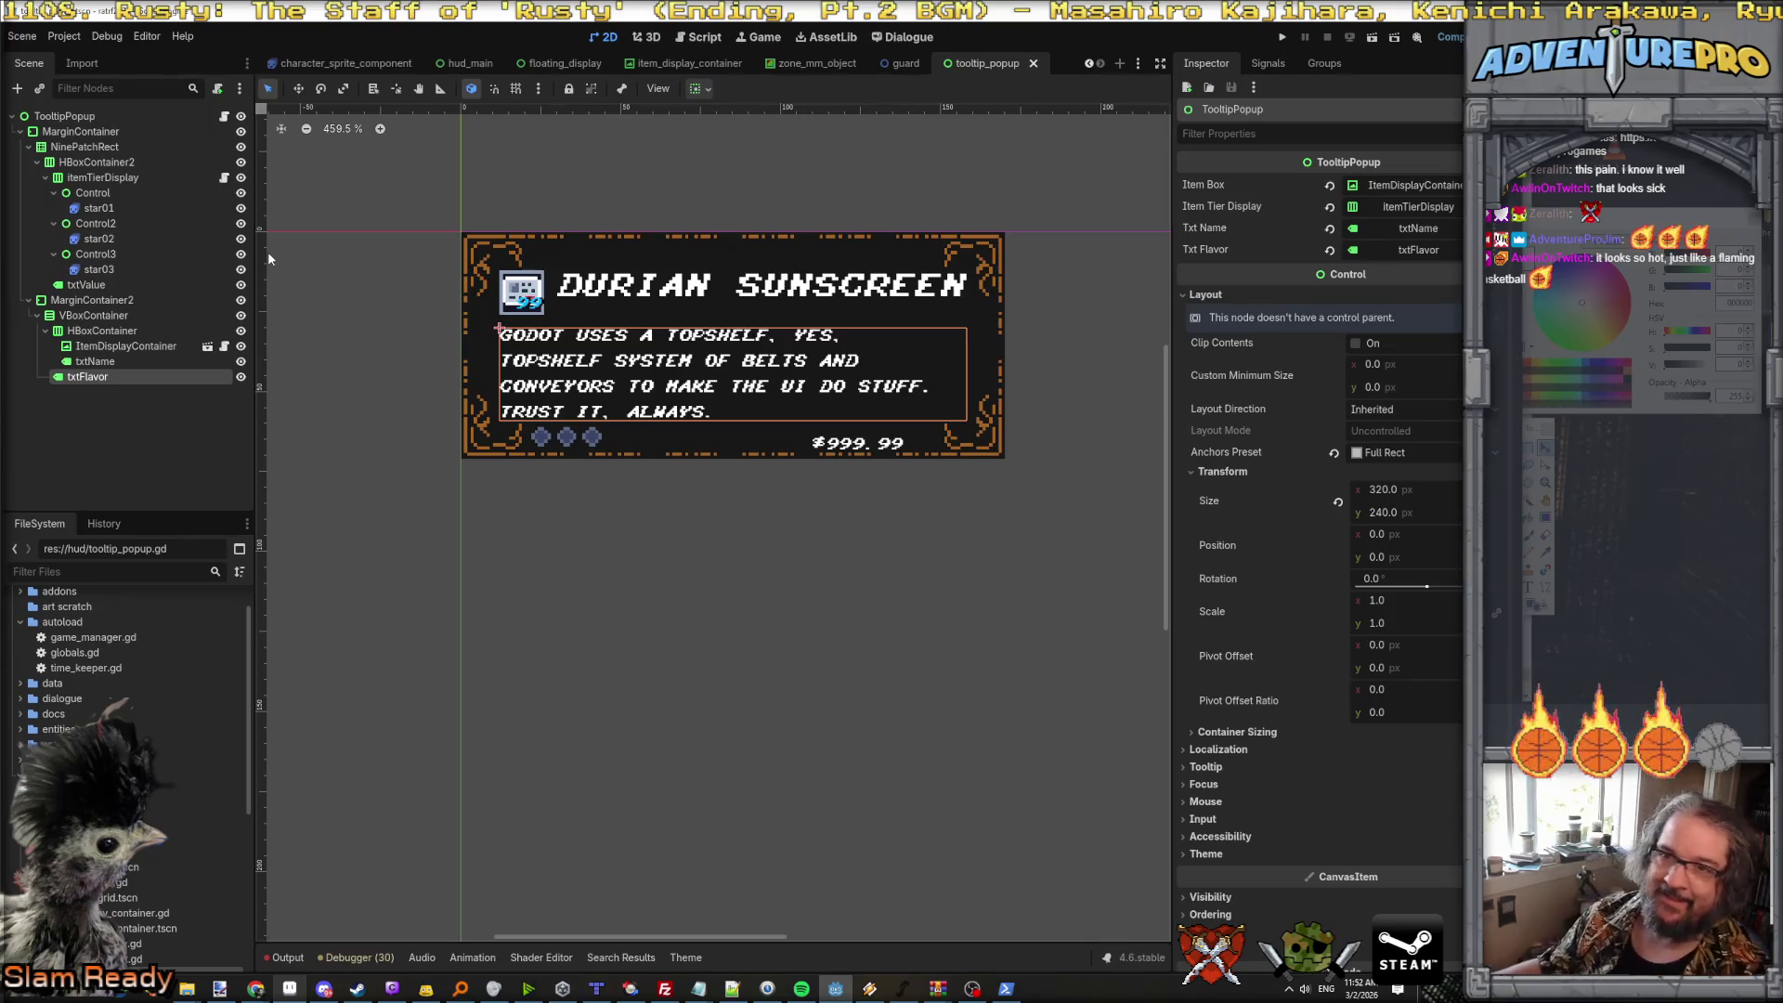
left_click(1006, 992)
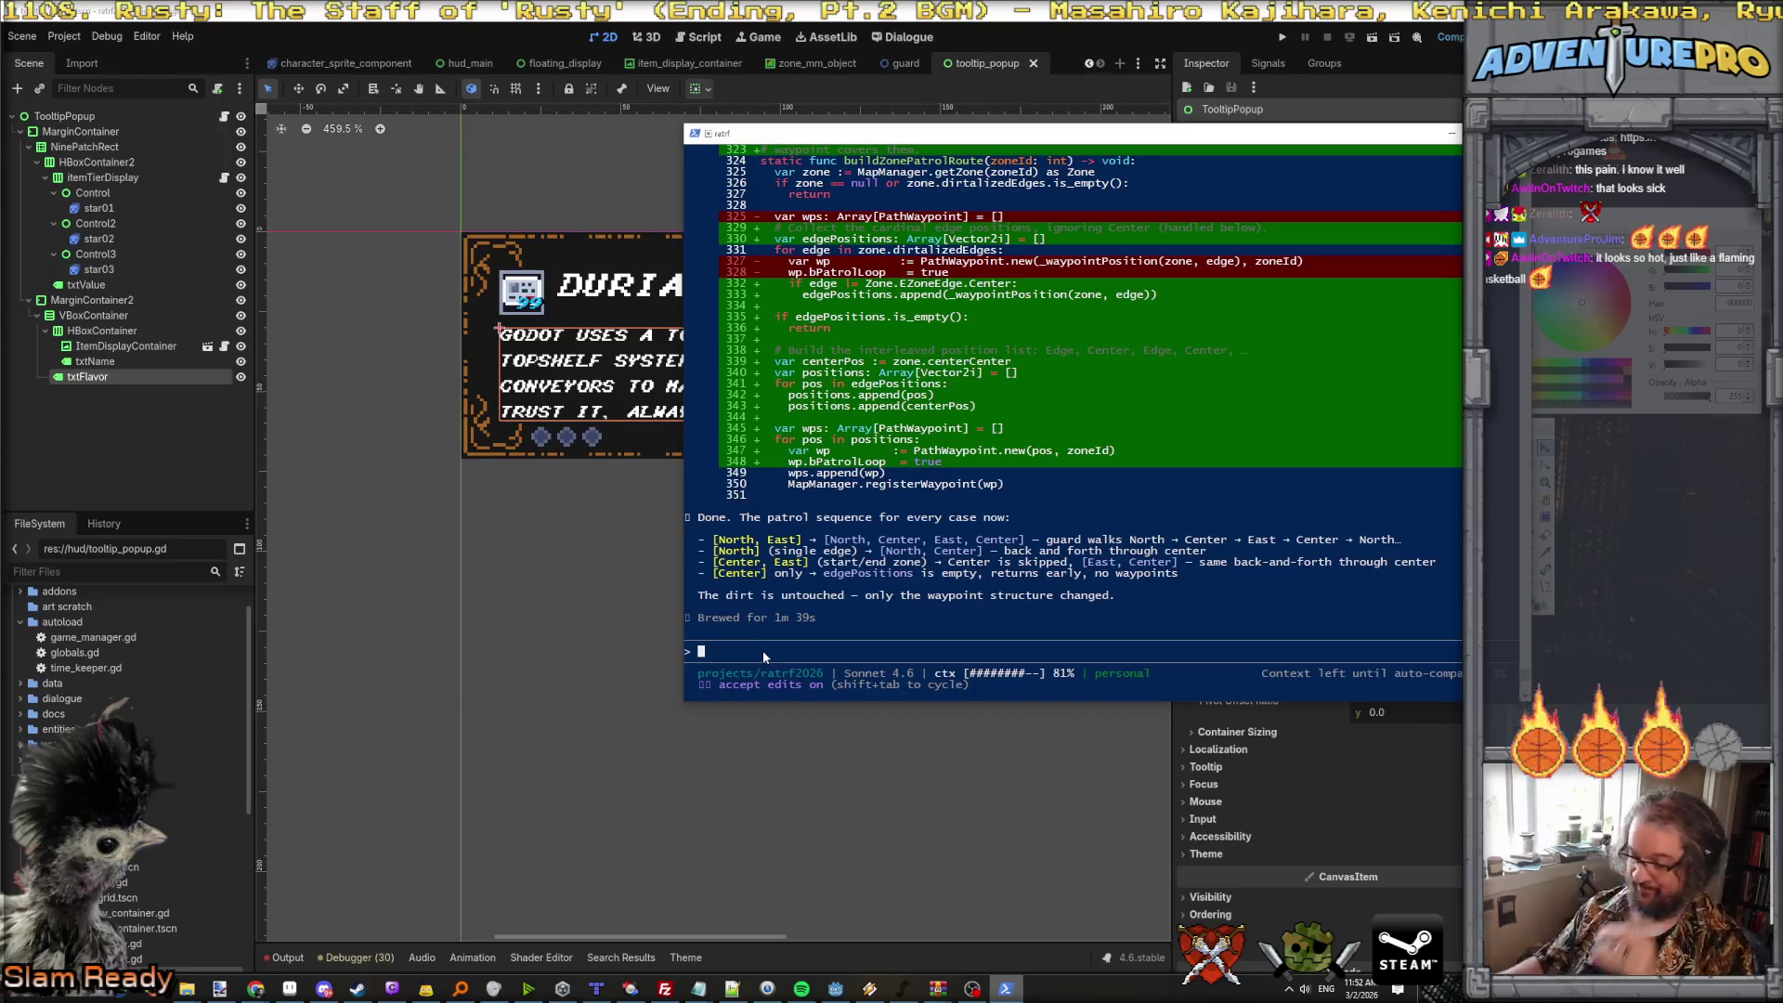
Ask Claude Code to show TooltipPopup after hovering an ItemDisplayContainer item for half a second
type("let's do some UI stuff. ")
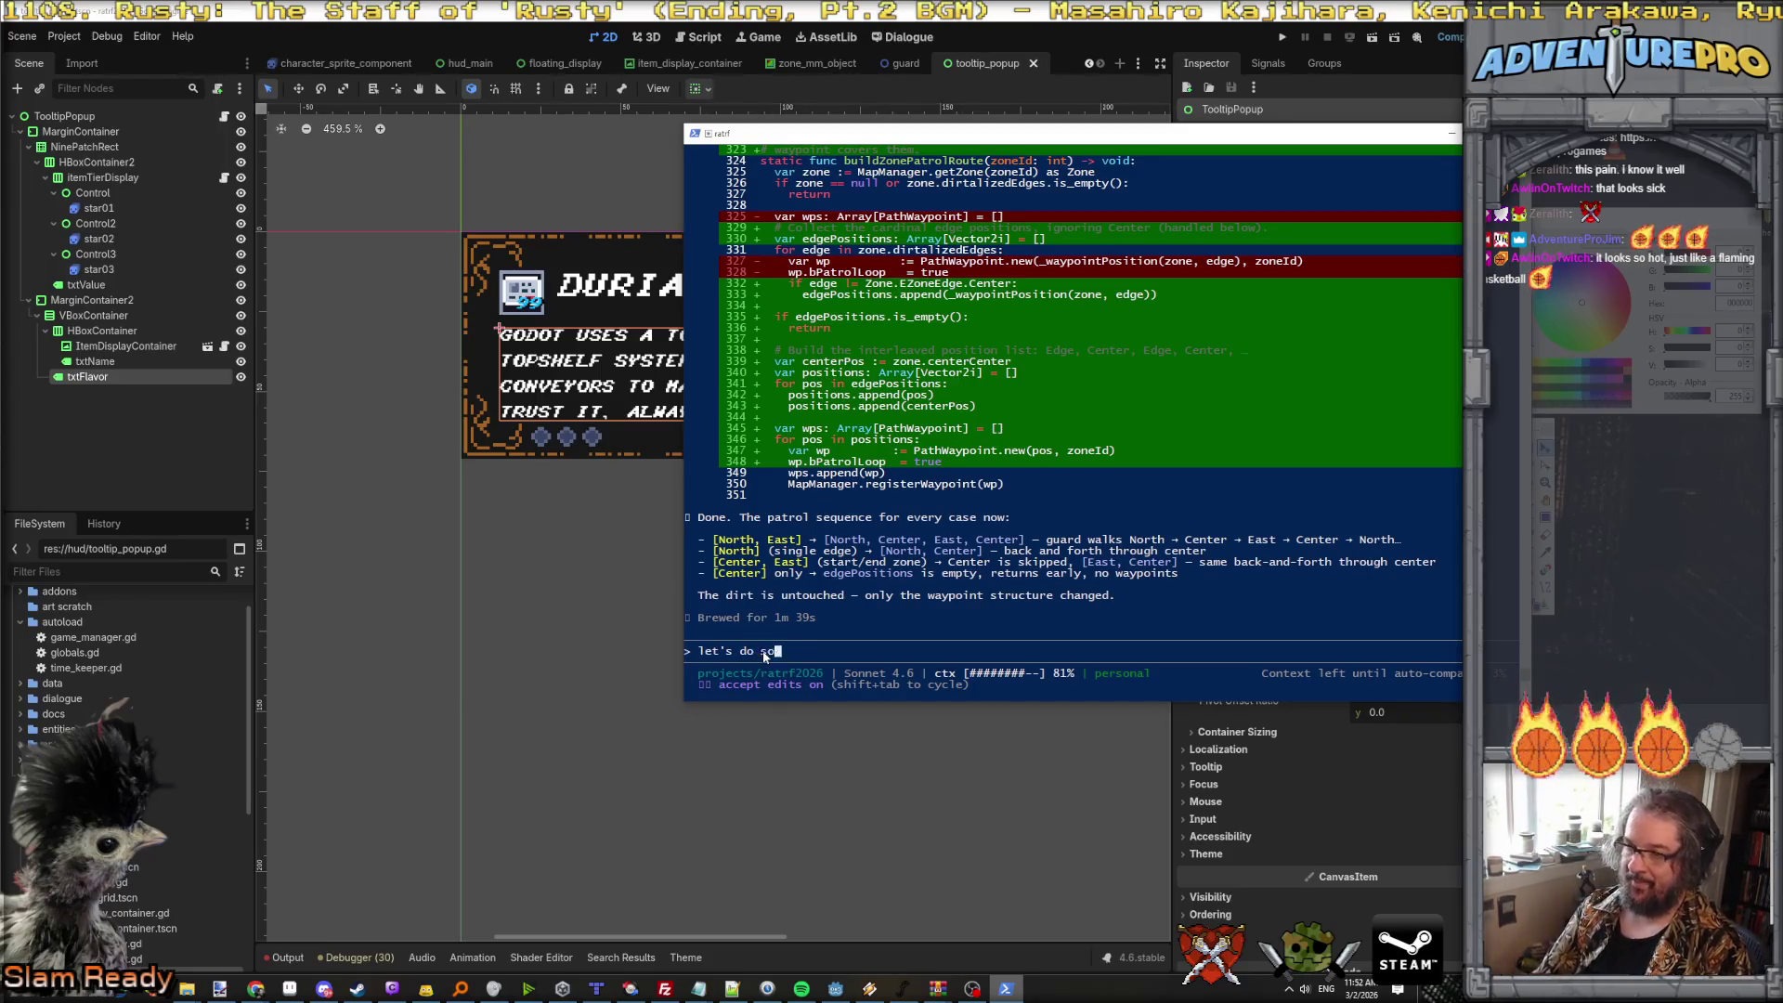
type("I've added Too")
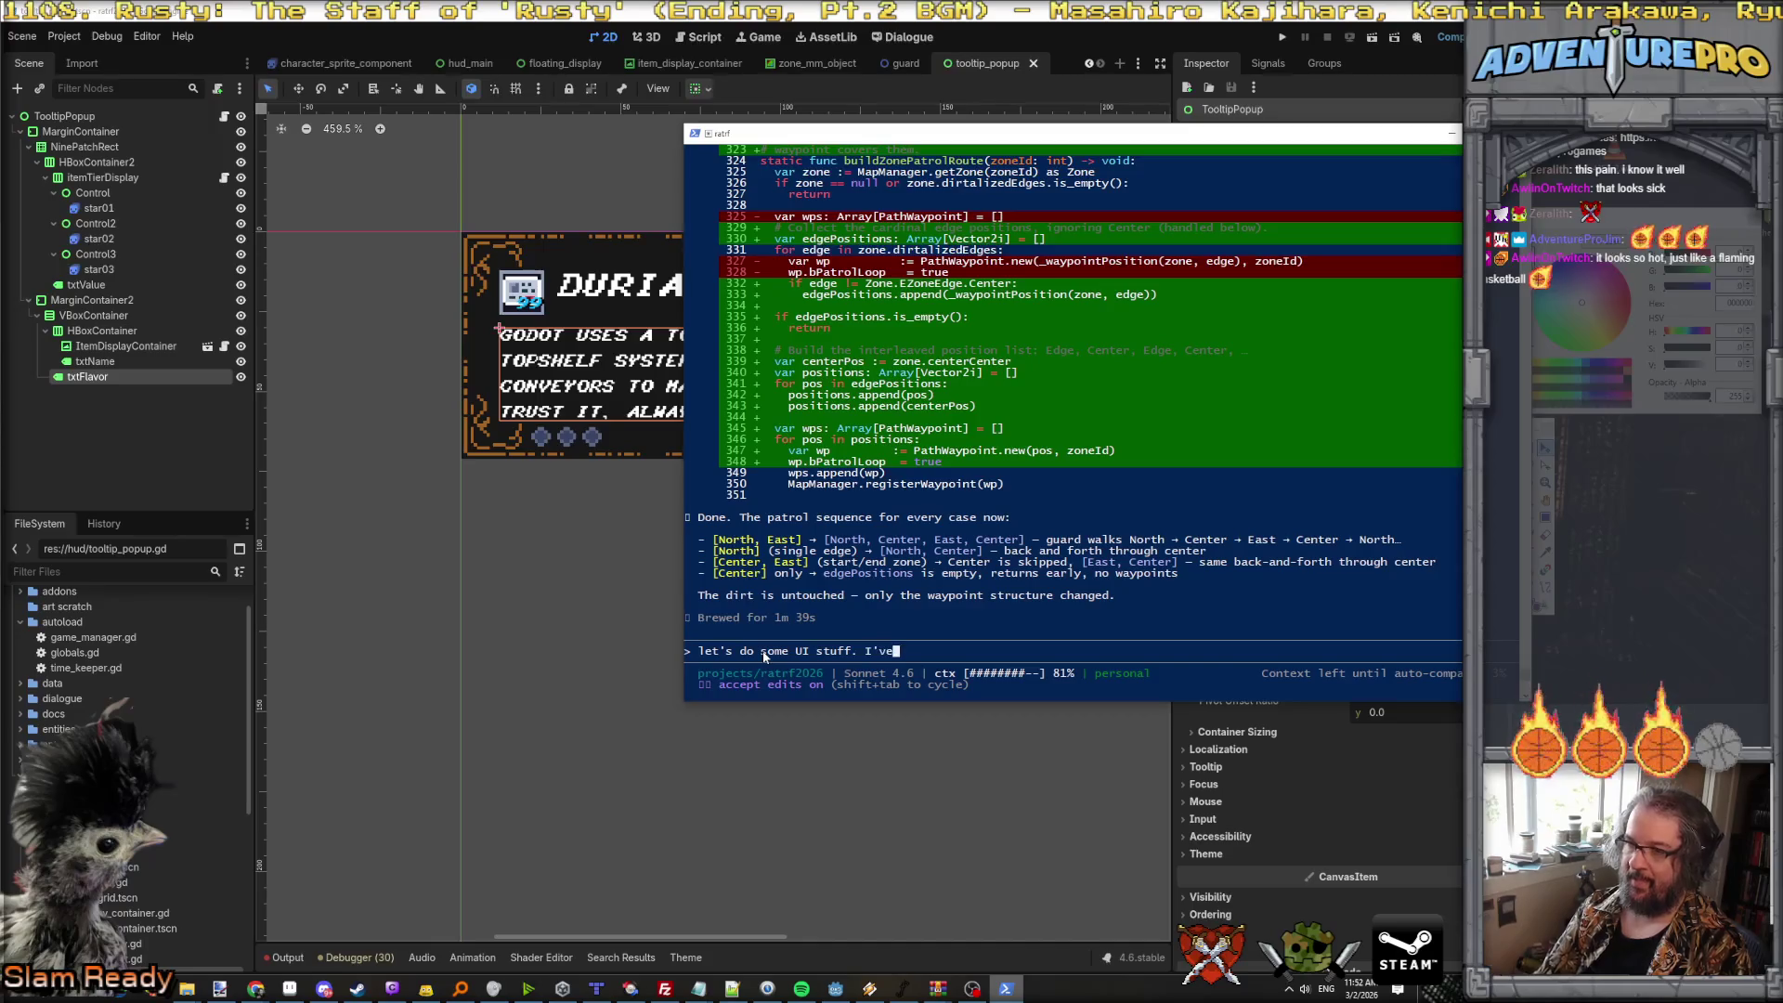
type("ltipPopu")
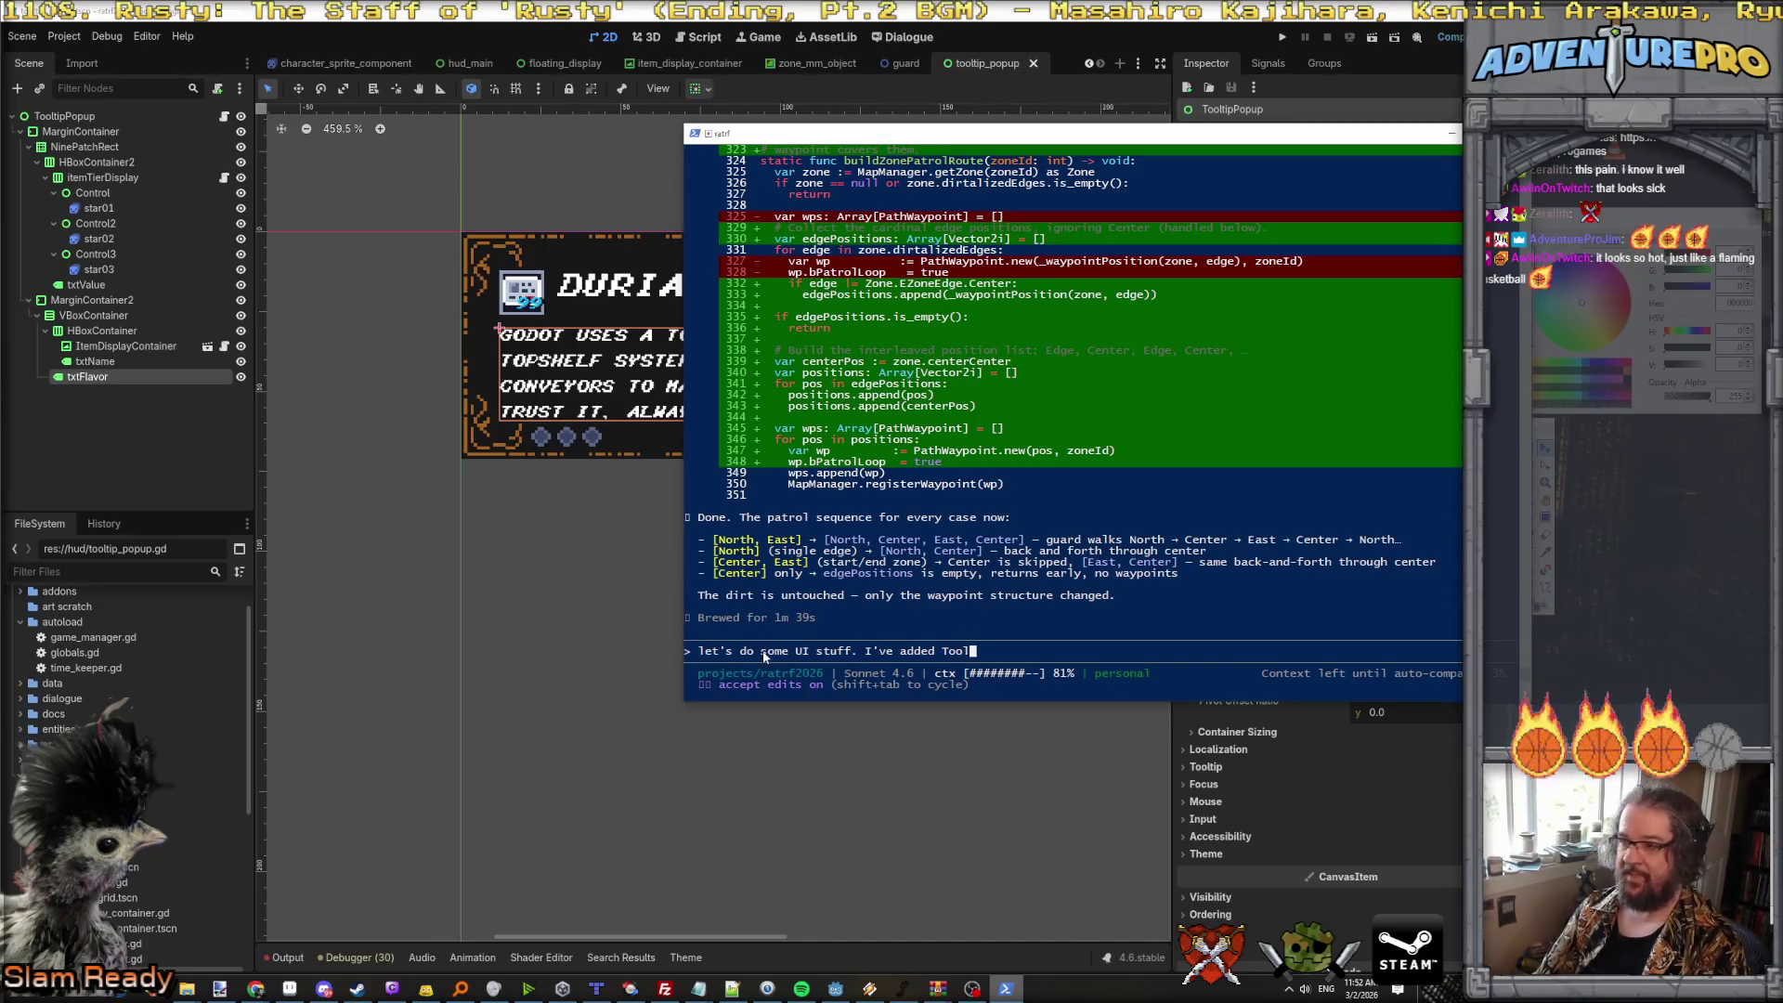
type("p")
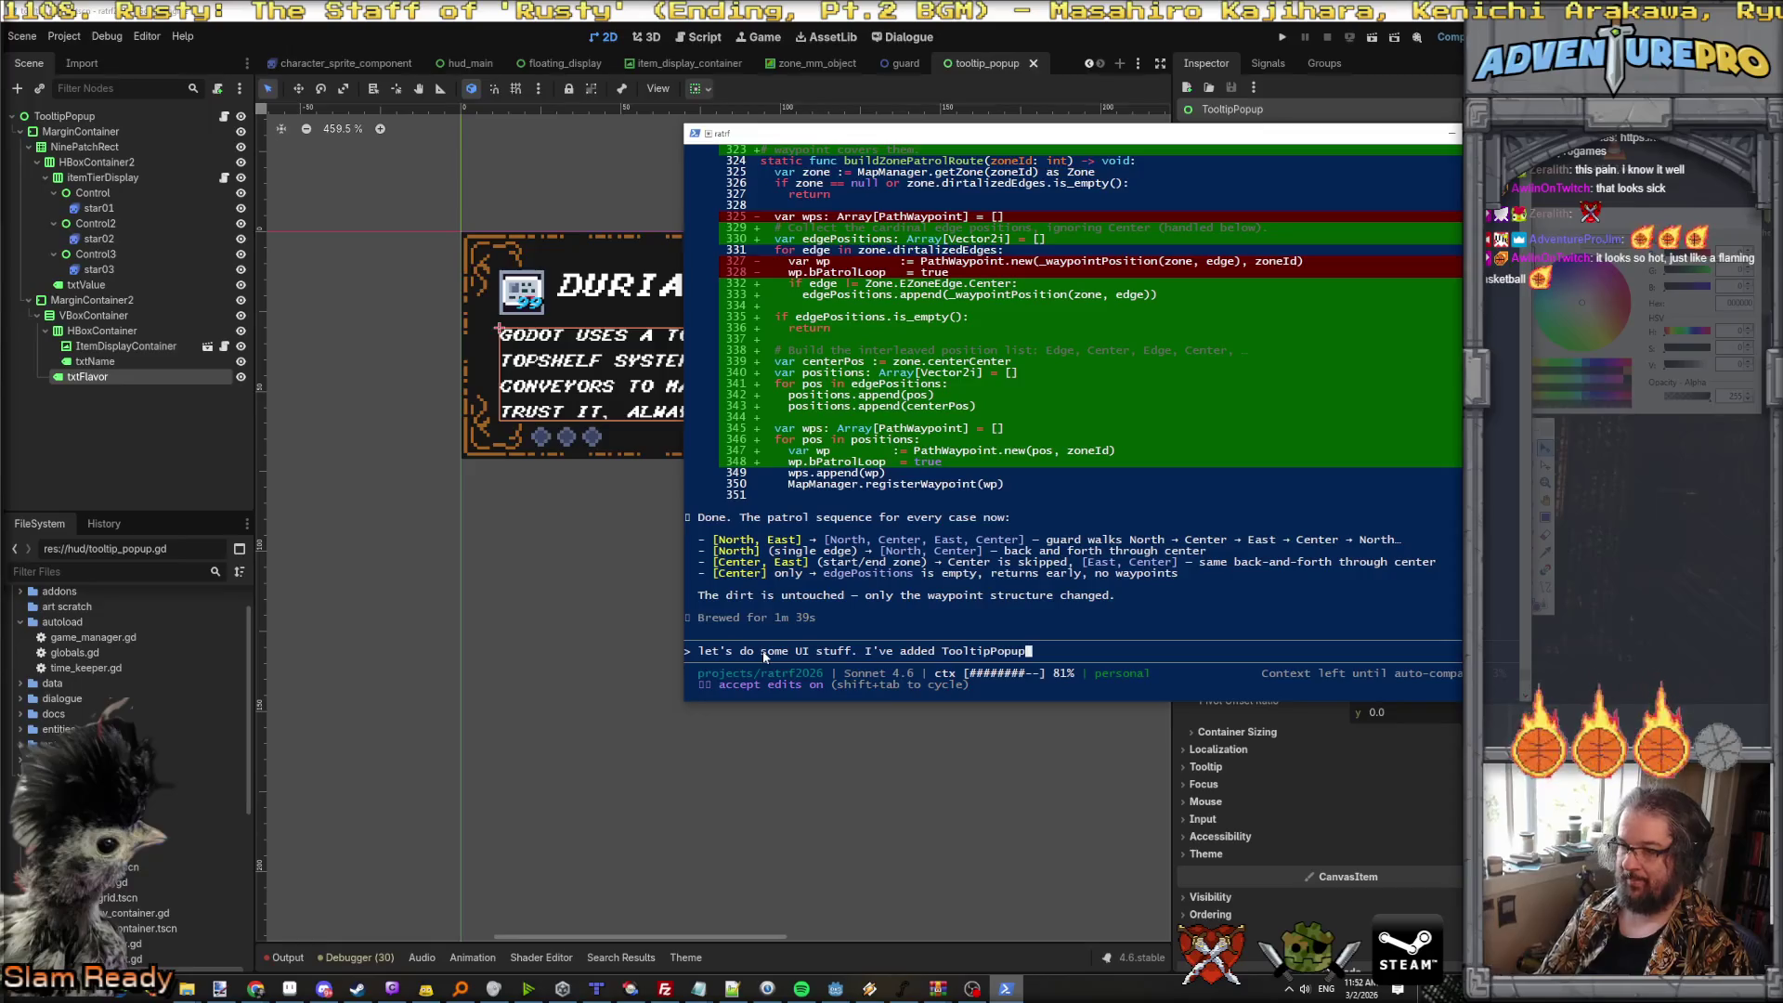
type(", which is a box ")
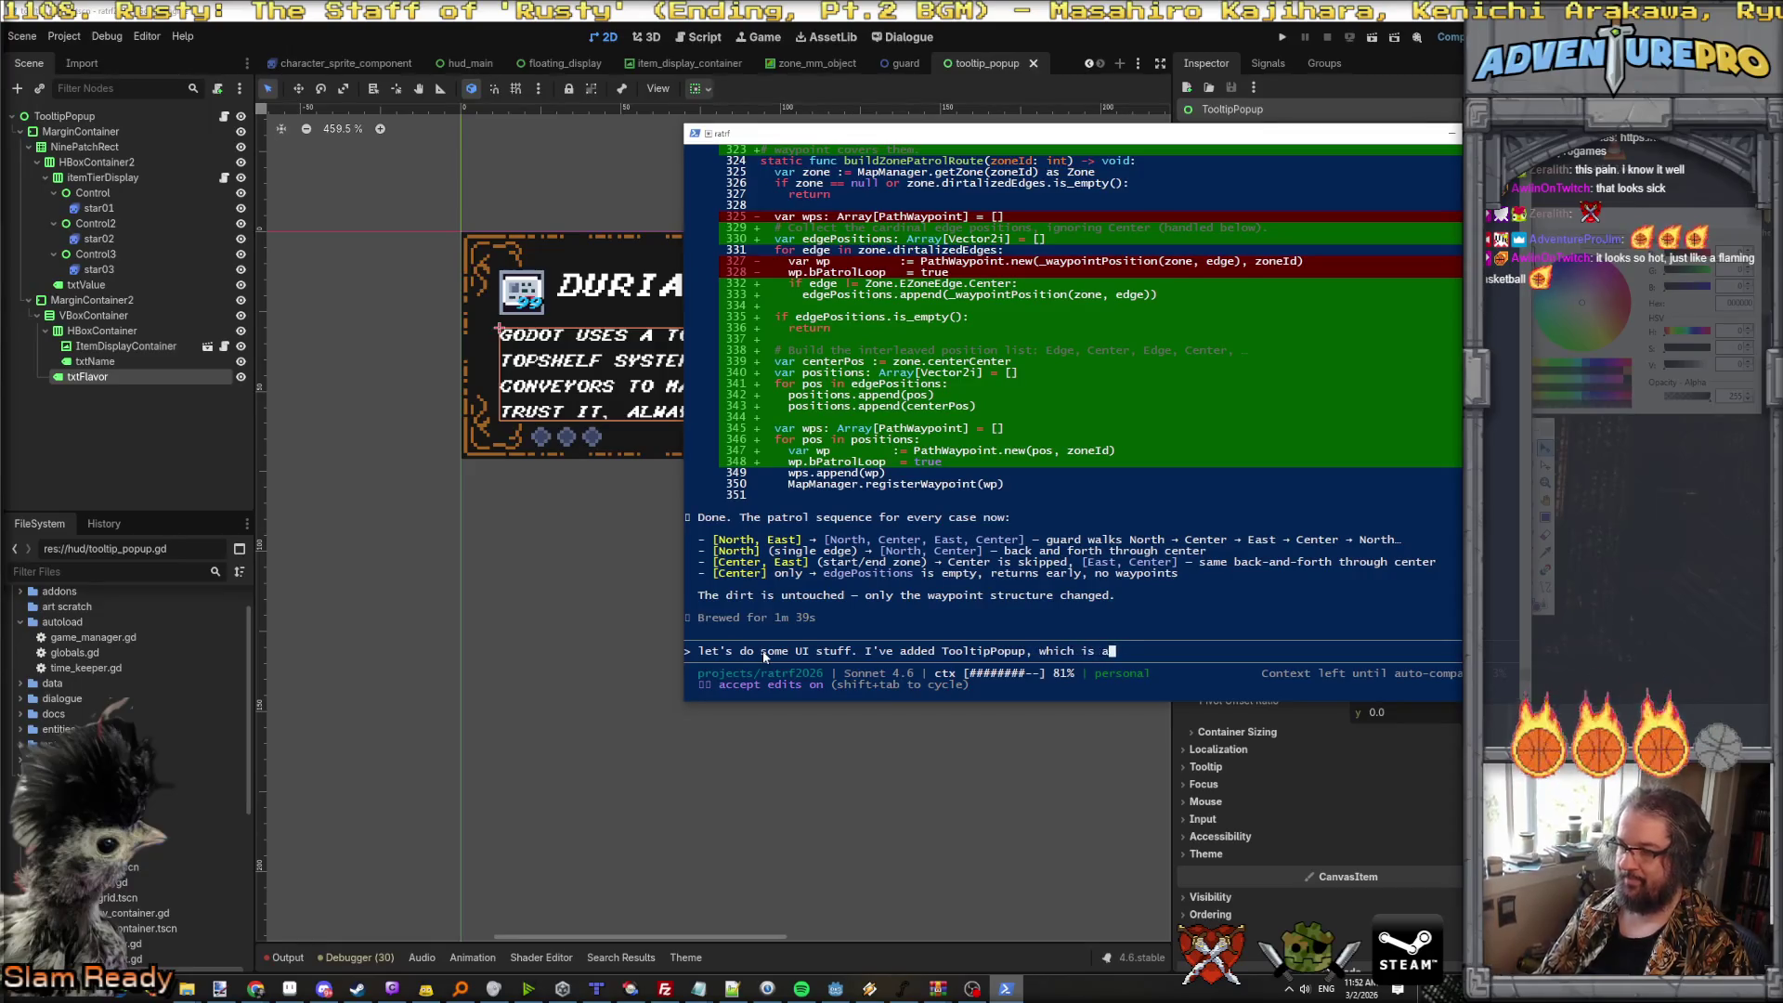
type("I'd like to uyse a")
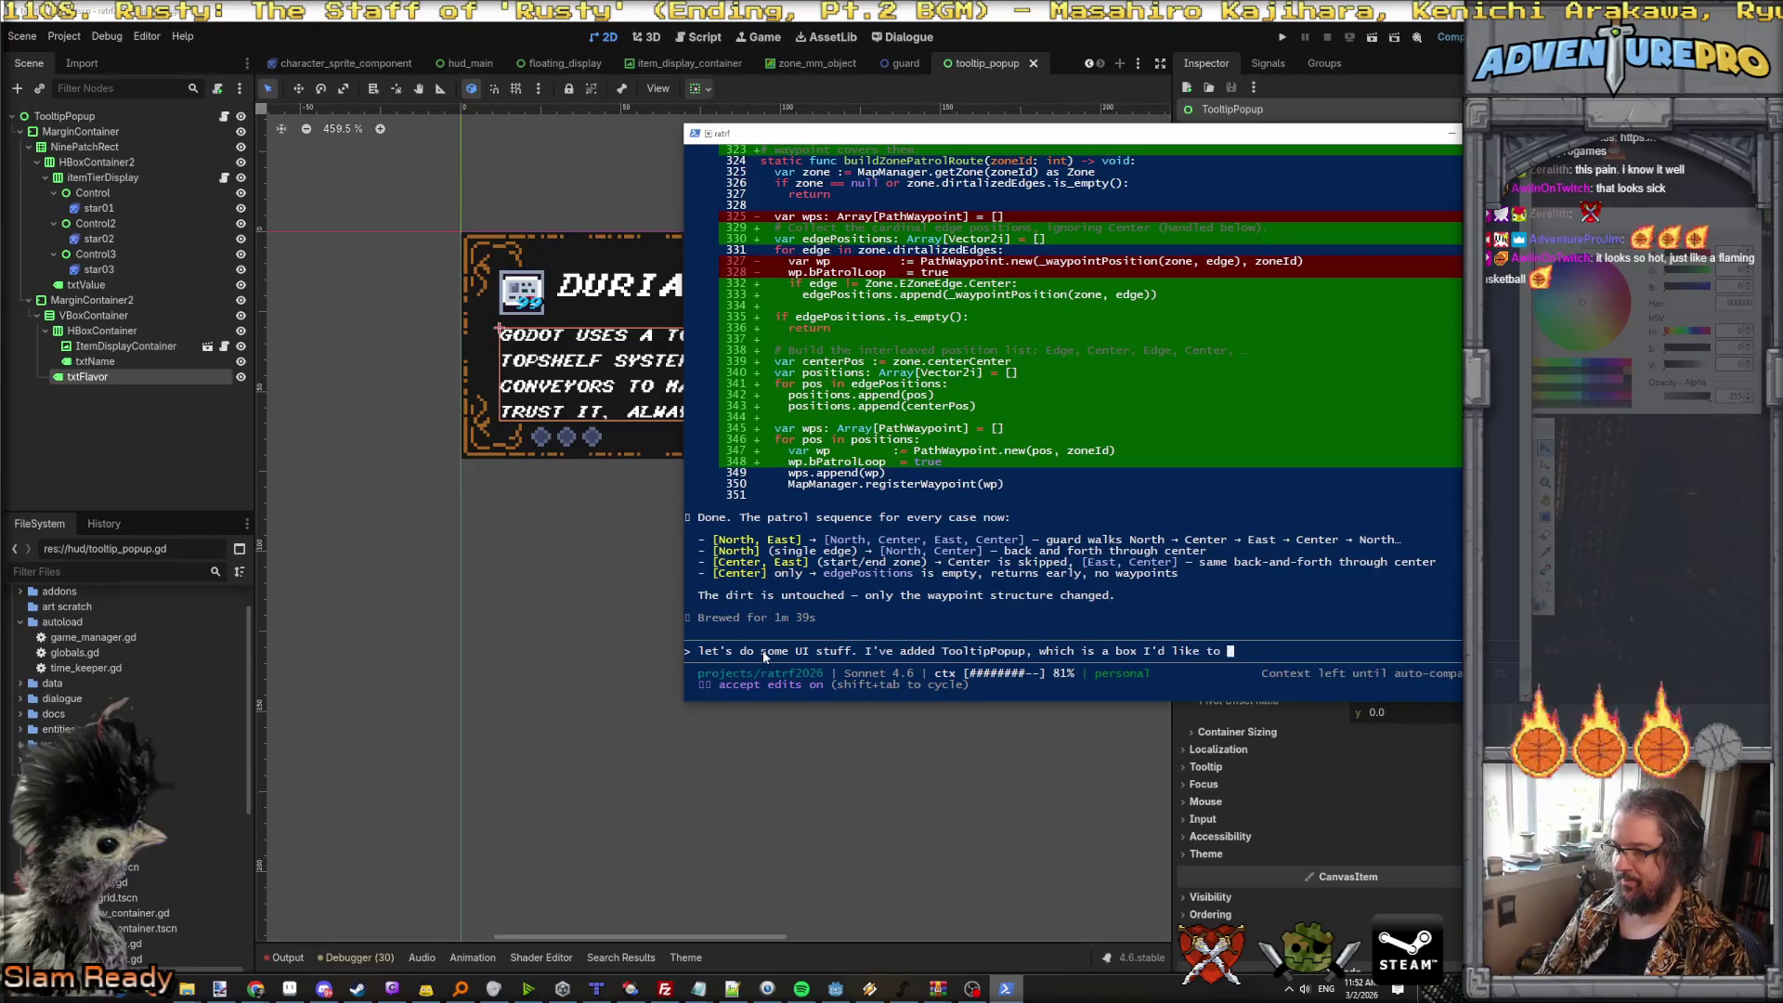
key("BackSpace")
key("BackSpace")
key("BackSpace")
type("se a to")
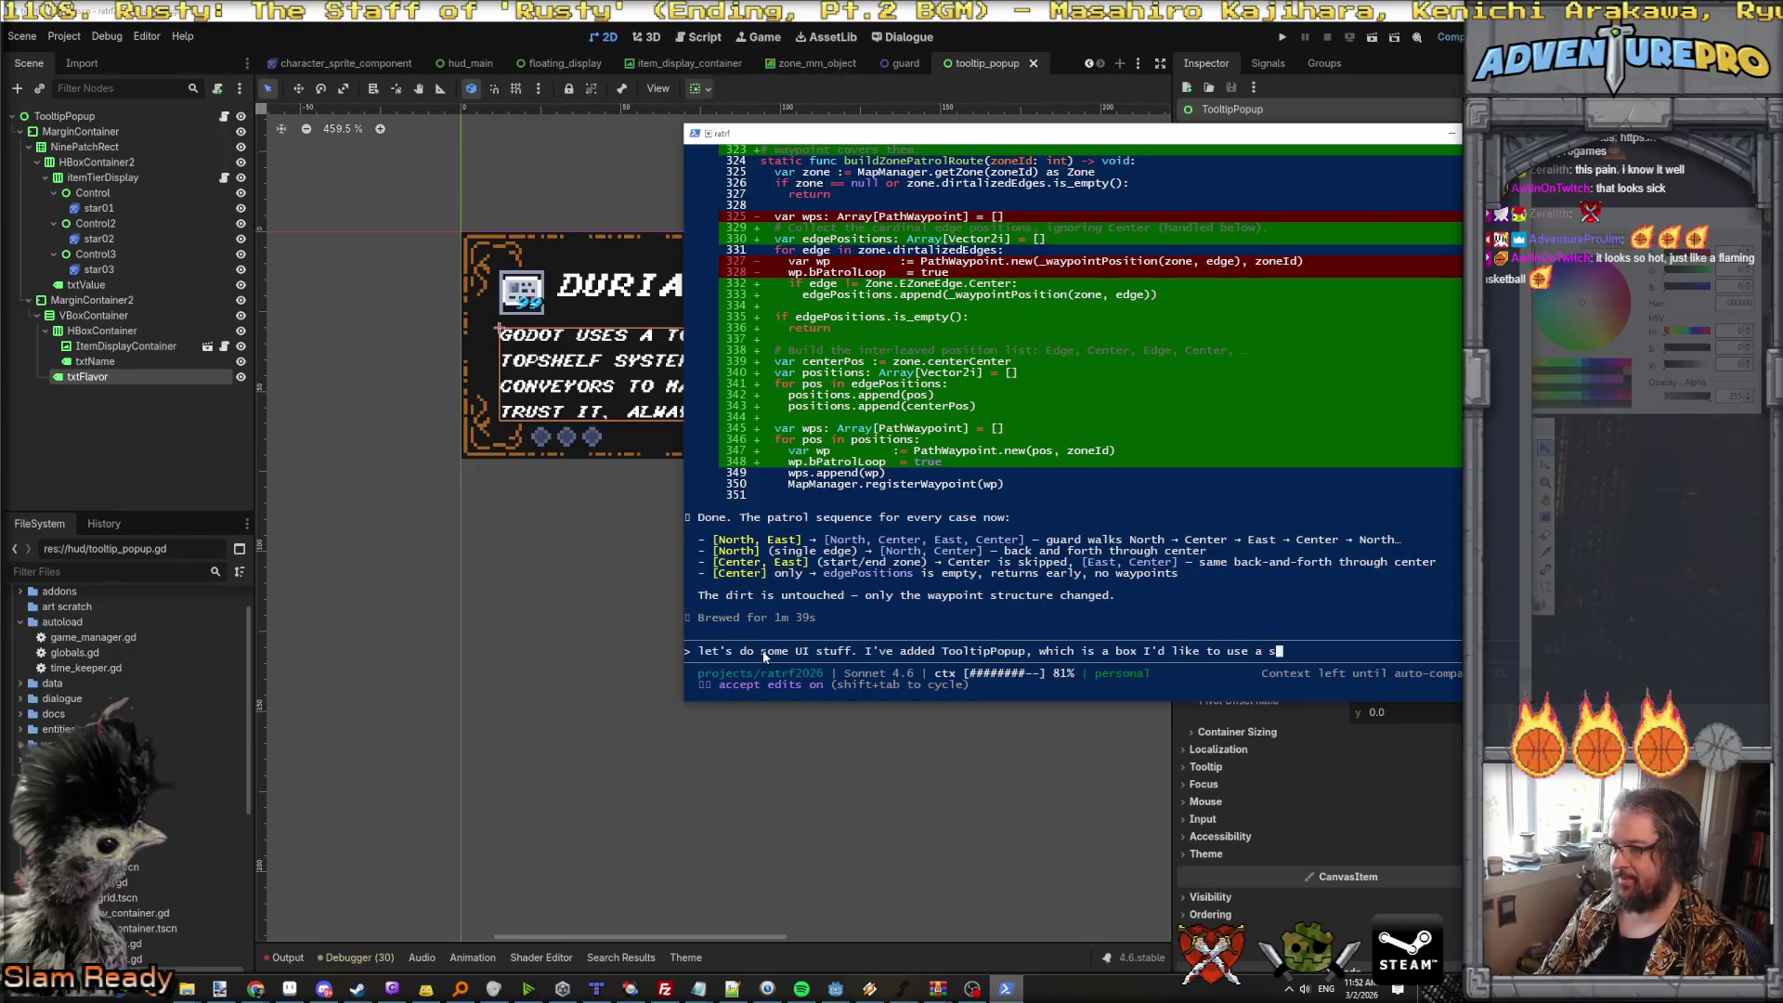
type("oltip when I mouseove")
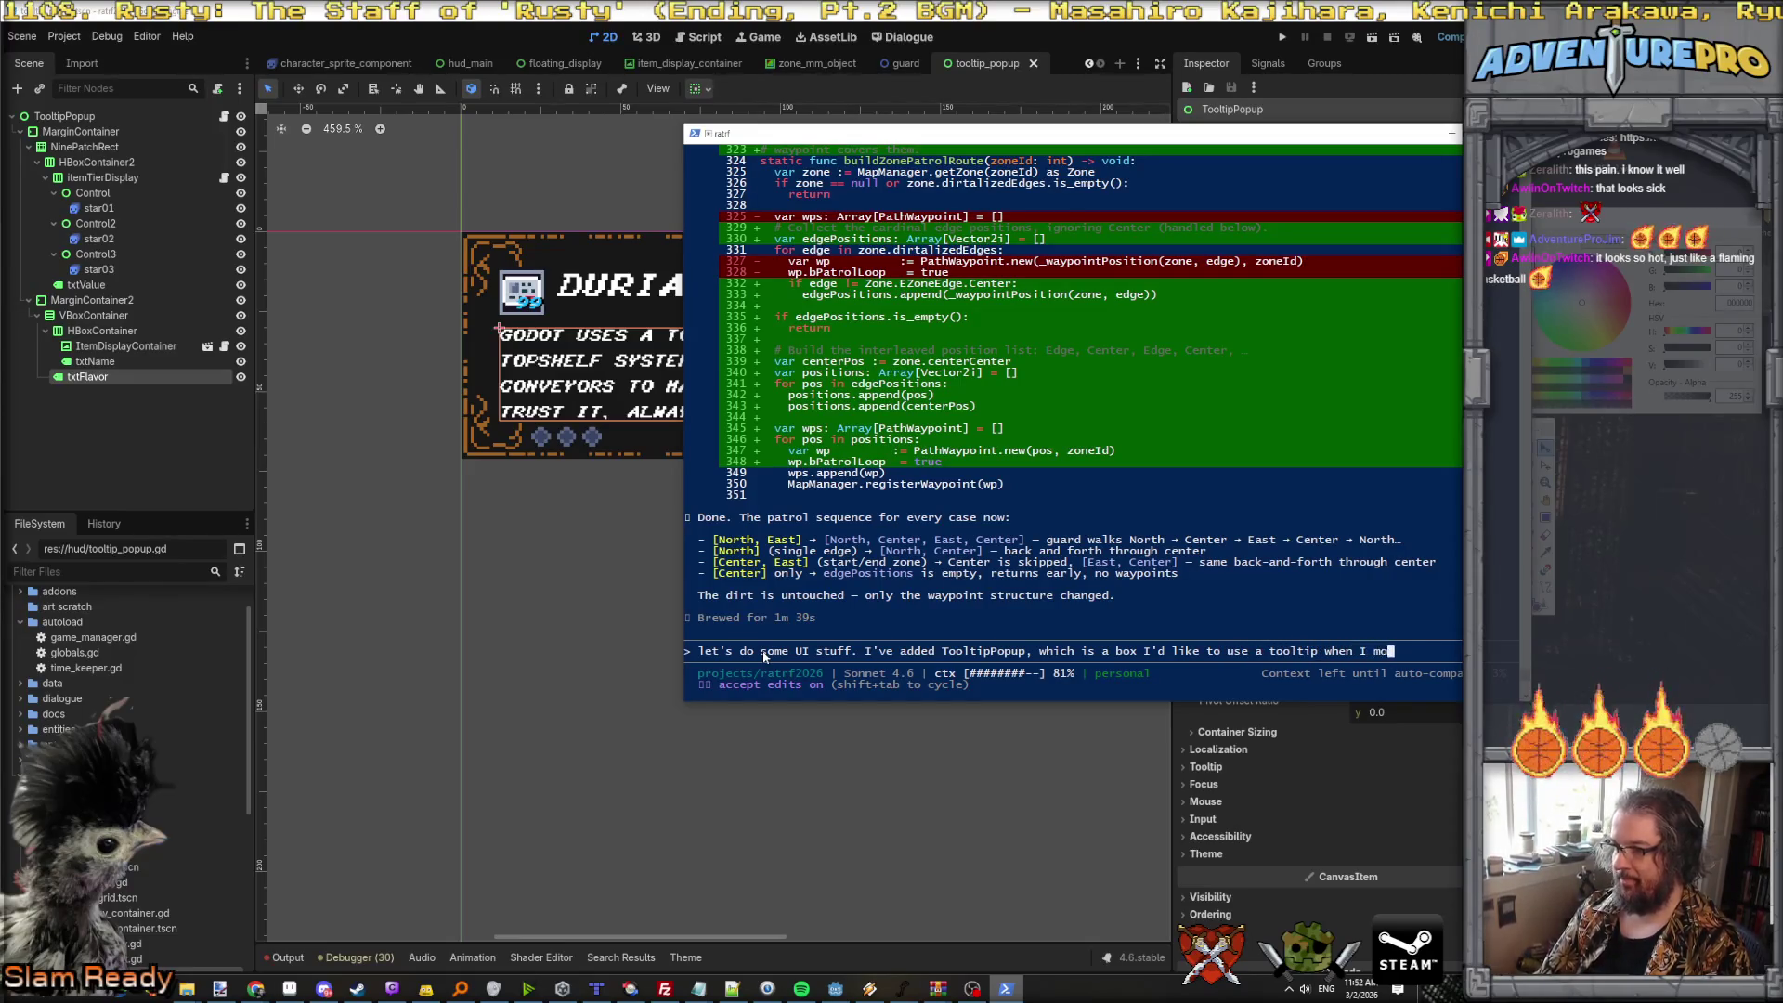
type("r an")
type(" item in an ")
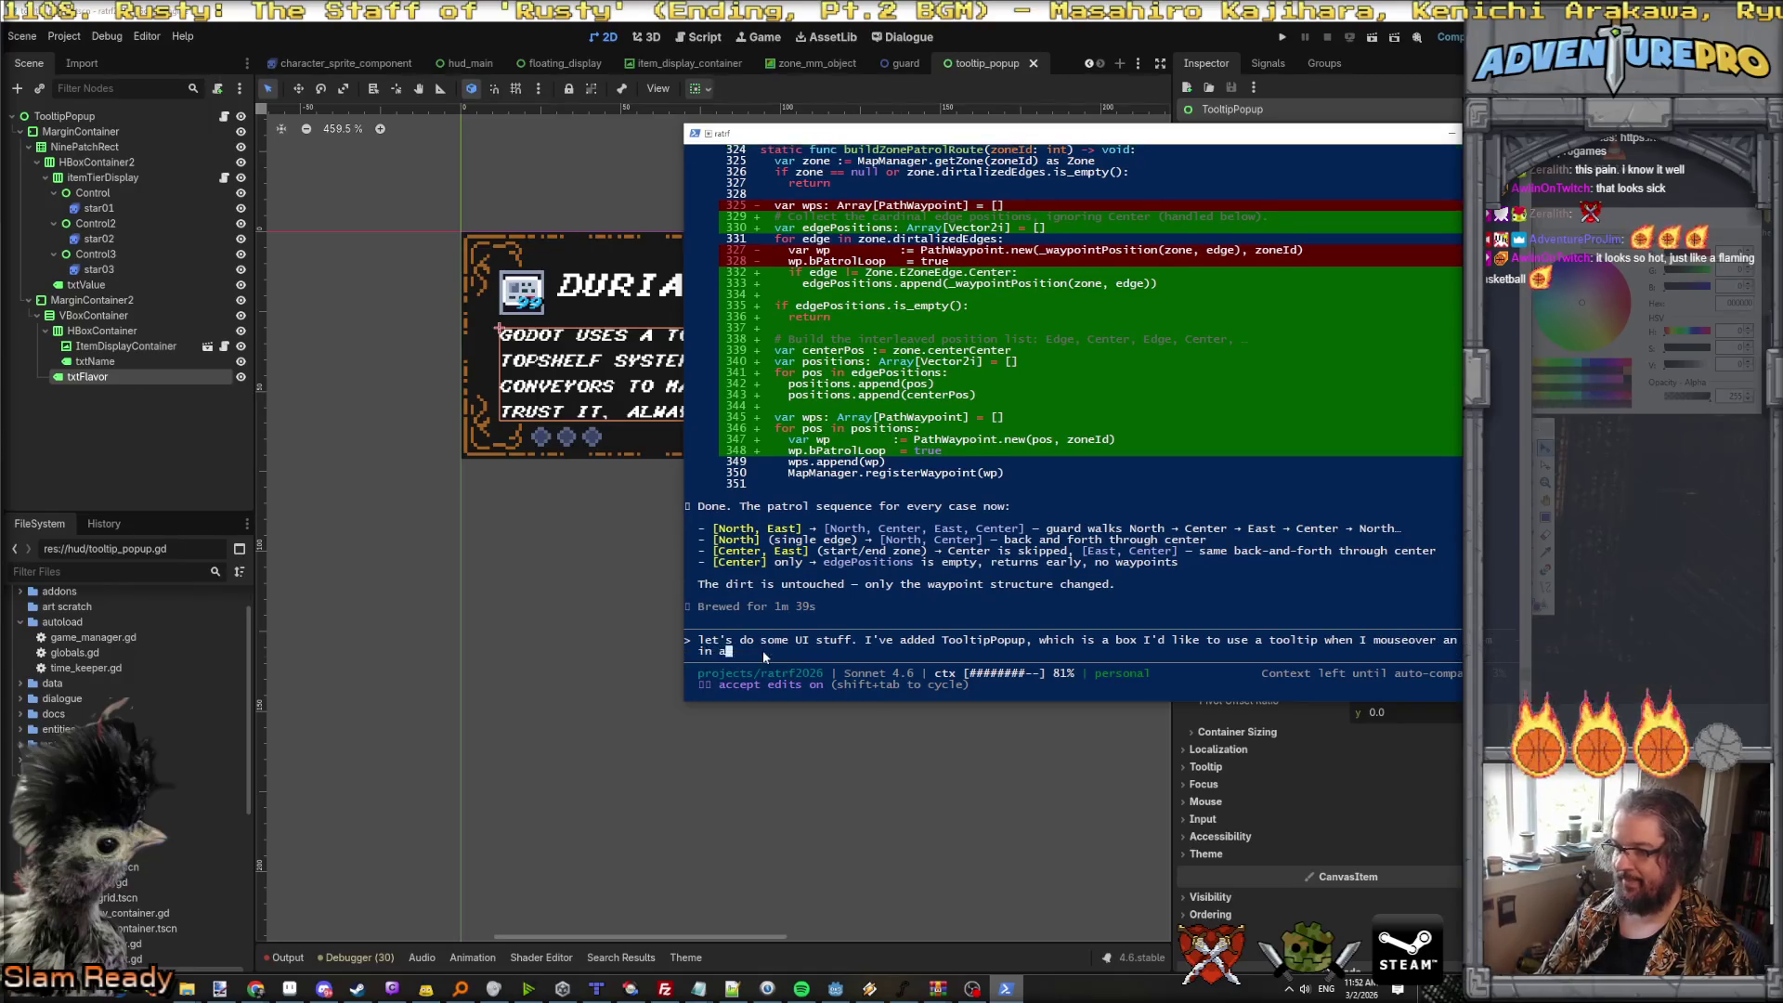
type("ItemDisplay")
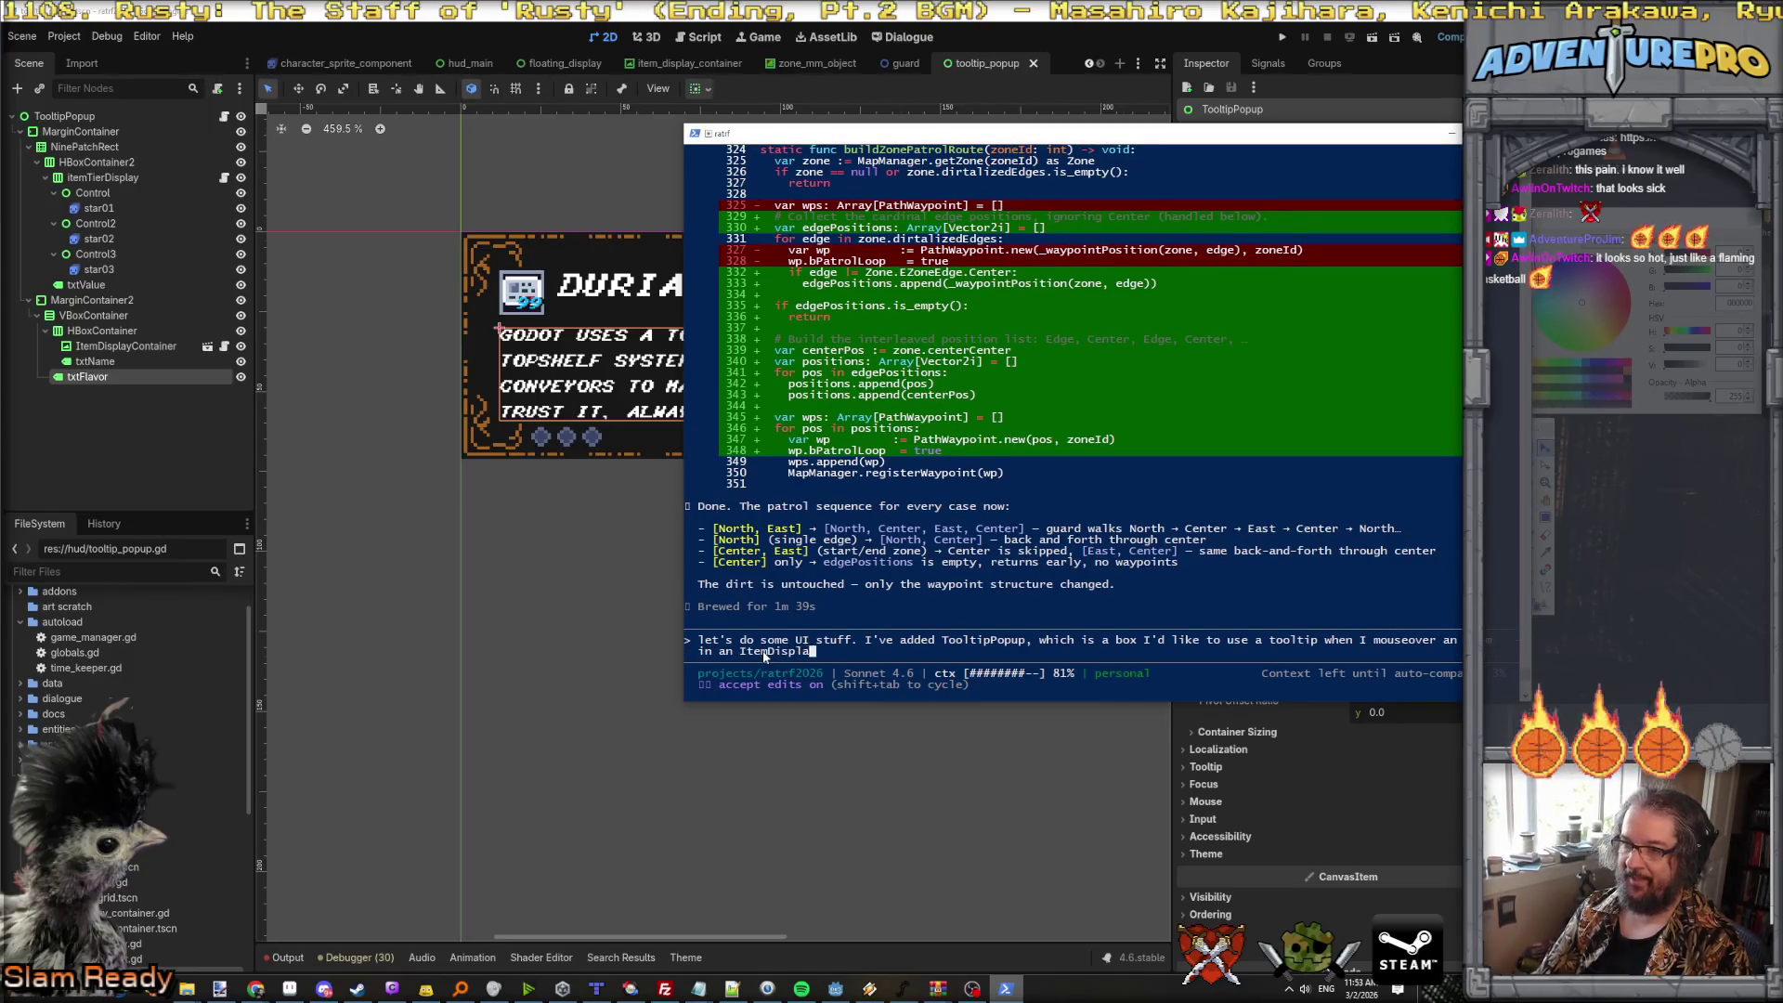
type("Container ")
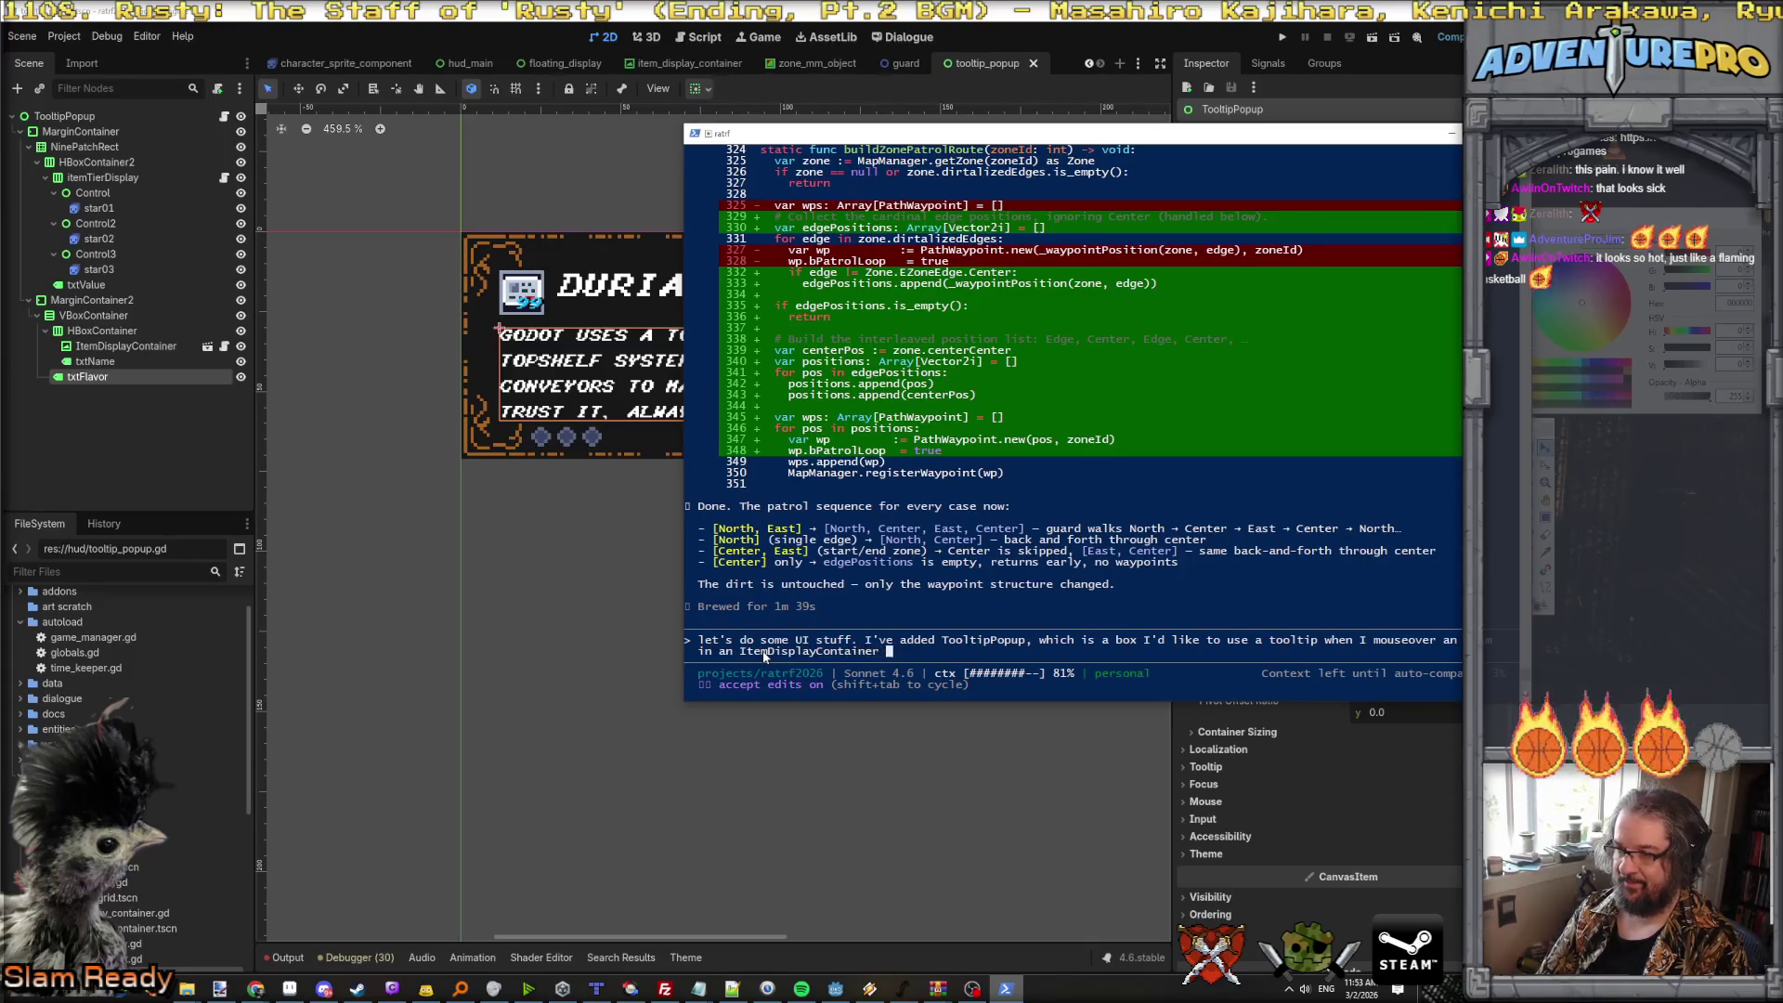
type("for half a s")
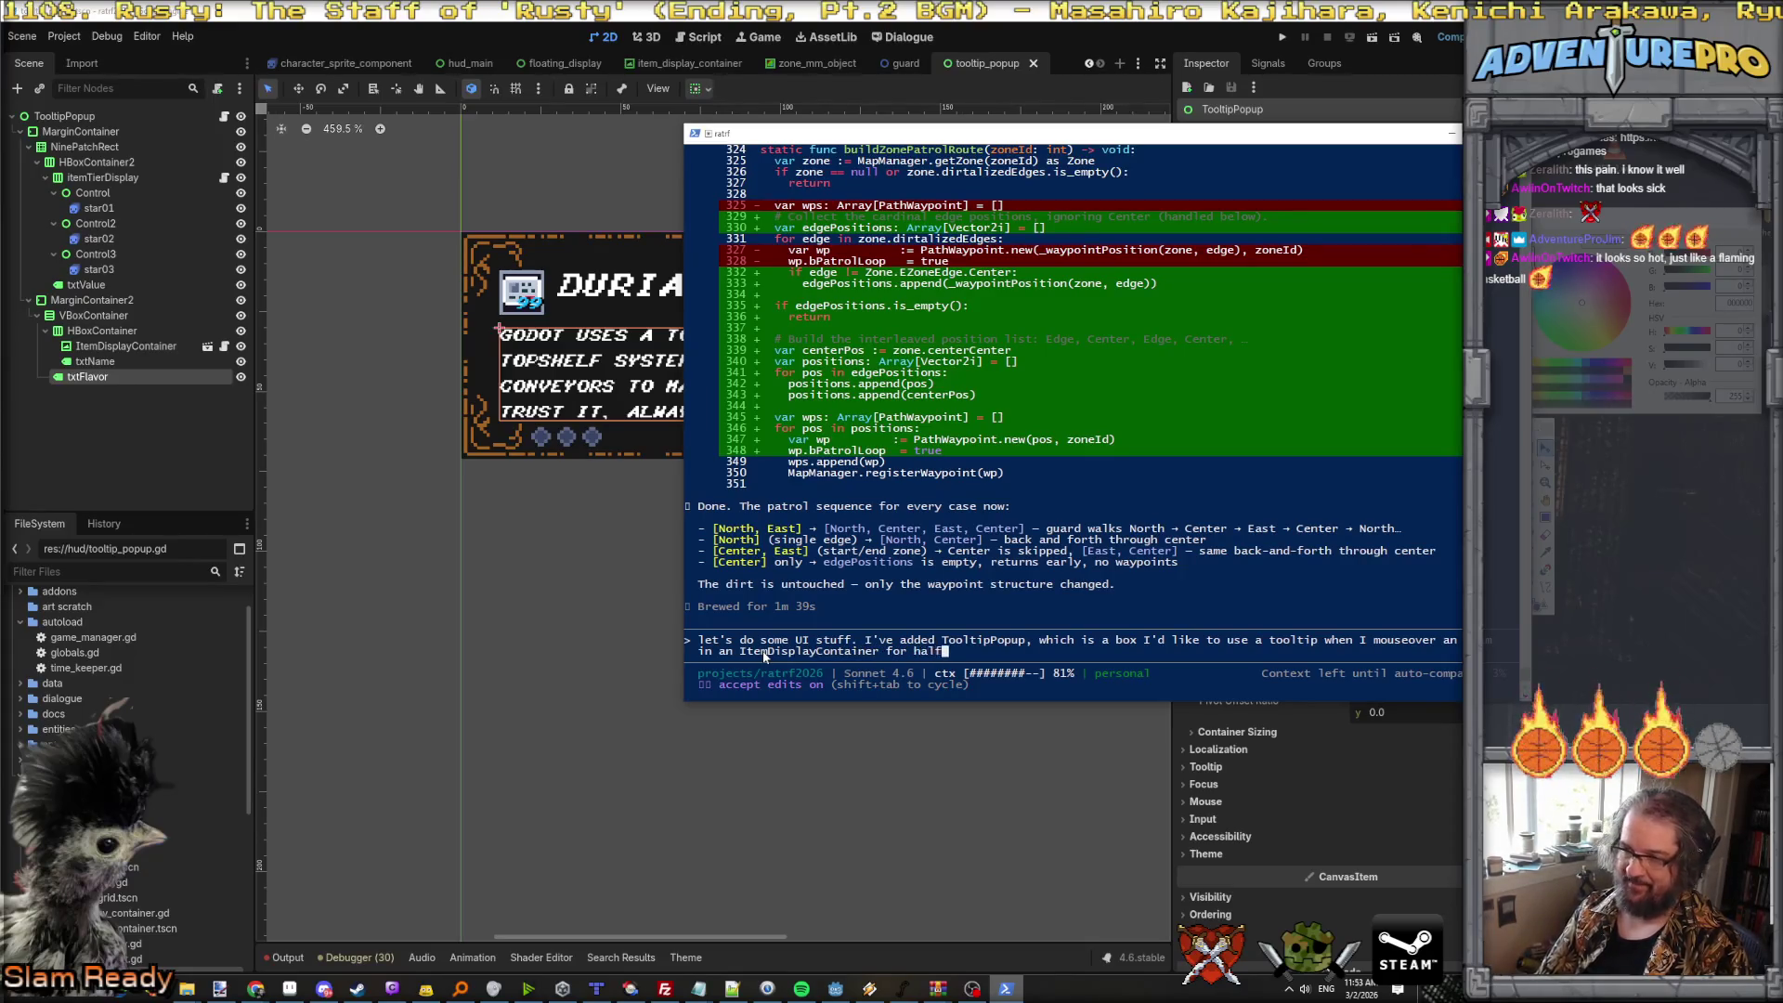
type("econd. The ")
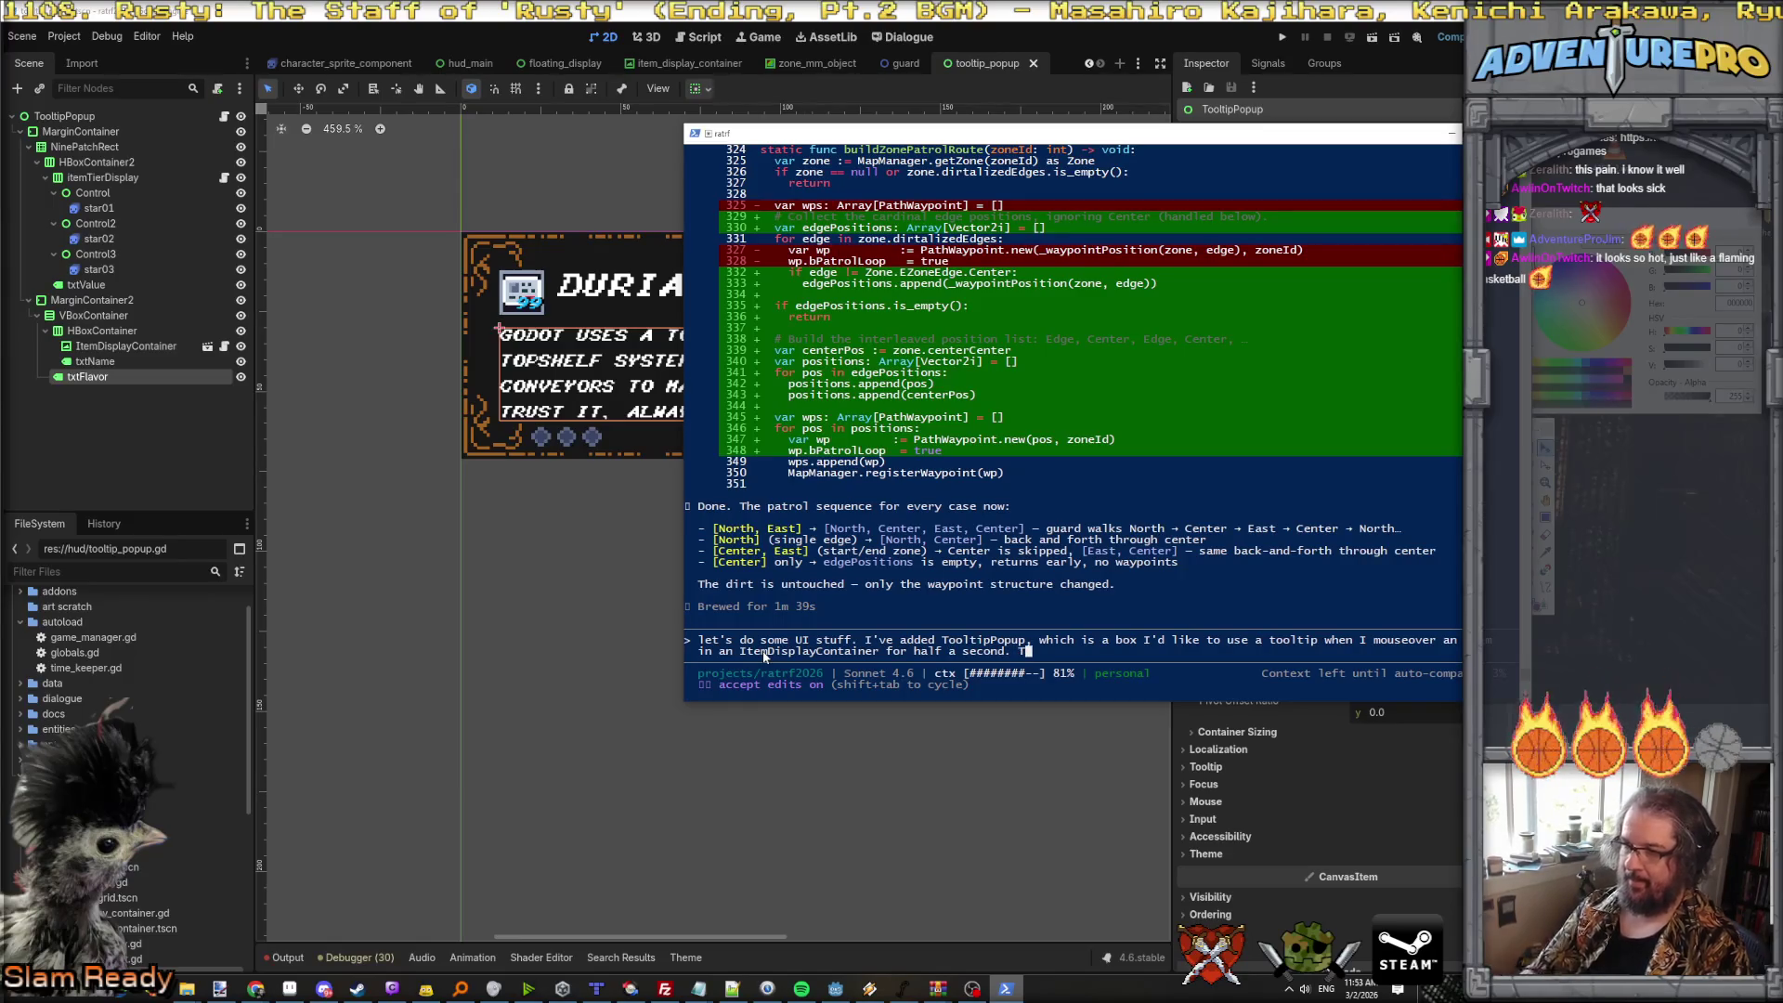
type("class takes in")
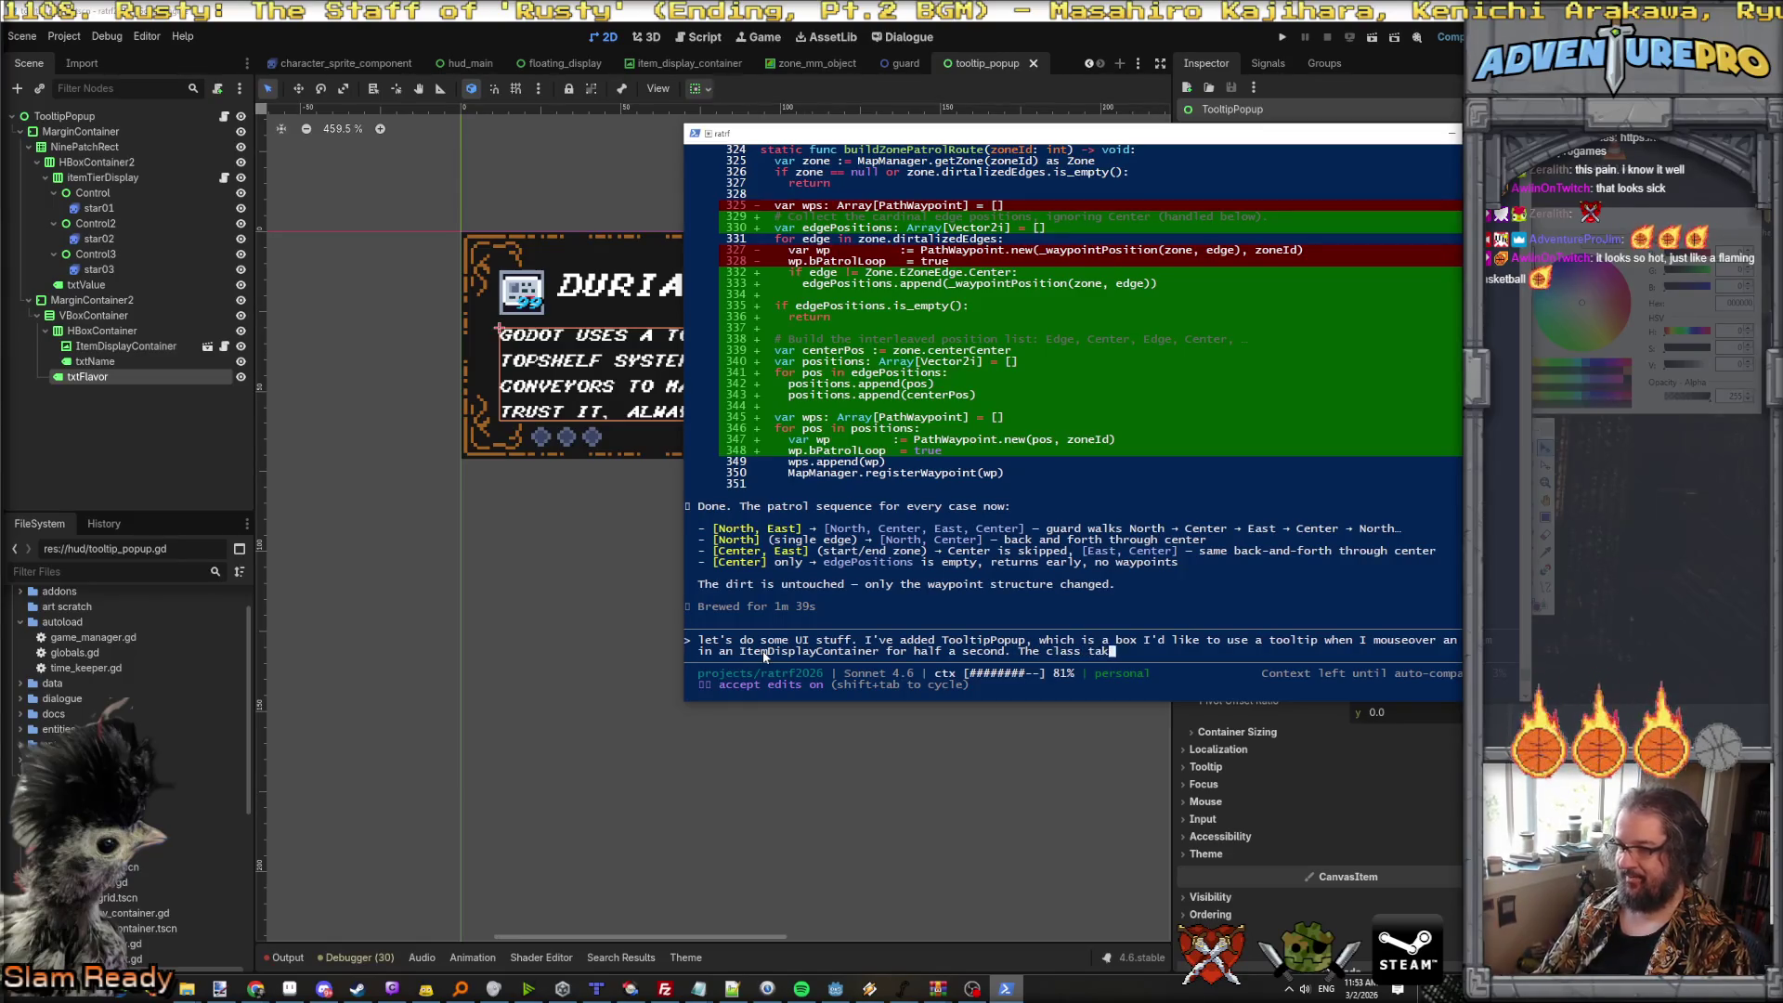
type(" an Item, and ")
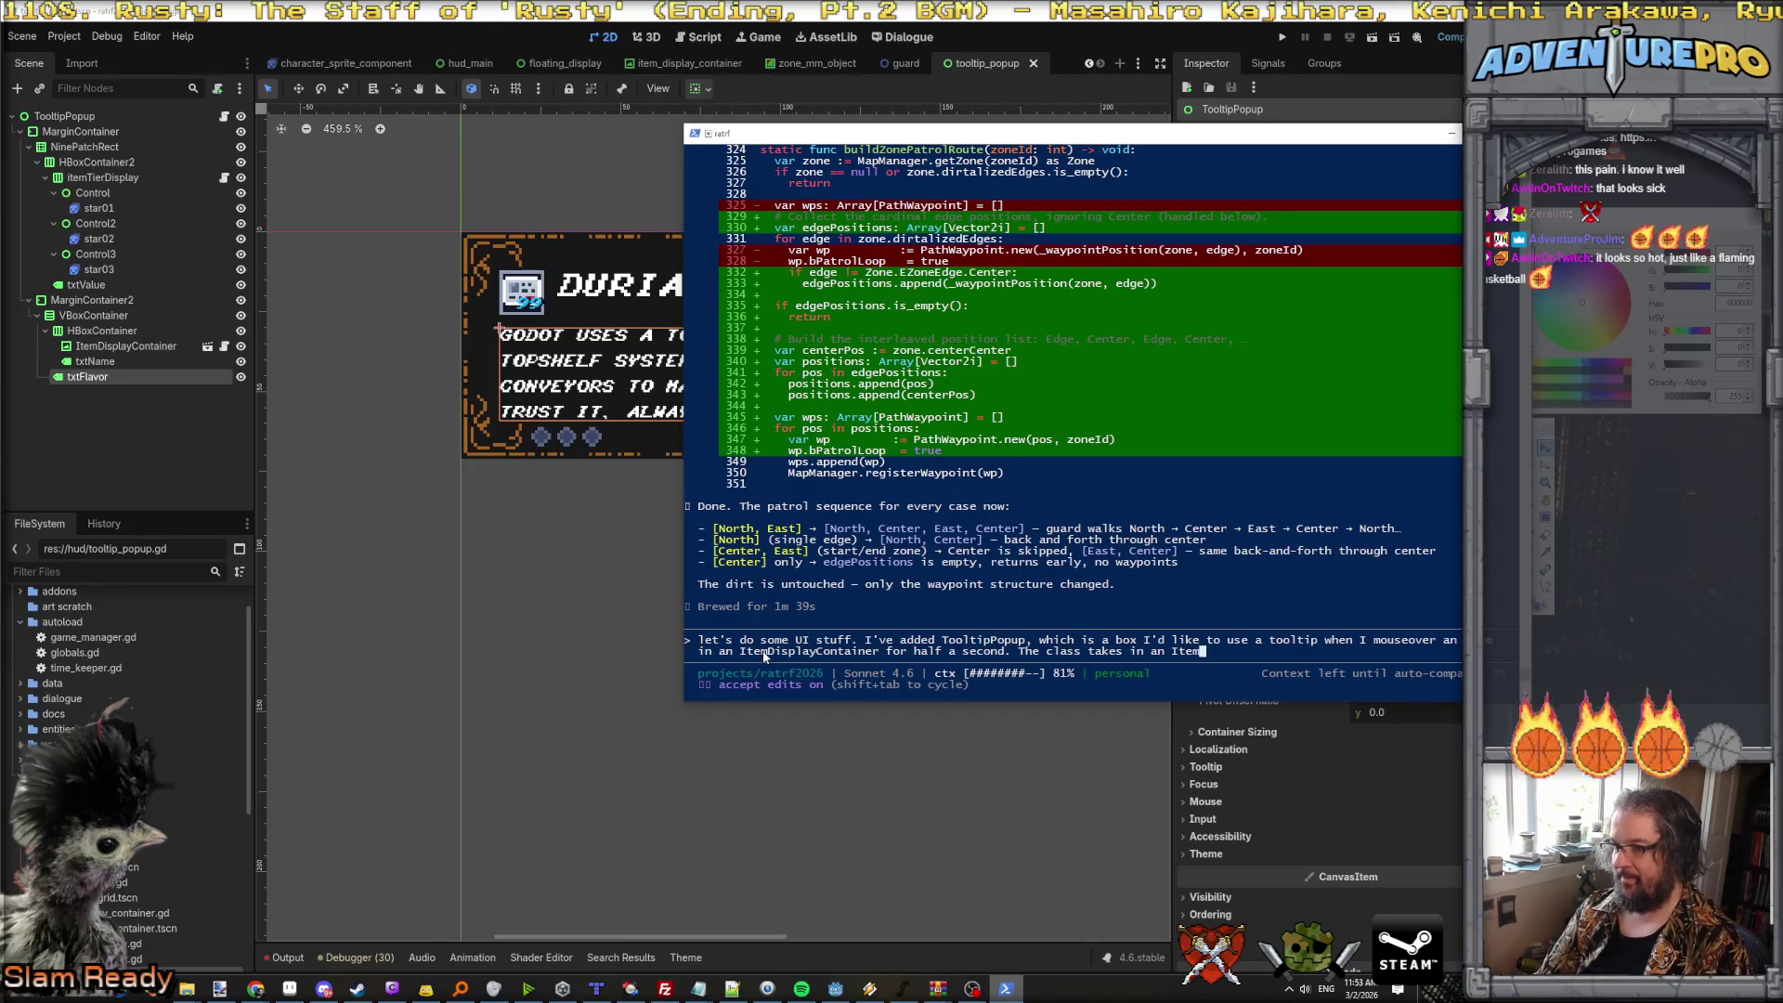
type("has things to po")
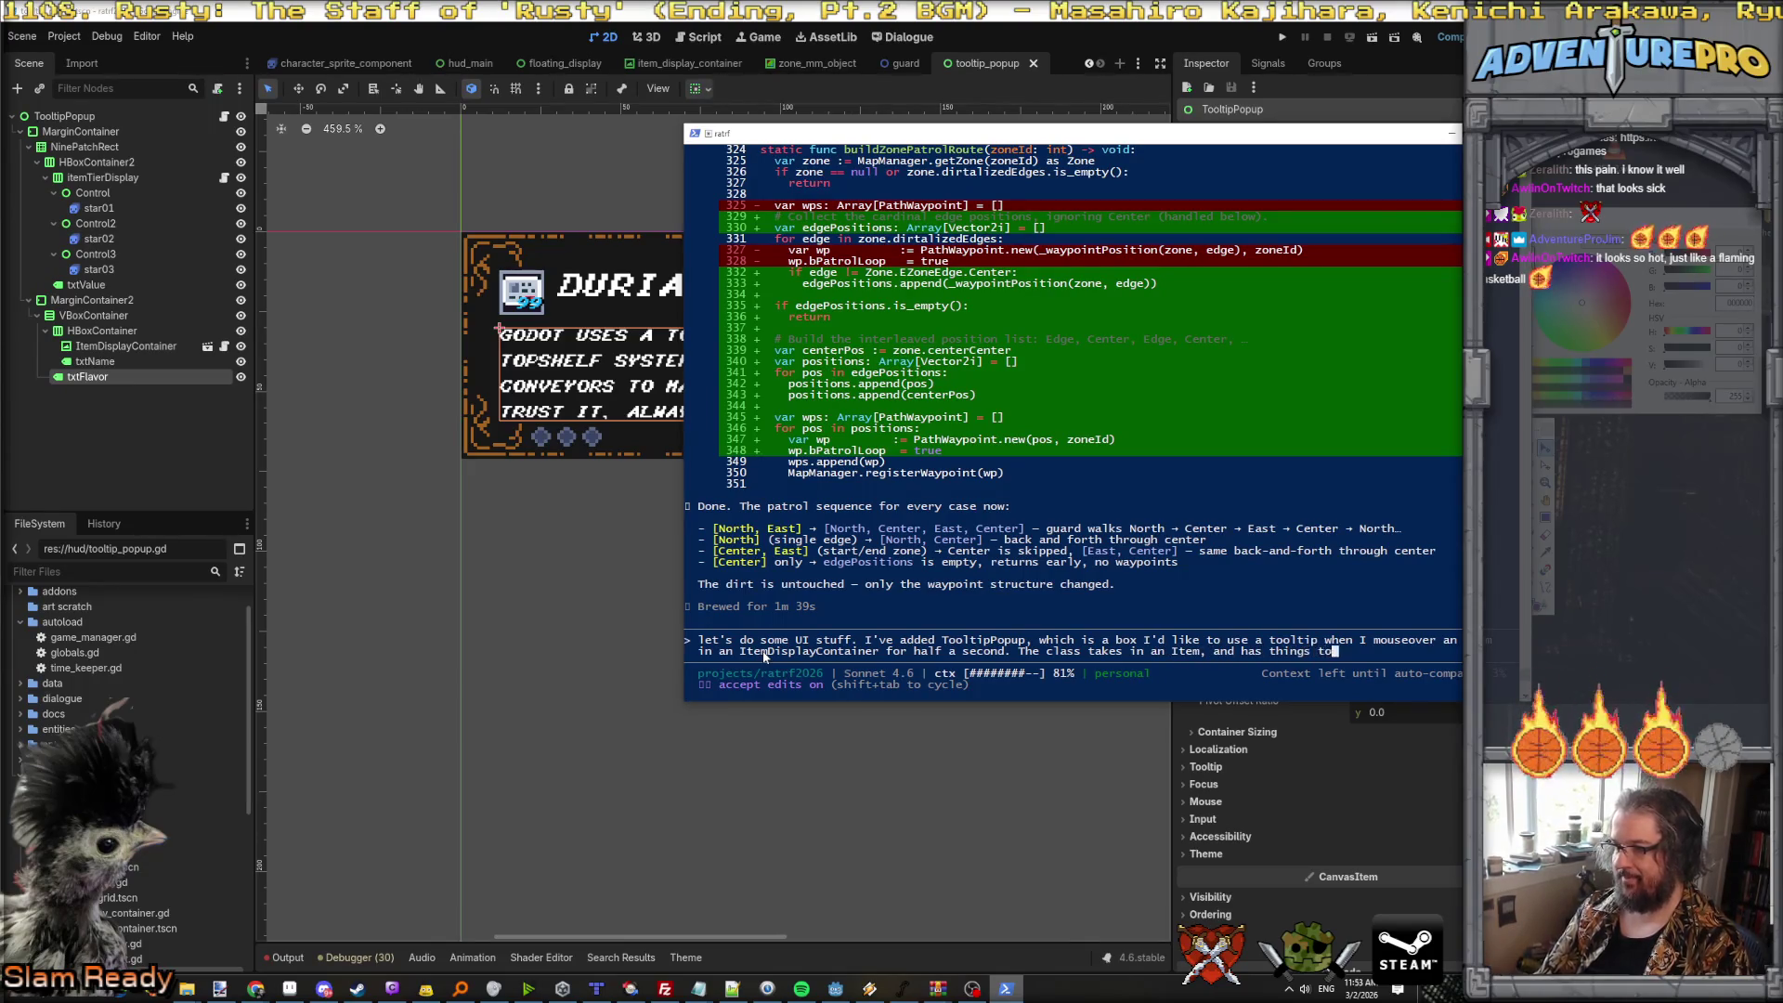
type("pulate. Go get")
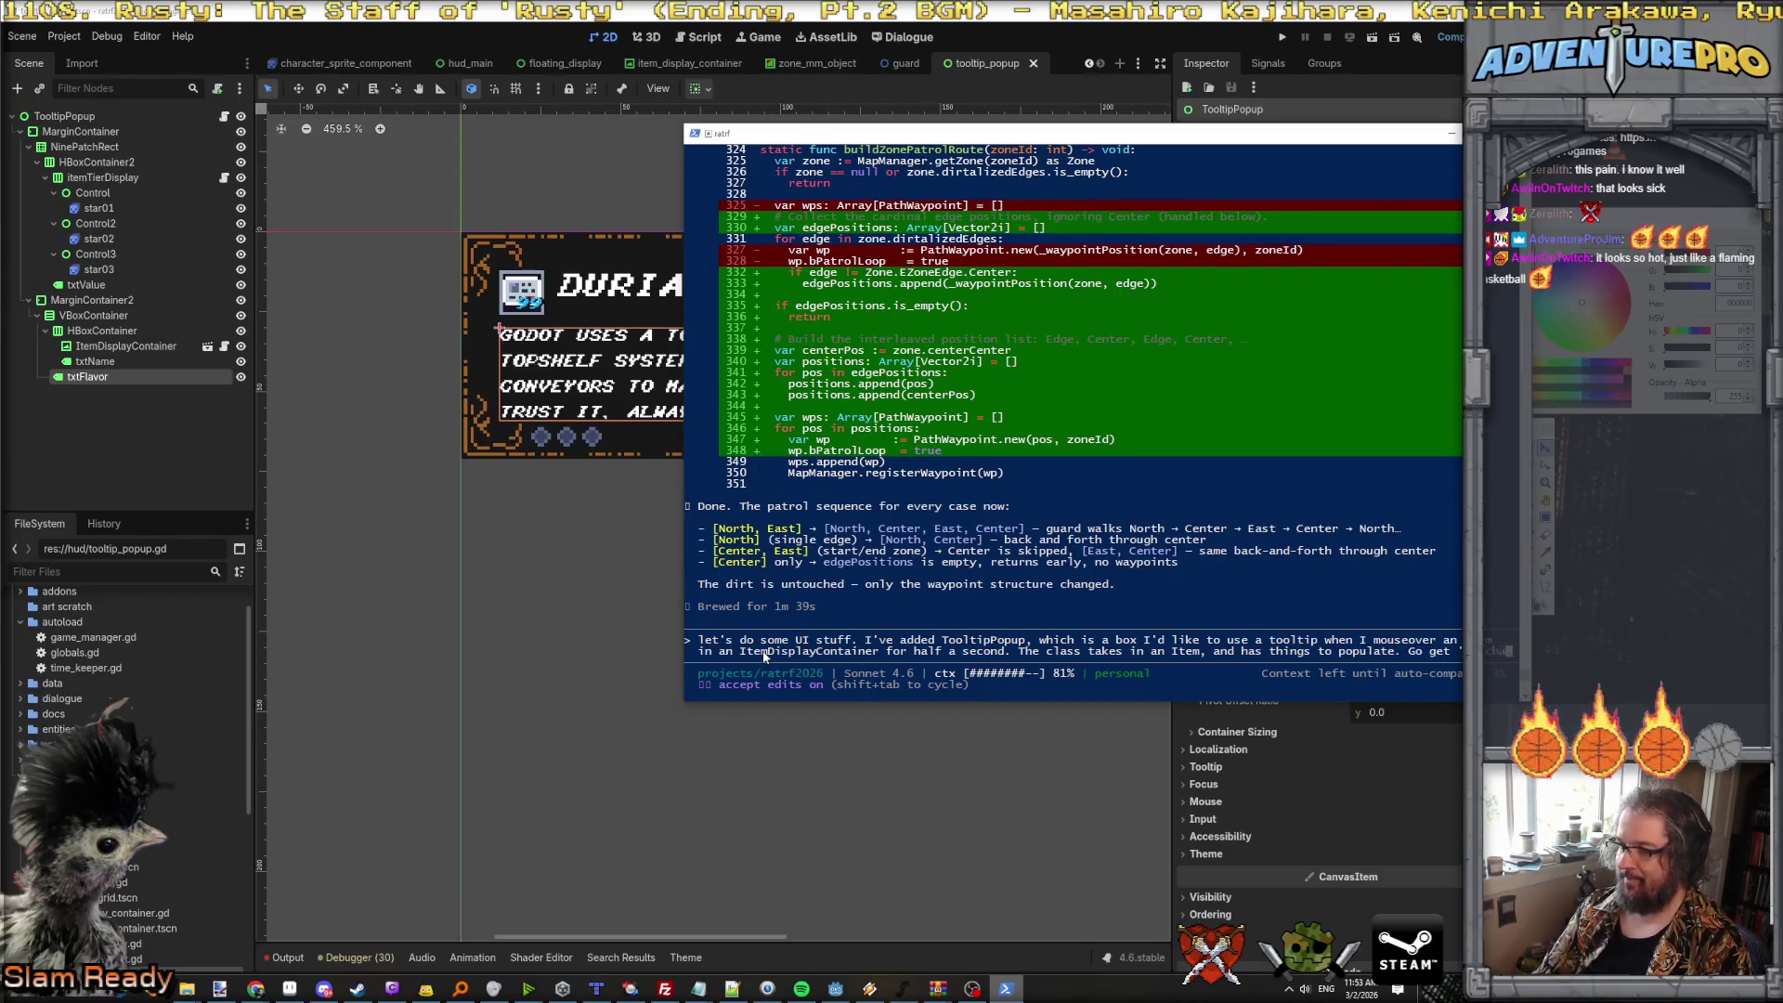
type(" 'em champ.")
key("Return")
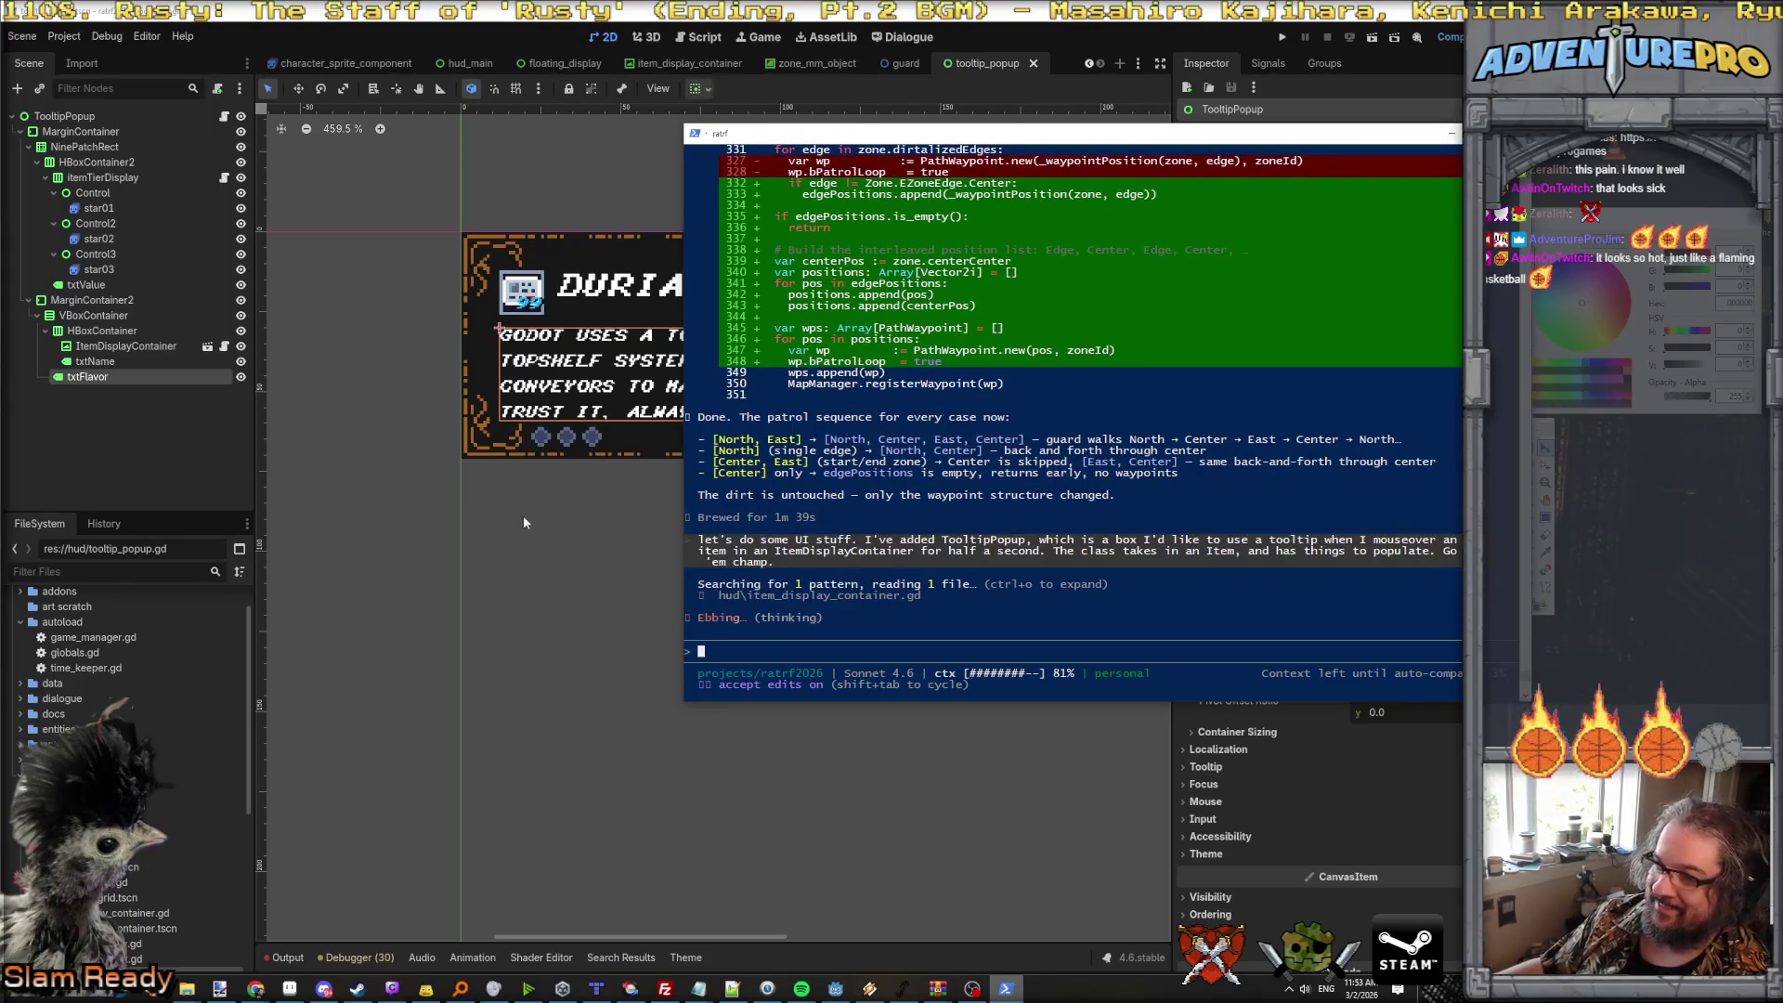
left_click(290, 988)
scroll(982, 378, "up", 3)
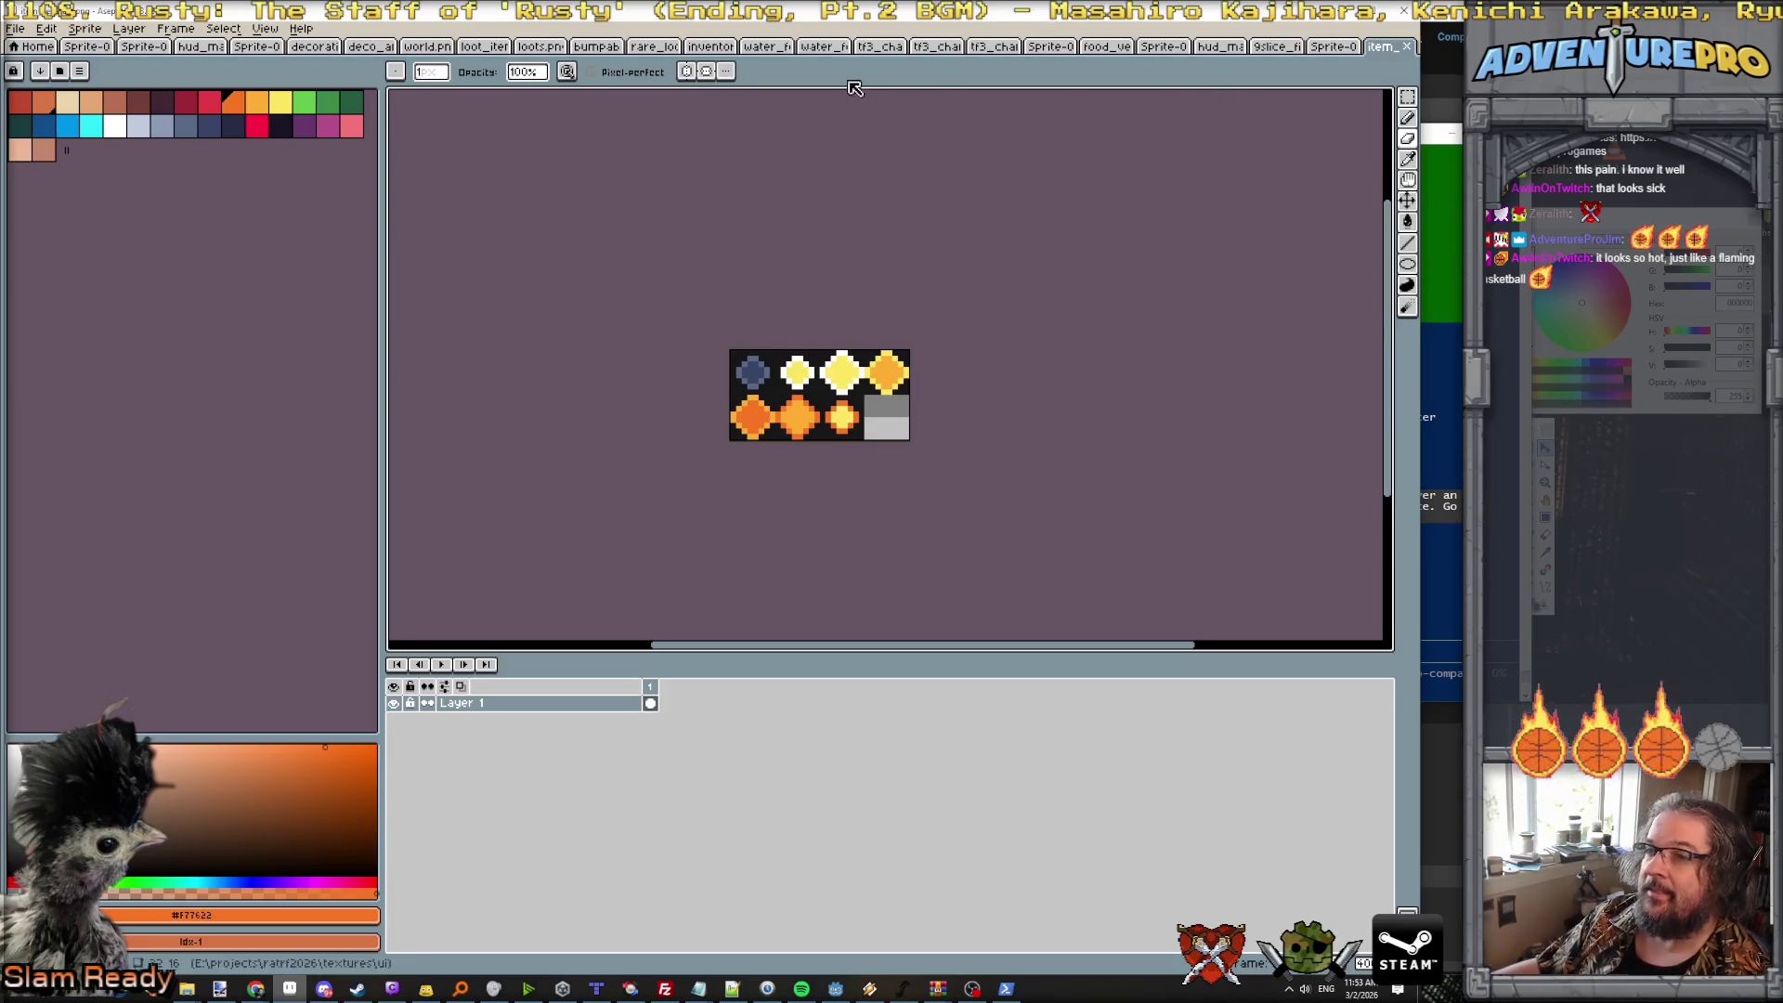
On the market-stall sprite, rename Layer 1 to 'vendo stand'
left_click(760, 45)
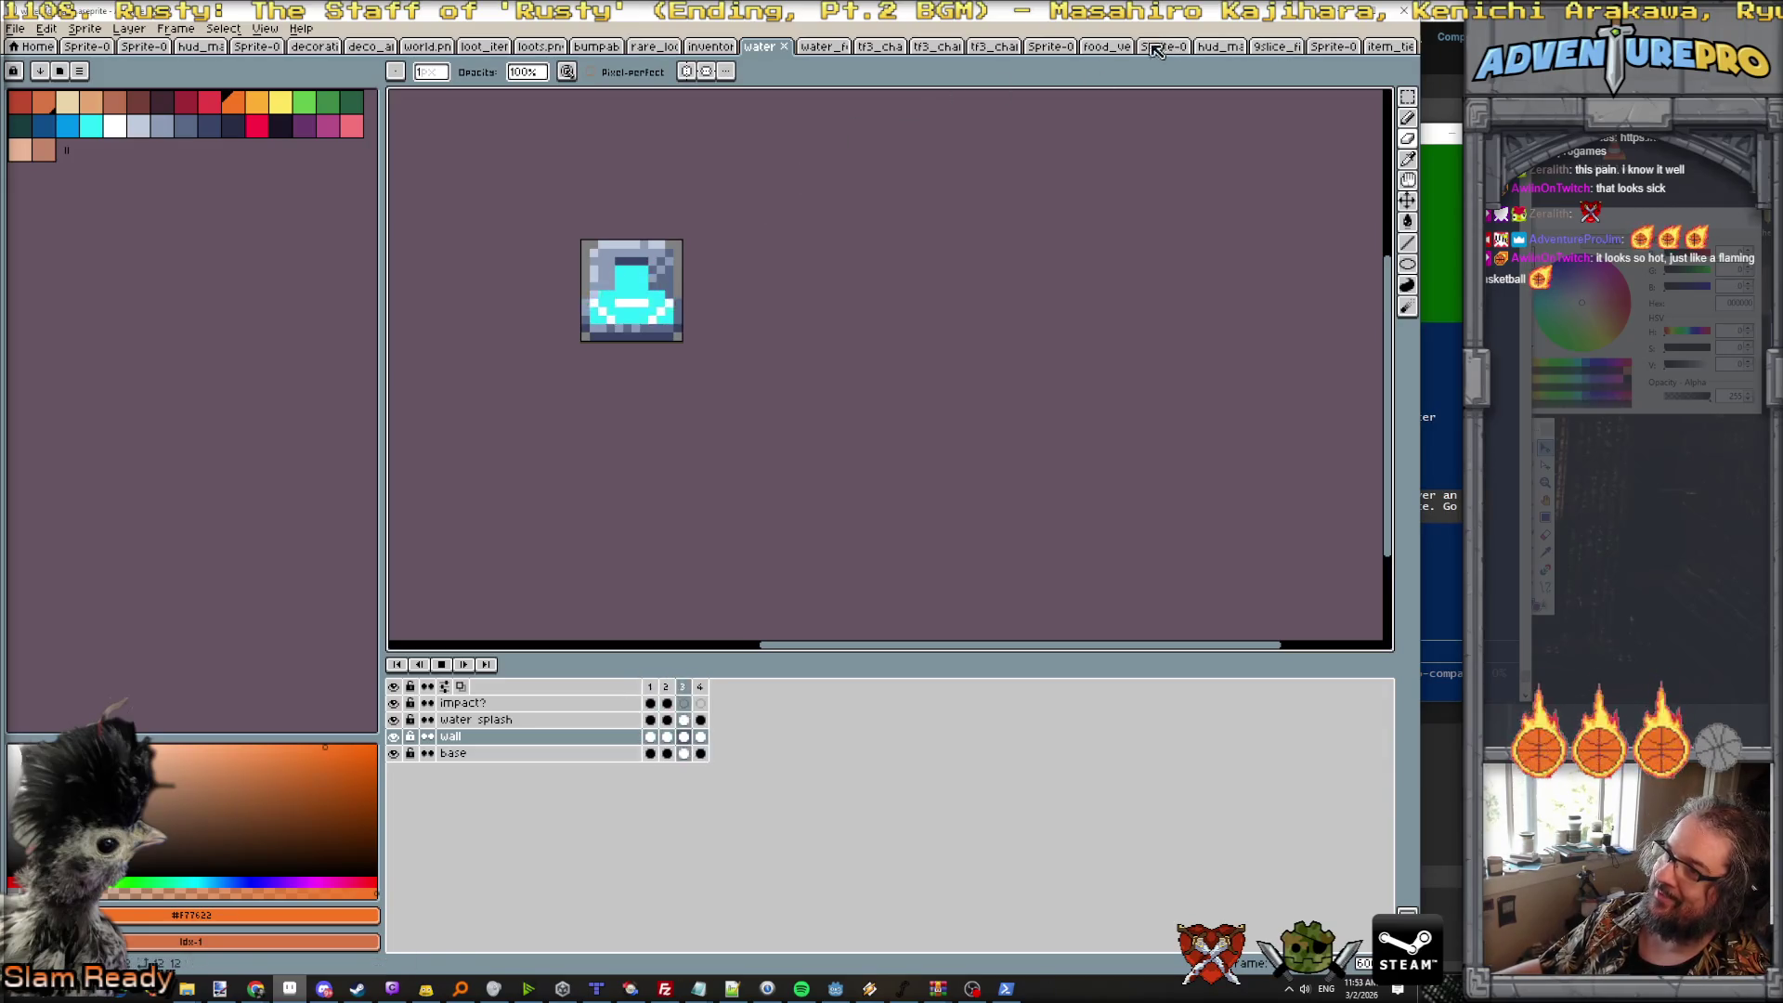
left_click(1103, 46)
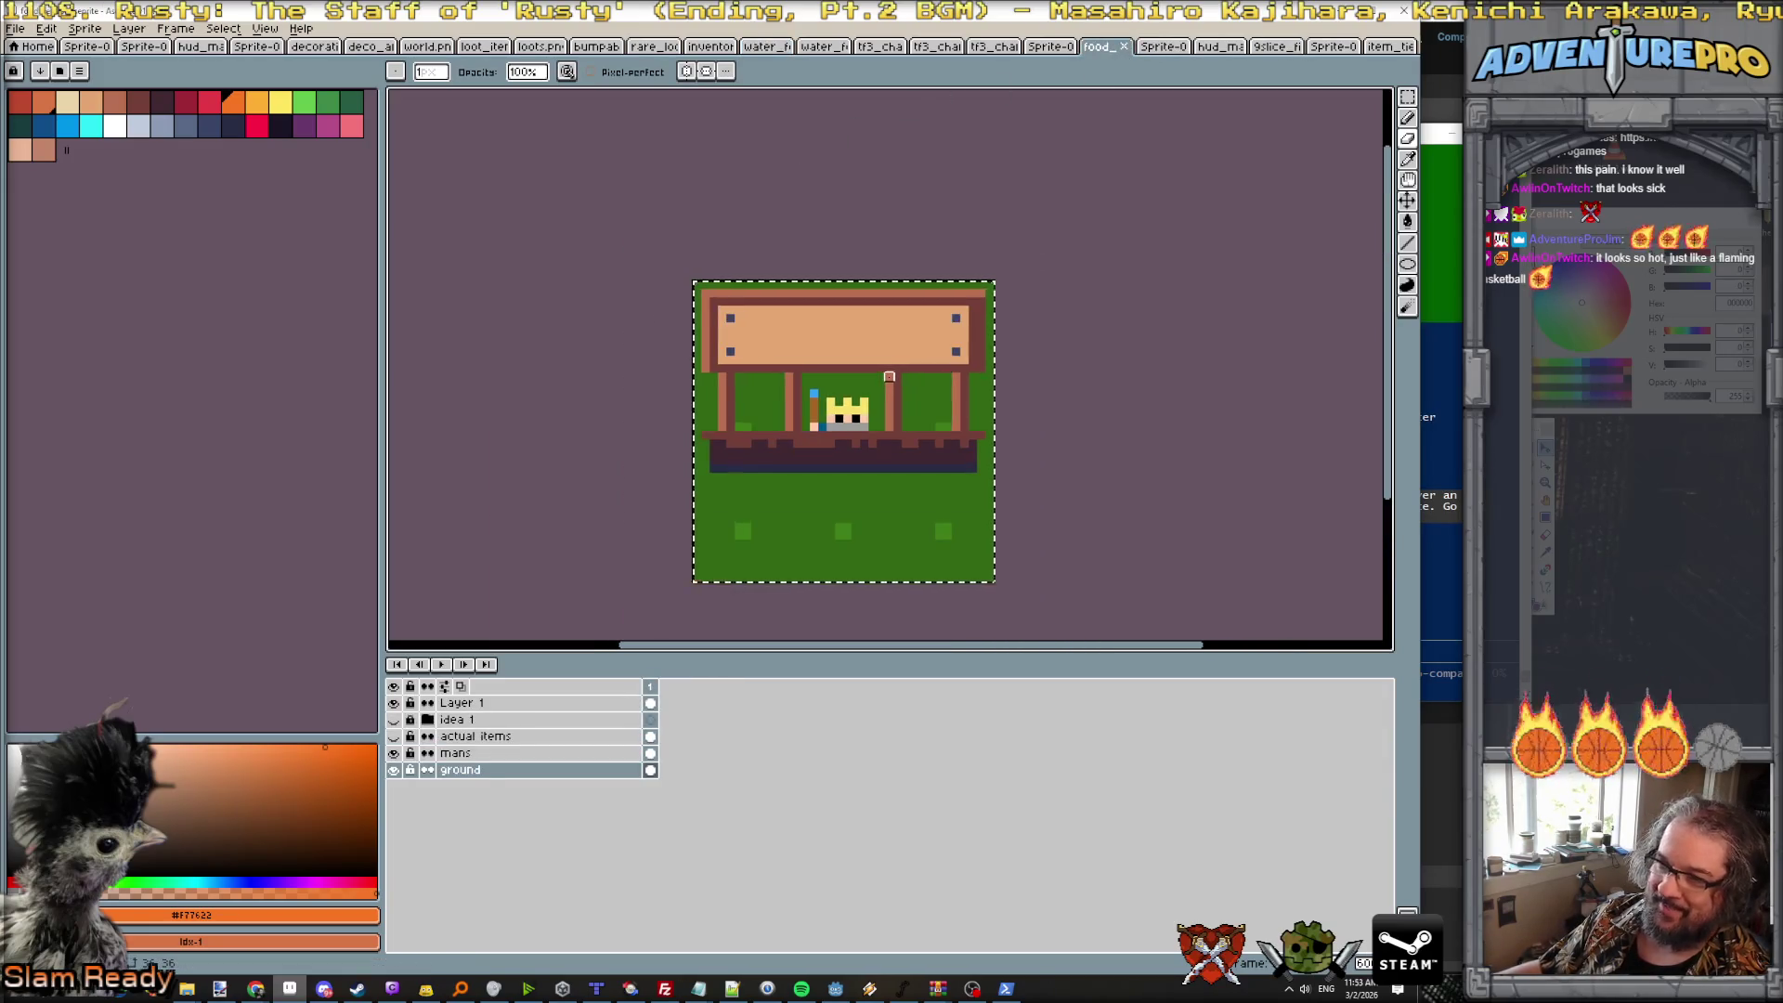
scroll(888, 376, "up", 1)
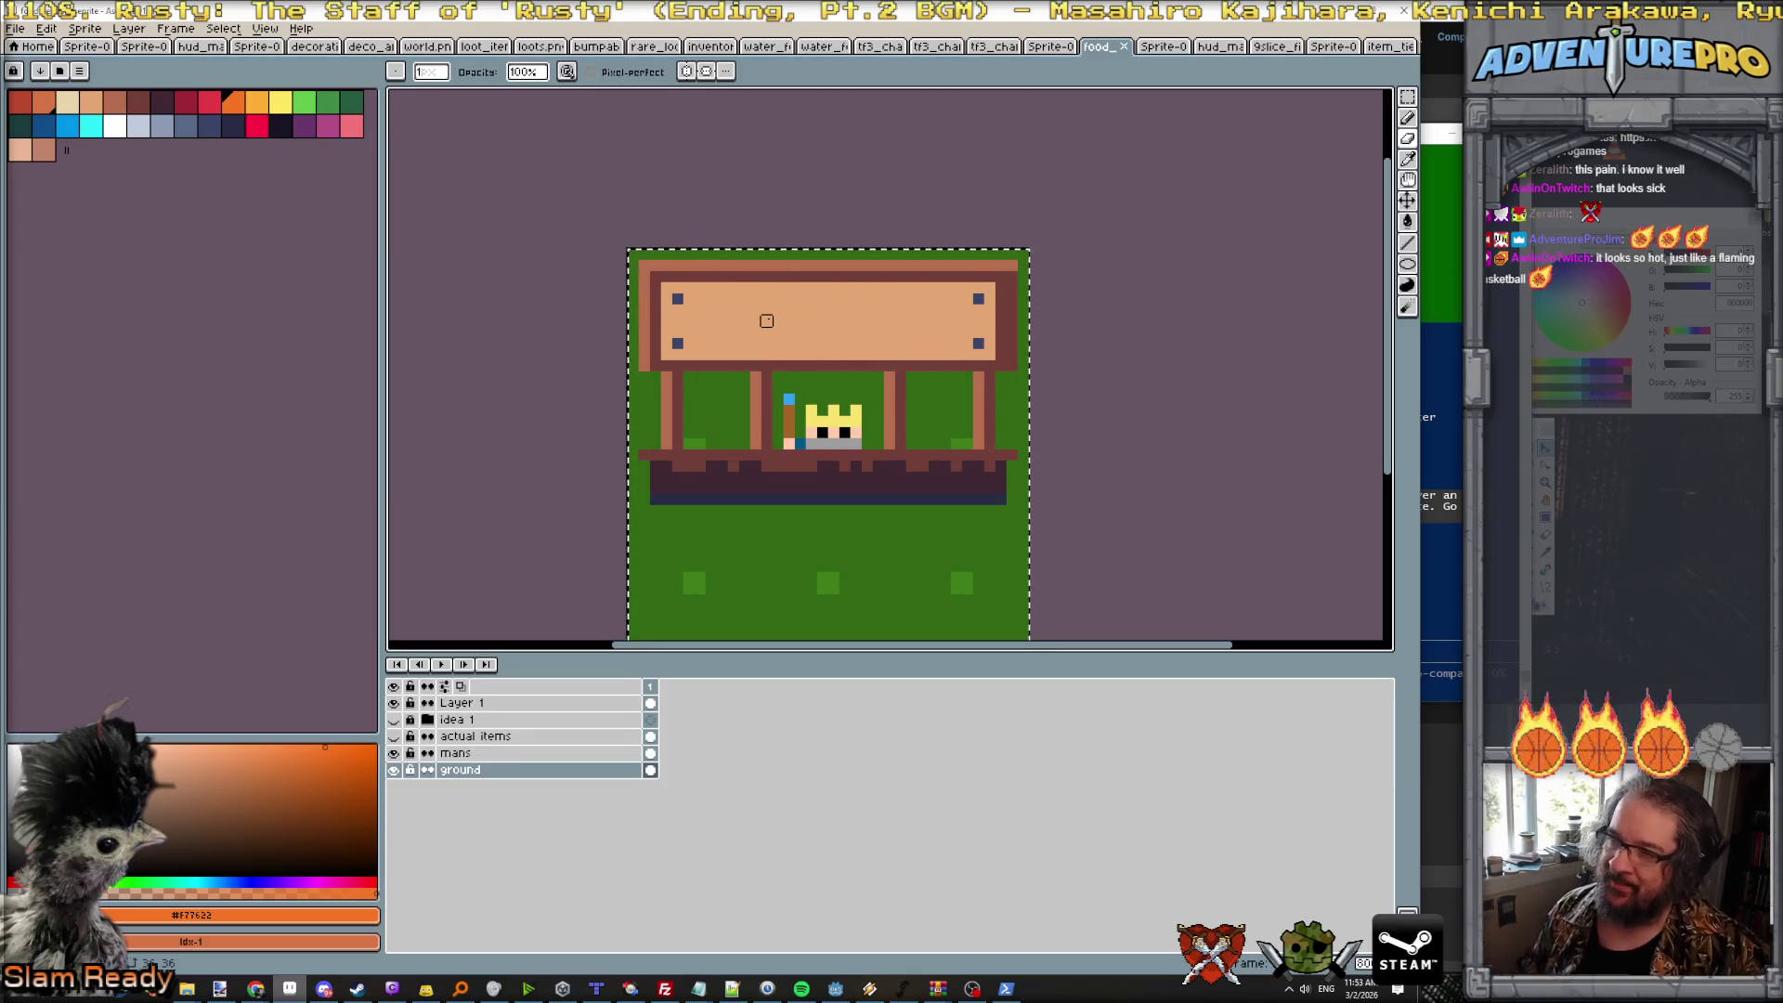
left_click(445, 703)
left_click(393, 703)
left_click(393, 703)
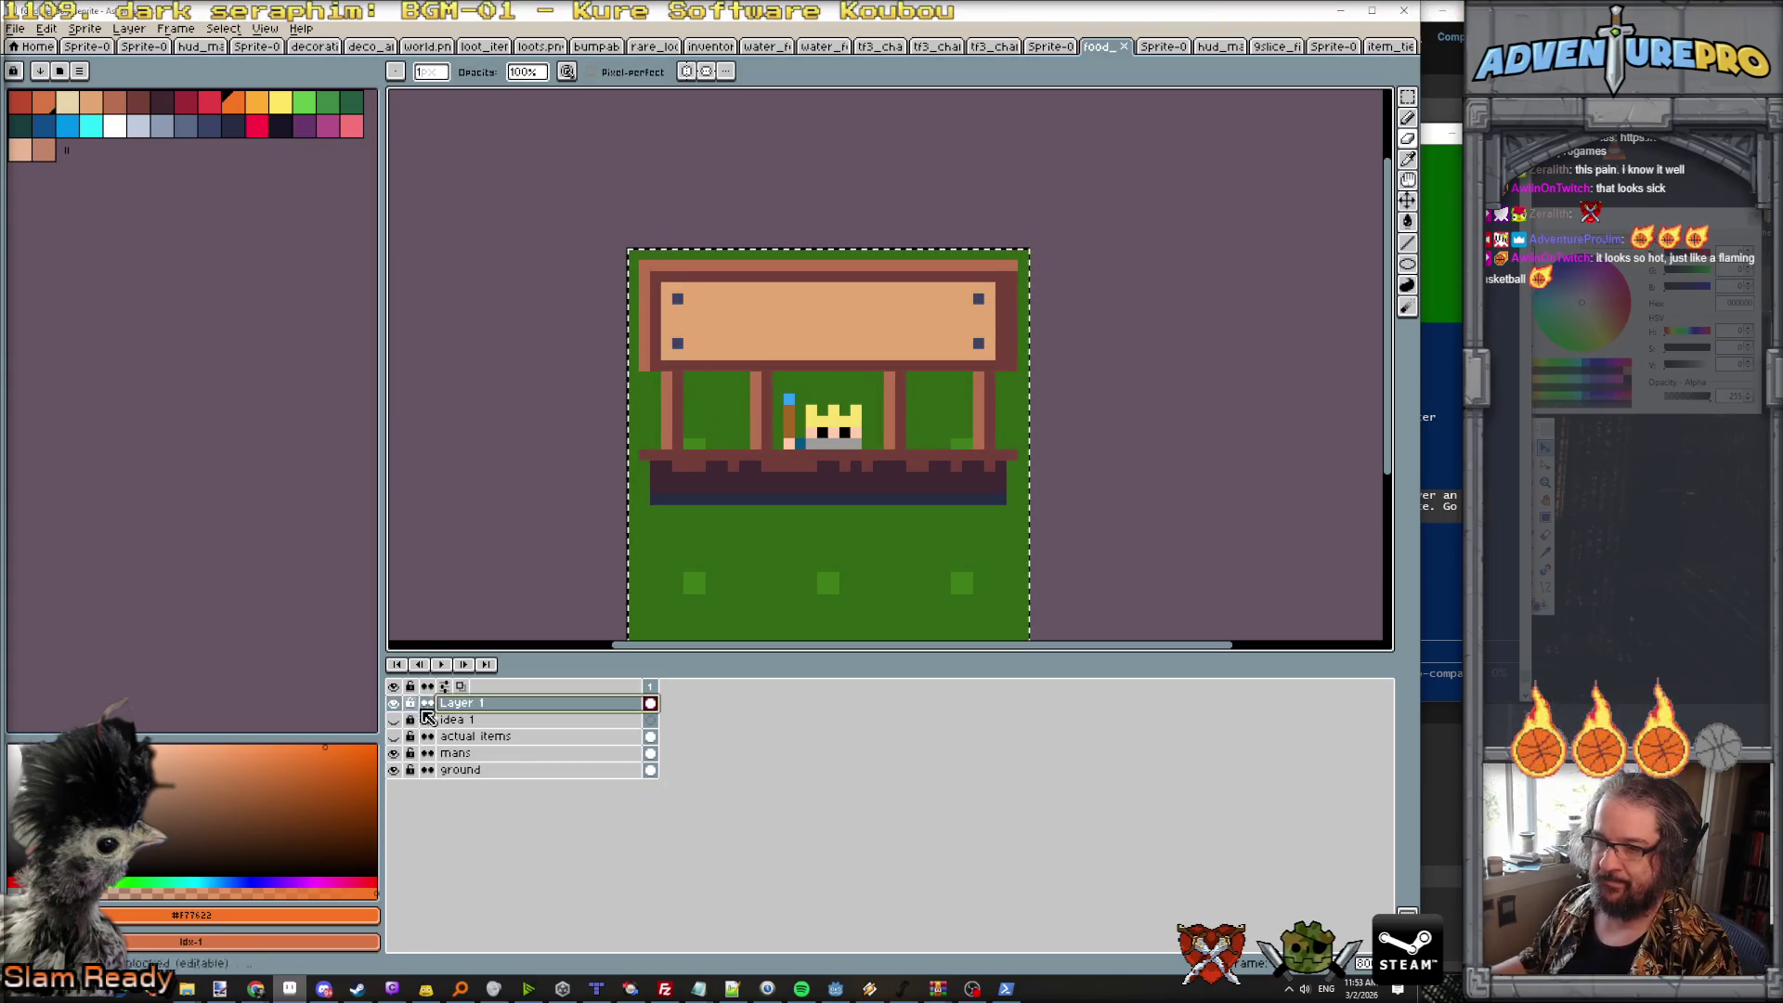
double_click(476, 704)
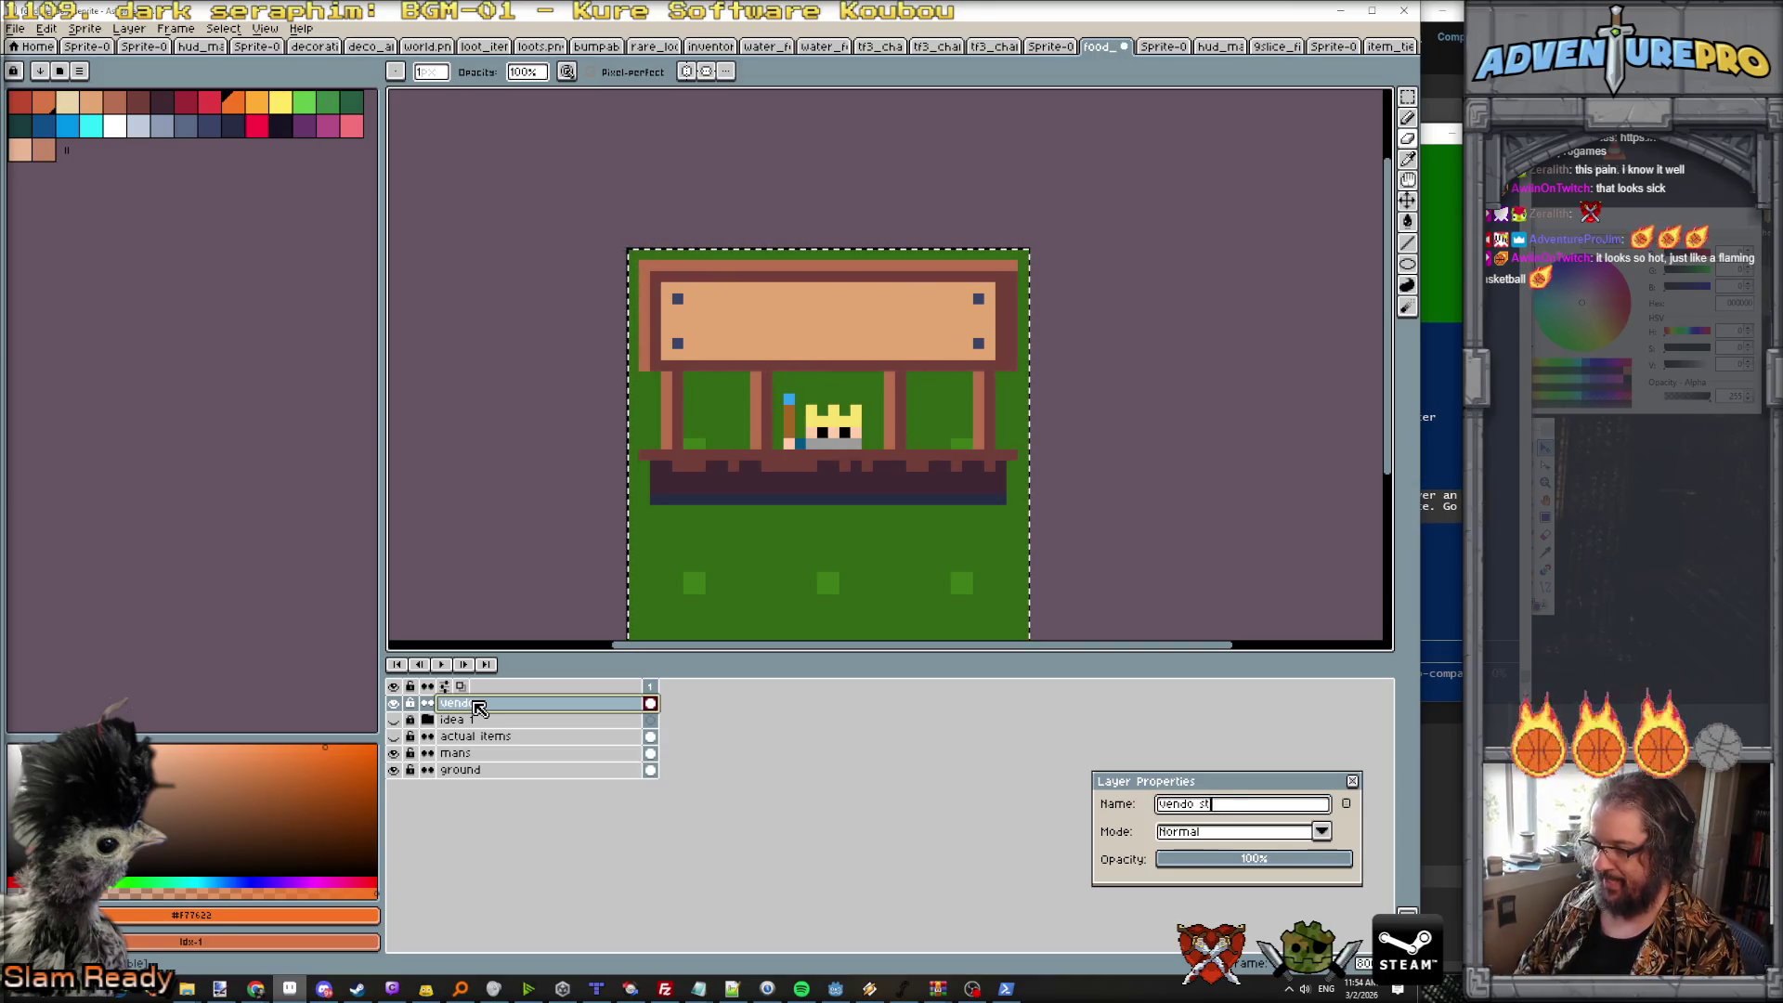
type("and")
key("Return")
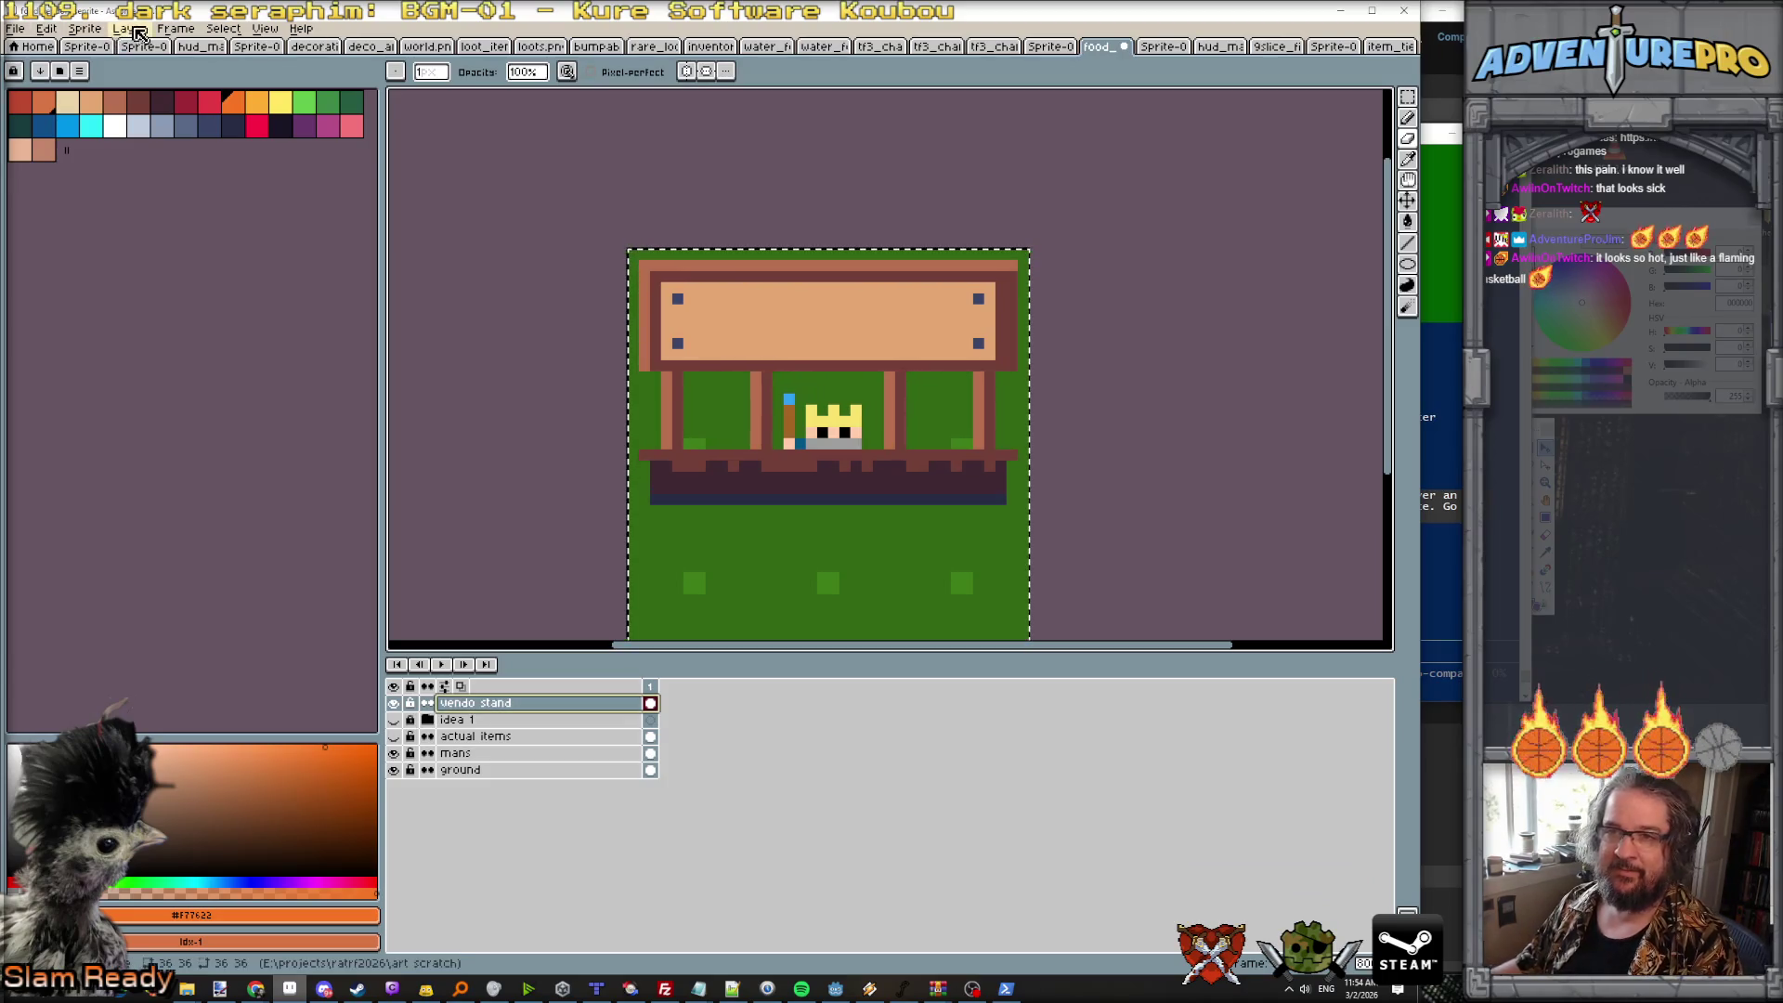
Add a new empty layer above the vendo stand layer
left_click(136, 32)
mouse_move(181, 118)
left_click(337, 124)
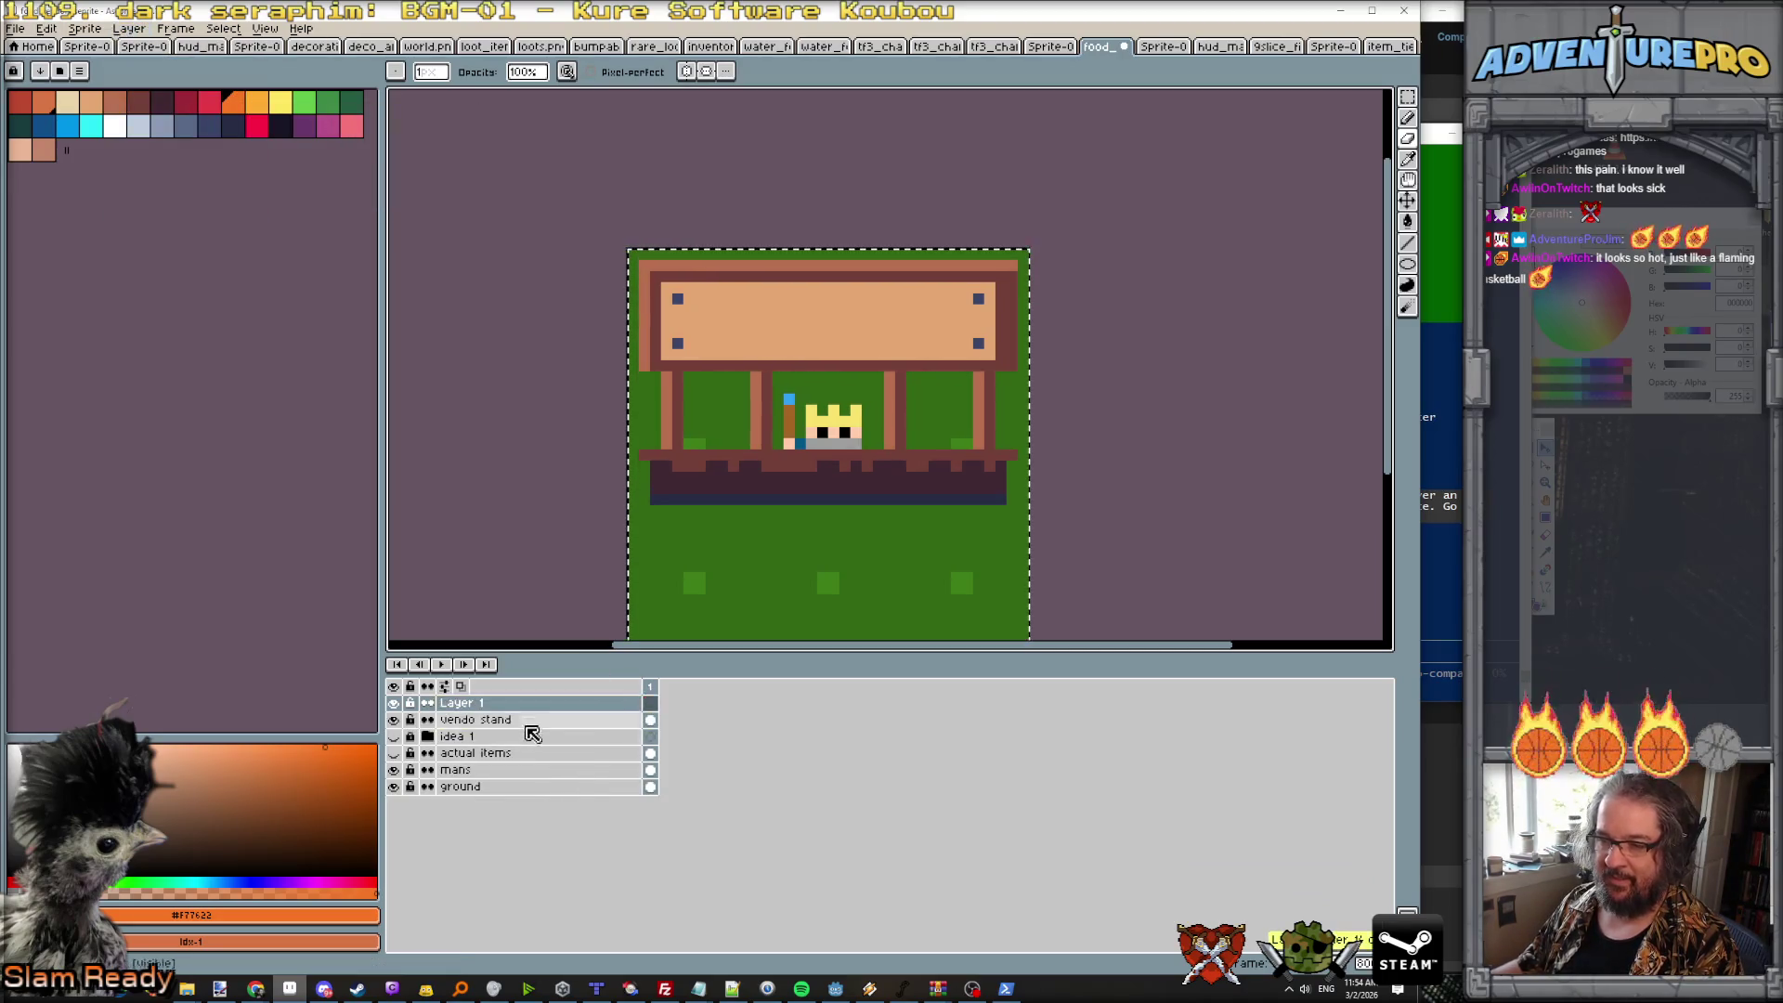
Paint a red diagonal of pixels on the sign and fill the gaps with yellow
scroll(733, 299, "up", 2)
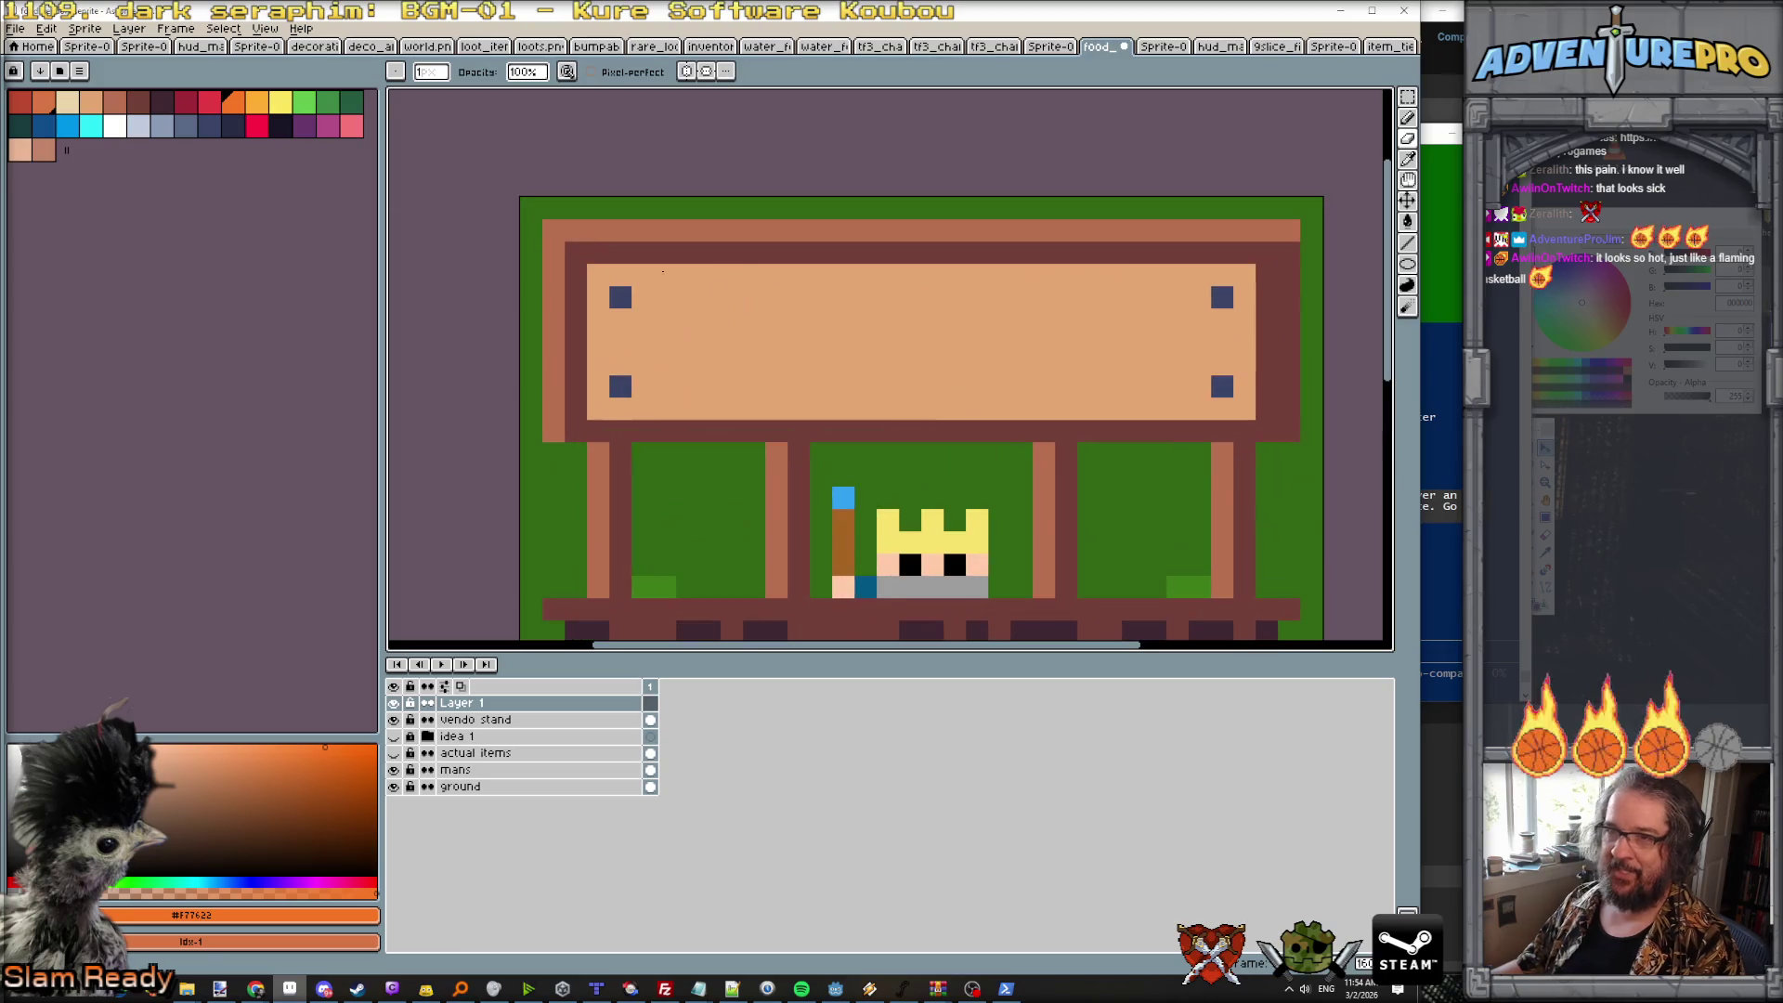
left_click(210, 109)
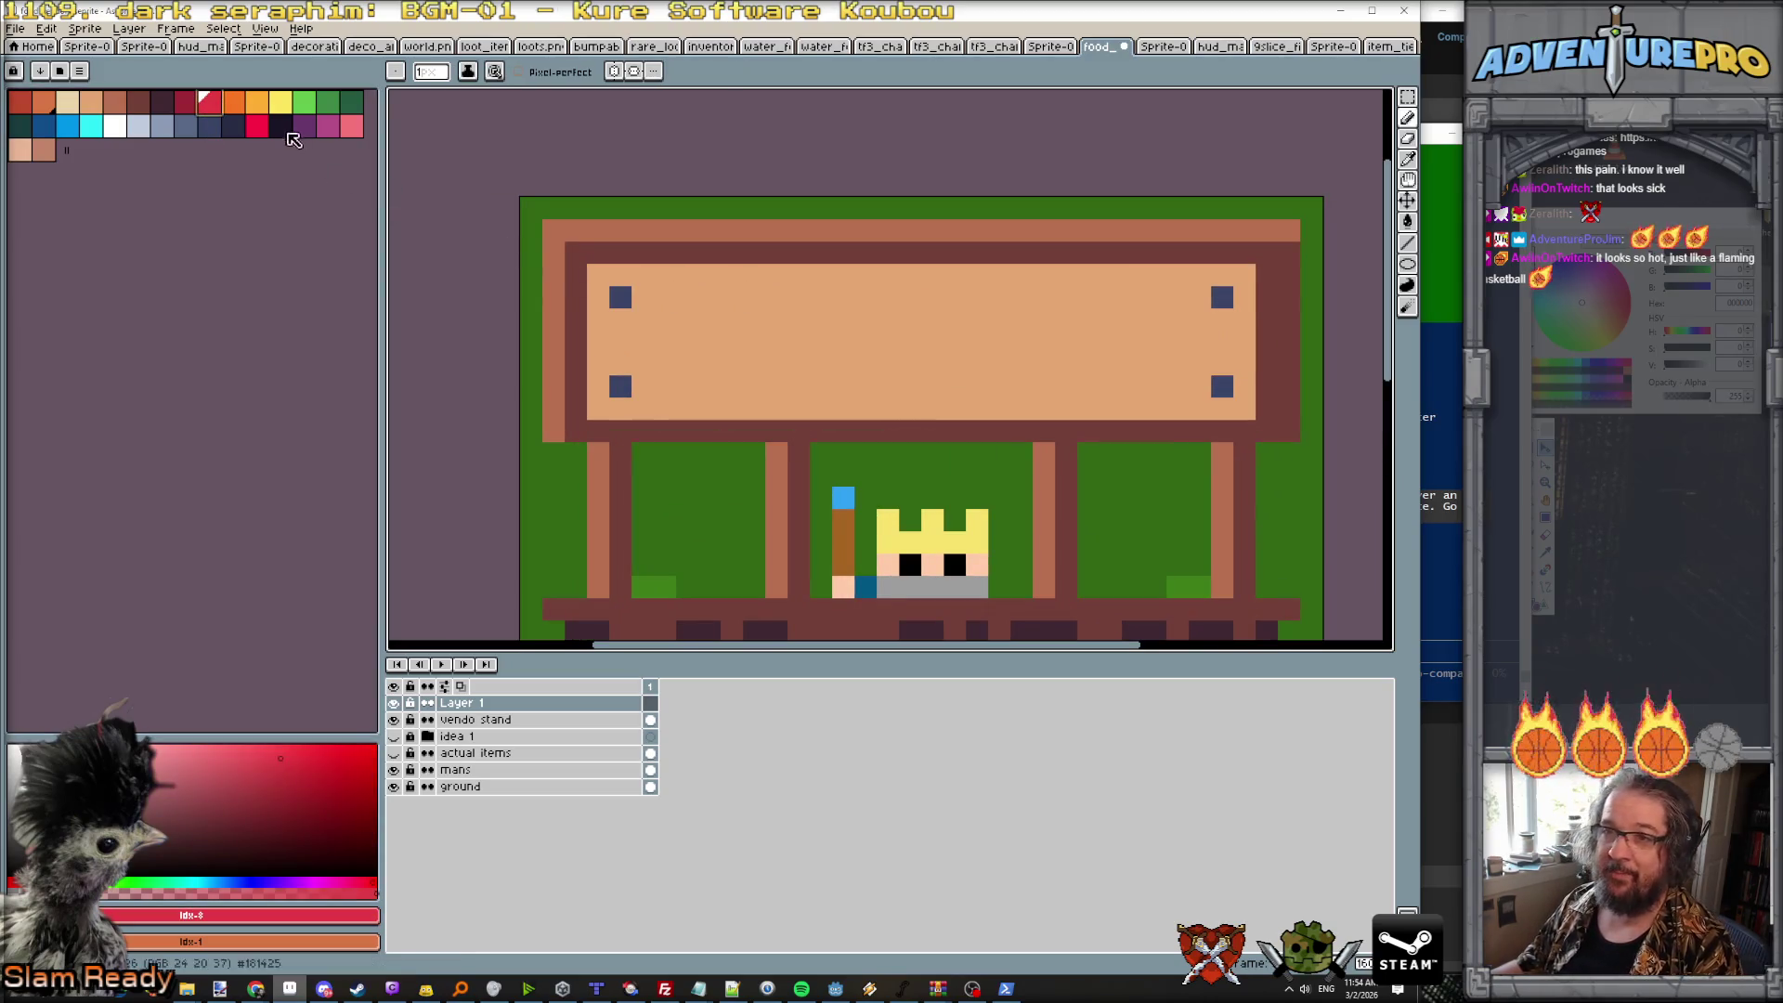
left_click(258, 125)
left_click(667, 297)
left_click(688, 318)
left_click(665, 342)
left_click(687, 363)
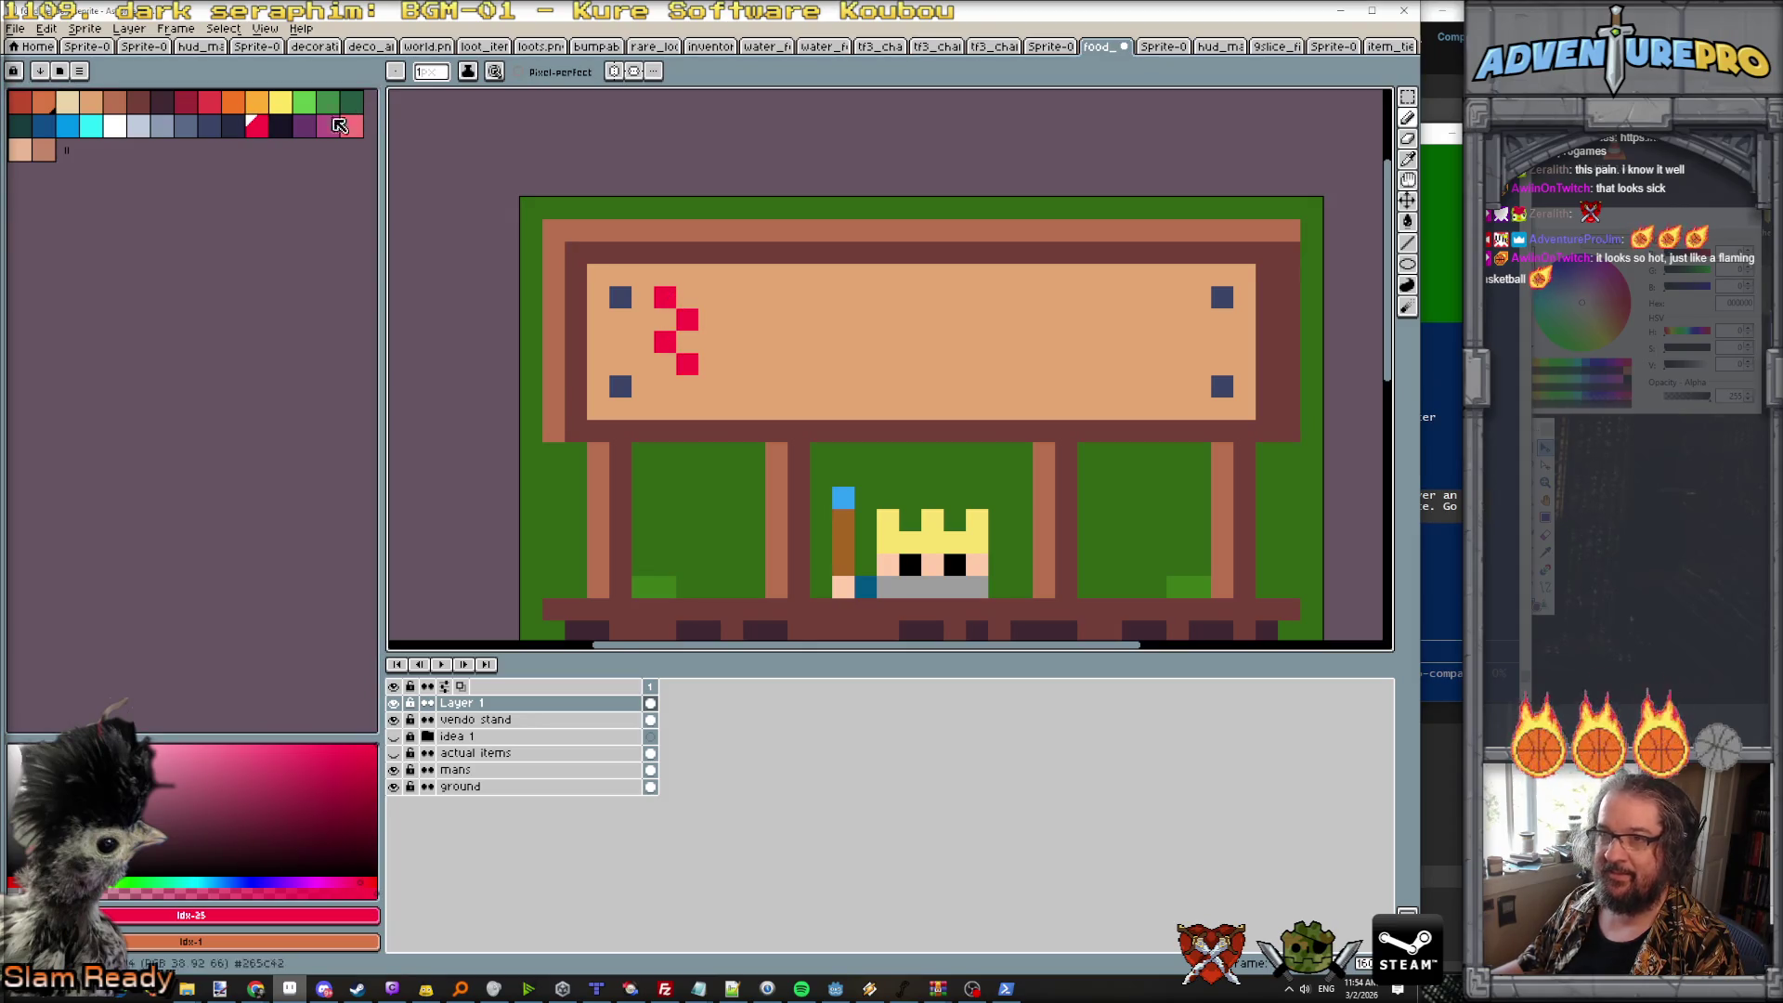
left_click(281, 102)
left_click(687, 297)
left_click(665, 318)
left_click(688, 341)
left_click(687, 363)
left_click(665, 363)
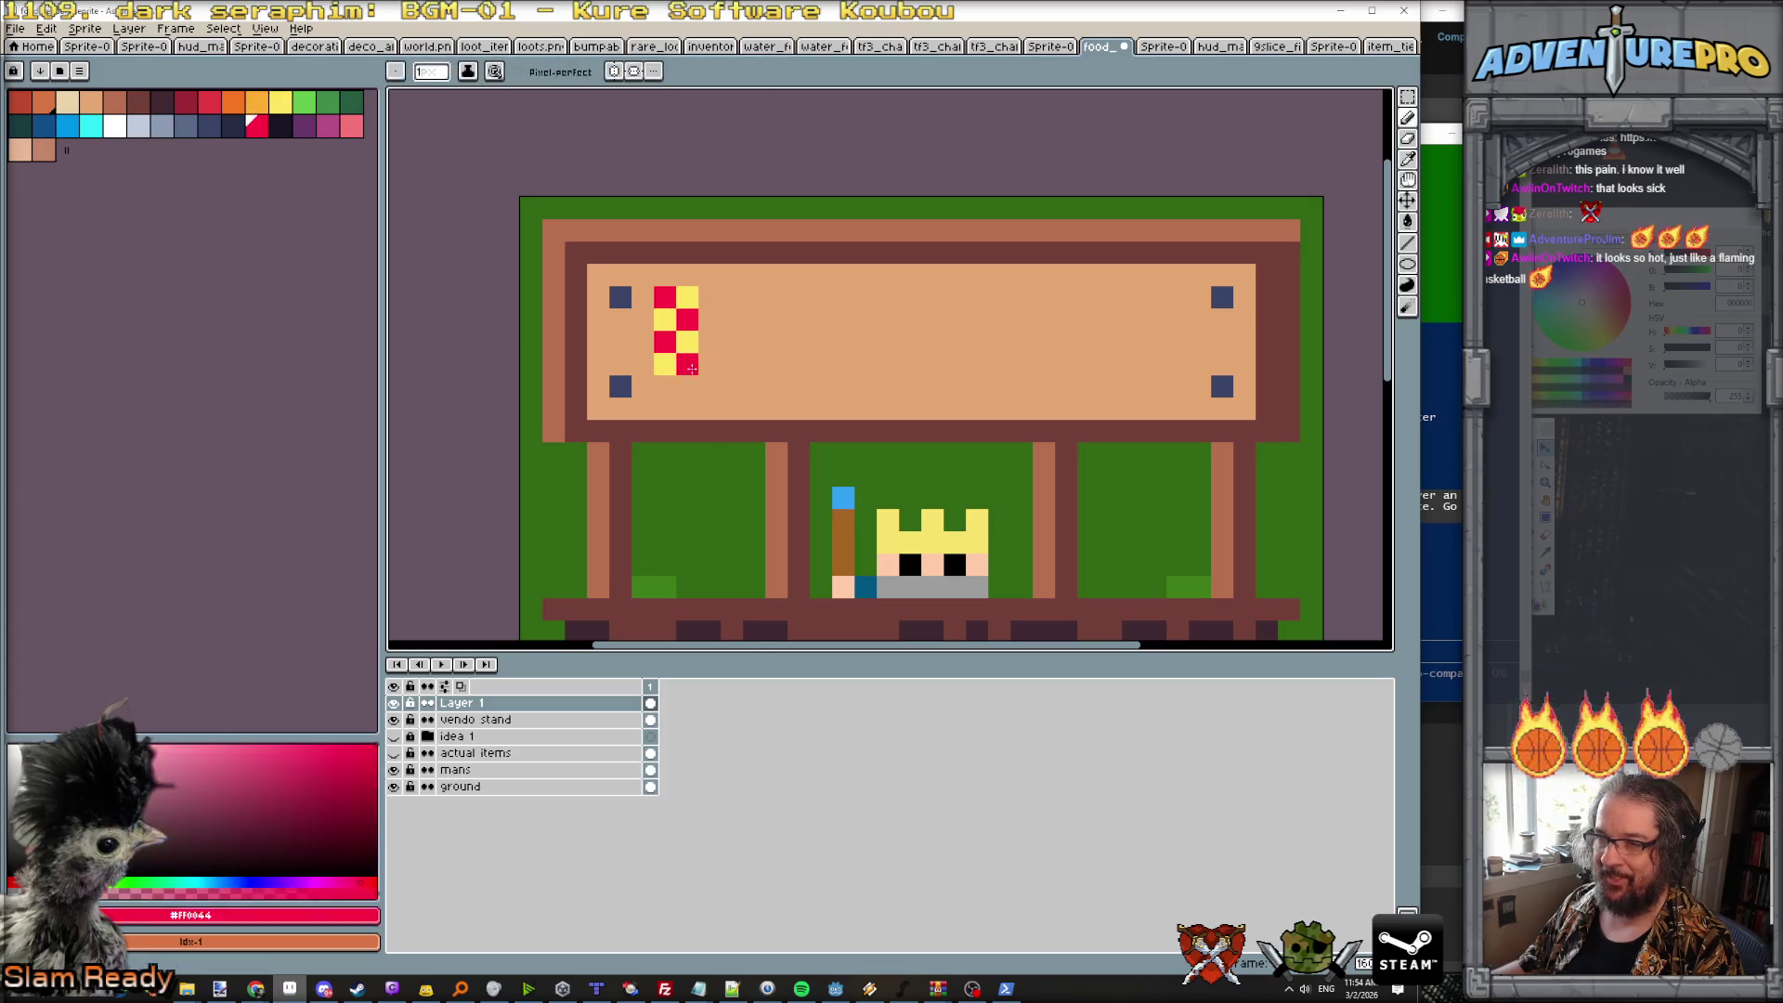
Extend the checker with alternating red and yellow cells on its left and right sides
scroll(785, 348, "down", 2)
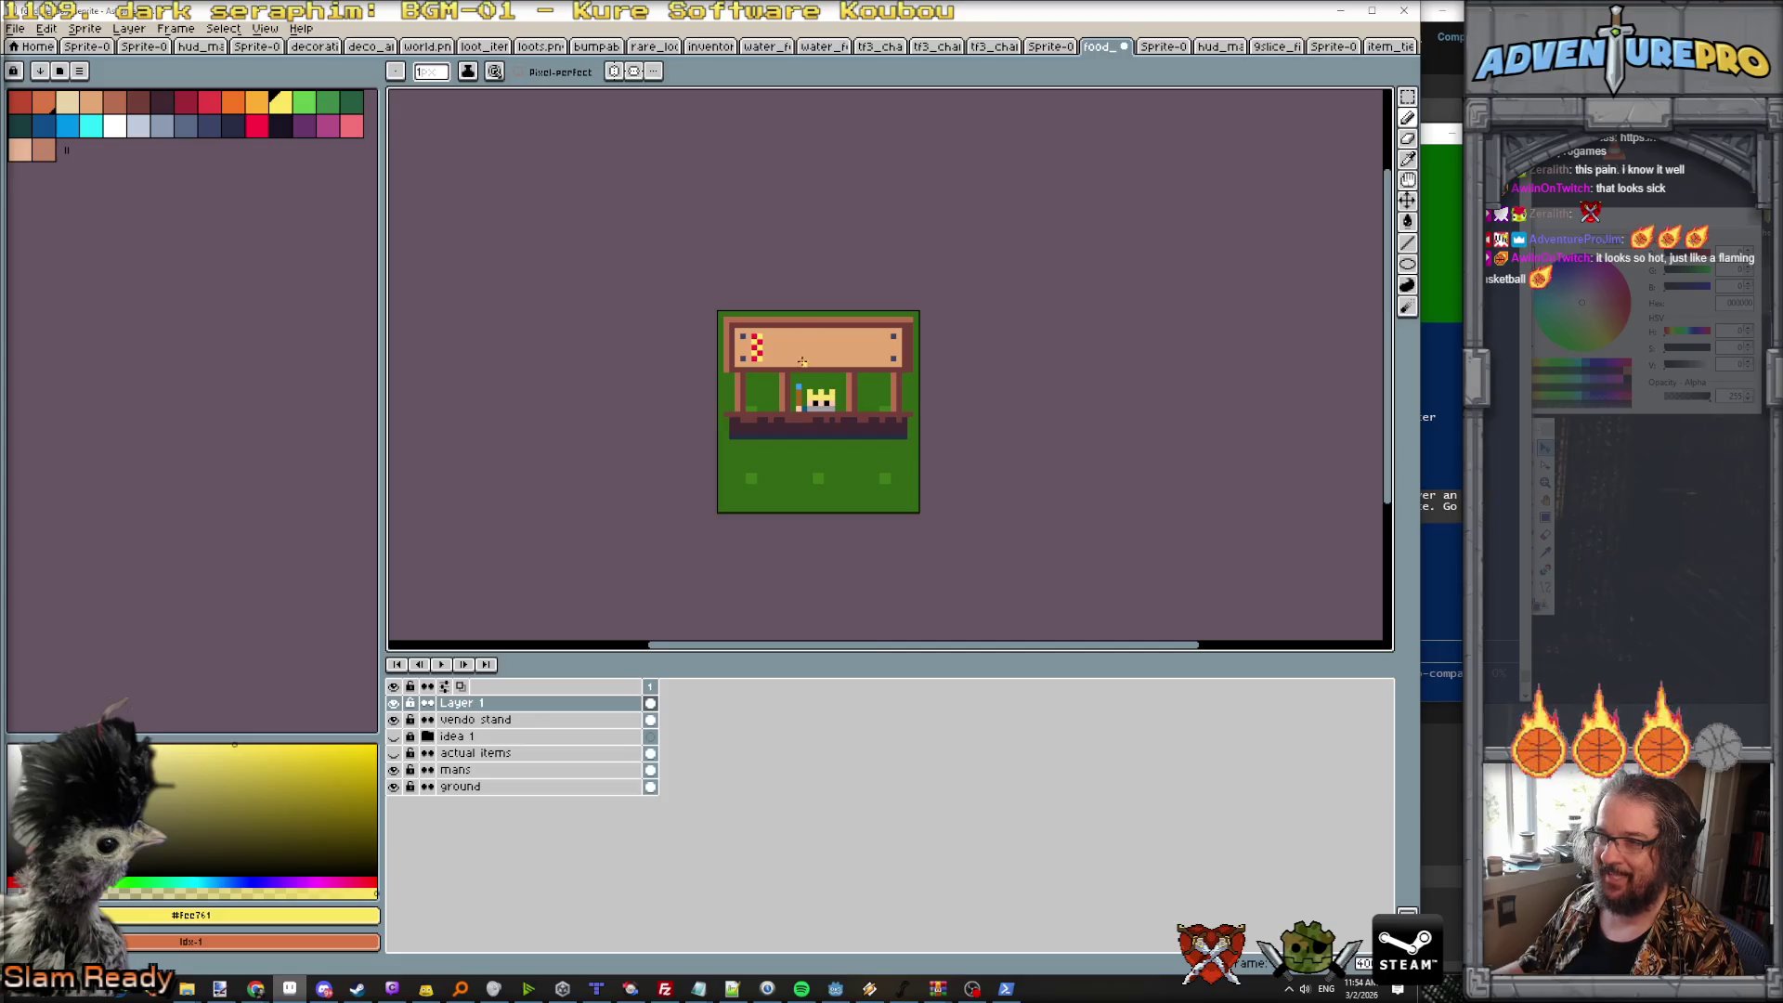
scroll(798, 358, "up", 2)
scroll(755, 336, "up", 1)
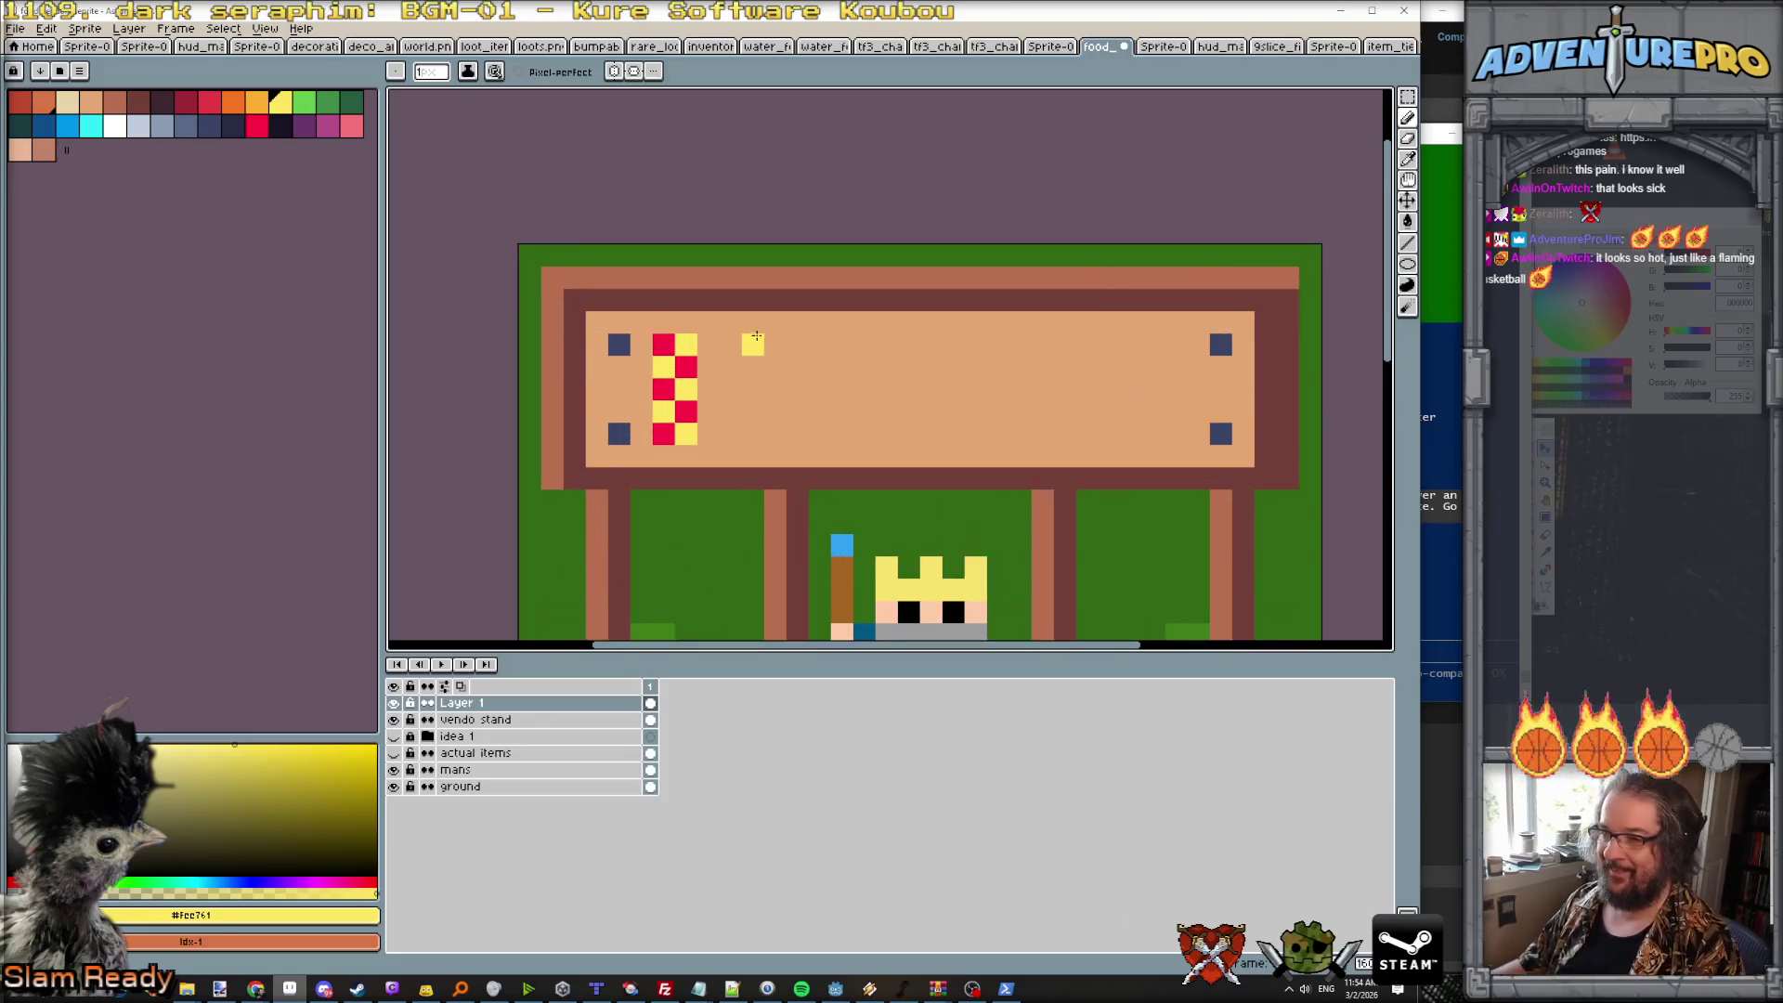
left_click(641, 346)
key("x")
left_click(641, 367)
key("x")
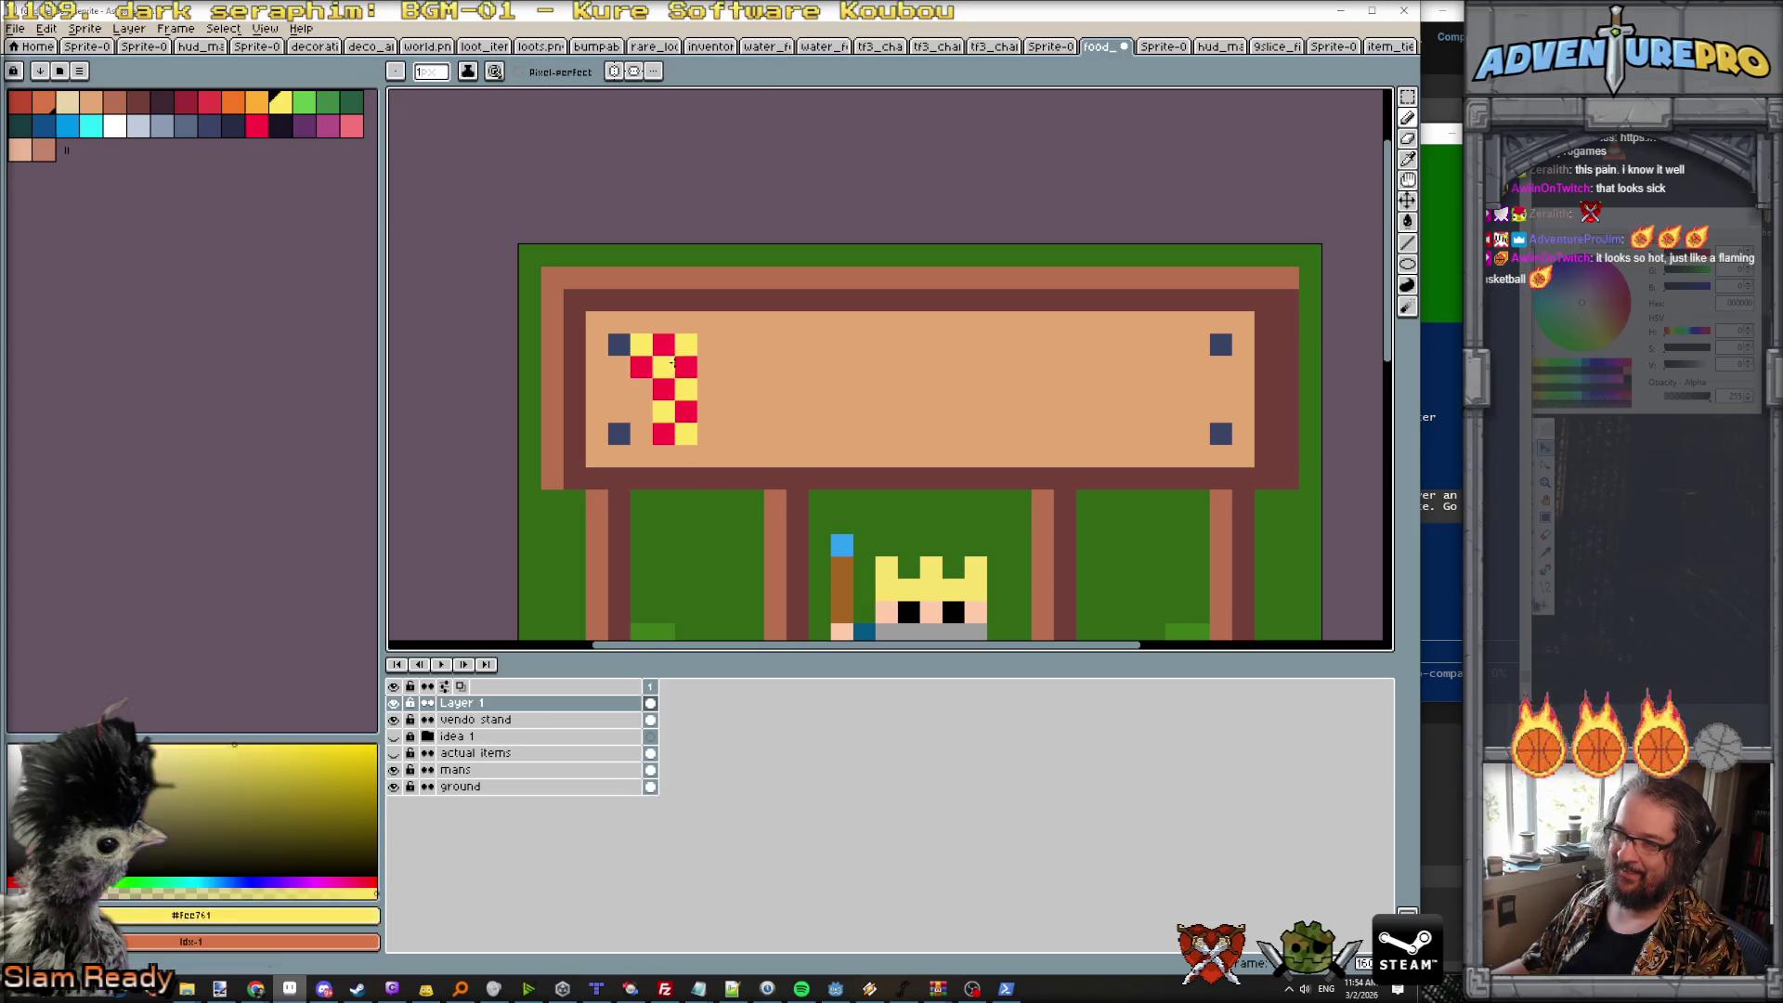
key("x")
left_click(707, 346)
key("x")
left_click(708, 367)
key("x")
left_click(707, 390)
key("x")
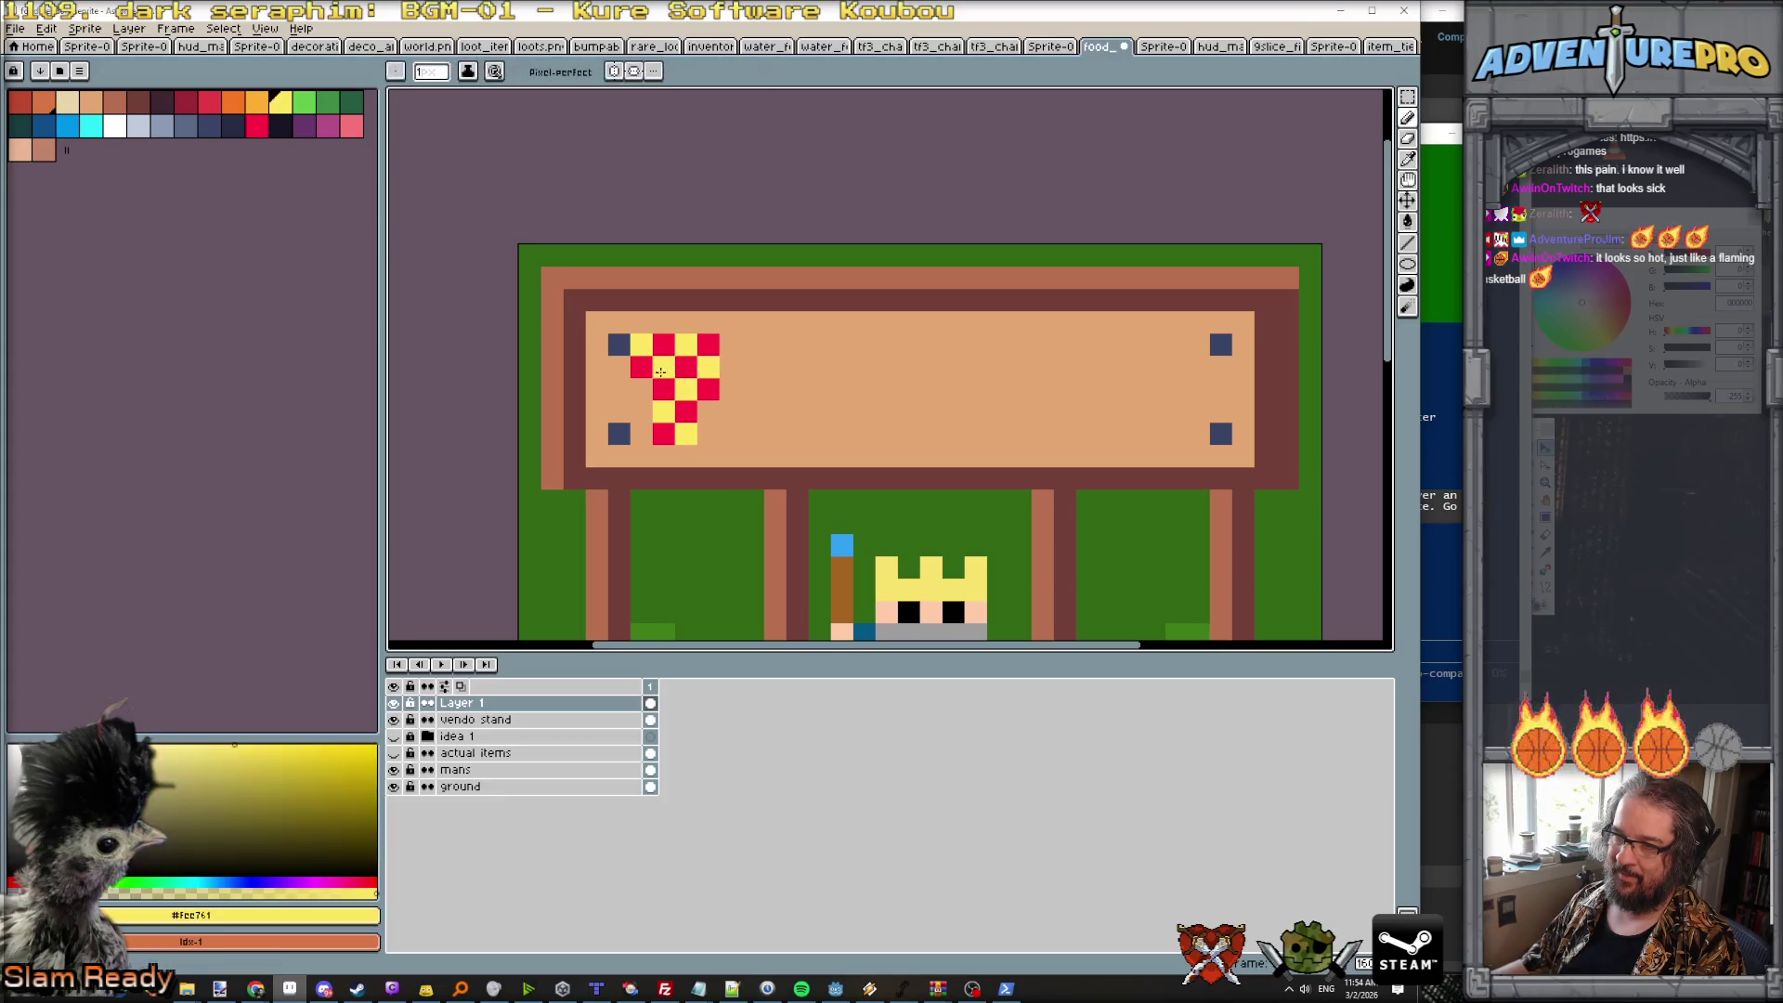
Undo the extra checker columns, keeping the small red-and-yellow triangle
scroll(707, 435, "down", 5)
scroll(733, 416, "up", 5)
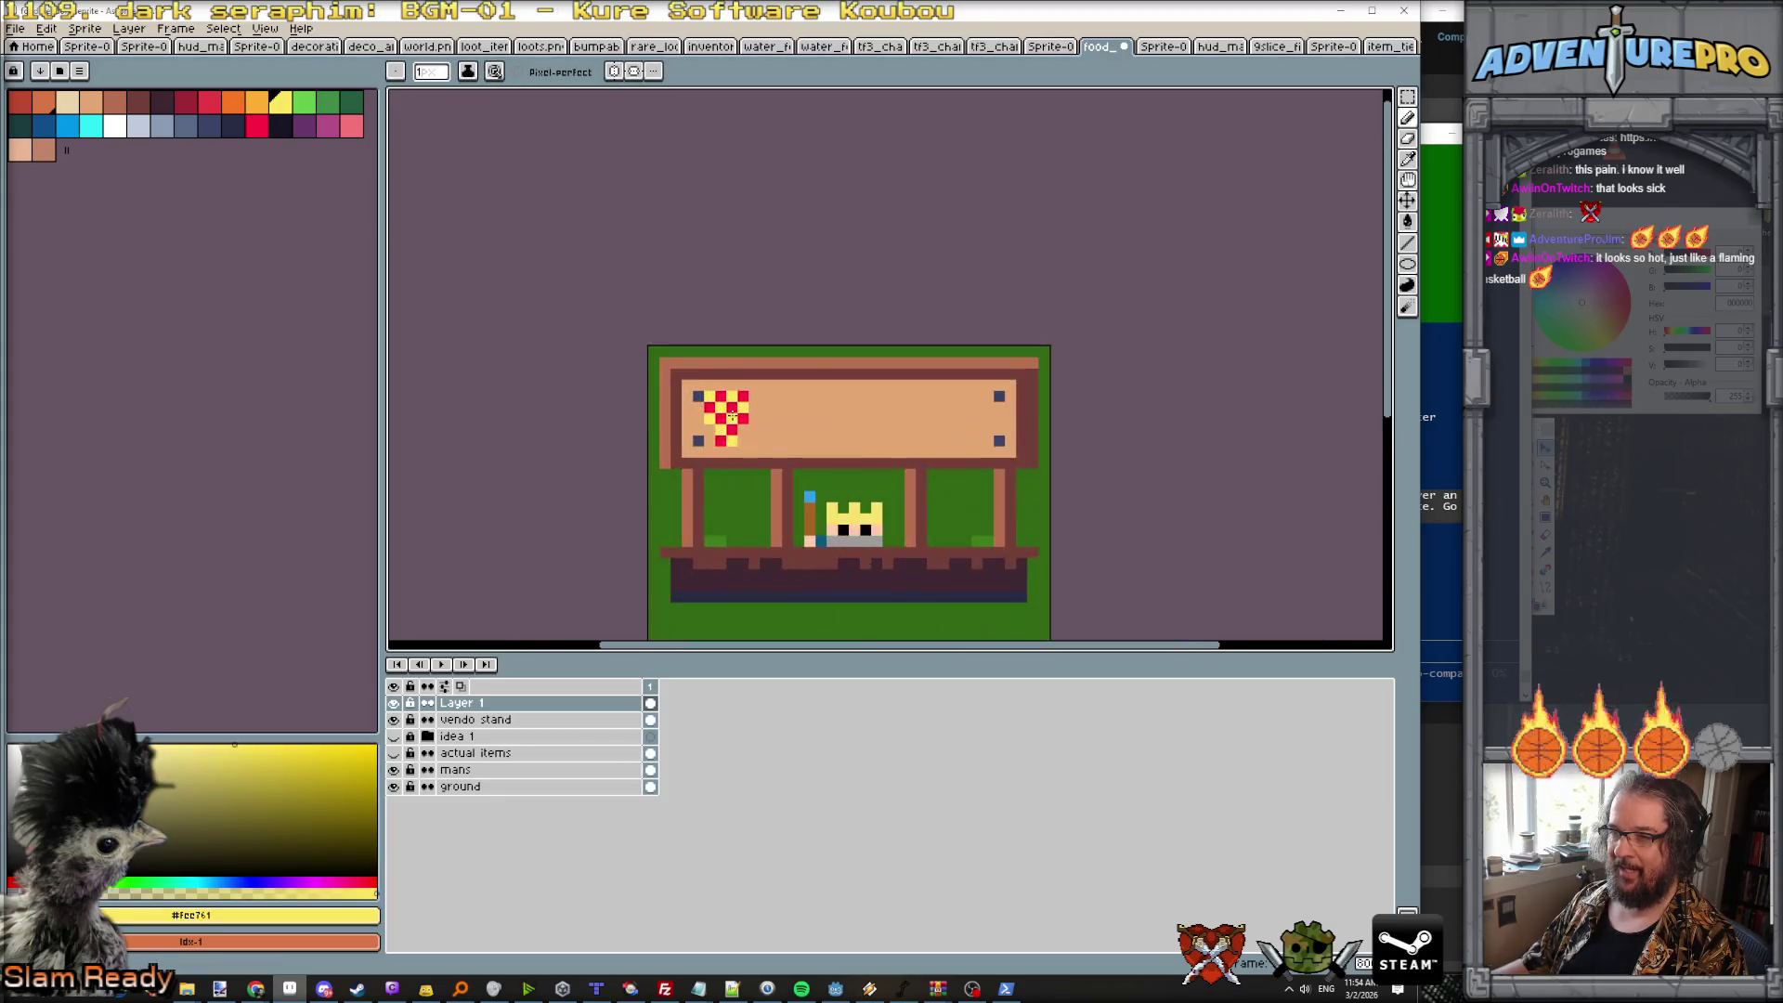
scroll(733, 416, "down", 4)
scroll(770, 416, "up", 4)
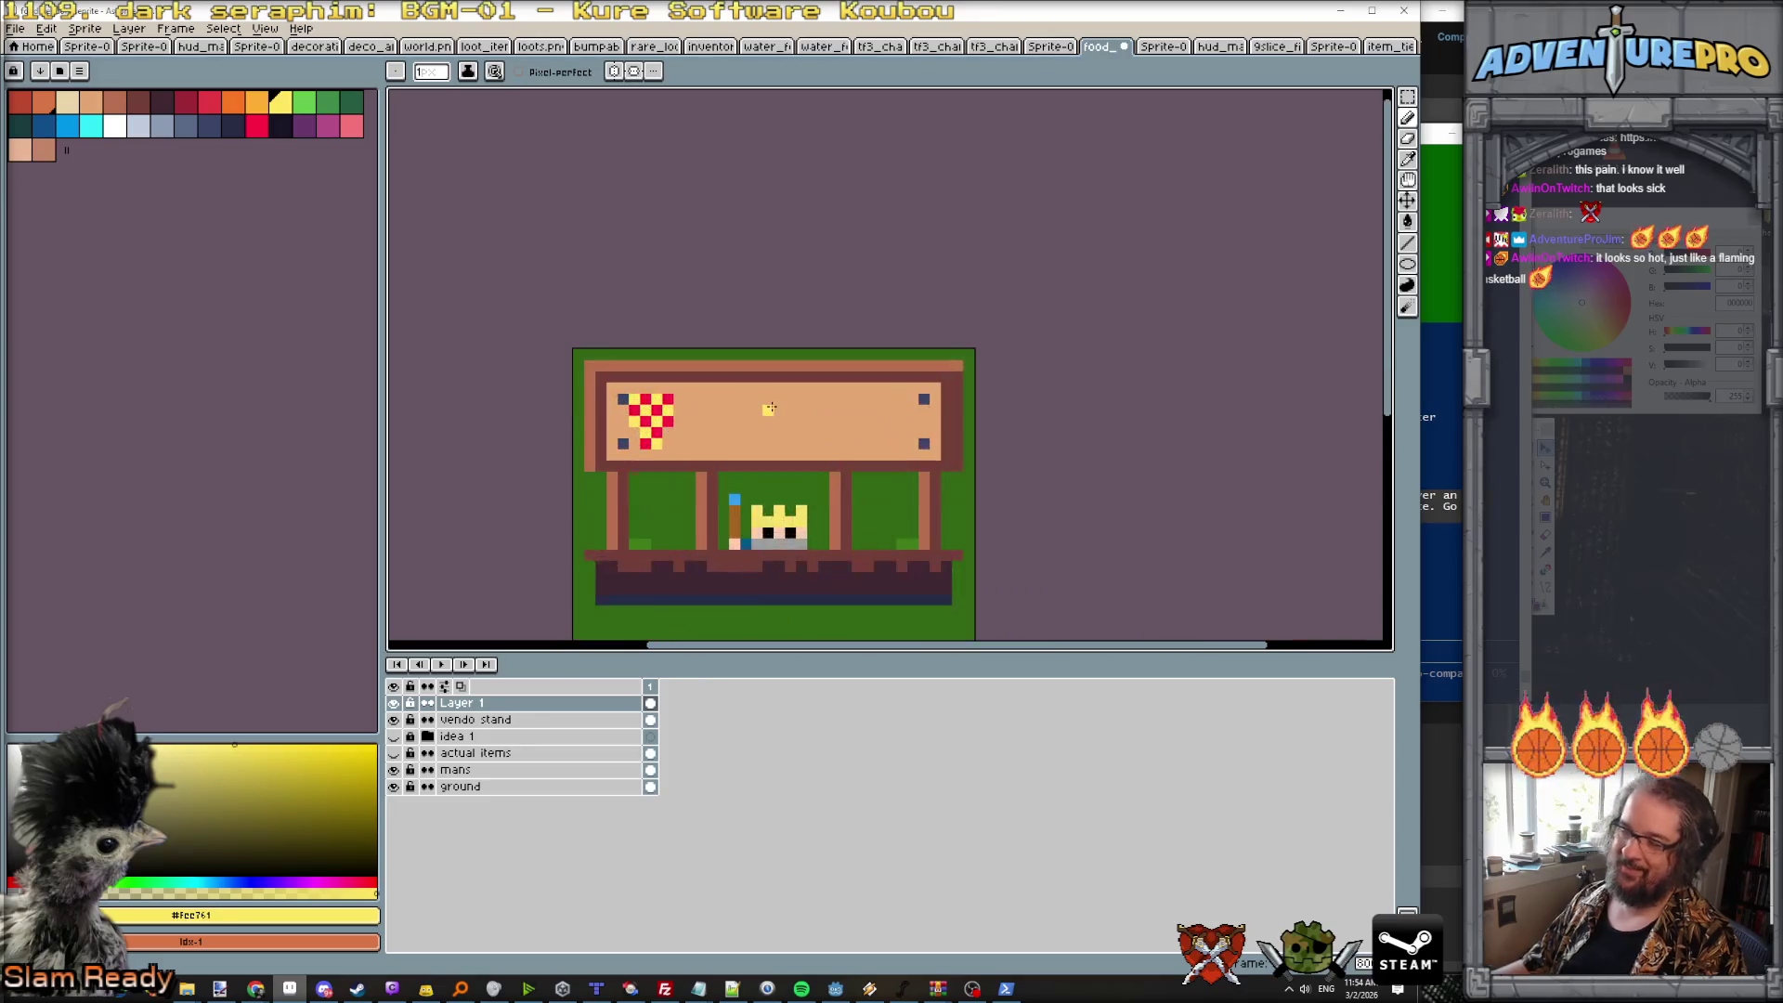
key("v")
key("ctrl+z")
key("ctrl+z")
key("ctrl+z")
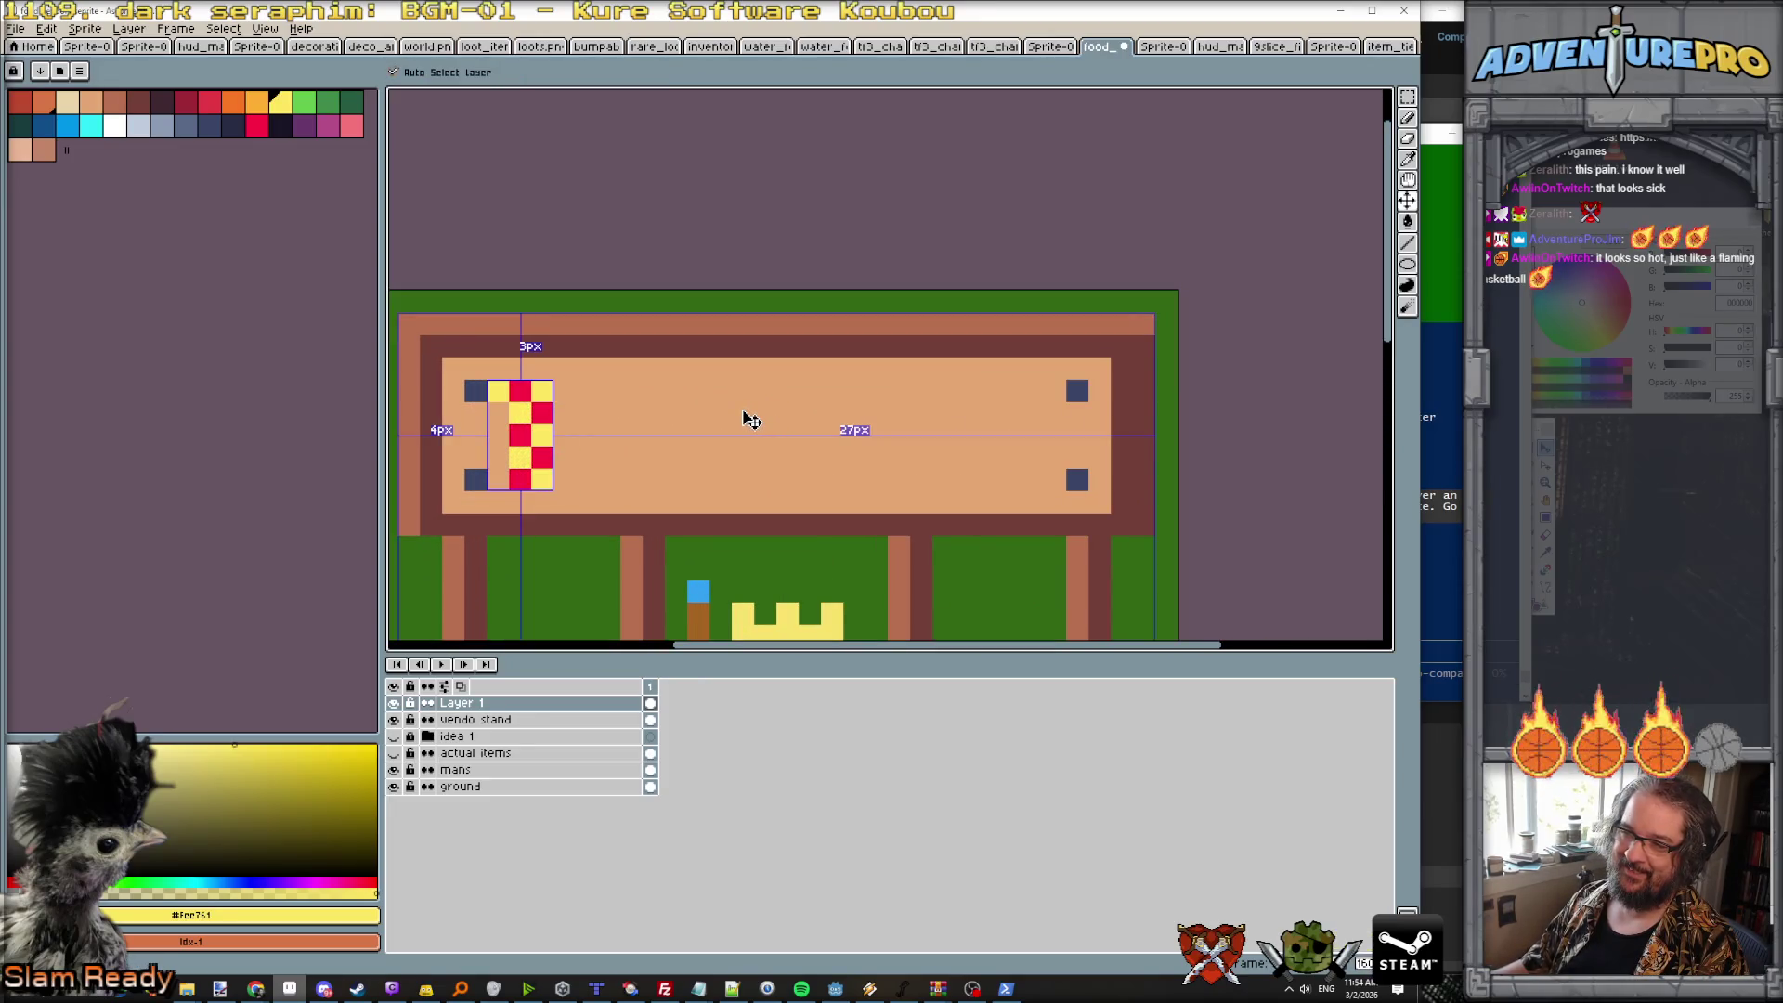
Undo the bottom checker cell and paint a dark brown block in the sign's middle
key("ctrl+z")
key("b")
scroll(749, 415, "down", 3)
scroll(656, 445, "up", 3)
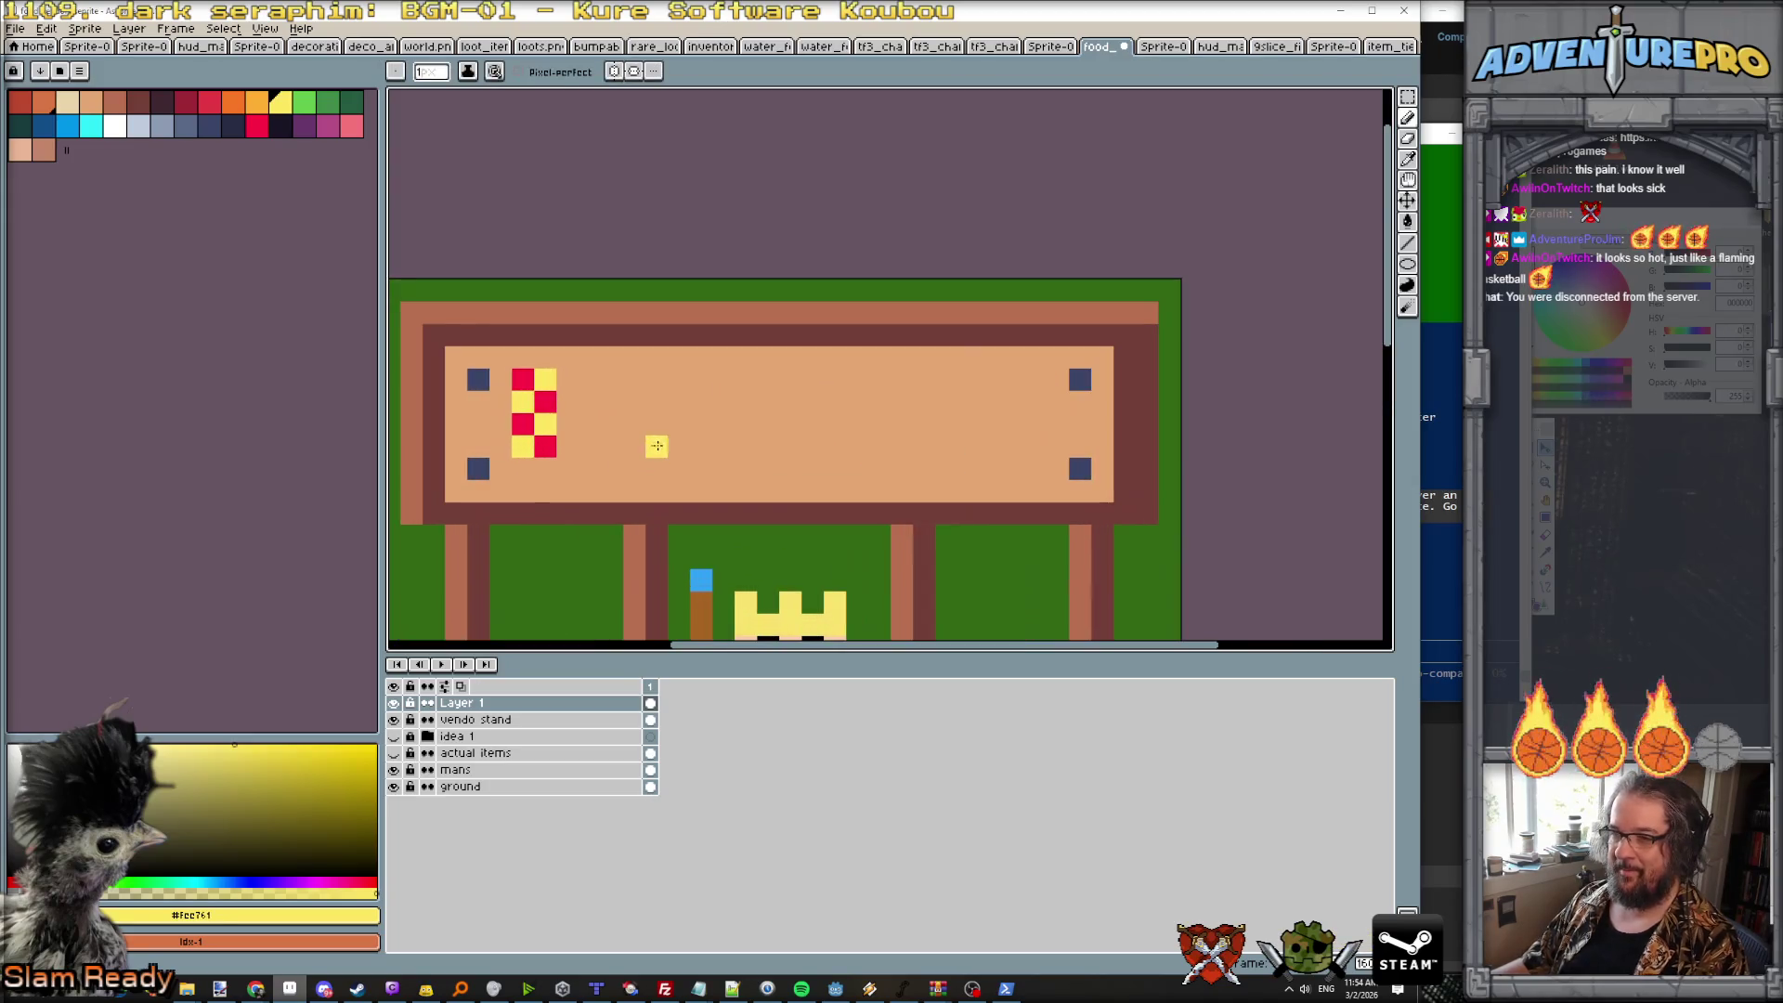
left_click(121, 104)
left_click(134, 104)
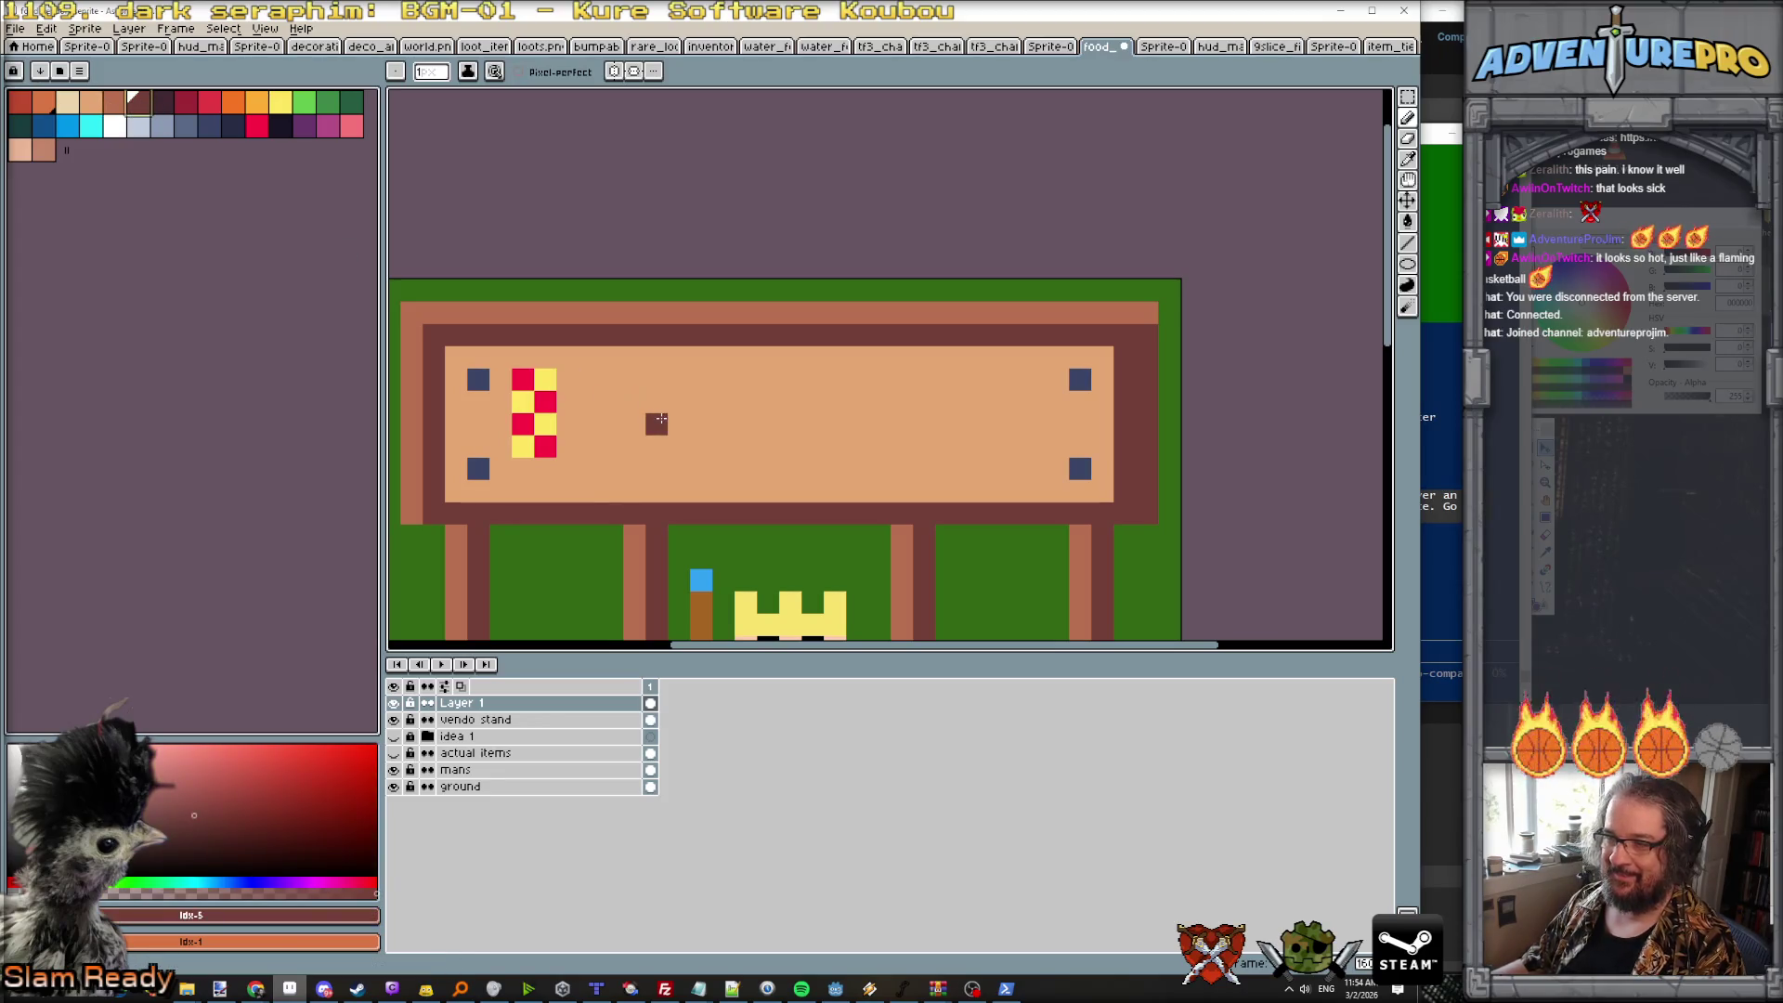
mouse_move(660, 419)
left_mouse_down()
mouse_move(679, 381)
mouse_move(723, 403)
mouse_move(672, 440)
left_mouse_up()
Paint the drumstick's white bone end and its light-brown top-left highlights
left_click(114, 125)
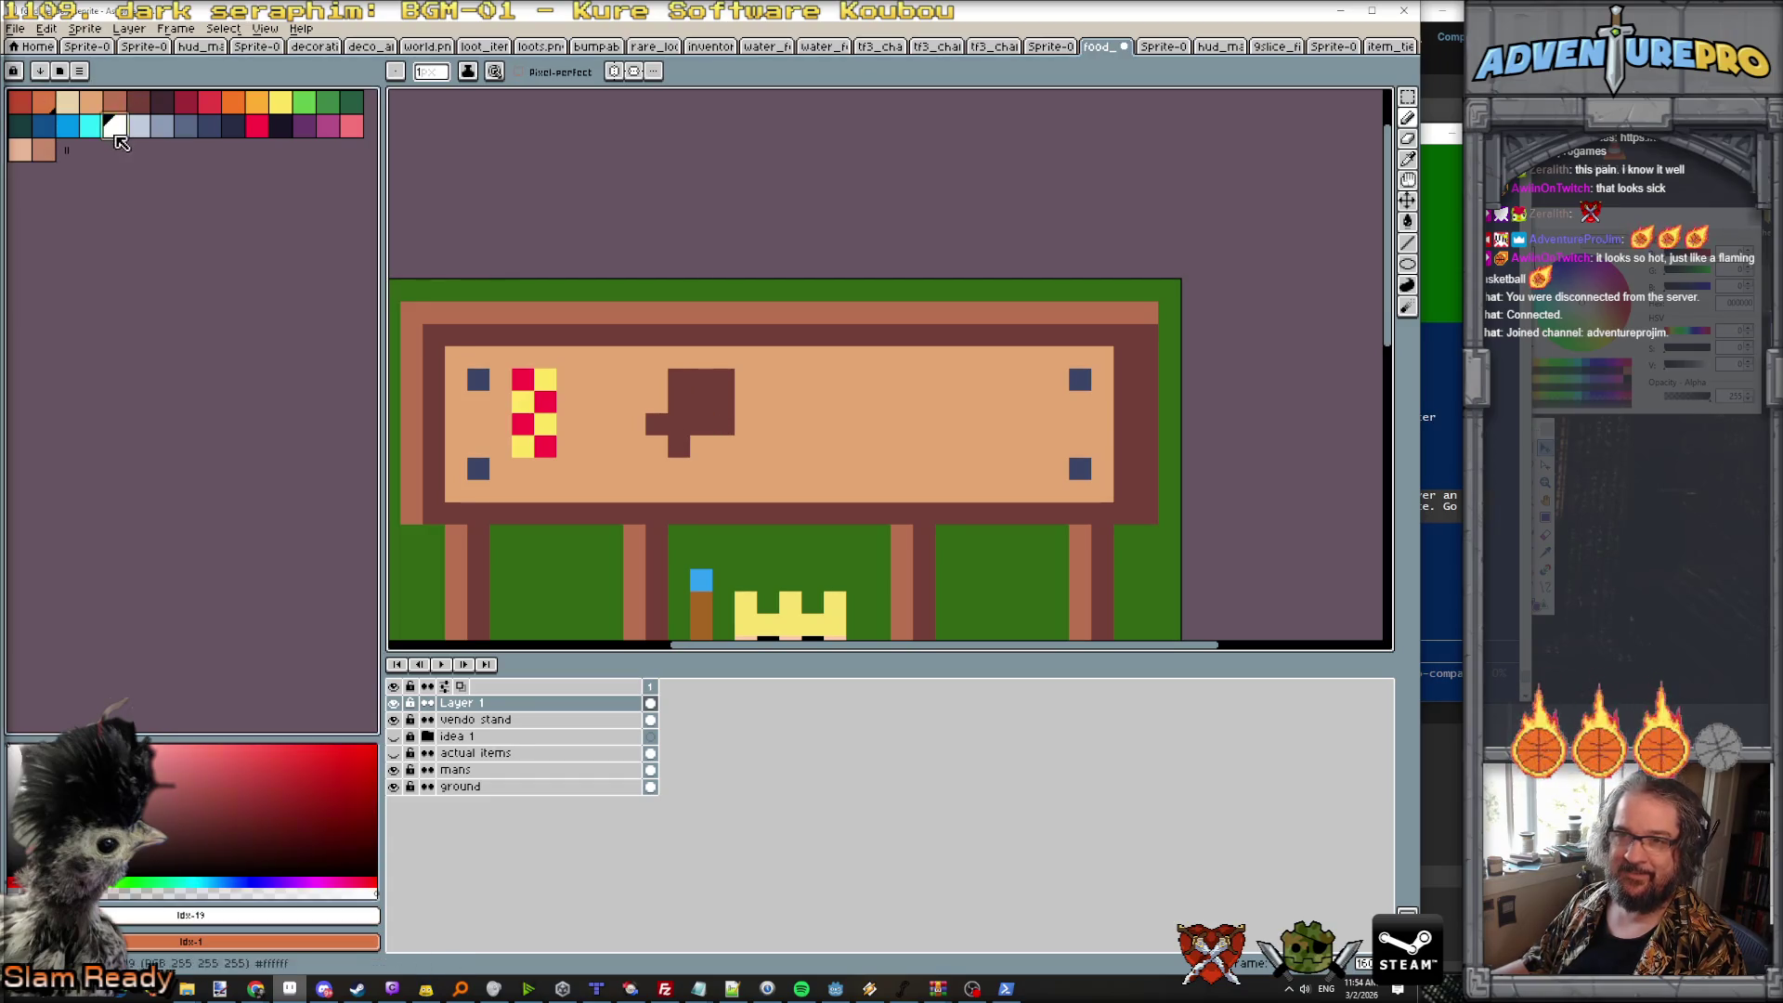
left_click_drag(651, 452, 634, 447)
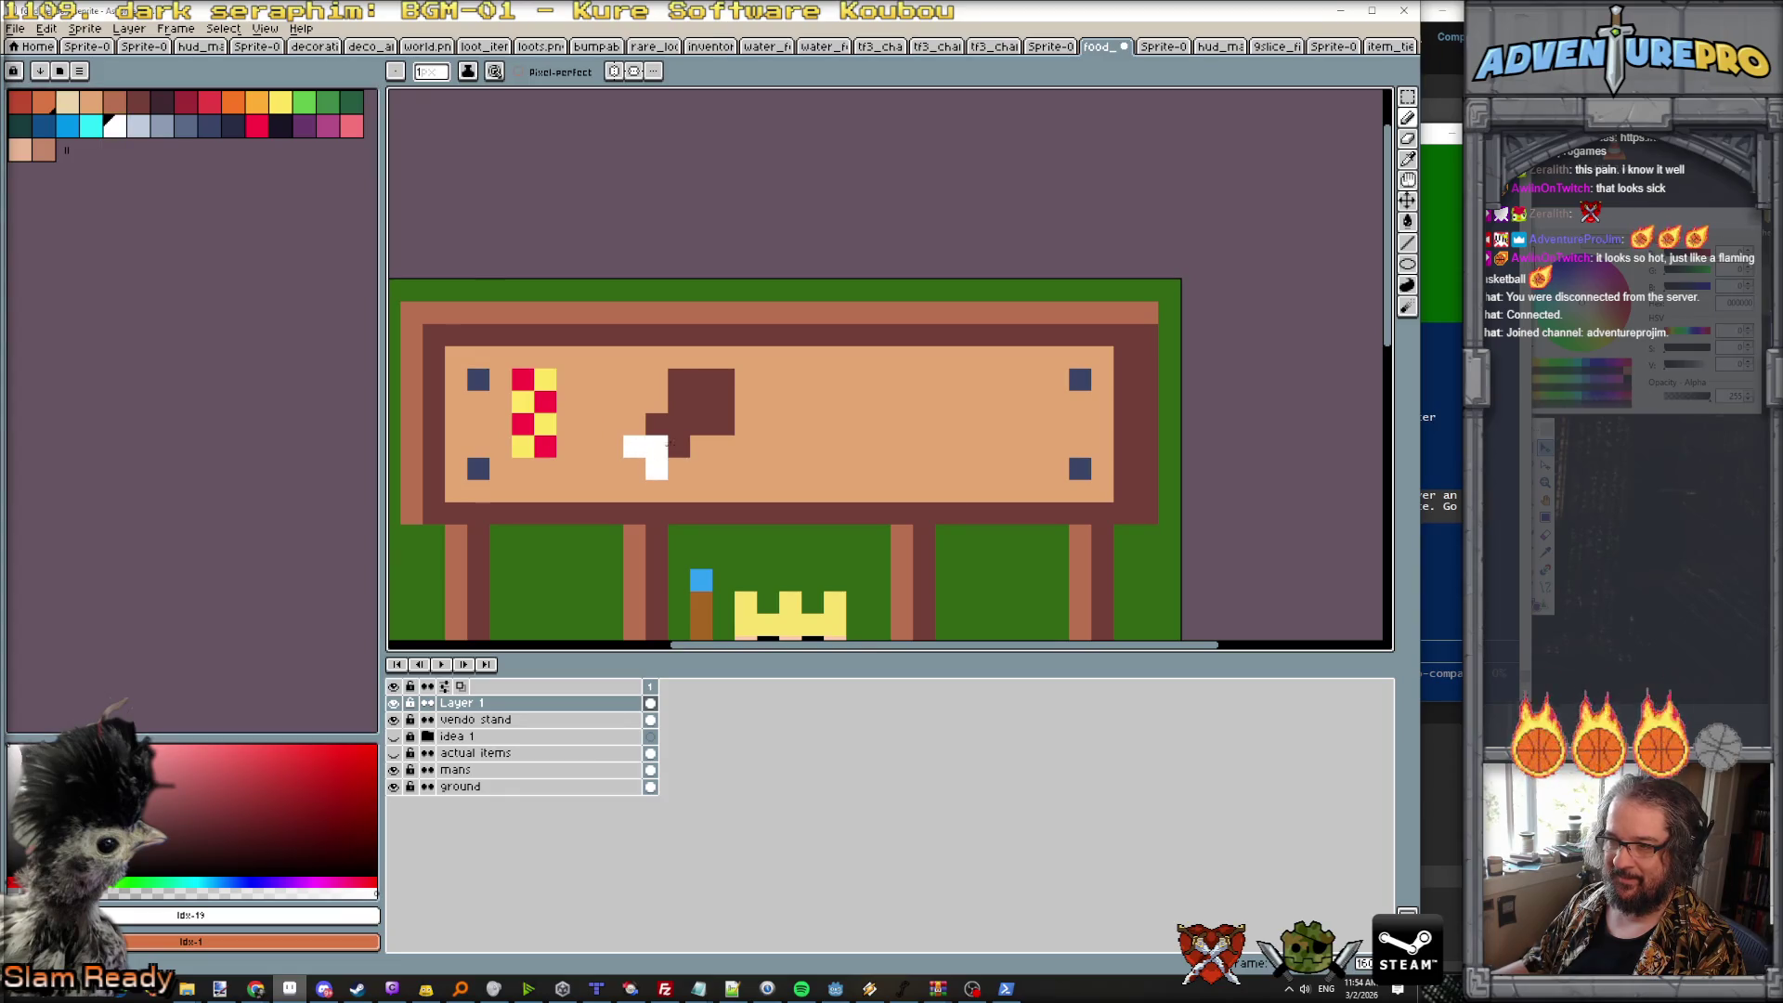
left_click(114, 103)
left_click(617, 351)
left_click(676, 378)
left_click(675, 400)
left_click(697, 378)
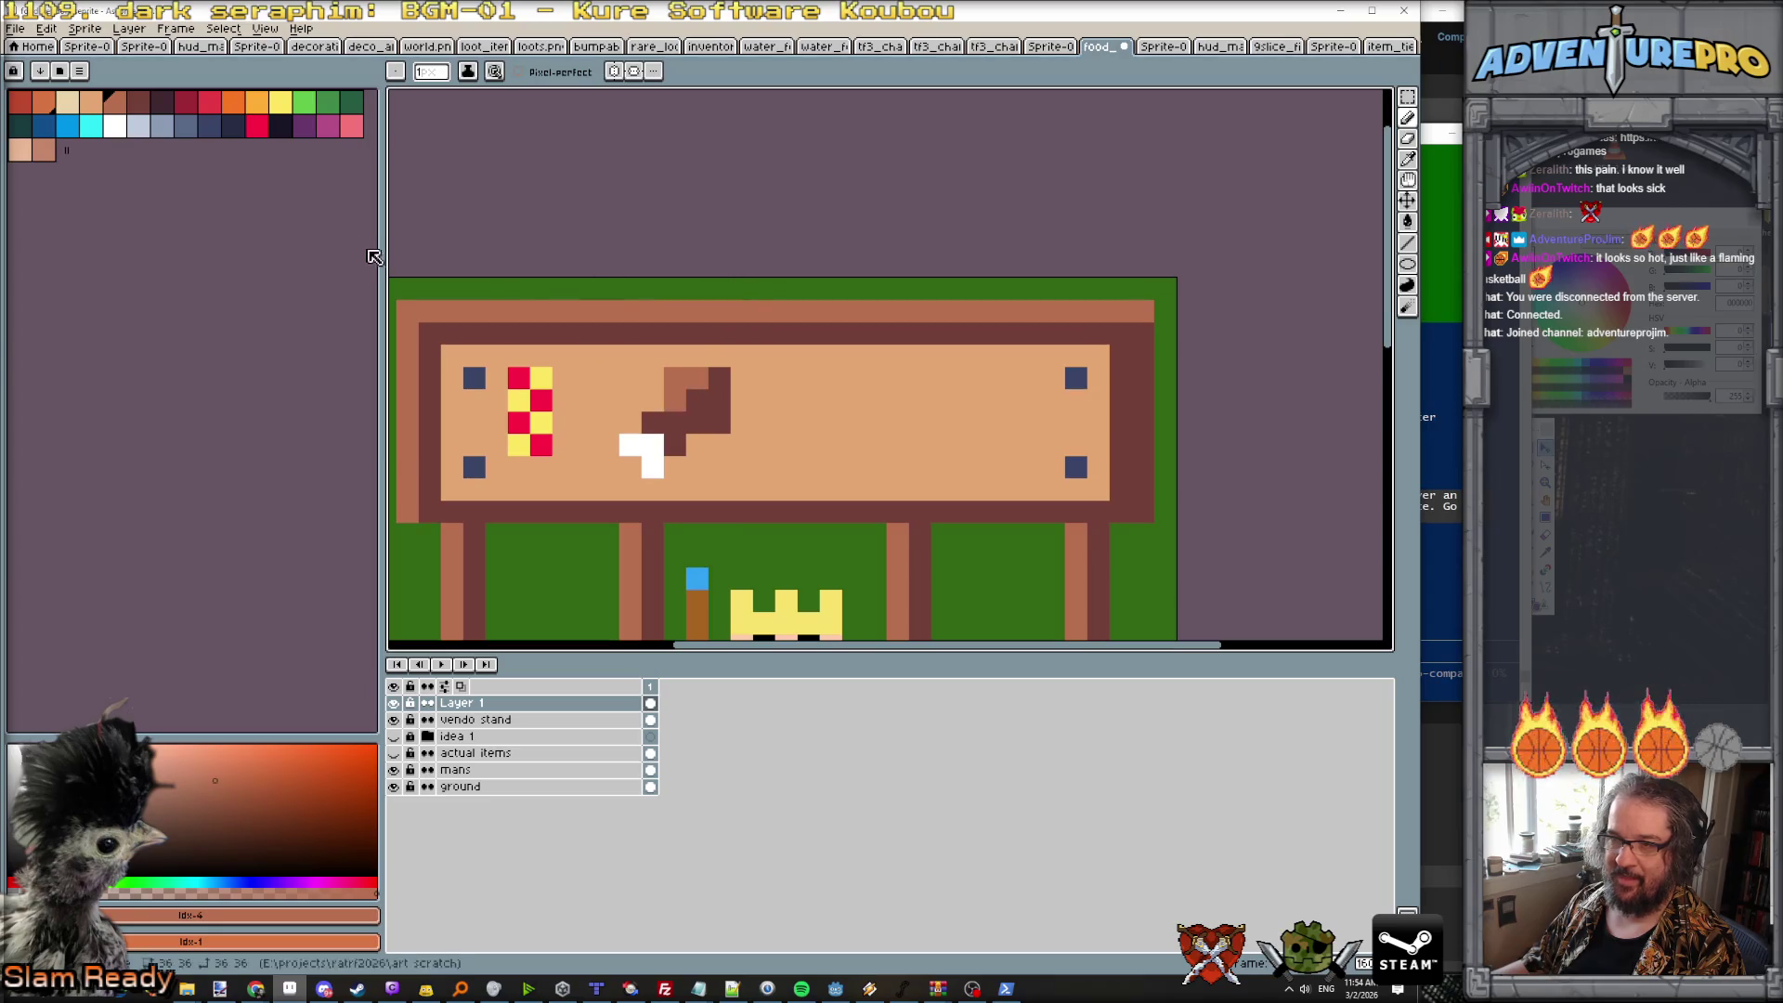
Add a dark purple shadow pixel to the drumstick, then select light blue-grey
scroll(828, 434, "down", 3)
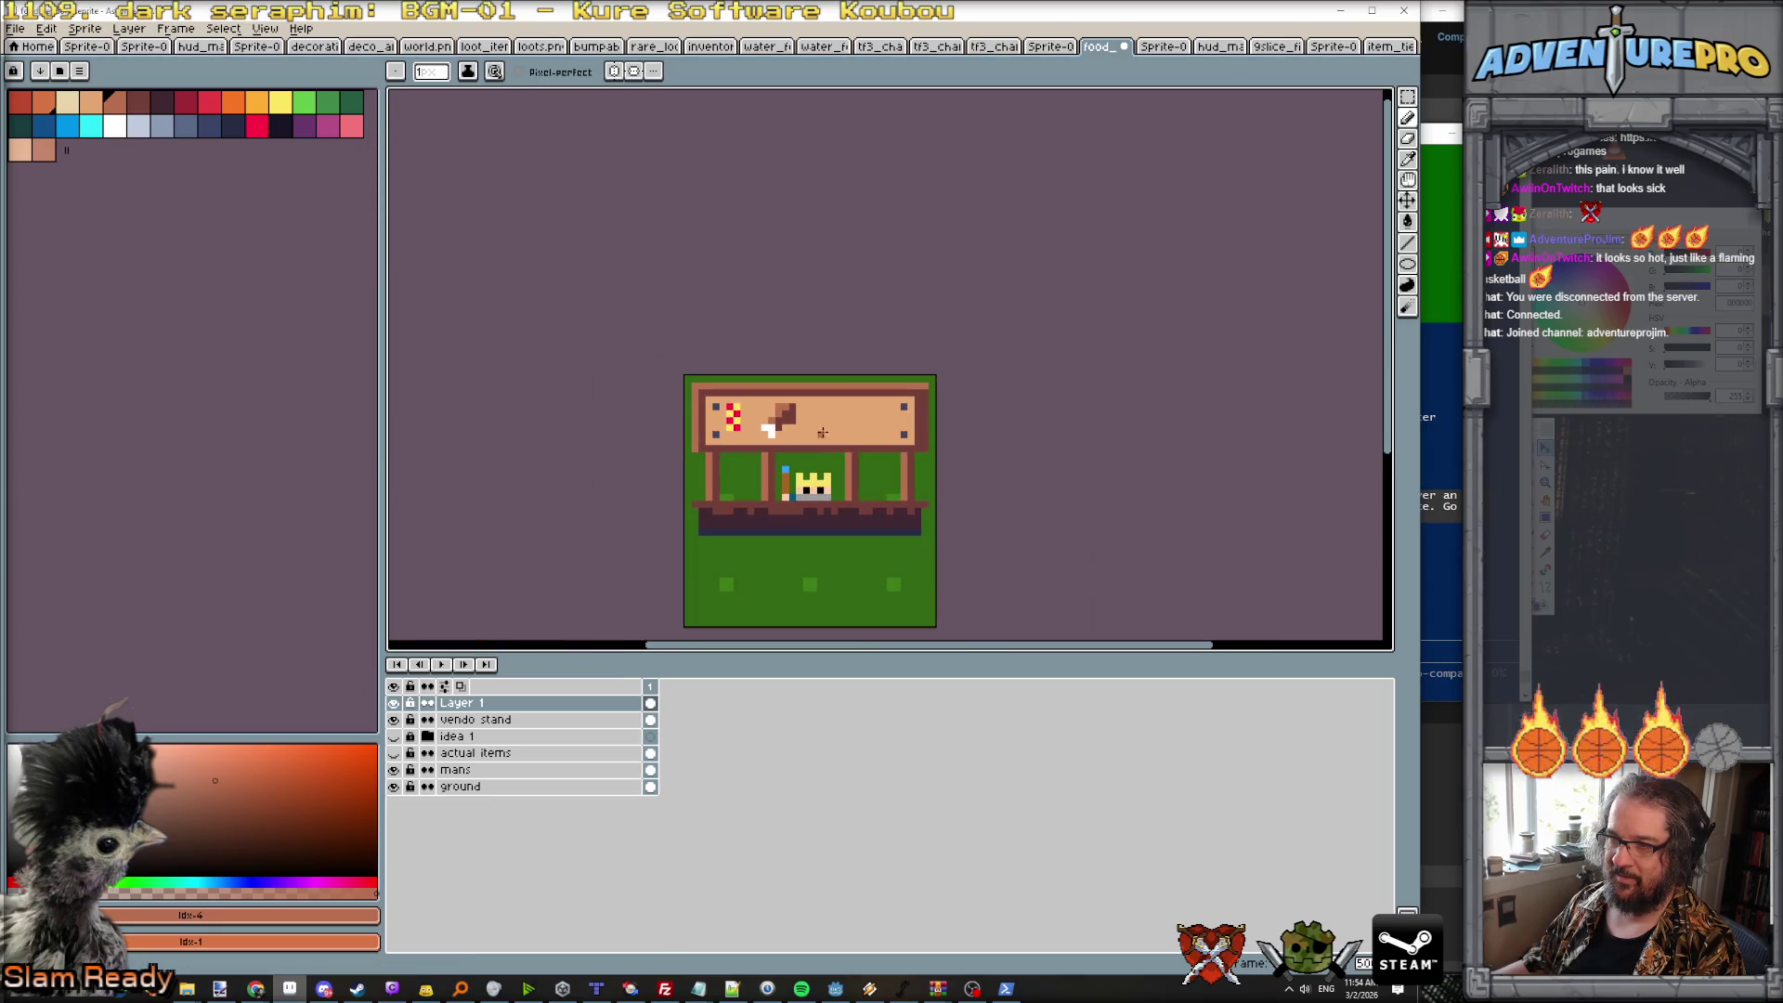
scroll(762, 412, "up", 3)
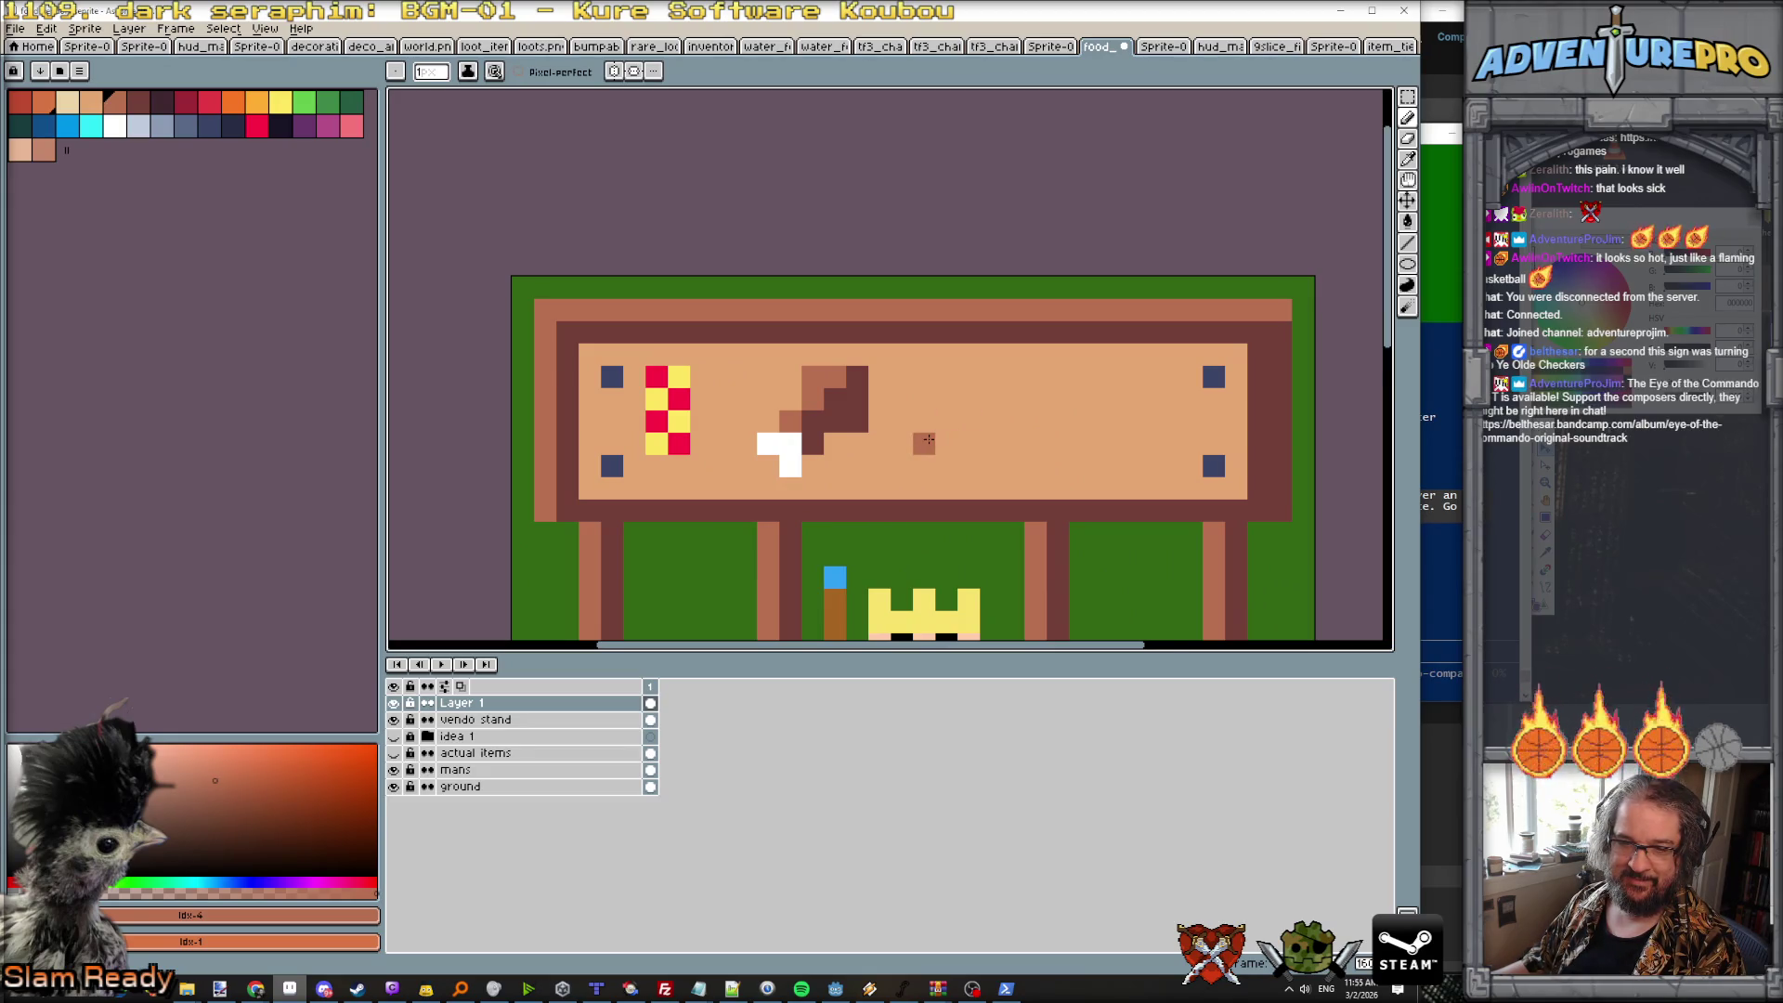
scroll(933, 440, "down", 2)
scroll(931, 440, "up", 3)
scroll(928, 439, "down", 2)
scroll(926, 440, "down", 1)
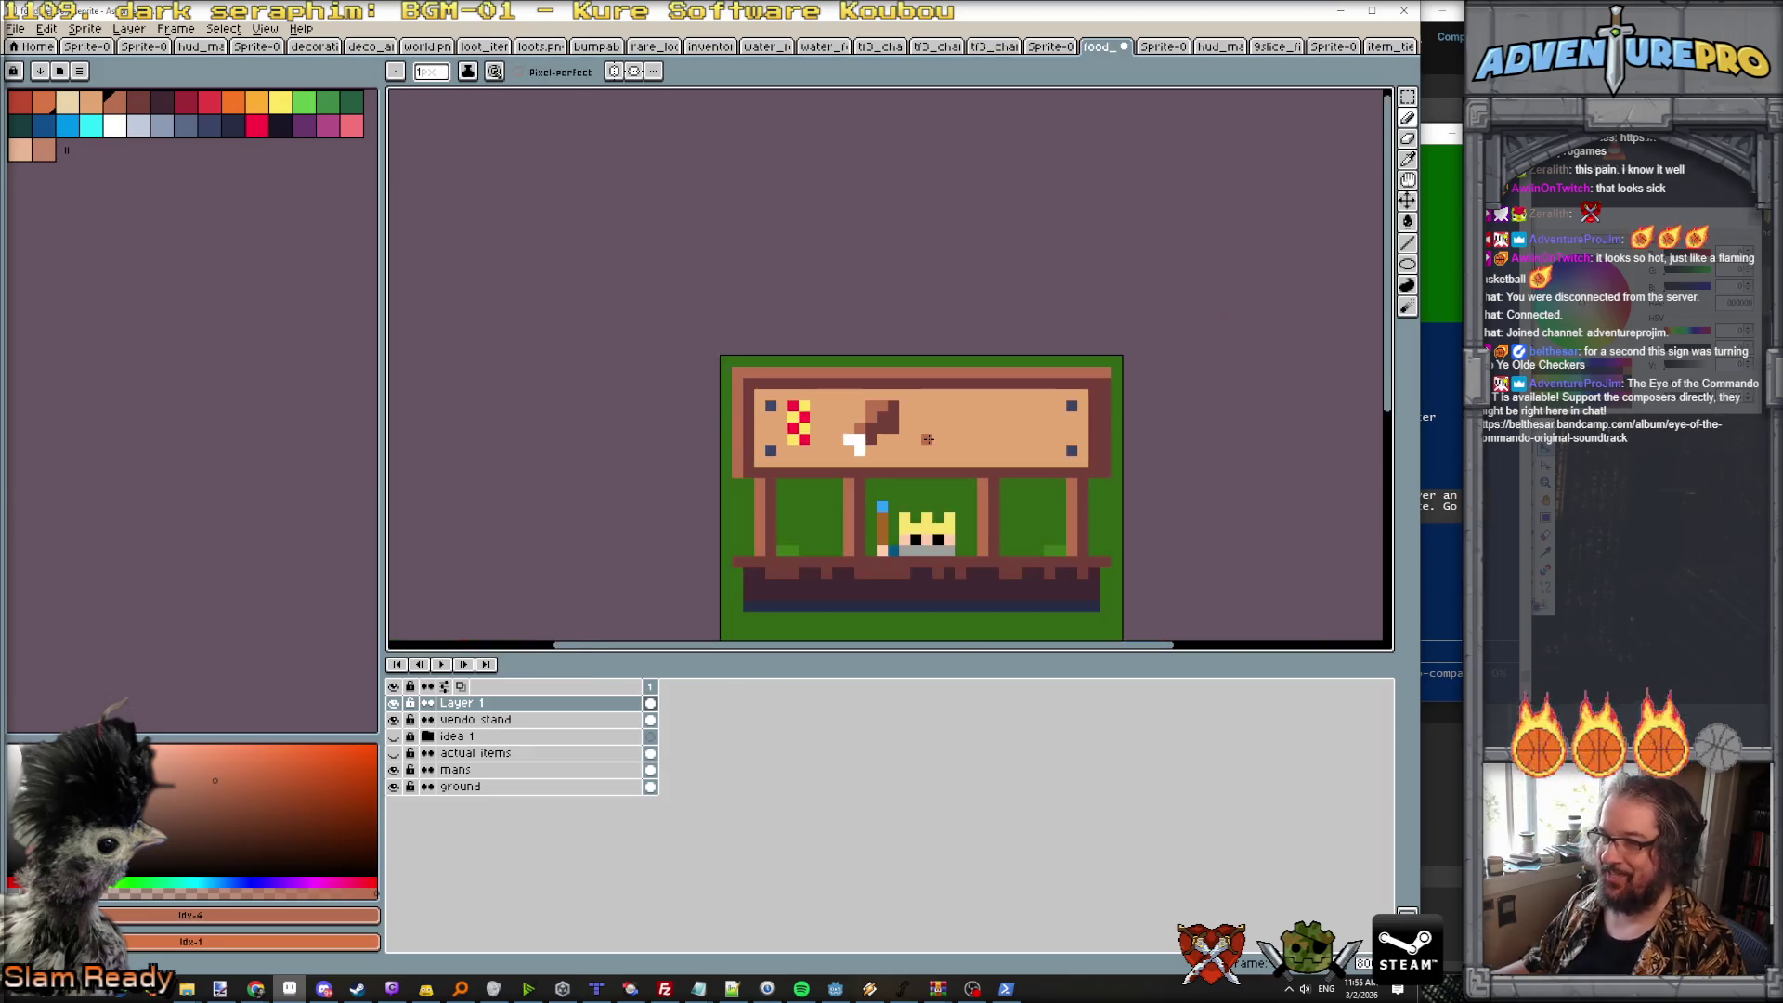
scroll(927, 439, "up", 3)
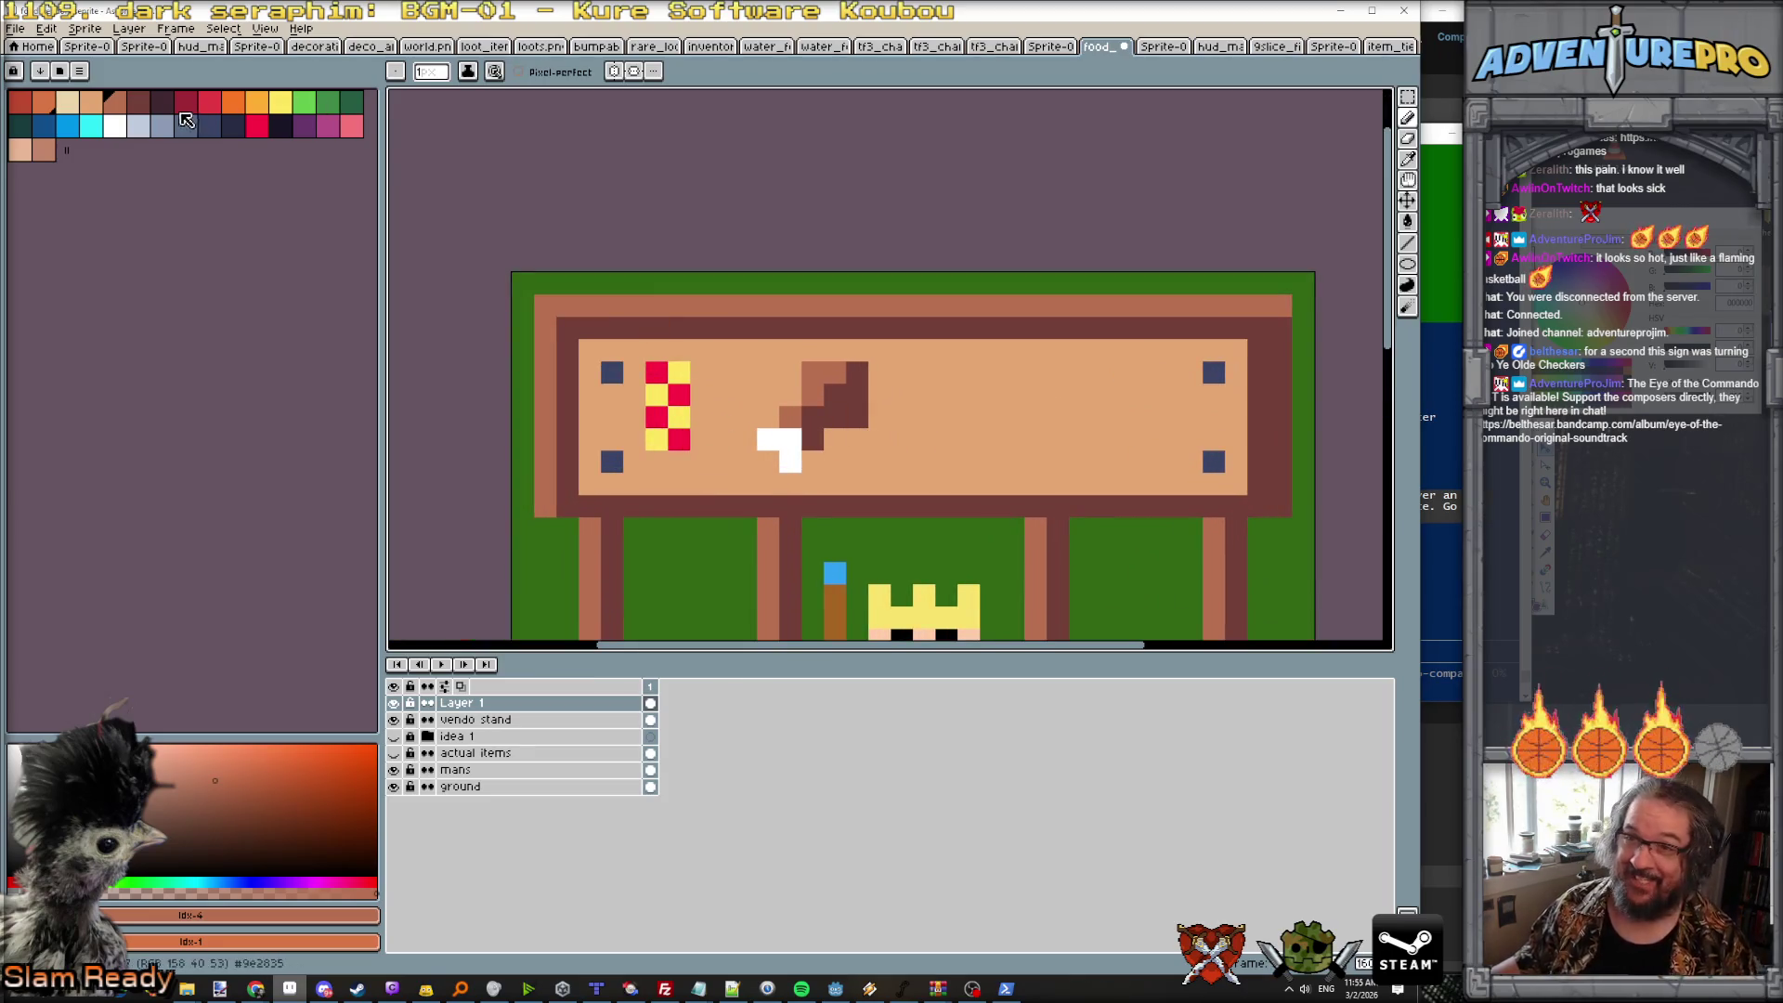
key("bracketright")
key("bracketright")
left_click(812, 439)
scroll(853, 416, "down", 5)
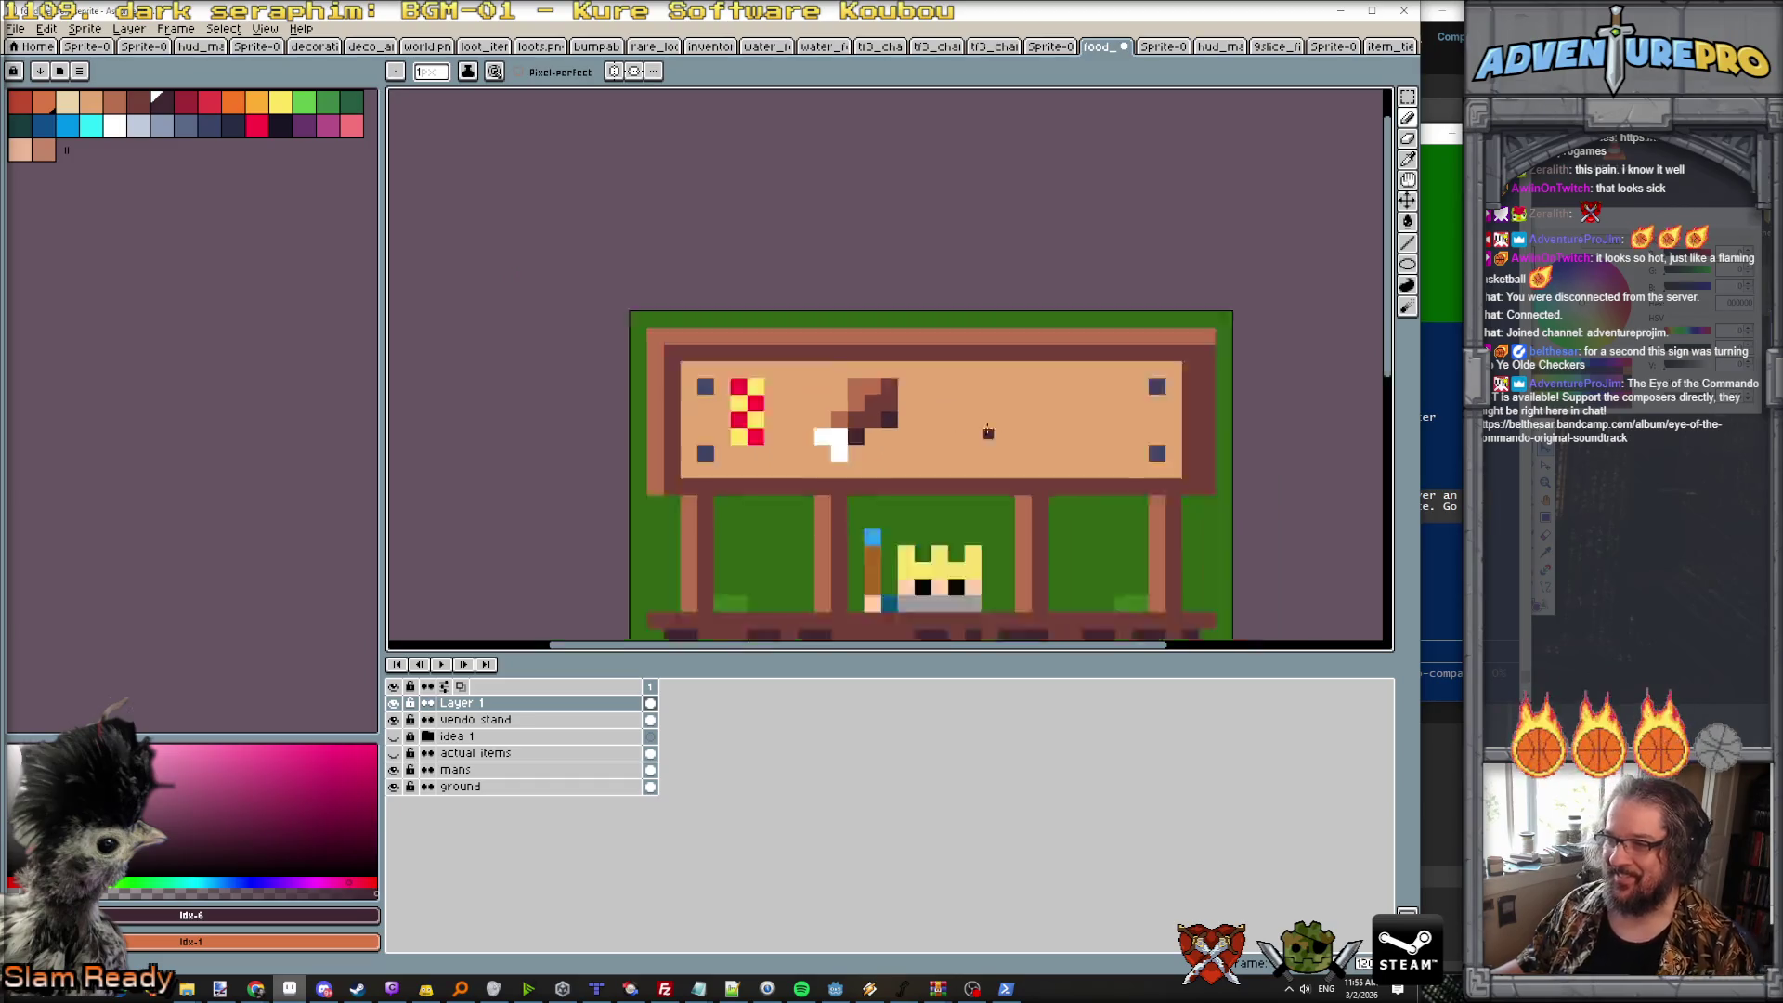
scroll(996, 438, "up", 3)
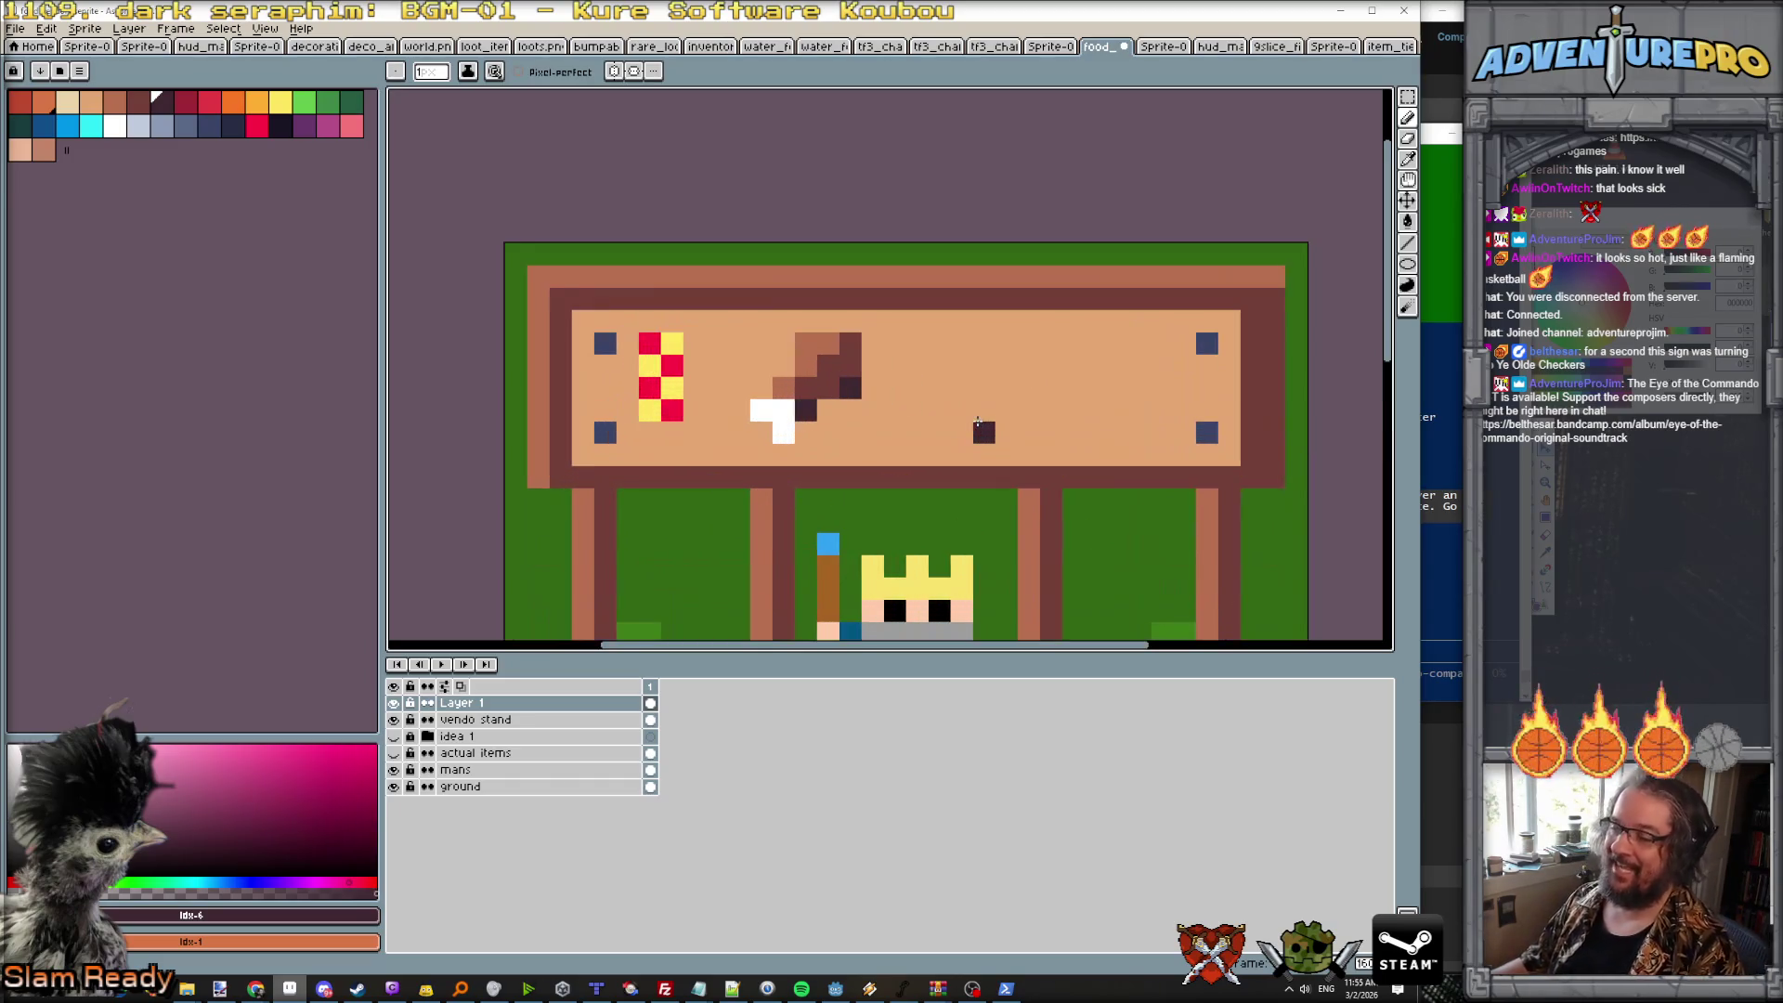
left_click(138, 126)
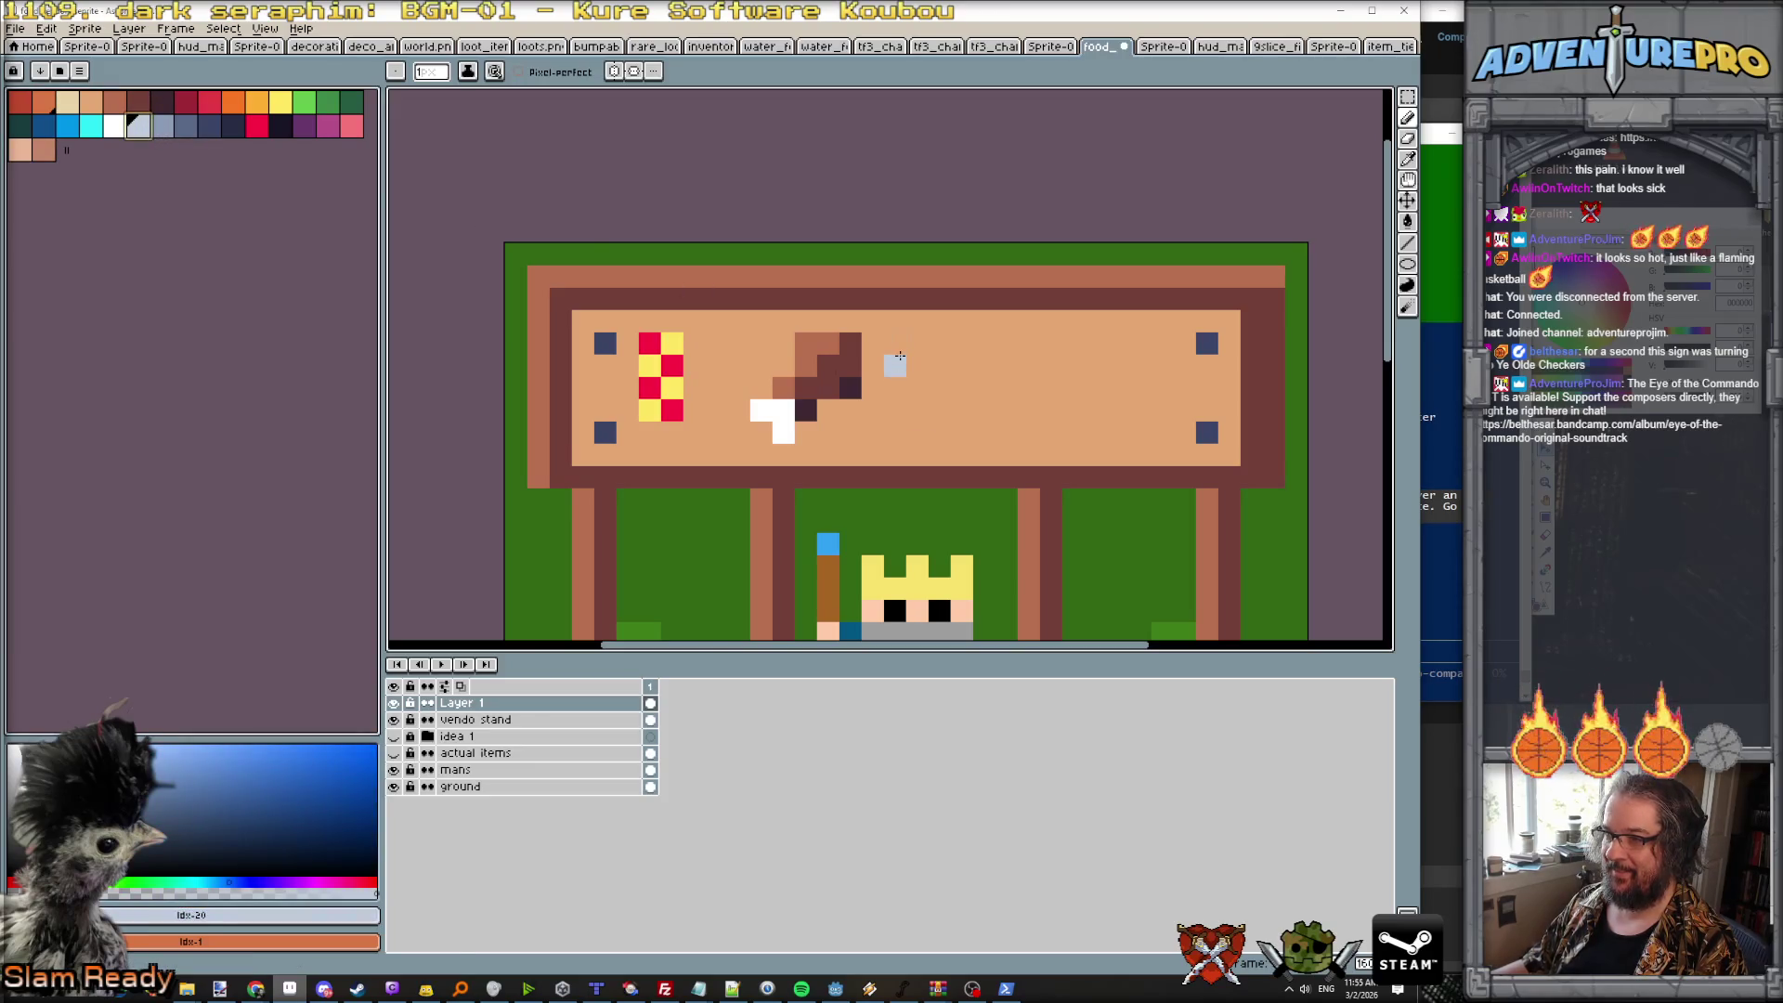
Draw a blue-grey mug with a handle and fill it with yellow beer
left_click_drag(897, 351, 939, 350)
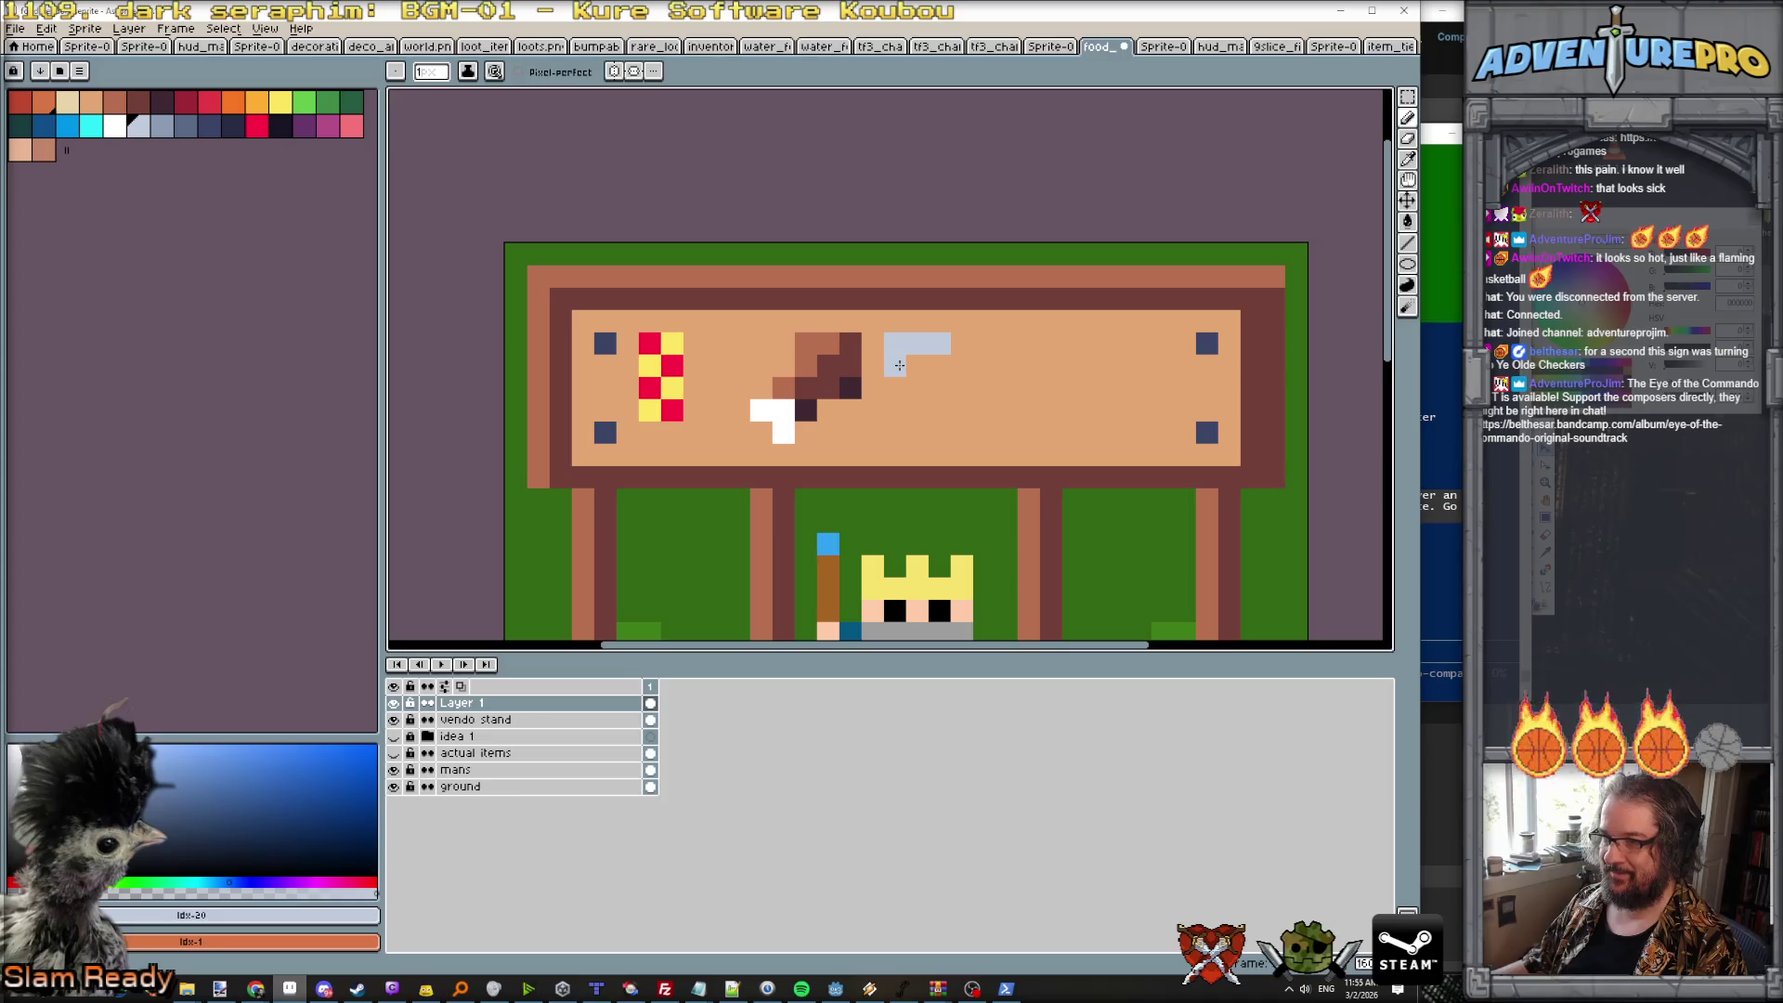
mouse_move(929, 428)
left_mouse_down()
mouse_move(940, 362)
mouse_move(916, 429)
left_mouse_up()
left_click_drag(958, 356, 981, 383)
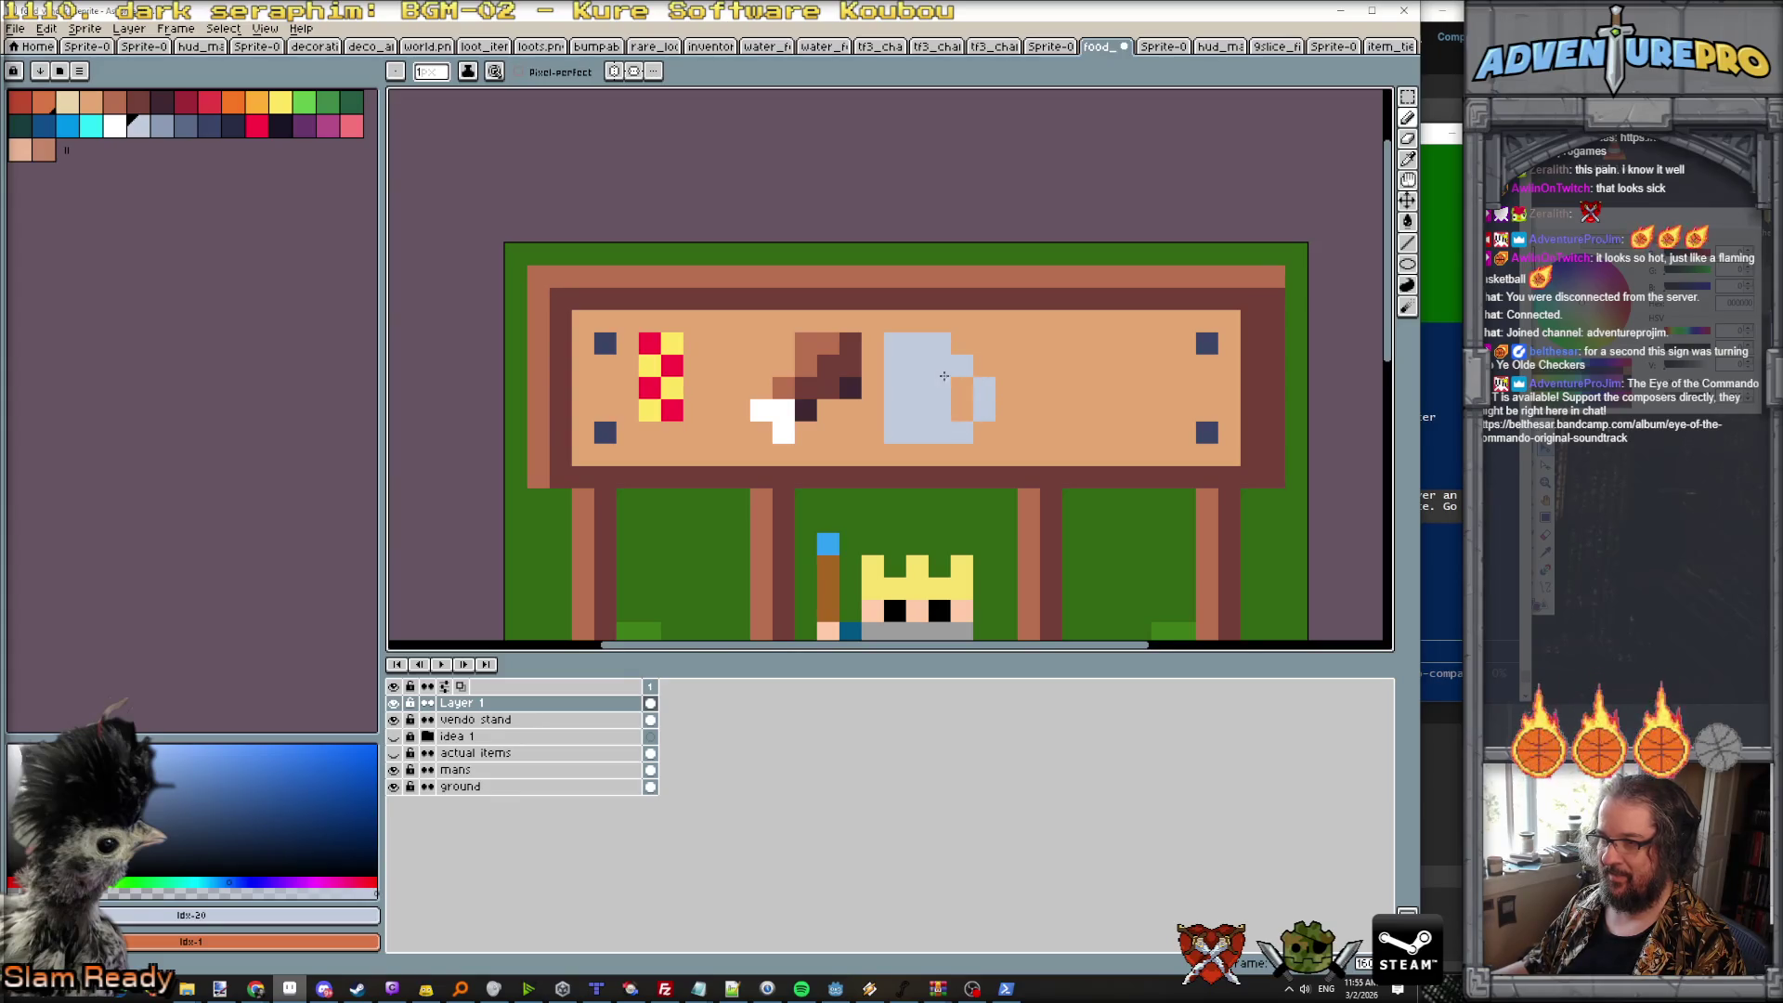
left_click(257, 101)
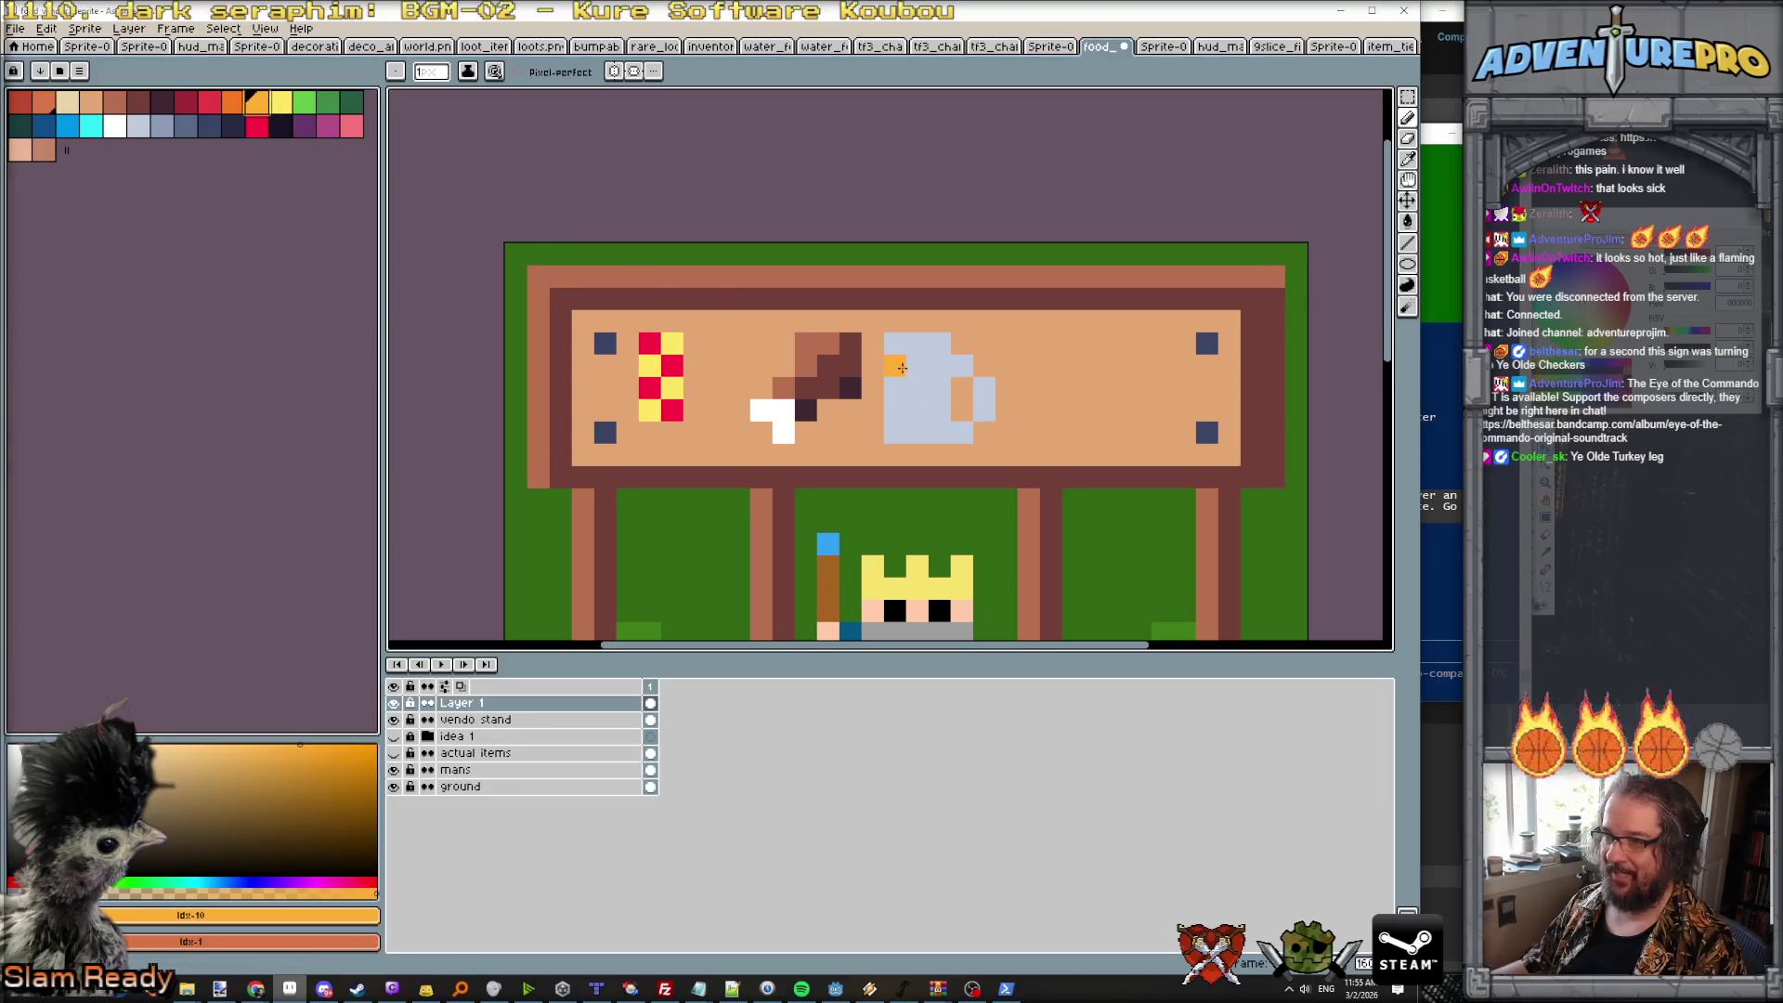
left_click(283, 105)
left_click(894, 365)
left_click(916, 385)
left_click(939, 387)
left_click(933, 370)
mouse_move(933, 371)
left_mouse_down()
mouse_move(893, 408)
mouse_move(939, 429)
left_mouse_up()
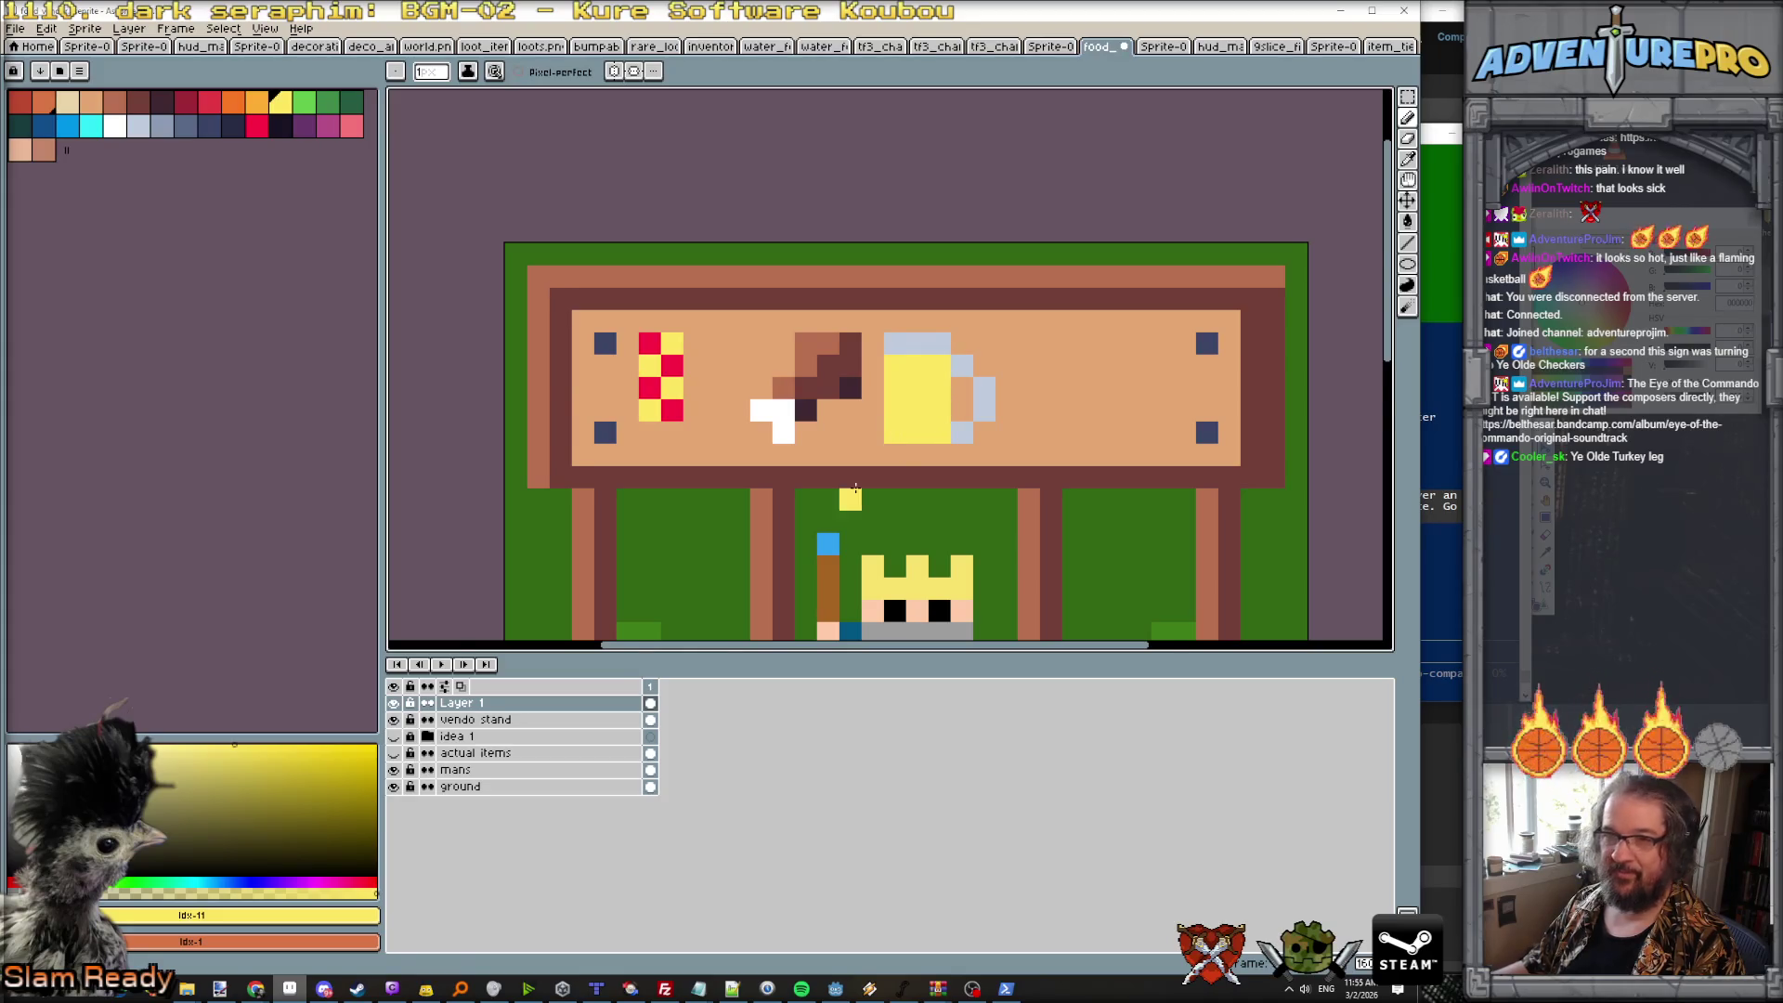
Add white foam along the mug's top and orange shading near its bottom
scroll(854, 488, "up", 1)
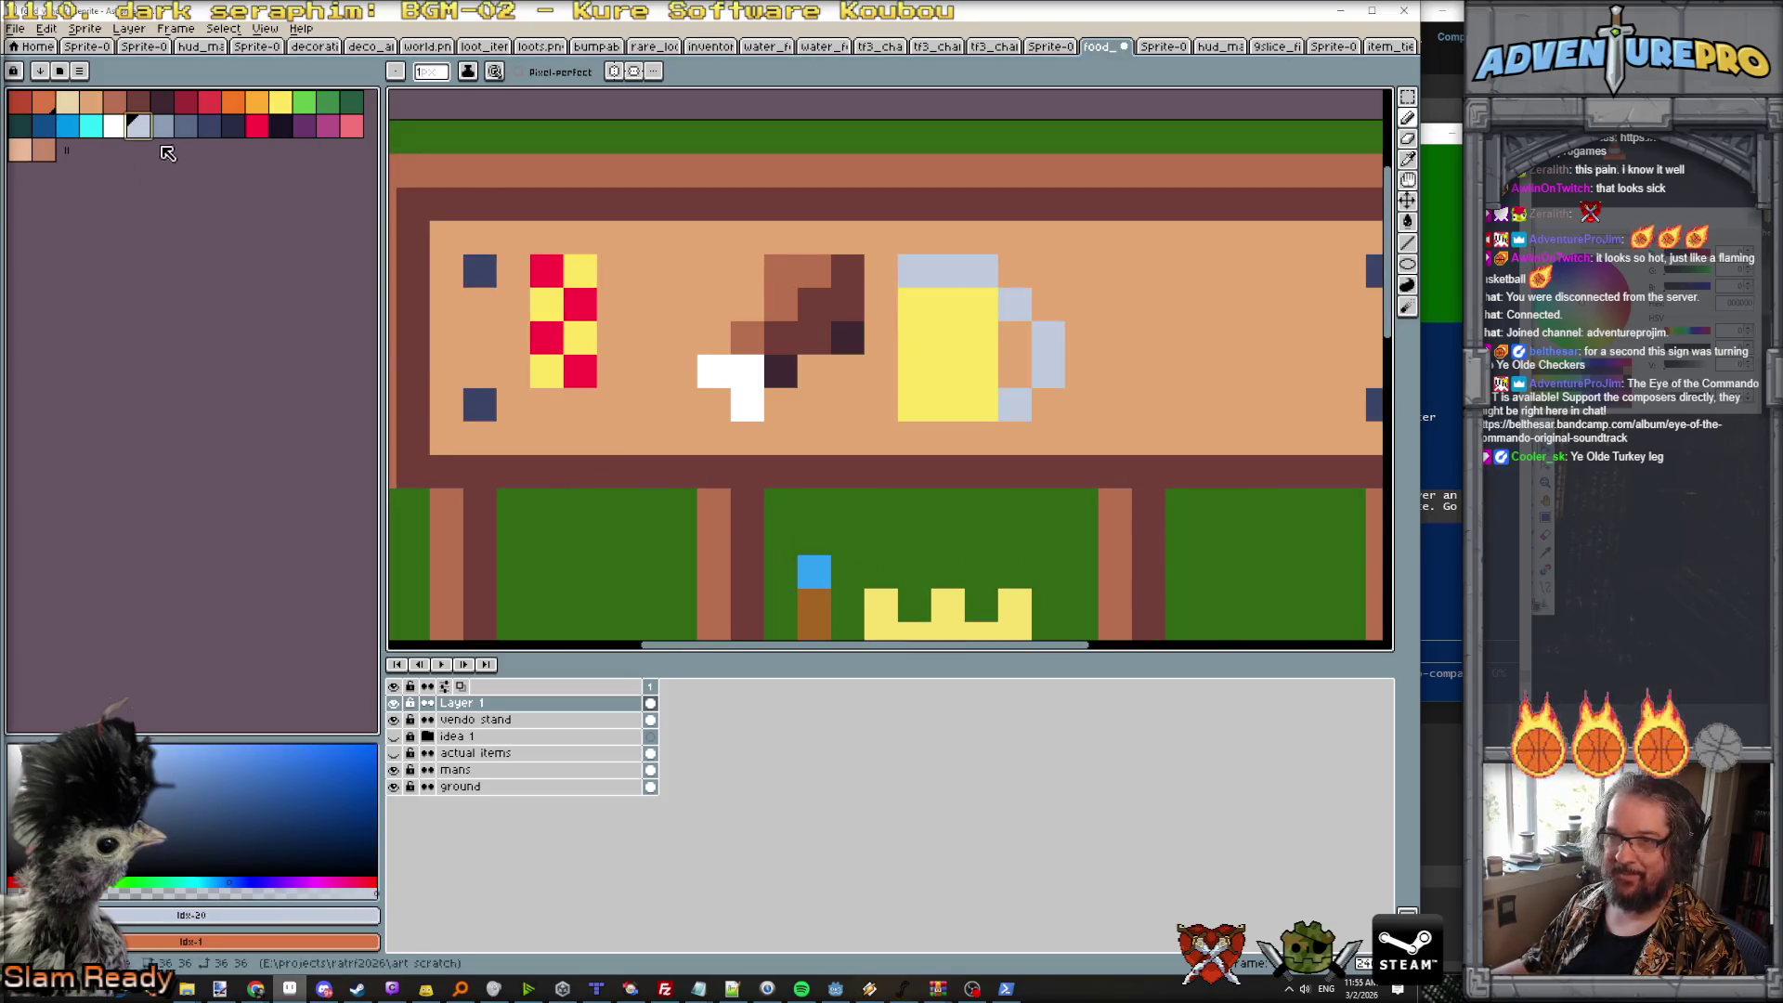
left_click(115, 128)
left_click_drag(915, 270, 969, 271)
scroll(994, 307, "down", 3)
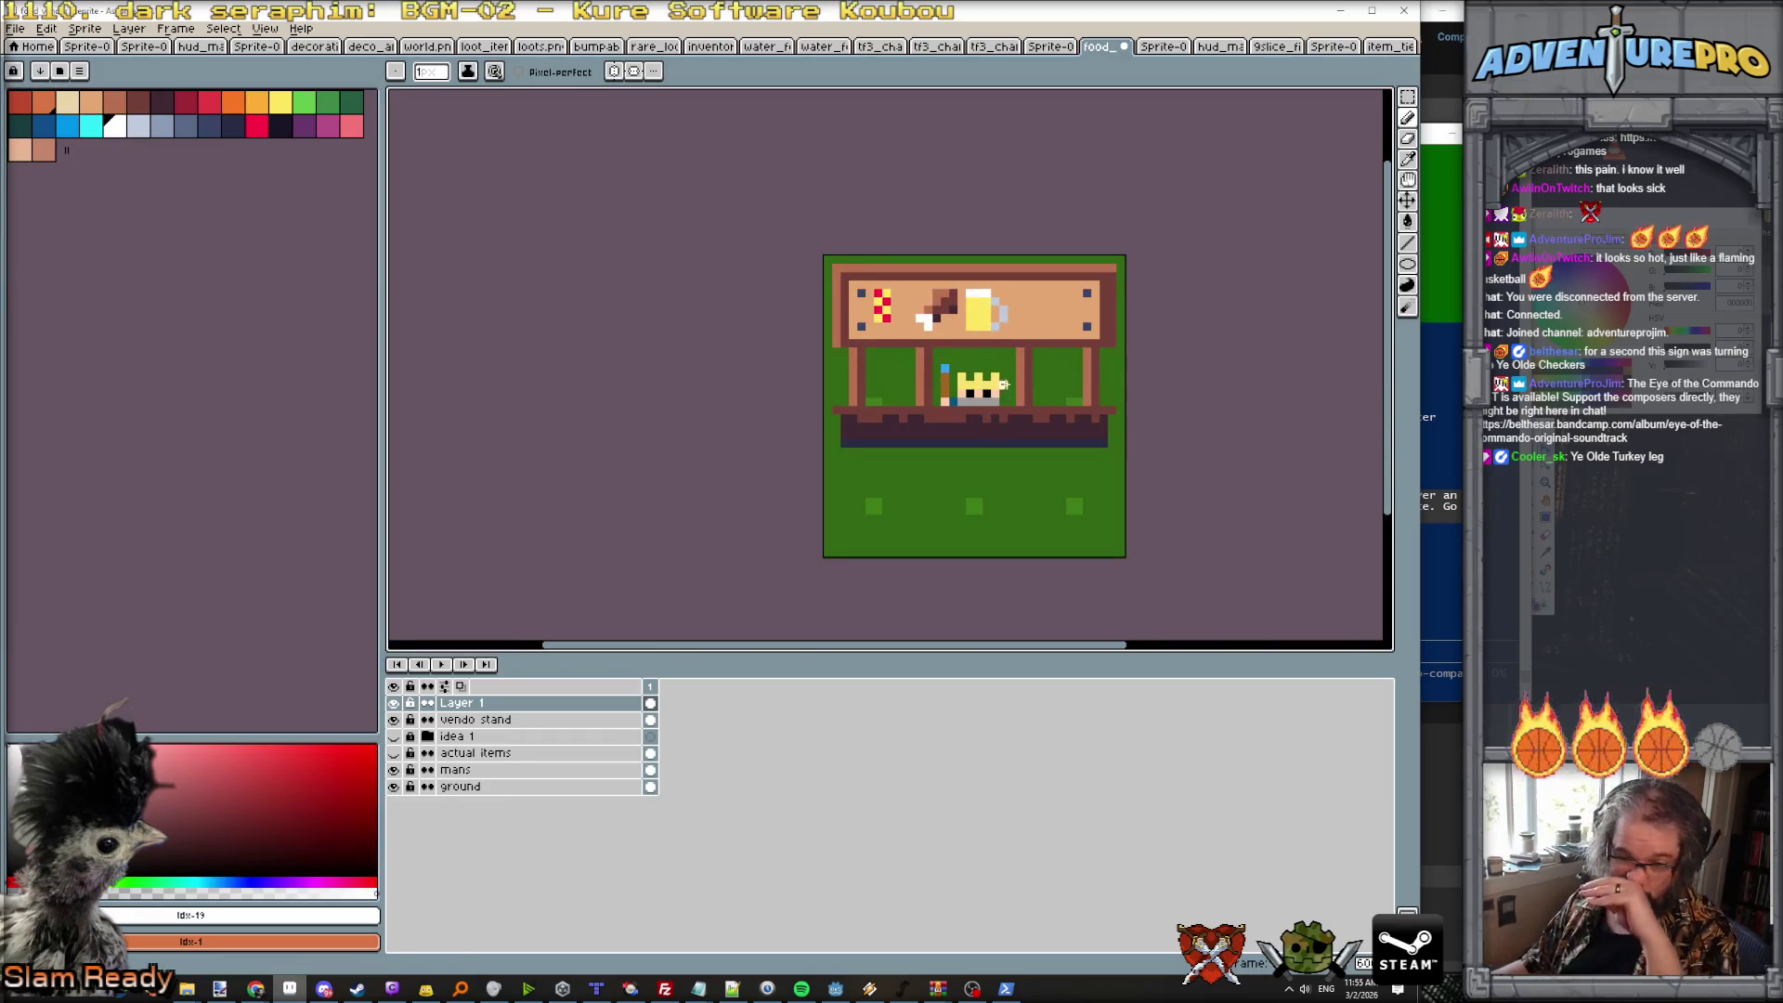
left_click(263, 102)
scroll(975, 297, "up", 3)
mouse_move(980, 290)
left_mouse_down()
mouse_move(975, 270)
mouse_move(975, 323)
mouse_move(997, 326)
left_mouse_up()
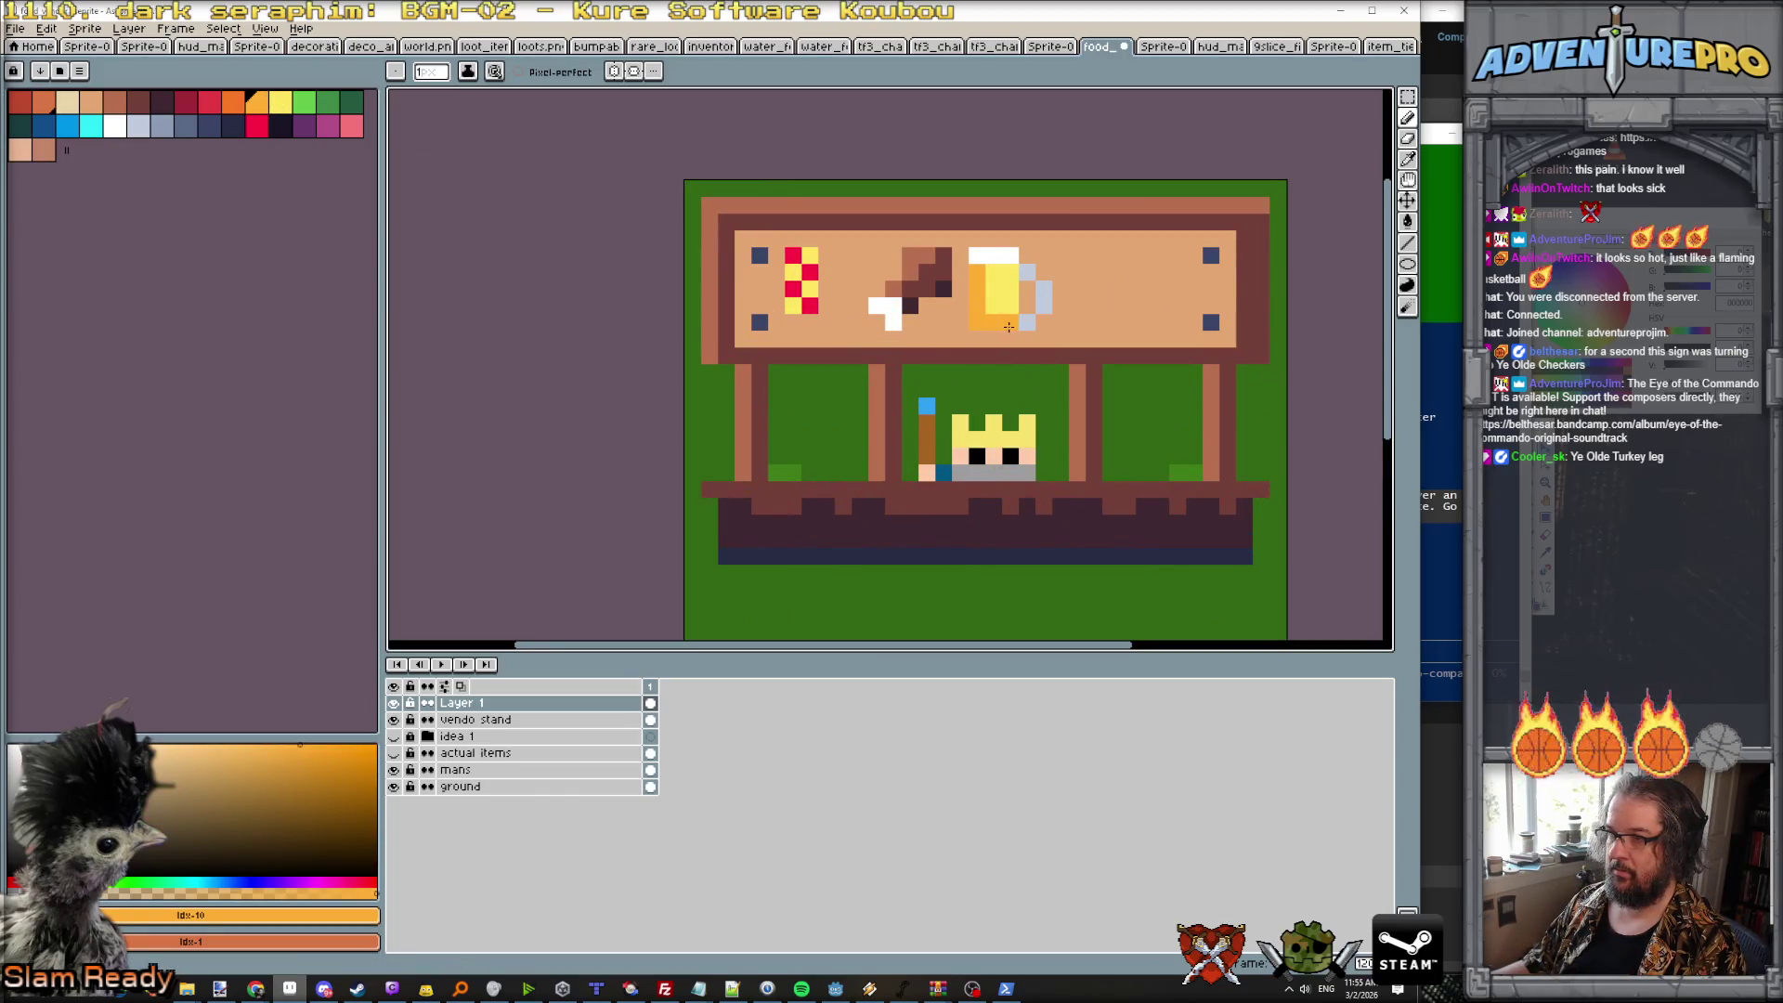
scroll(1008, 327, "down", 2)
scroll(981, 312, "up", 1)
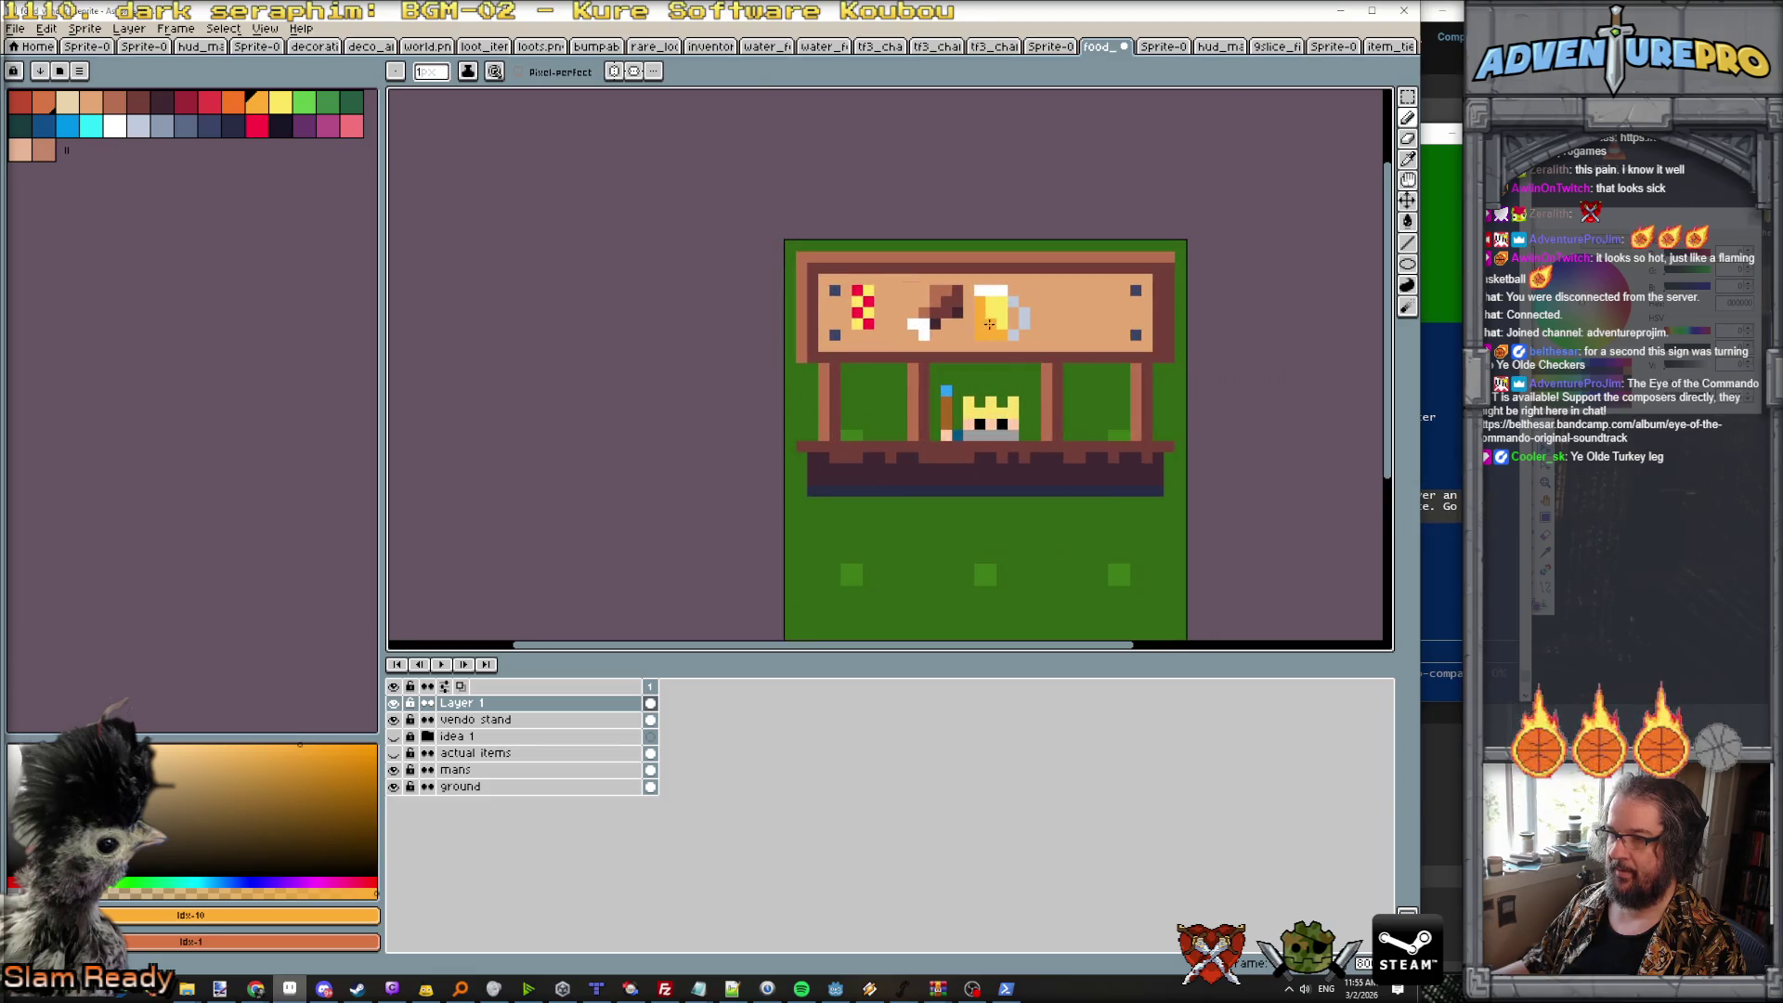
left_click(988, 325, "alt")
scroll(1028, 327, "down", 2)
scroll(970, 333, "up", 2)
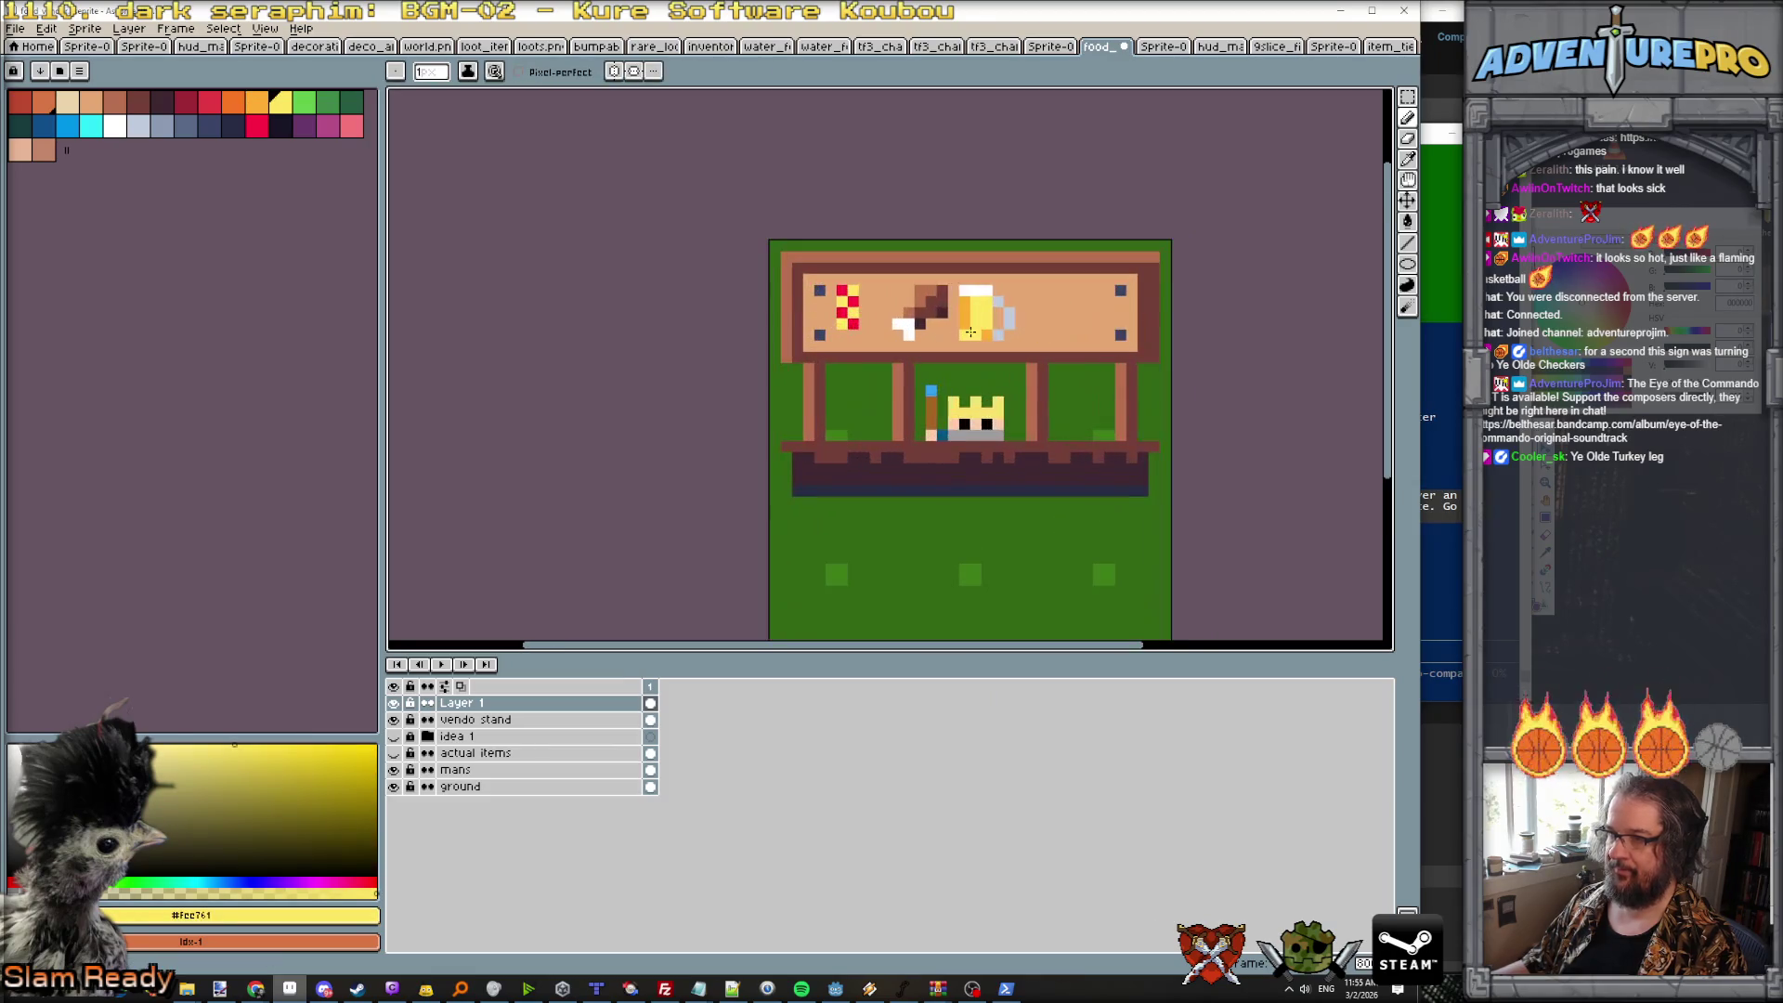
mouse_move(967, 327)
left_mouse_down()
mouse_move(967, 307)
mouse_move(998, 335)
left_mouse_up()
Erase the red-and-yellow checker pattern from the sign
key("9")
scroll(966, 330, "up", 1)
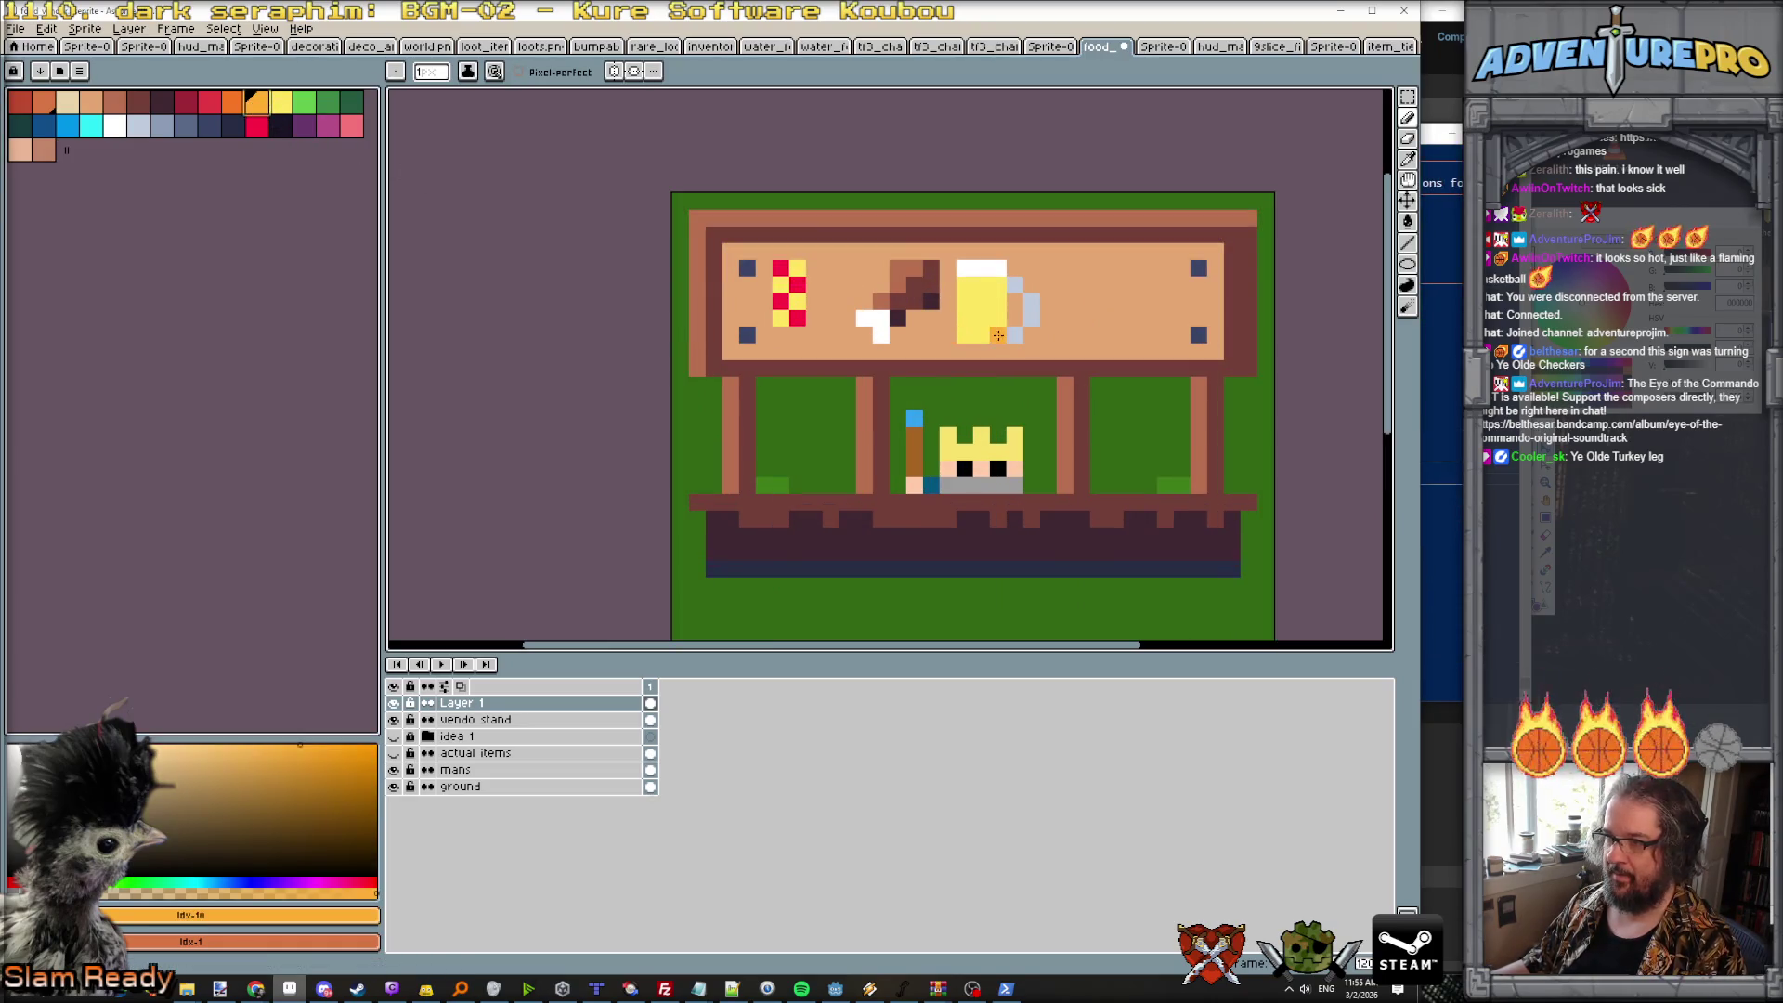
scroll(966, 332, "down", 2)
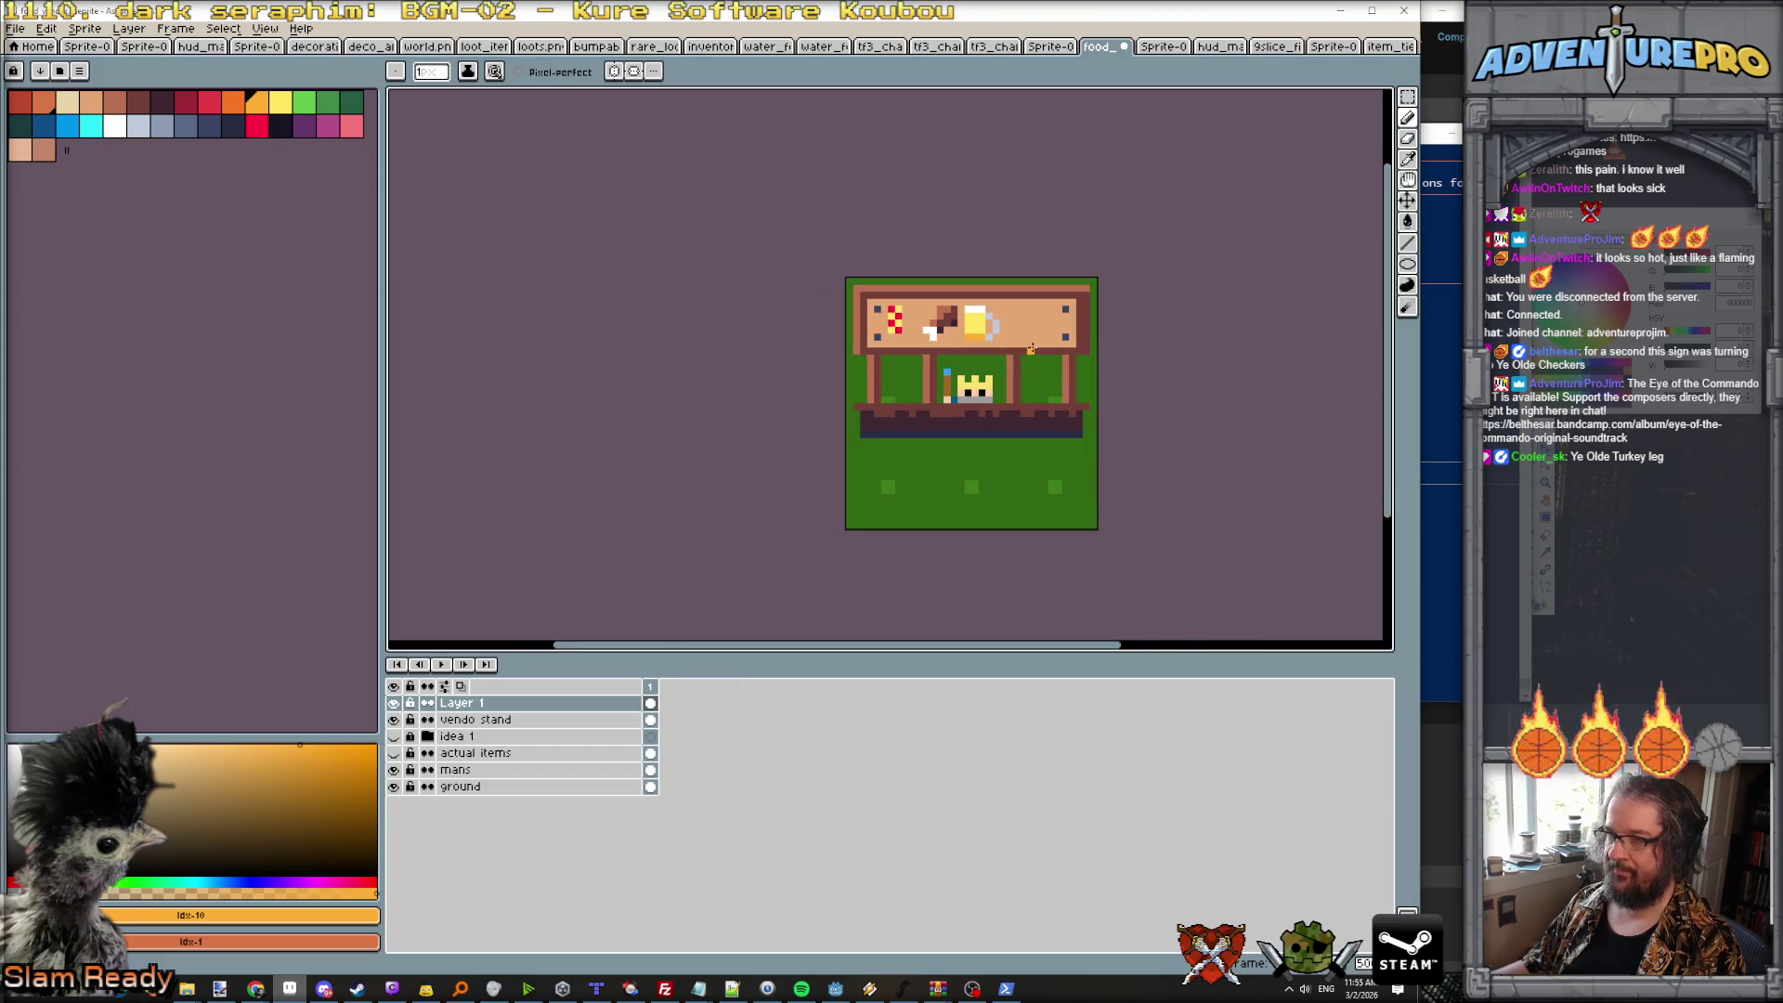
scroll(924, 316, "up", 2)
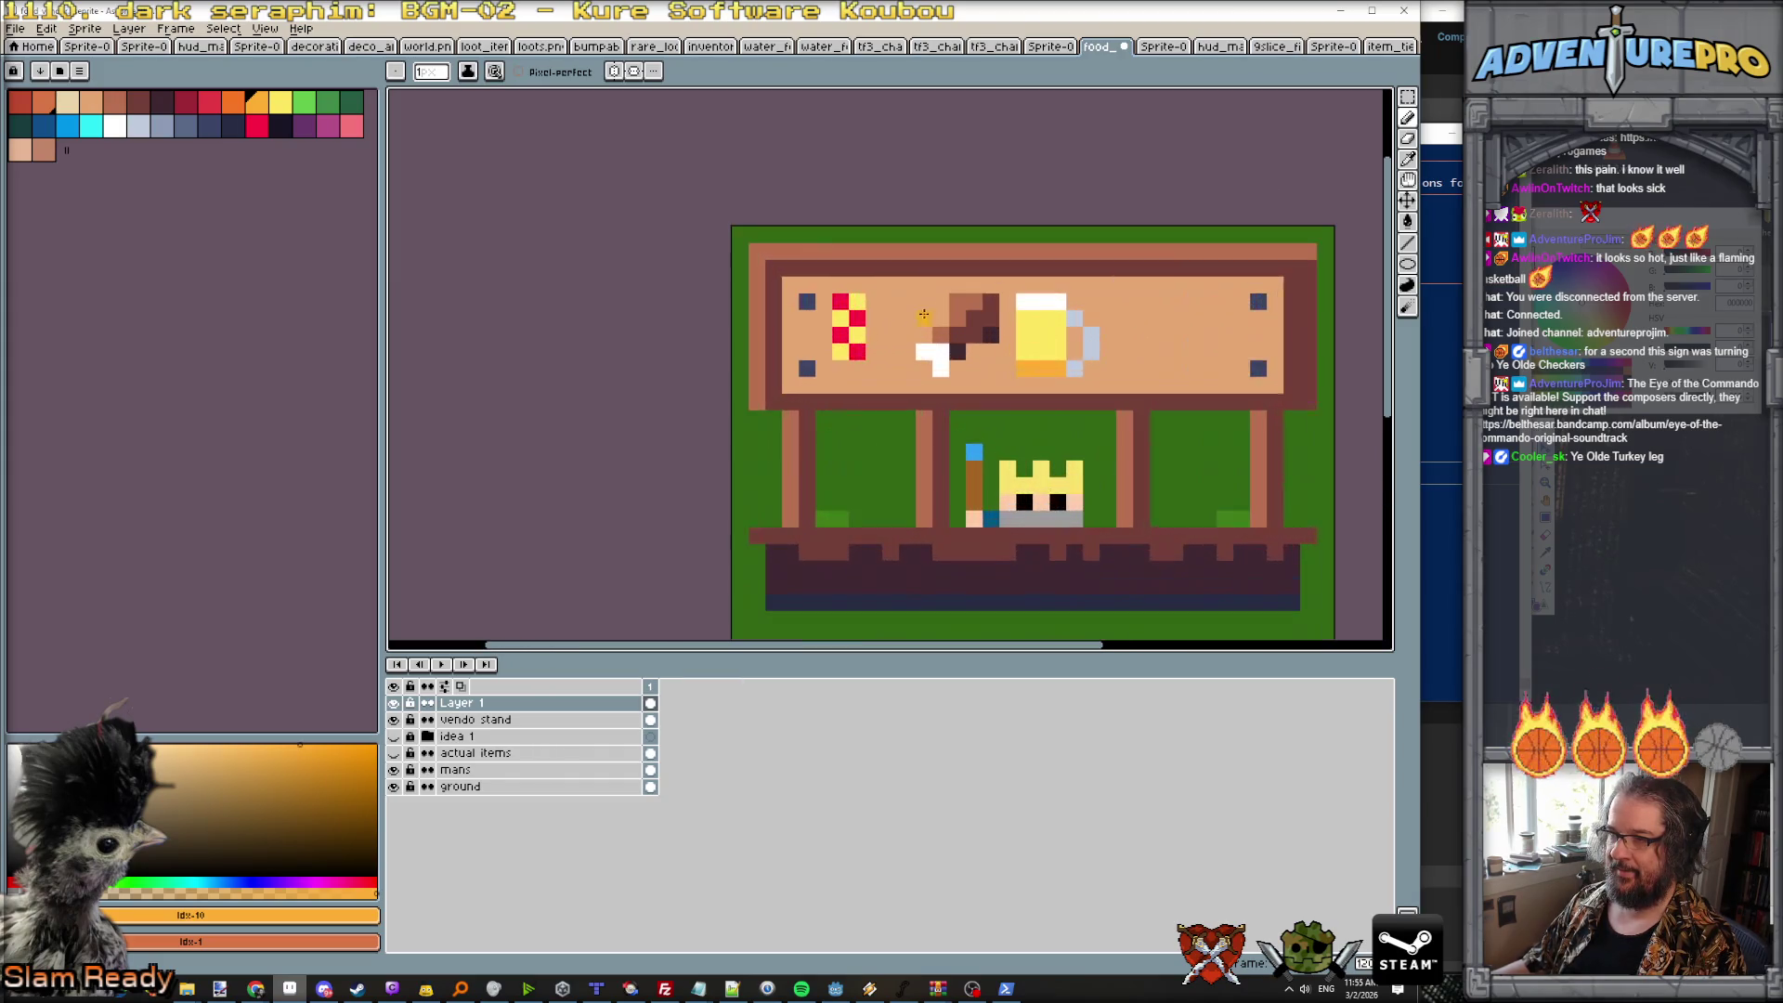
key("e")
mouse_move(858, 303)
left_mouse_down()
mouse_move(841, 353)
mouse_move(907, 301)
left_mouse_up()
scroll(1051, 306, "down", 2)
scroll(1103, 326, "up", 1)
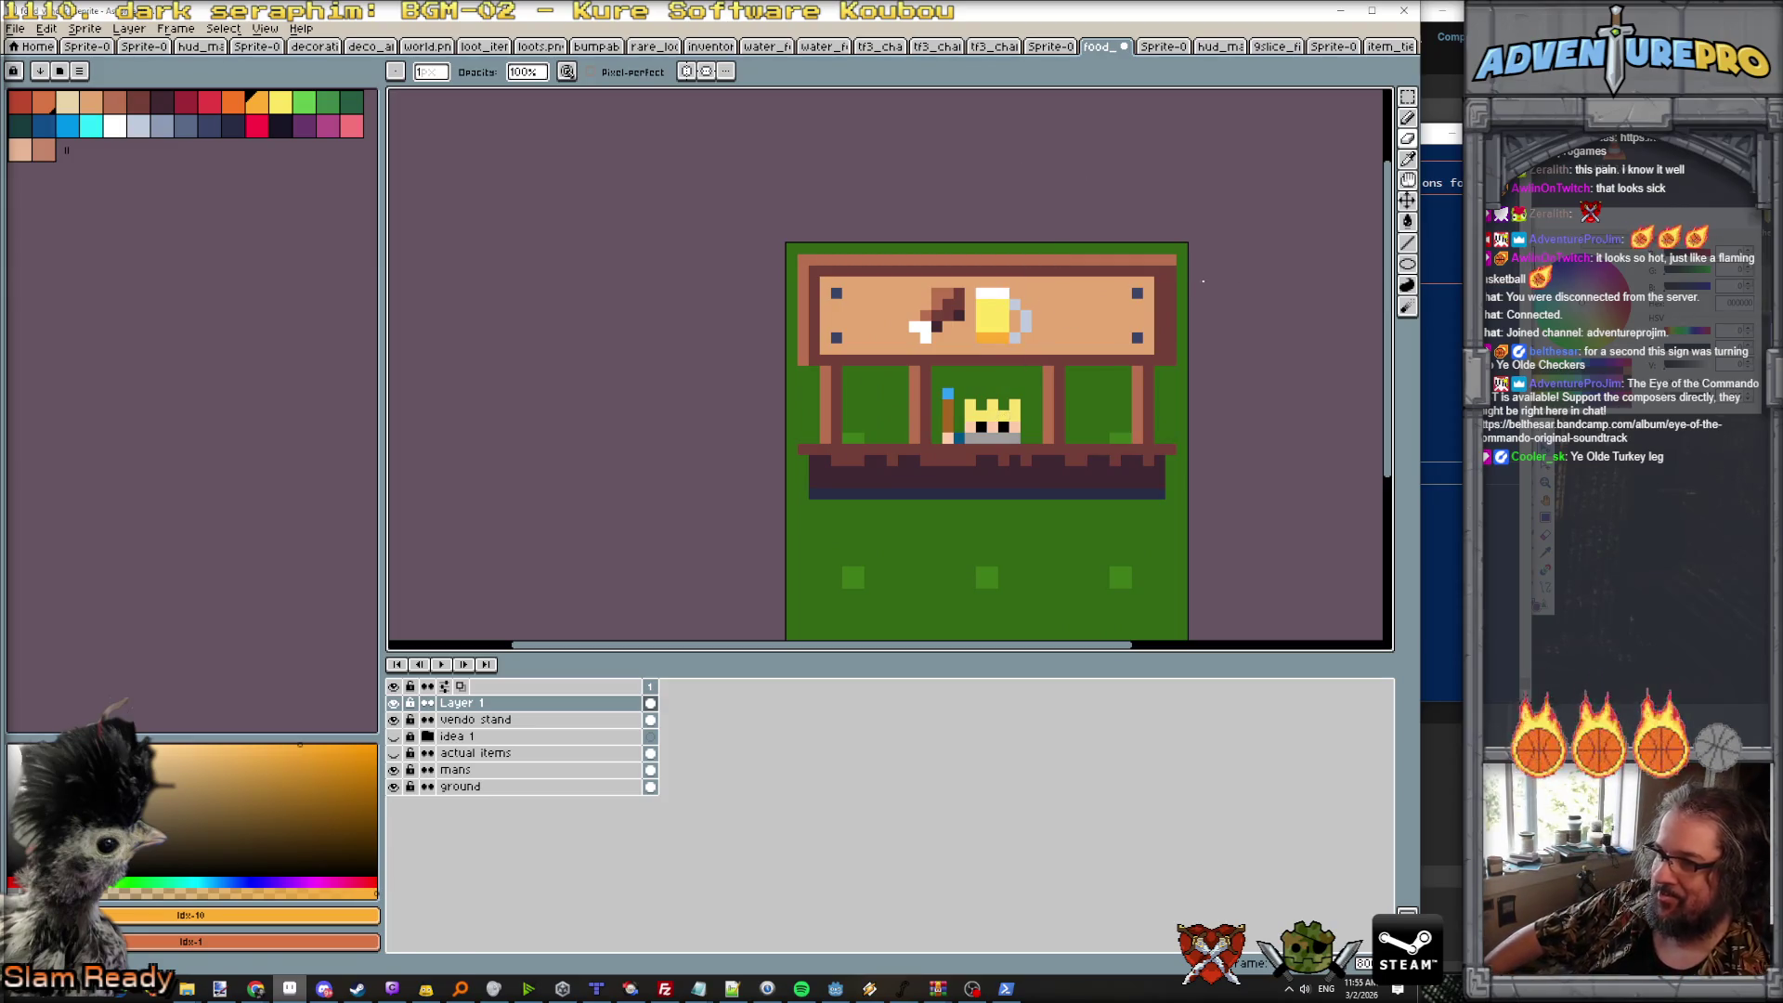
Select the beer mug and move it to the right end of the sign
left_click(1387, 96)
scroll(1041, 289, "up", 2)
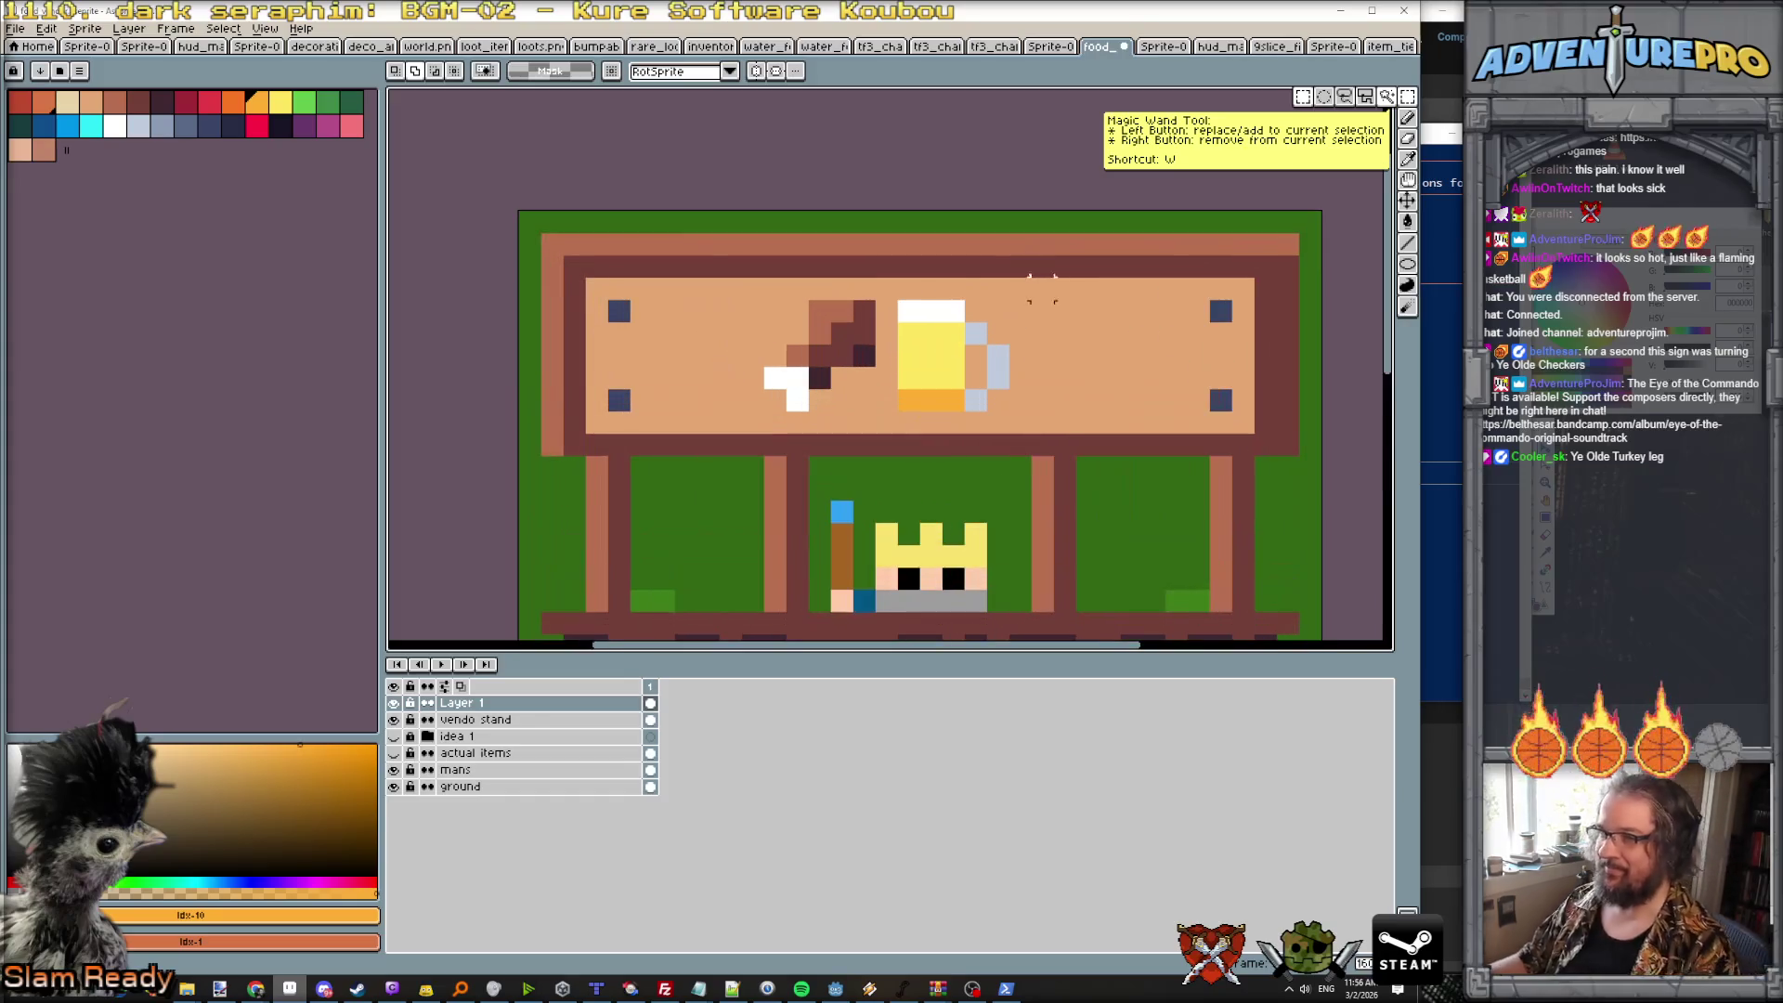
mouse_move(917, 314)
left_mouse_down()
mouse_move(966, 404)
mouse_move(1161, 390)
left_mouse_up()
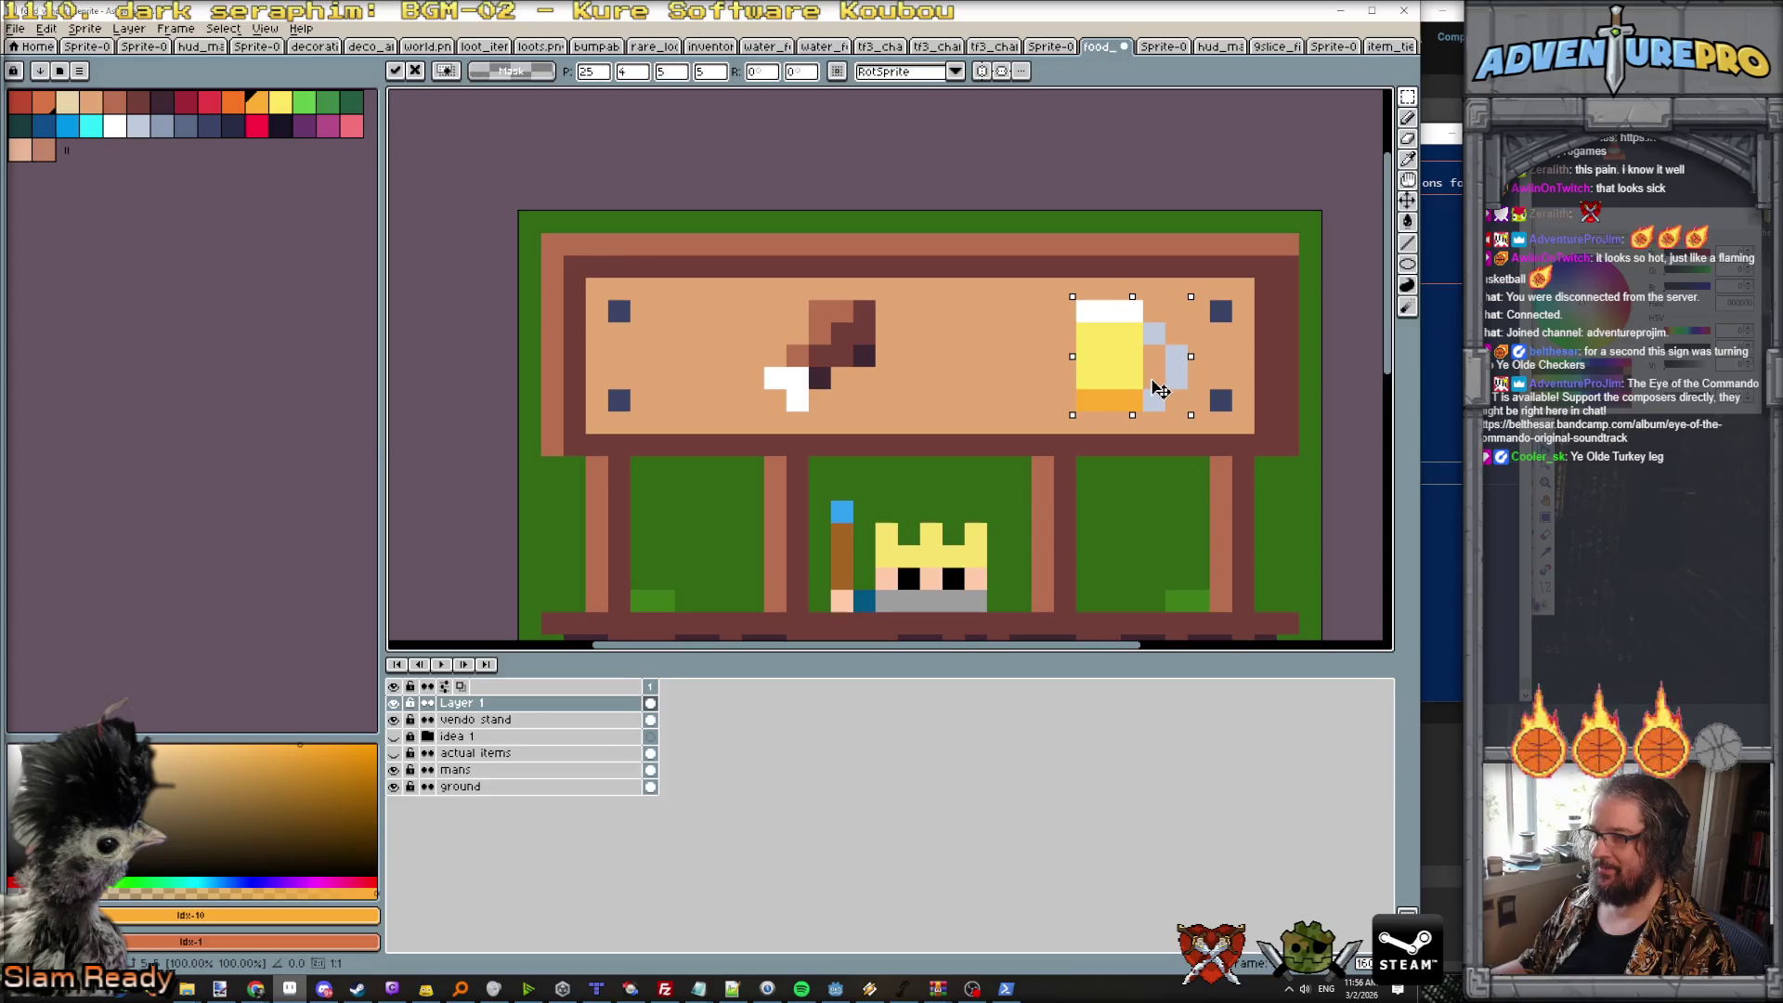
key("Return")
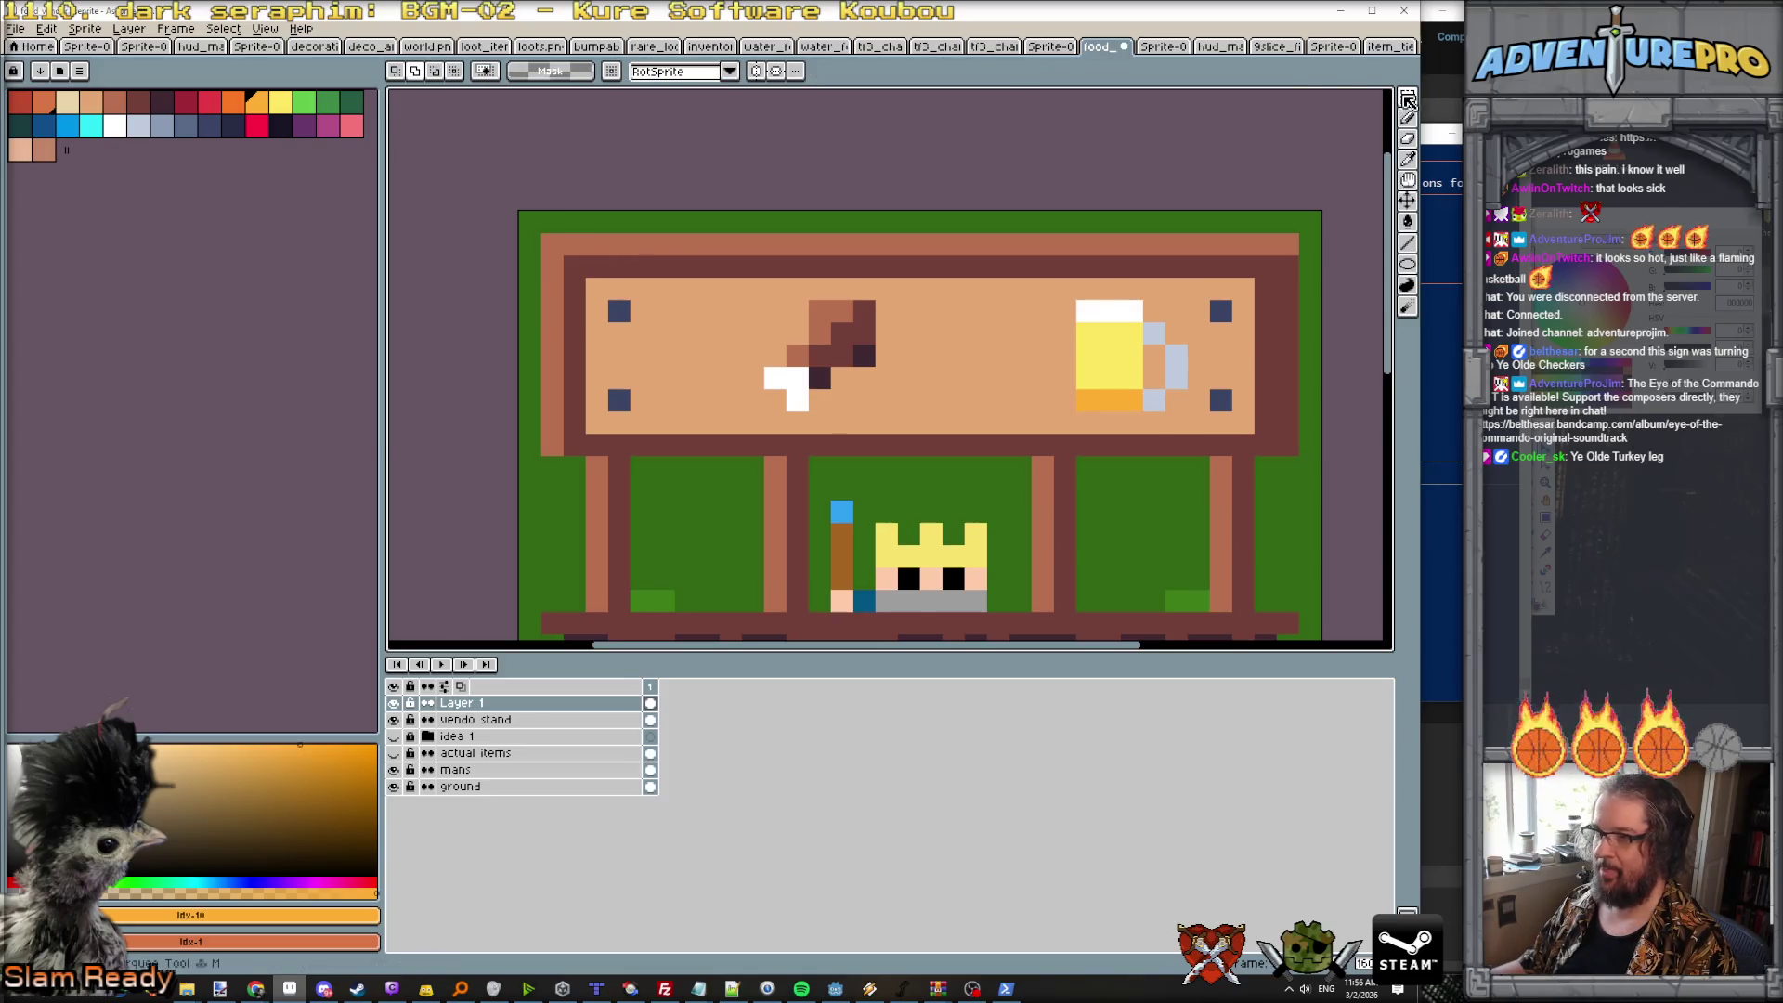
Select the drumstick and shift it further left on the sign
mouse_move(775, 310)
left_mouse_down()
mouse_move(877, 414)
mouse_move(832, 391)
mouse_move(742, 392)
left_mouse_up()
key("Return")
scroll(947, 399, "down", 2)
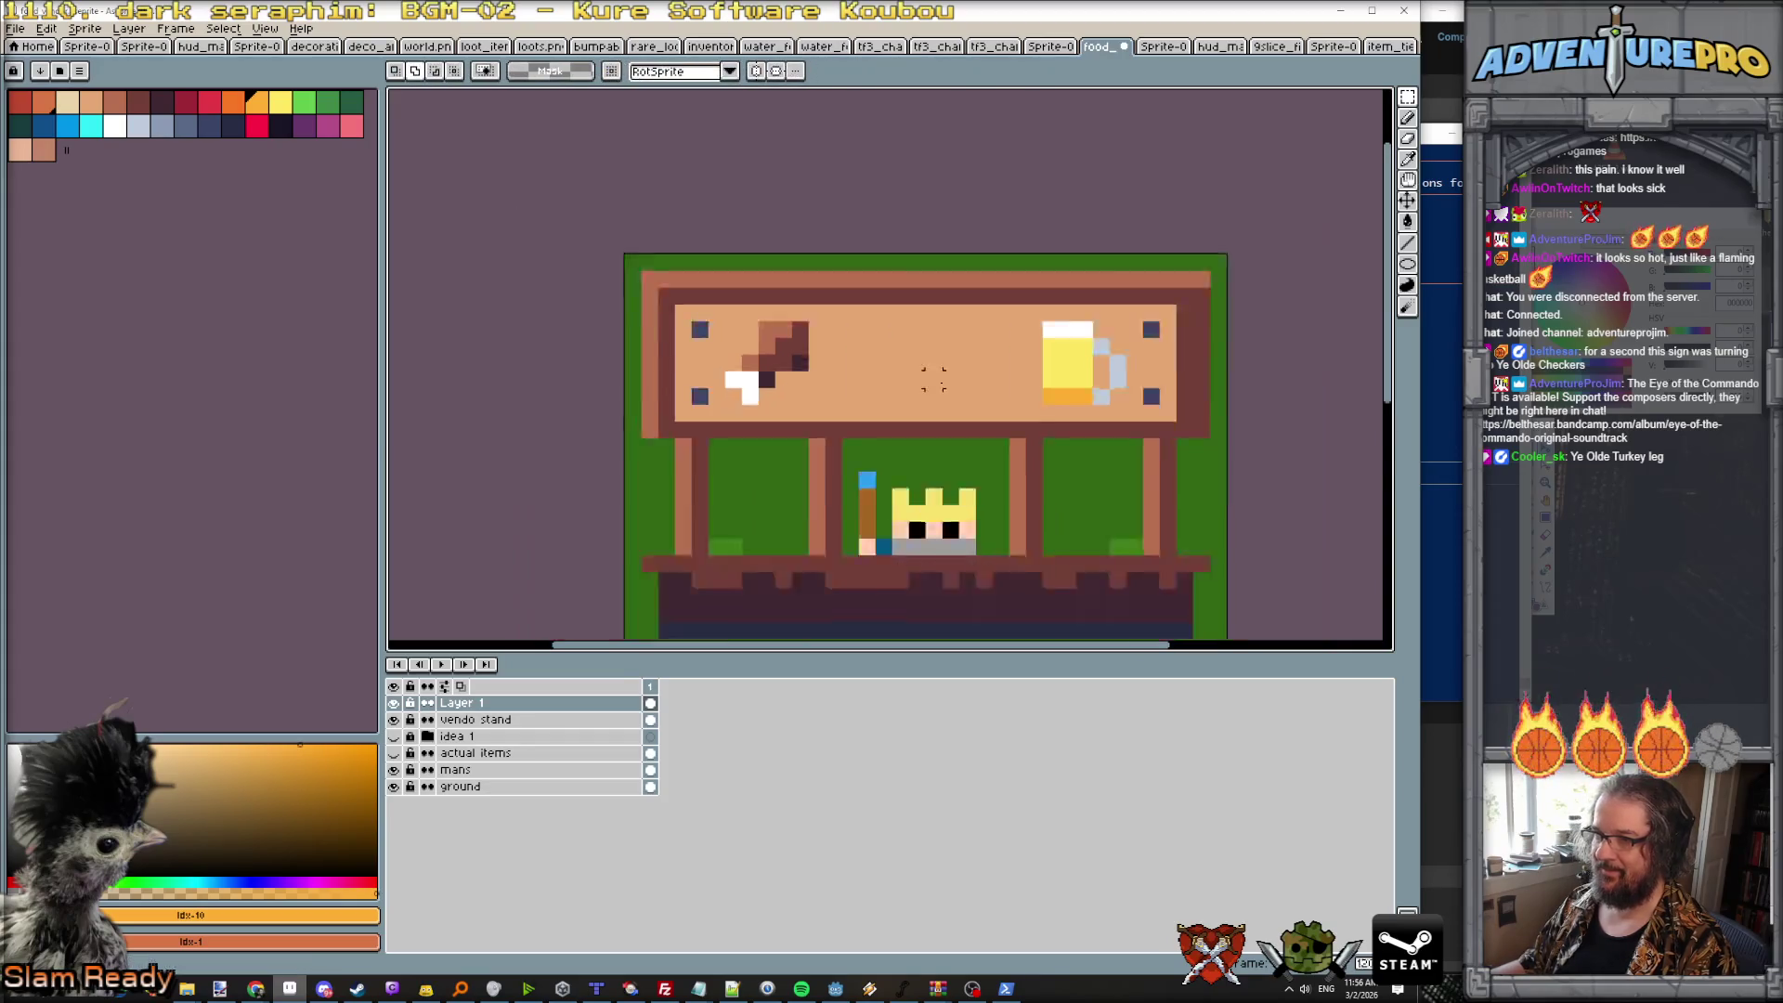
scroll(947, 400, "up", 1)
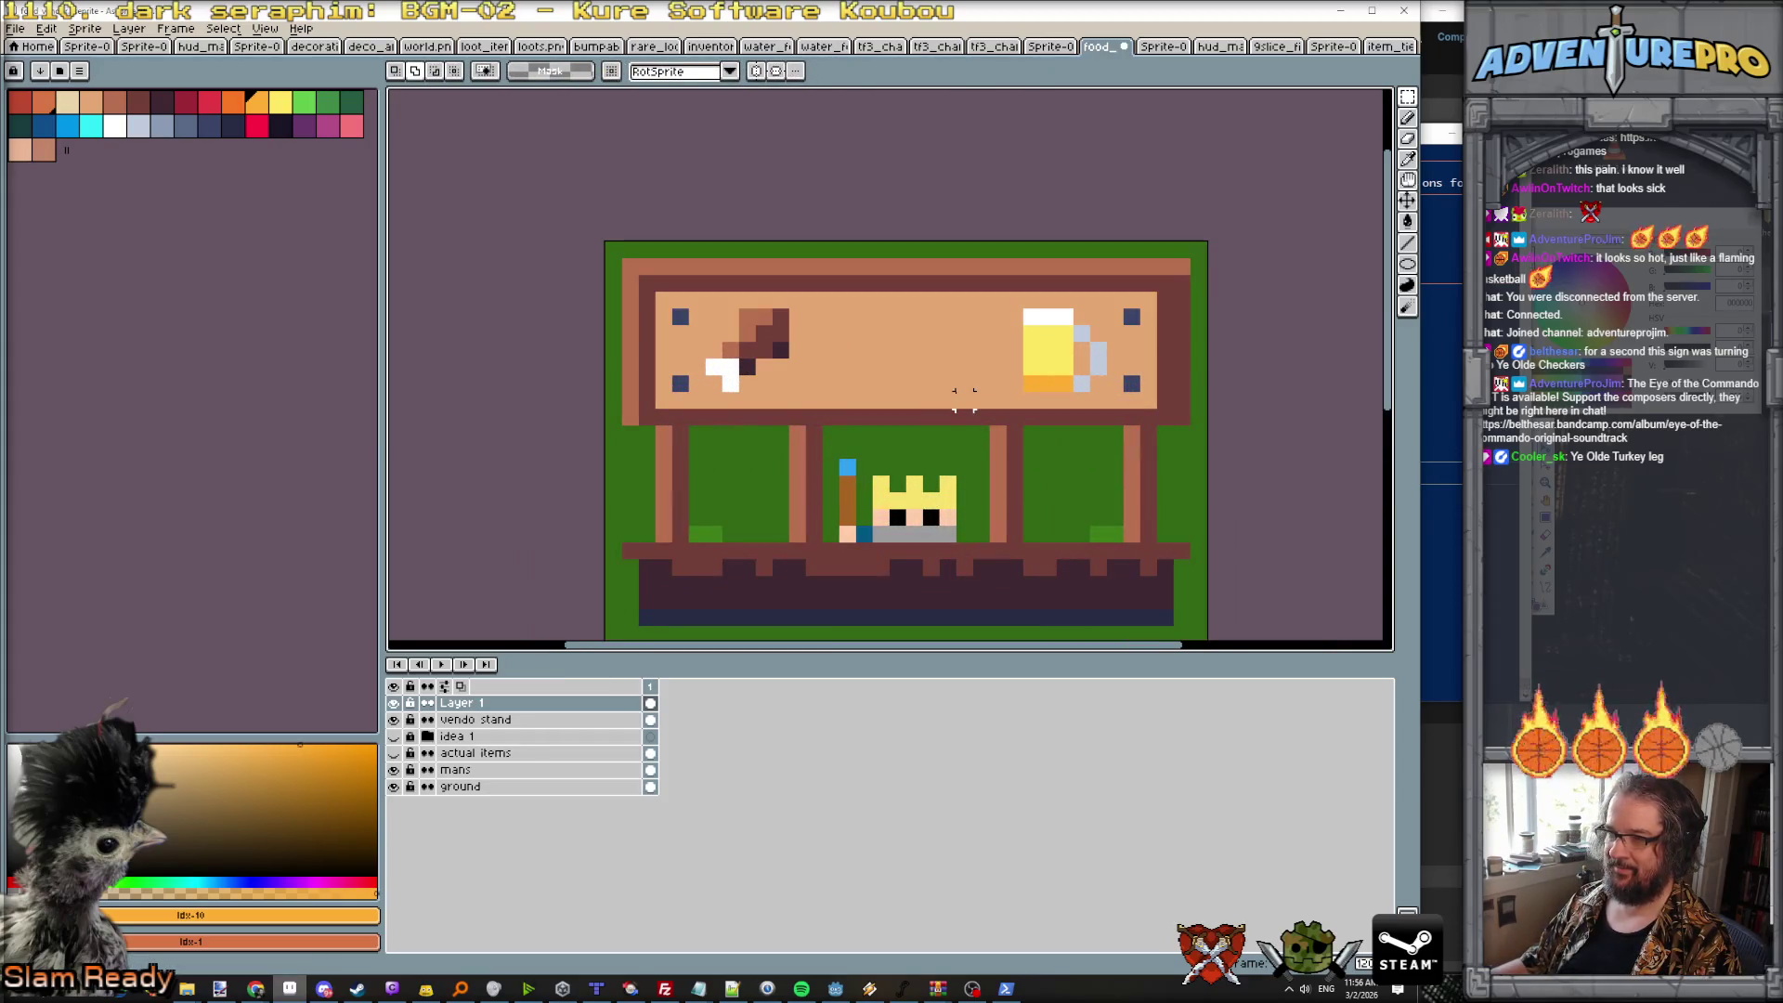
scroll(963, 399, "down", 2)
scroll(960, 396, "up", 1)
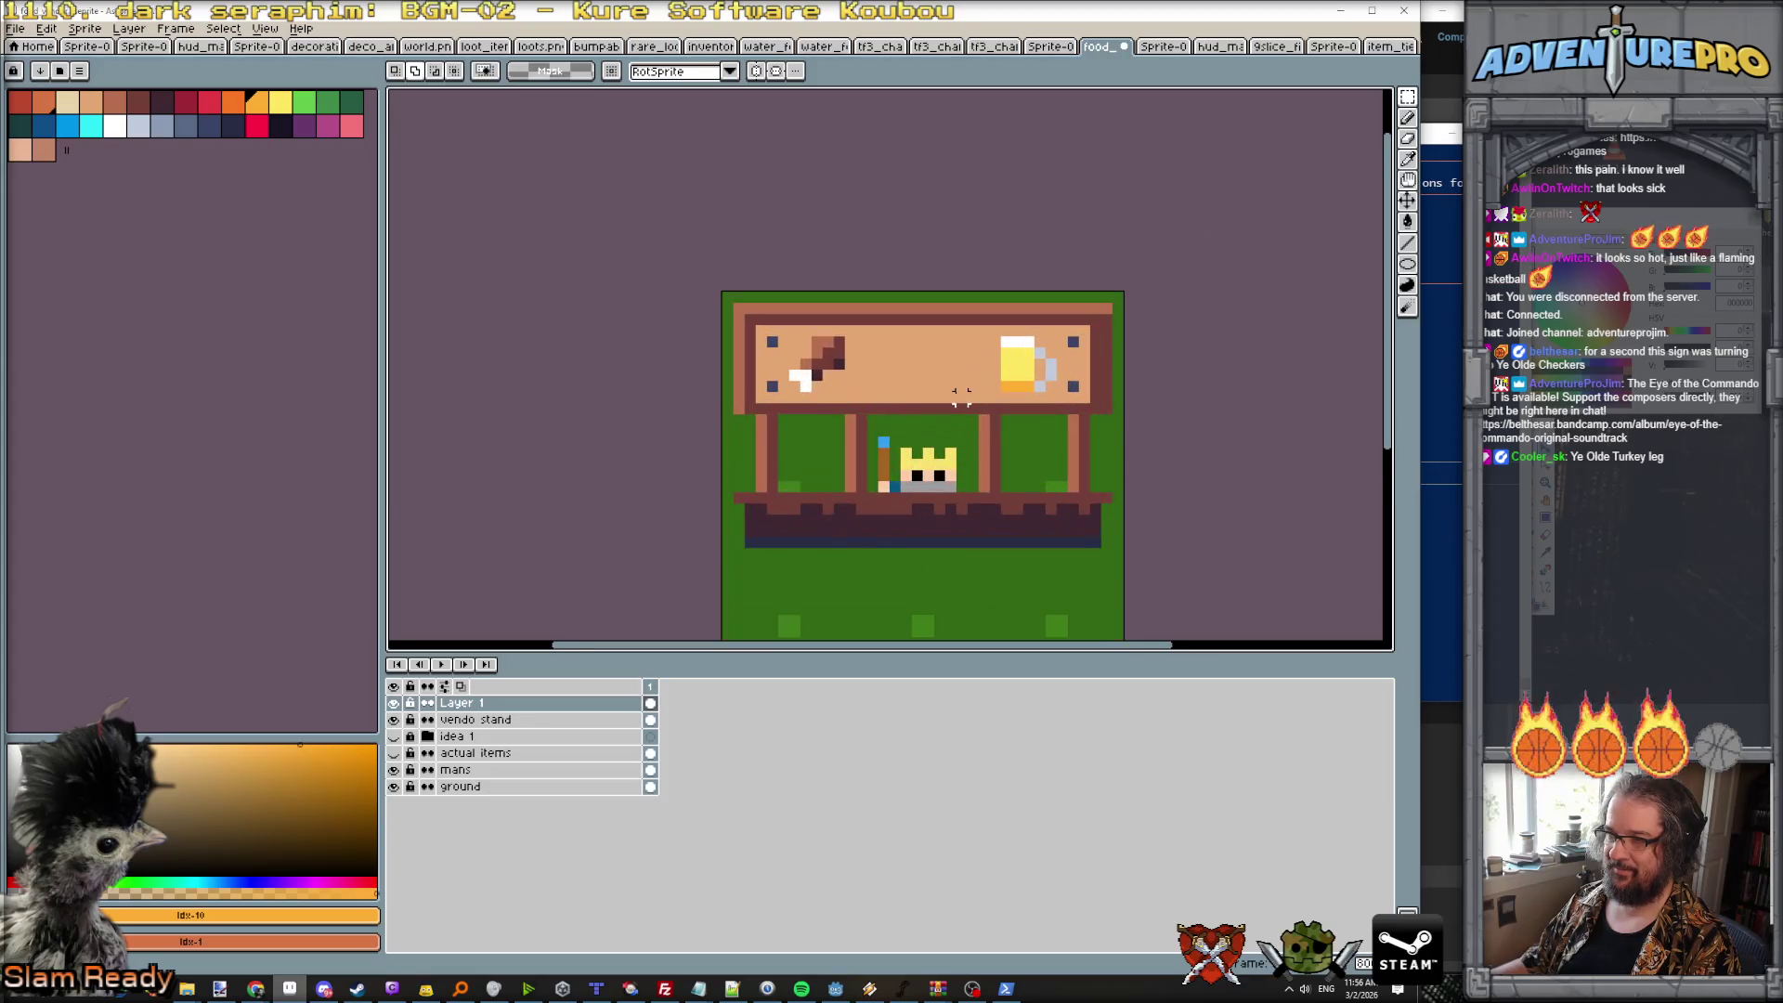
scroll(961, 396, "up", 1)
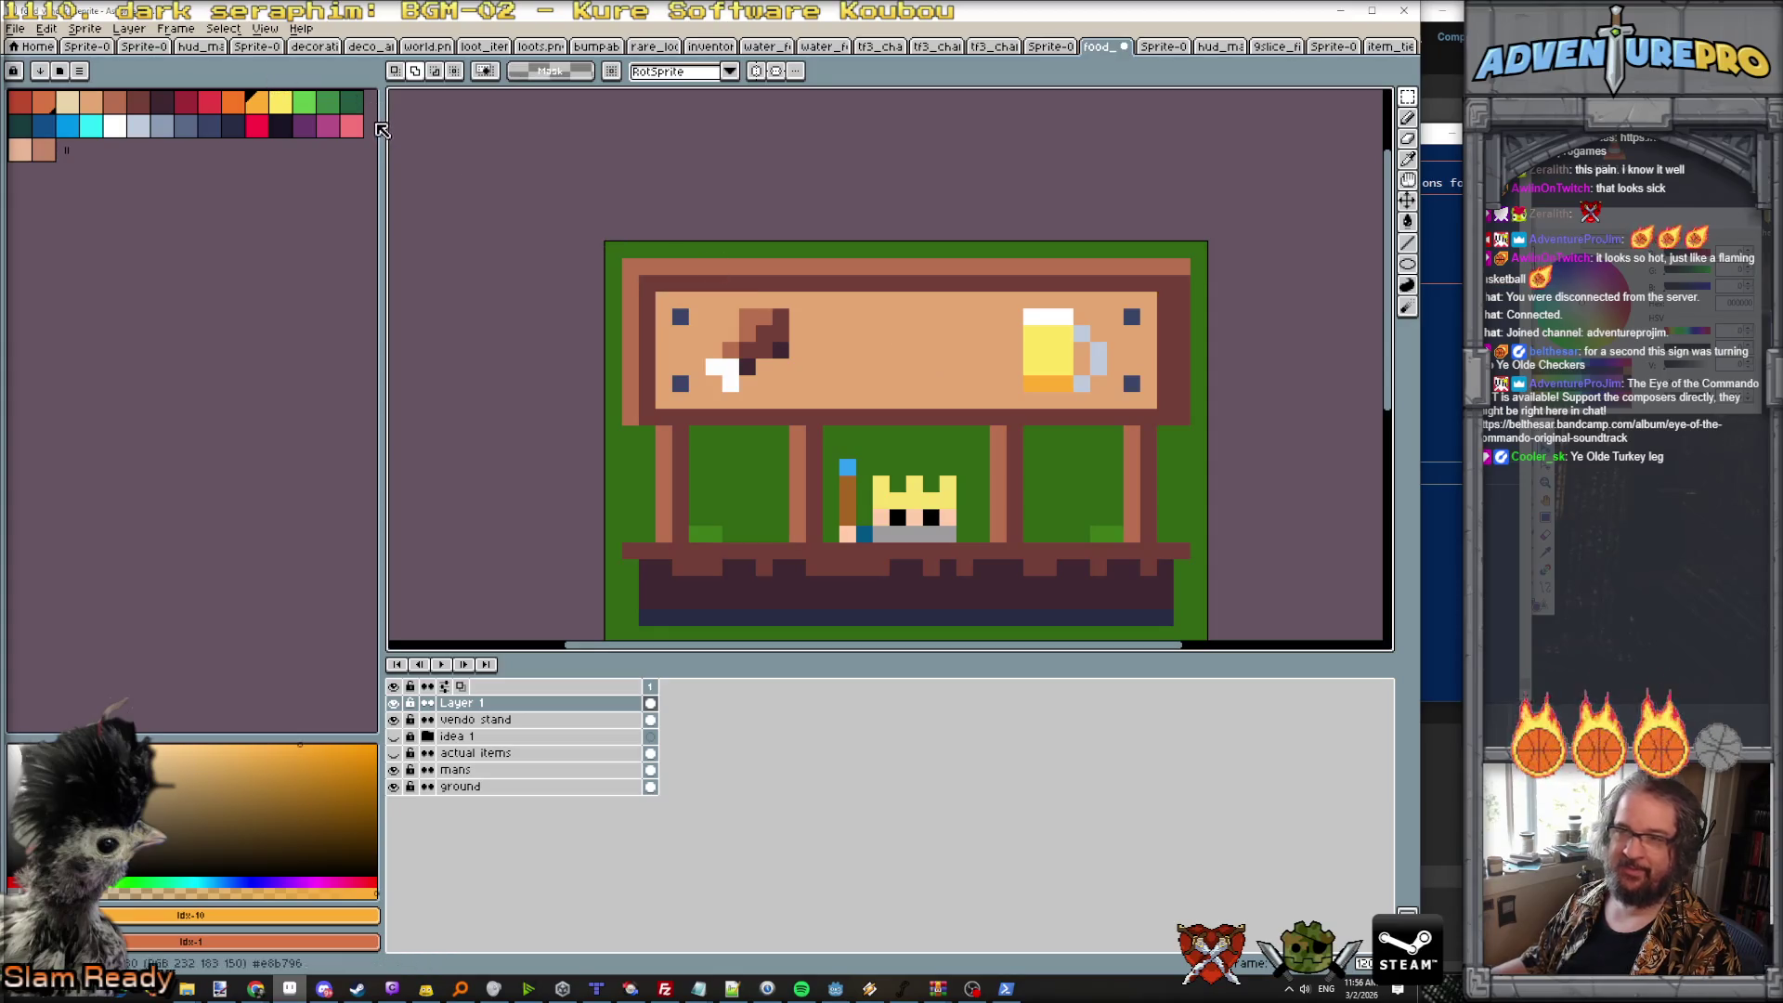
Paint a light green pixel and darken the panel's top-left and top-right corners
left_click(330, 110)
key("plus")
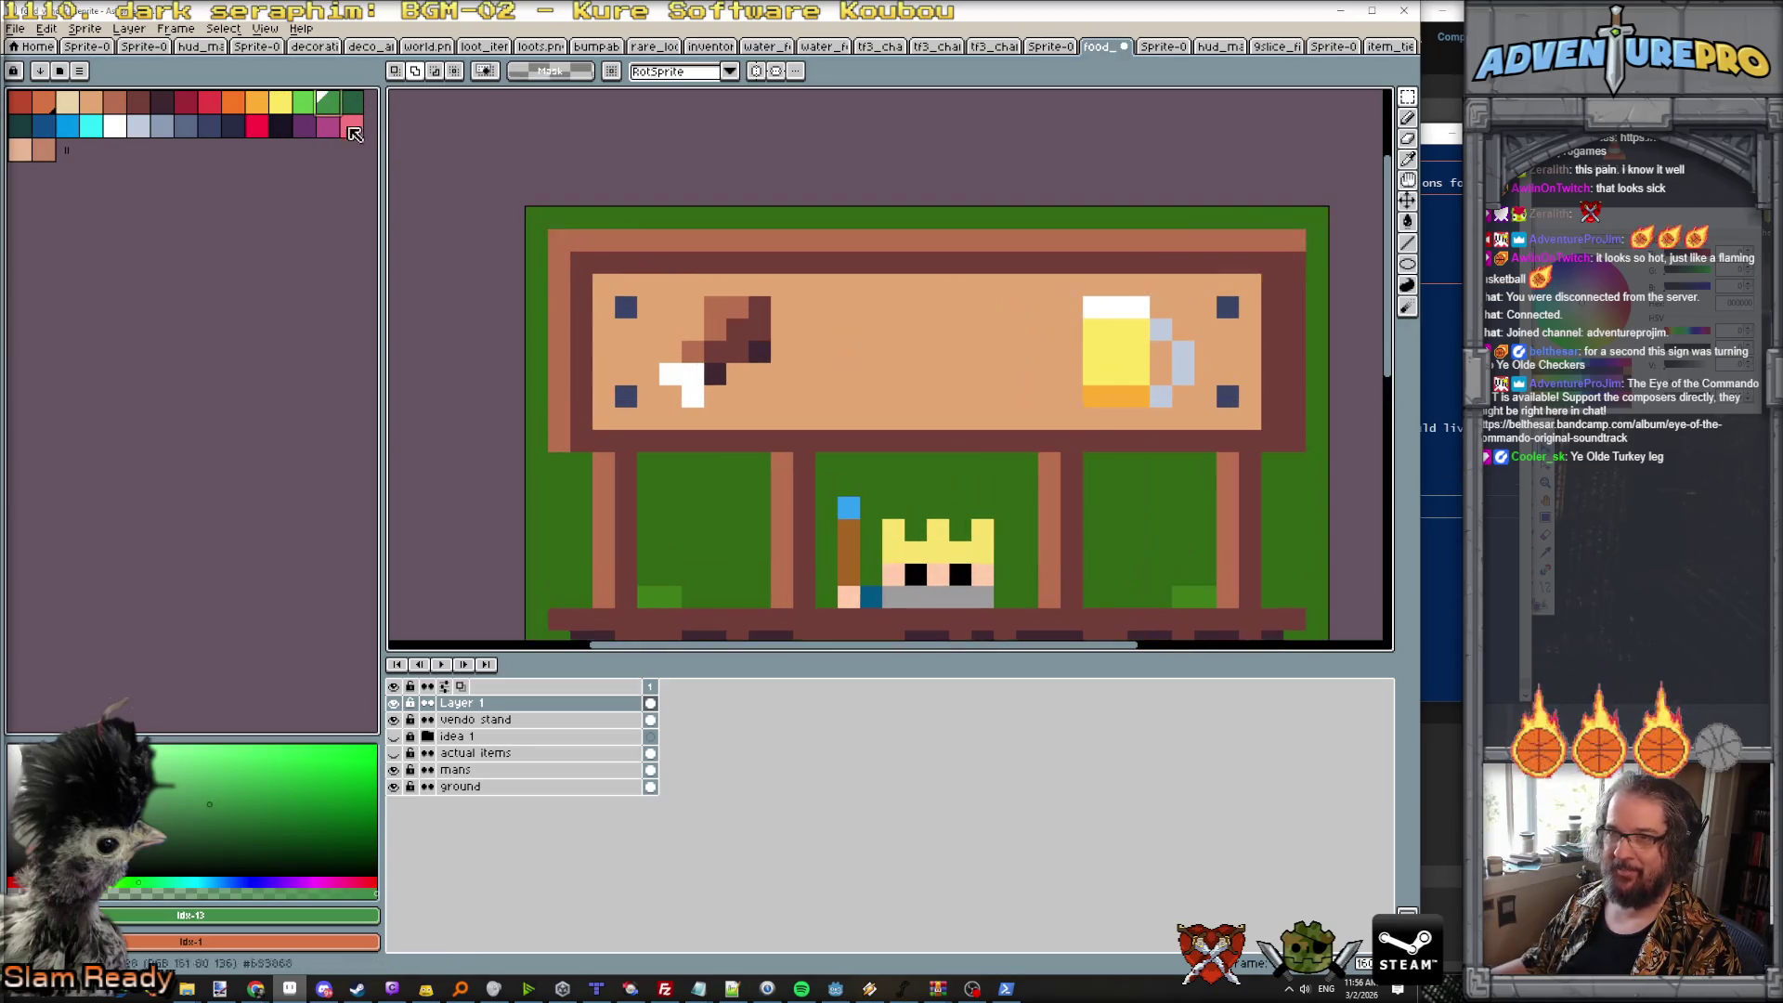
left_click(311, 111)
key("b")
left_click(943, 324)
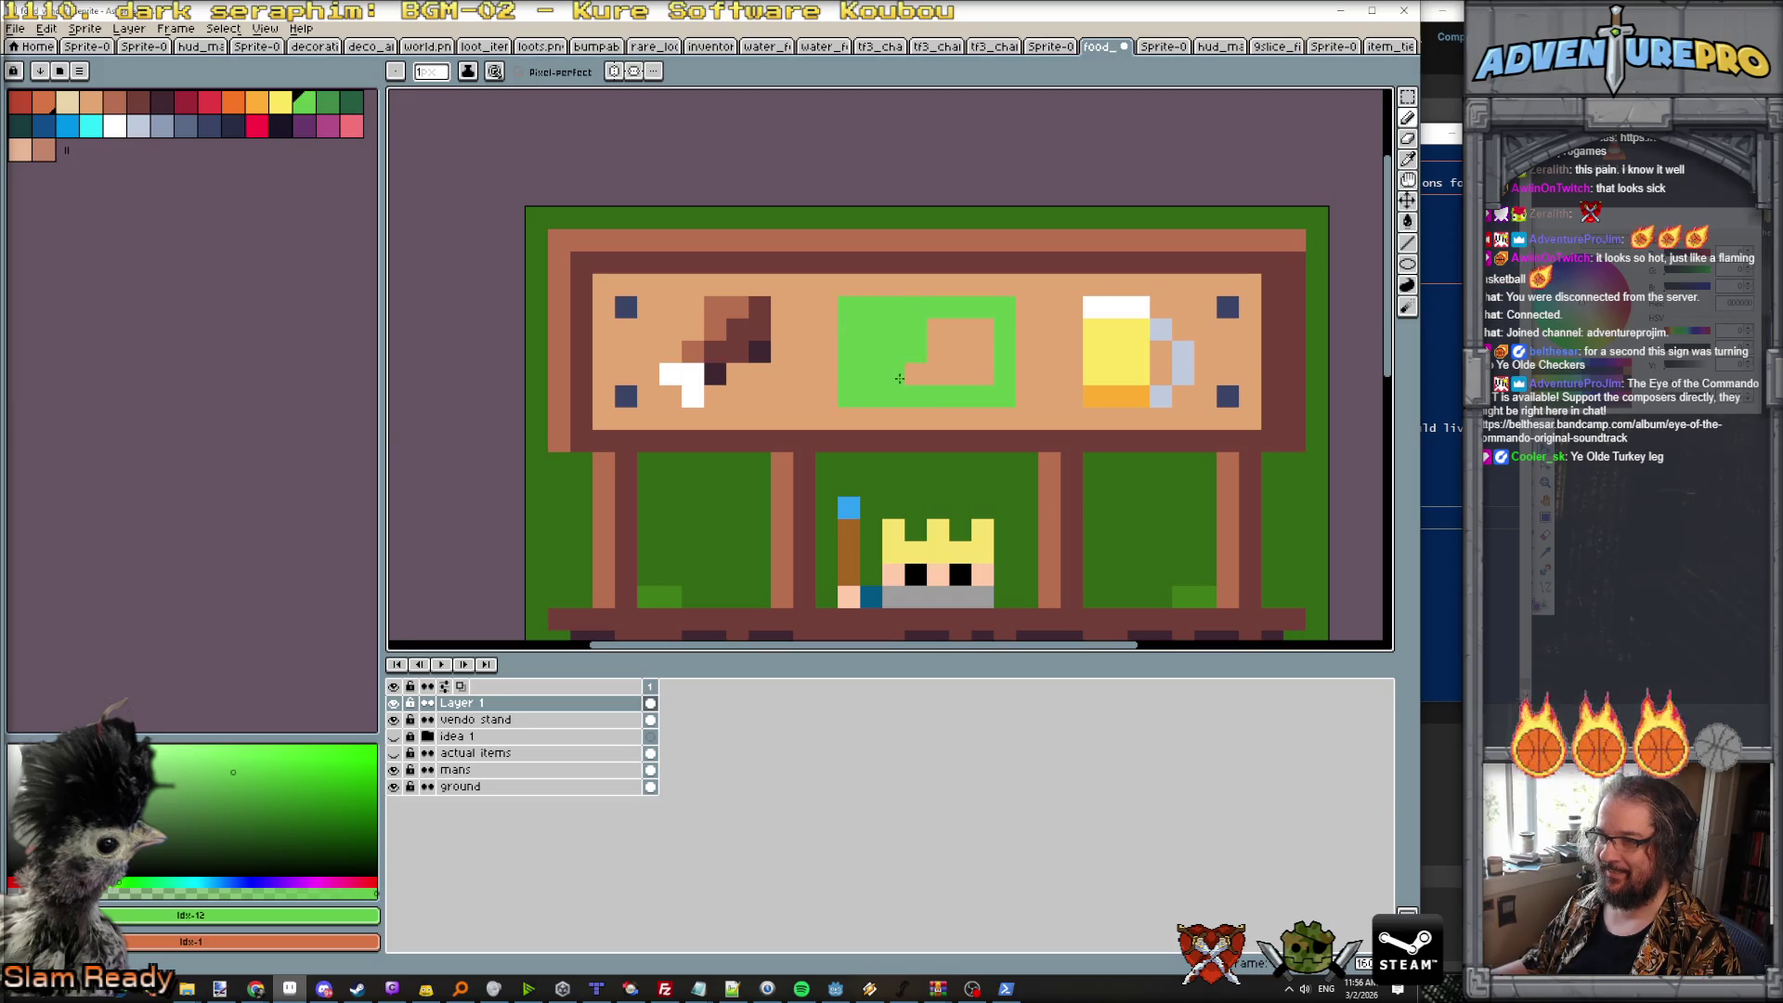
left_click(351, 102)
left_click(848, 307)
left_click(848, 330)
left_click(870, 307)
left_click(1005, 307)
left_click(983, 307)
left_click(1004, 330)
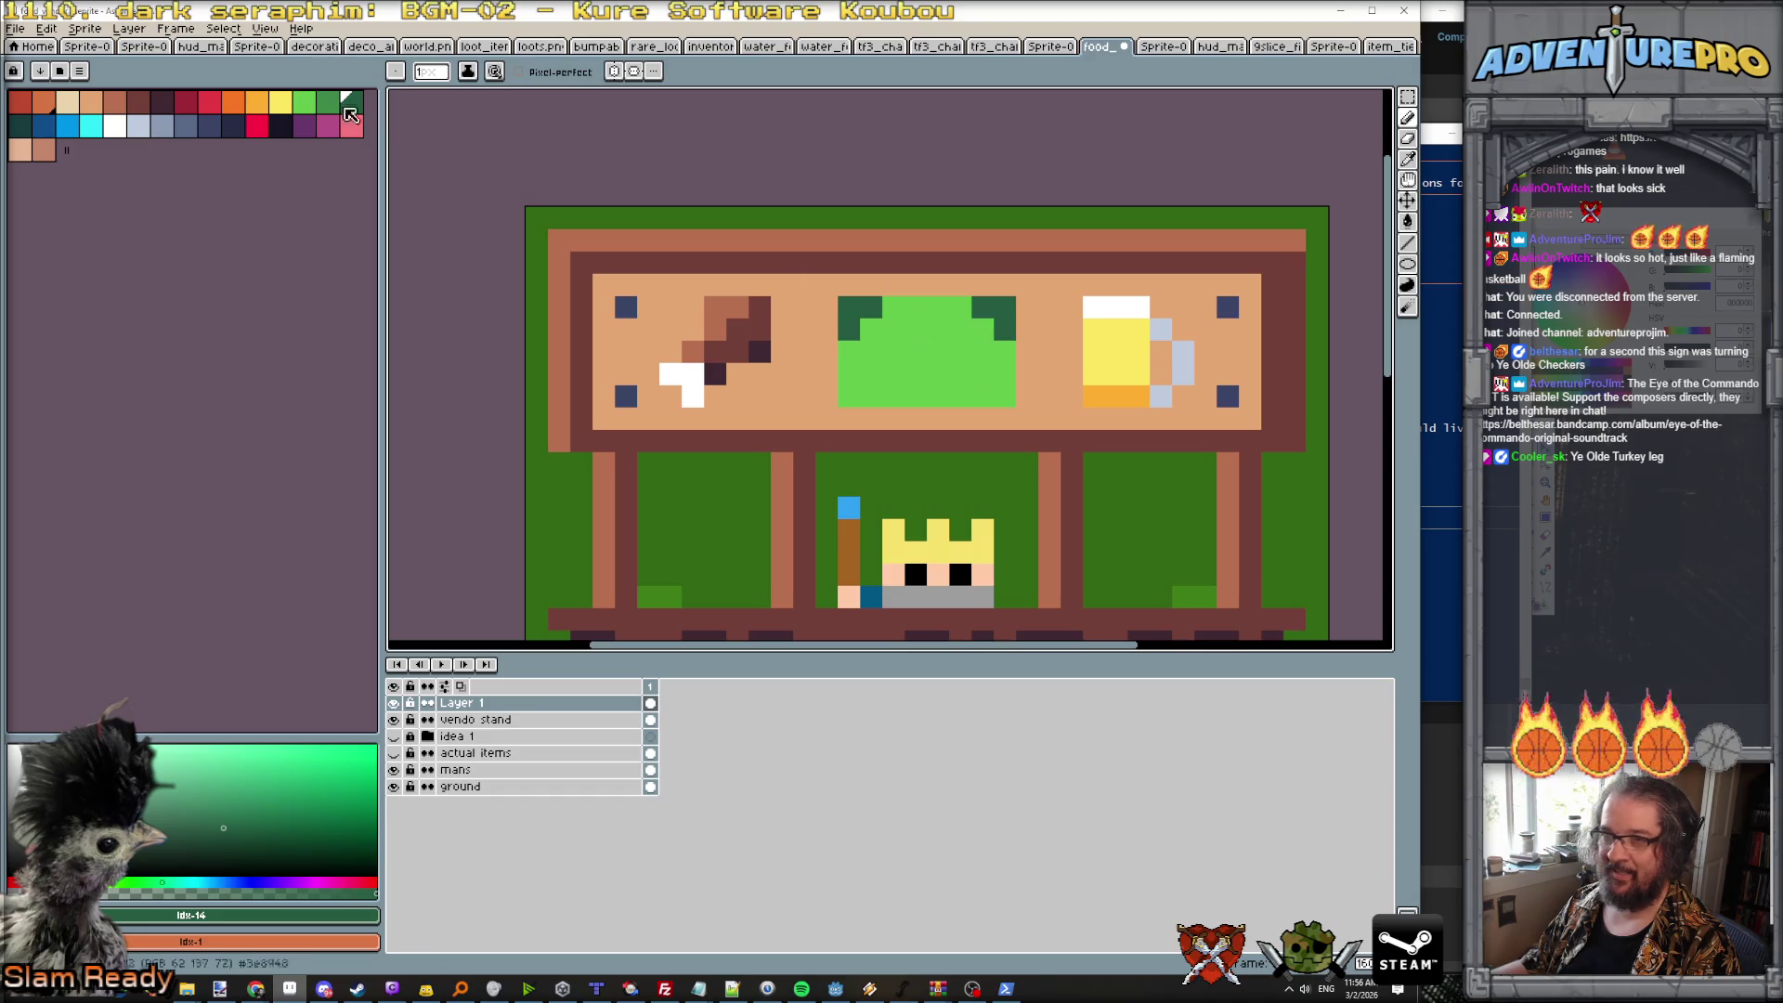
Fill the centre of the green panel with white pixels
left_click(114, 125)
left_click(916, 330)
left_click(930, 332)
mouse_move(930, 332)
left_mouse_down()
mouse_move(894, 353)
mouse_move(897, 376)
mouse_move(915, 353)
mouse_move(942, 374)
left_mouse_up()
left_click(961, 352)
left_click(960, 374)
left_click(916, 397)
Darken the green panel's bottom-left and bottom-right corner pixels
scroll(983, 357, "down", 3)
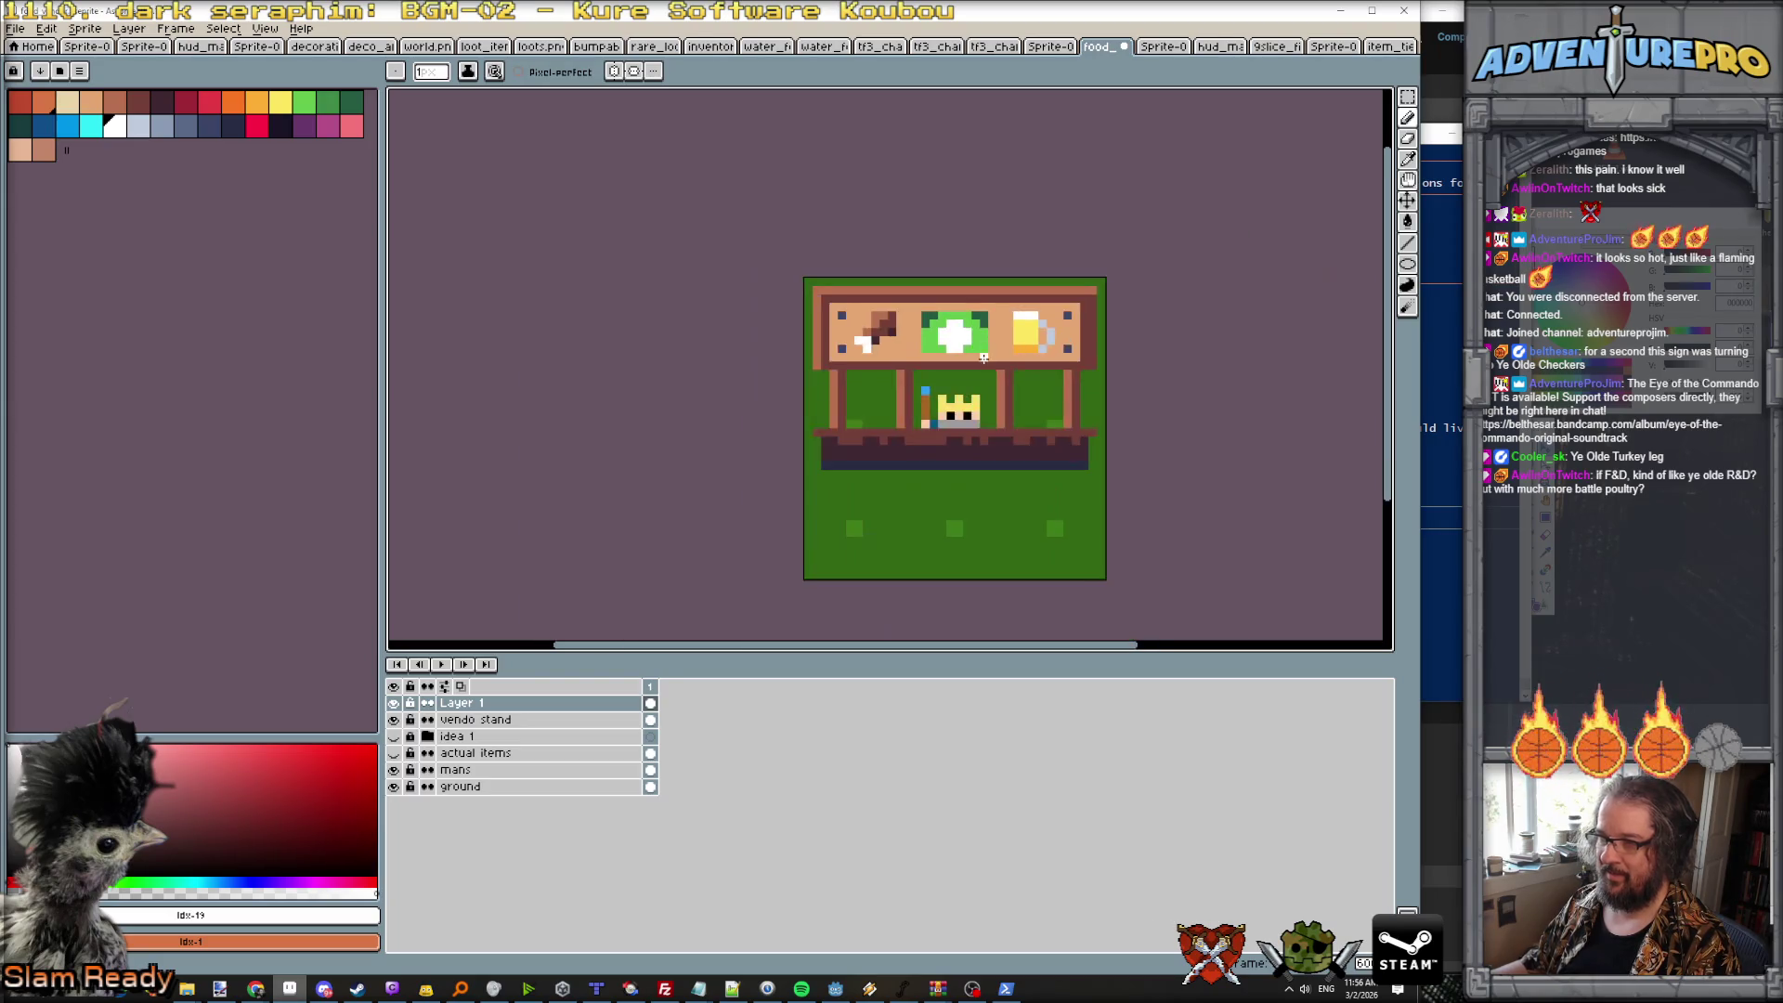
scroll(1006, 348, "up", 2)
left_click(845, 295, "alt")
left_click(848, 348)
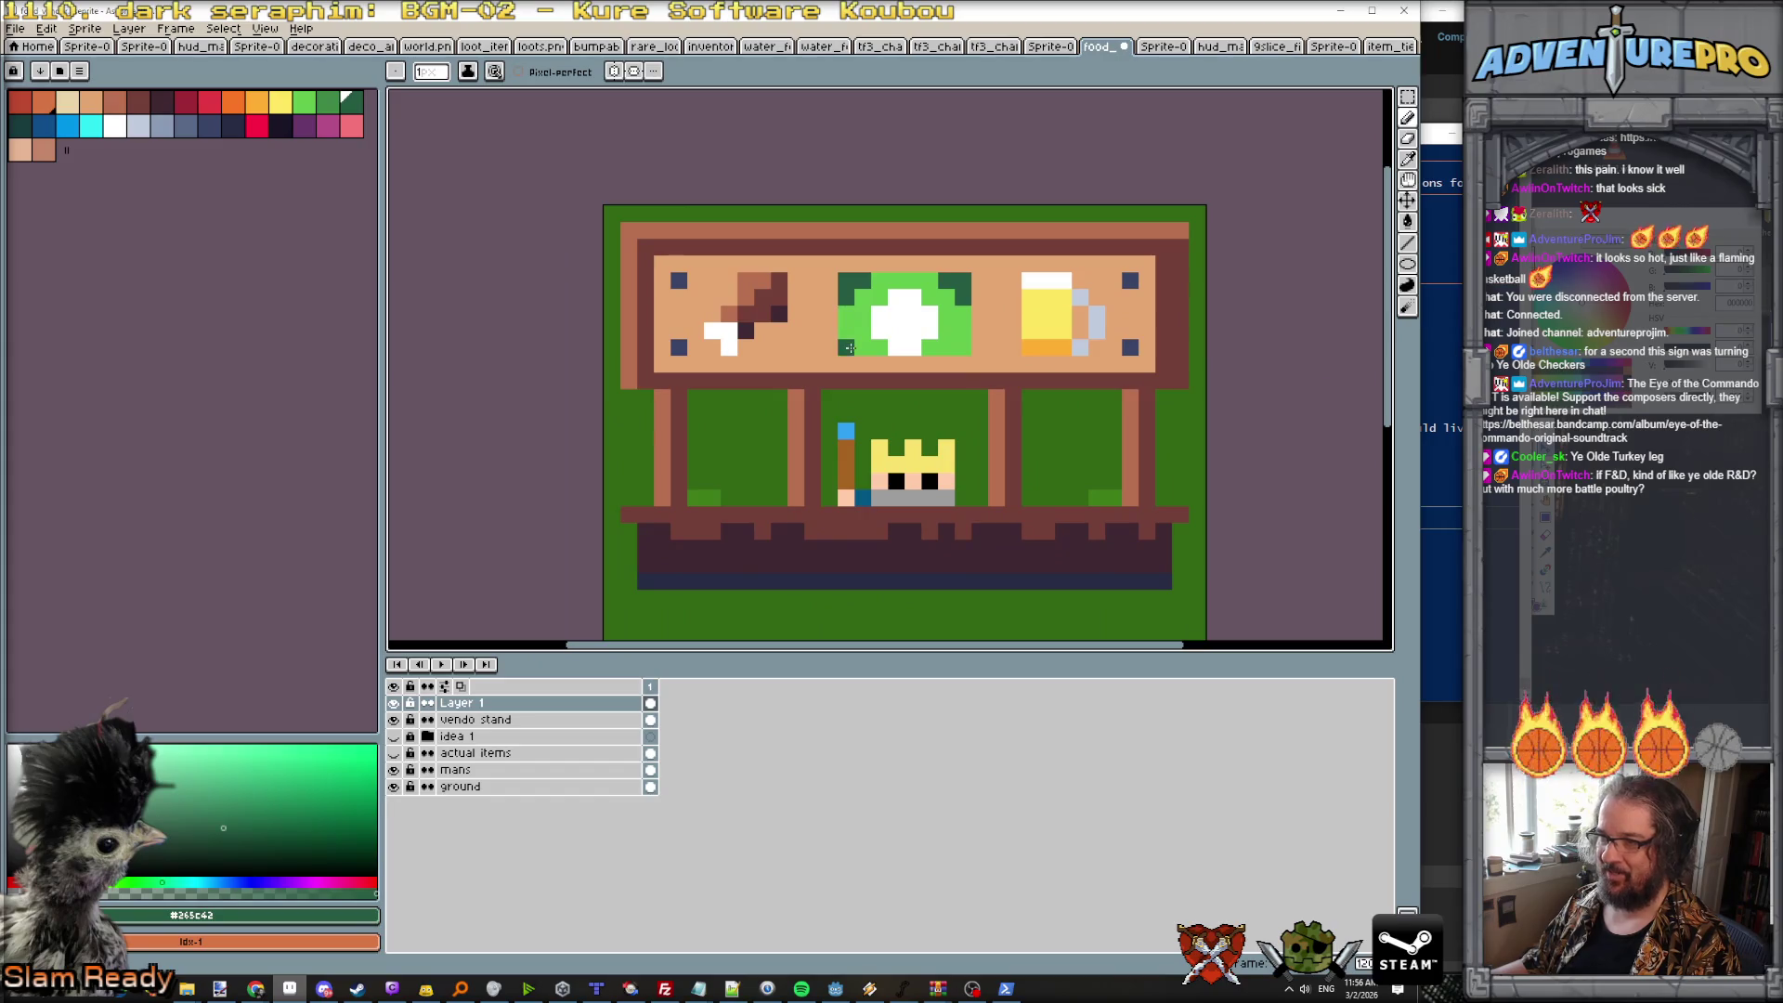
left_click(963, 349)
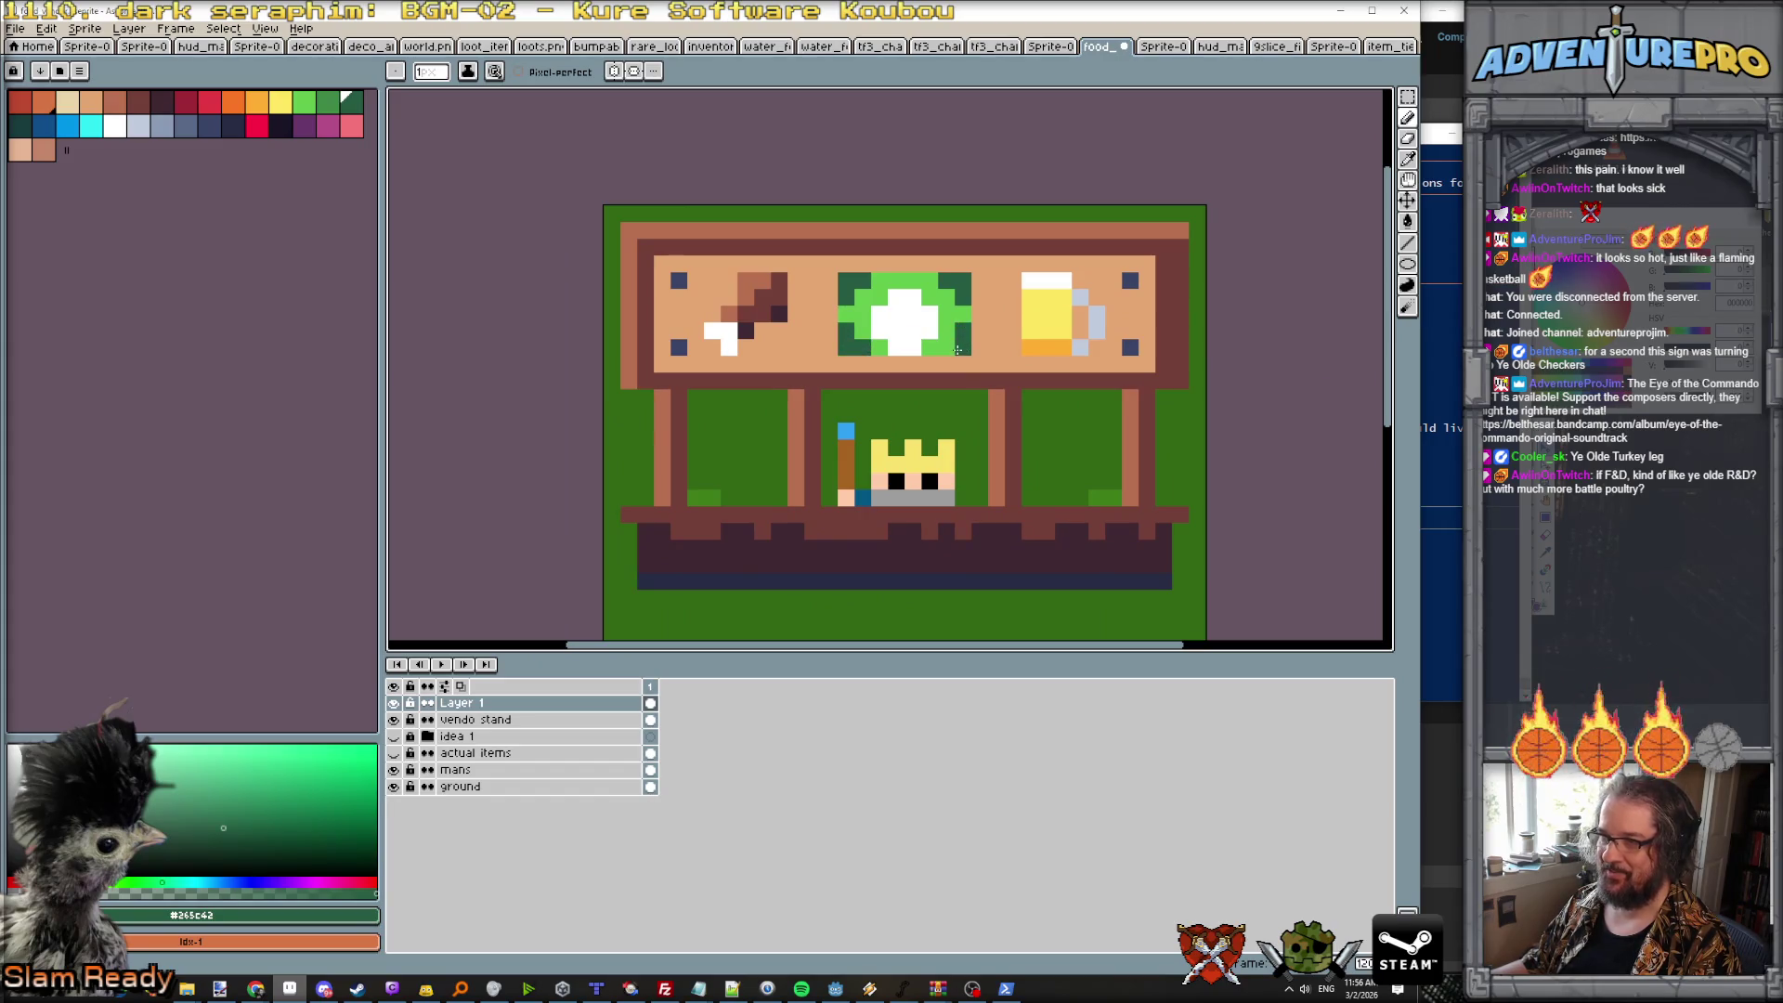
Repaint the white icon's edges with light green pixels
left_click(927, 348, "alt")
mouse_move(908, 347)
left_mouse_down()
mouse_move(877, 312)
mouse_move(929, 318)
left_mouse_up()
key("ctrl+z")
scroll(928, 319, "down", 2)
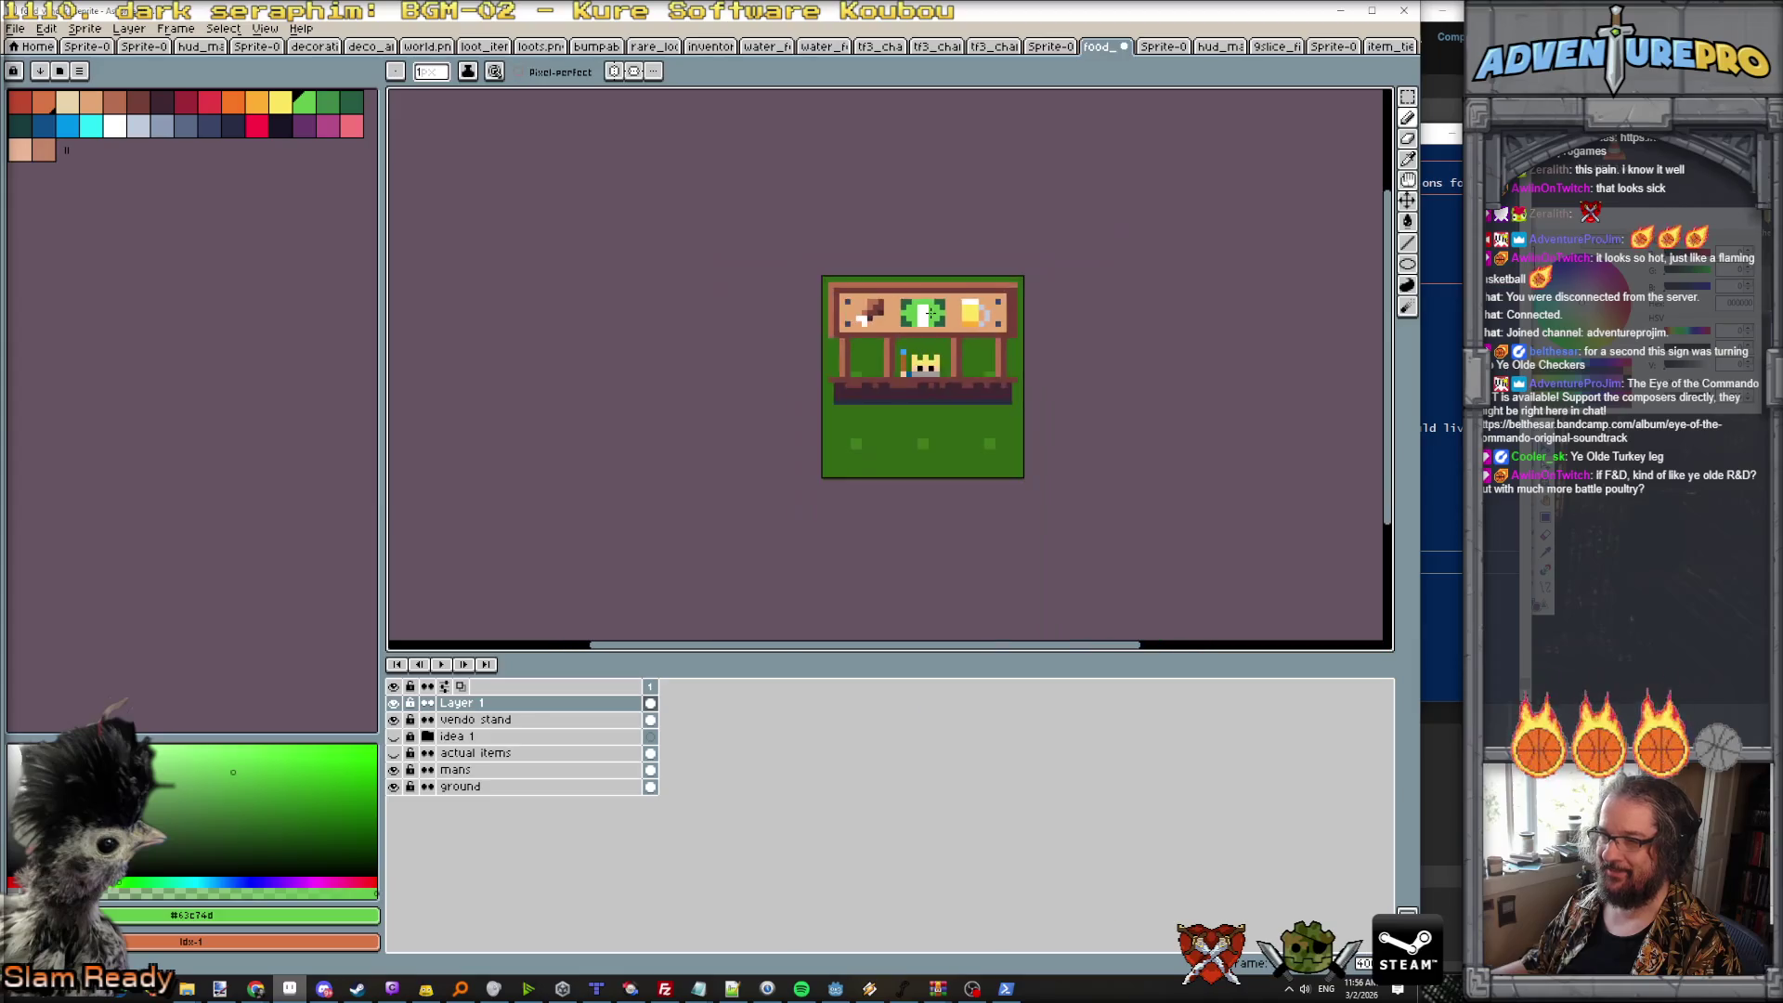
scroll(931, 314, "up", 1)
mouse_move(873, 338)
left_mouse_down()
mouse_move(953, 318)
mouse_move(908, 295)
mouse_move(875, 323)
mouse_move(894, 271)
mouse_move(978, 270)
mouse_move(994, 337)
left_mouse_up()
scroll(875, 323, "up", 1)
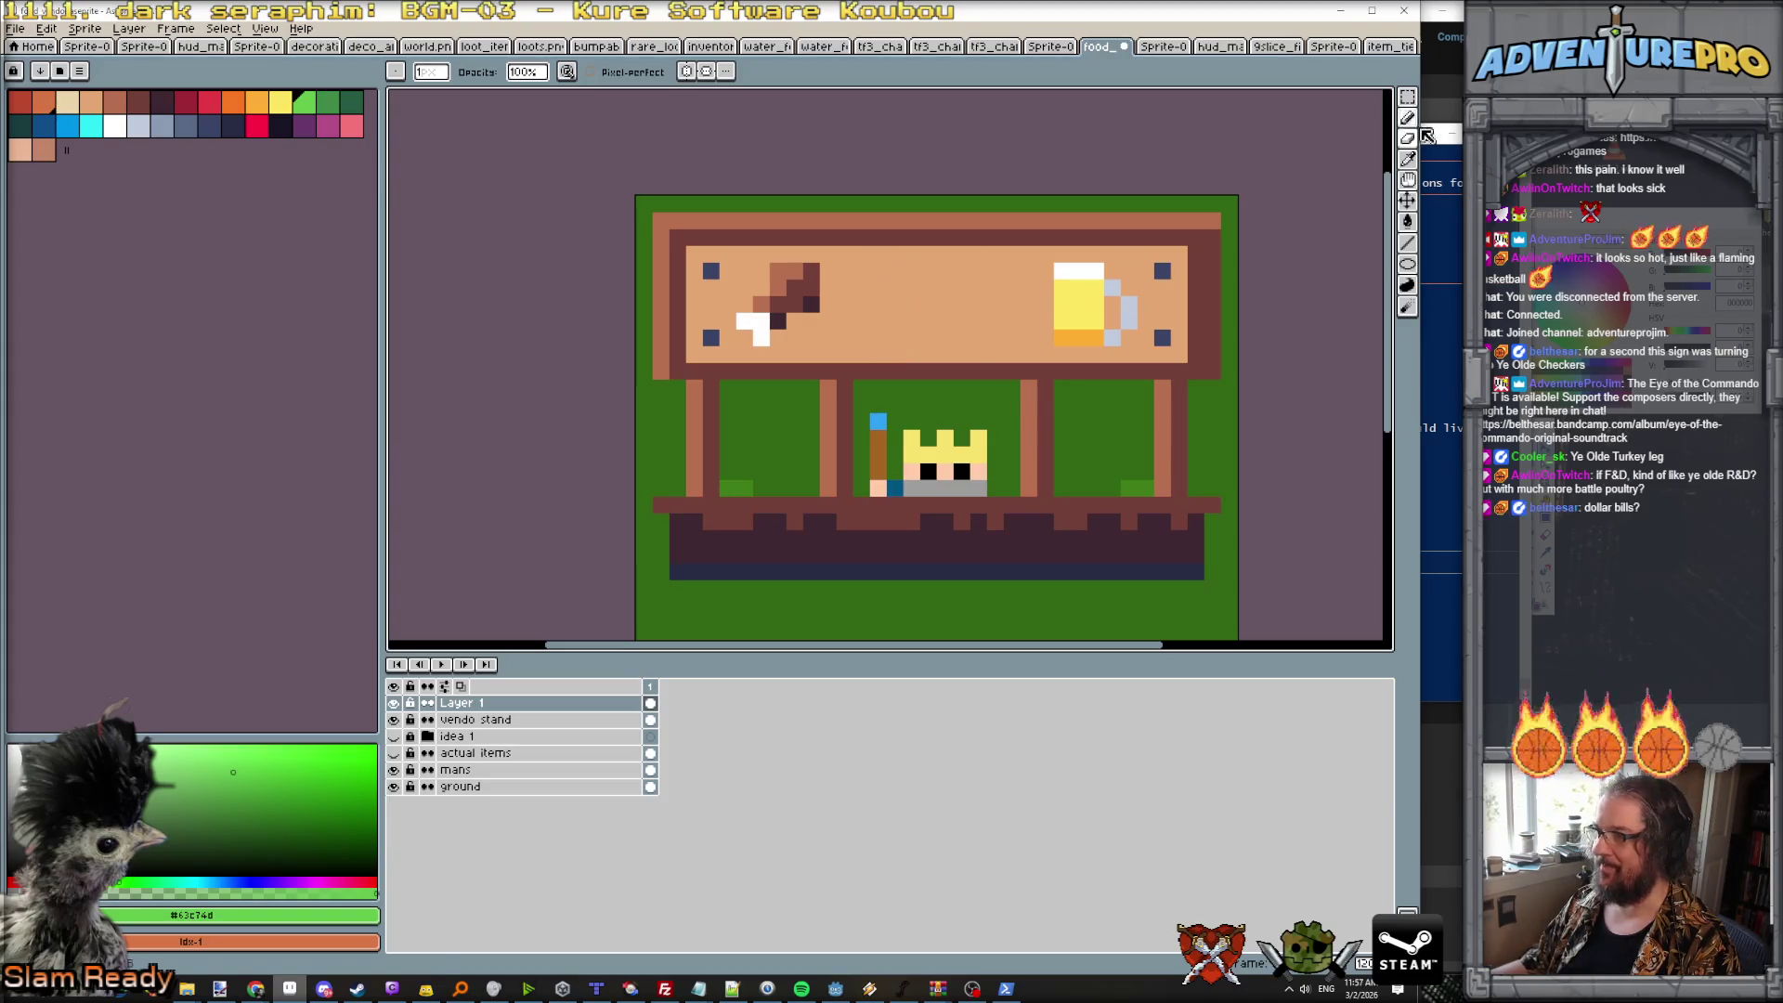
Check the Claude Code terminal, then return to Aseprite and pick the peach swatch
left_click(1430, 137)
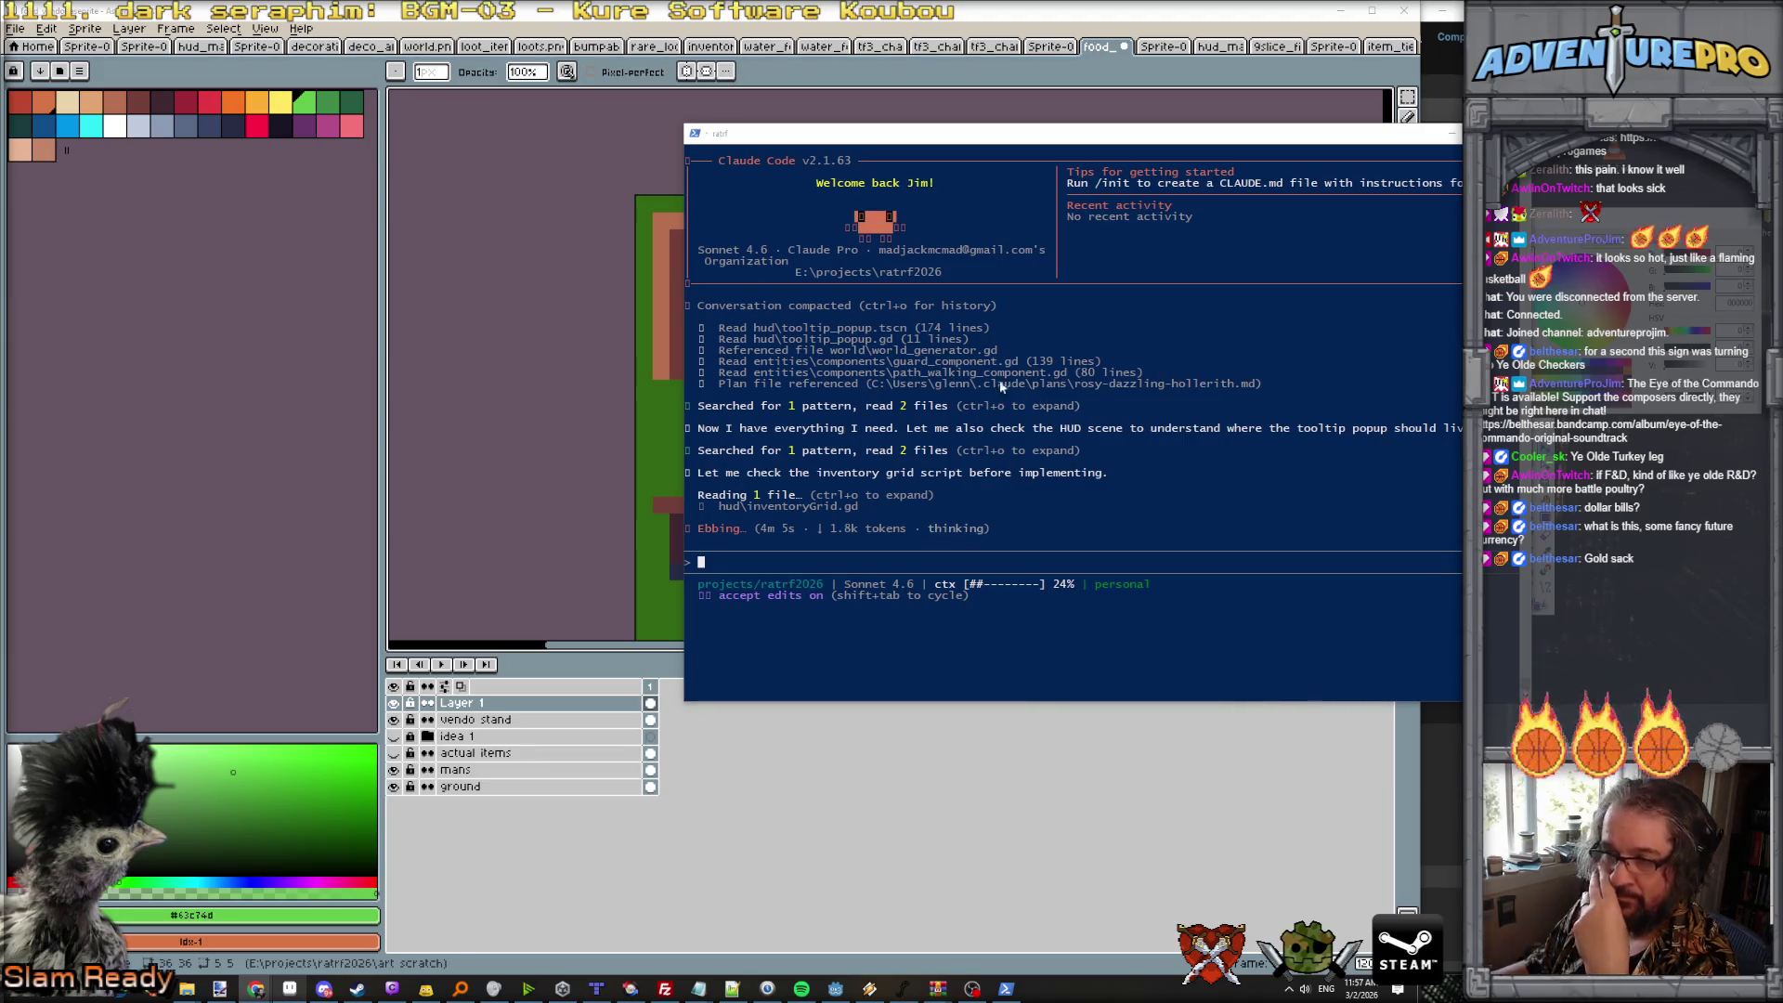
left_click(829, 15)
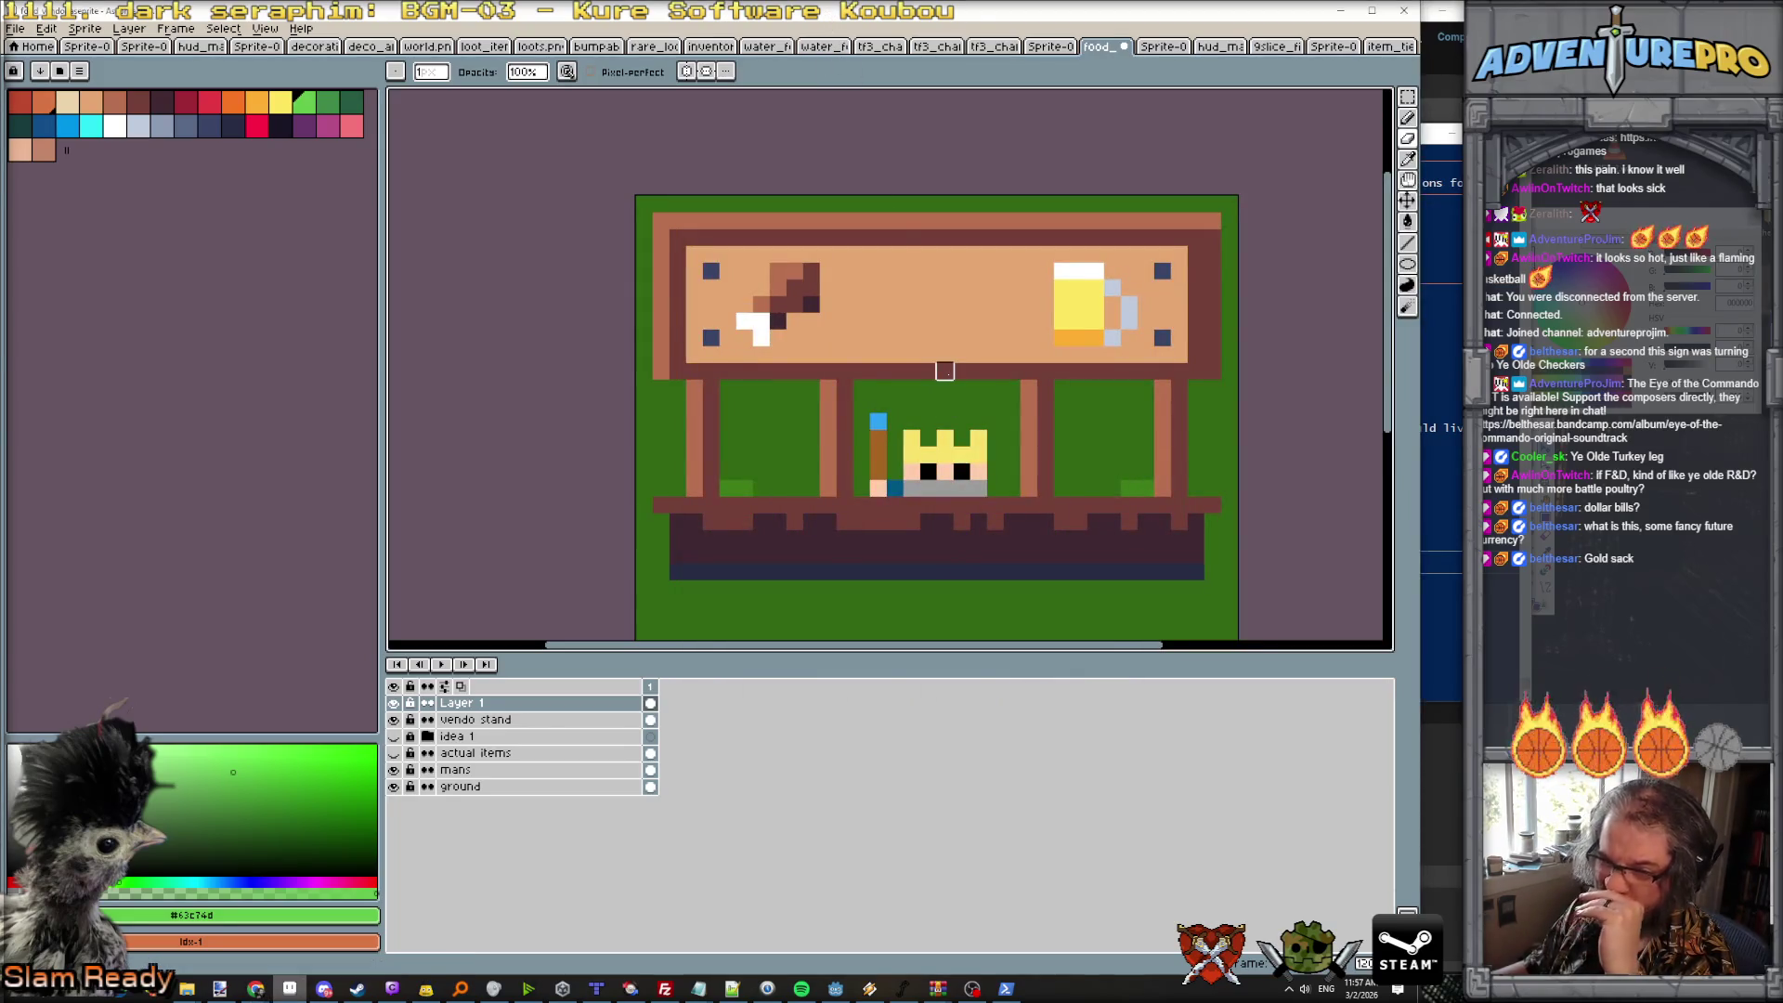
left_click(99, 105)
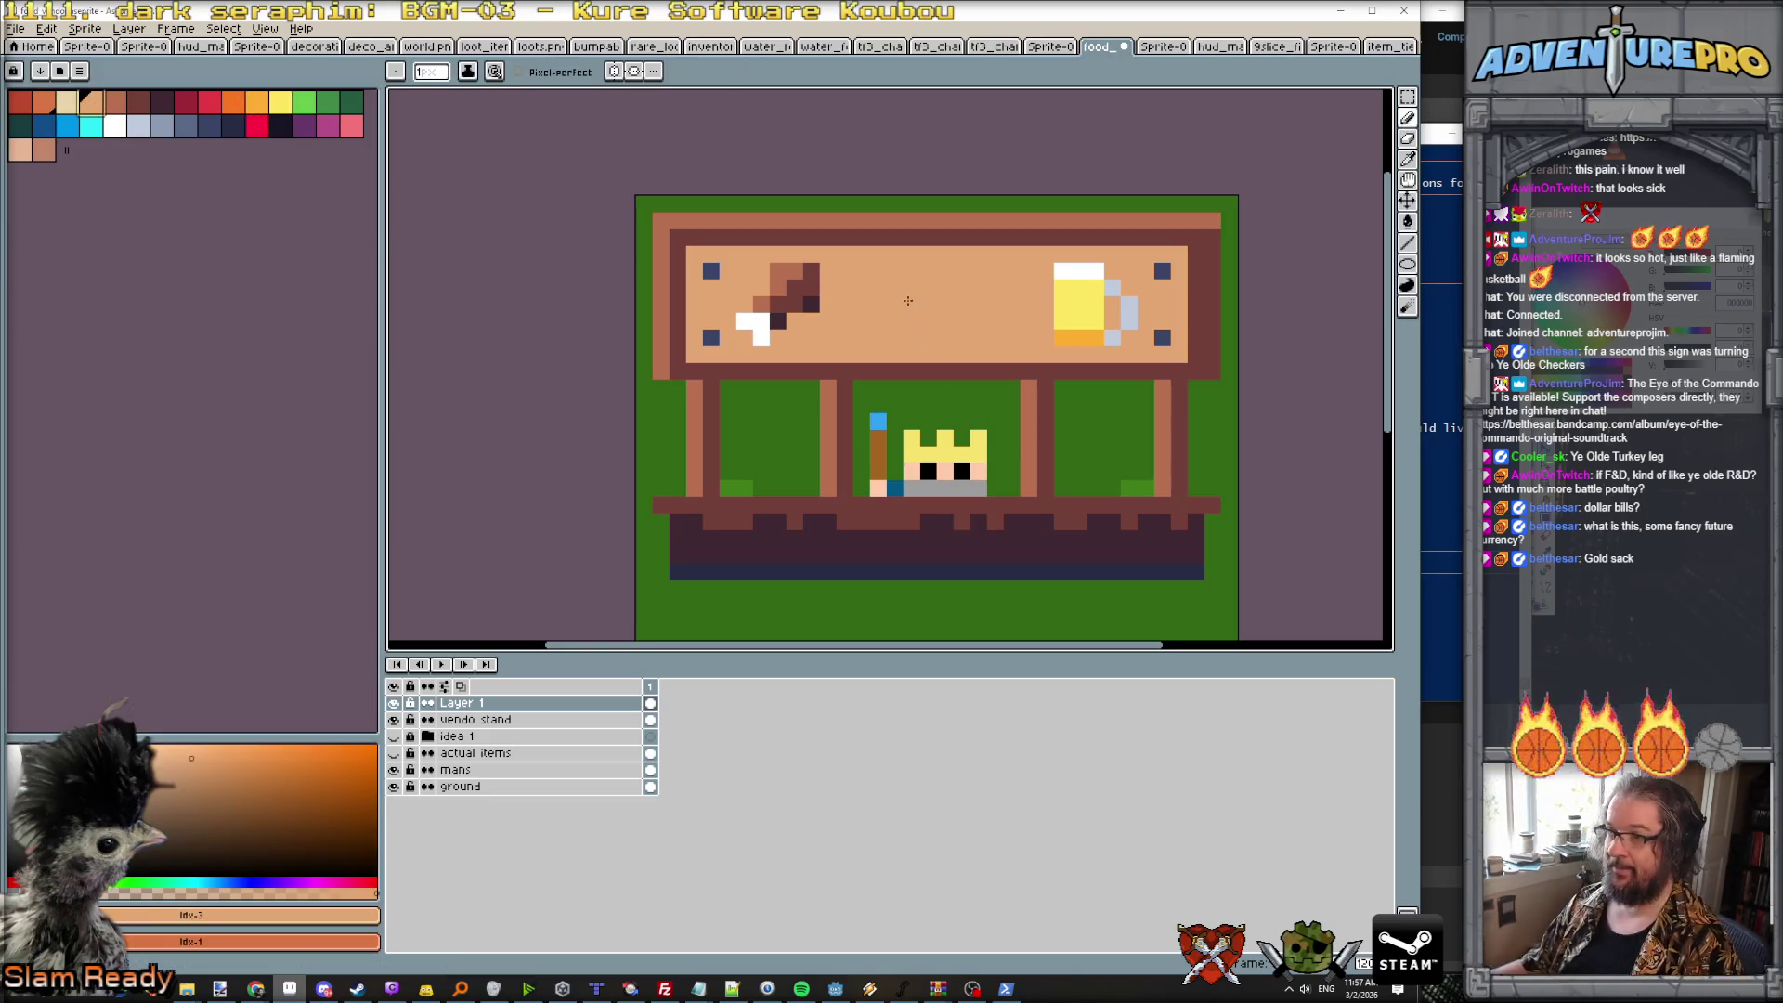
Undo a stray peach pixel, then pencil a light peach mound in the sign's middle
left_click(917, 368)
key("ctrl+z")
scroll(917, 369, "up", 1)
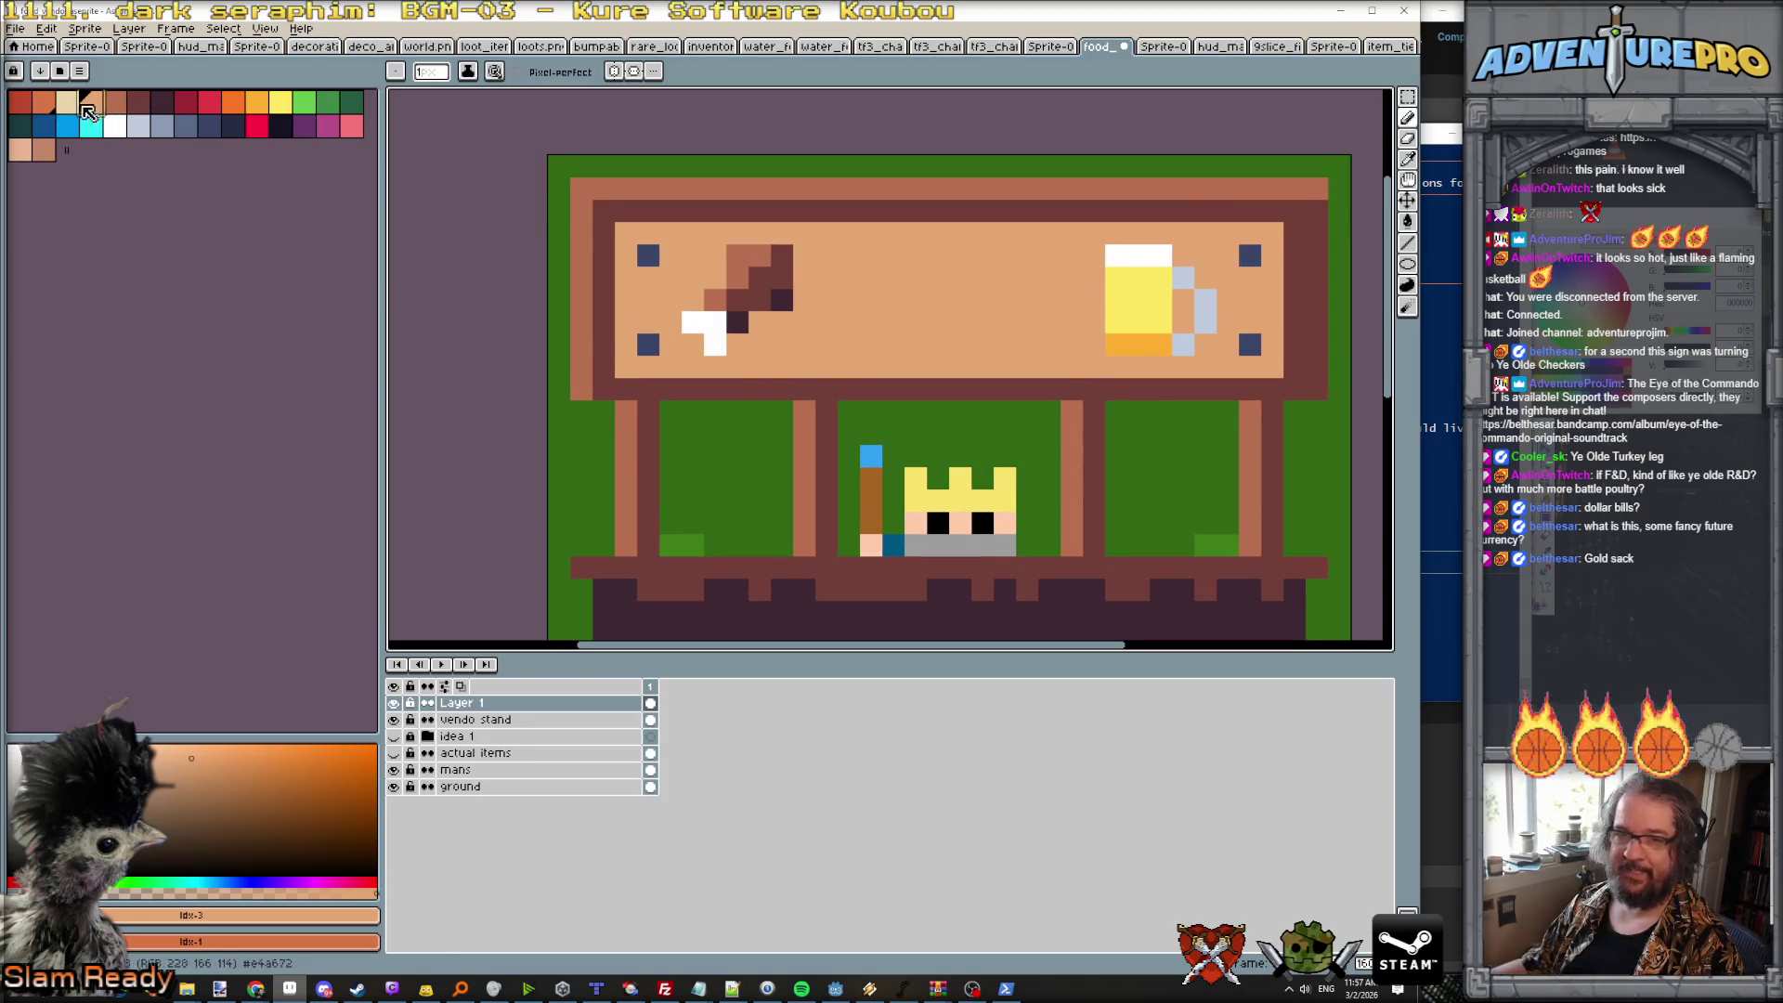
left_click(73, 106)
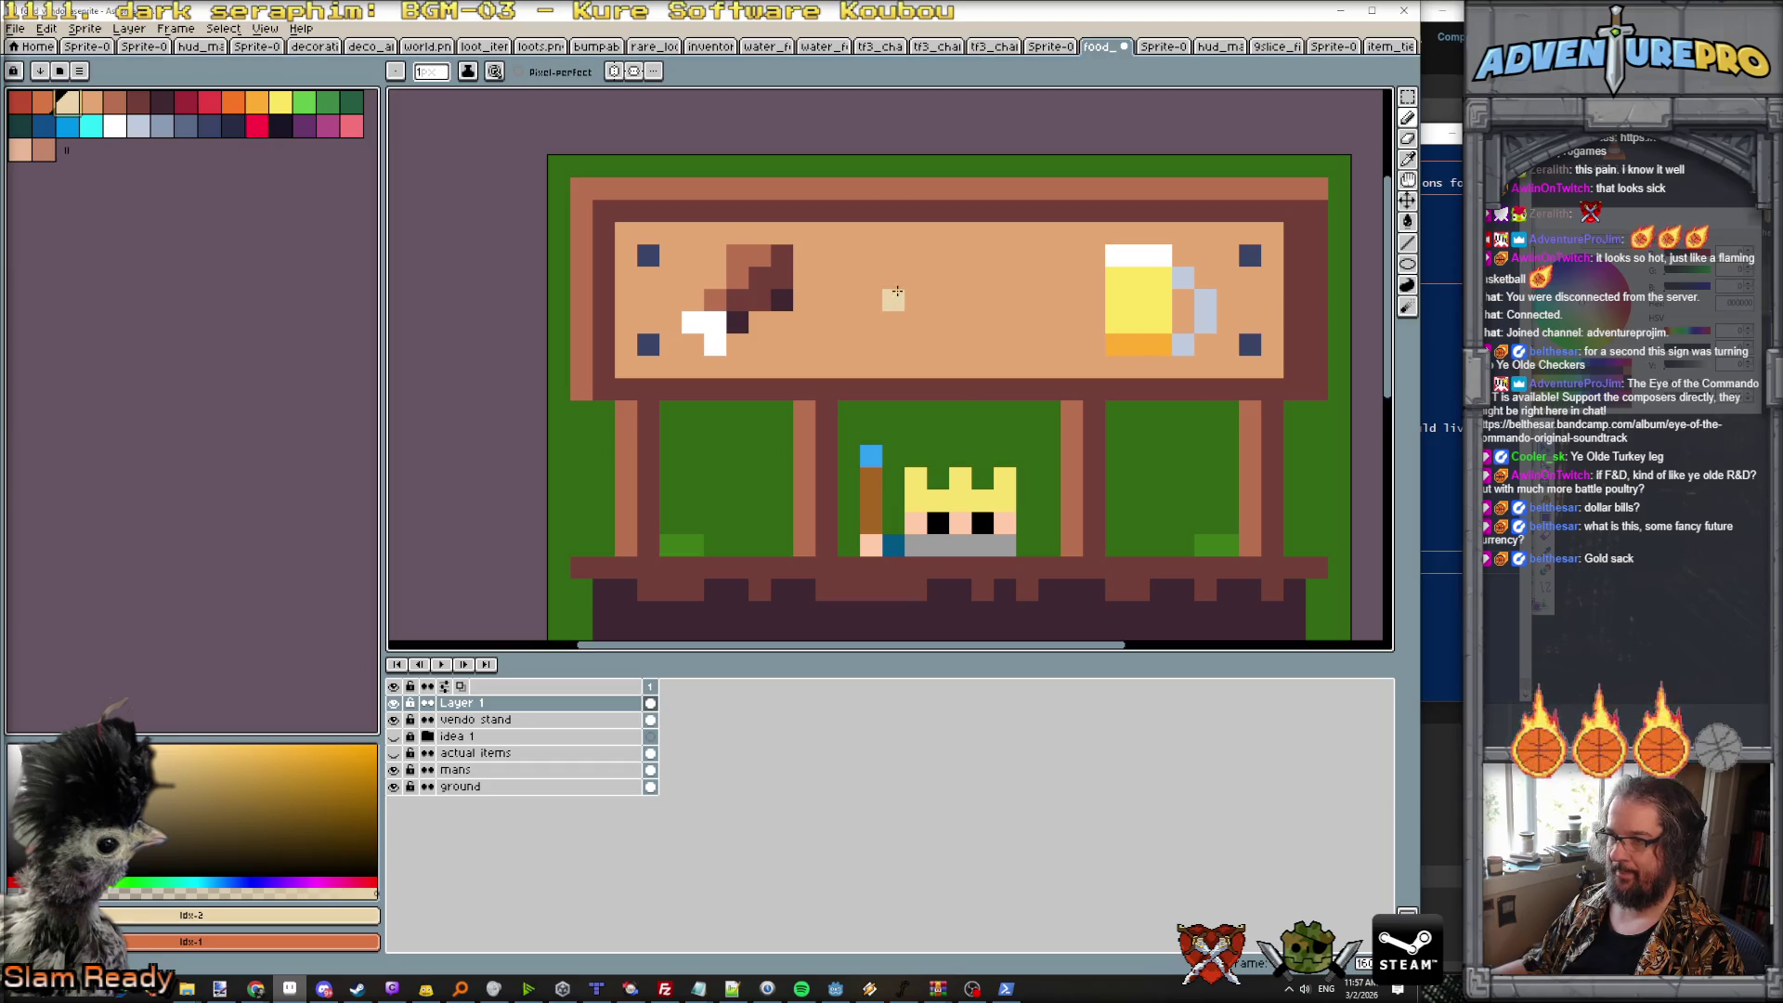
mouse_move(897, 253)
left_mouse_down()
mouse_move(938, 254)
mouse_move(932, 279)
mouse_move(956, 279)
mouse_move(891, 299)
mouse_move(910, 302)
mouse_move(868, 345)
mouse_move(983, 323)
mouse_move(976, 341)
mouse_move(894, 299)
mouse_move(878, 321)
mouse_move(970, 299)
mouse_move(1005, 343)
mouse_move(1004, 307)
left_mouse_up()
scroll(1003, 307, "down", 2)
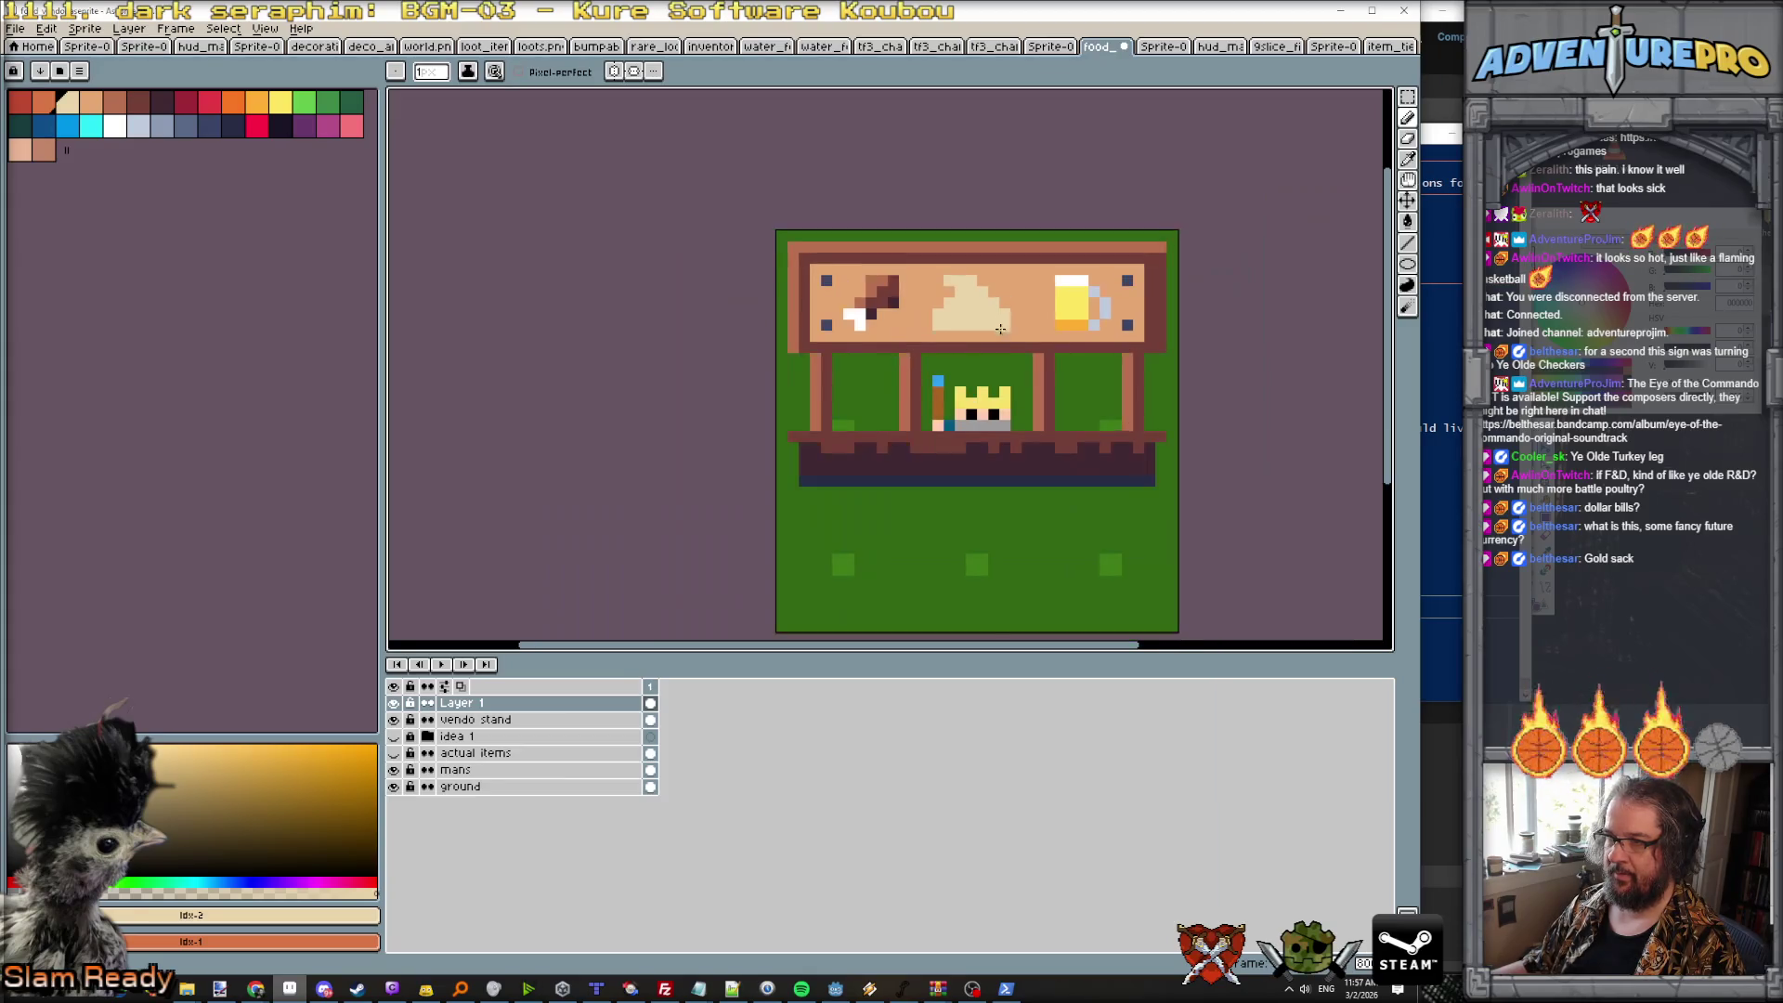
Cover the stray cream pixel with the sign's tan colour
scroll(962, 328, "up", 1)
scroll(934, 328, "down", 2)
scroll(939, 279, "up", 3)
left_click(91, 104)
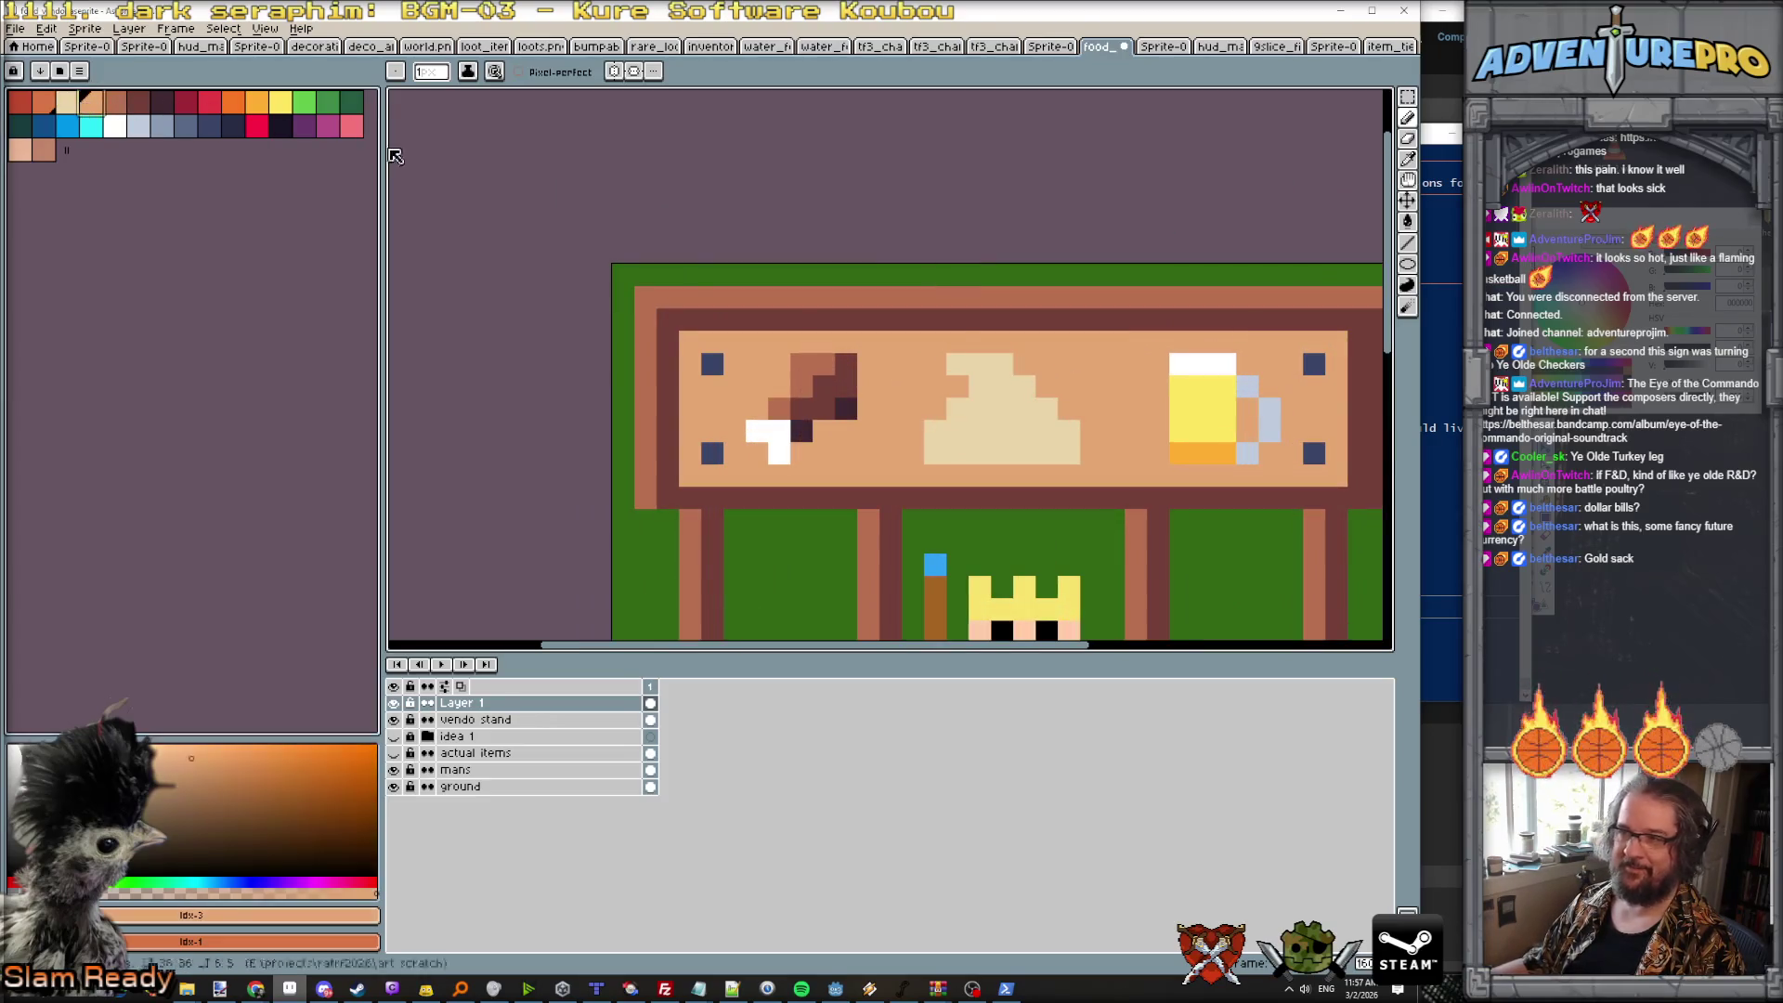
left_click(999, 365)
scroll(995, 369, "down", 3)
scroll(1063, 387, "up", 3)
key("v")
key("b")
scroll(1068, 398, "down", 2)
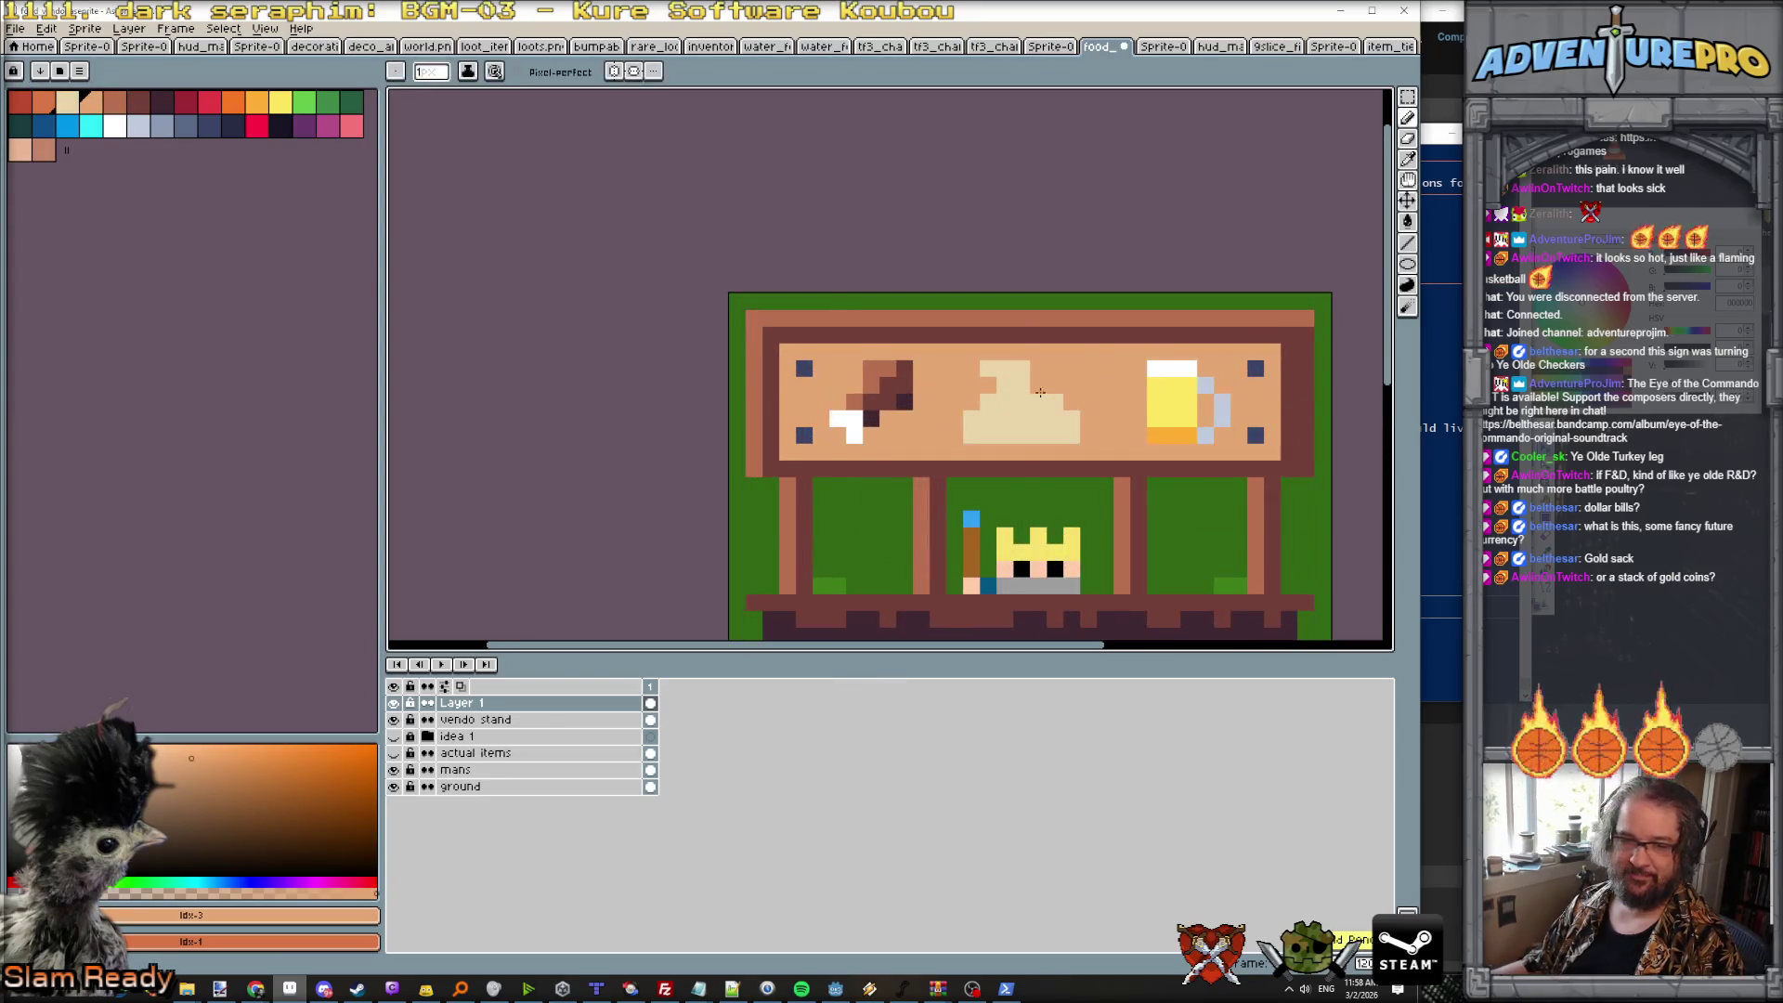
scroll(1144, 413, "up", 3)
Erase the cream mound and paint a yellow rectangle sampled from the mug
key("e")
mouse_move(1119, 431)
left_mouse_down()
mouse_move(987, 430)
mouse_move(1074, 410)
mouse_move(1031, 399)
mouse_move(1019, 371)
mouse_move(1043, 350)
mouse_move(1039, 378)
mouse_move(1108, 416)
left_mouse_up()
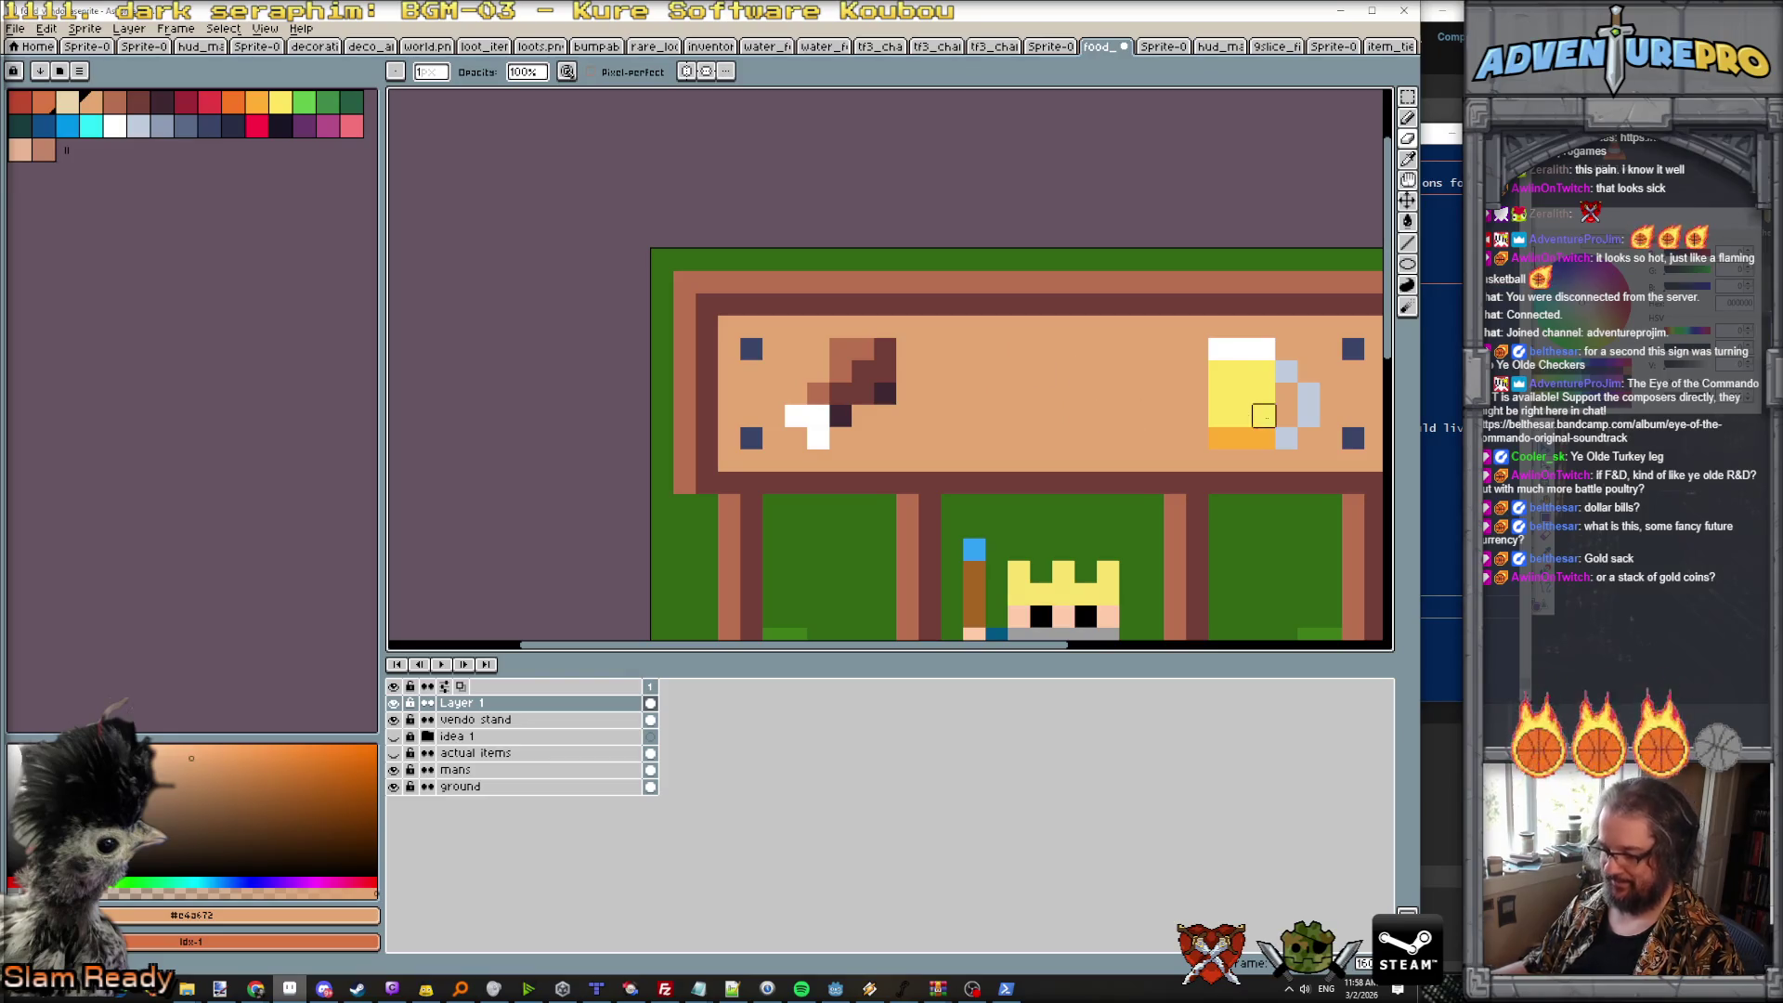
key("b")
left_click(1217, 413, "alt")
mouse_move(991, 437)
left_mouse_down()
mouse_move(1019, 437)
mouse_move(998, 371)
mouse_move(1012, 421)
left_mouse_up()
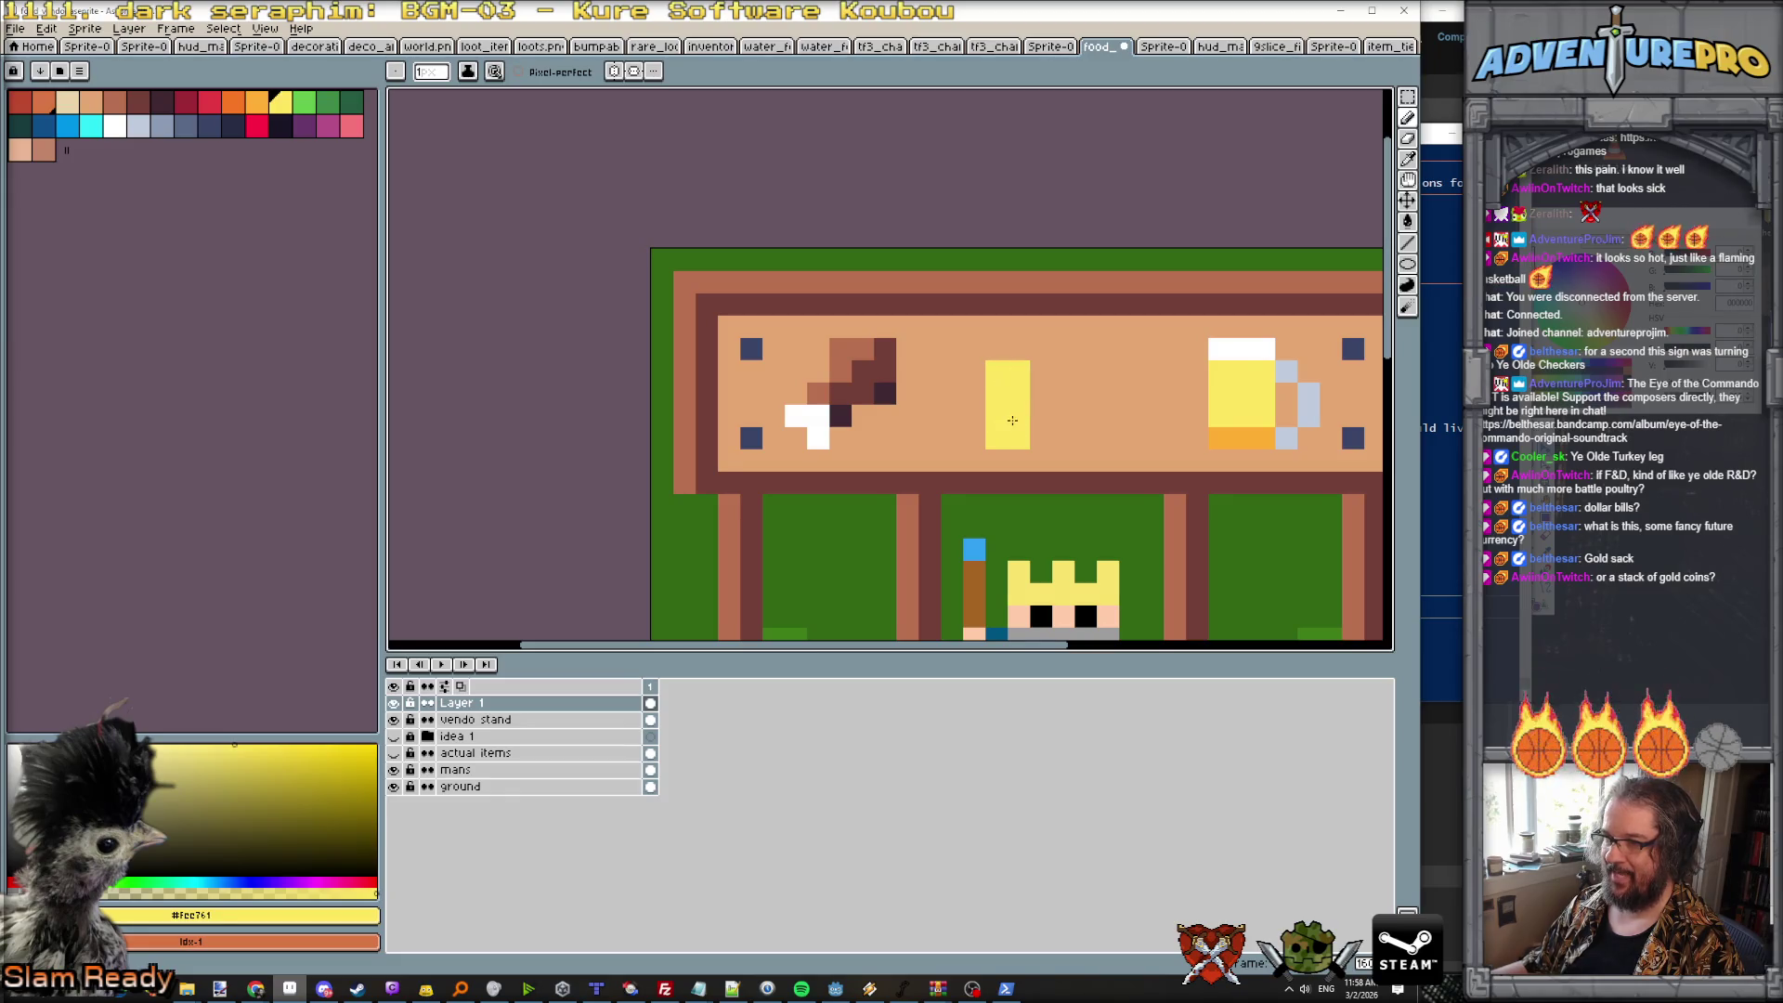
Paint orange stripes on the yellow block using the mug's orange, then pick cyan
left_click(1217, 438, "alt")
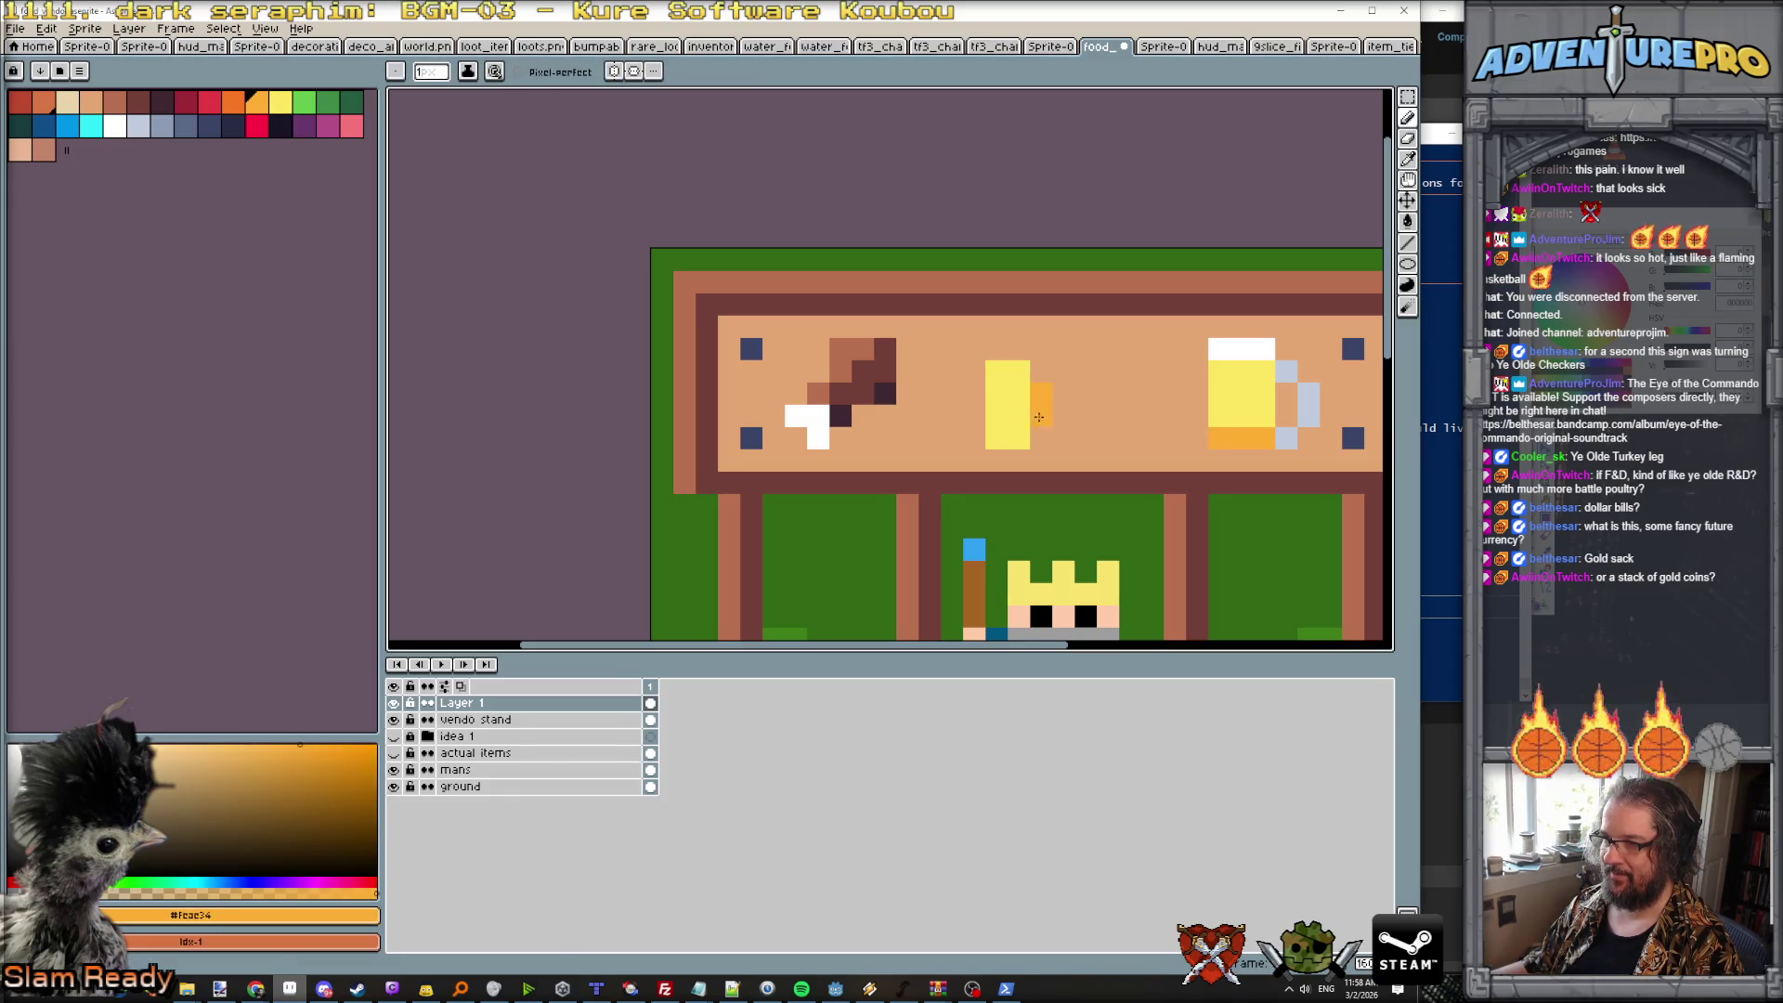
left_click_drag(1021, 393, 1020, 436)
scroll(1021, 417, "down", 3)
scroll(1022, 418, "up", 2)
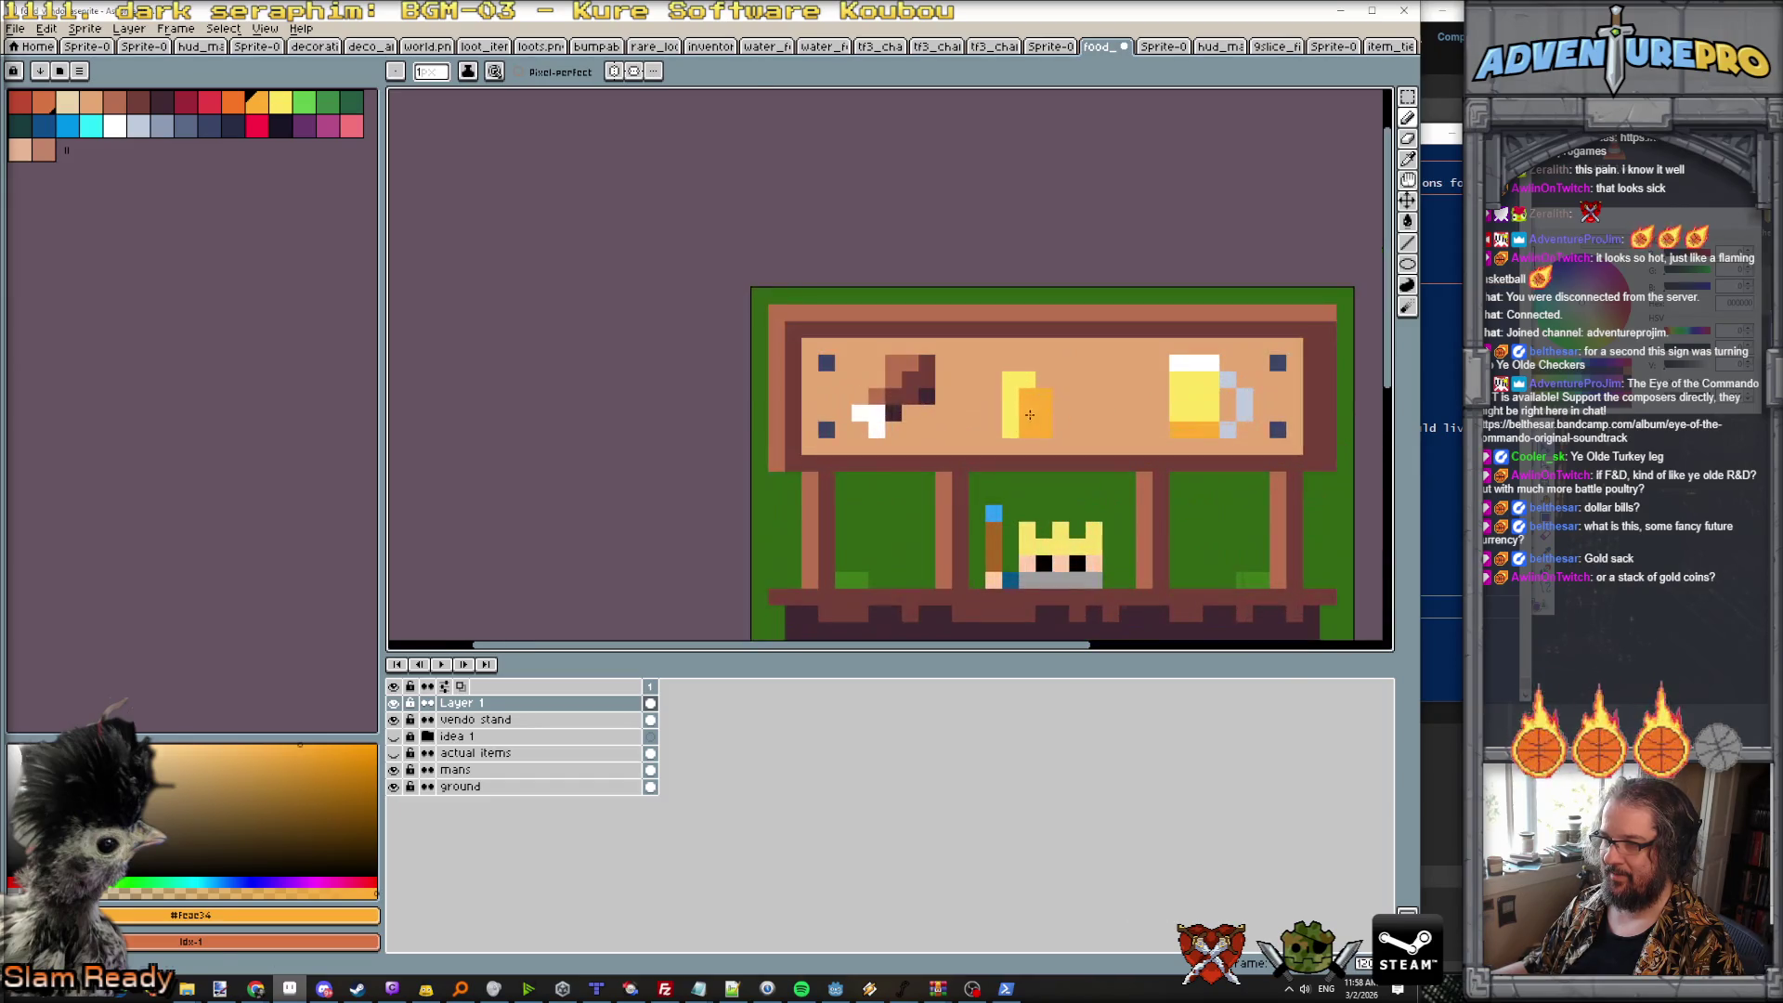
key("x")
scroll(1046, 431, "down", 2)
scroll(1046, 410, "up", 2)
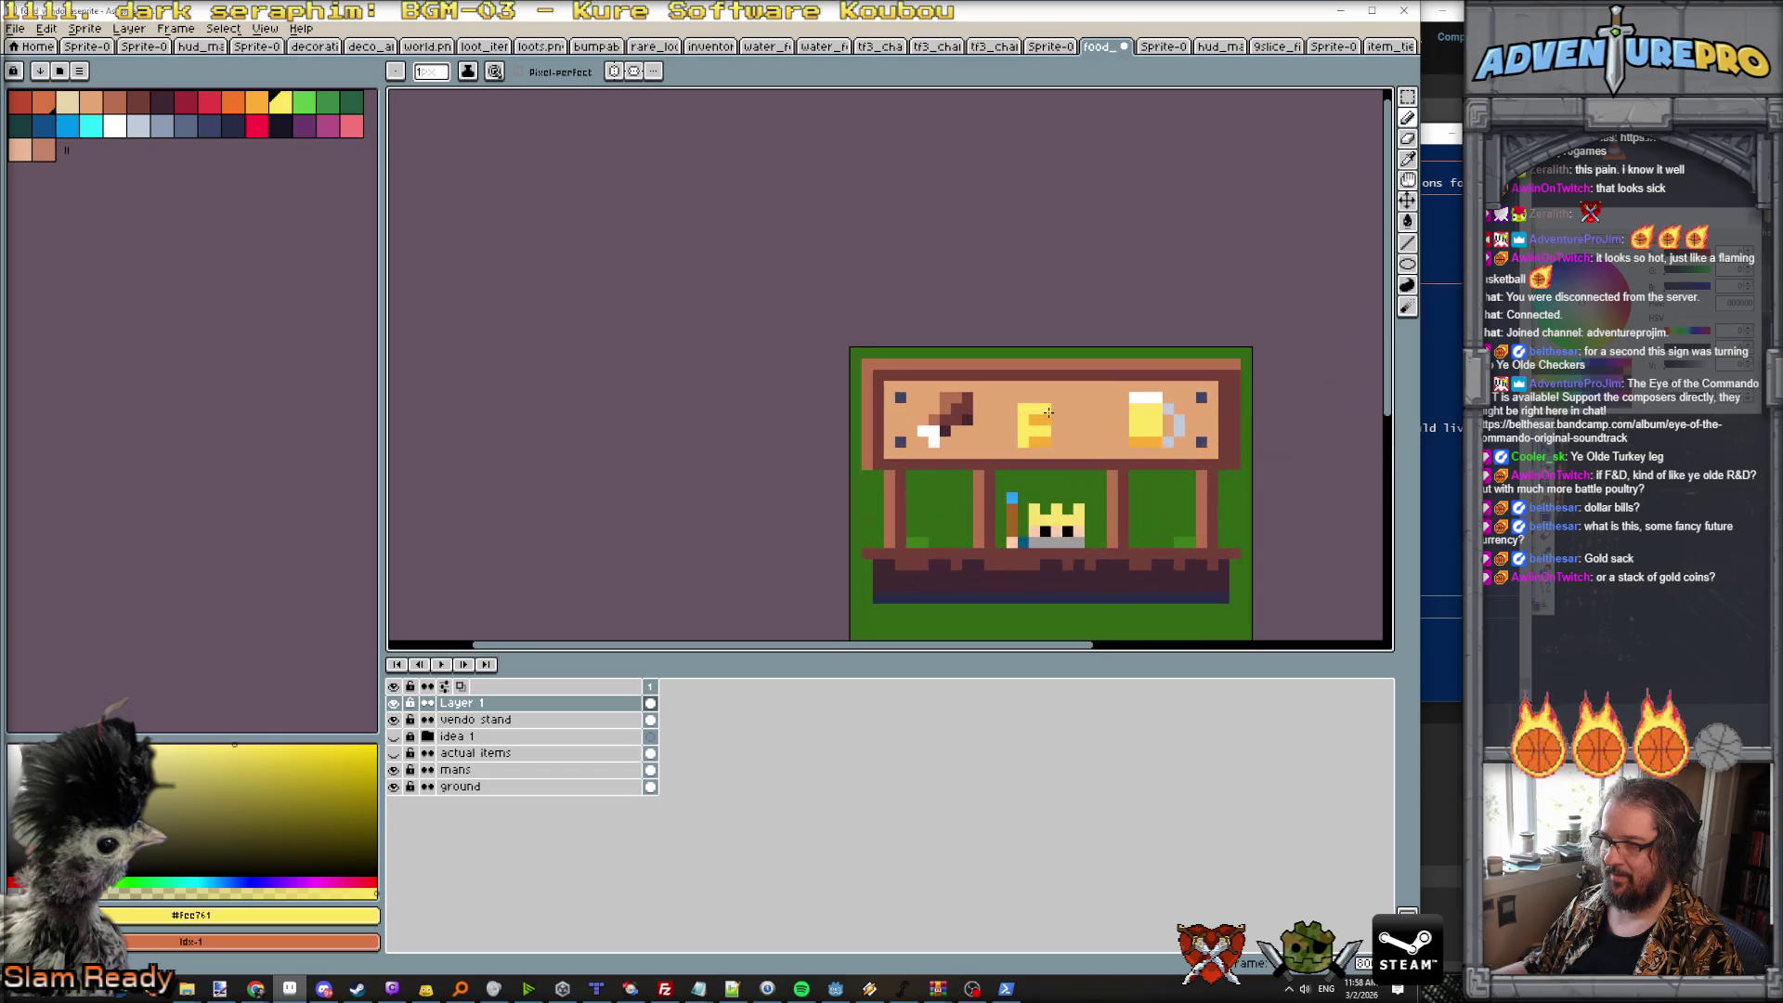
scroll(1051, 418, "down", 2)
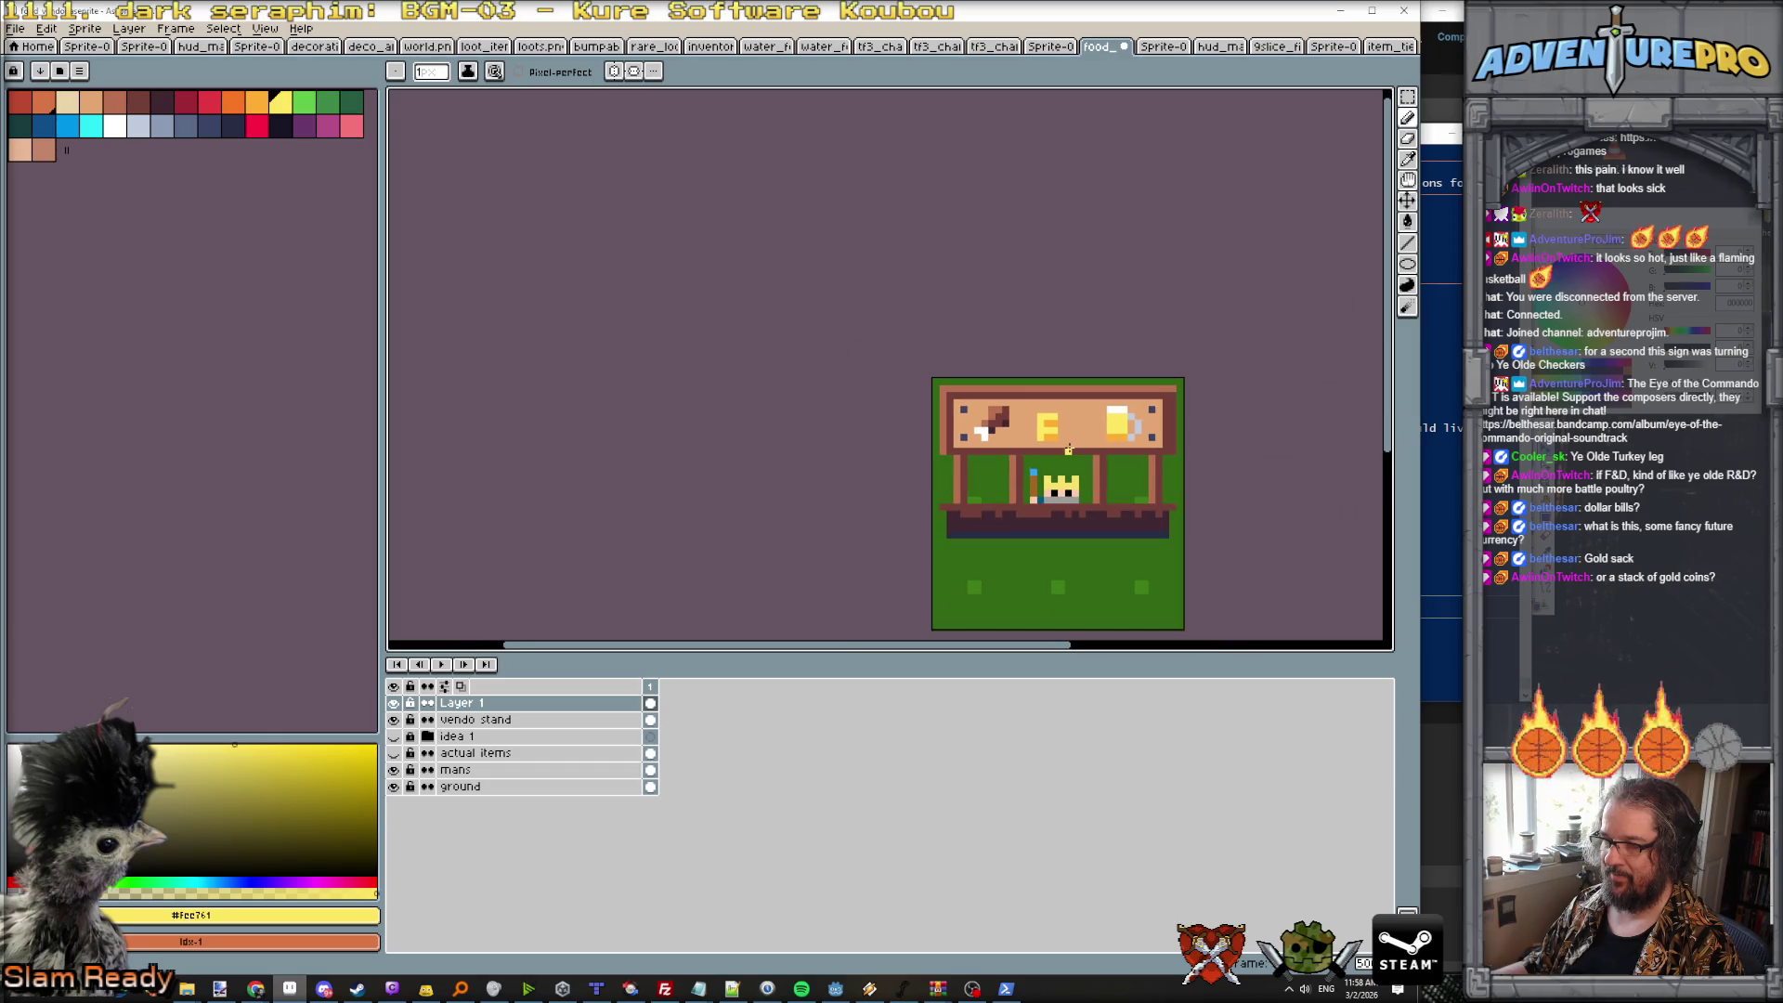
scroll(1065, 431, "up", 3)
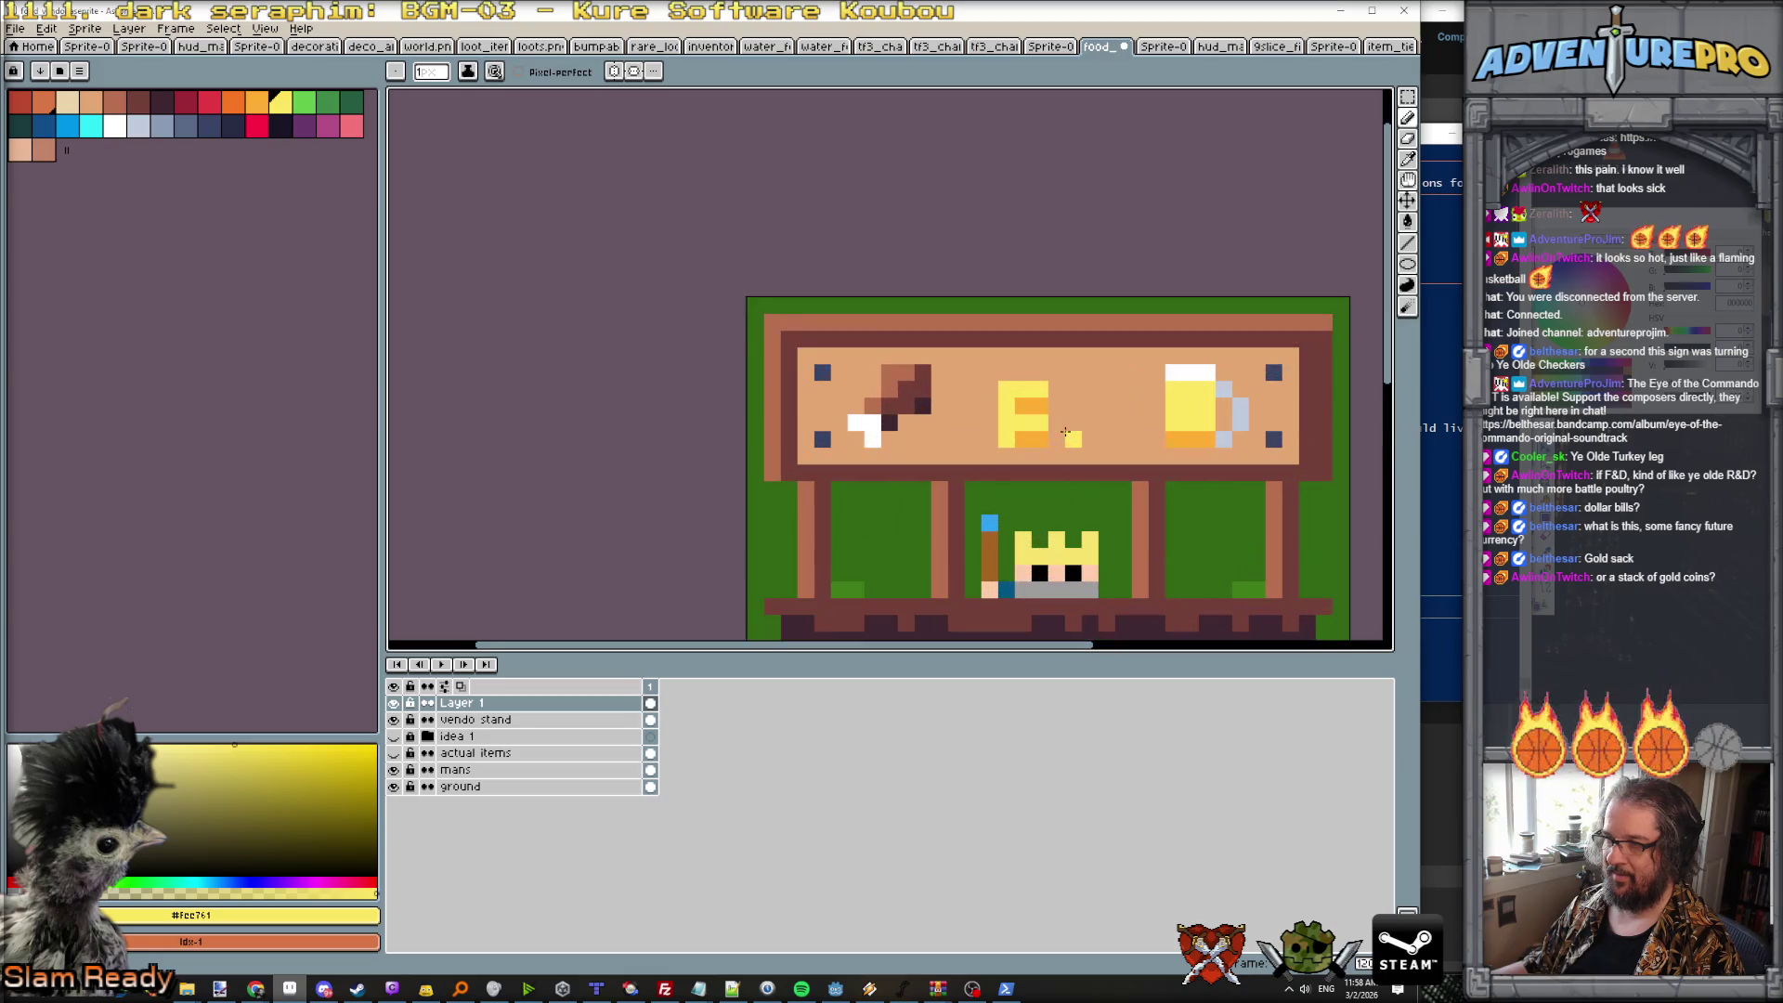
left_click(92, 127)
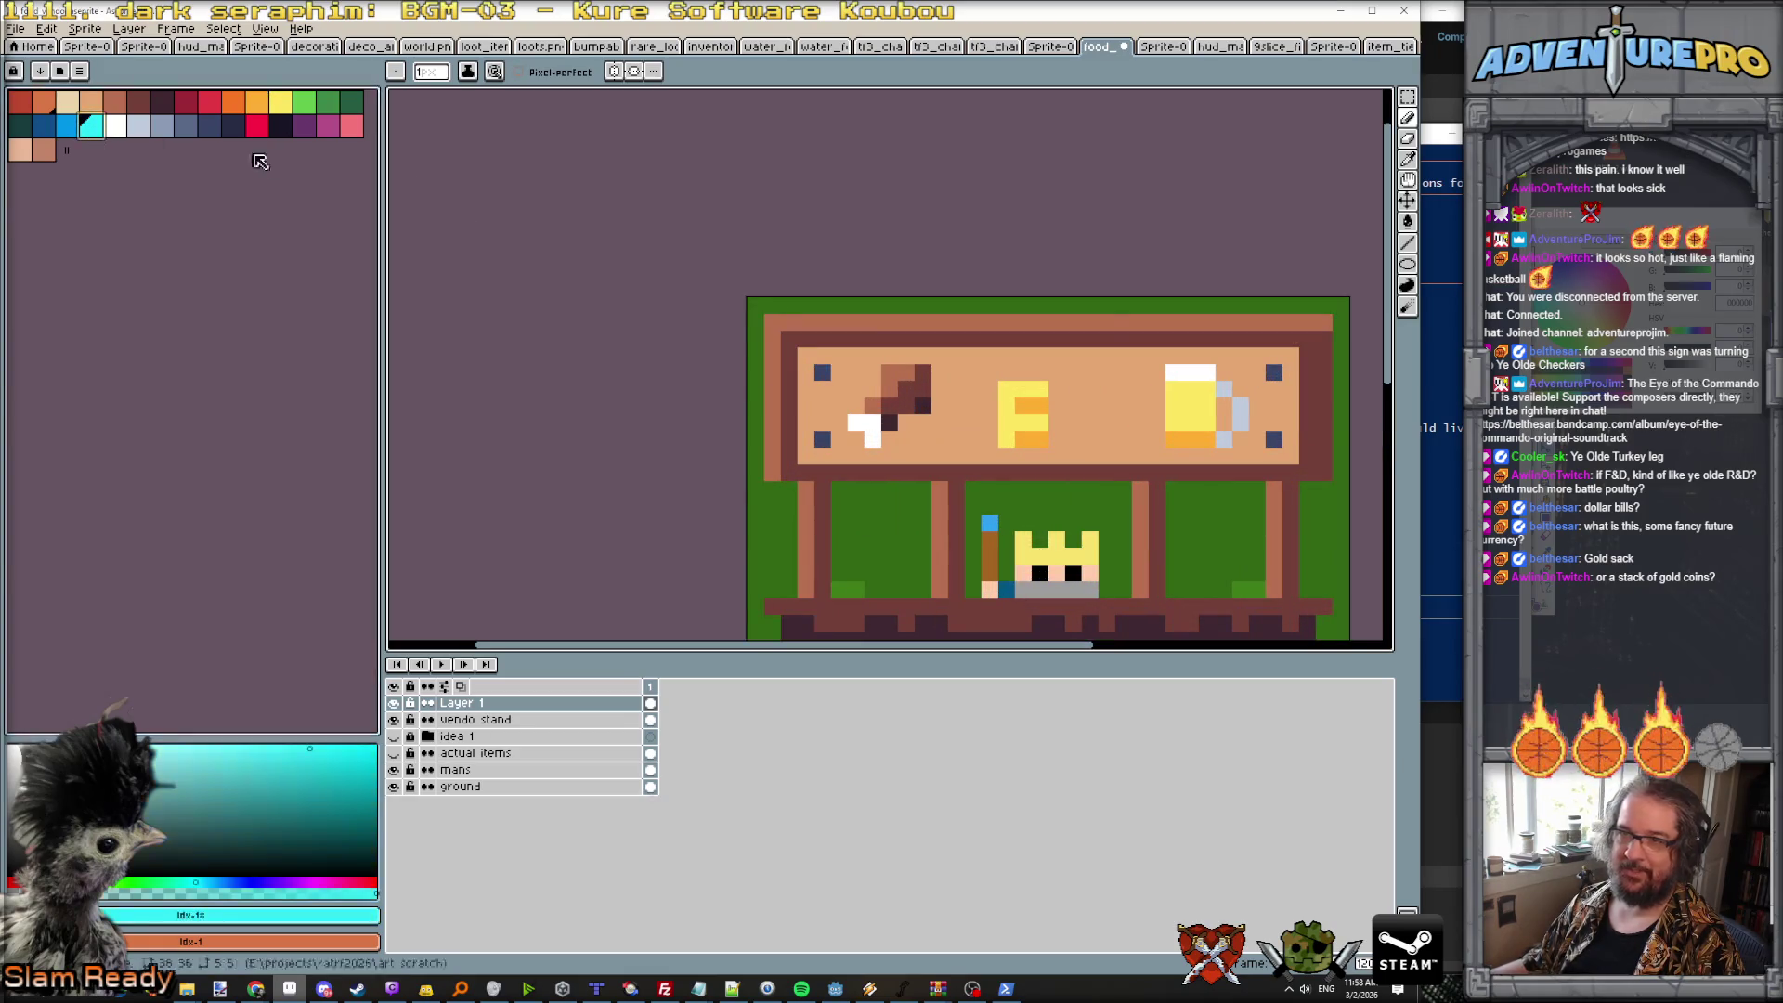
Fill the stall sign mug's yellow area with cyan, undoing a trial blue pixel
key("g")
left_click(1181, 427)
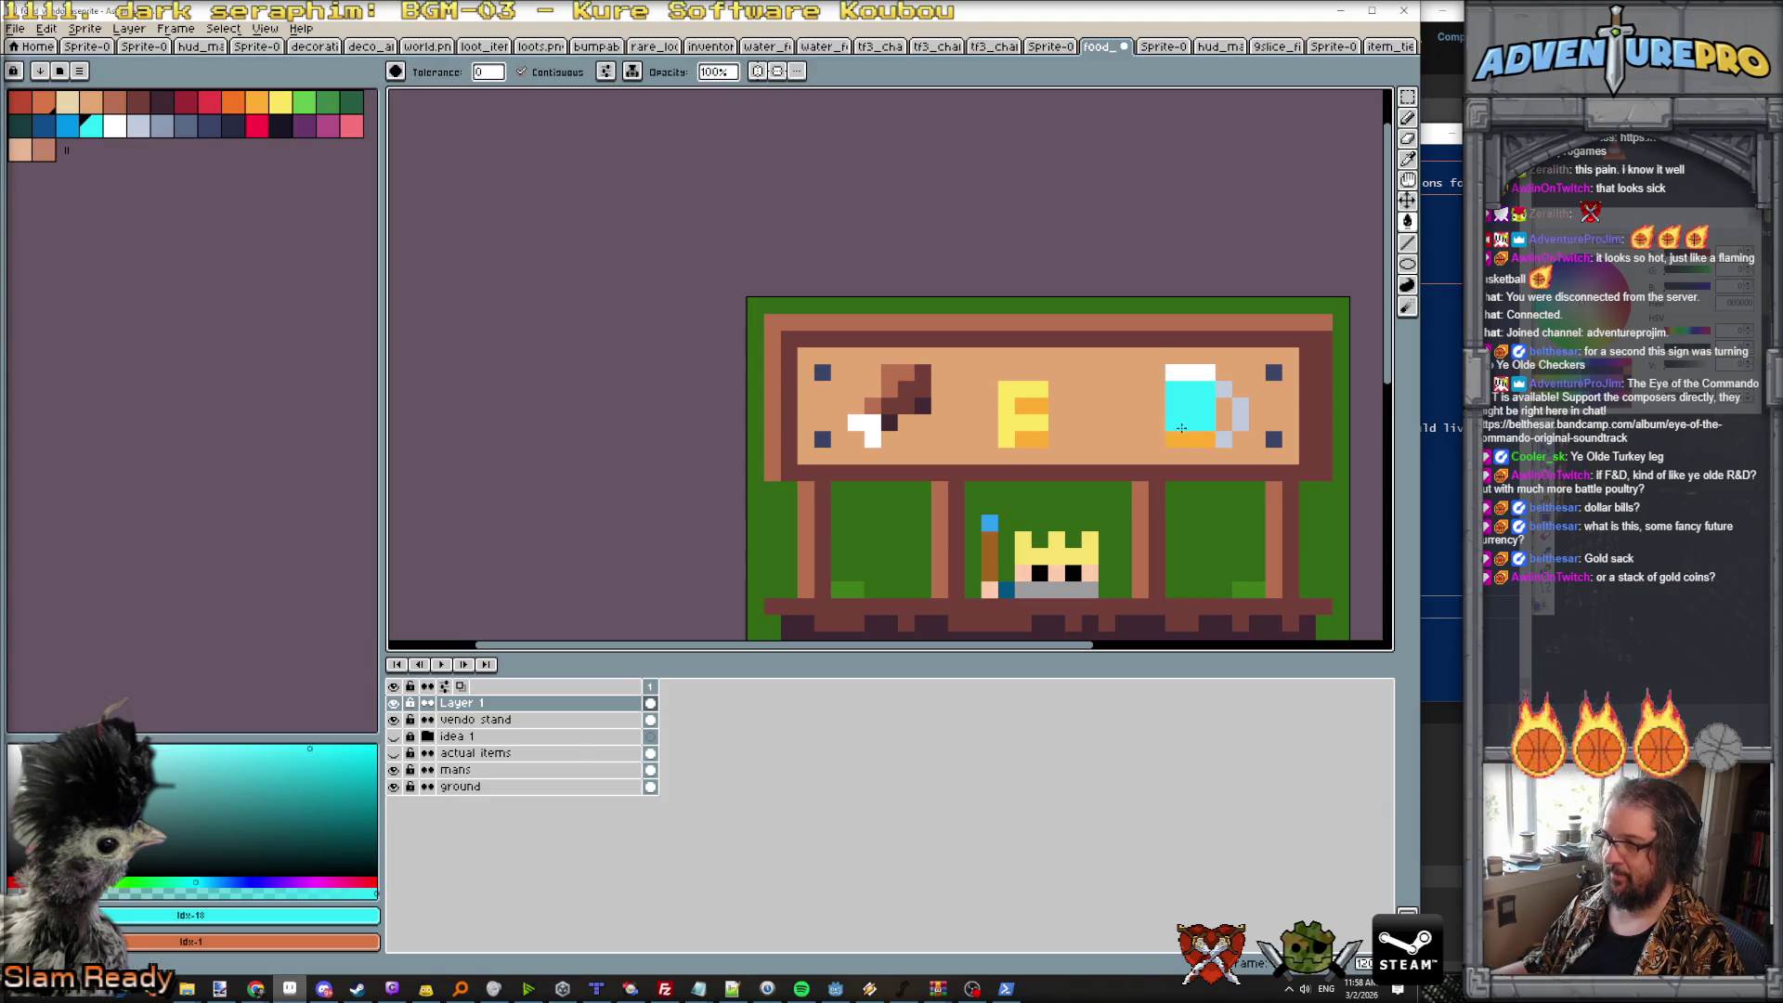
left_click(68, 125)
left_click(1174, 438)
scroll(1173, 434, "down", 4)
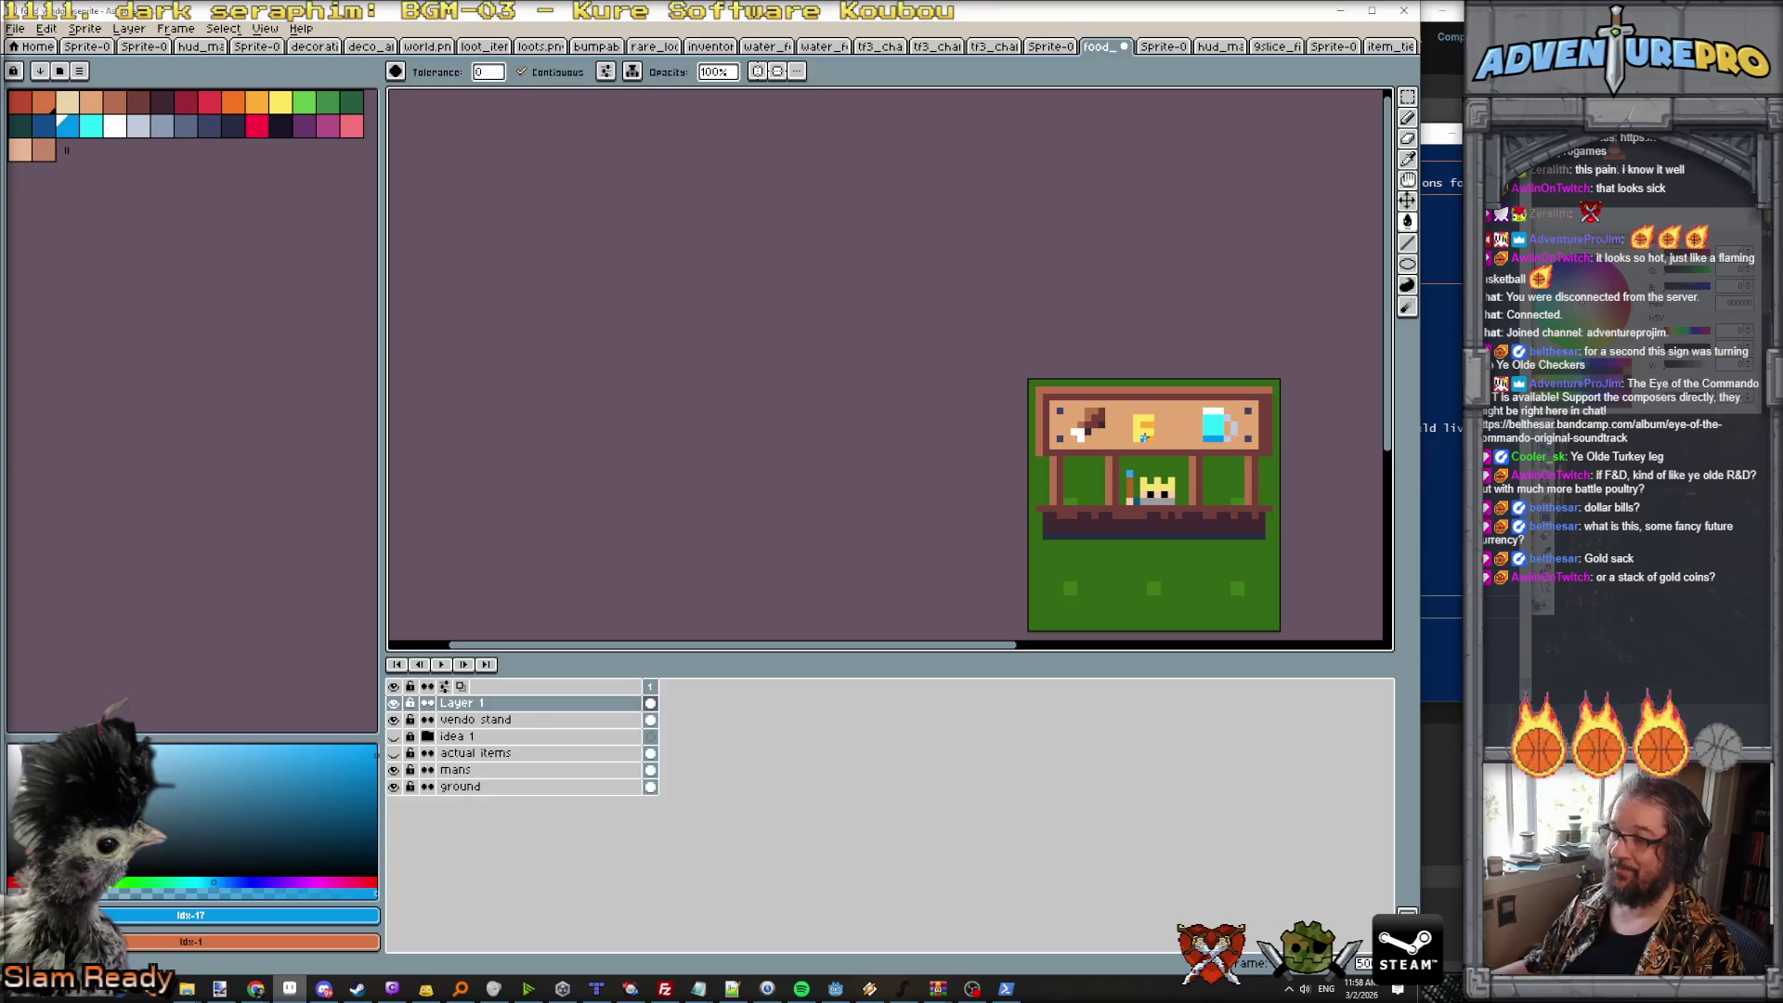
scroll(1152, 409, "up", 3)
key("ctrl+z")
Reshape the sign's centre item into bars by pencilling orange pixels onto the yellow
left_click(1121, 447, "alt")
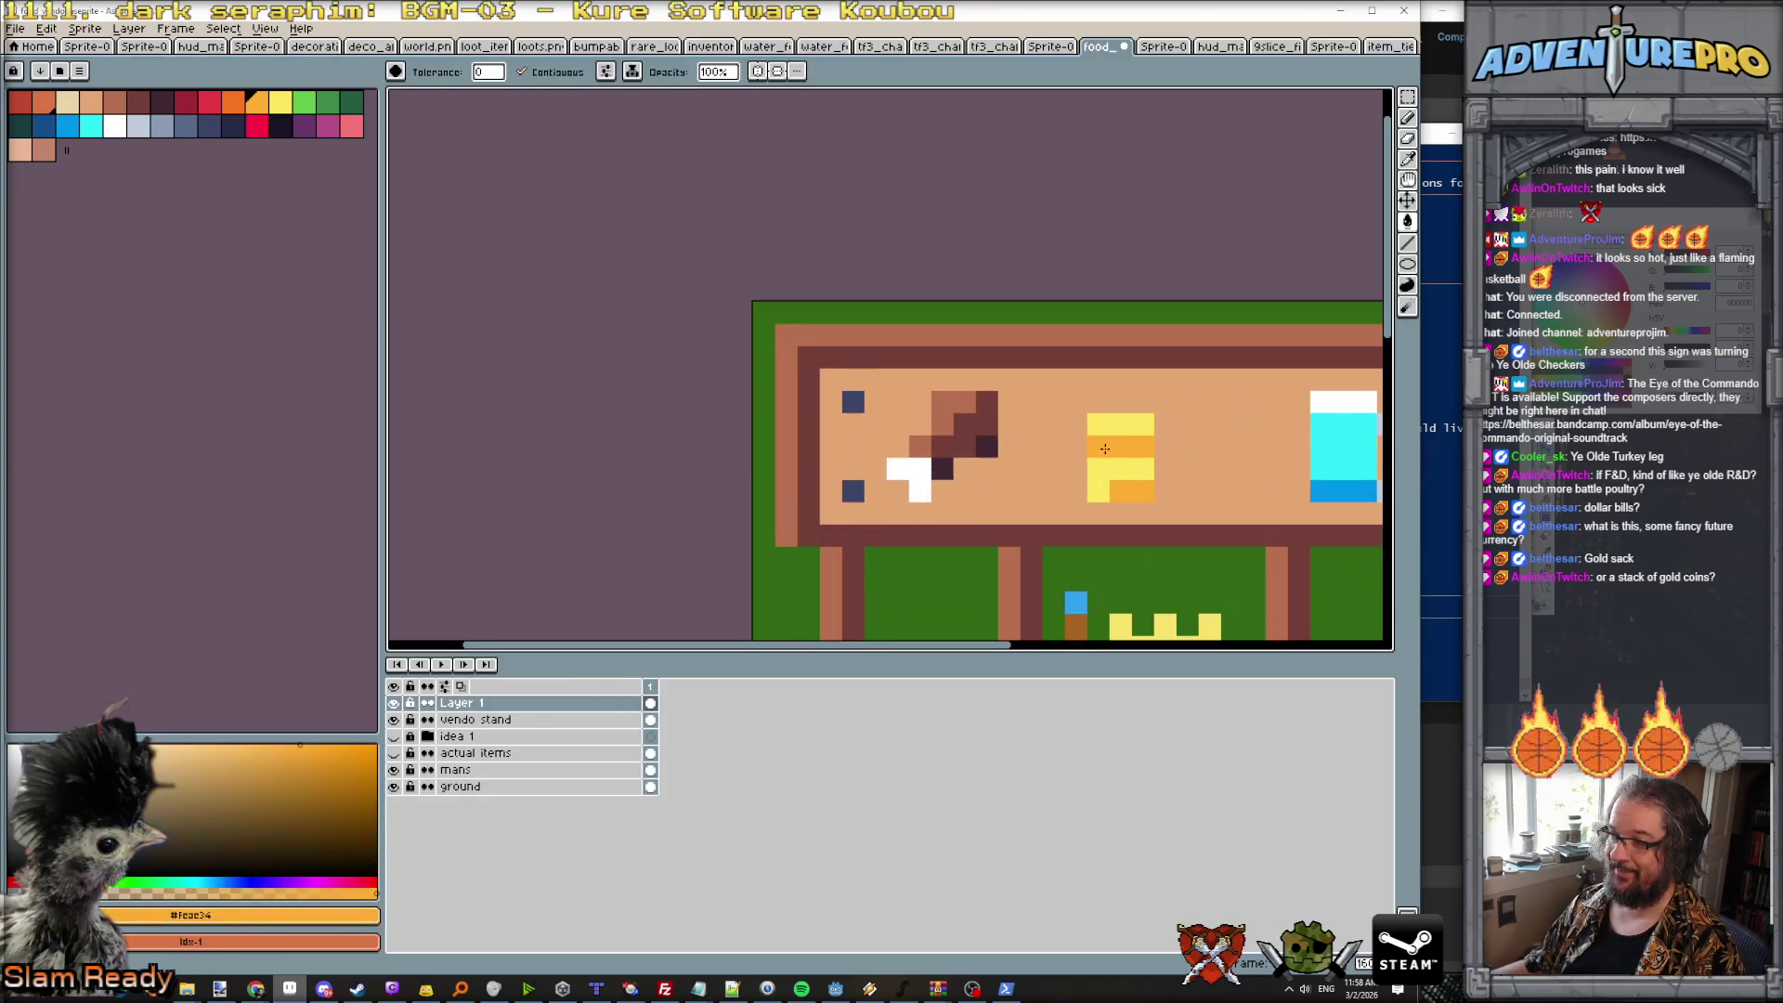
left_click(1102, 424)
key("ctrl+z")
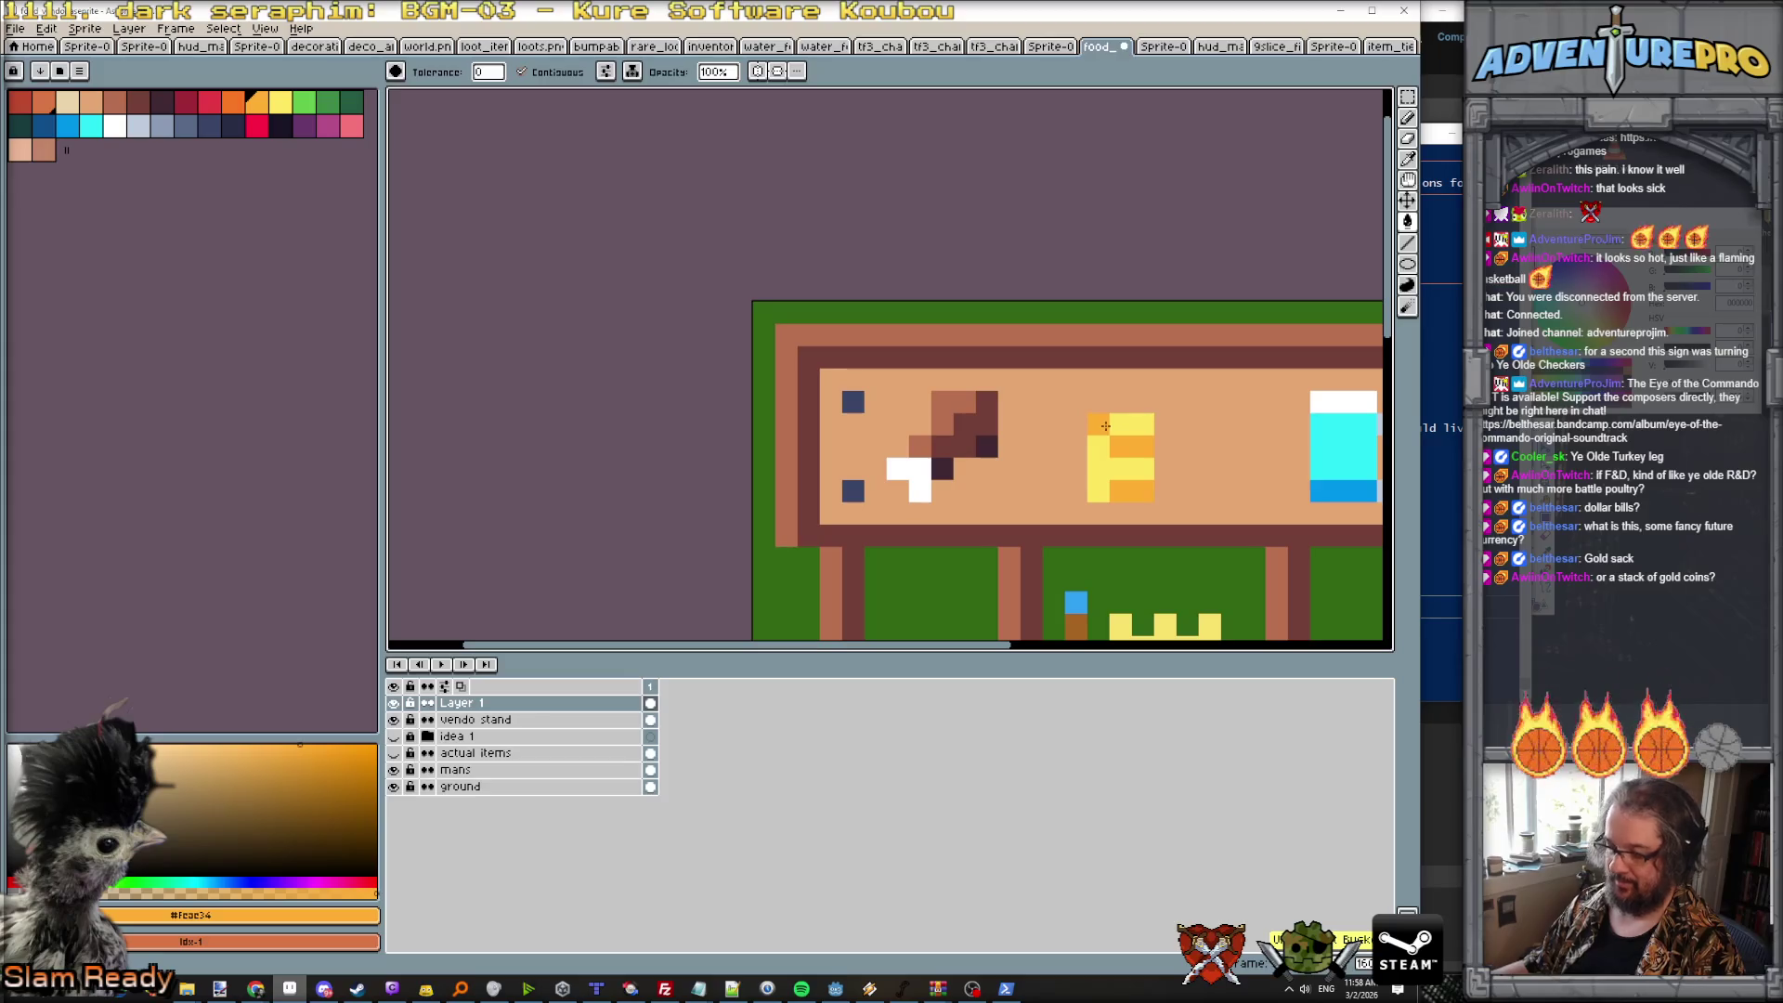
key("b")
left_click(1098, 468)
left_click(1120, 468)
scroll(1244, 475, "down", 3)
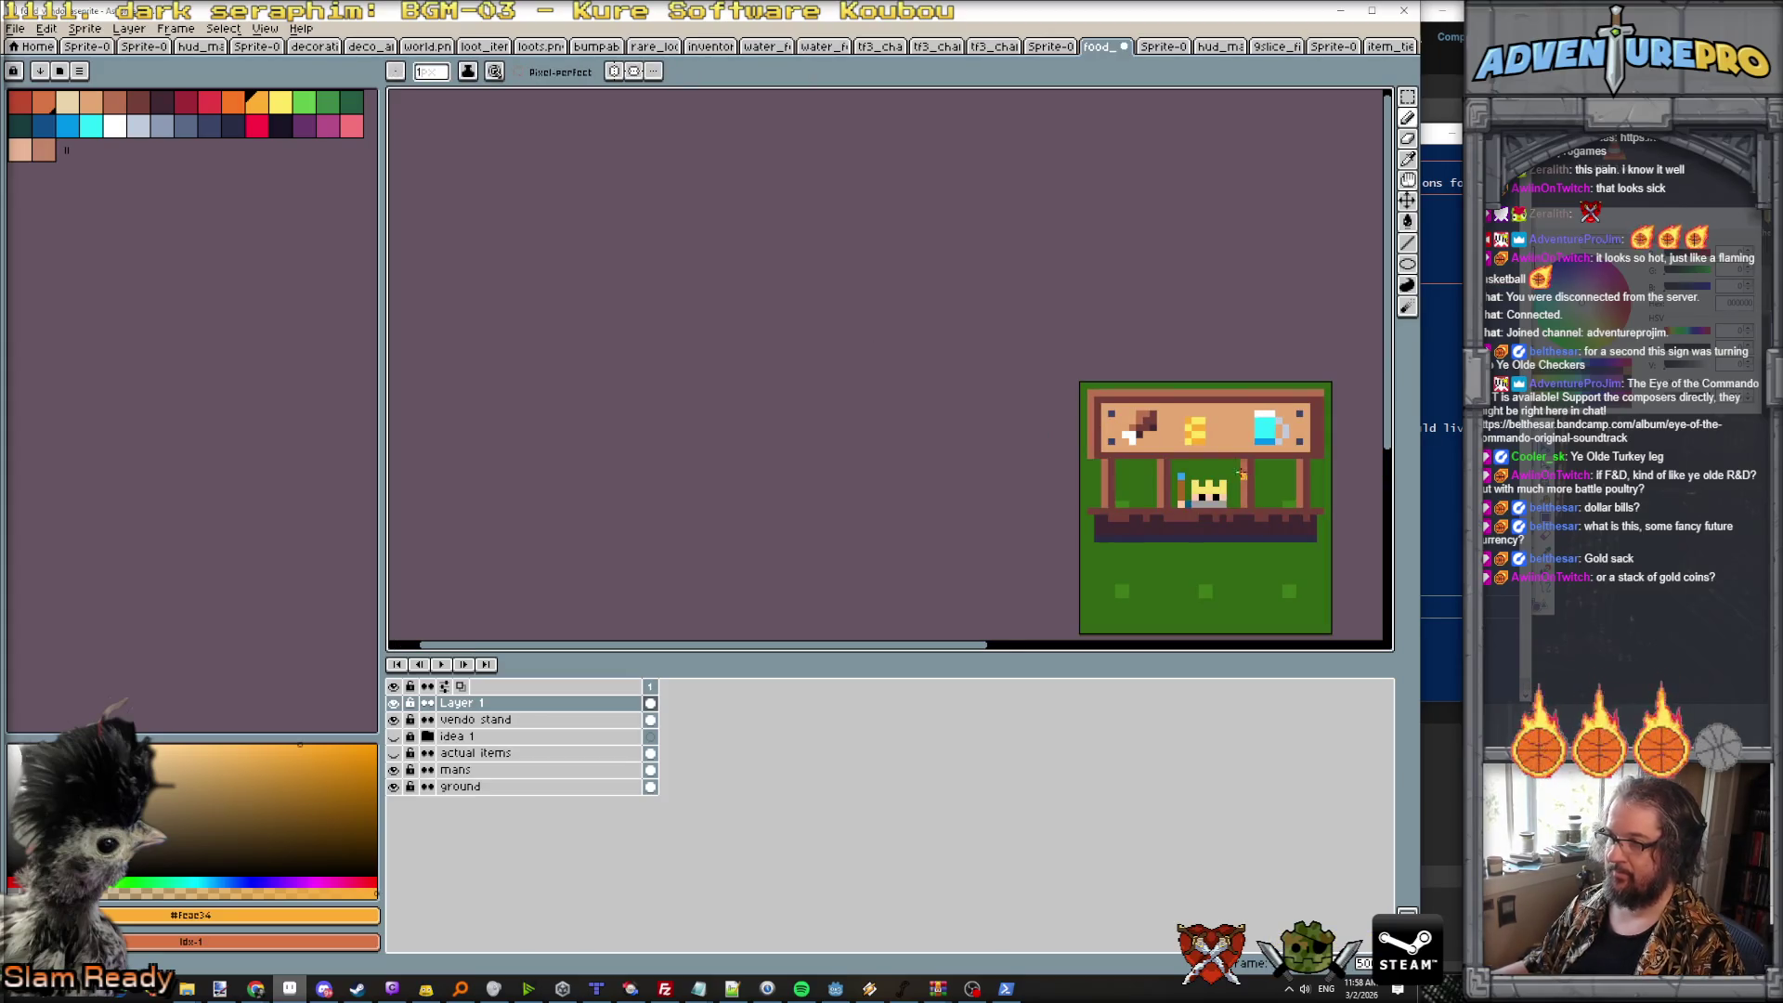
scroll(1242, 474, "up", 3)
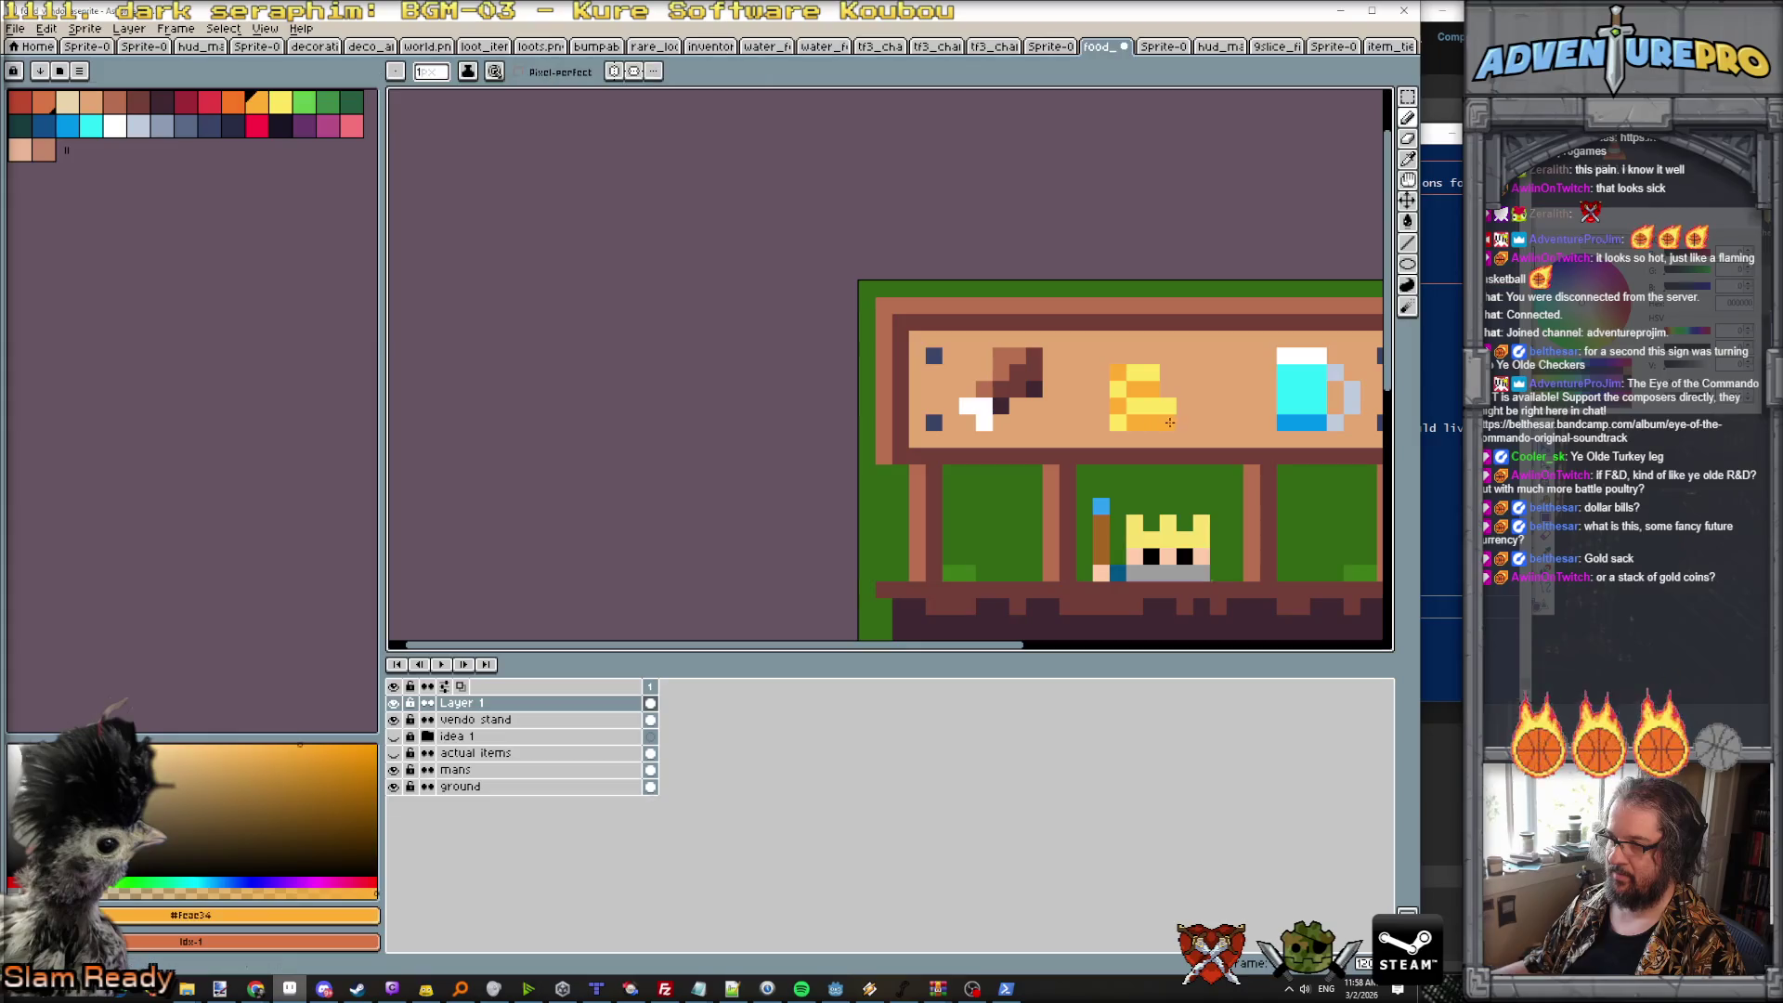
Sample the gold bars' yellow and place one yellow pixel just right of them
left_click(1166, 389, "alt")
left_click(1169, 389, "alt")
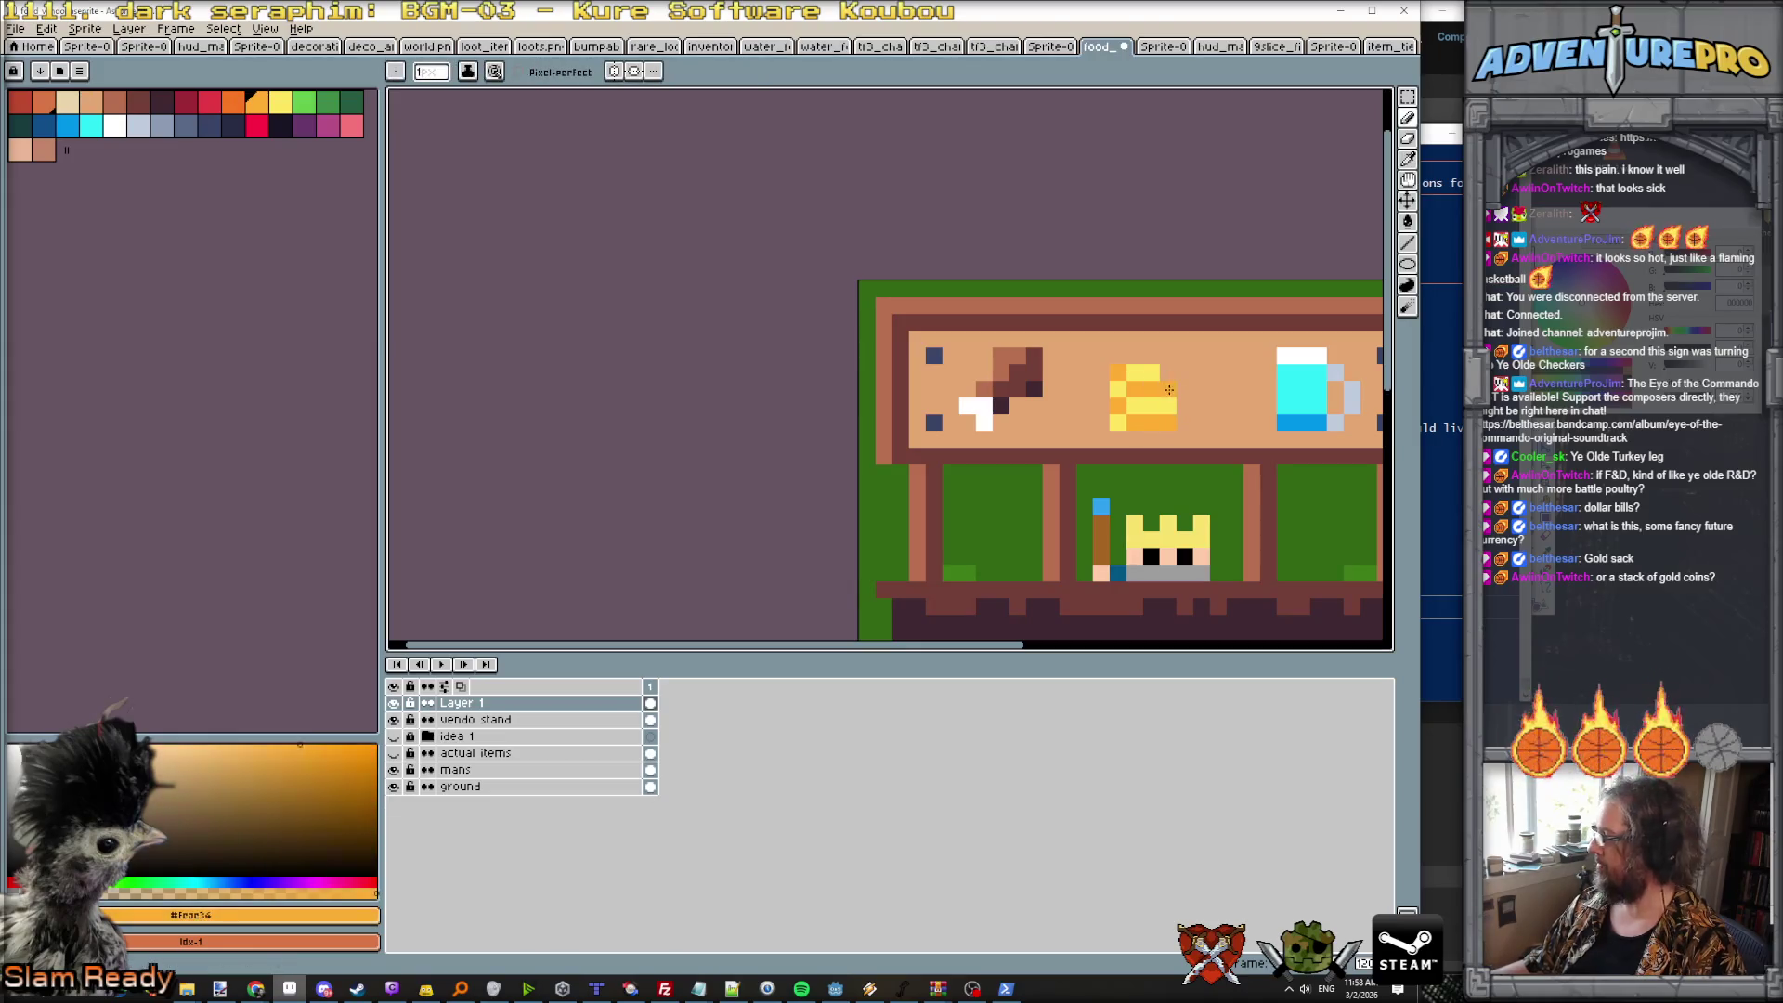
left_click(1149, 369, "alt")
scroll(1163, 362, "down", 2)
scroll(1163, 360, "up", 1)
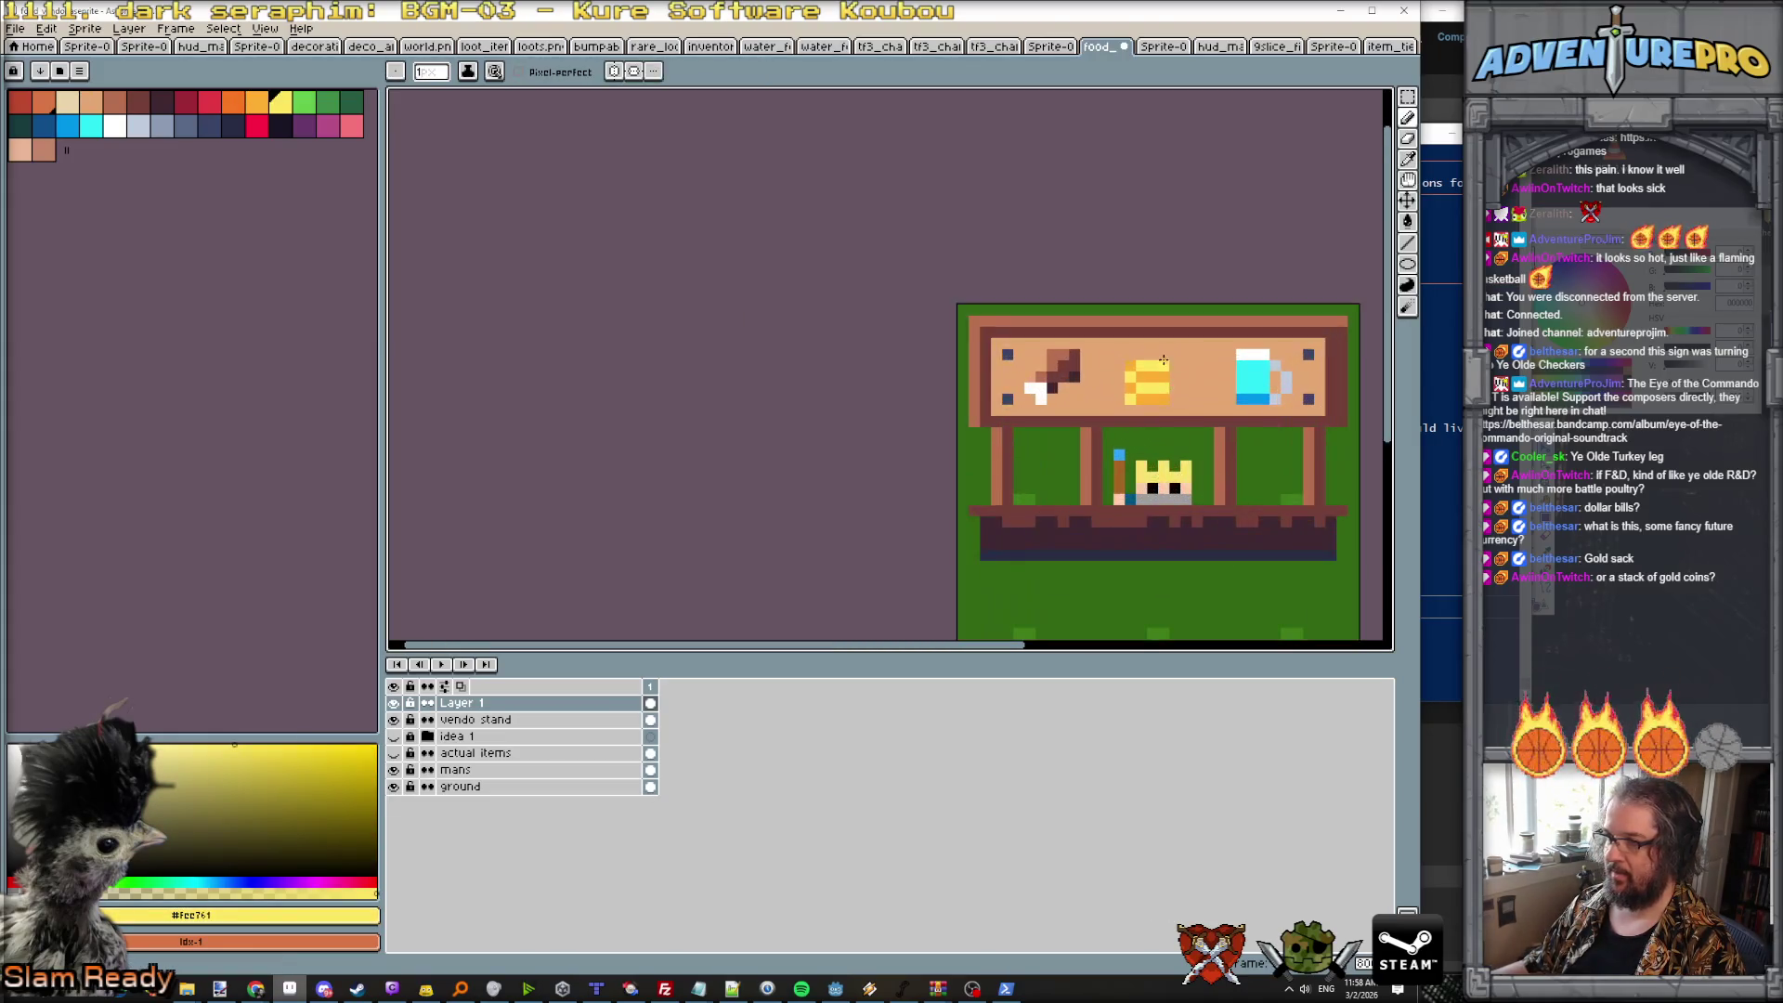
scroll(1186, 383, "up", 1)
left_click(1186, 383)
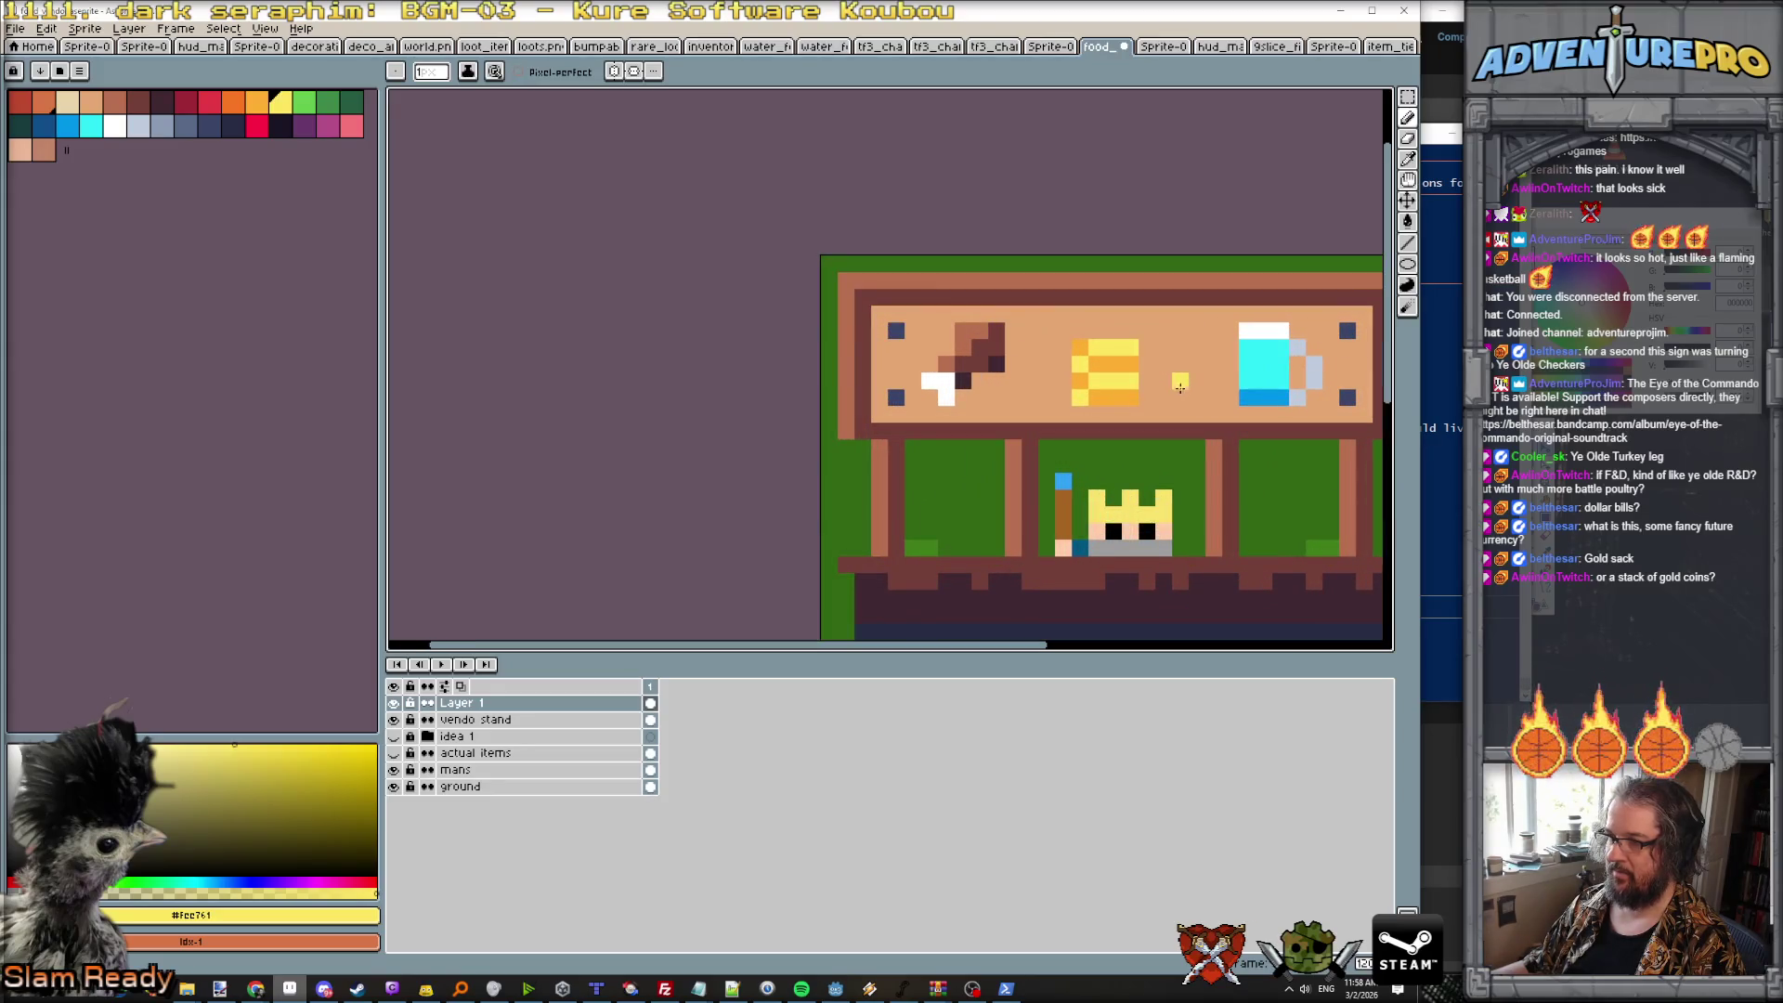
scroll(1179, 387, "down", 3)
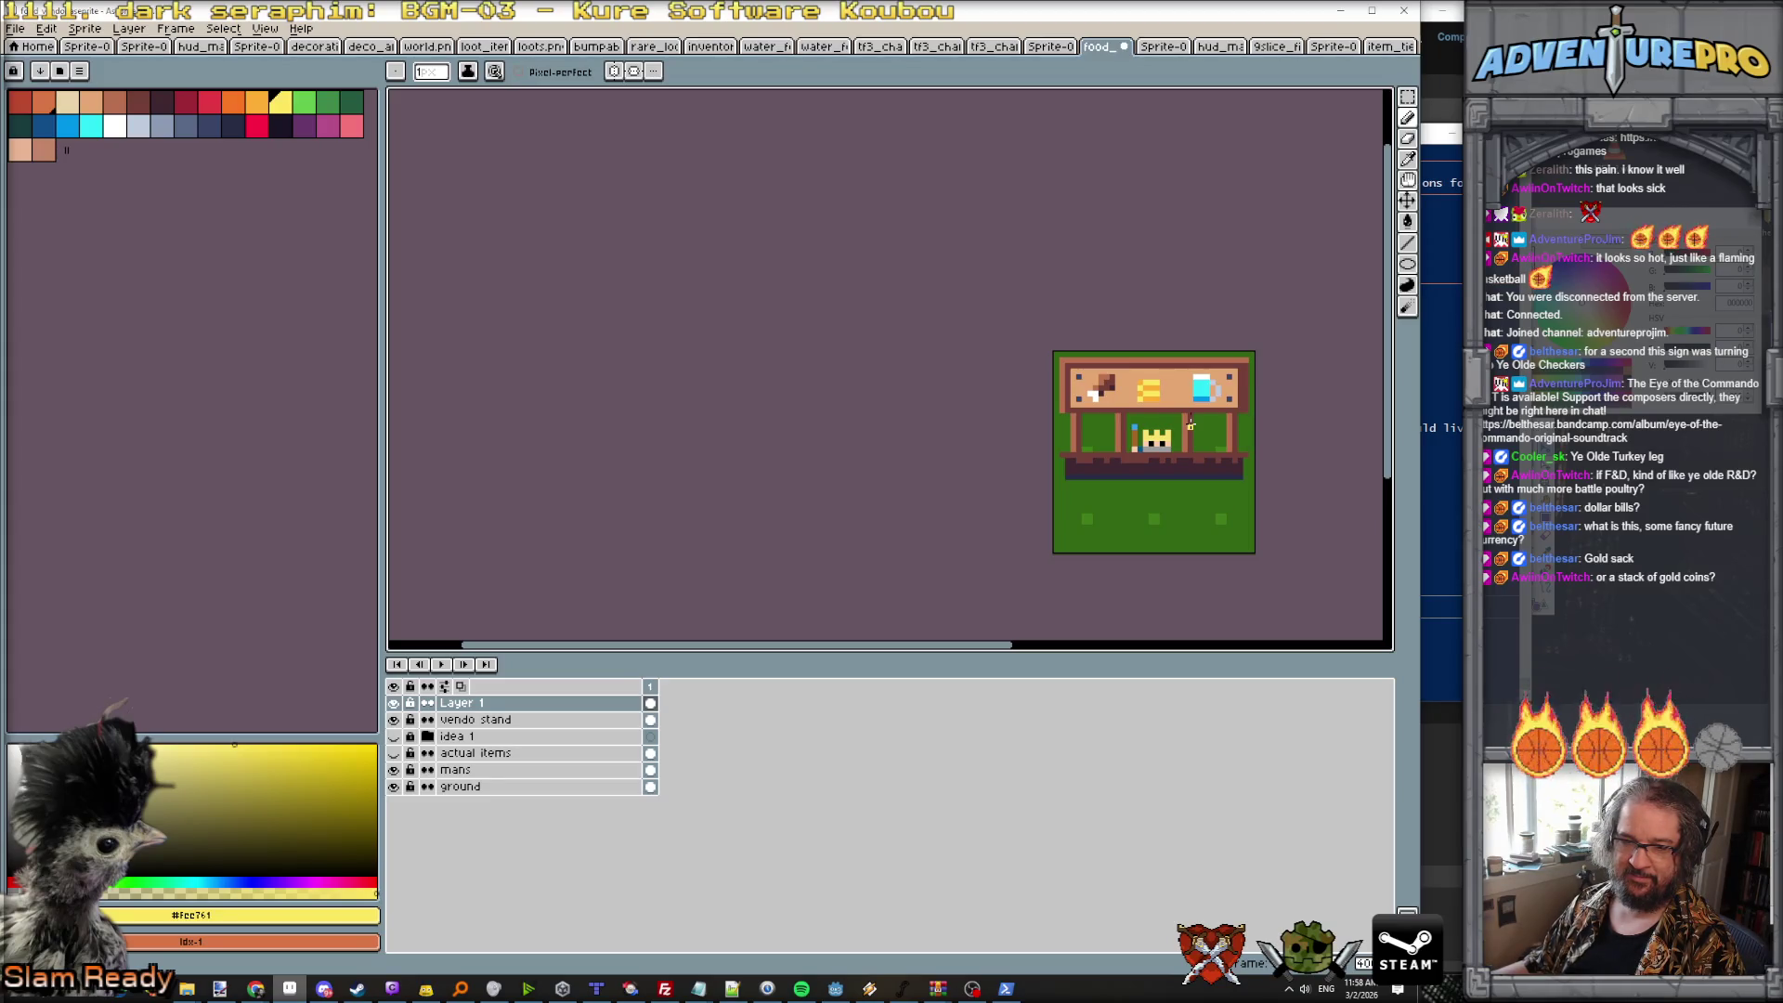
Paint over the gold bars with the sign's tan, leaving the sign's centre empty
scroll(1190, 425, "up", 2)
left_click_drag(1149, 416, 698, 291)
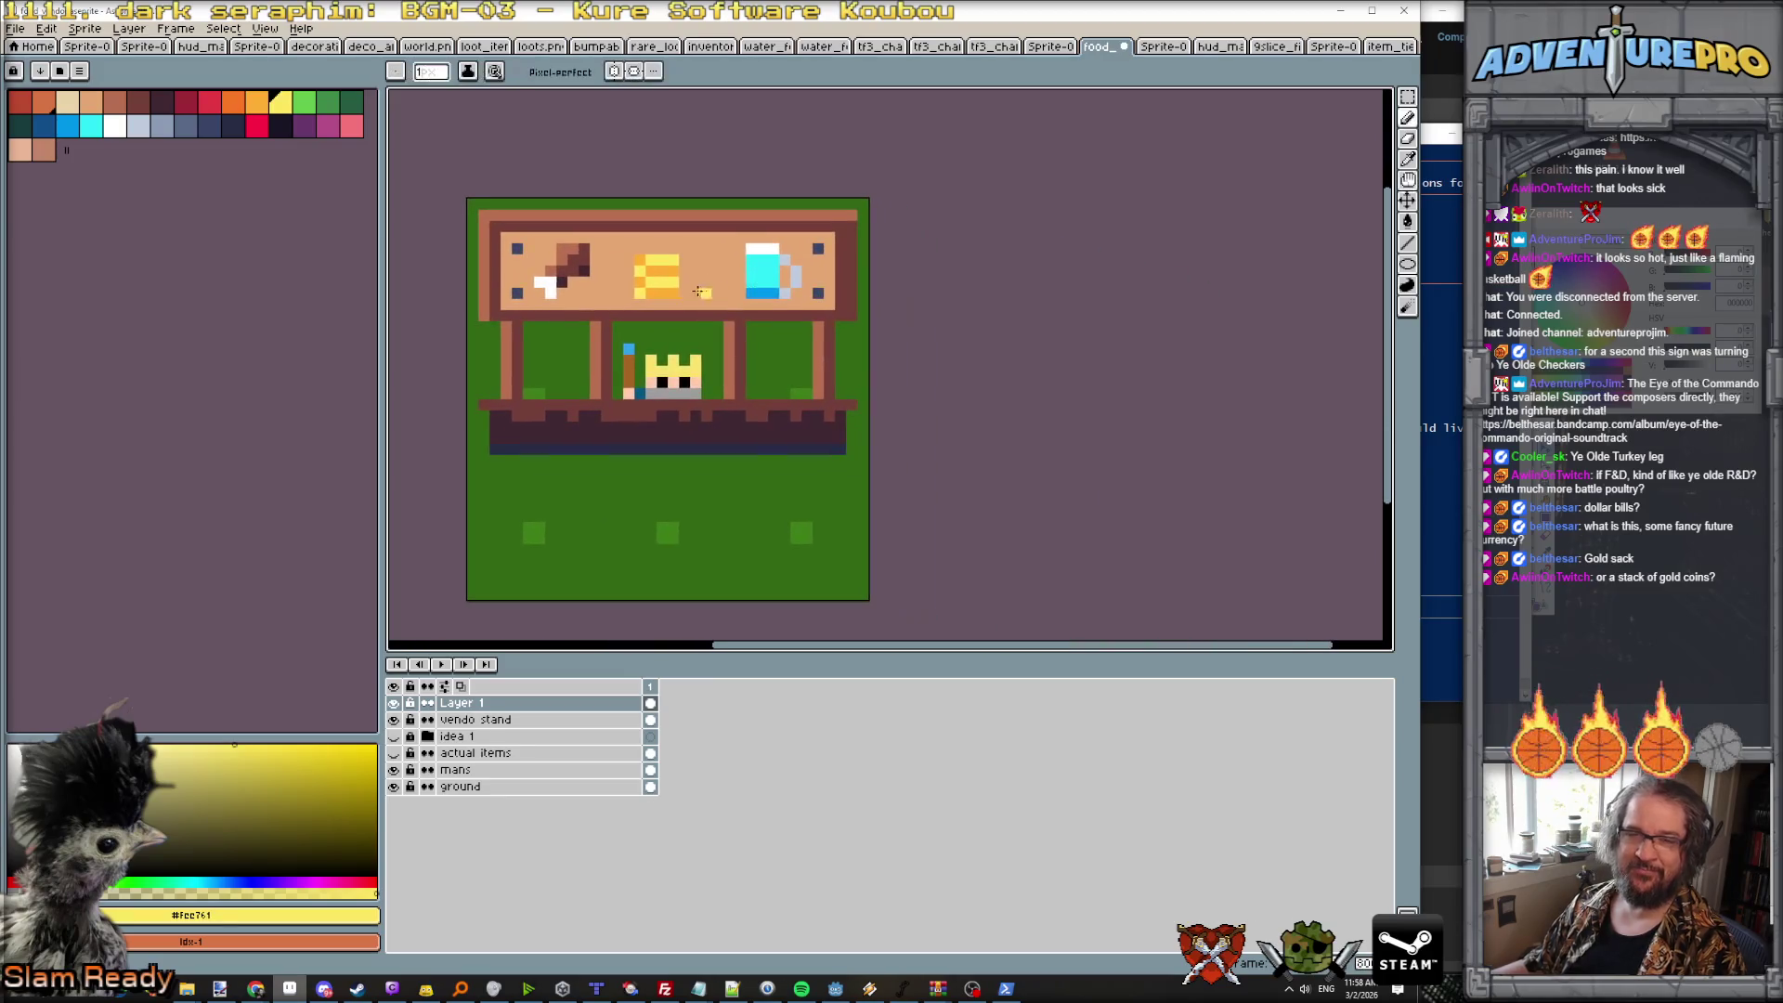
scroll(645, 284, "up", 2)
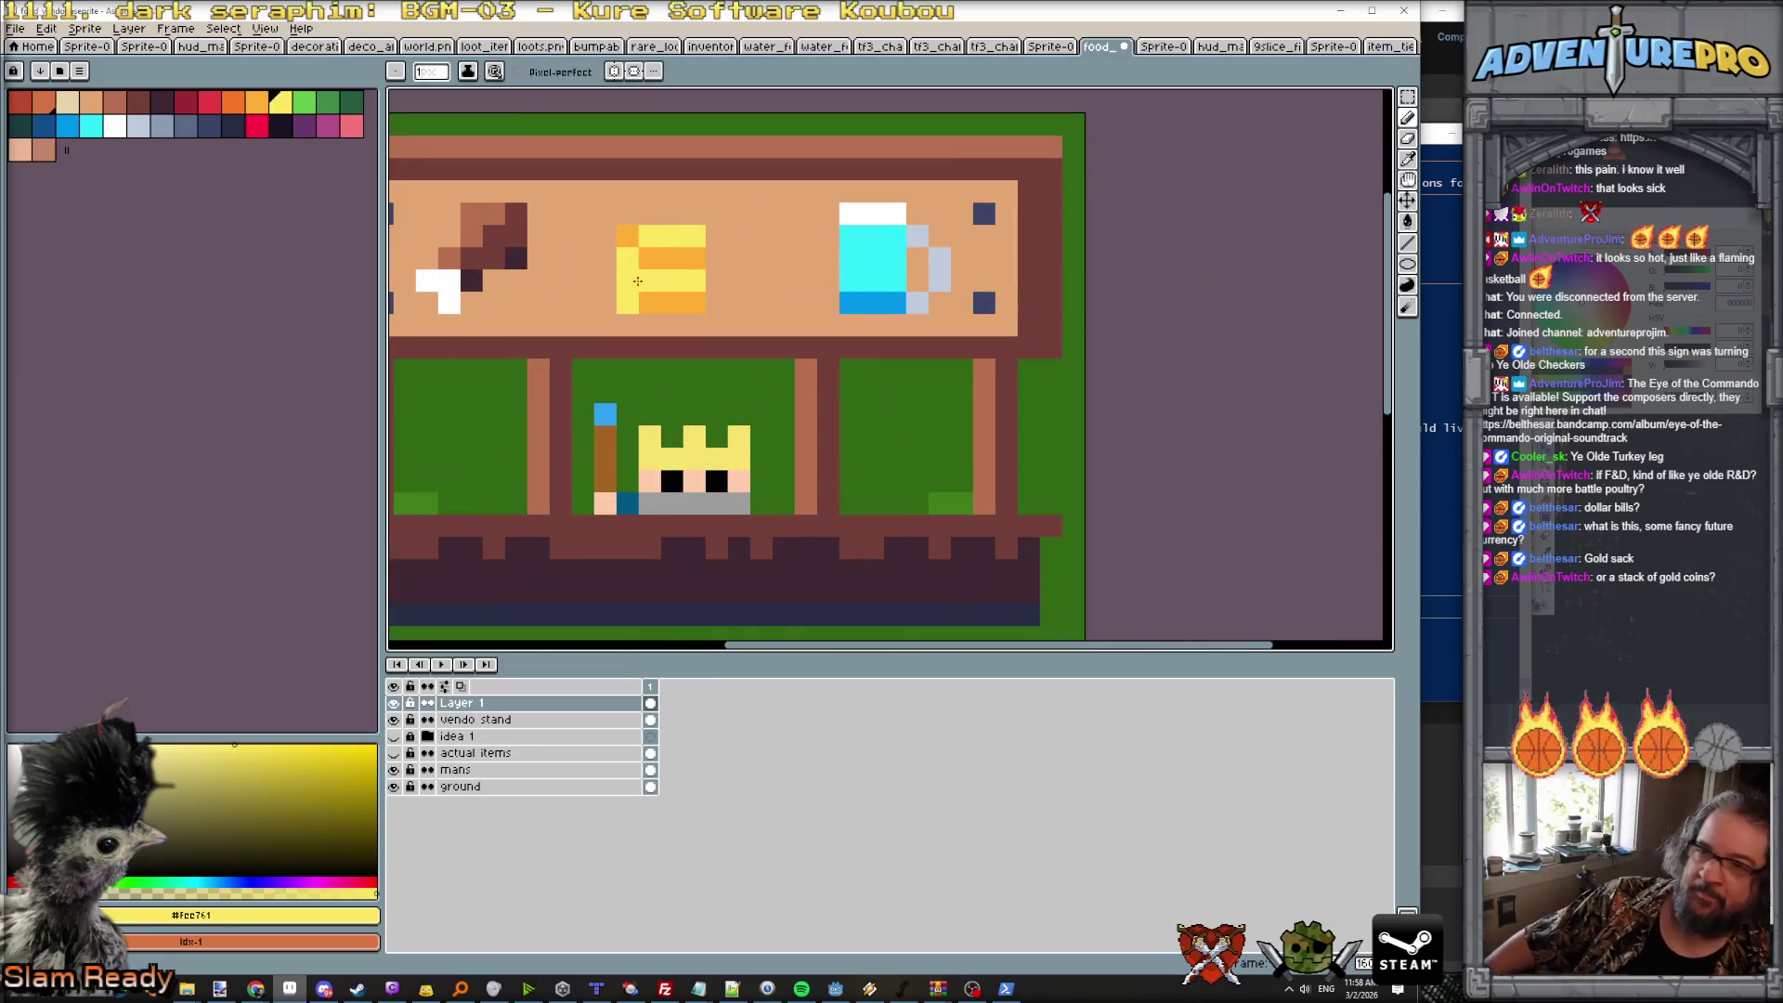
scroll(638, 281, "down", 3)
left_click(661, 278, "alt")
left_click_drag(666, 265, 644, 297)
scroll(688, 289, "down", 1)
scroll(688, 288, "up", 1)
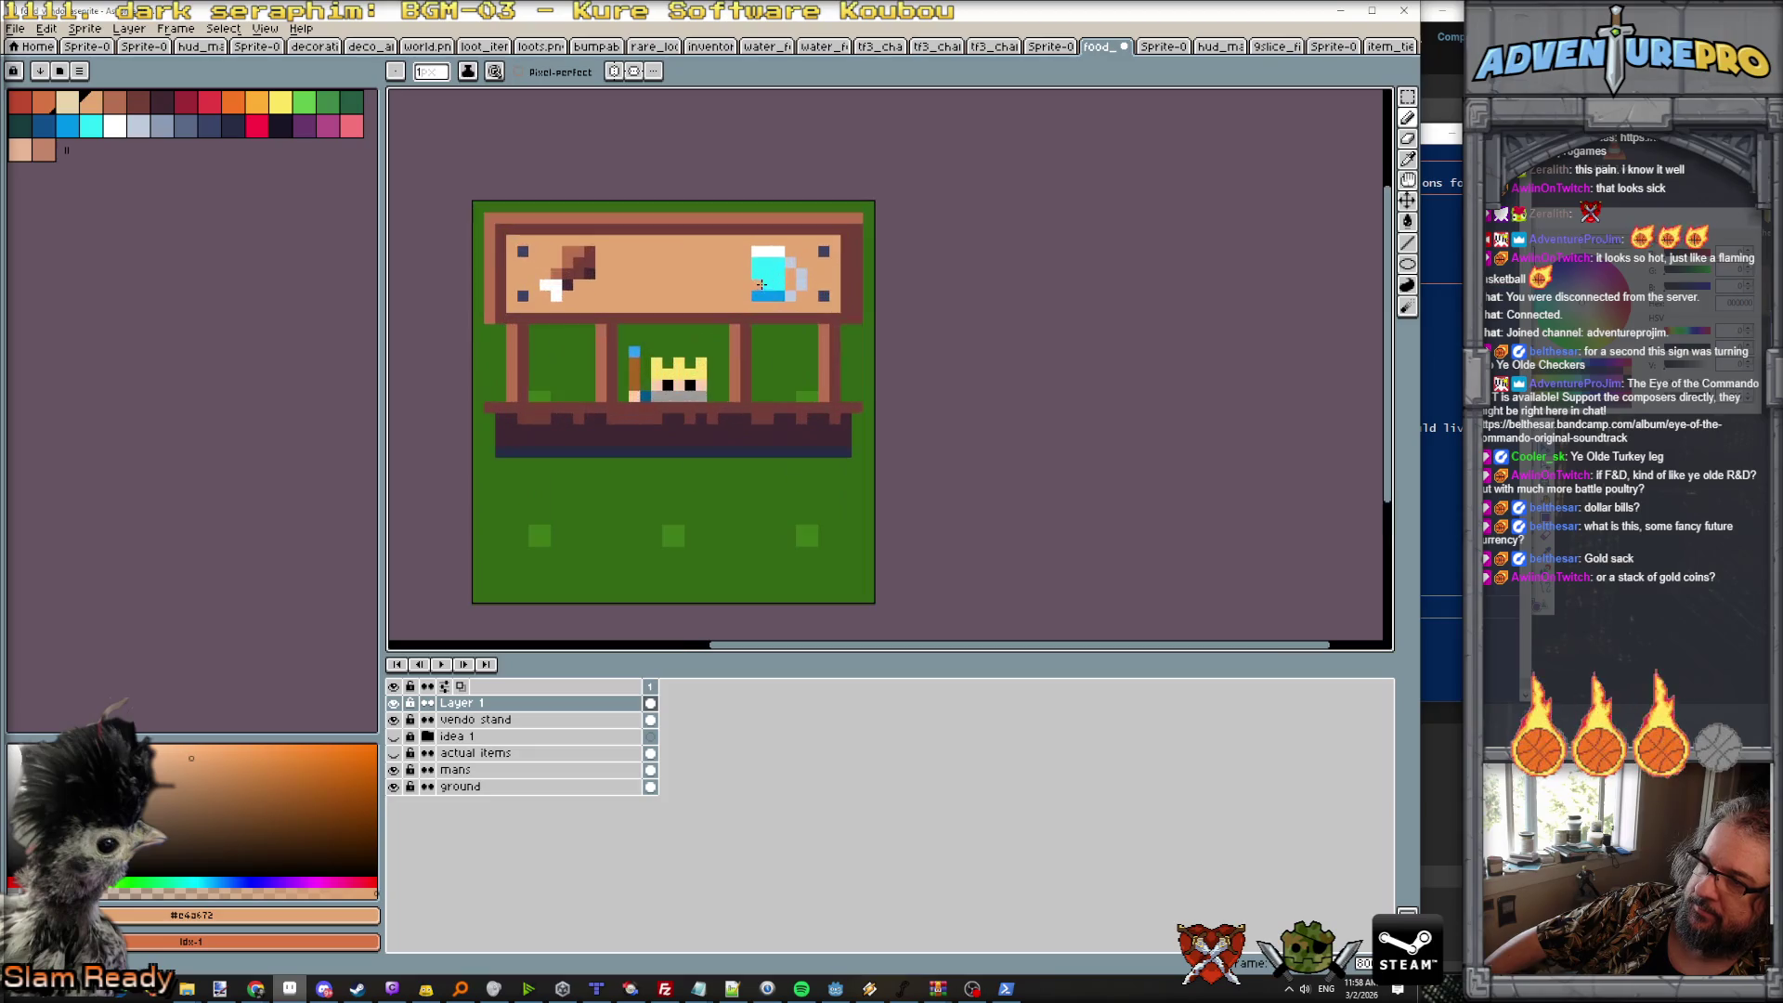
Repaint the mug's body yellow with an orange left column and orange bottom row
left_click(284, 111)
scroll(734, 273, "up", 1)
mouse_move(776, 257)
left_mouse_down()
mouse_move(785, 289)
mouse_move(806, 256)
mouse_move(822, 304)
left_mouse_up()
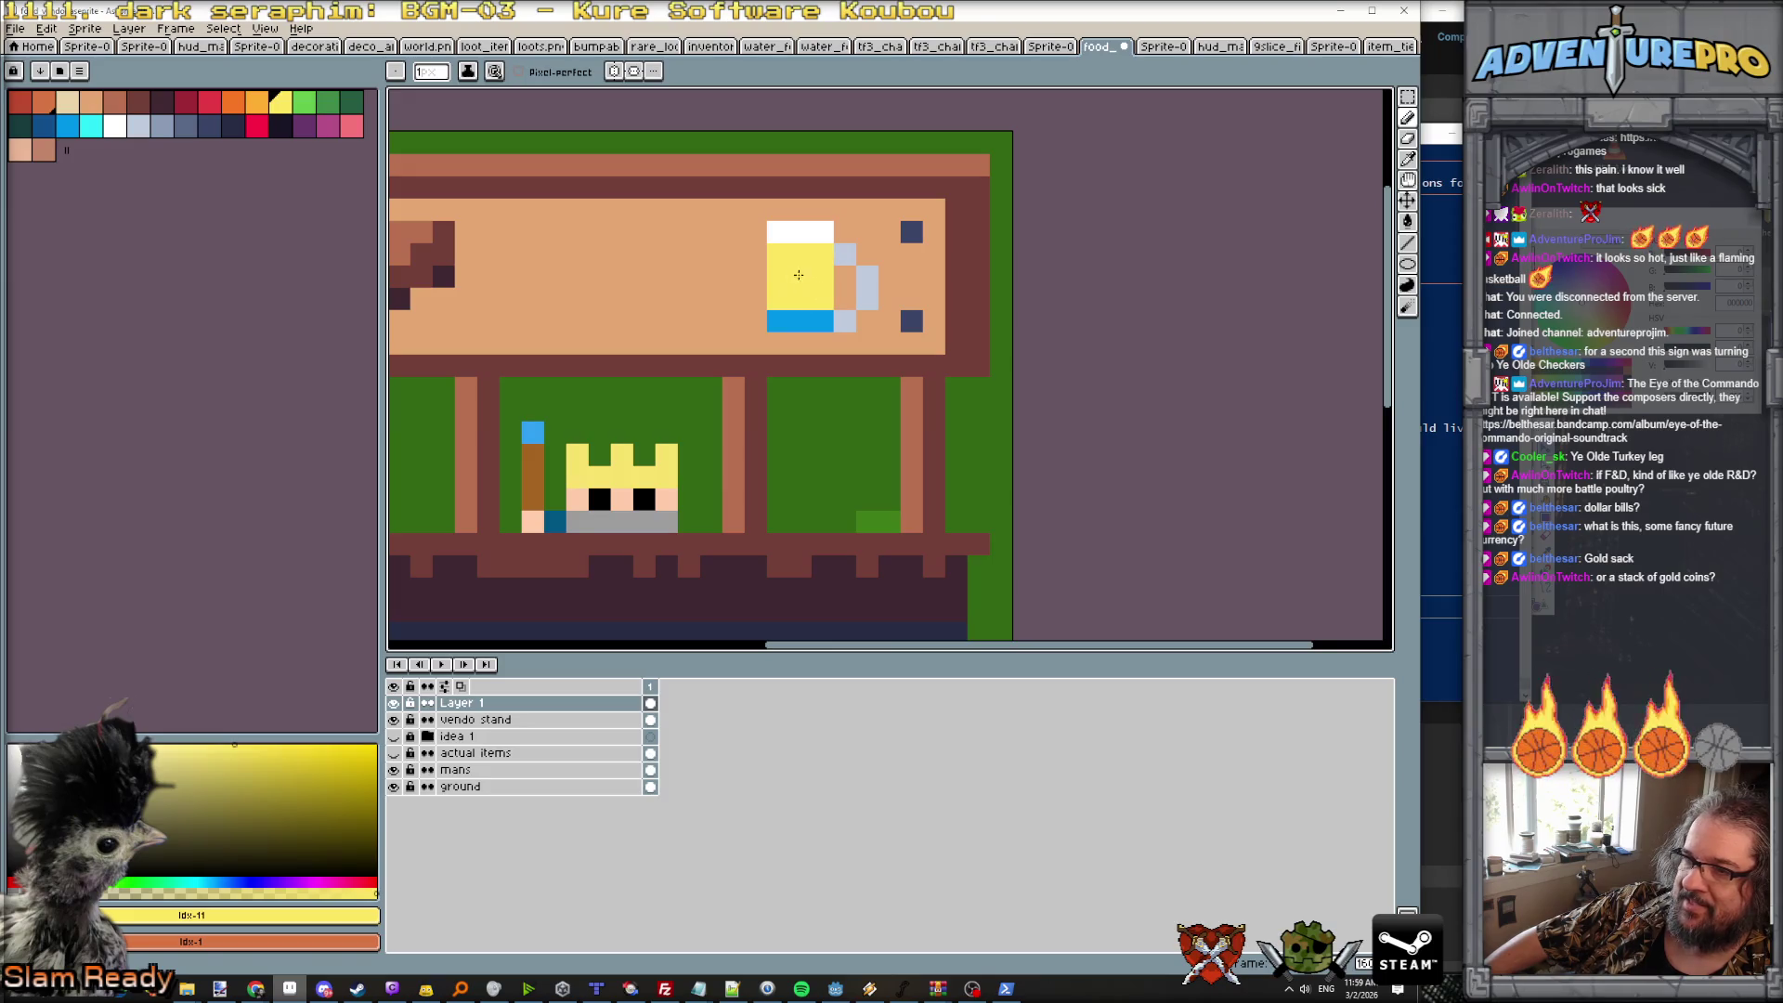
left_click(256, 102)
mouse_move(778, 246)
left_mouse_down()
mouse_move(790, 322)
mouse_move(823, 321)
mouse_move(779, 290)
mouse_move(778, 252)
left_mouse_up()
left_click(810, 284, "alt")
scroll(778, 260, "down", 2)
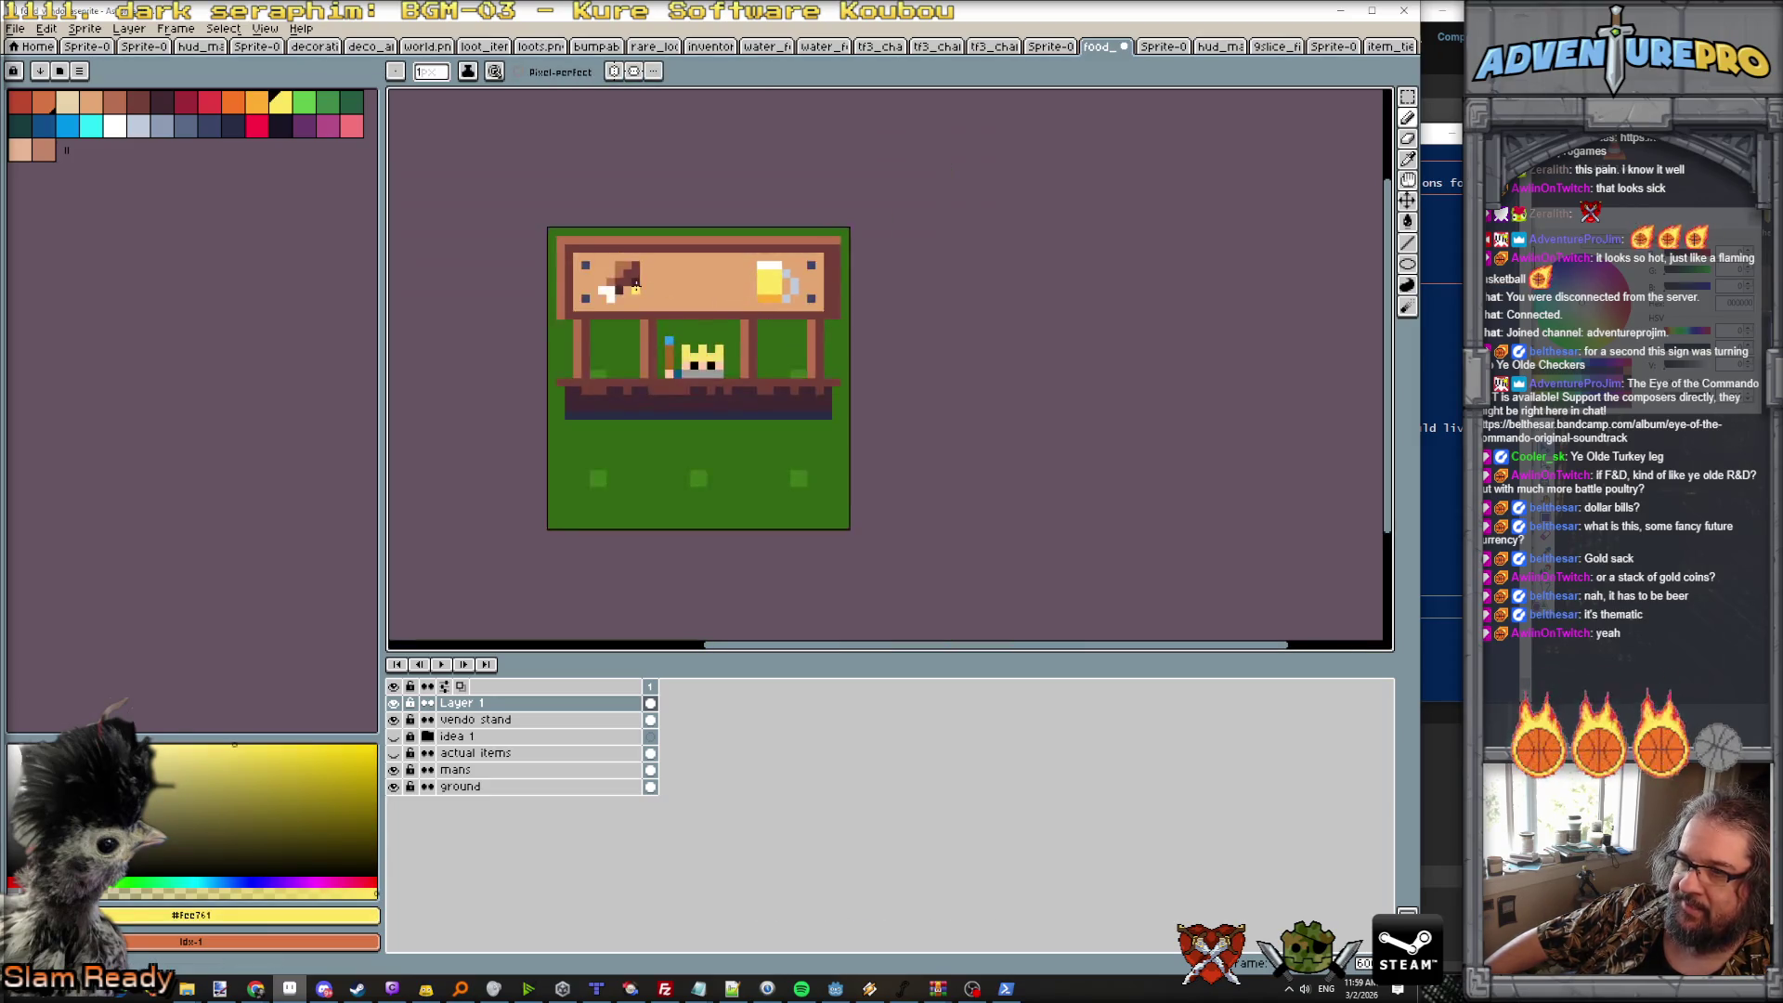
scroll(635, 286, "up", 1)
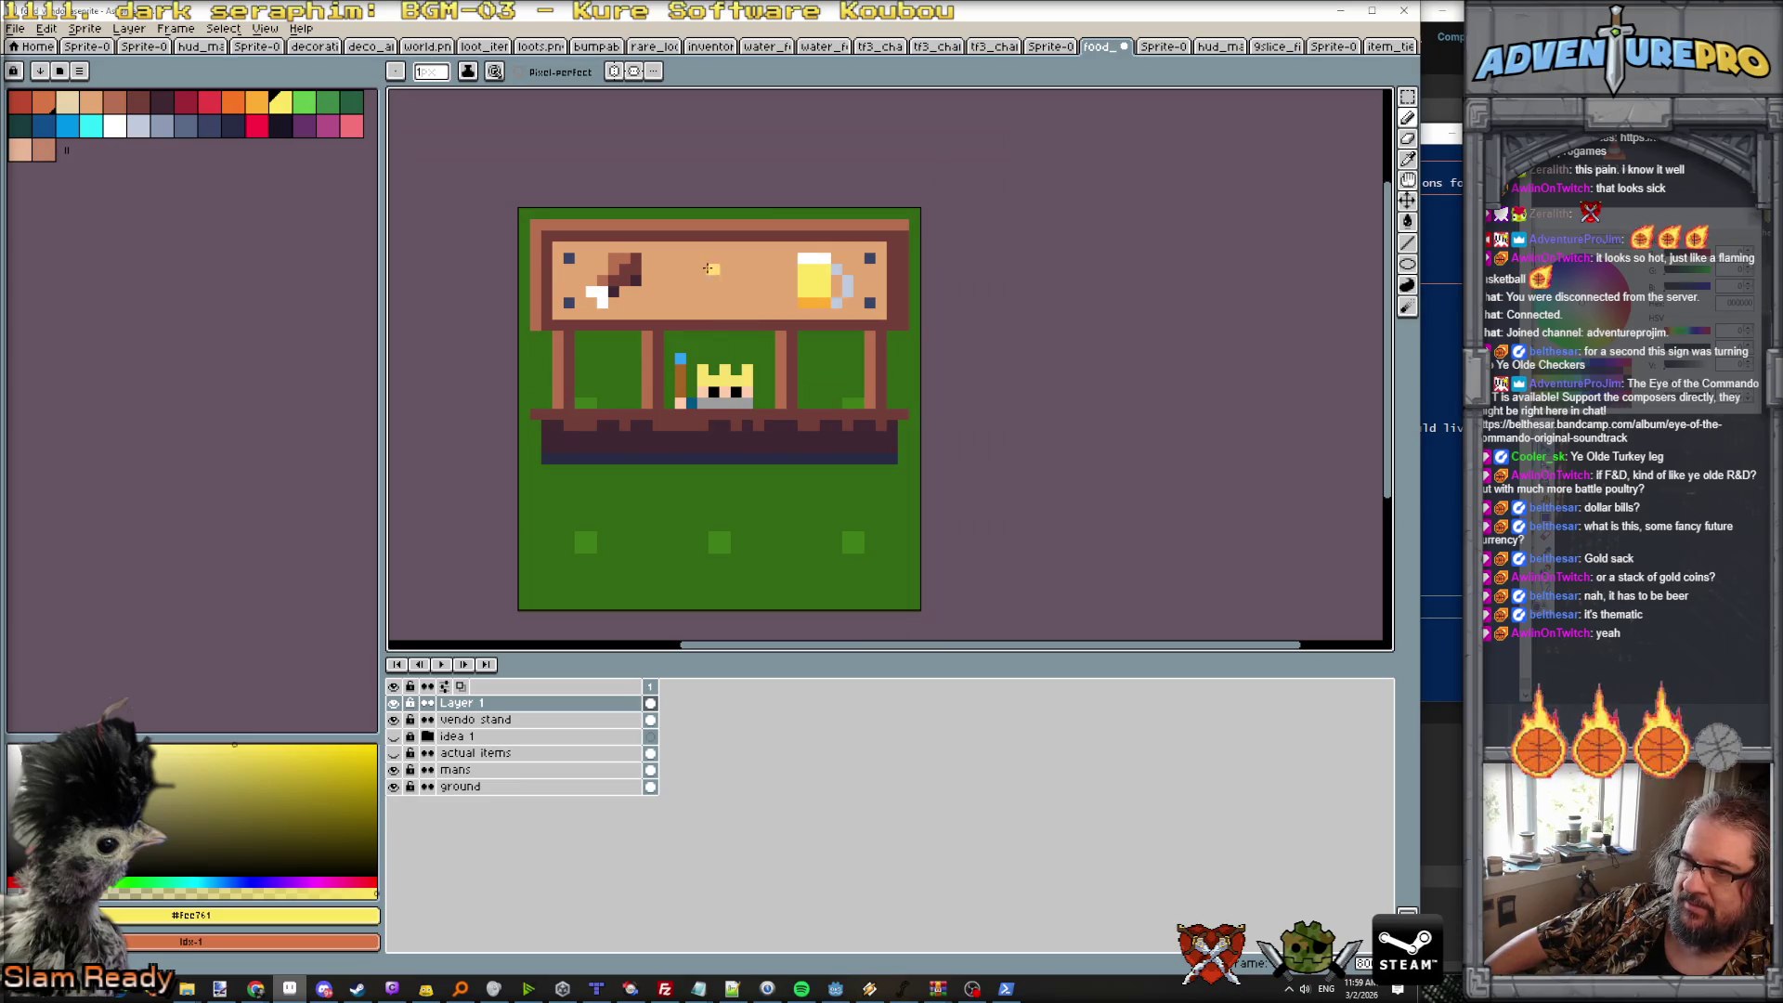
scroll(692, 267, "up", 1)
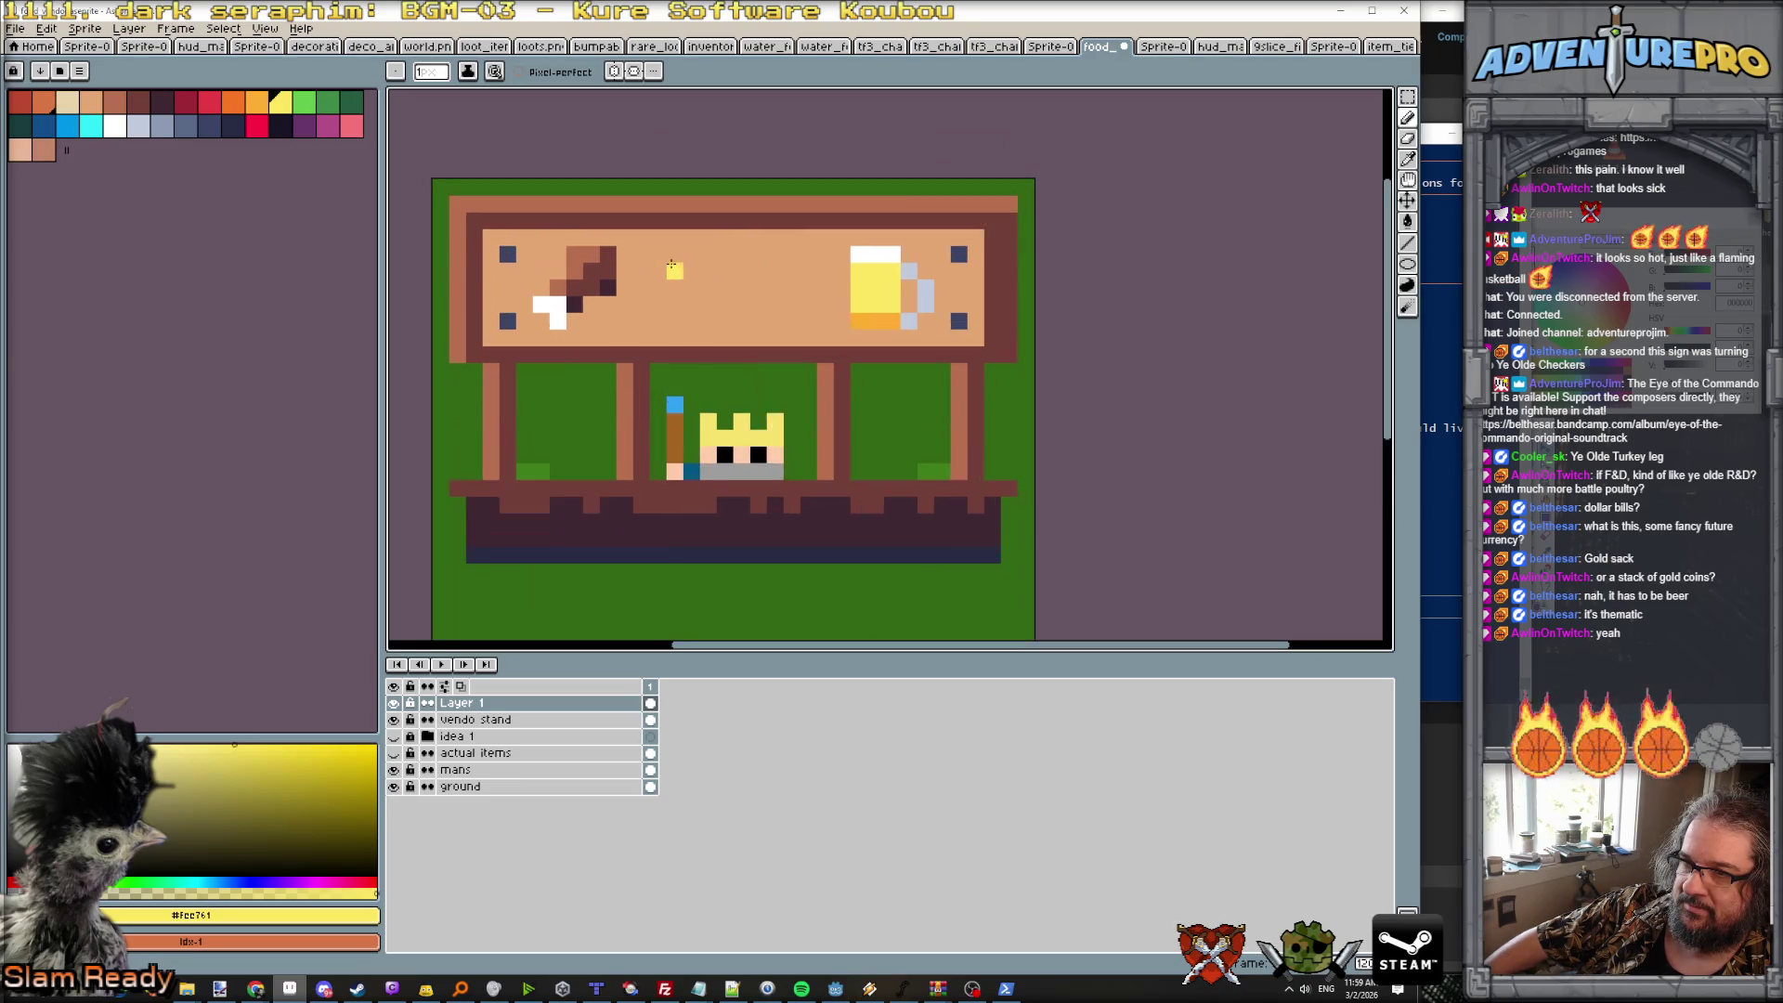
Pencil the dark letters F, O, O and an I across the sign
left_click(161, 101)
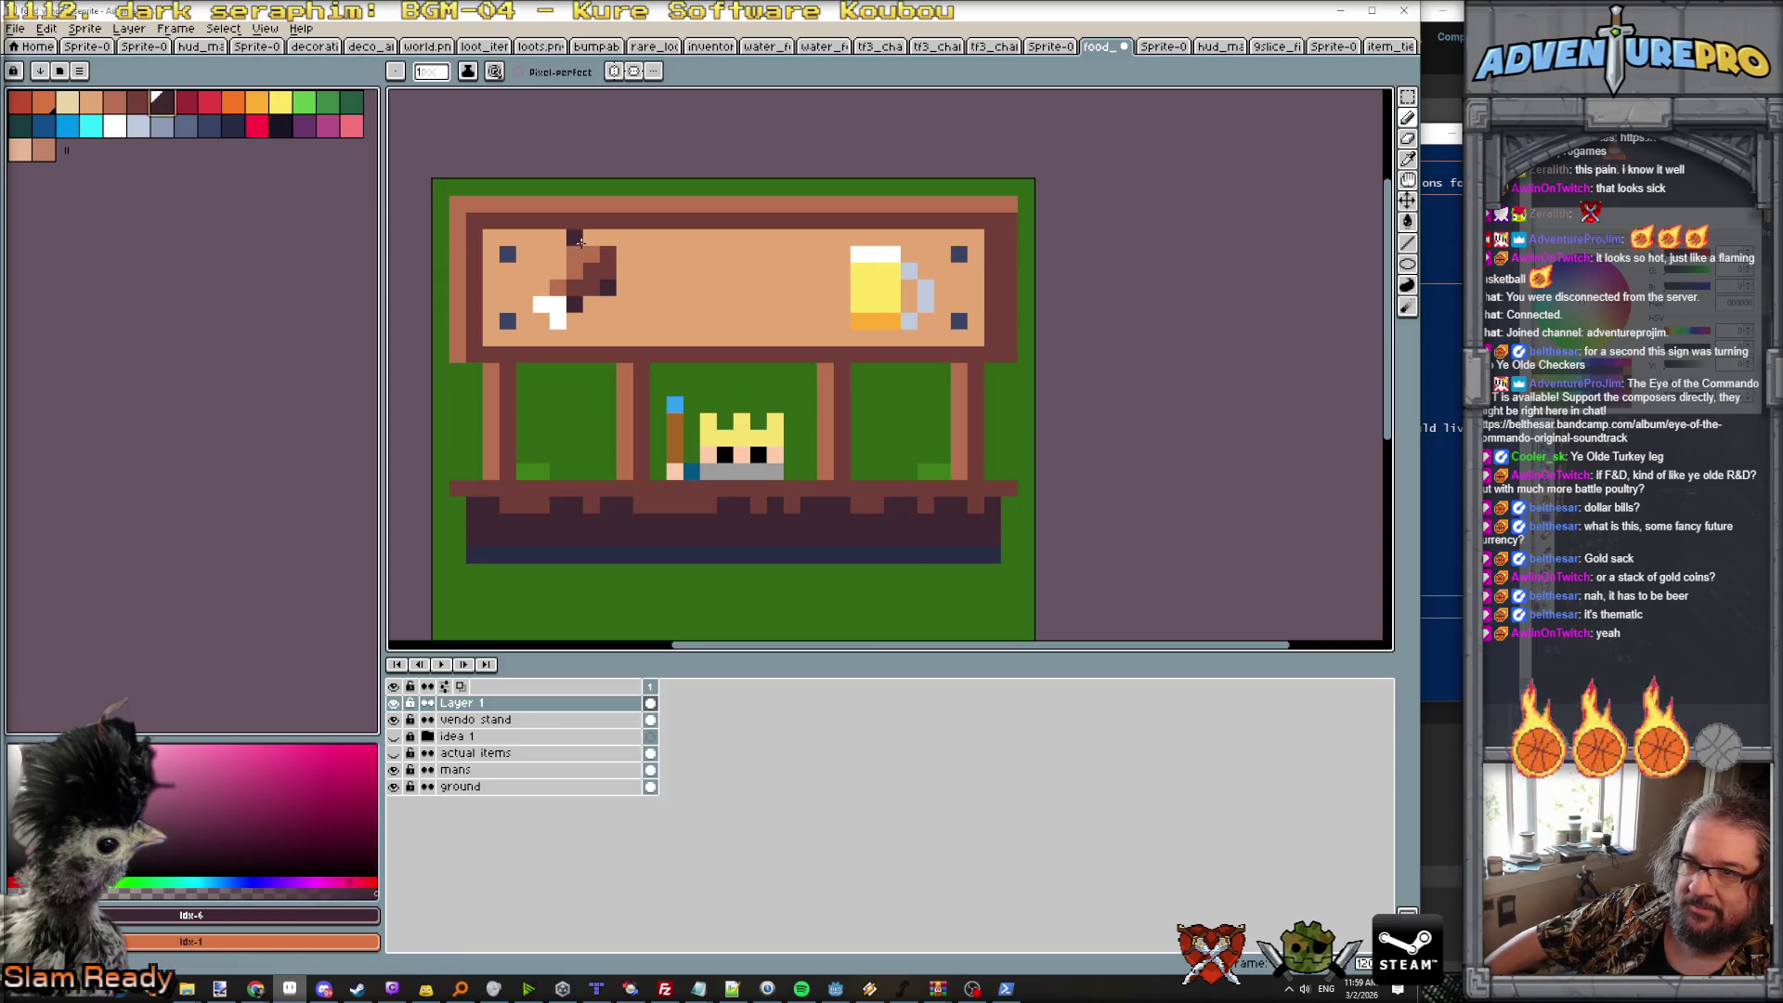
left_click_drag(642, 257, 643, 325)
left_click(658, 254)
left_click(658, 288)
mouse_move(692, 254)
left_mouse_down()
mouse_move(692, 325)
mouse_move(727, 322)
mouse_move(725, 264)
mouse_move(704, 251)
mouse_move(755, 278)
mouse_move(757, 325)
mouse_move(784, 325)
mouse_move(787, 247)
mouse_move(769, 247)
mouse_move(825, 325)
left_mouse_up()
left_click(817, 249, "alt")
left_click(786, 250, "alt")
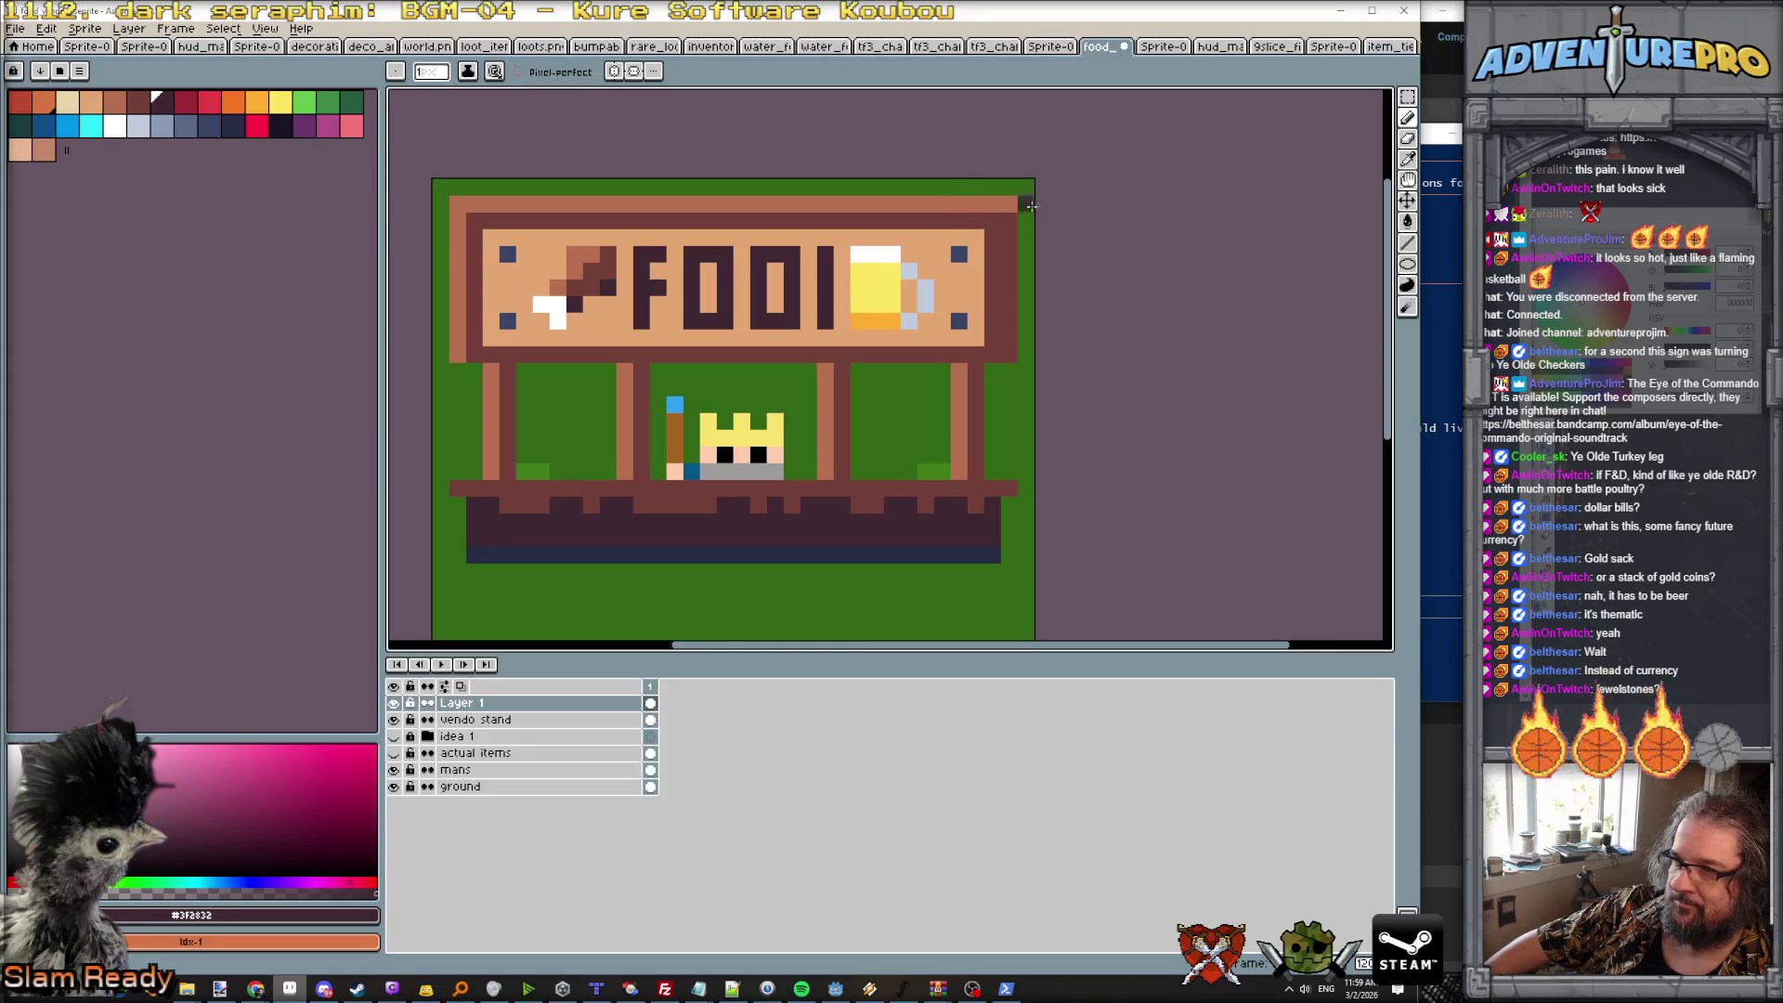
Lasso-select the lettering with Shift+Q and nudge it one pixel left
key("shift+q")
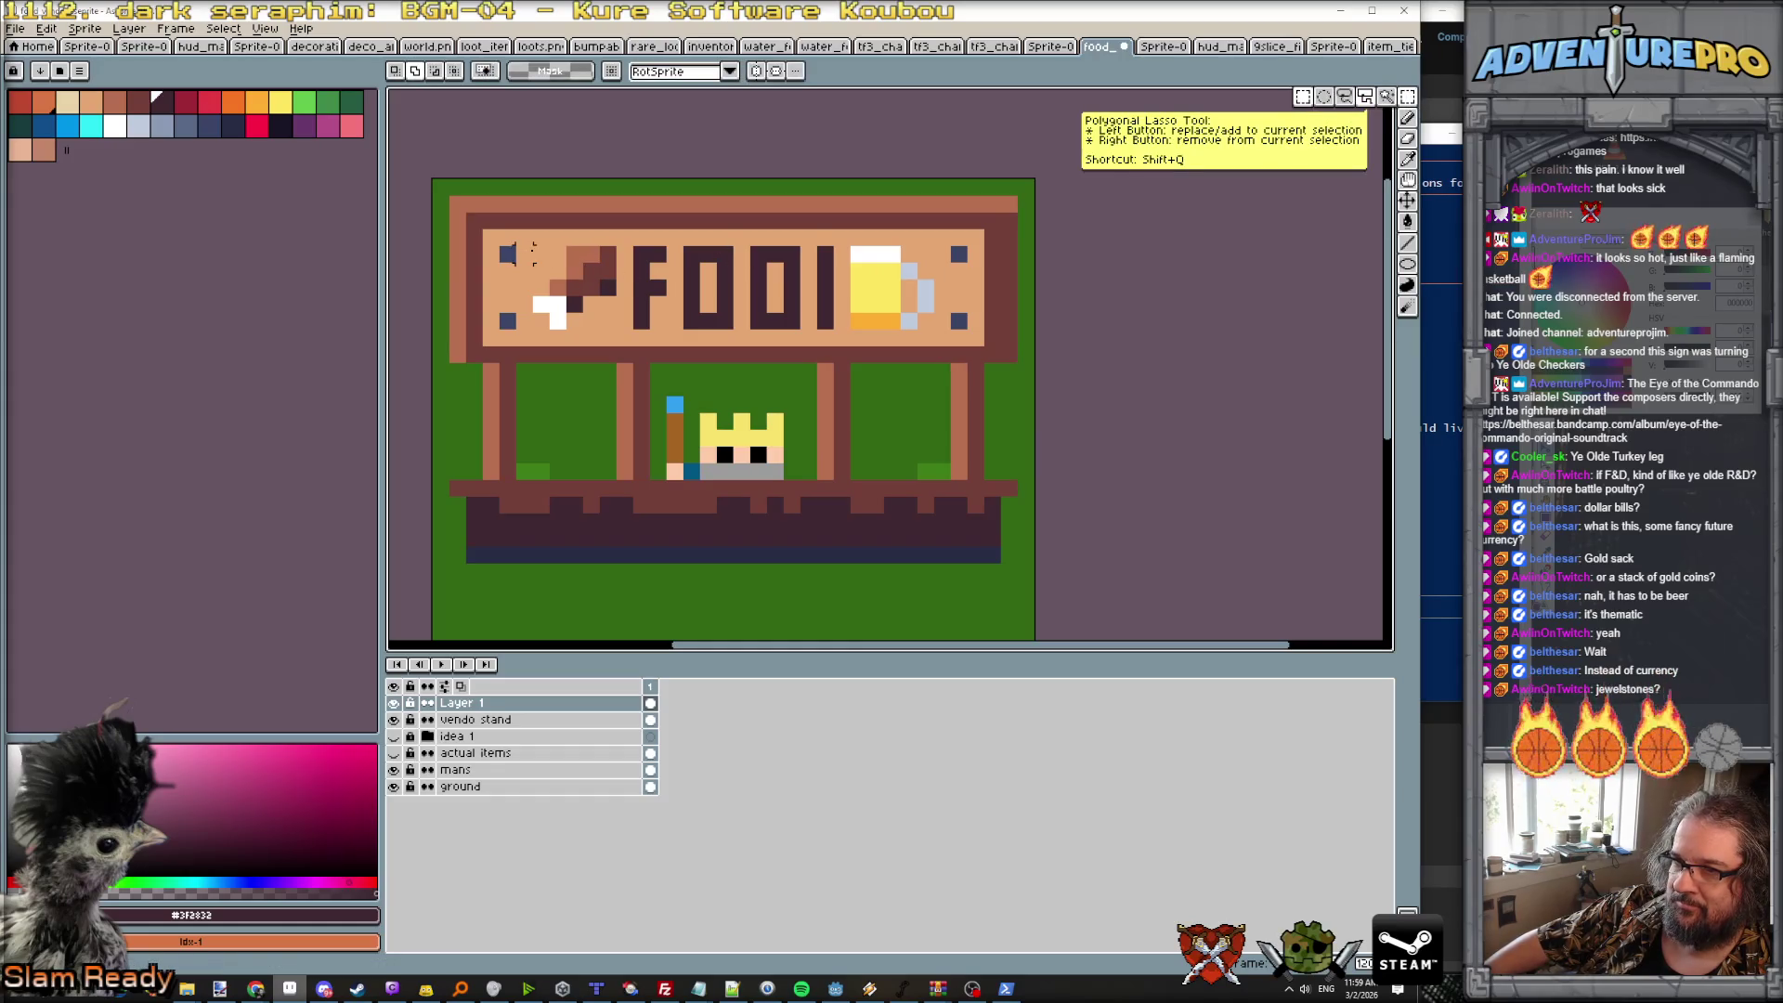
left_click_drag(501, 248, 834, 248)
left_click(834, 329)
left_click(501, 330)
left_click(501, 248)
mouse_move(838, 325)
left_mouse_down()
mouse_move(820, 325)
mouse_move(864, 246)
mouse_move(924, 321)
left_mouse_up()
key("ctrl+d")
key("Escape")
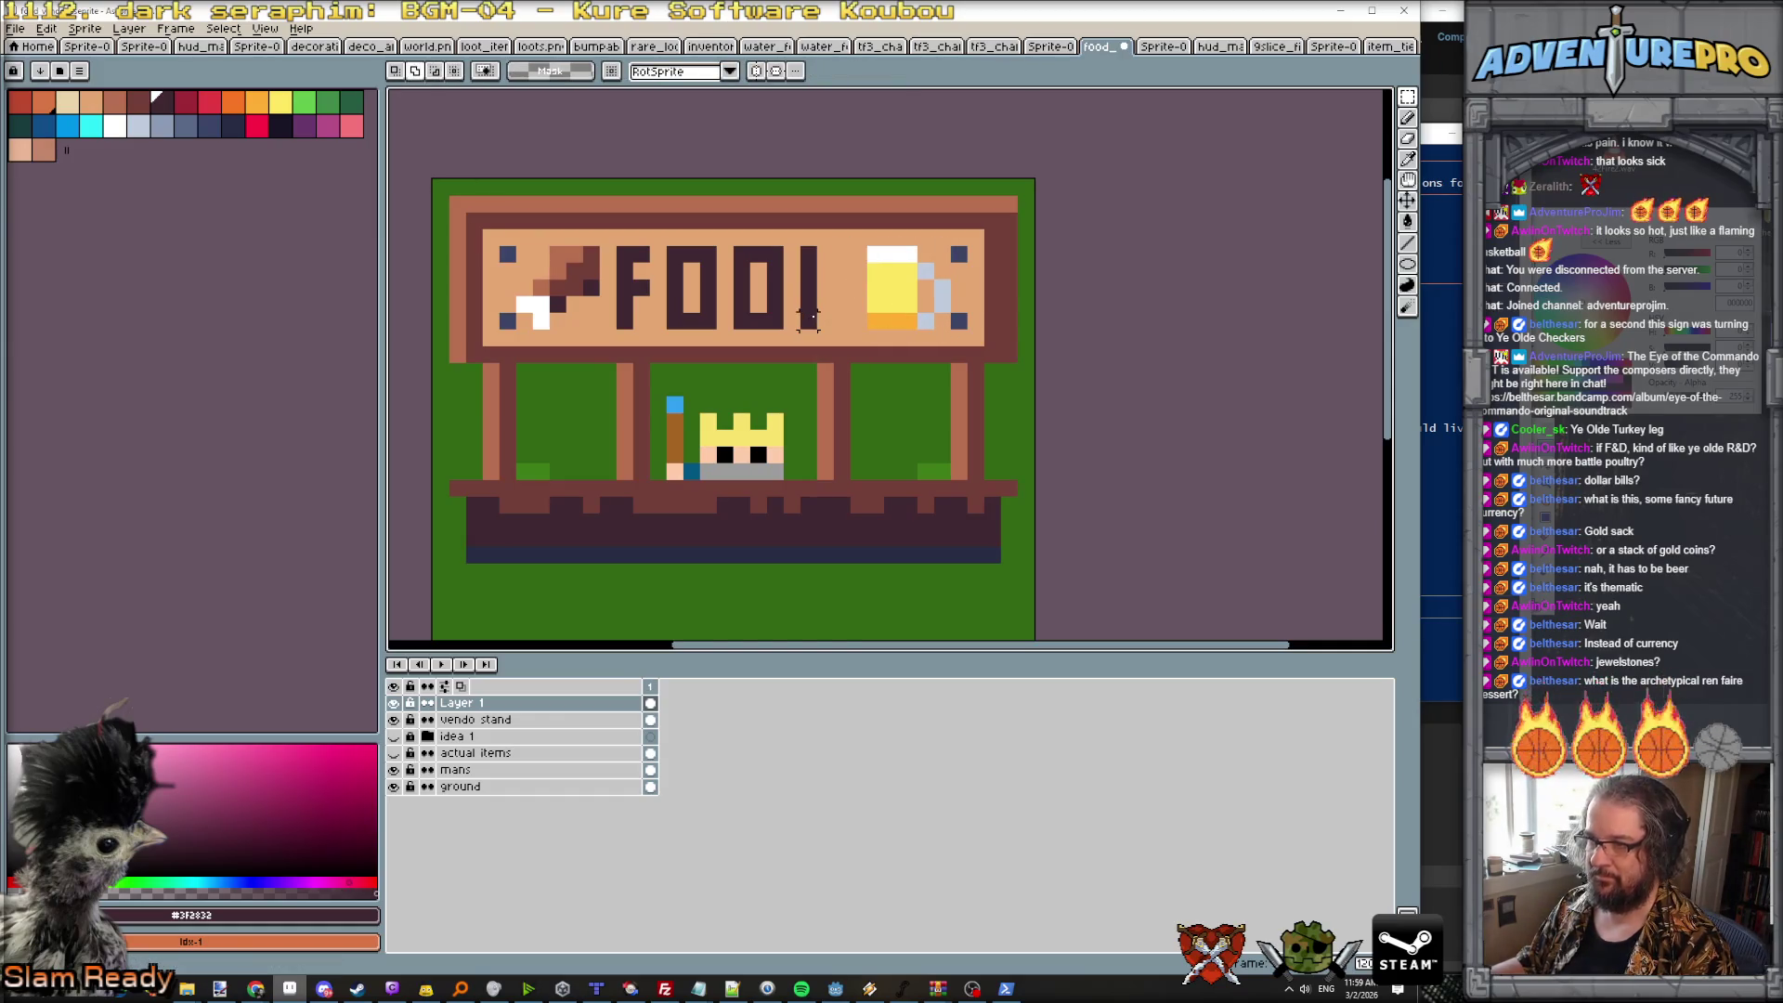
Redraw the final I into a D so the sign reads FOOD
key("b")
left_click_drag(842, 313, 826, 254)
scroll(826, 392, "down", 3)
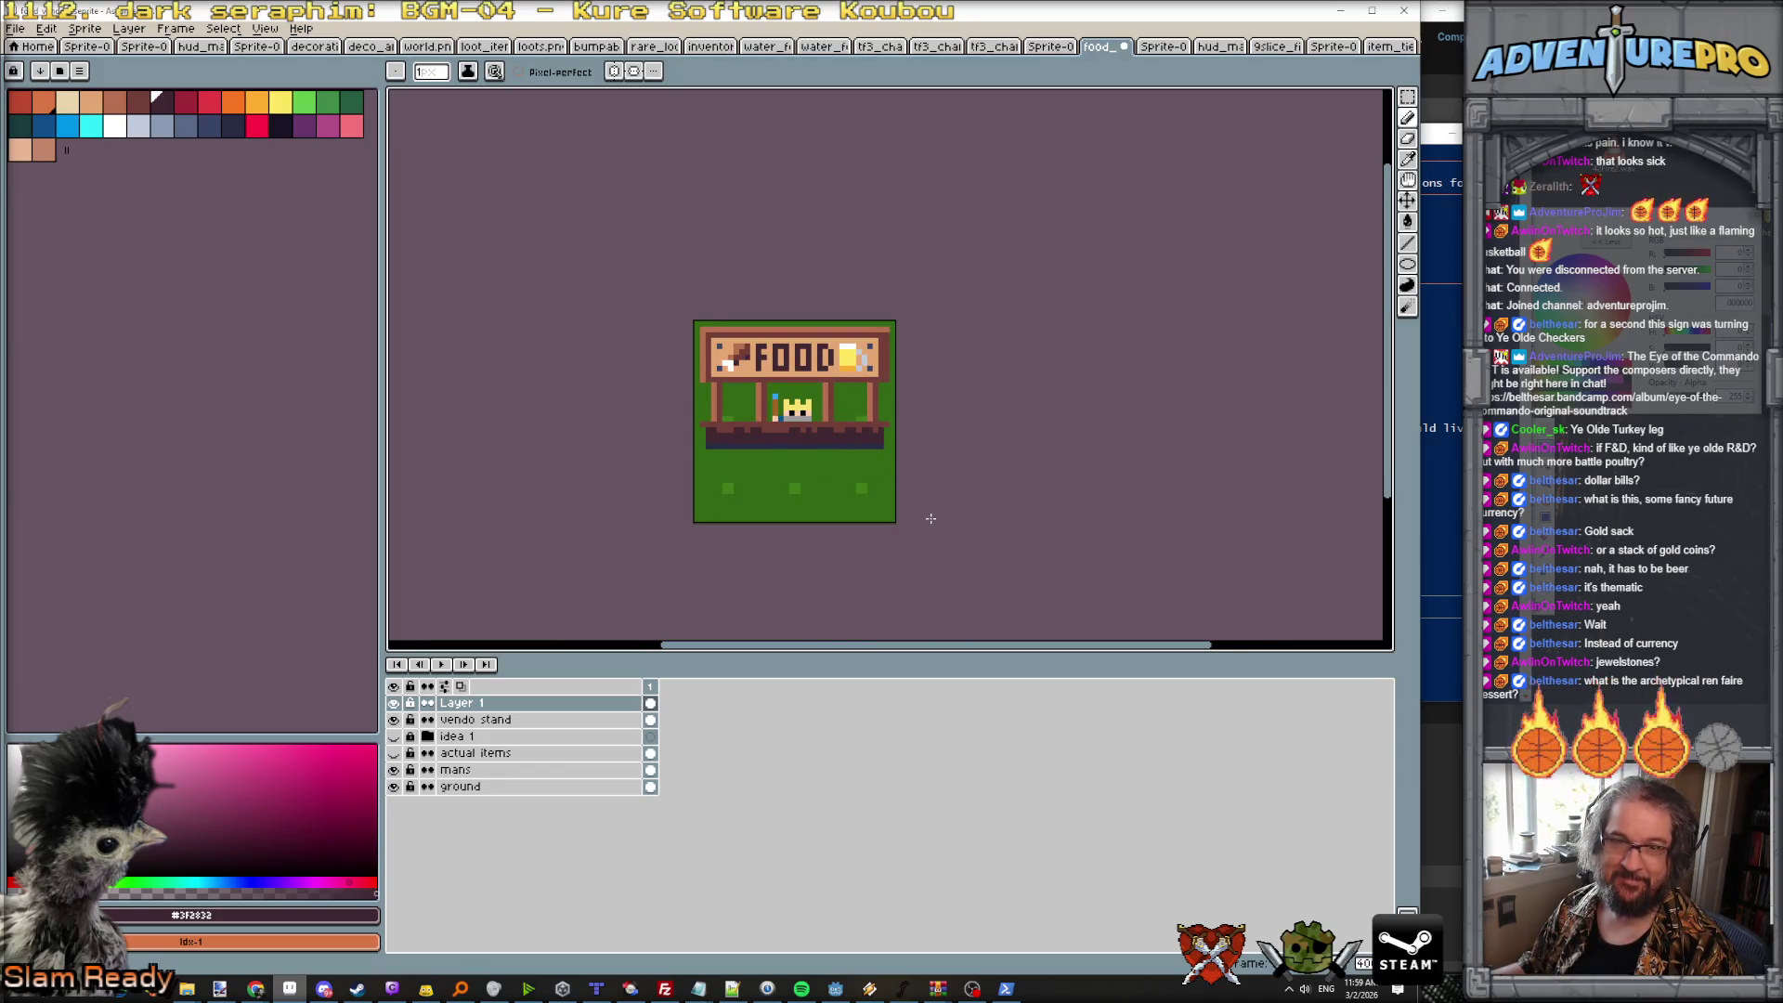
scroll(927, 410, "up", 1)
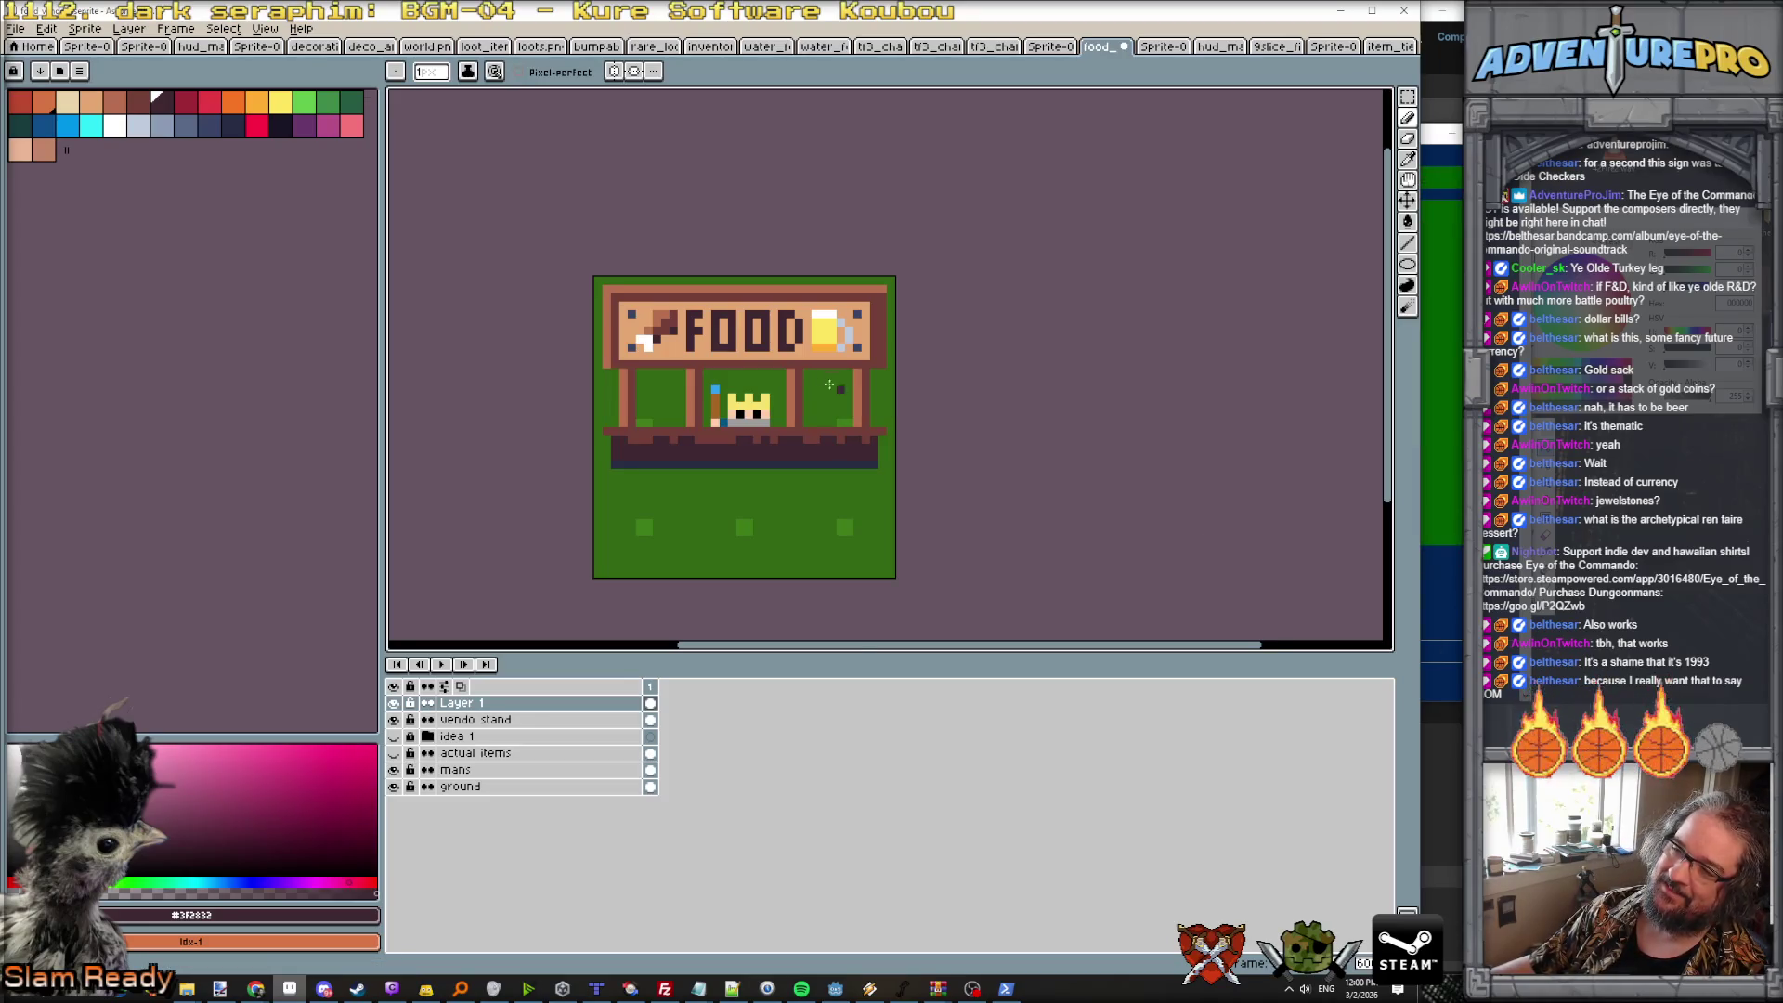
scroll(804, 371, "up", 3)
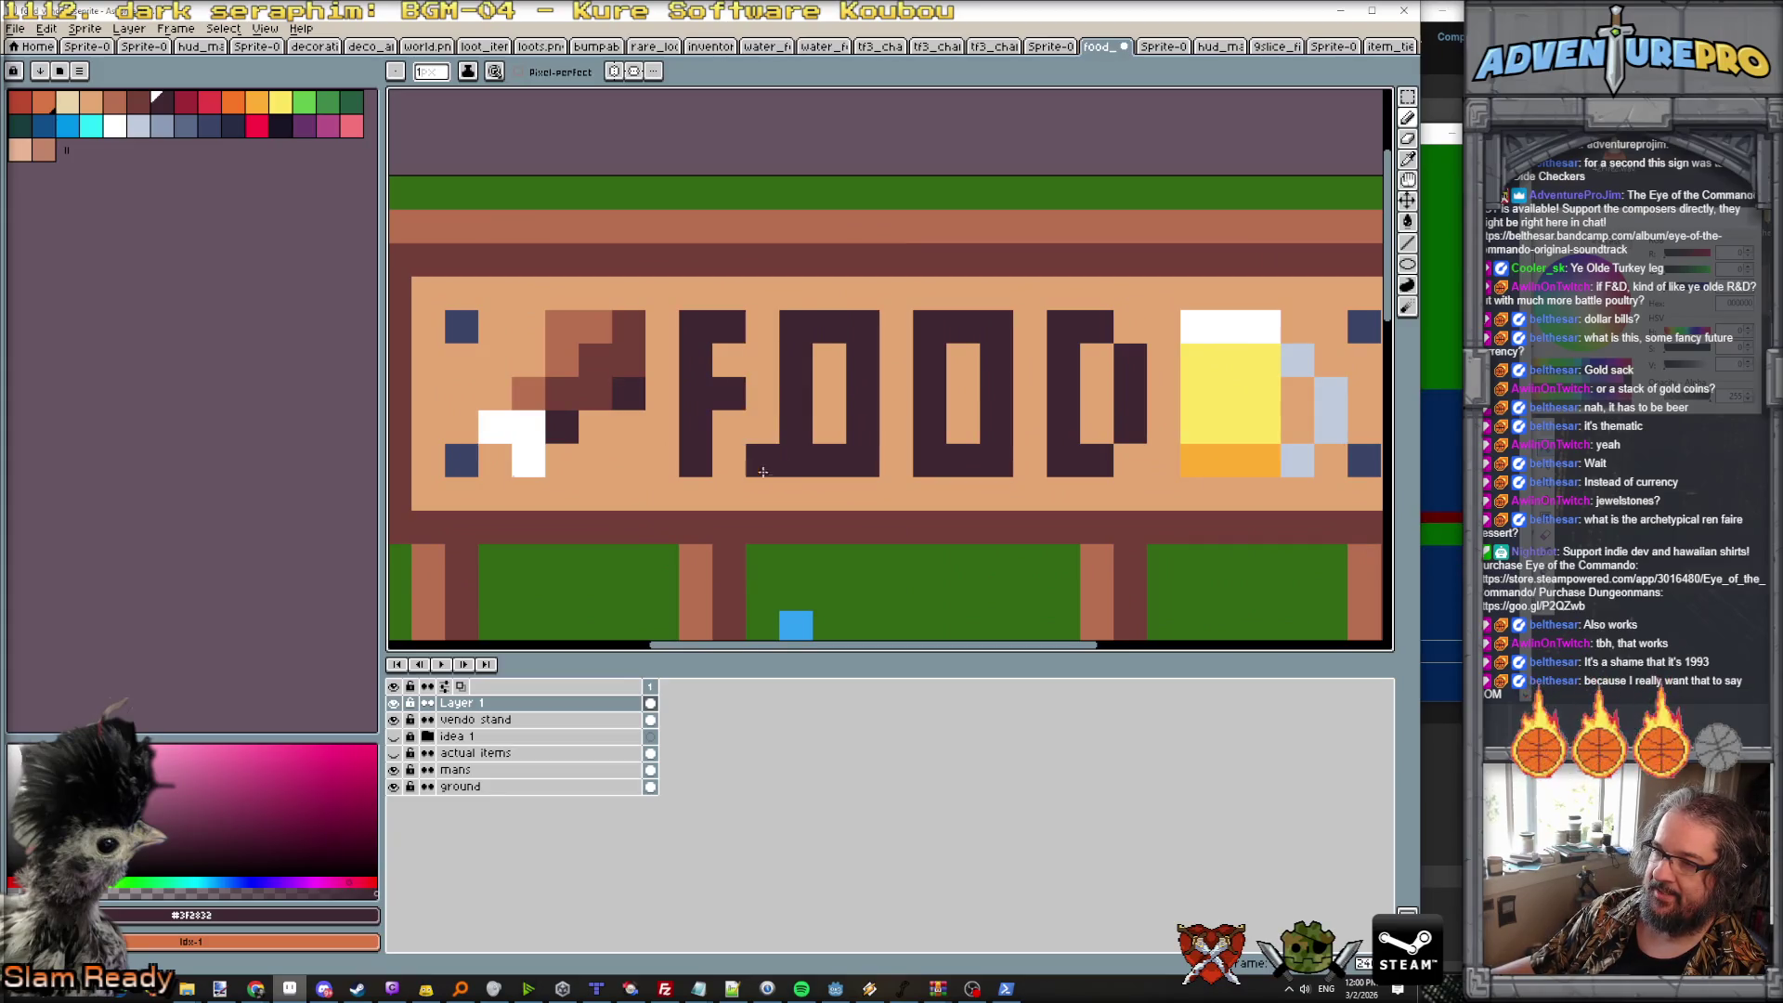
left_click(729, 460)
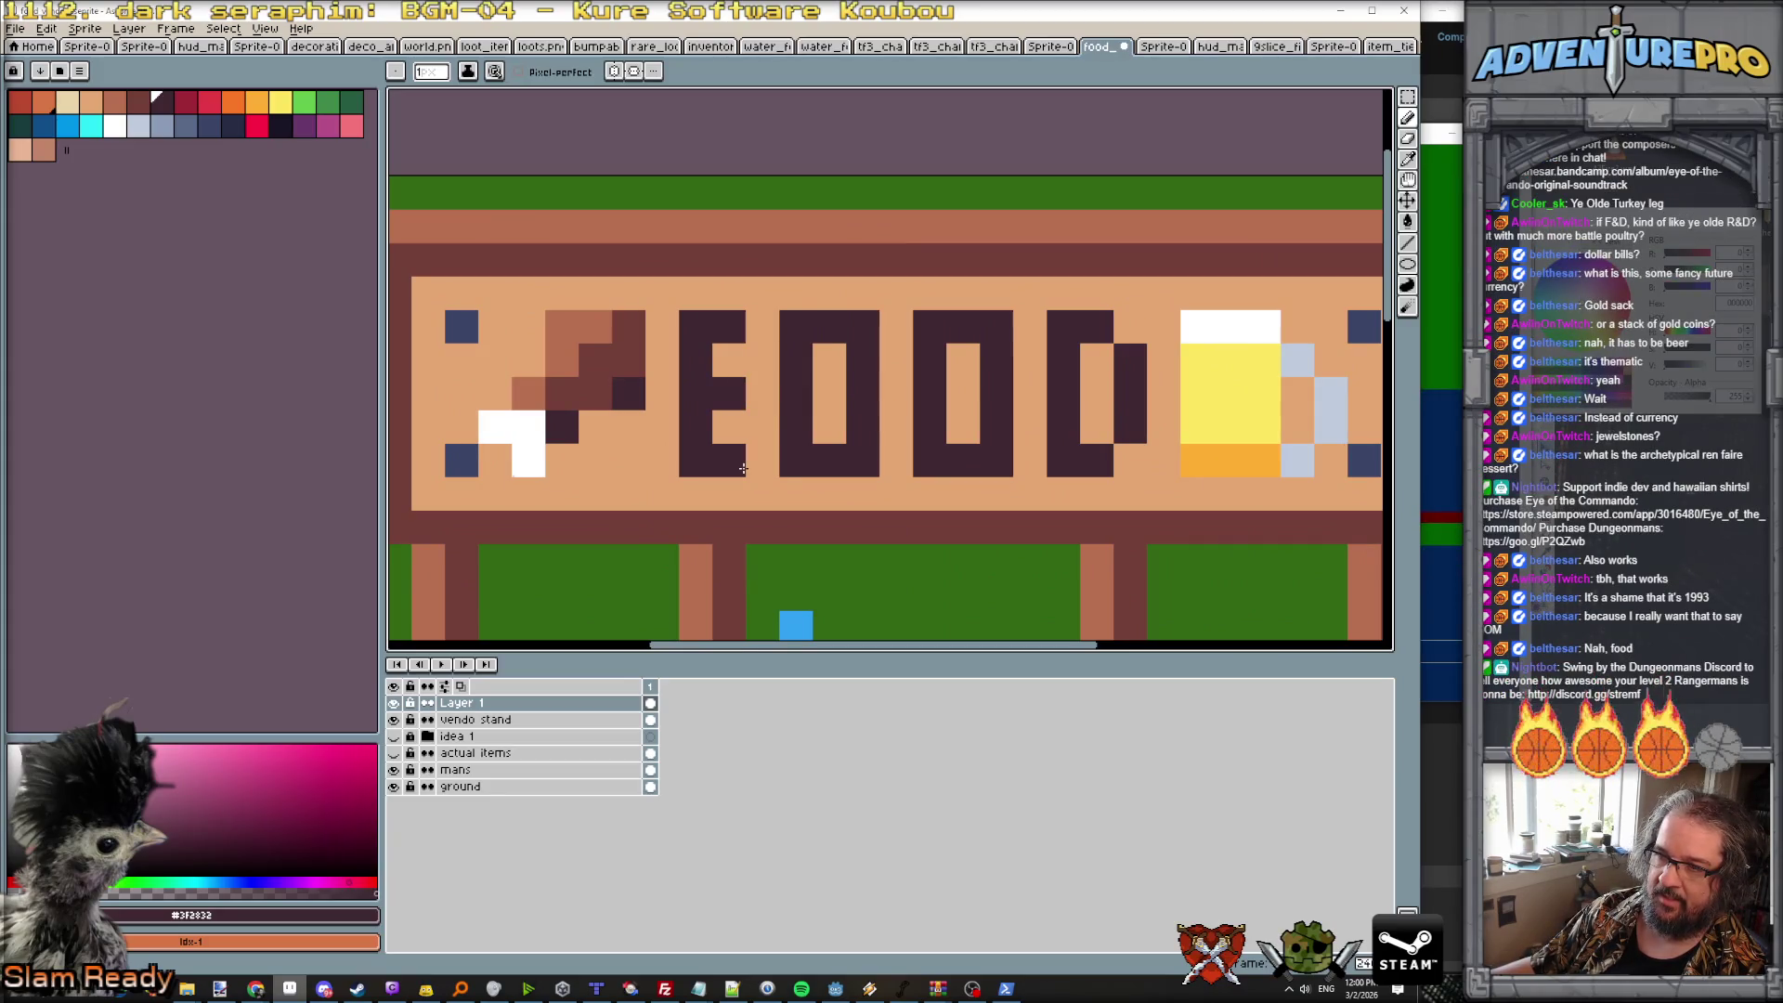
left_click_drag(762, 326, 762, 360)
left_click(729, 360, "alt")
left_click(762, 426)
left_click(762, 460)
left_click(729, 460)
scroll(810, 460, "down", 3)
scroll(743, 427, "up", 1)
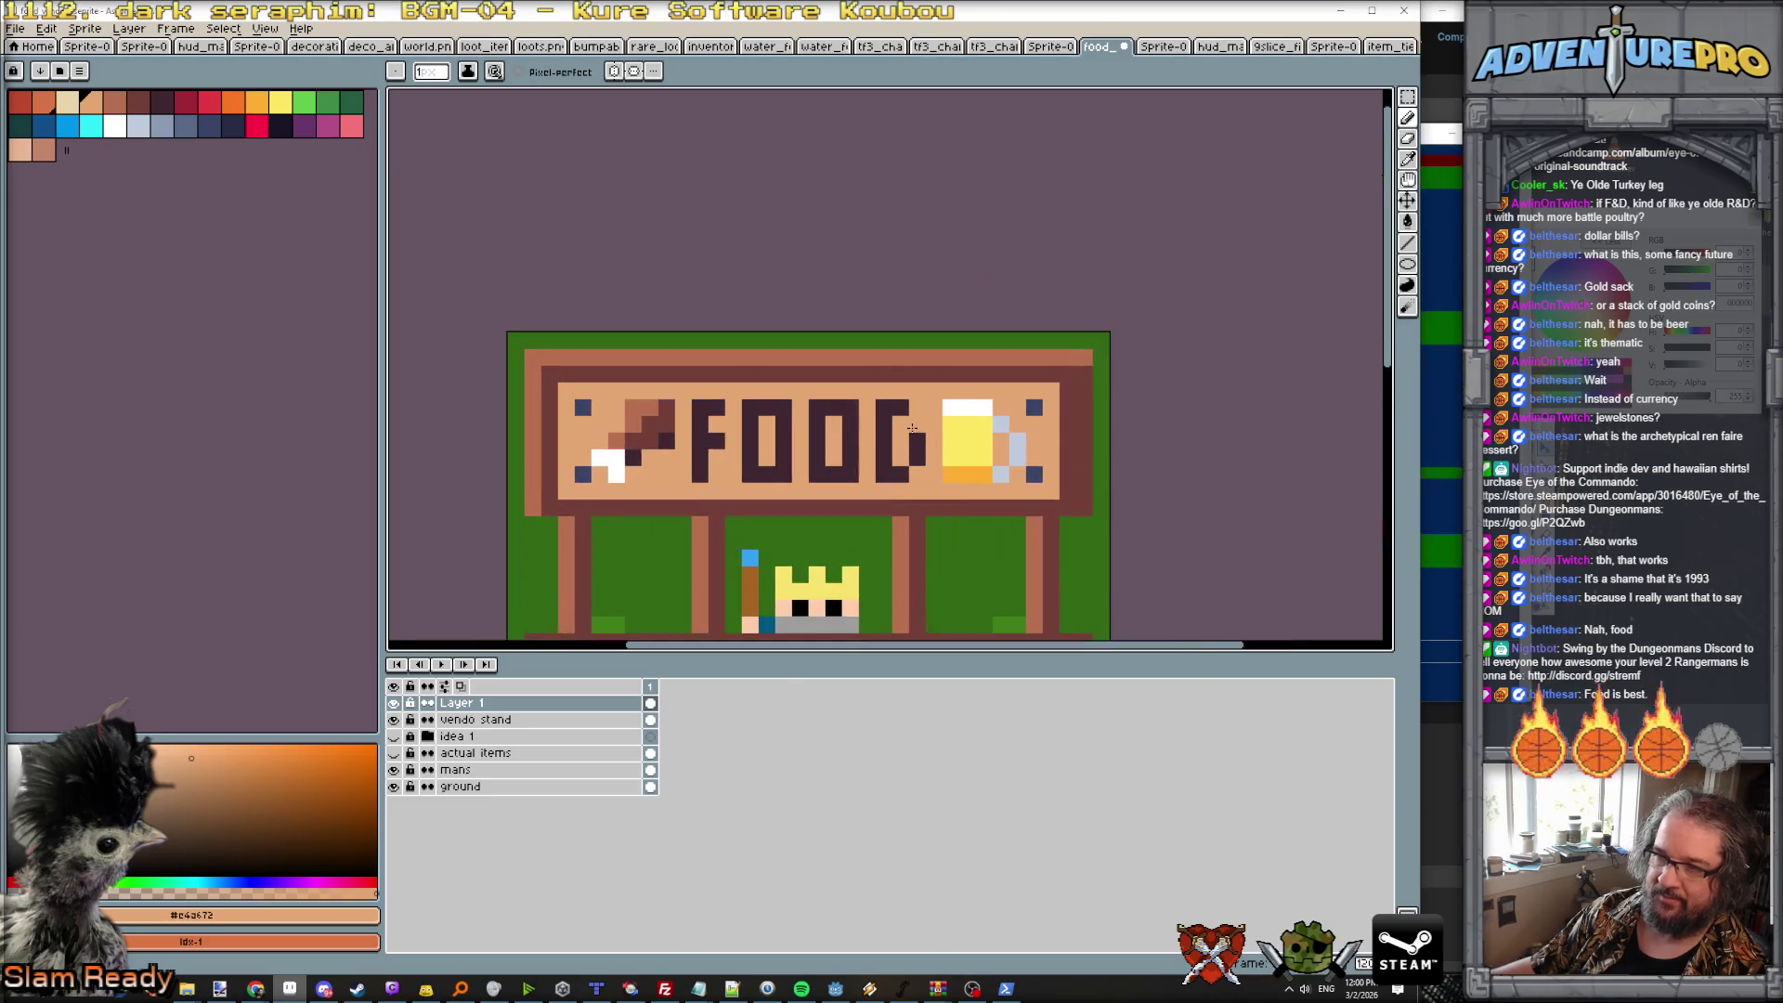
scroll(719, 416, "up", 1)
scroll(719, 416, "down", 1)
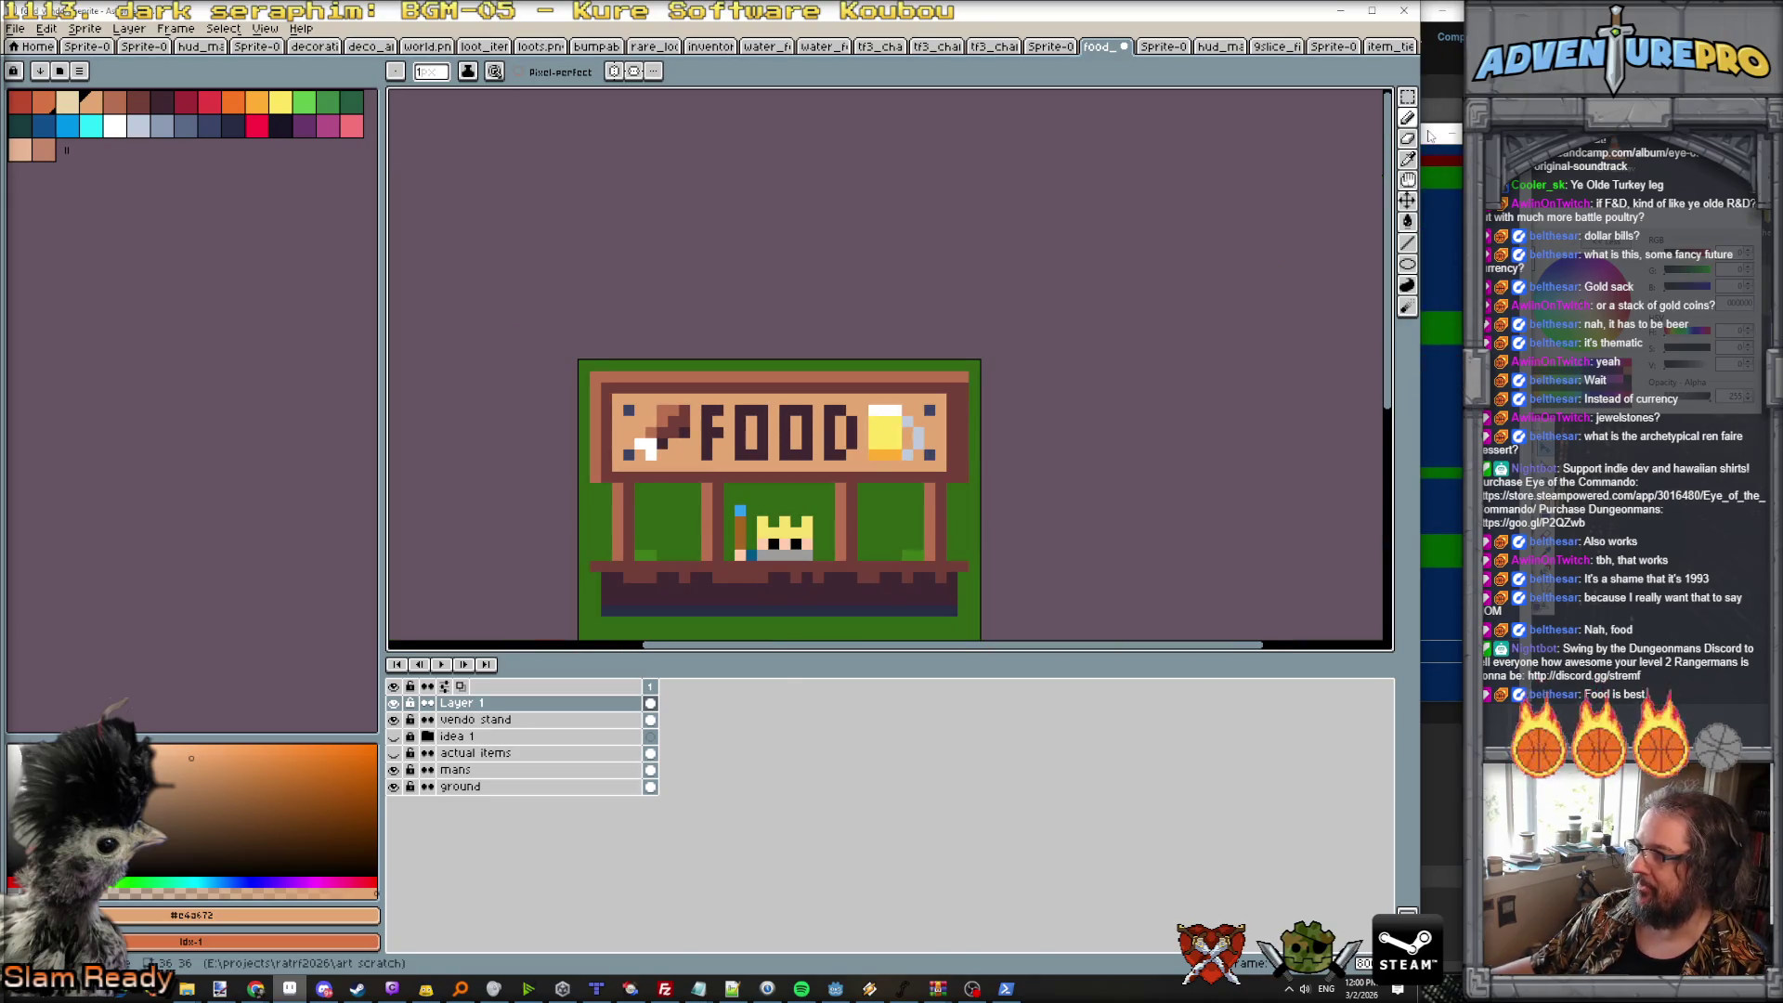
left_click(1430, 137)
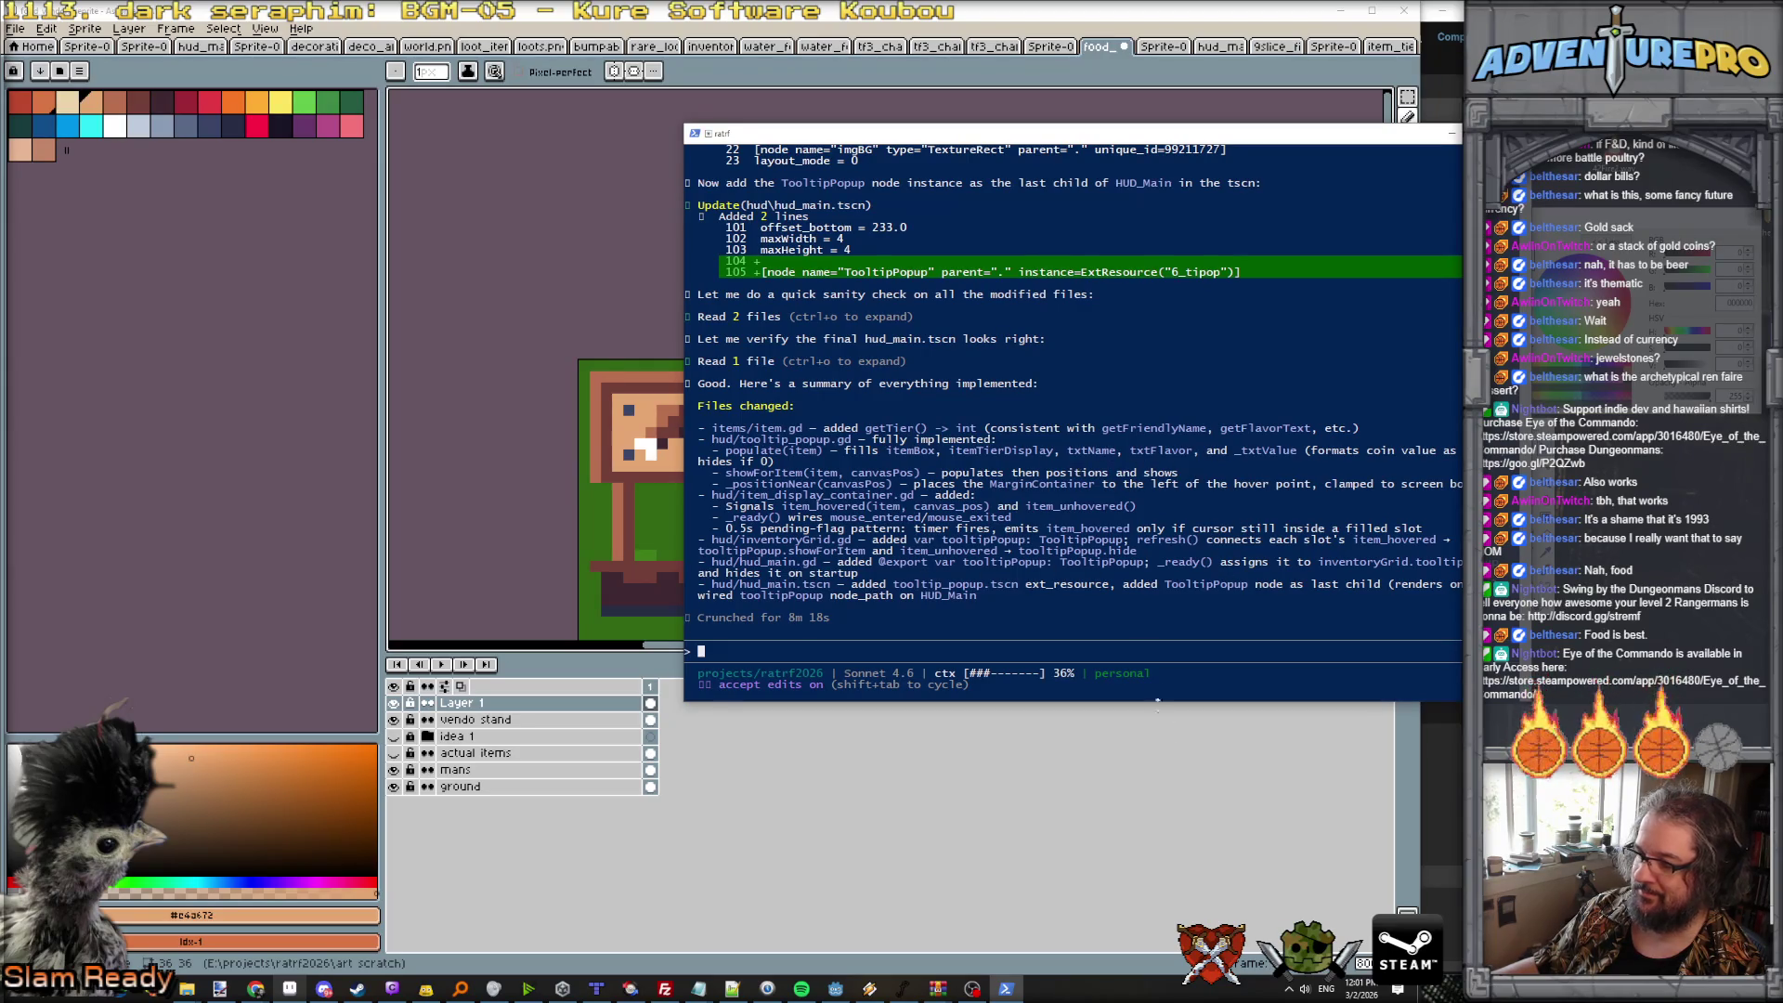
Switch to Godot, reload the changed tooltip files from disk, and run the game
left_click(839, 987)
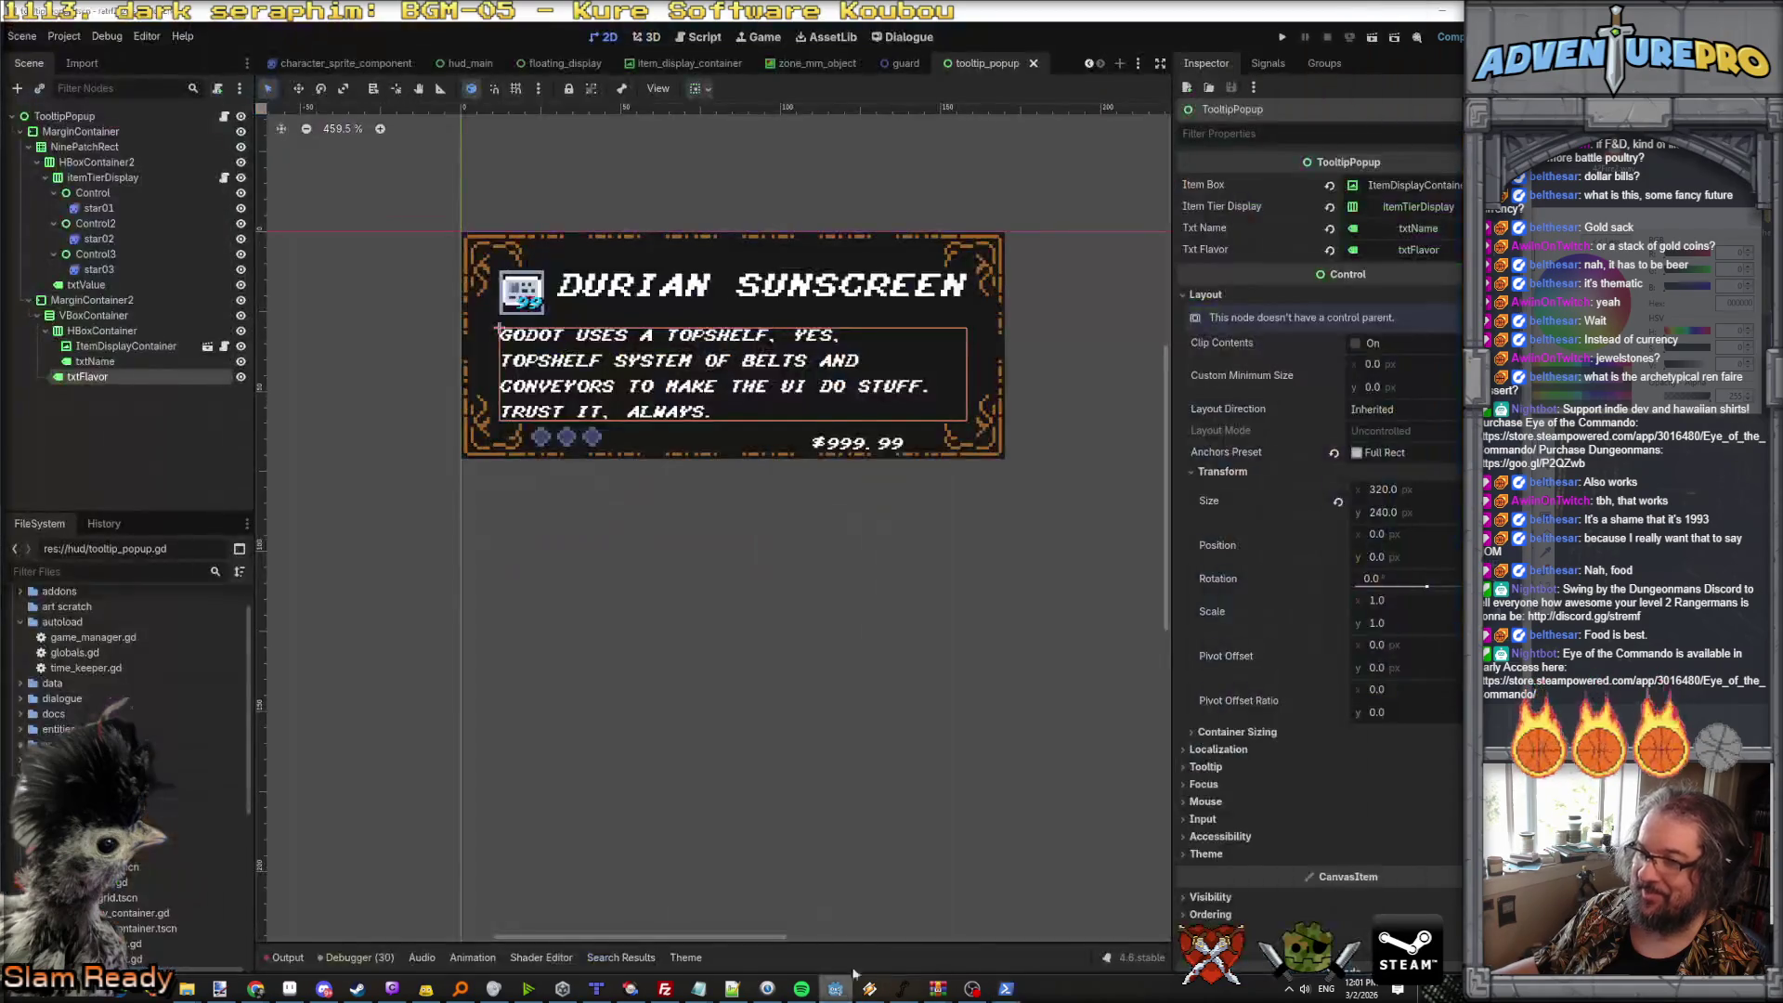
left_click(1218, 633)
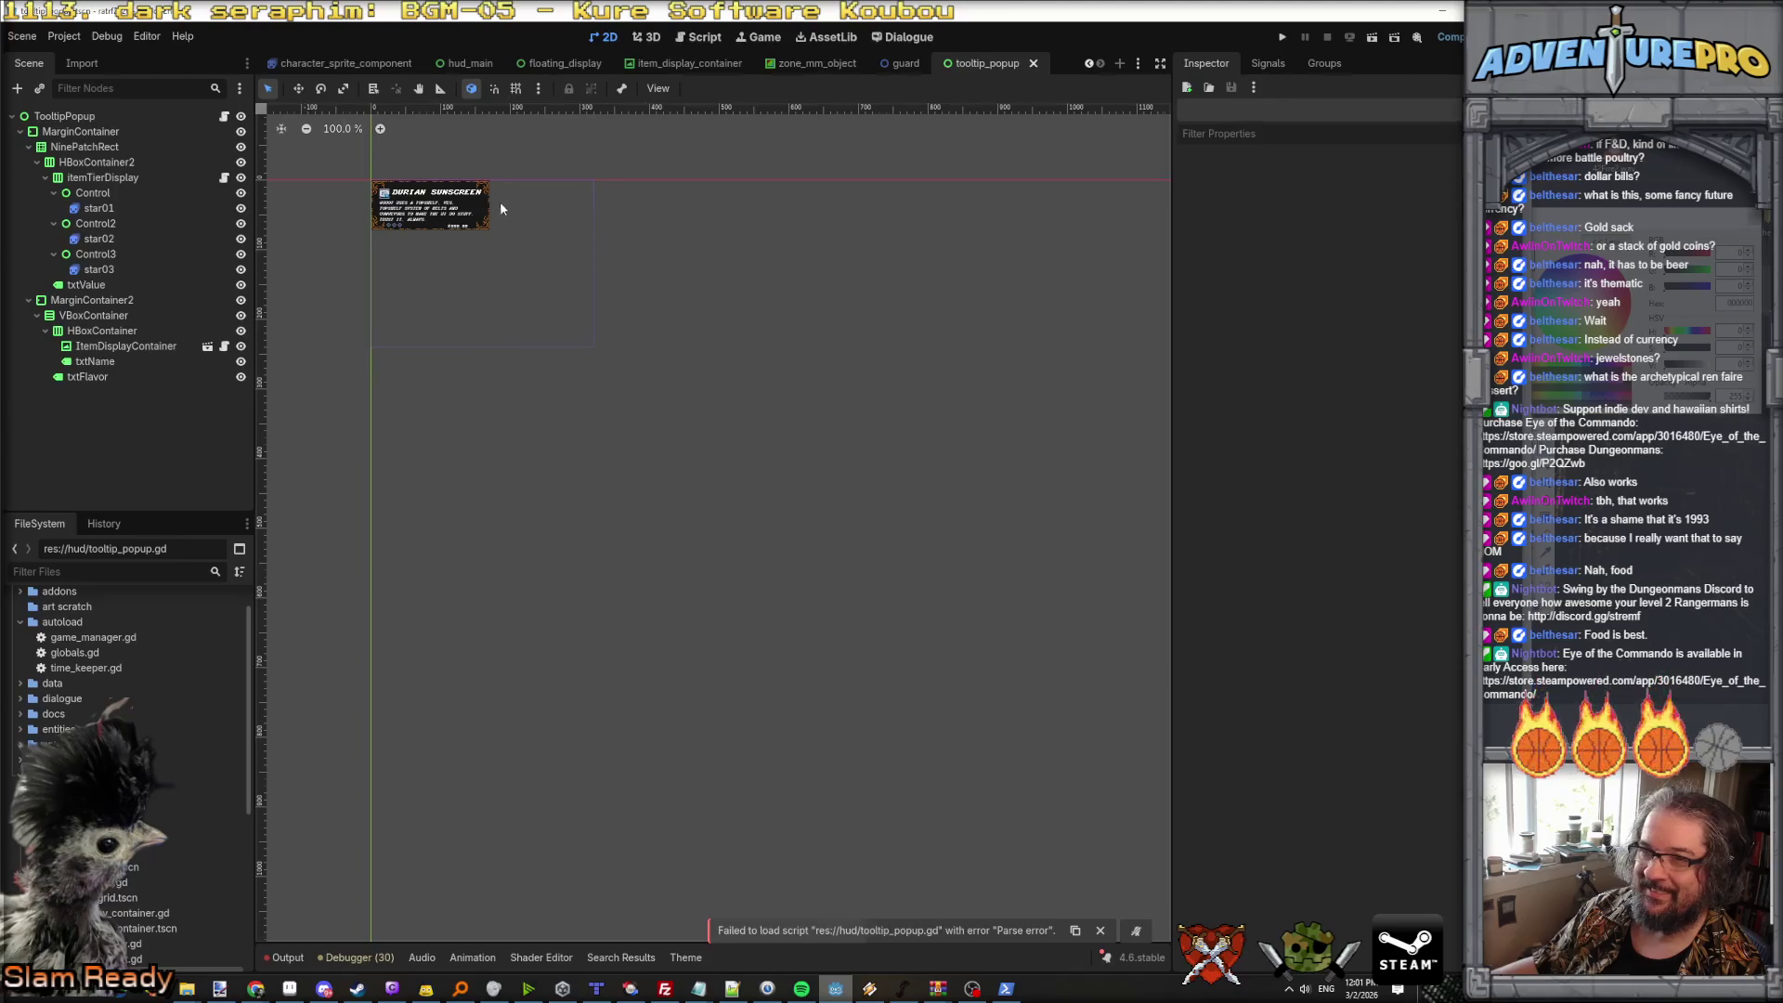
scroll(499, 204, "up", 10)
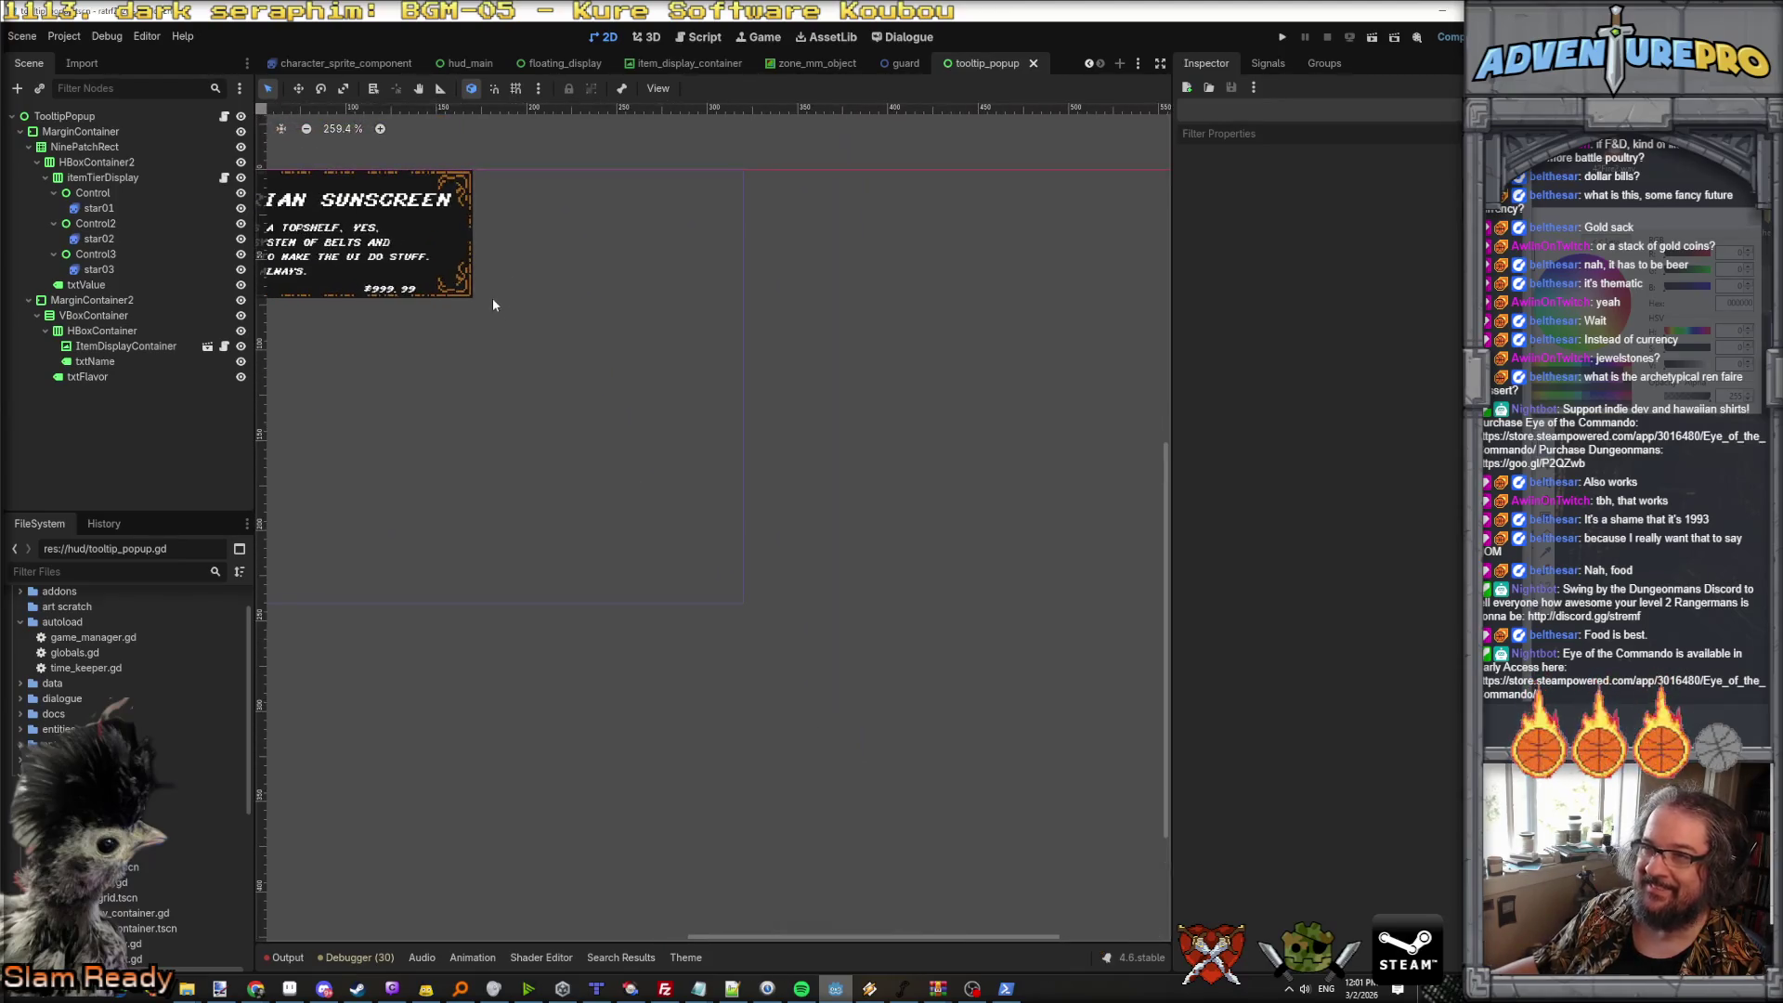
left_click(1281, 36)
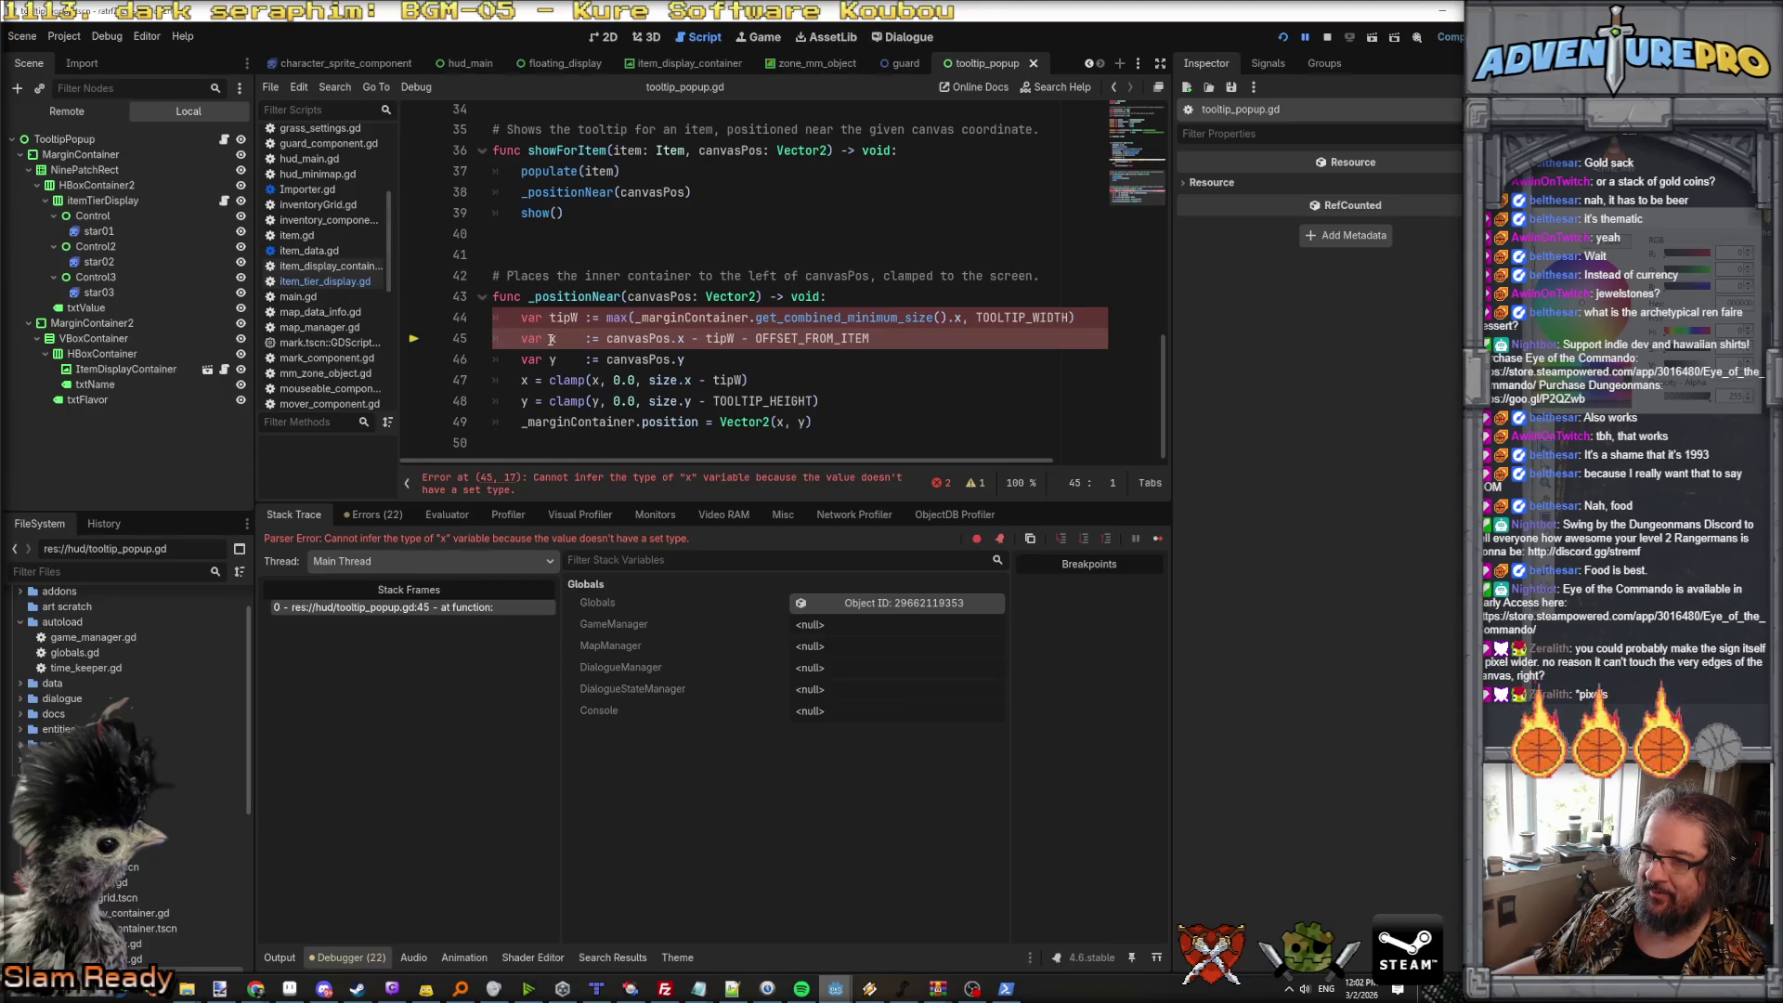
Wrap line 44's tipW max() call in a float cast, then relaunch the game in debug mode
left_click(730, 339)
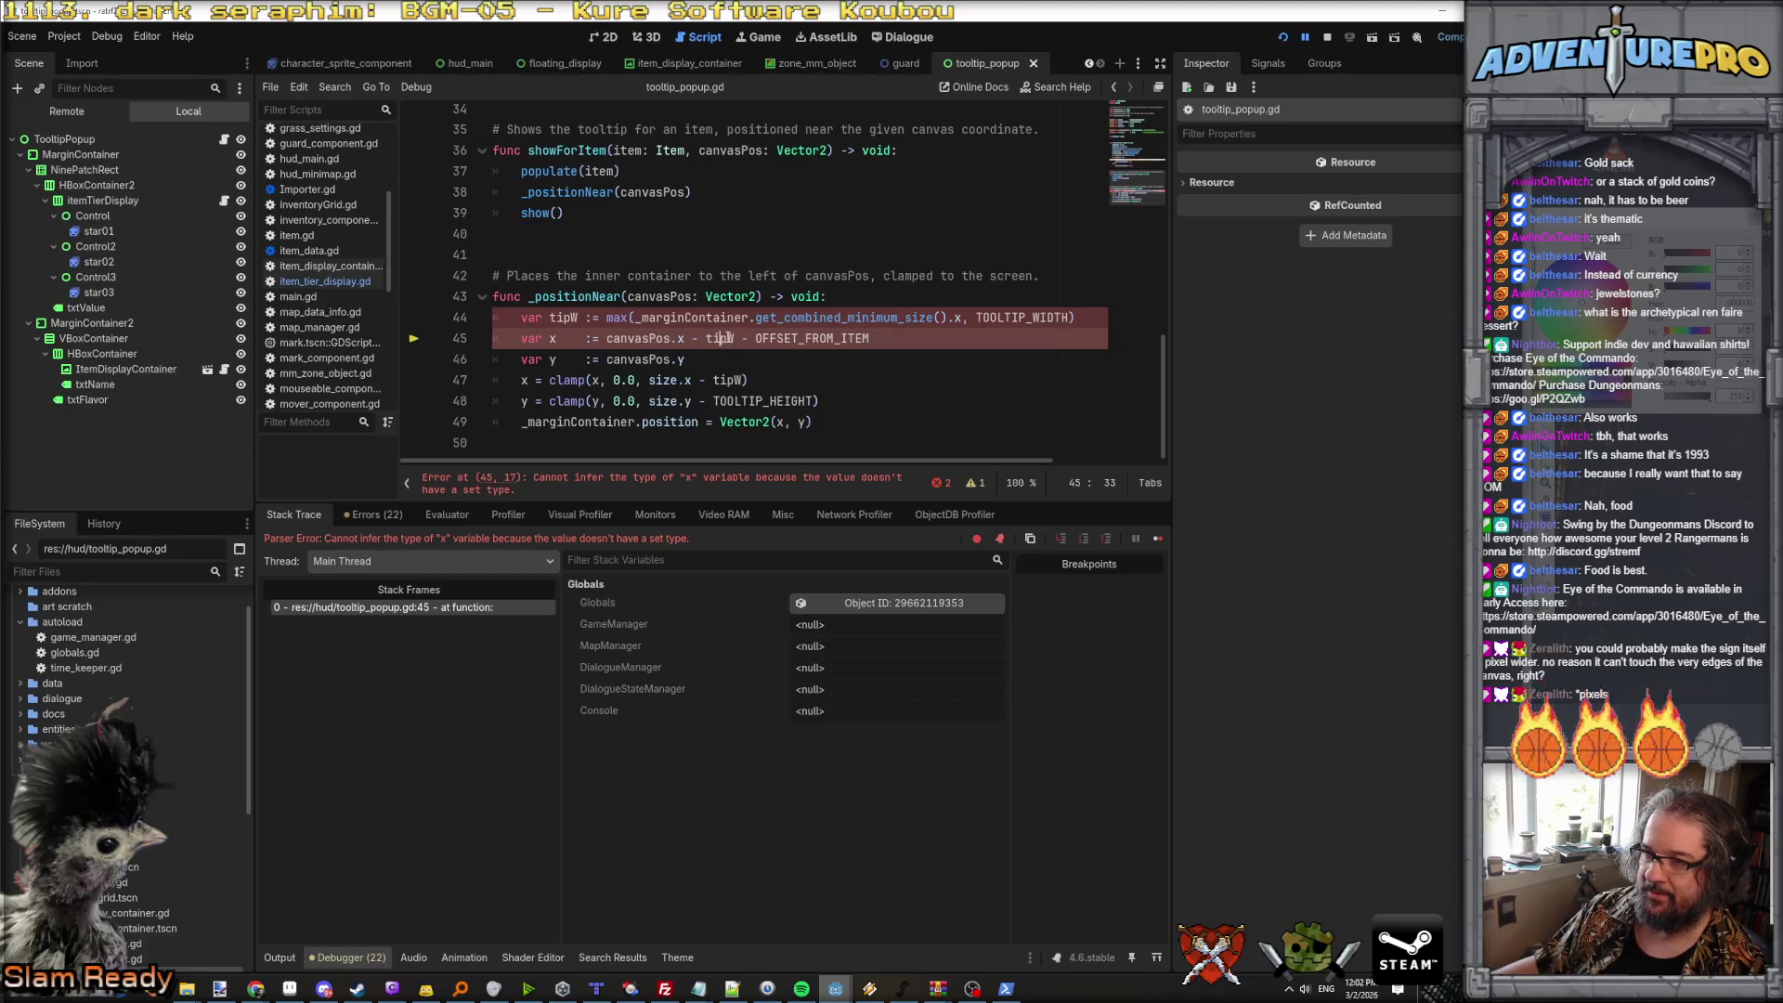
mouse_move(728, 338)
left_click(613, 318)
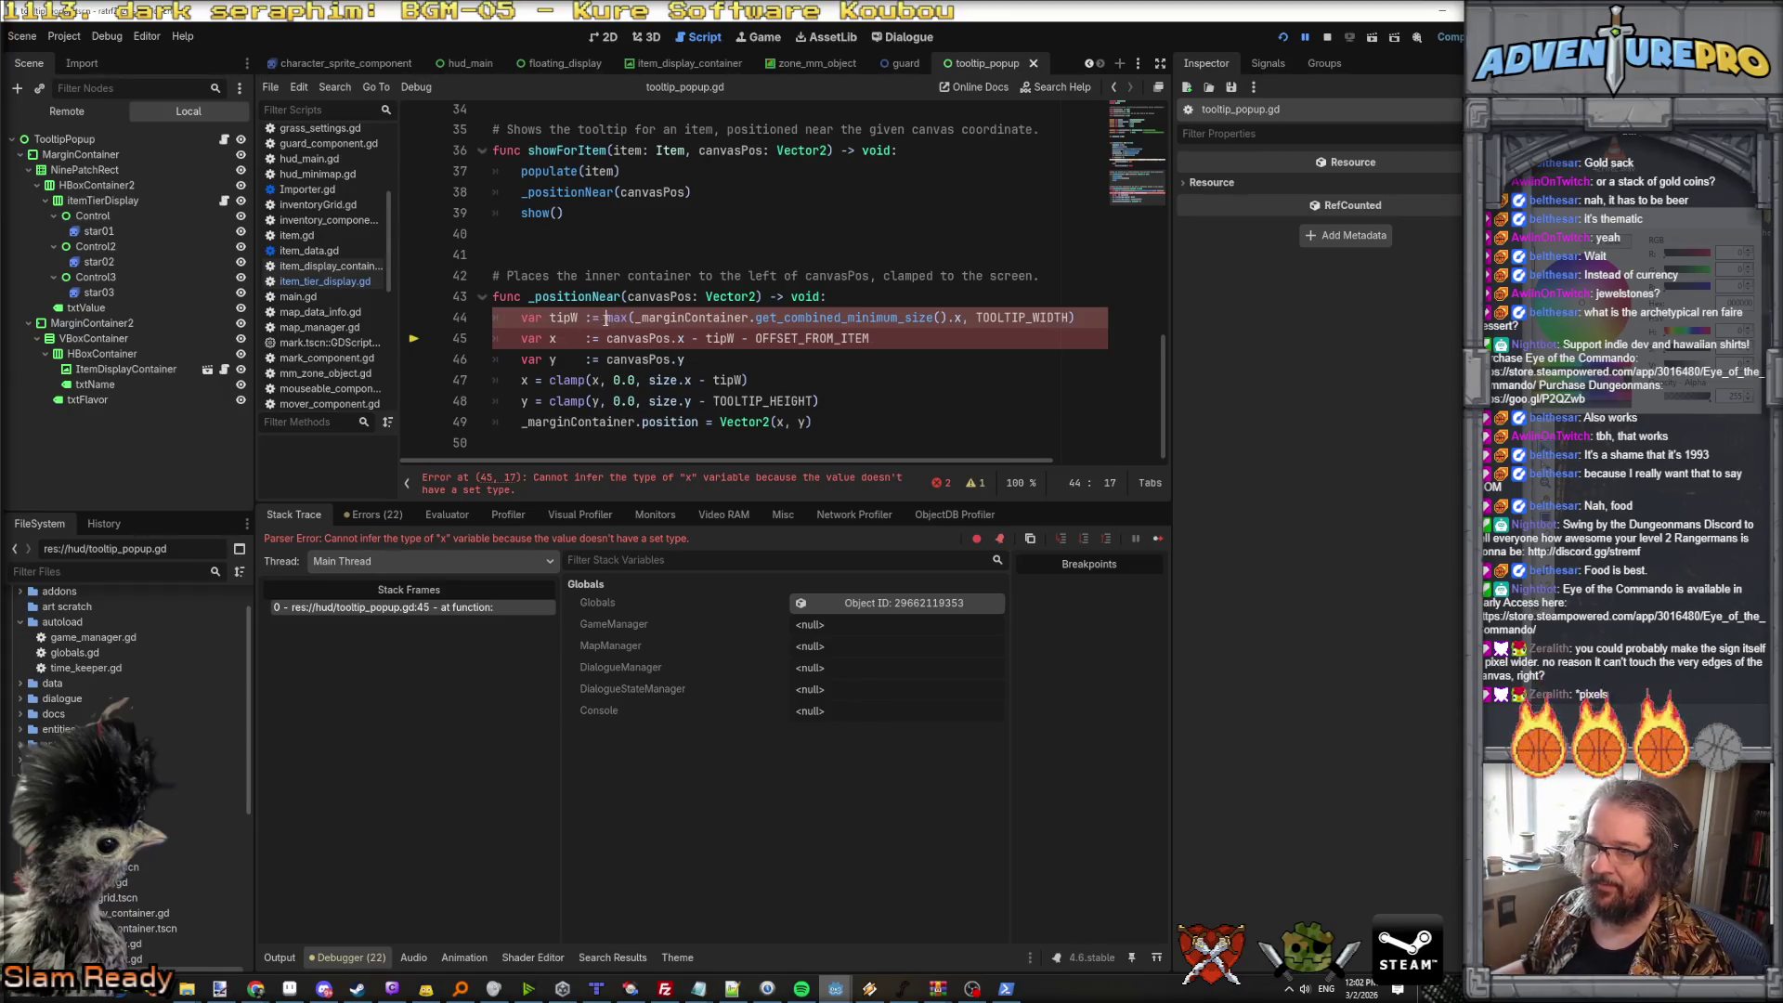
type("(float)")
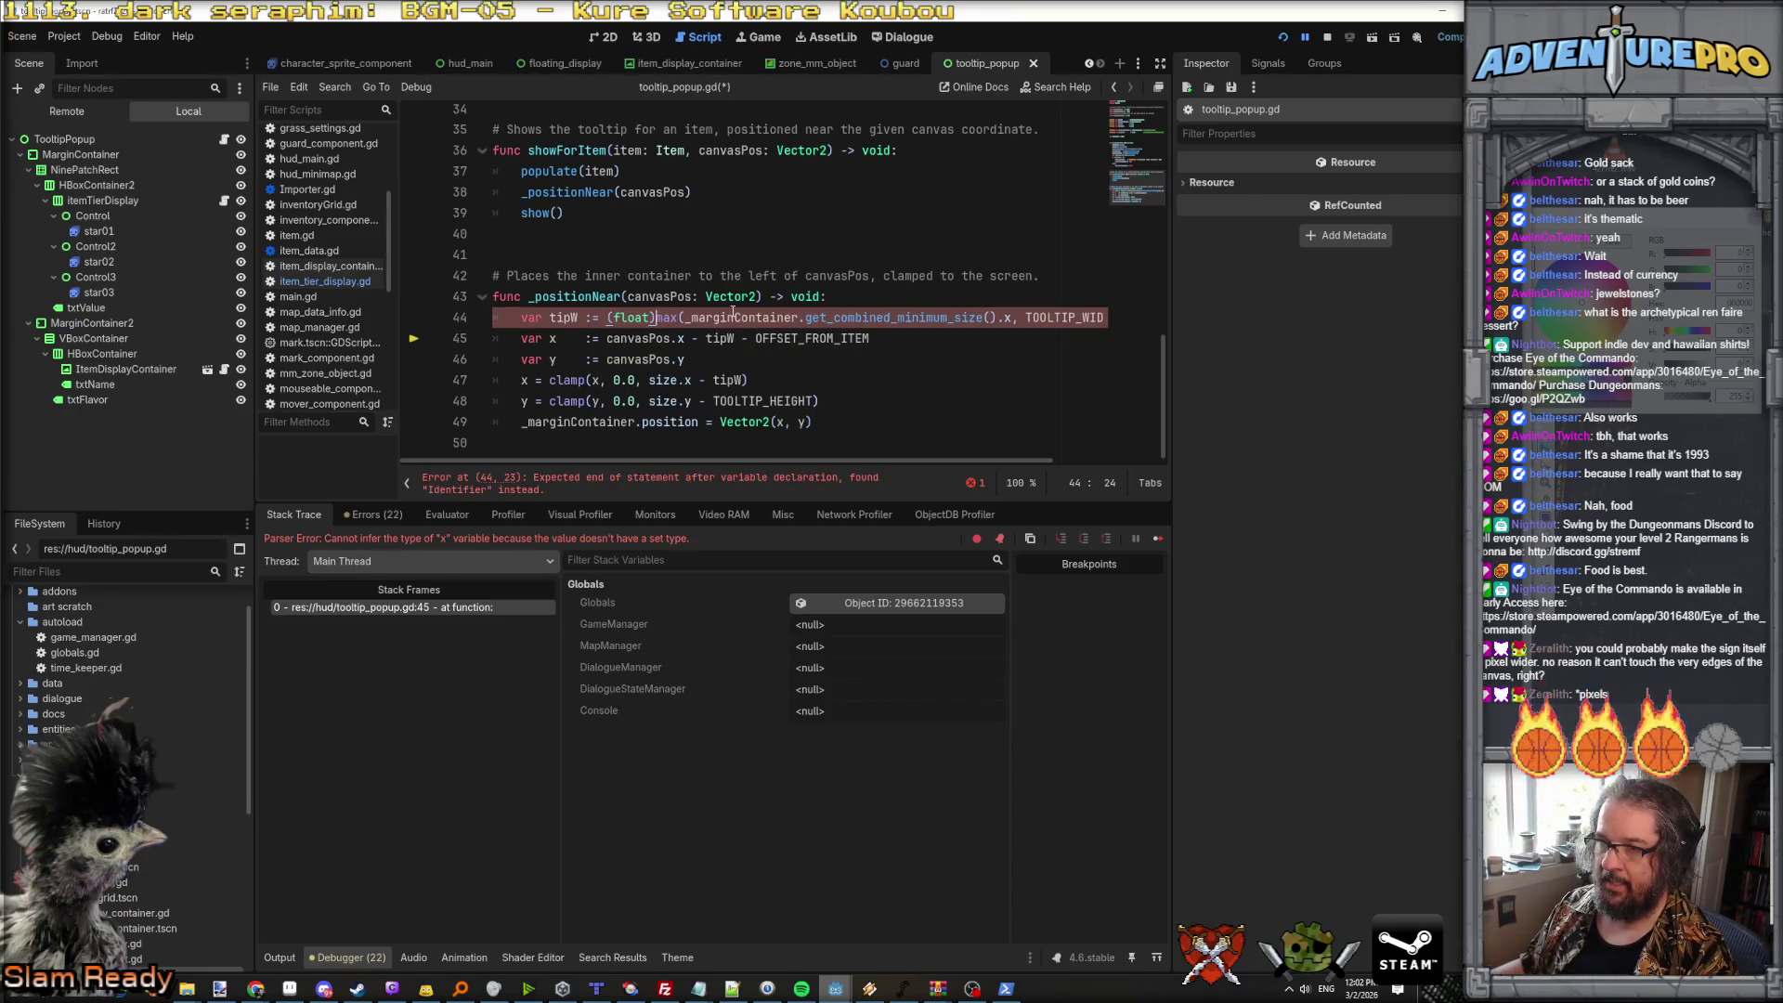
type("(")
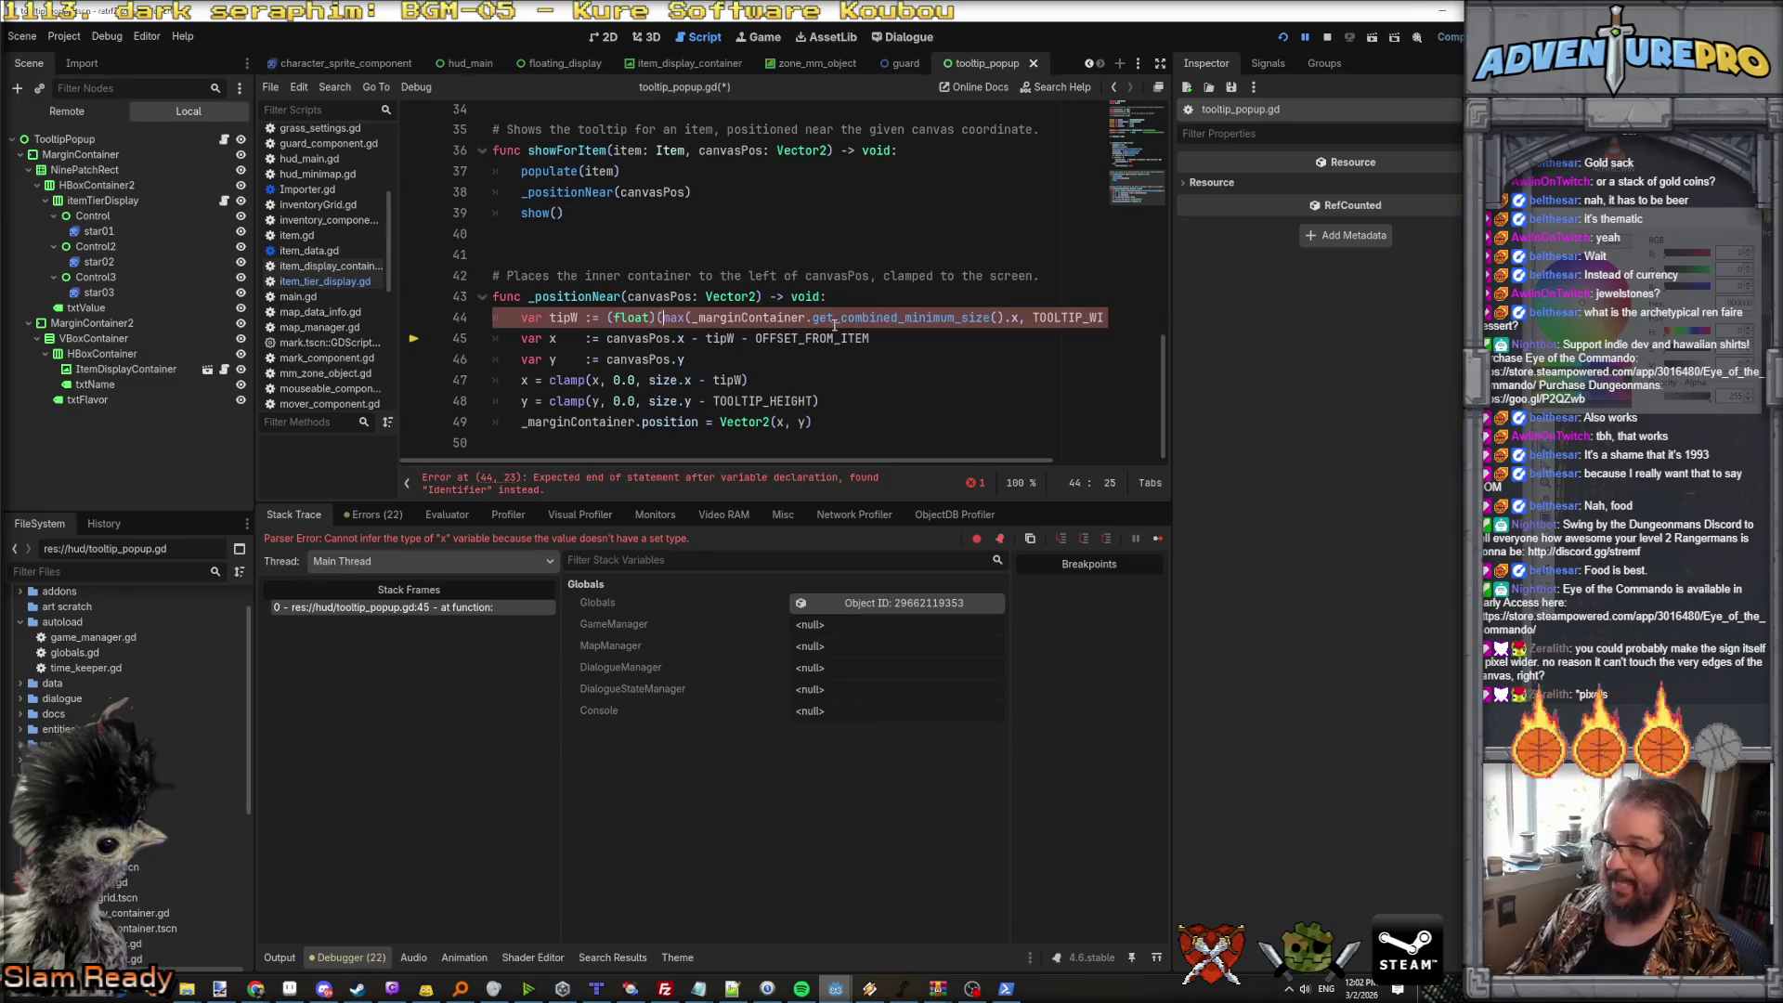
key("End")
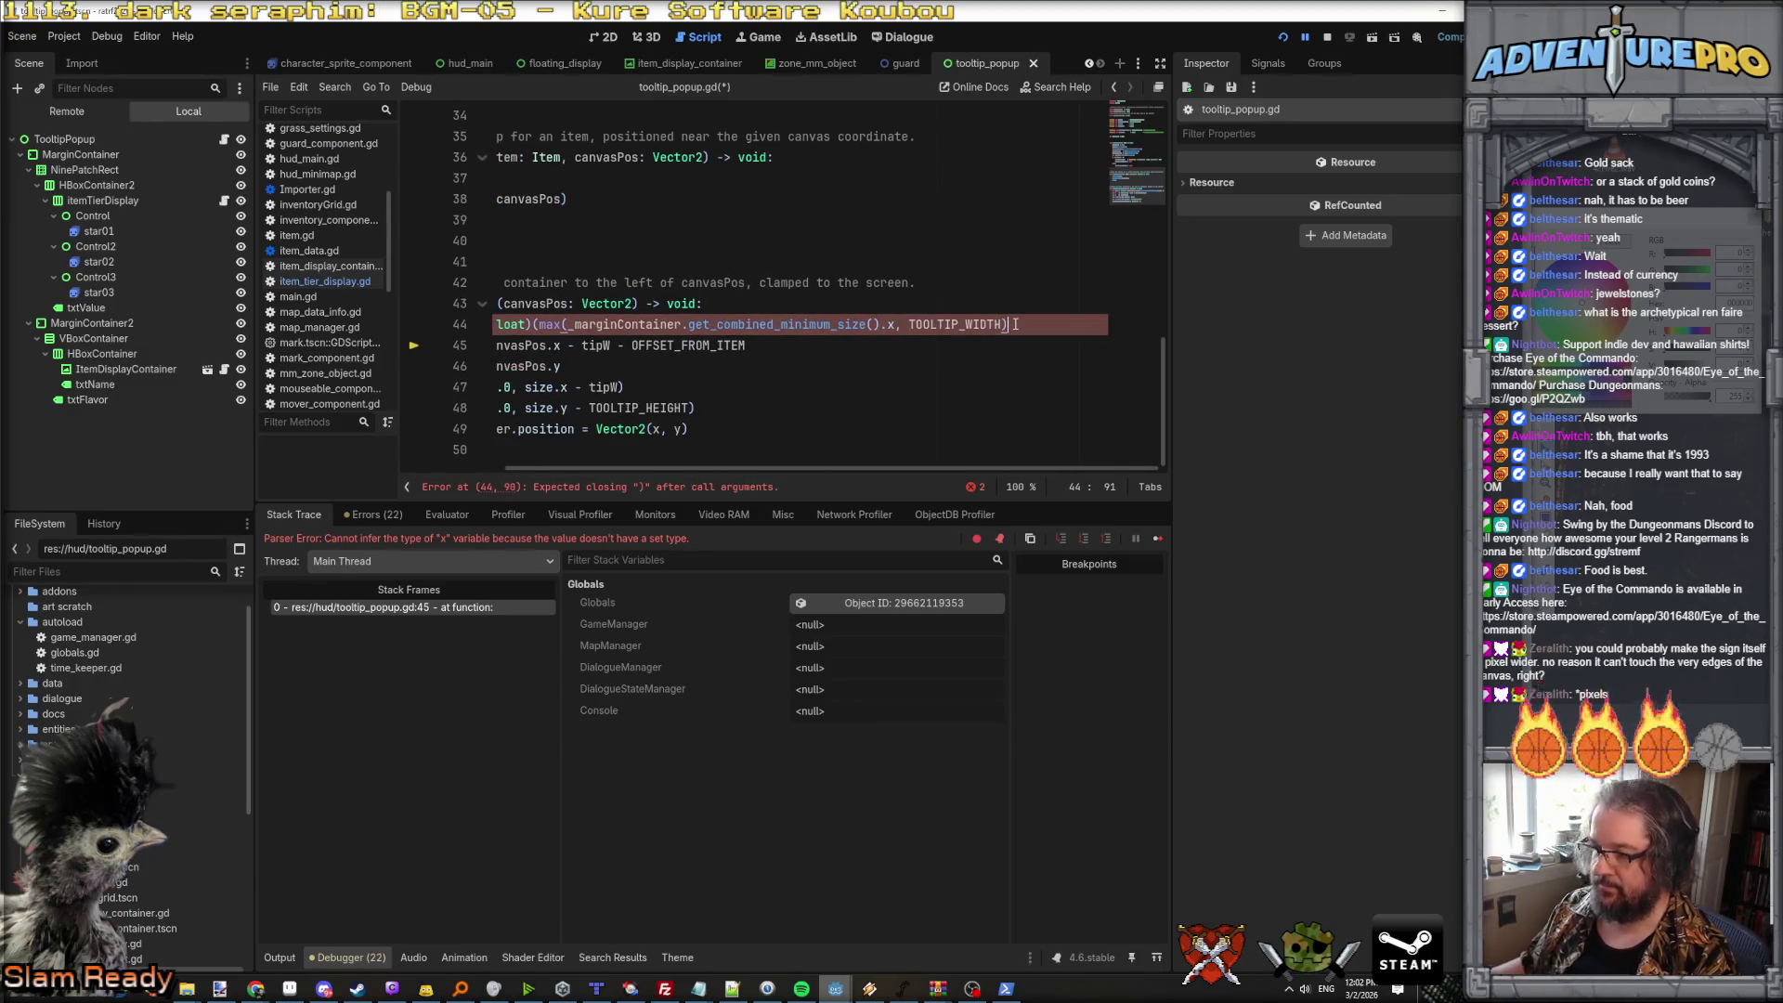
type(")")
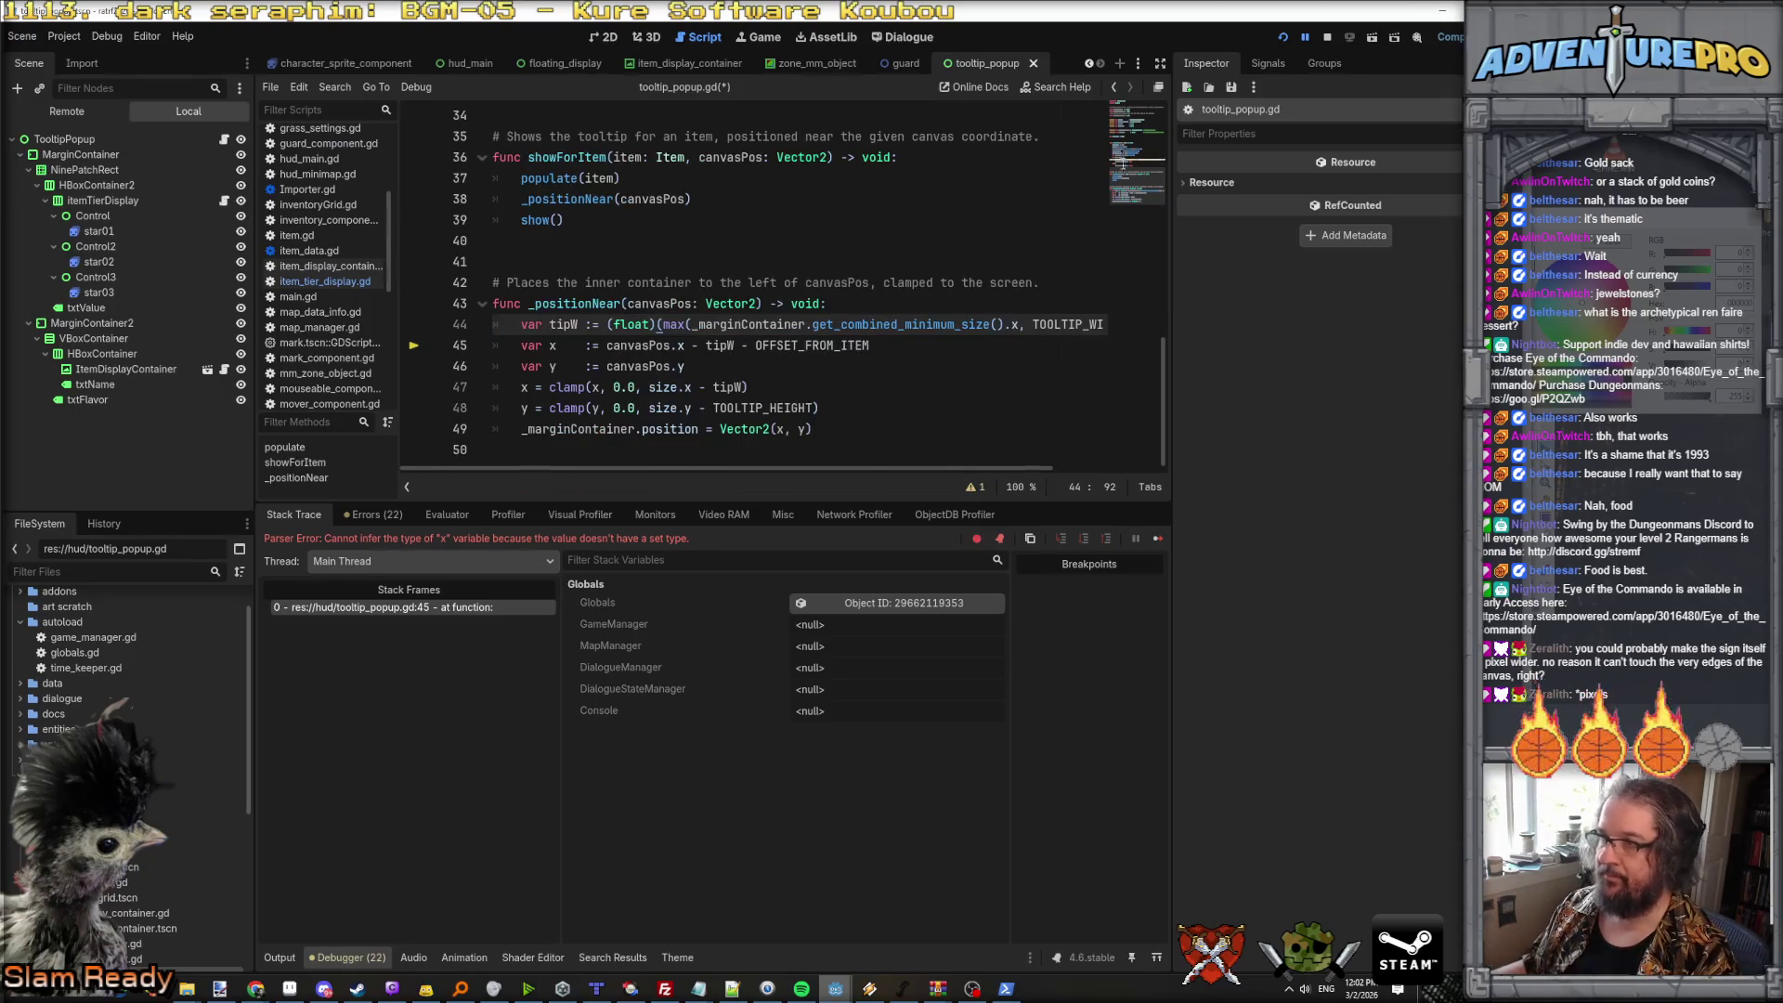
left_click(1284, 38)
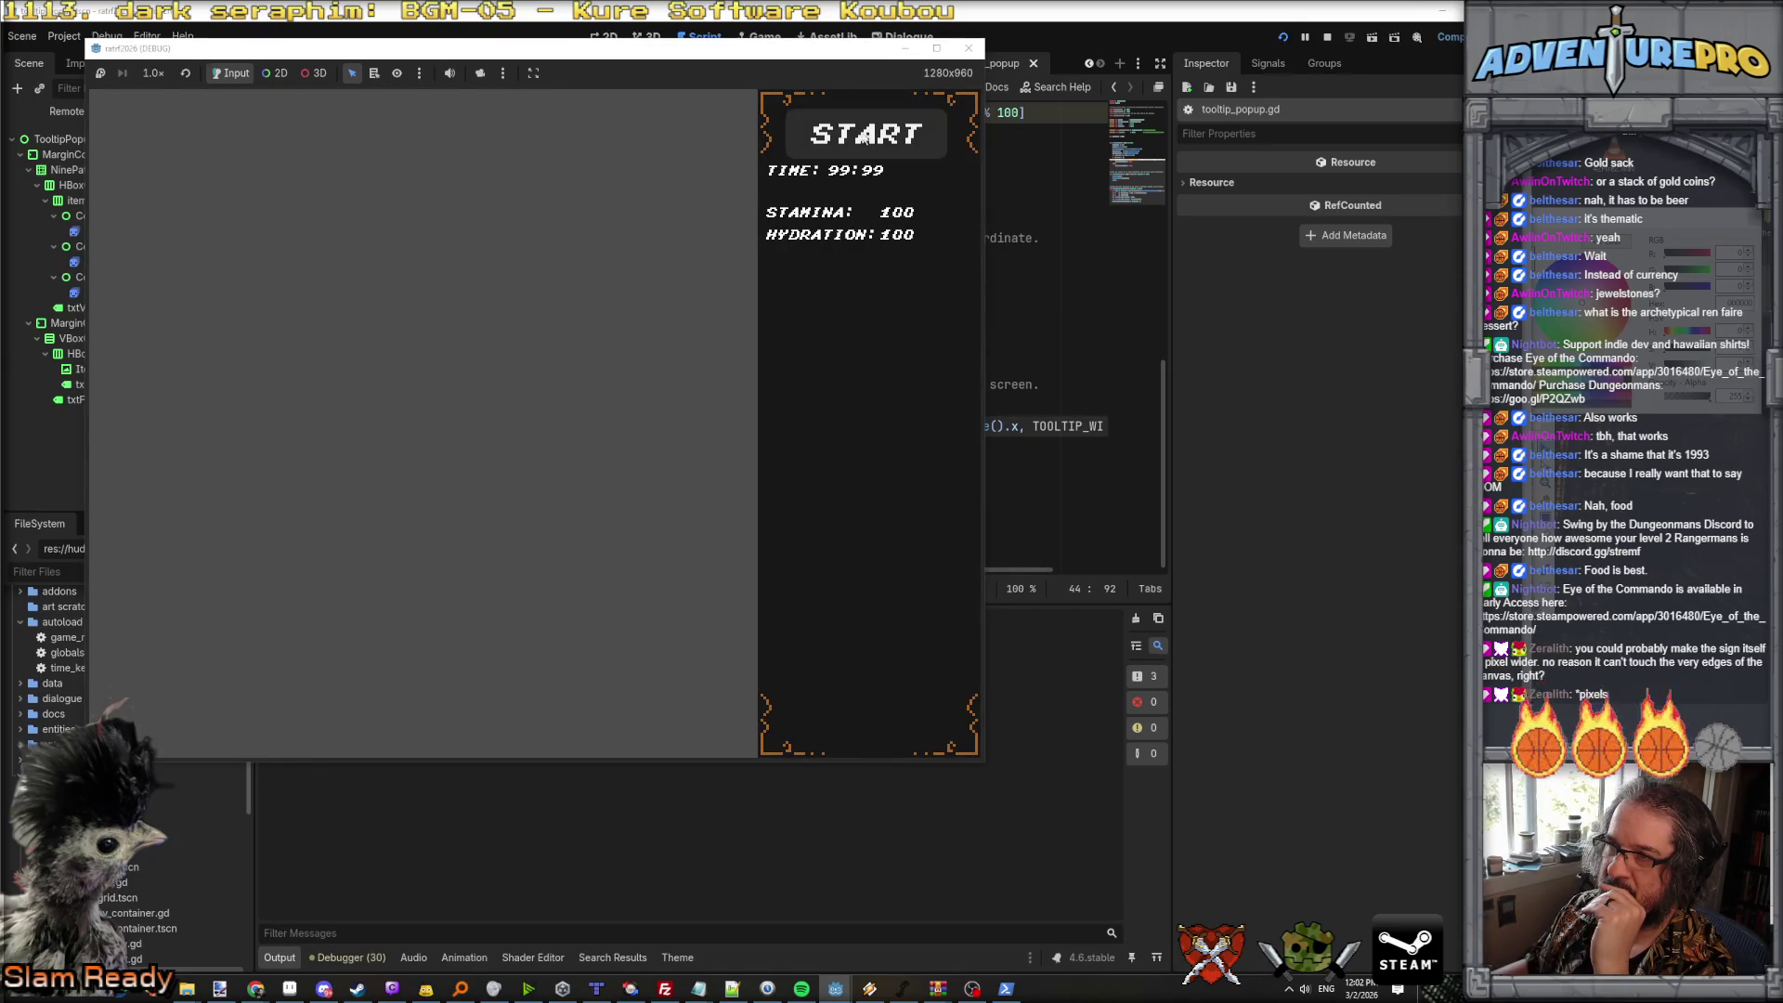
Start the game, move the orb and potted-plant items to new slots, then stop it
left_click(860, 130)
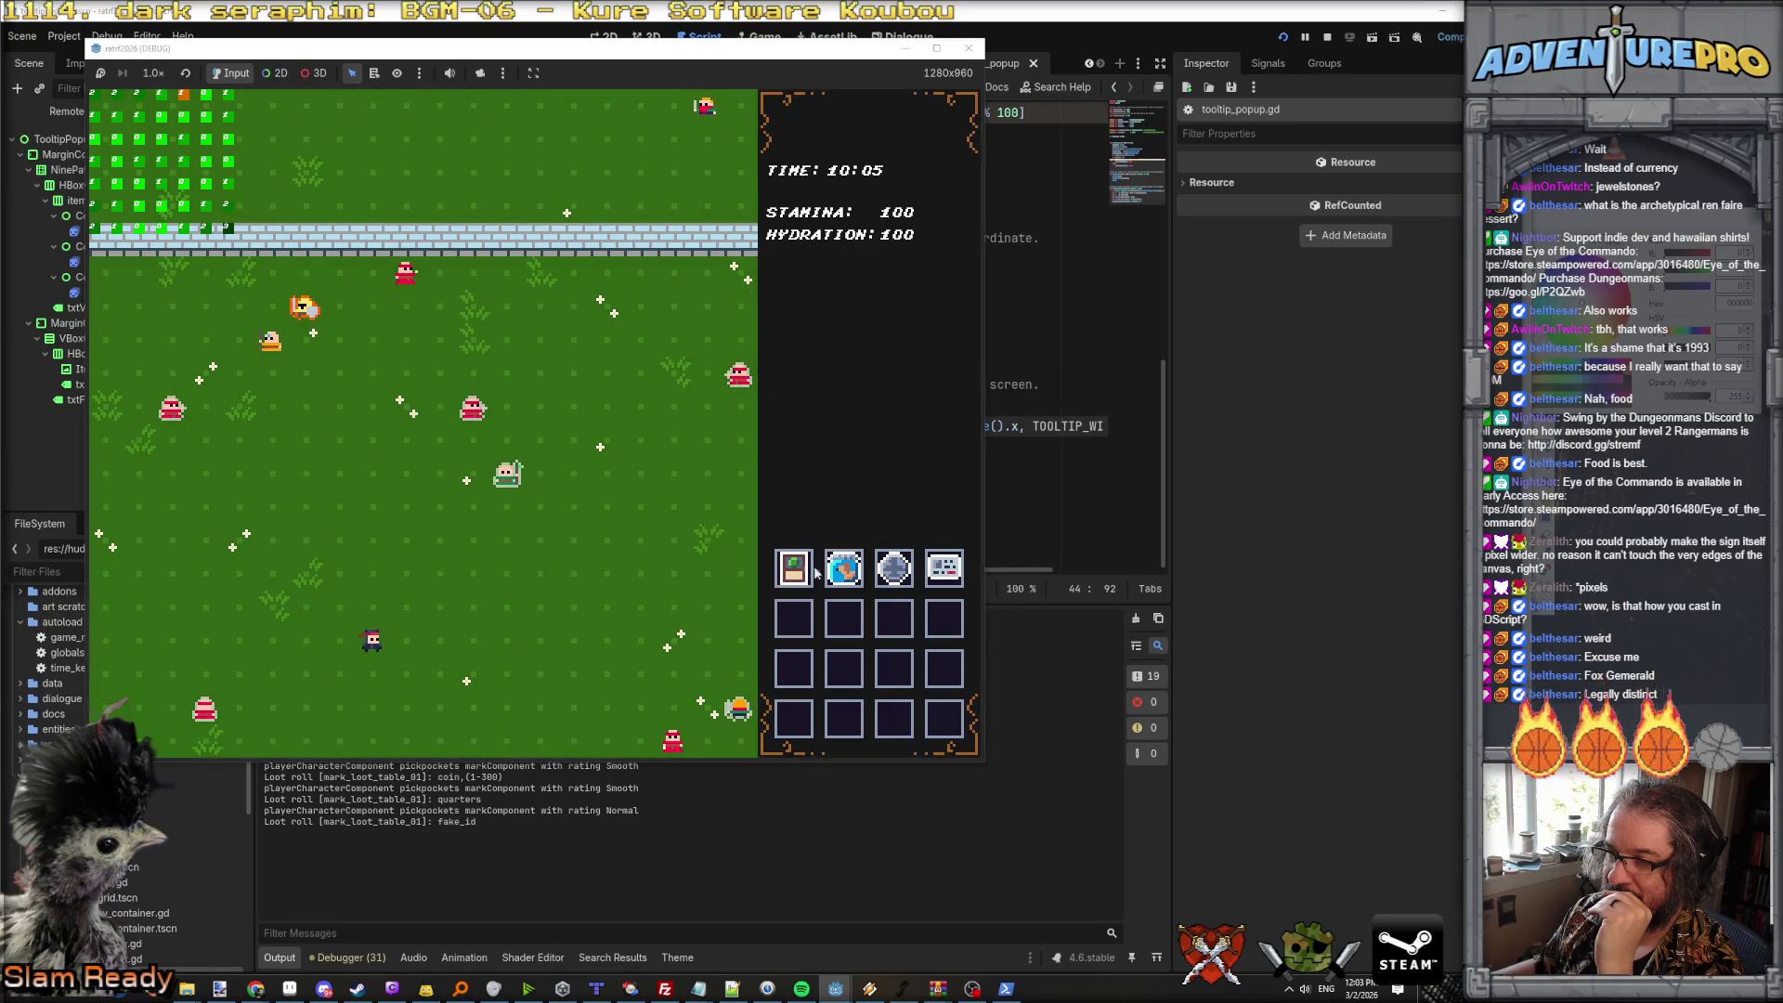
mouse_move(838, 570)
left_mouse_down()
mouse_move(837, 626)
mouse_move(949, 604)
mouse_move(945, 618)
mouse_move(944, 568)
left_mouse_up()
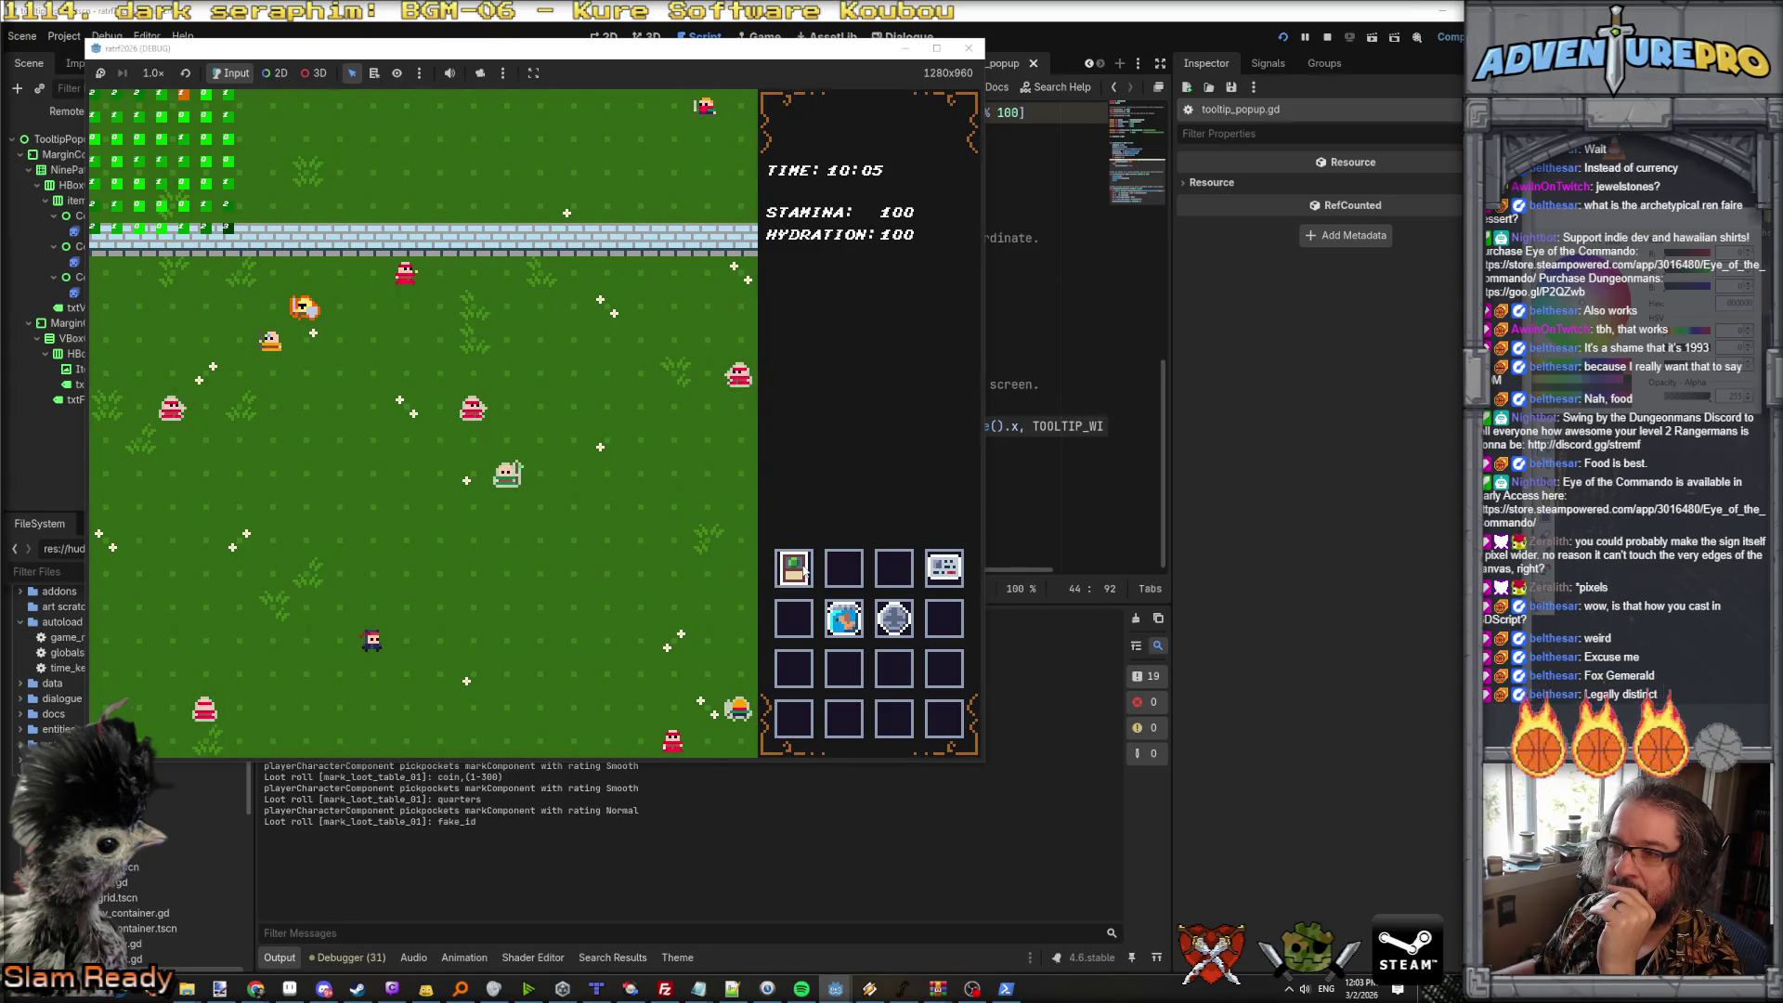
mouse_move(804, 573)
left_mouse_down()
mouse_move(859, 581)
mouse_move(845, 571)
left_mouse_up()
key("F8")
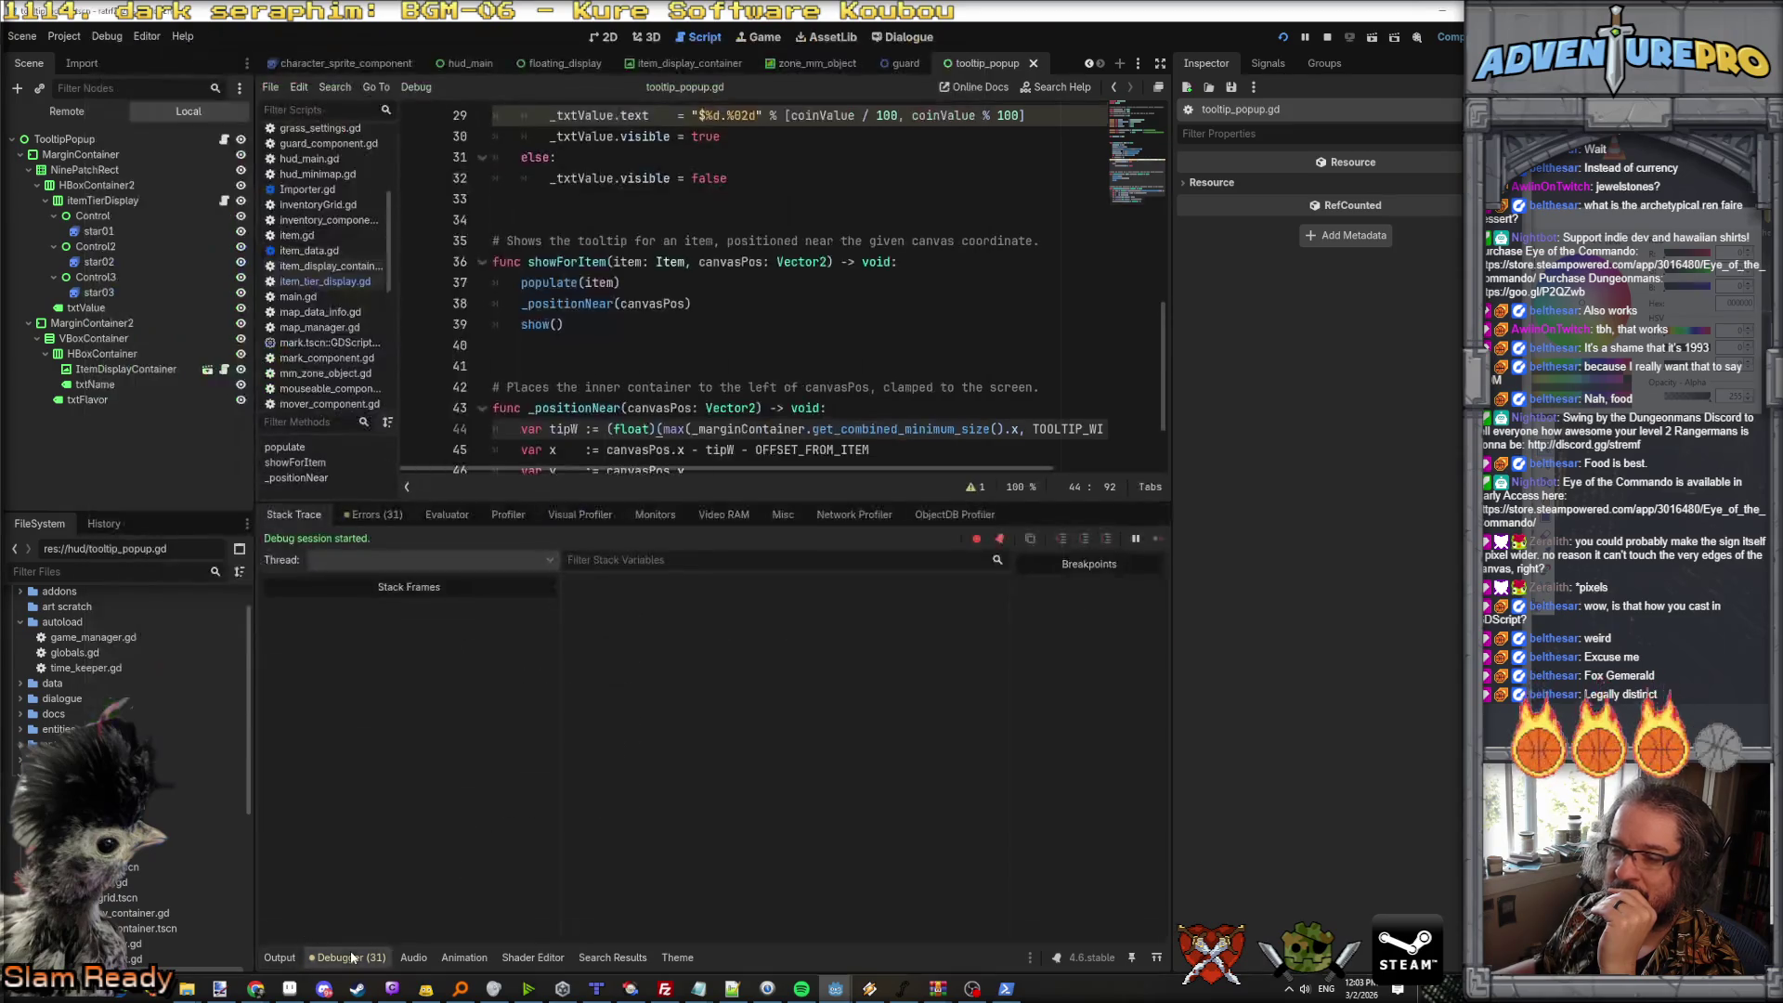
Scroll through the Debugger's script warnings, then bring the game and Claude Code's summary forward
left_click(371, 515)
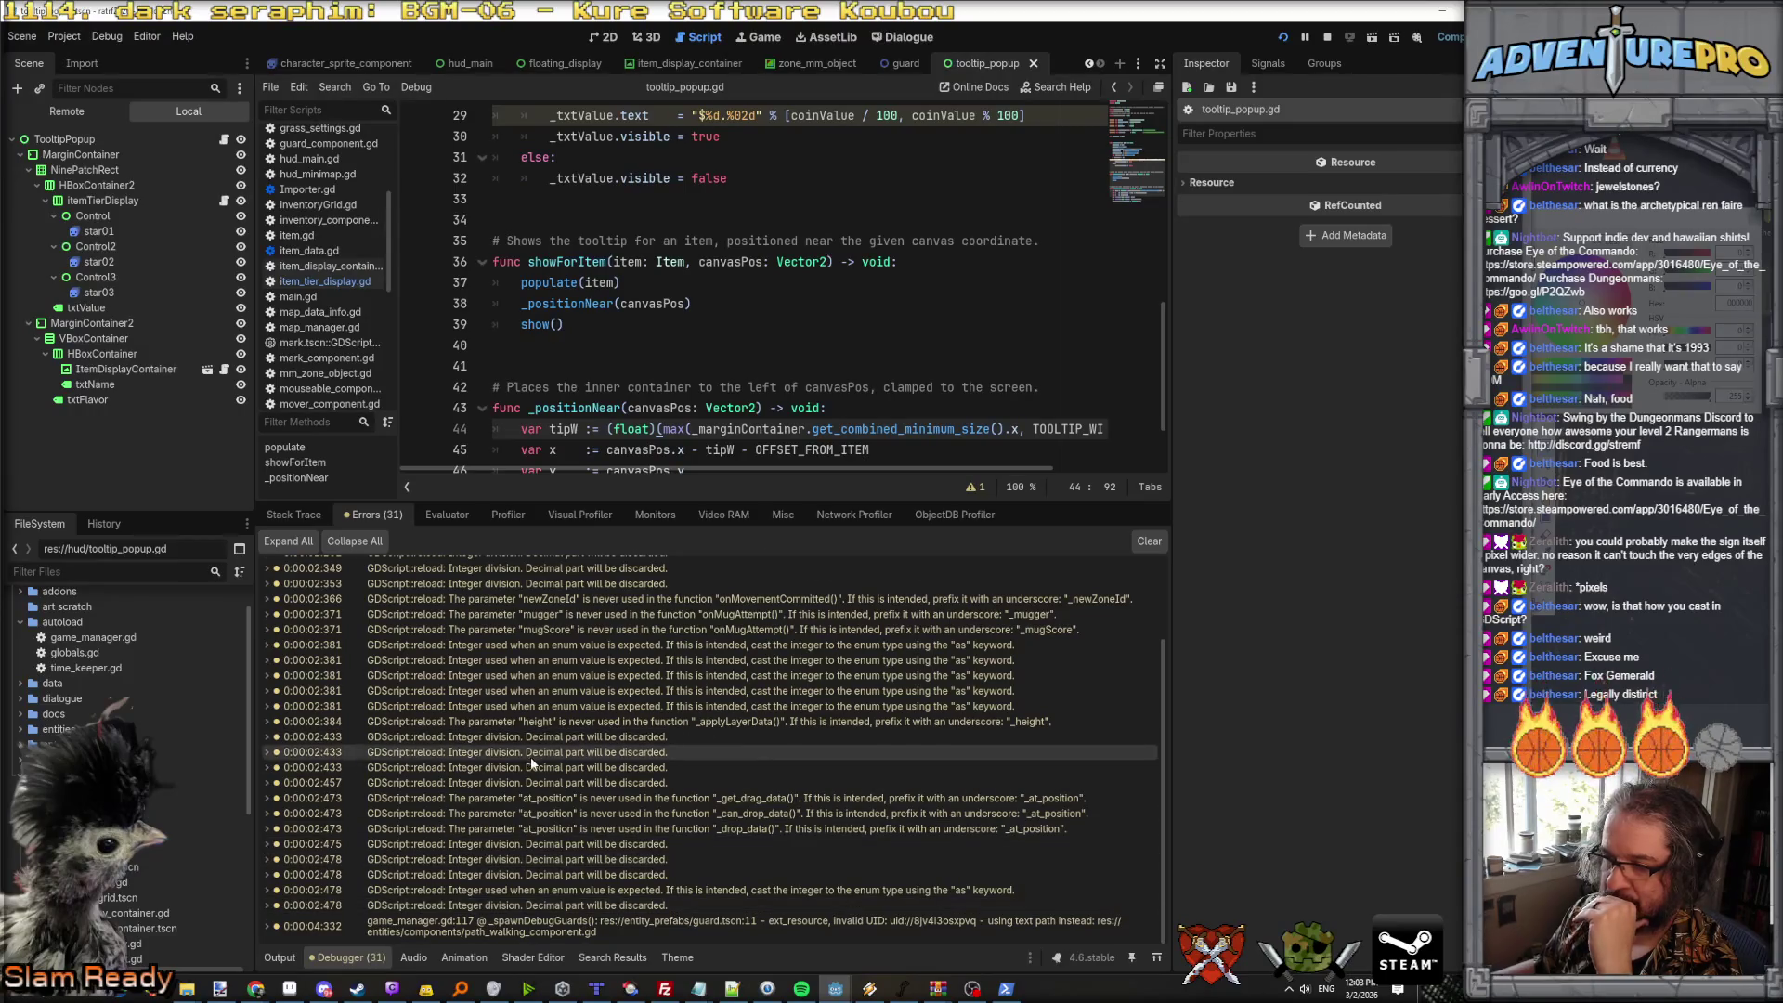
scroll(531, 756, "up", 3)
scroll(543, 722, "down", 3)
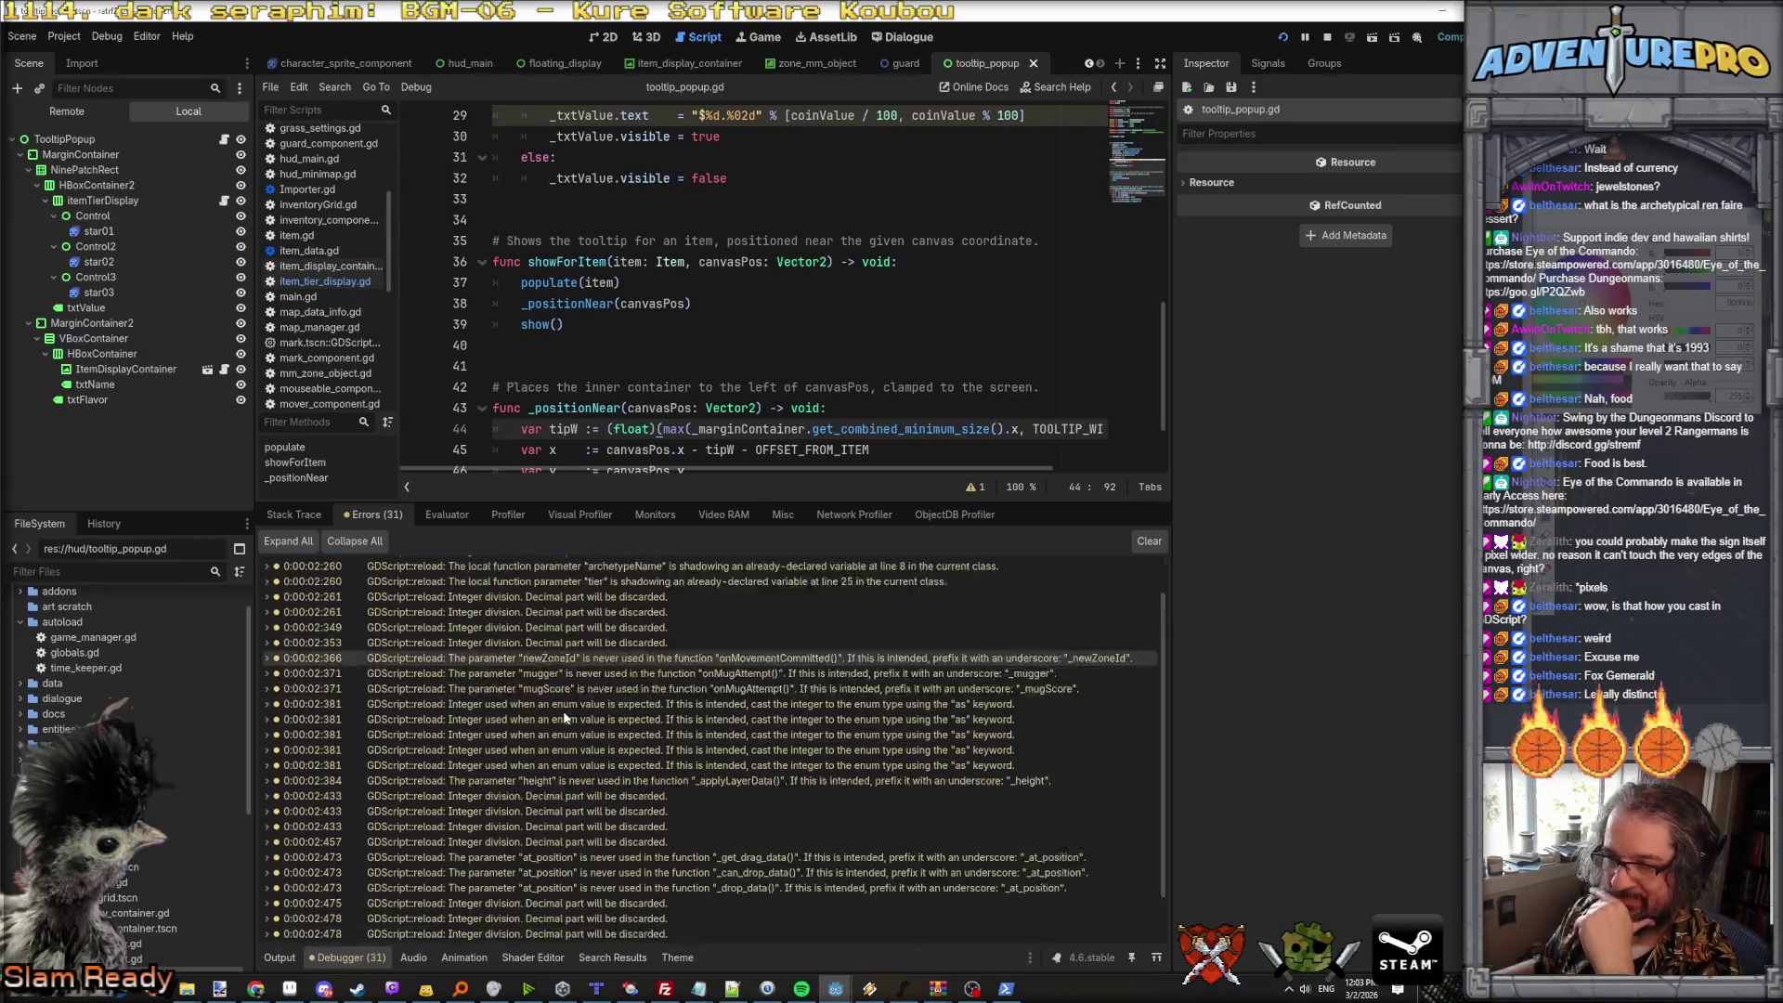
scroll(562, 718, "up", 3)
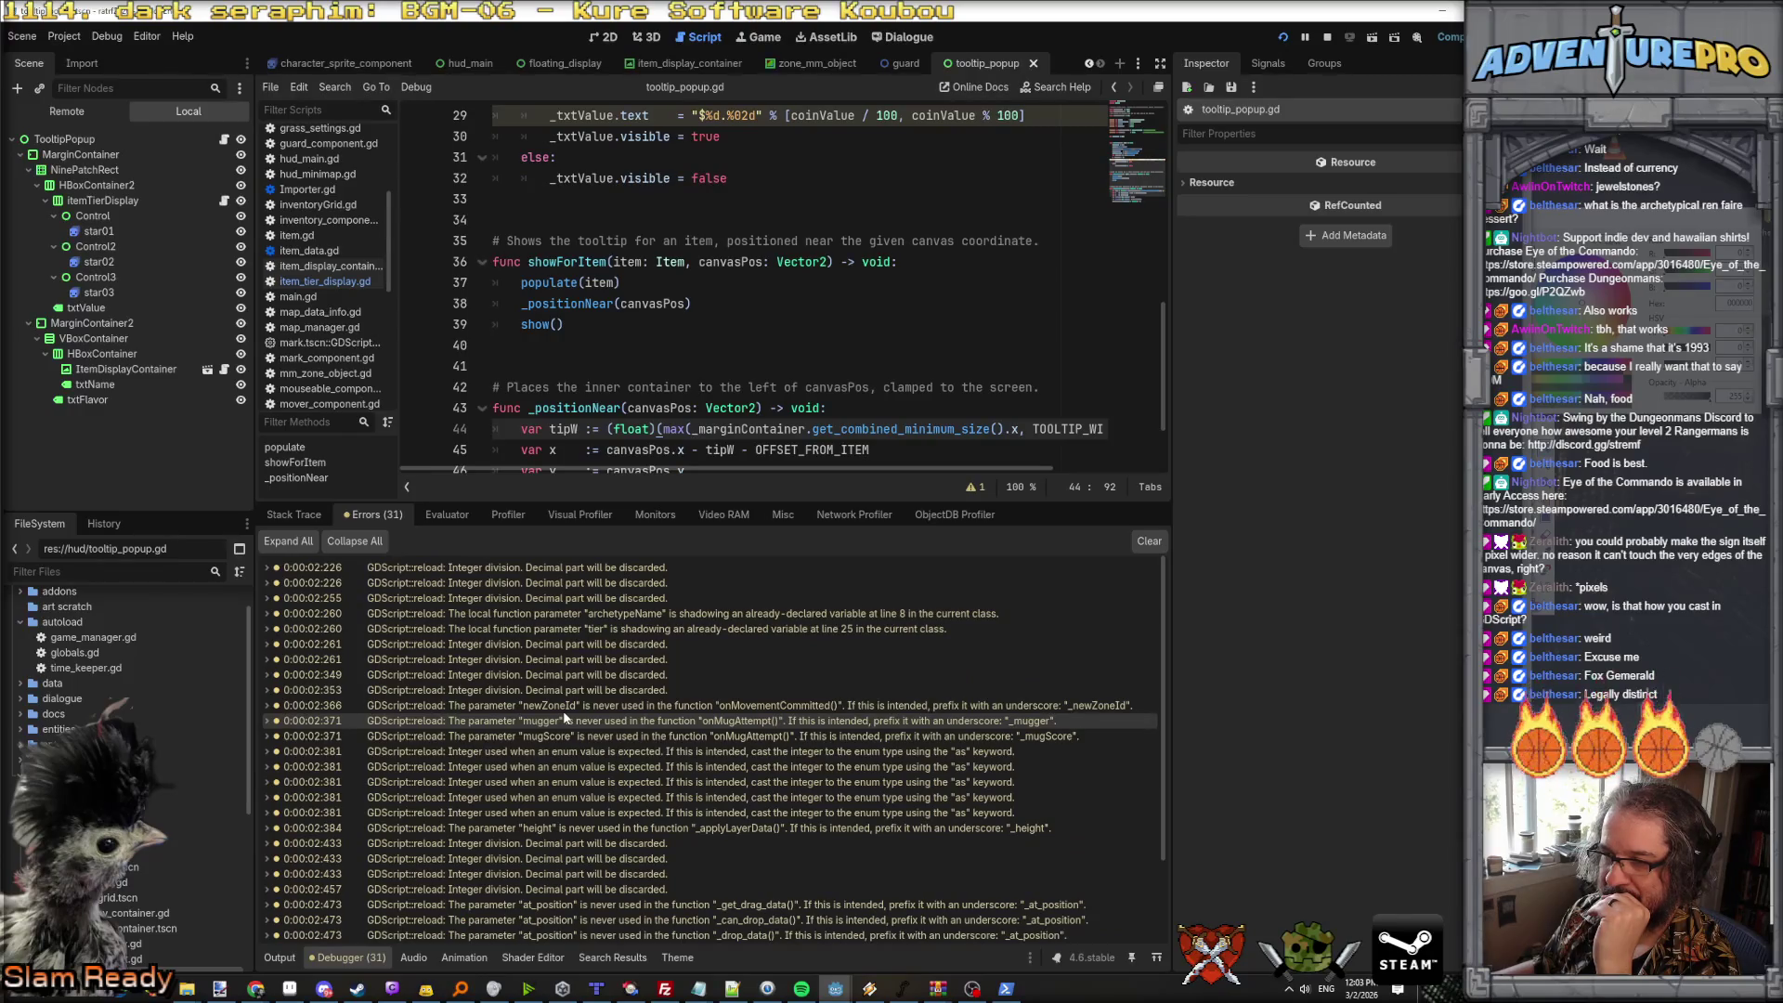
scroll(564, 716, "down", 3)
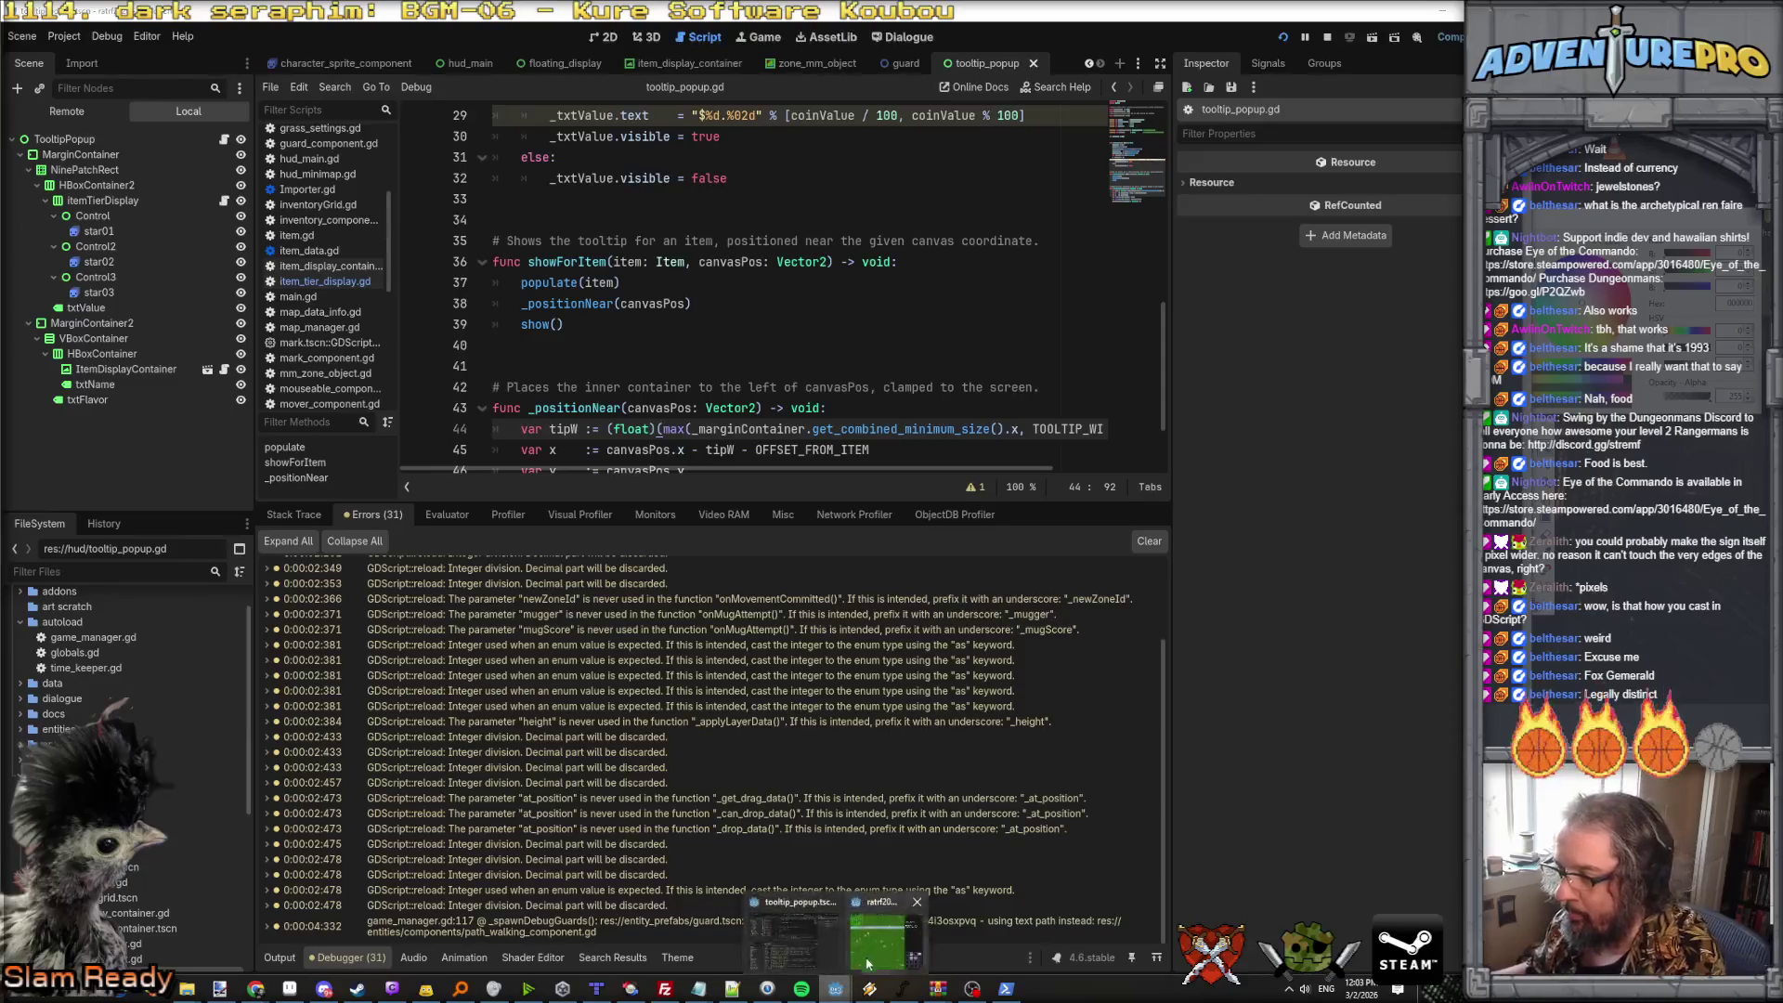
left_click(872, 945)
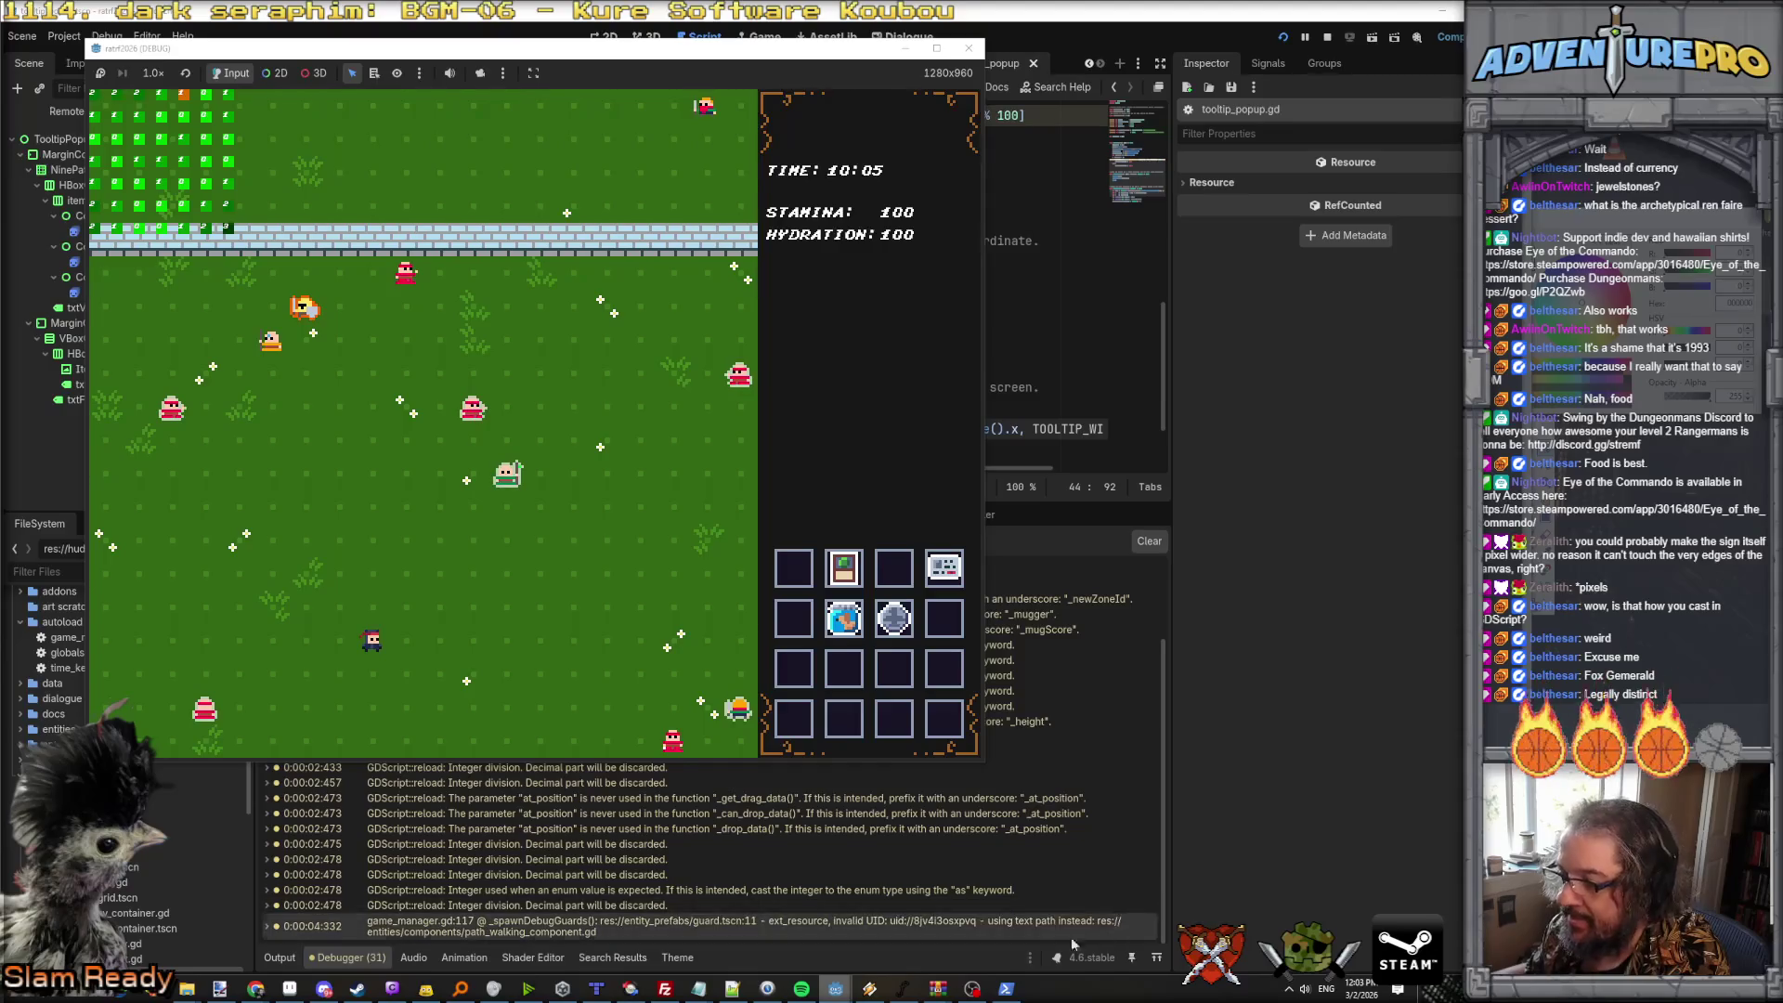
left_click(1007, 940)
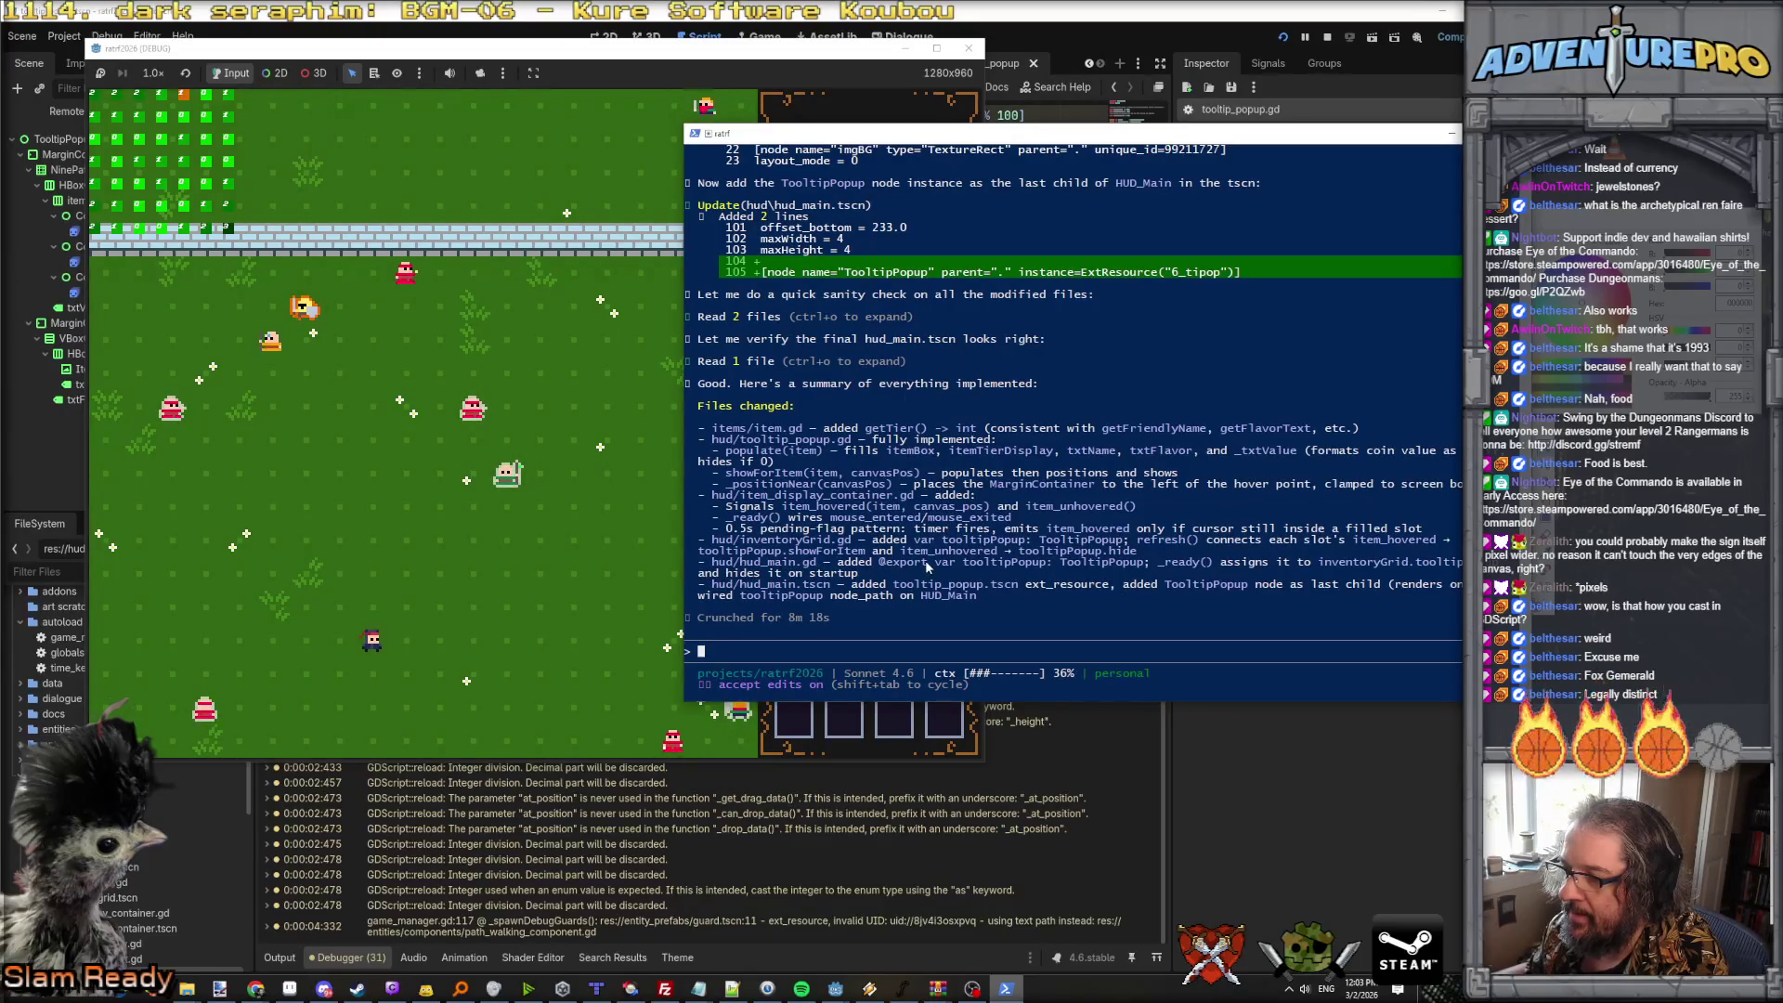
Stop the running game and move the terminal off the script editor
left_click(599, 186)
key("F8")
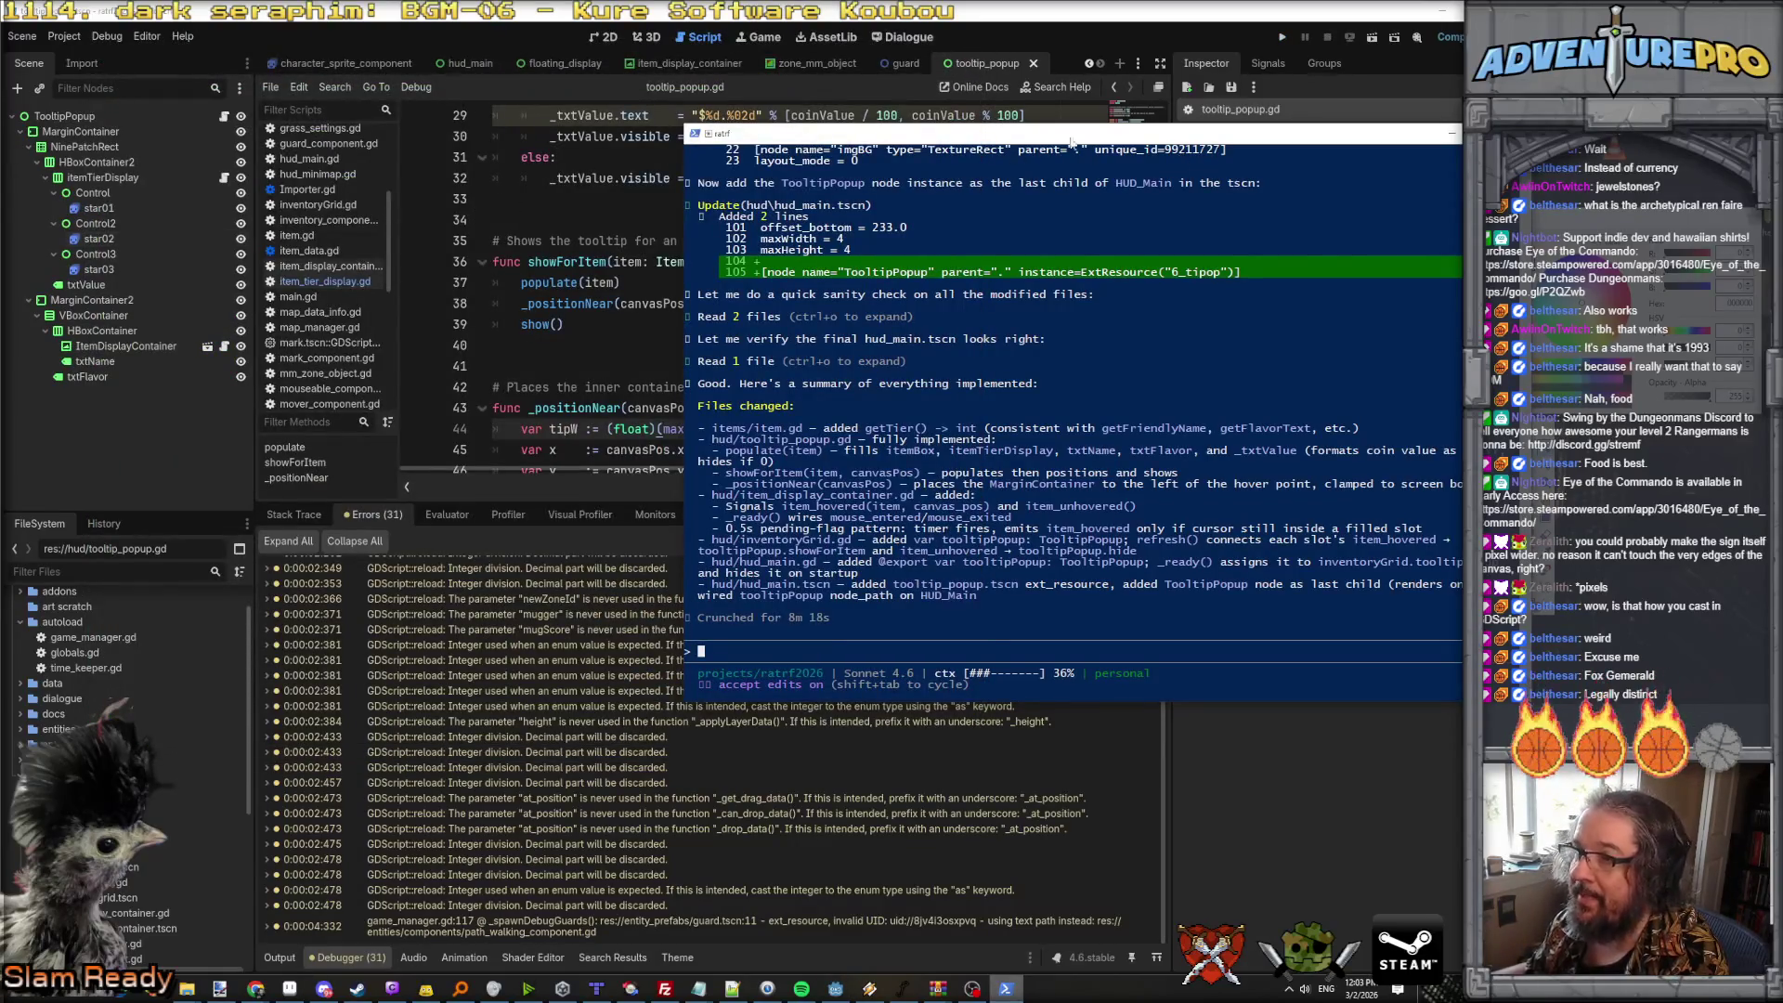
left_click_drag(1062, 139, 1189, 216)
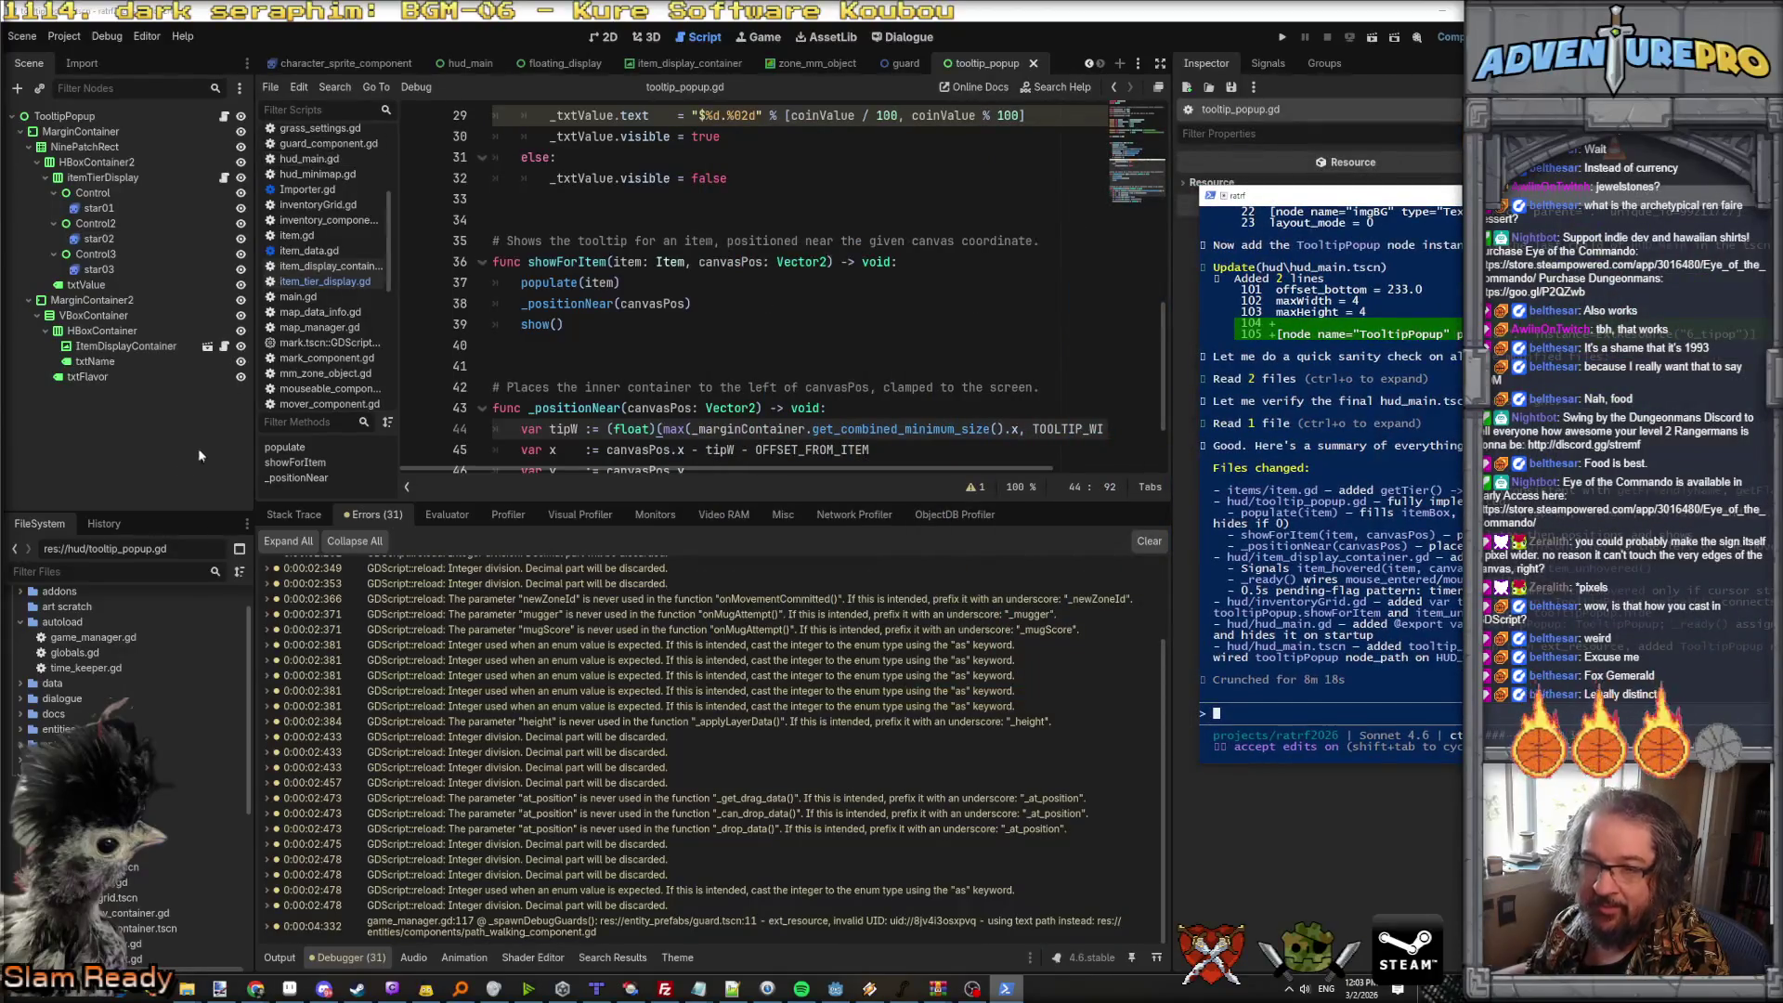
Open hud_main.gd and follow the tooltipPopup assignment on line 18 to its declaration
left_click(310, 159)
scroll(656, 307, "up", 4)
scroll(651, 278, "down", 3)
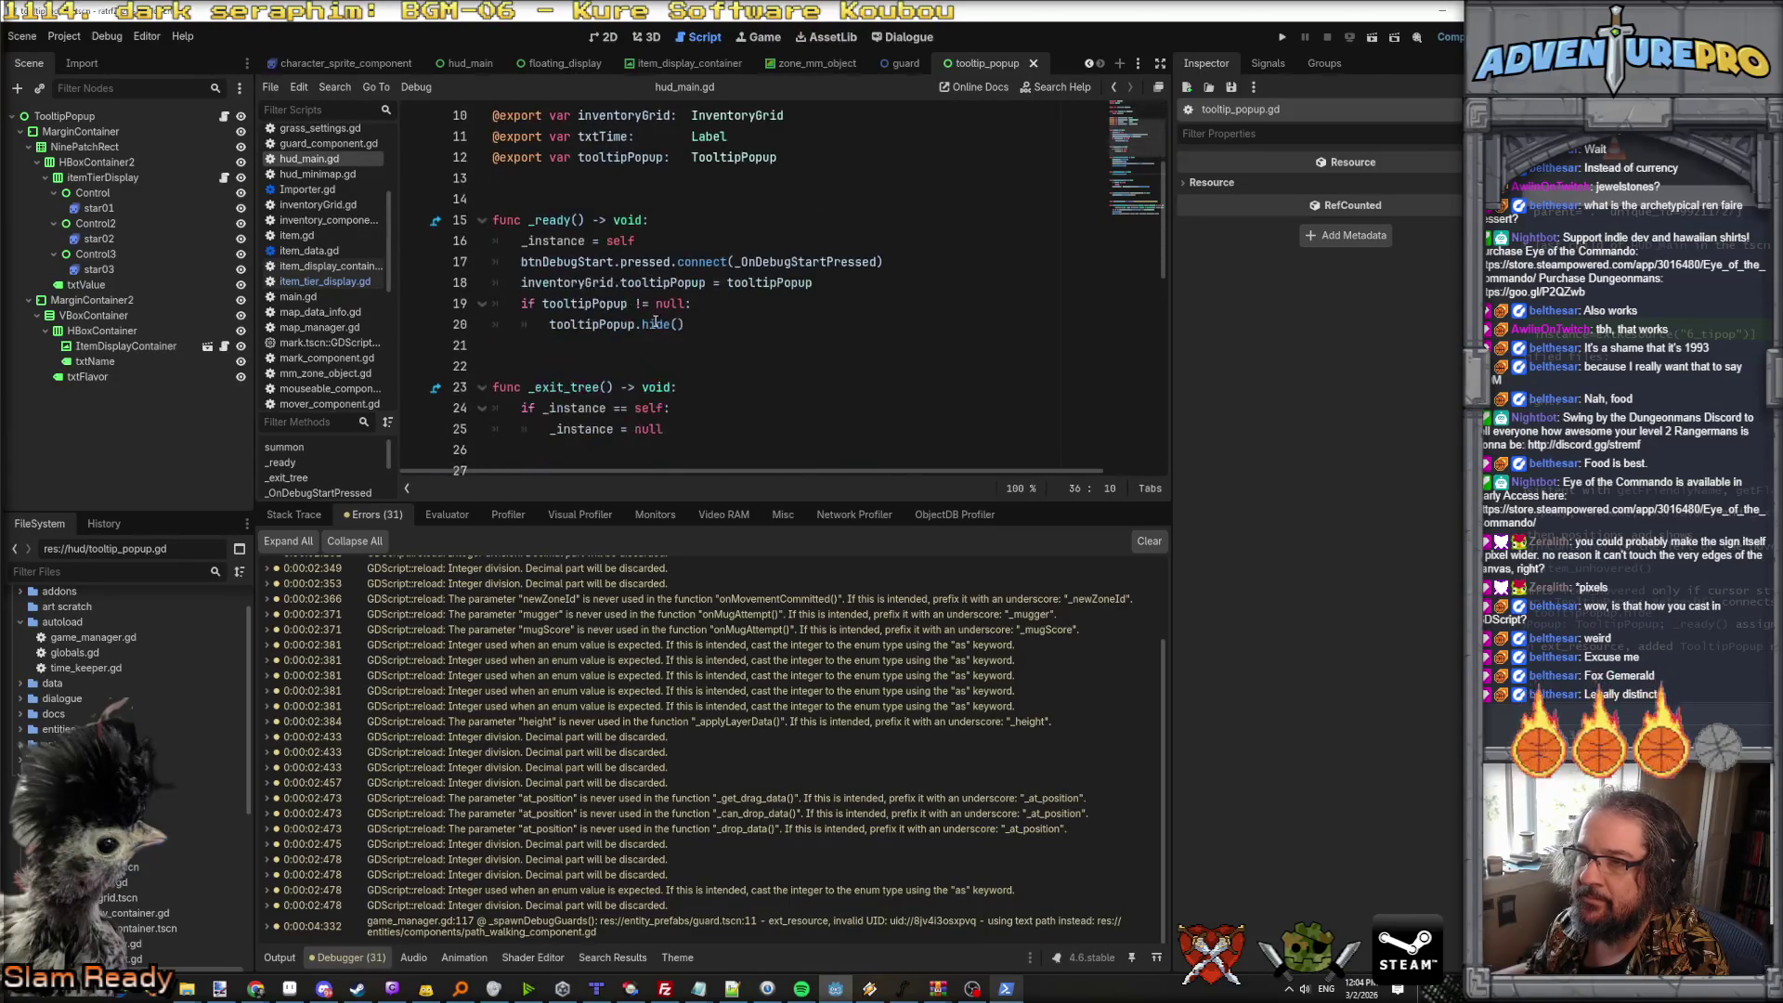
left_click(648, 262)
left_click(634, 283)
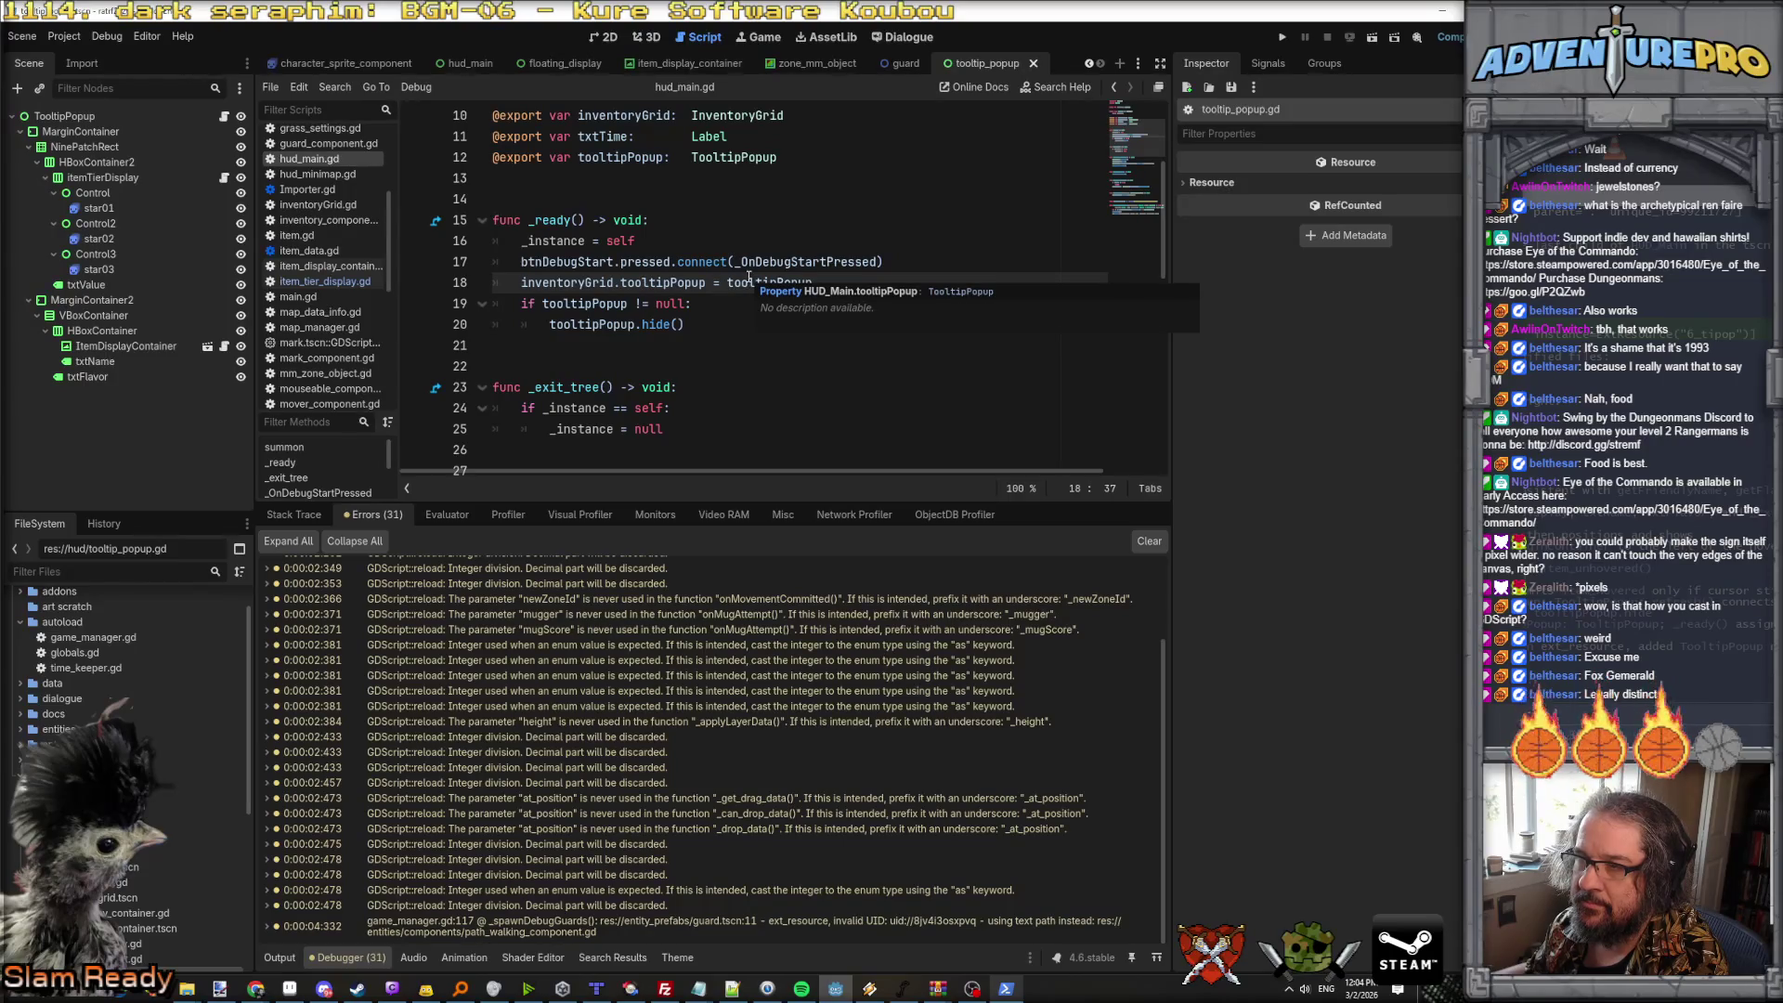
left_click(747, 282, "ctrl")
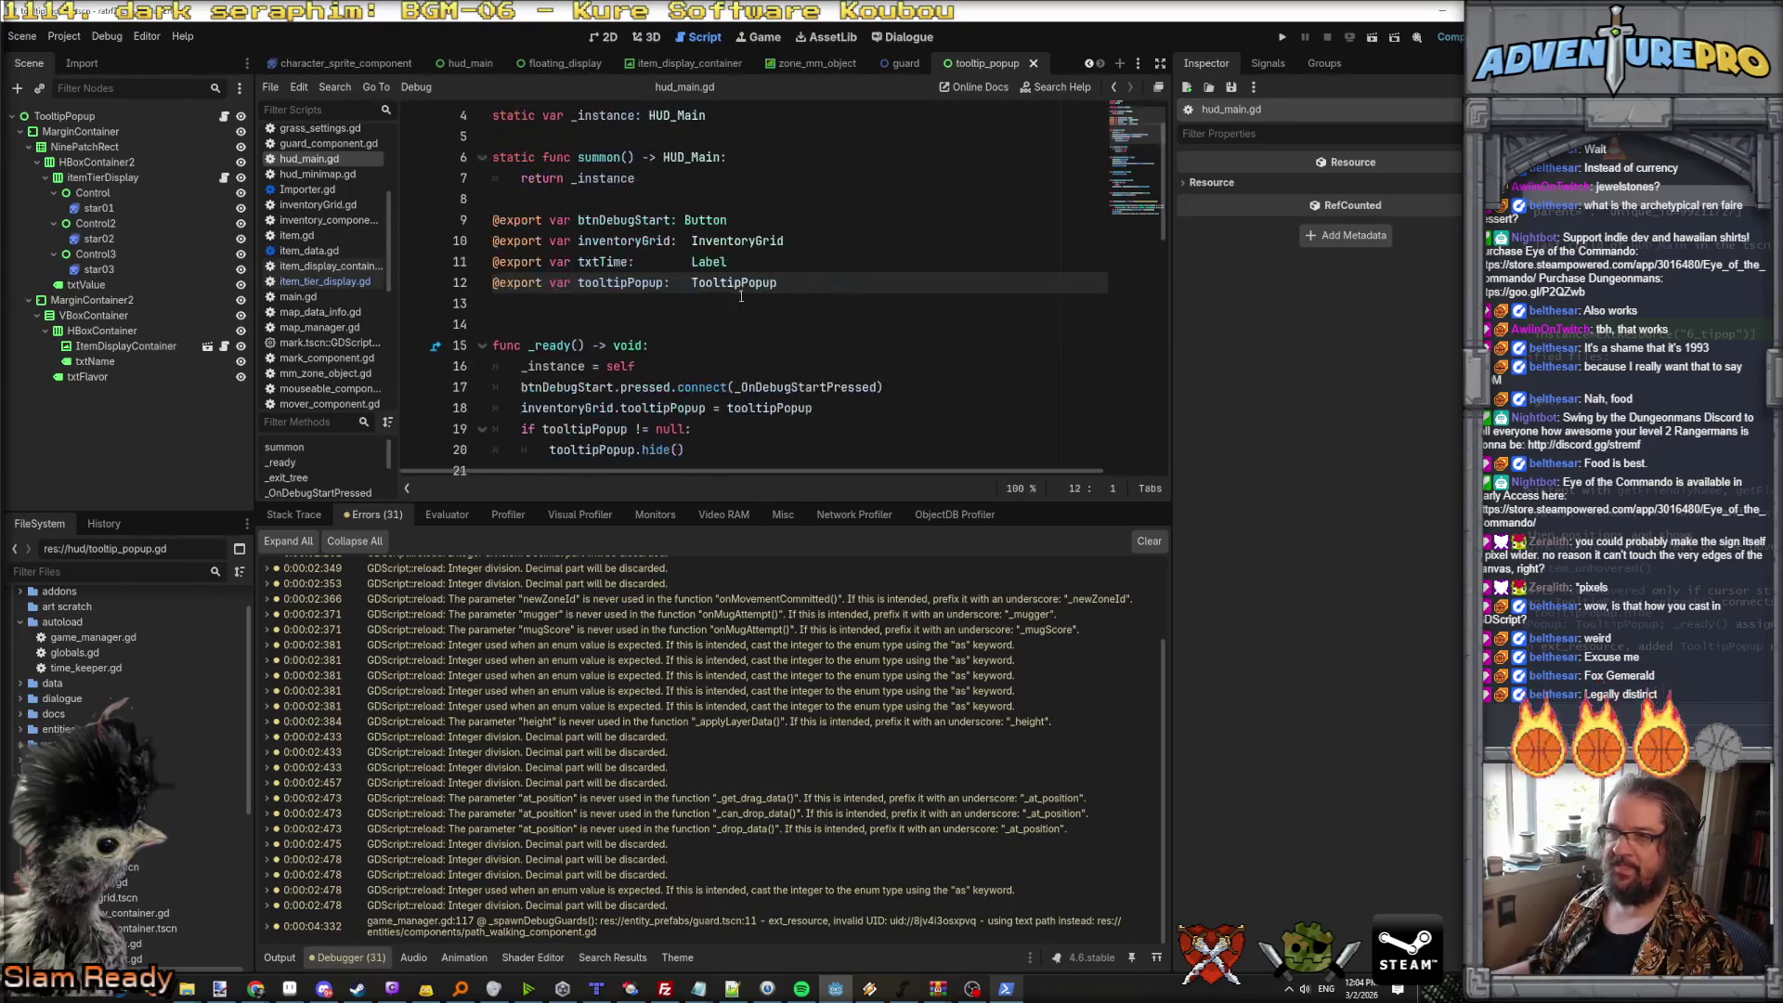
scroll(584, 314, "down", 1)
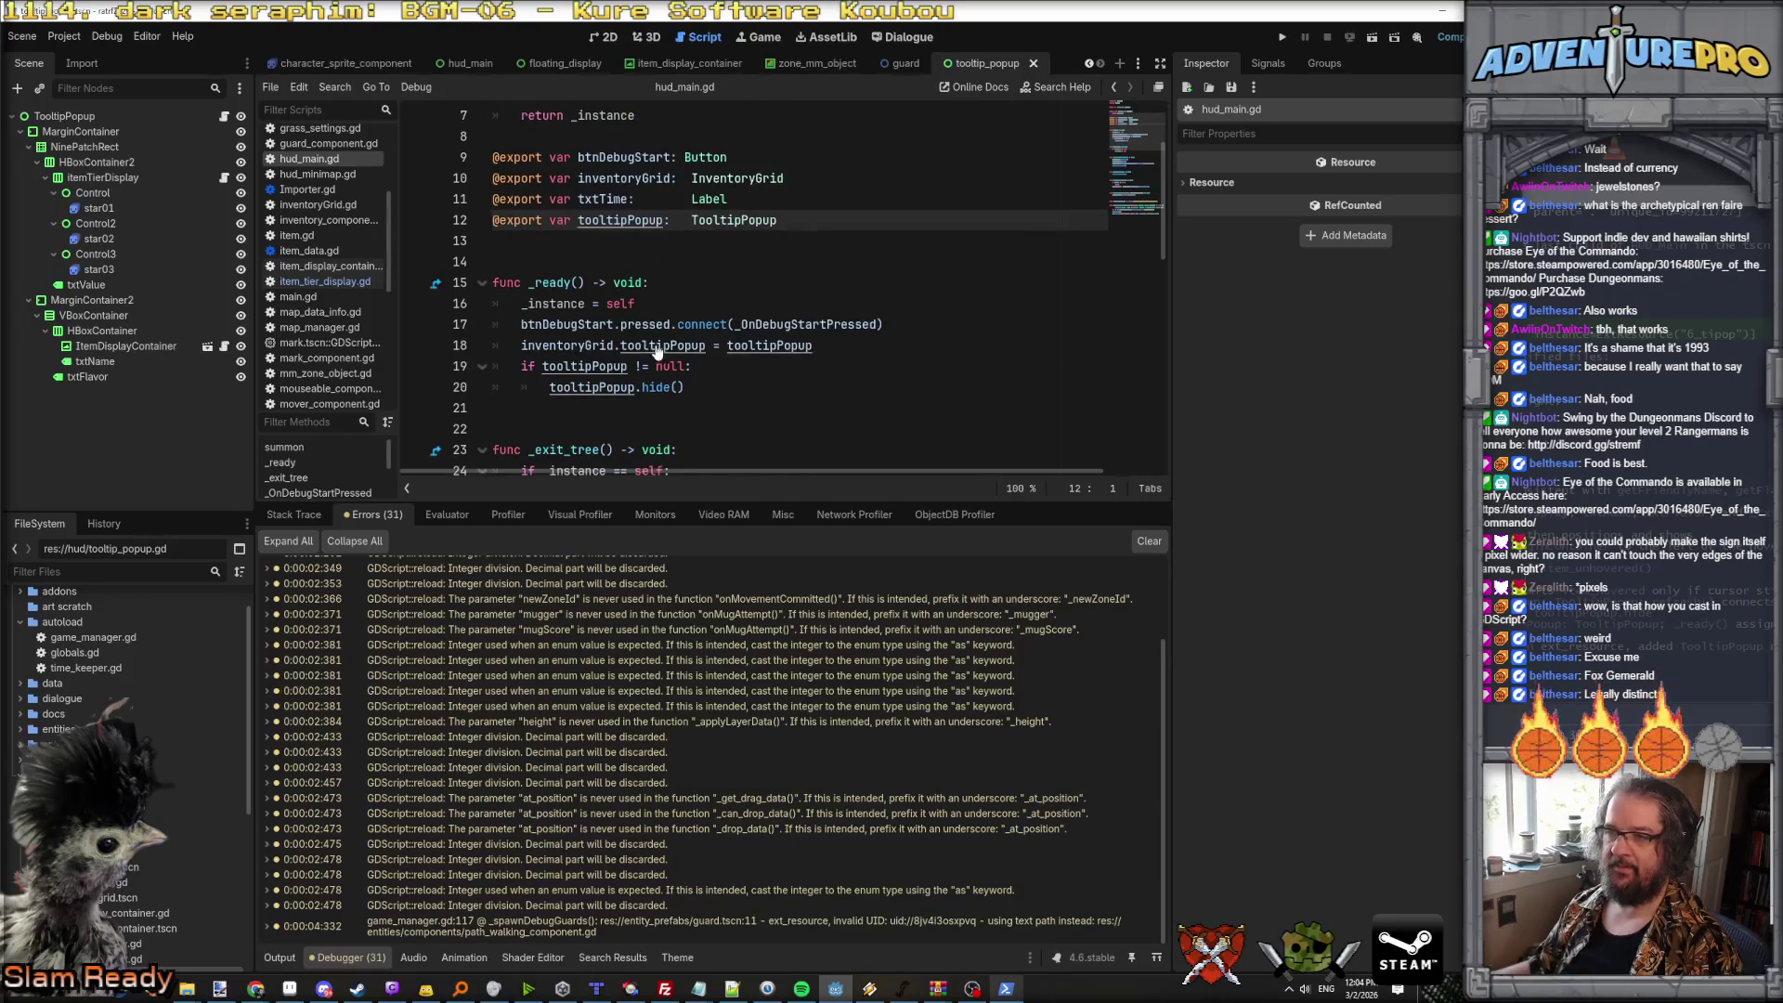
Check tooltipPopup on line 9 of inventoryGrid.gd, then return to tooltip_popup.gd
left_click(657, 345, "ctrl")
double_click(580, 283)
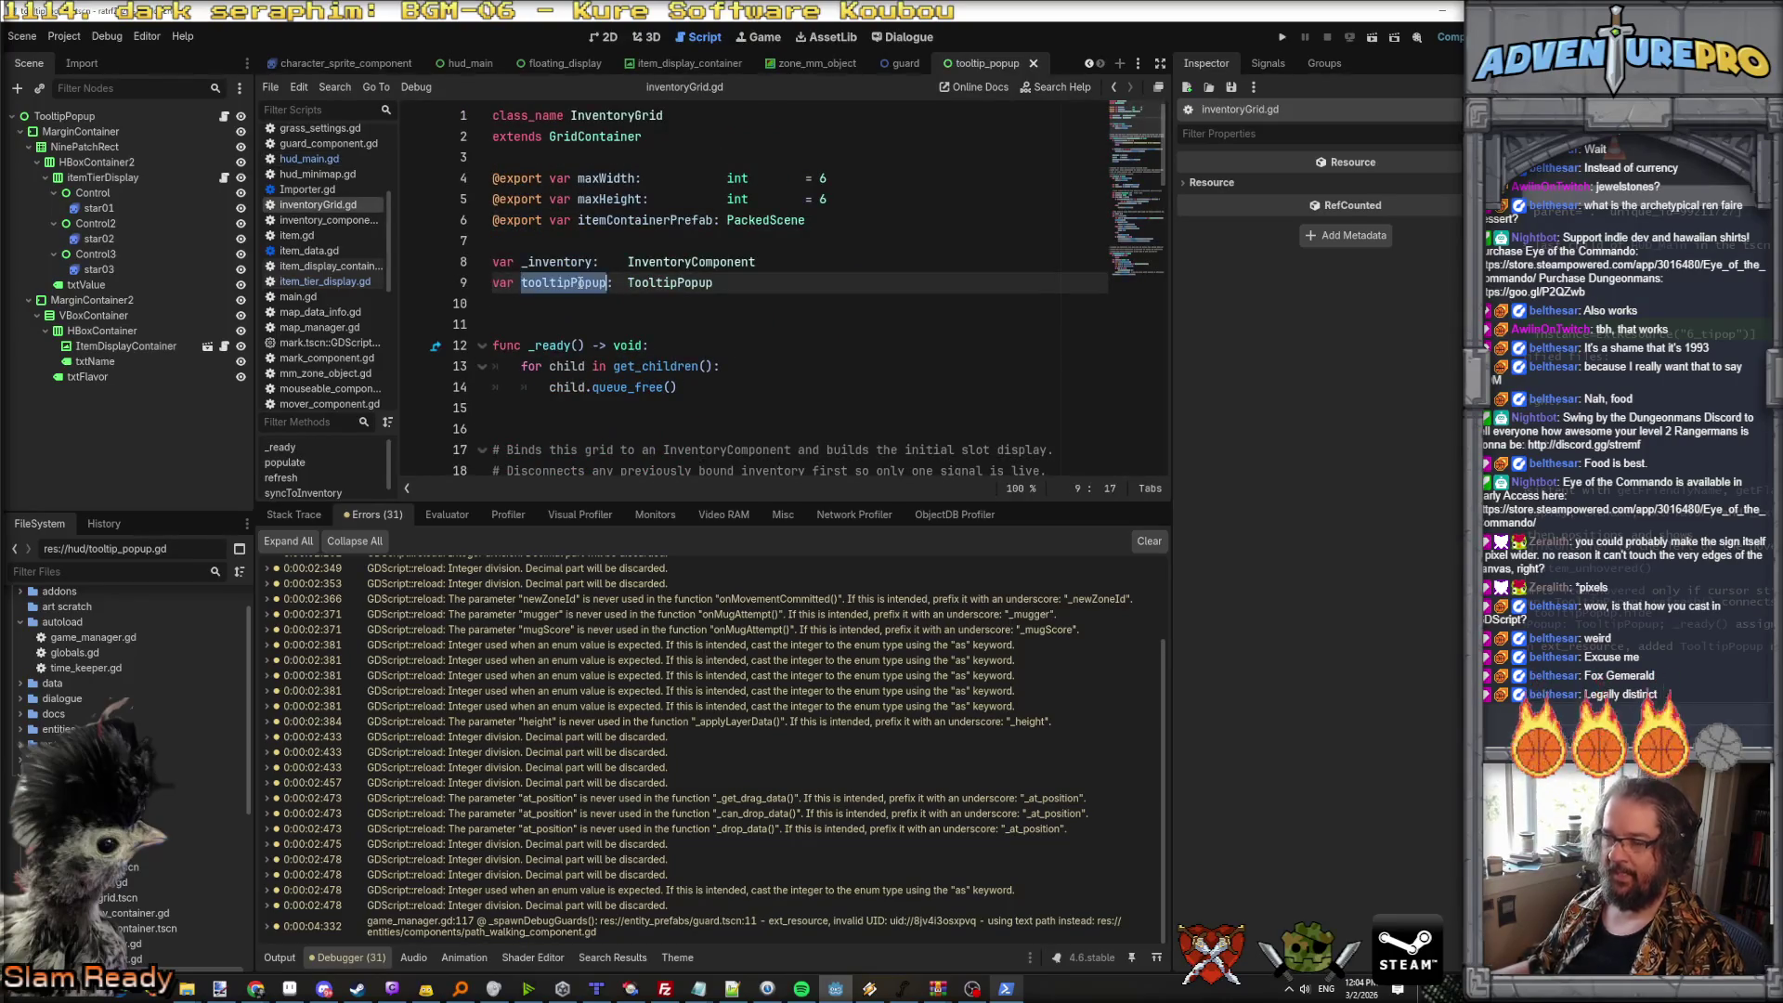
scroll(580, 282, "down", 15)
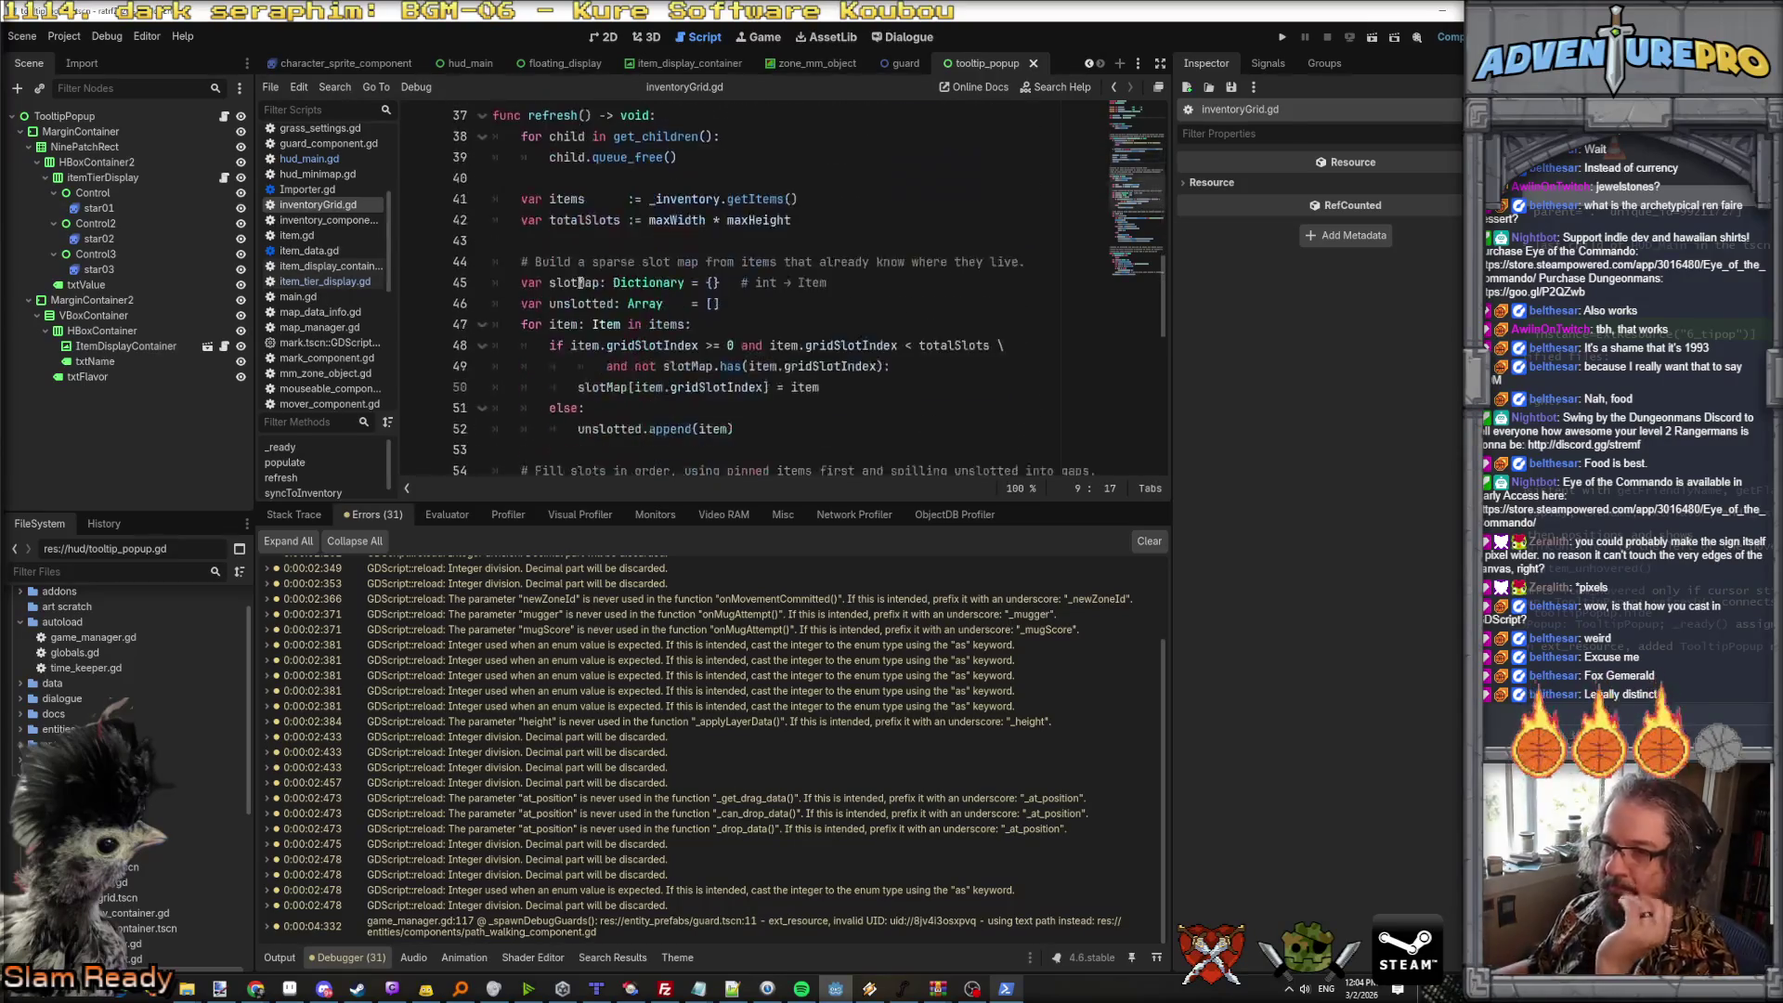
scroll(580, 282, "down", 6)
key("alt+Left")
left_click(549, 179)
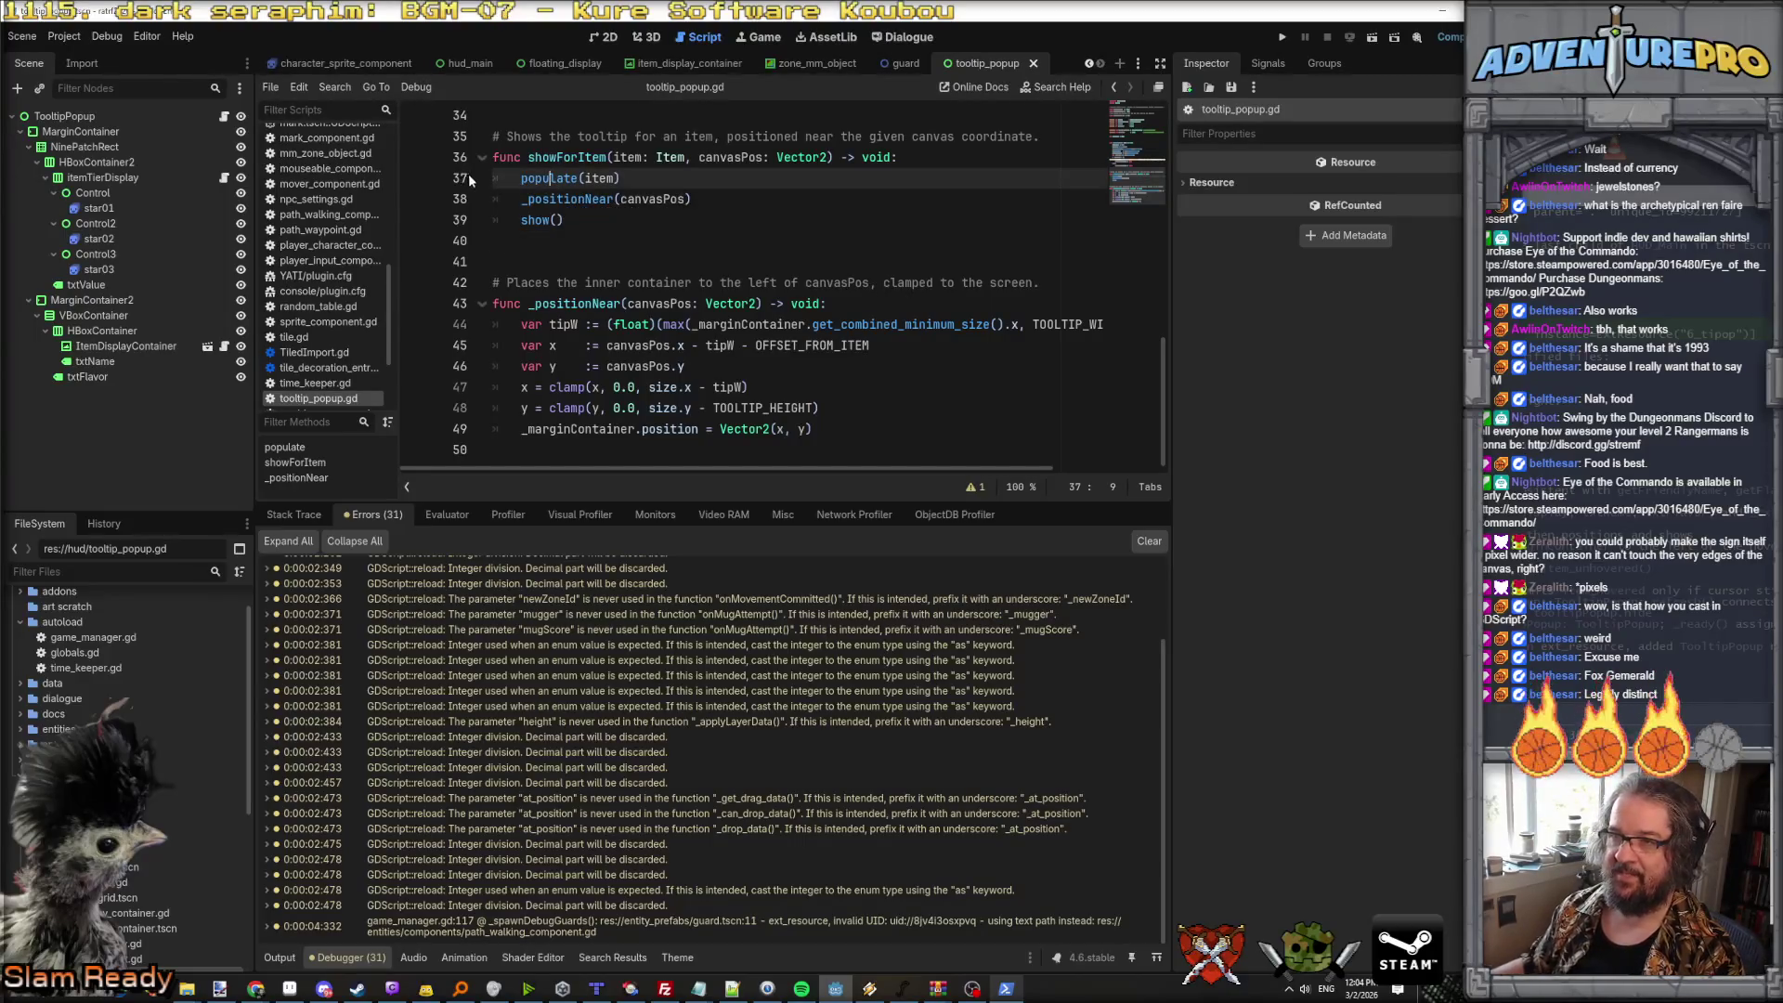
Set a breakpoint on line 37, run the game, and pick up loot to hit it
left_click(416, 183)
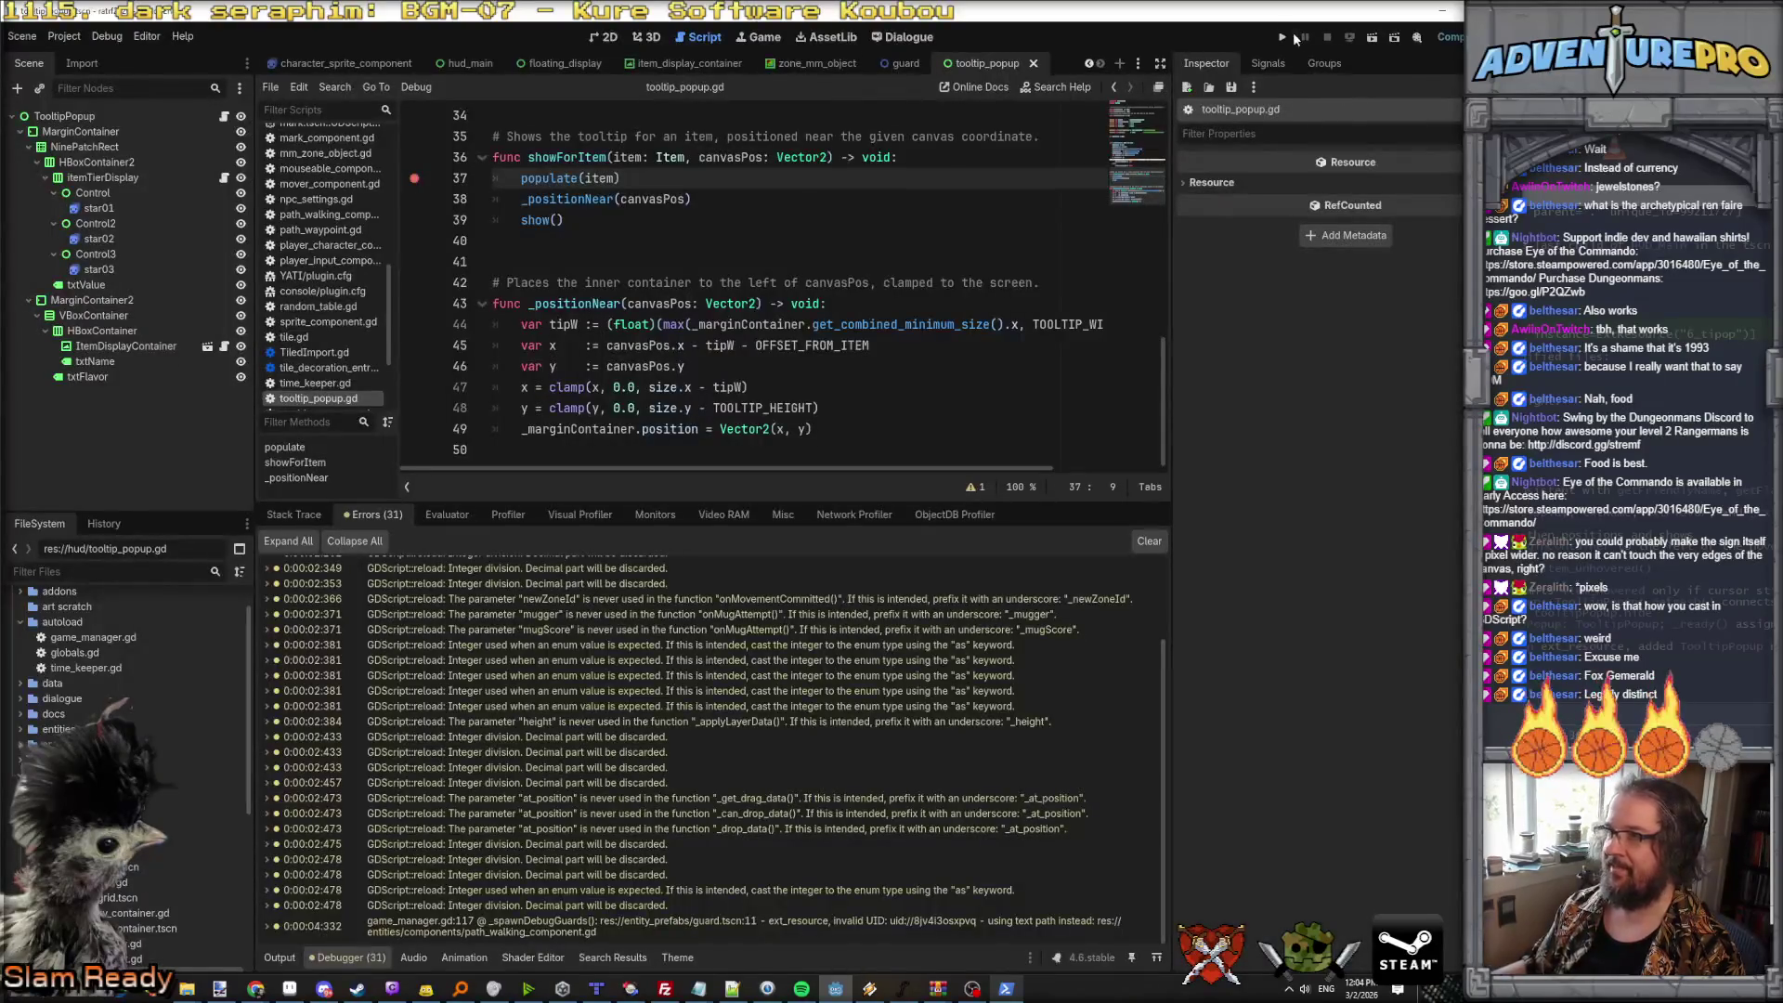
left_click(1284, 38)
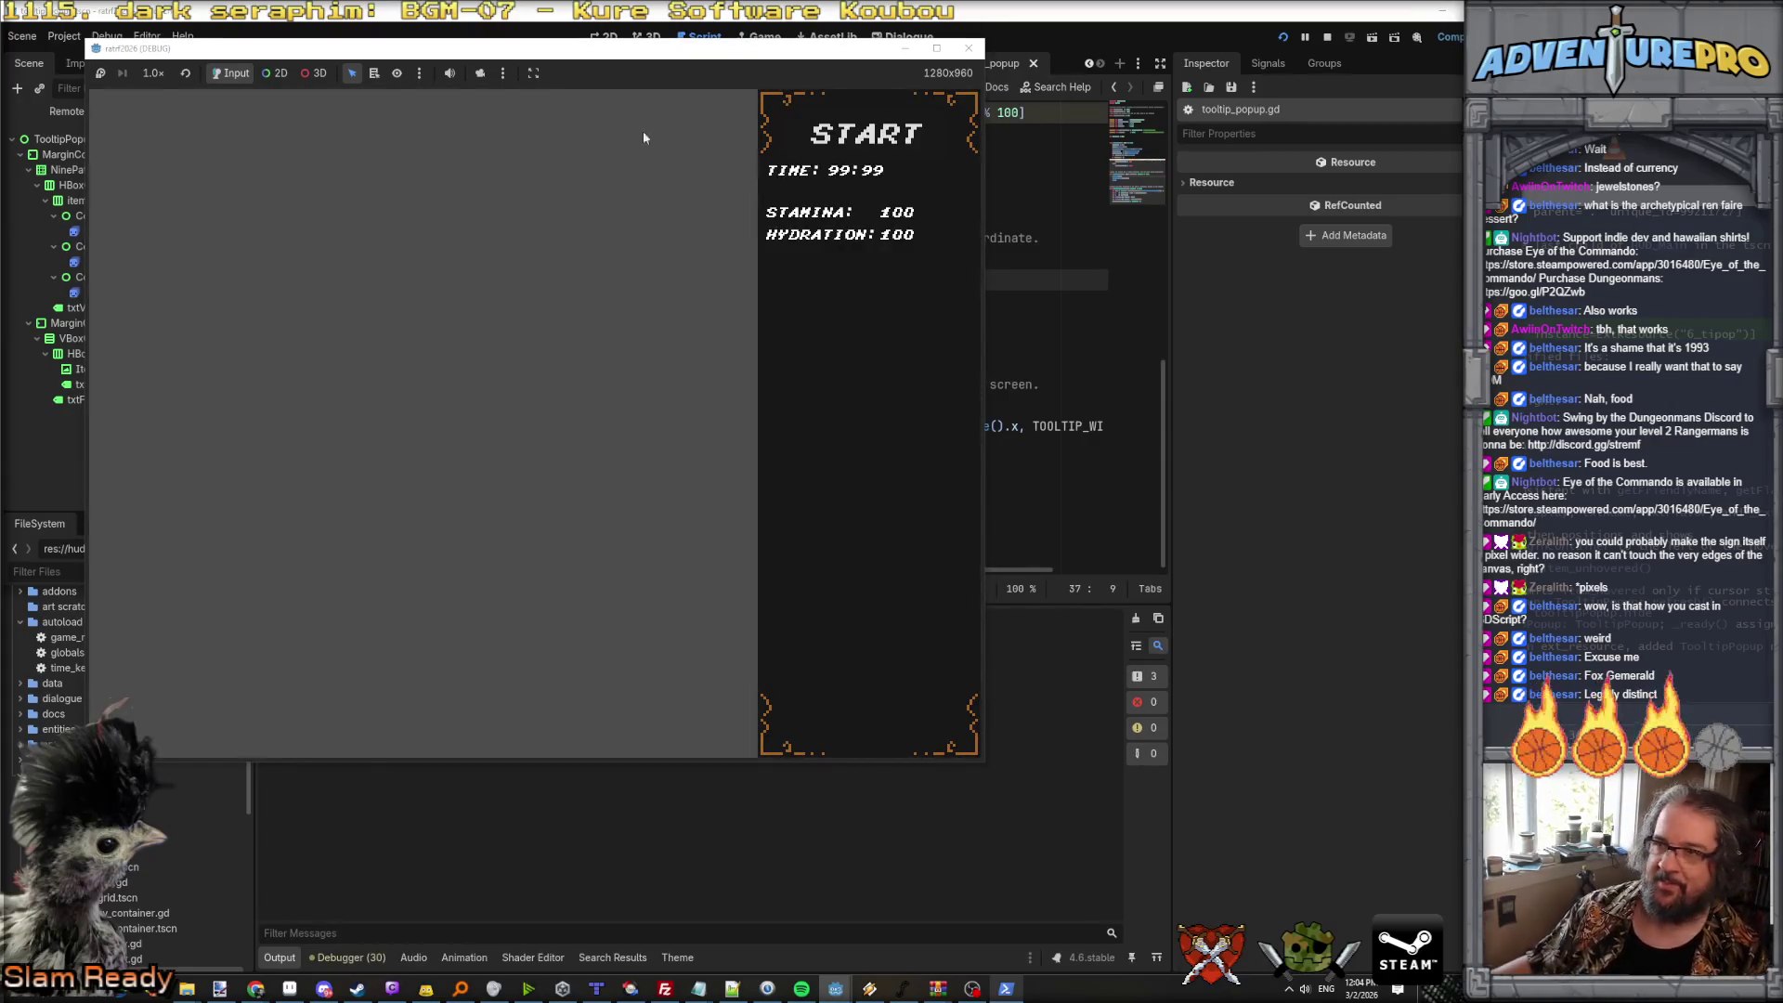
key("Return")
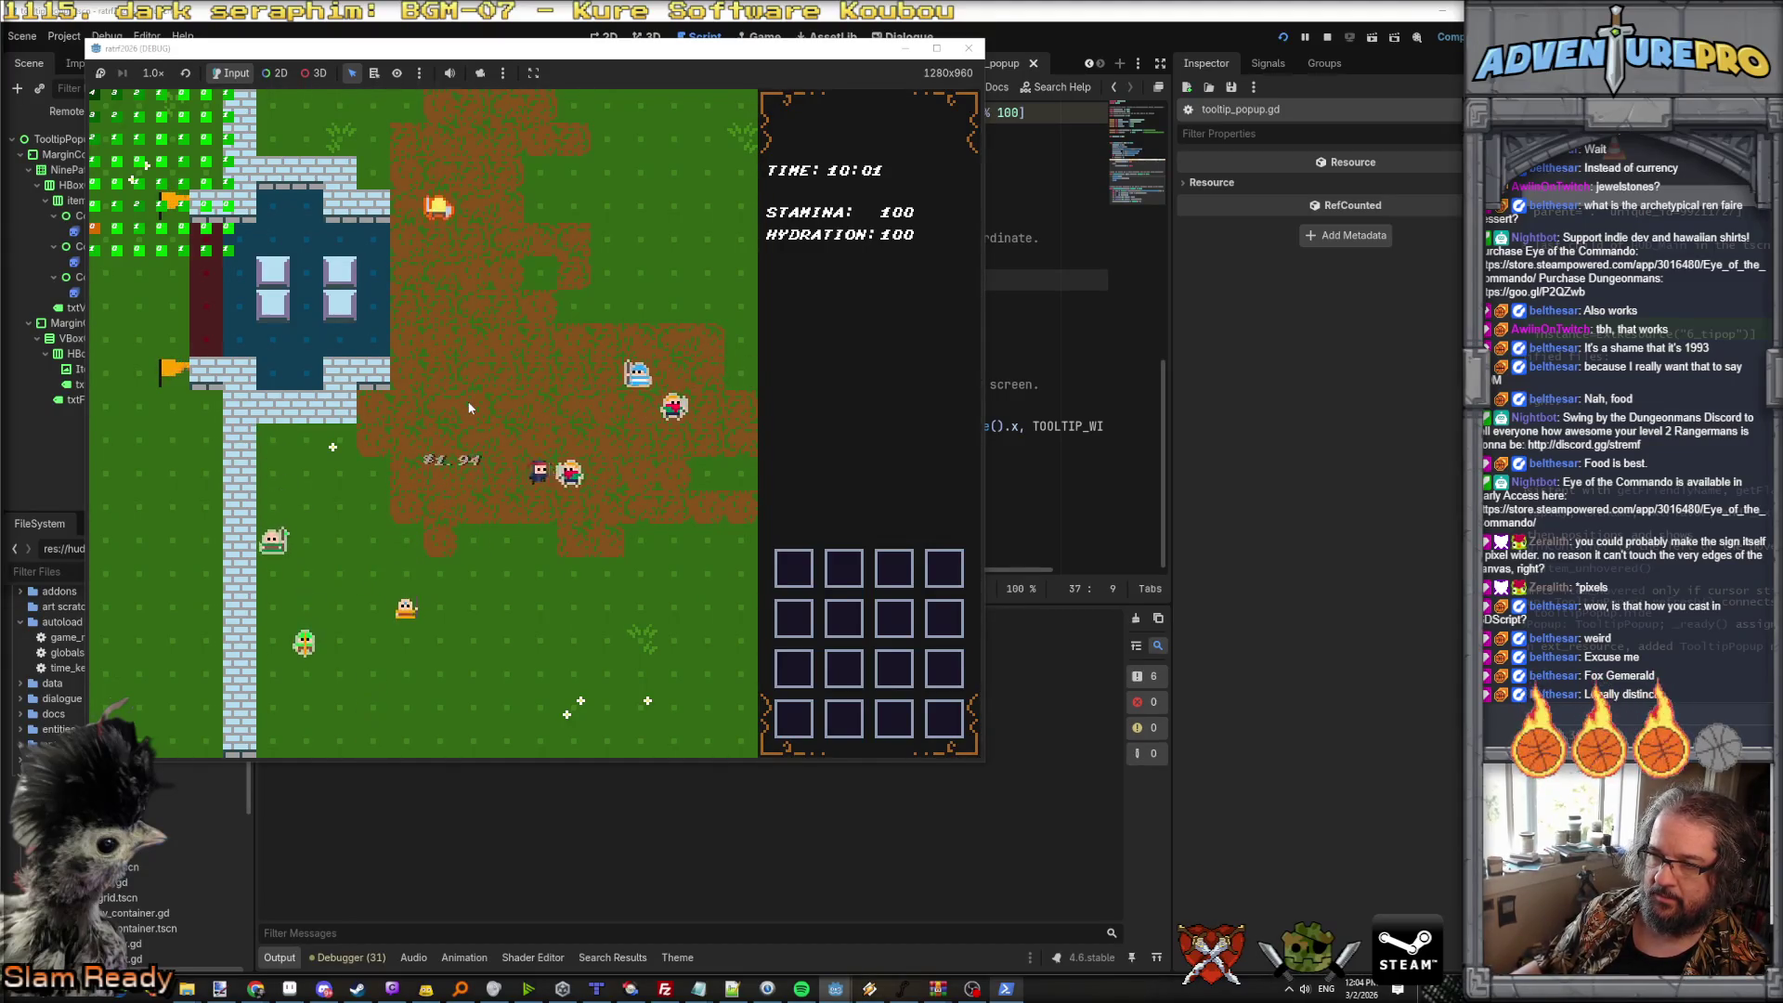
key("e")
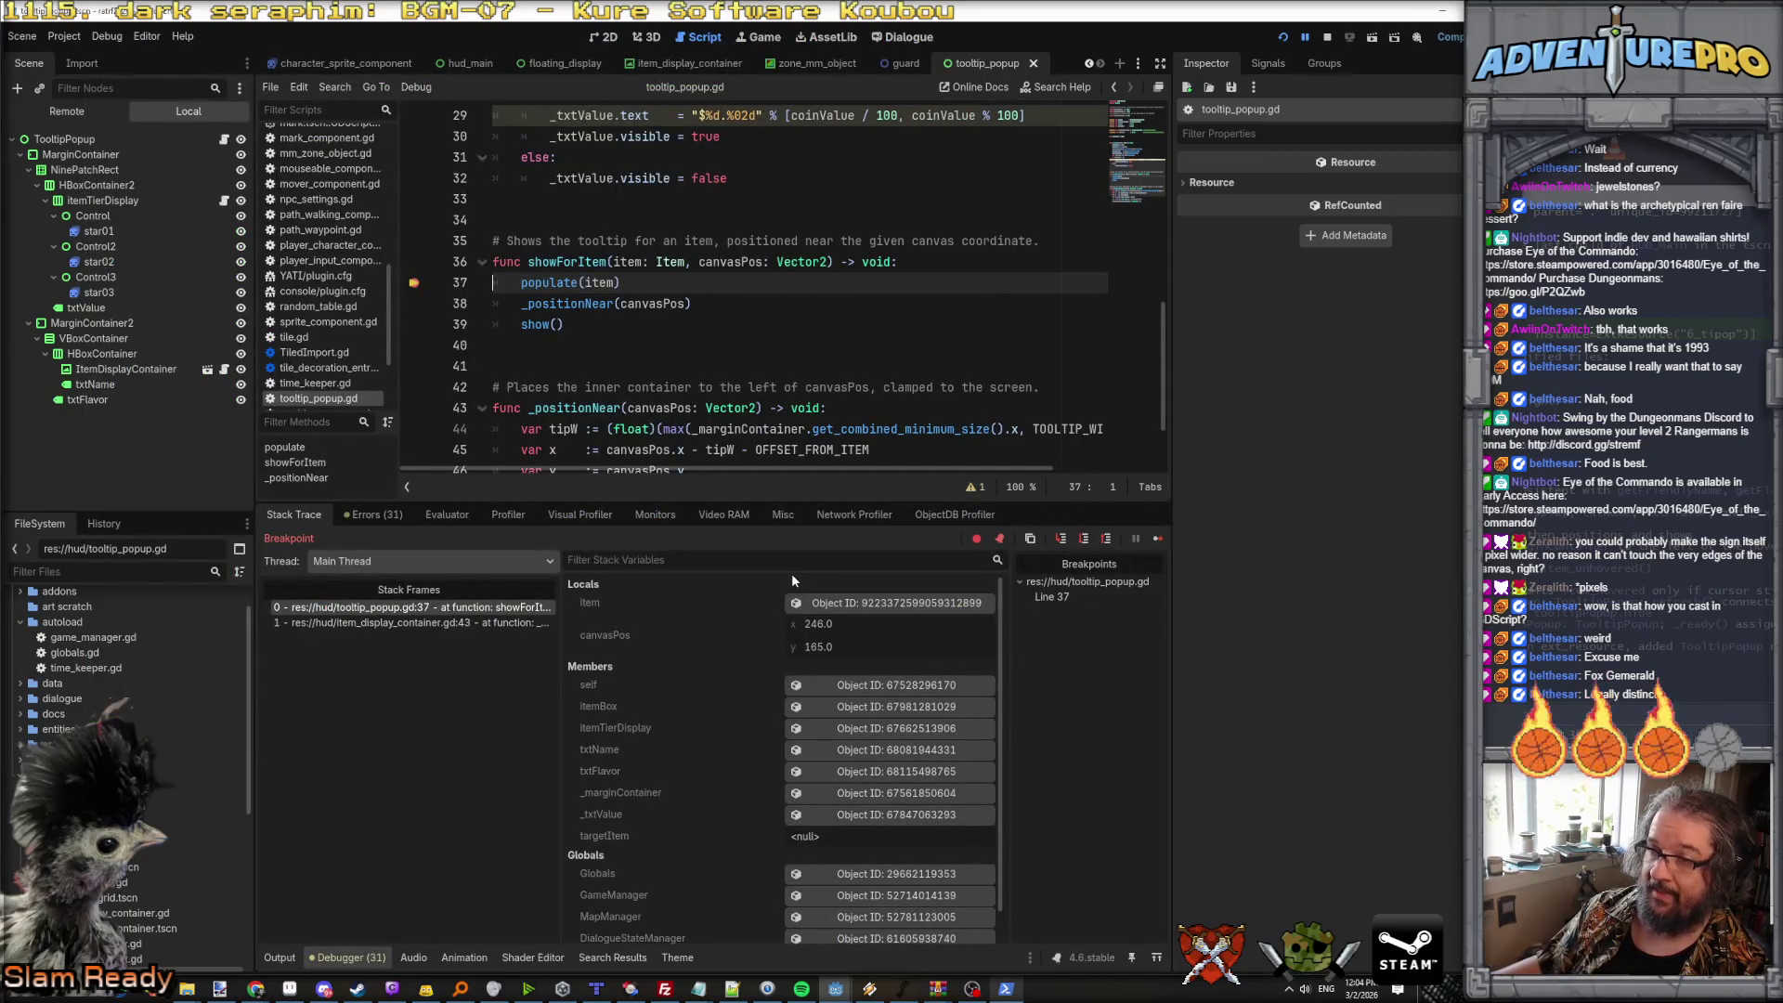
Remove the line 37 breakpoint, resume the game, and show the Remote scene tree
left_click(414, 284)
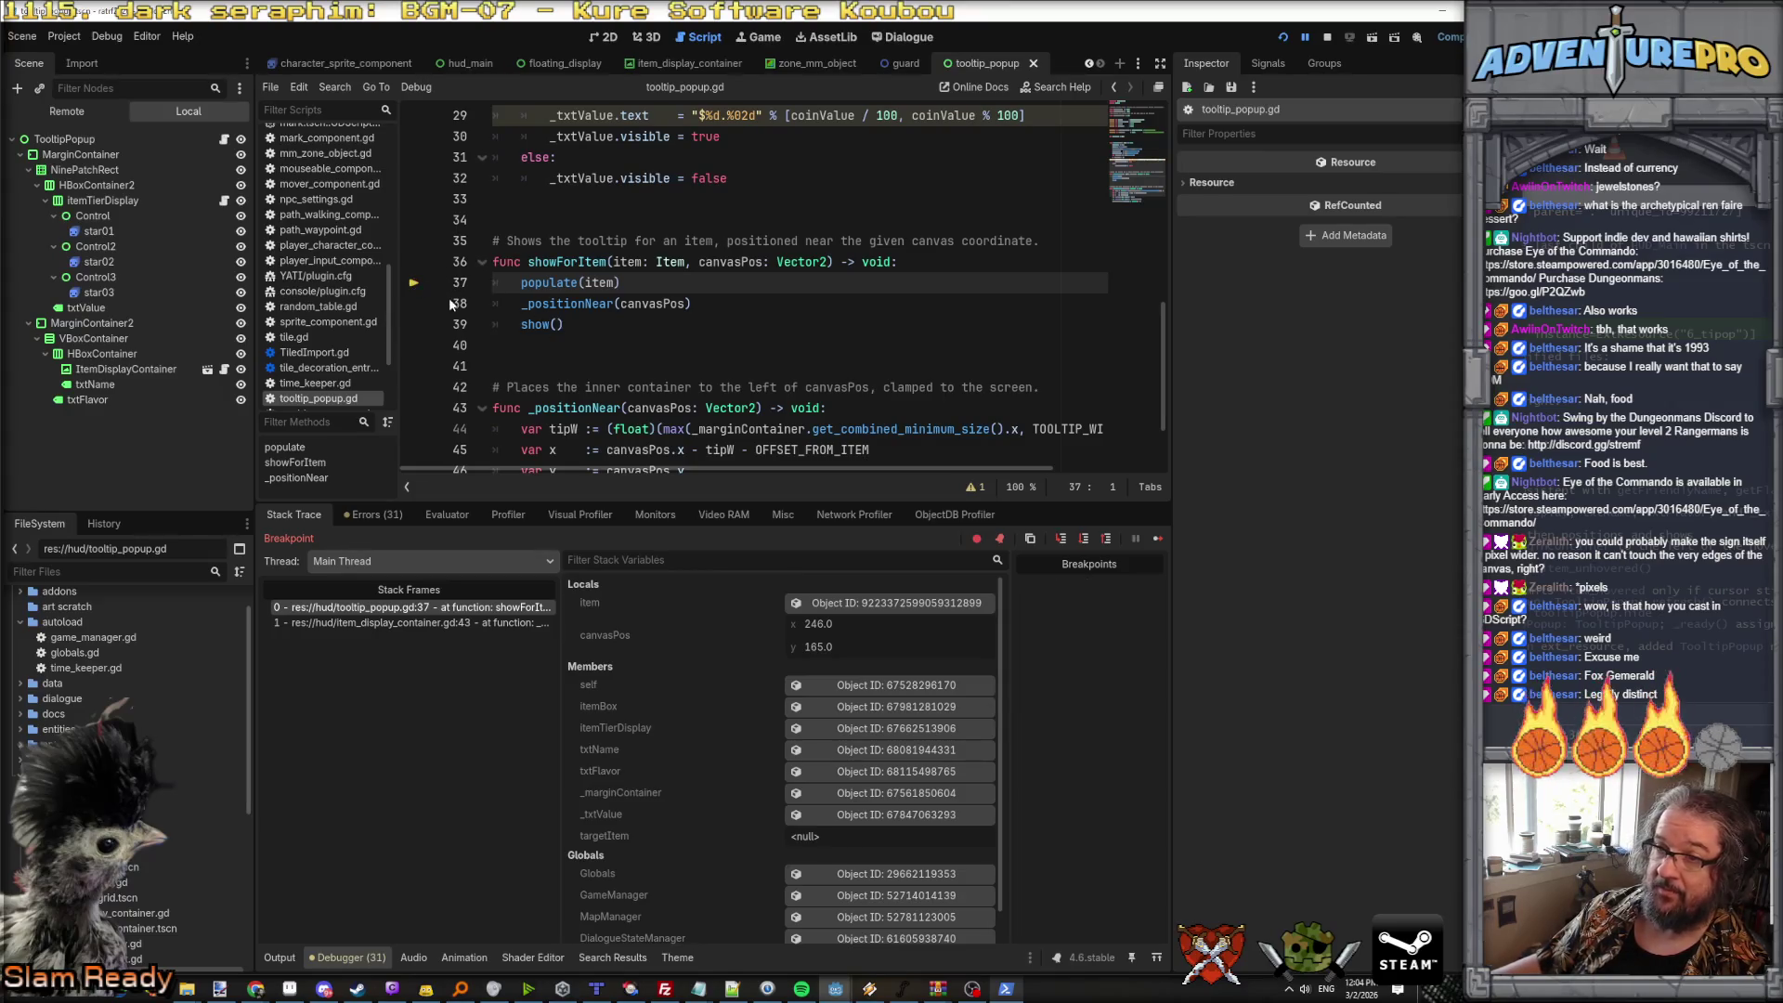
left_click(1282, 38)
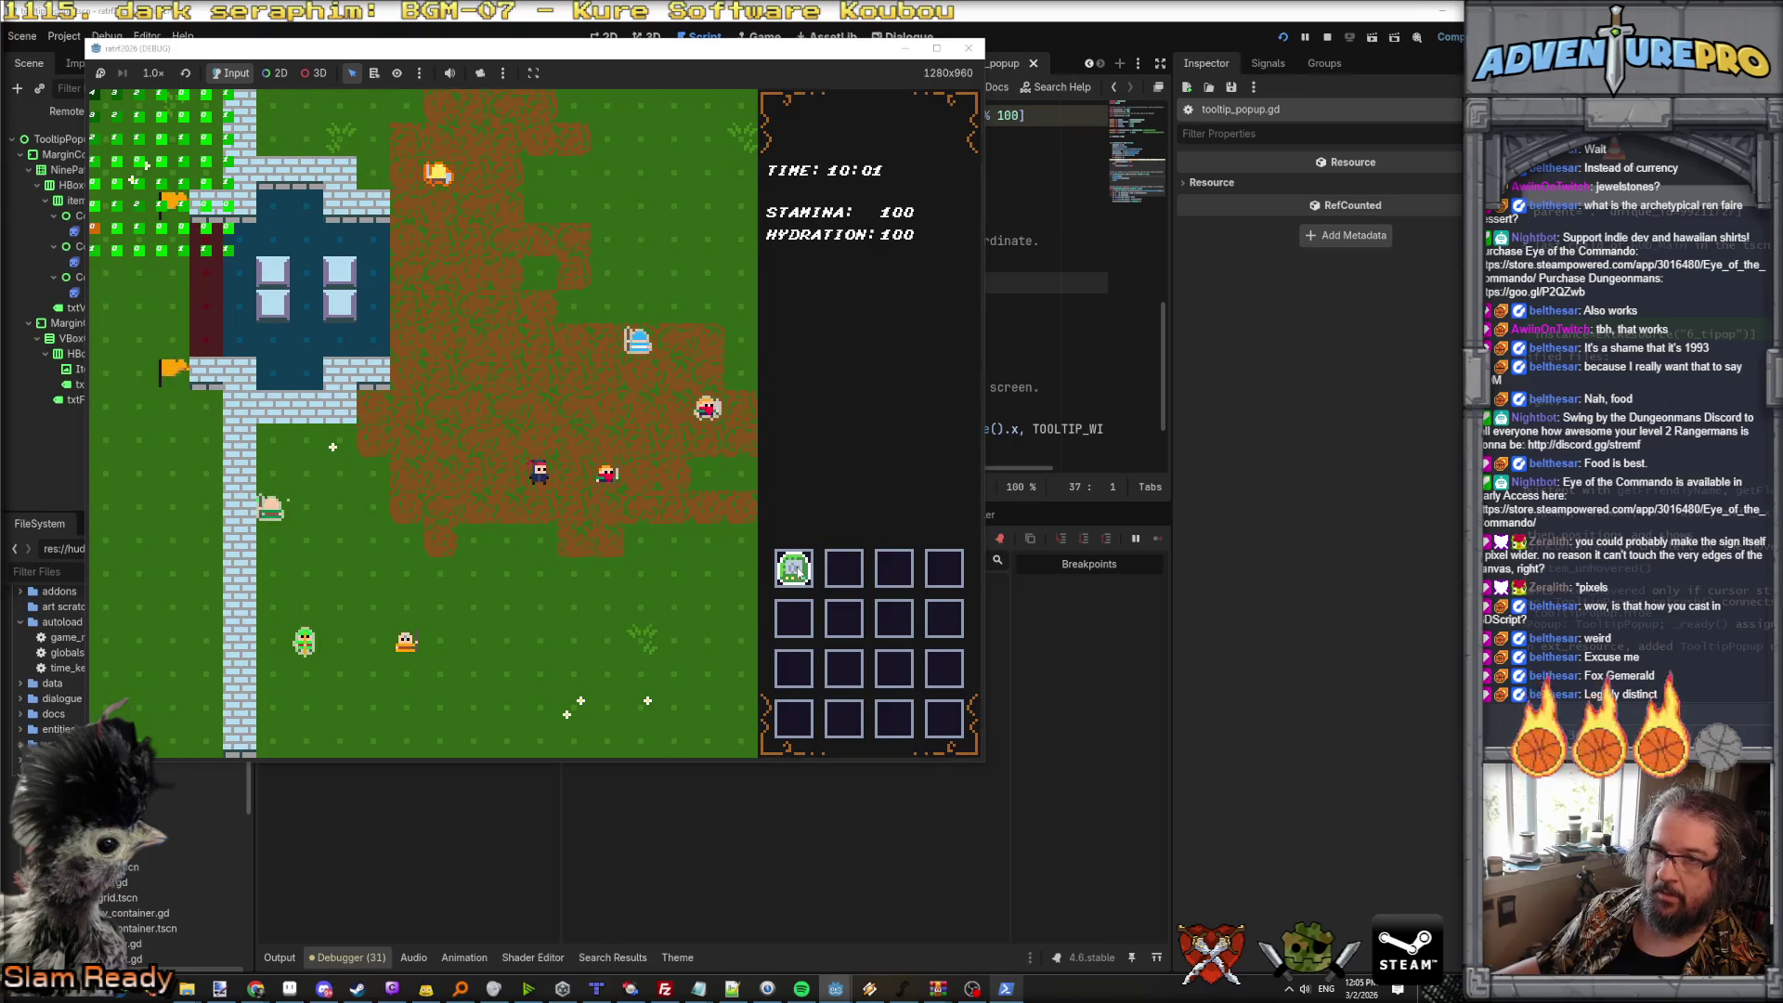
left_click_drag(340, 53, 839, 58)
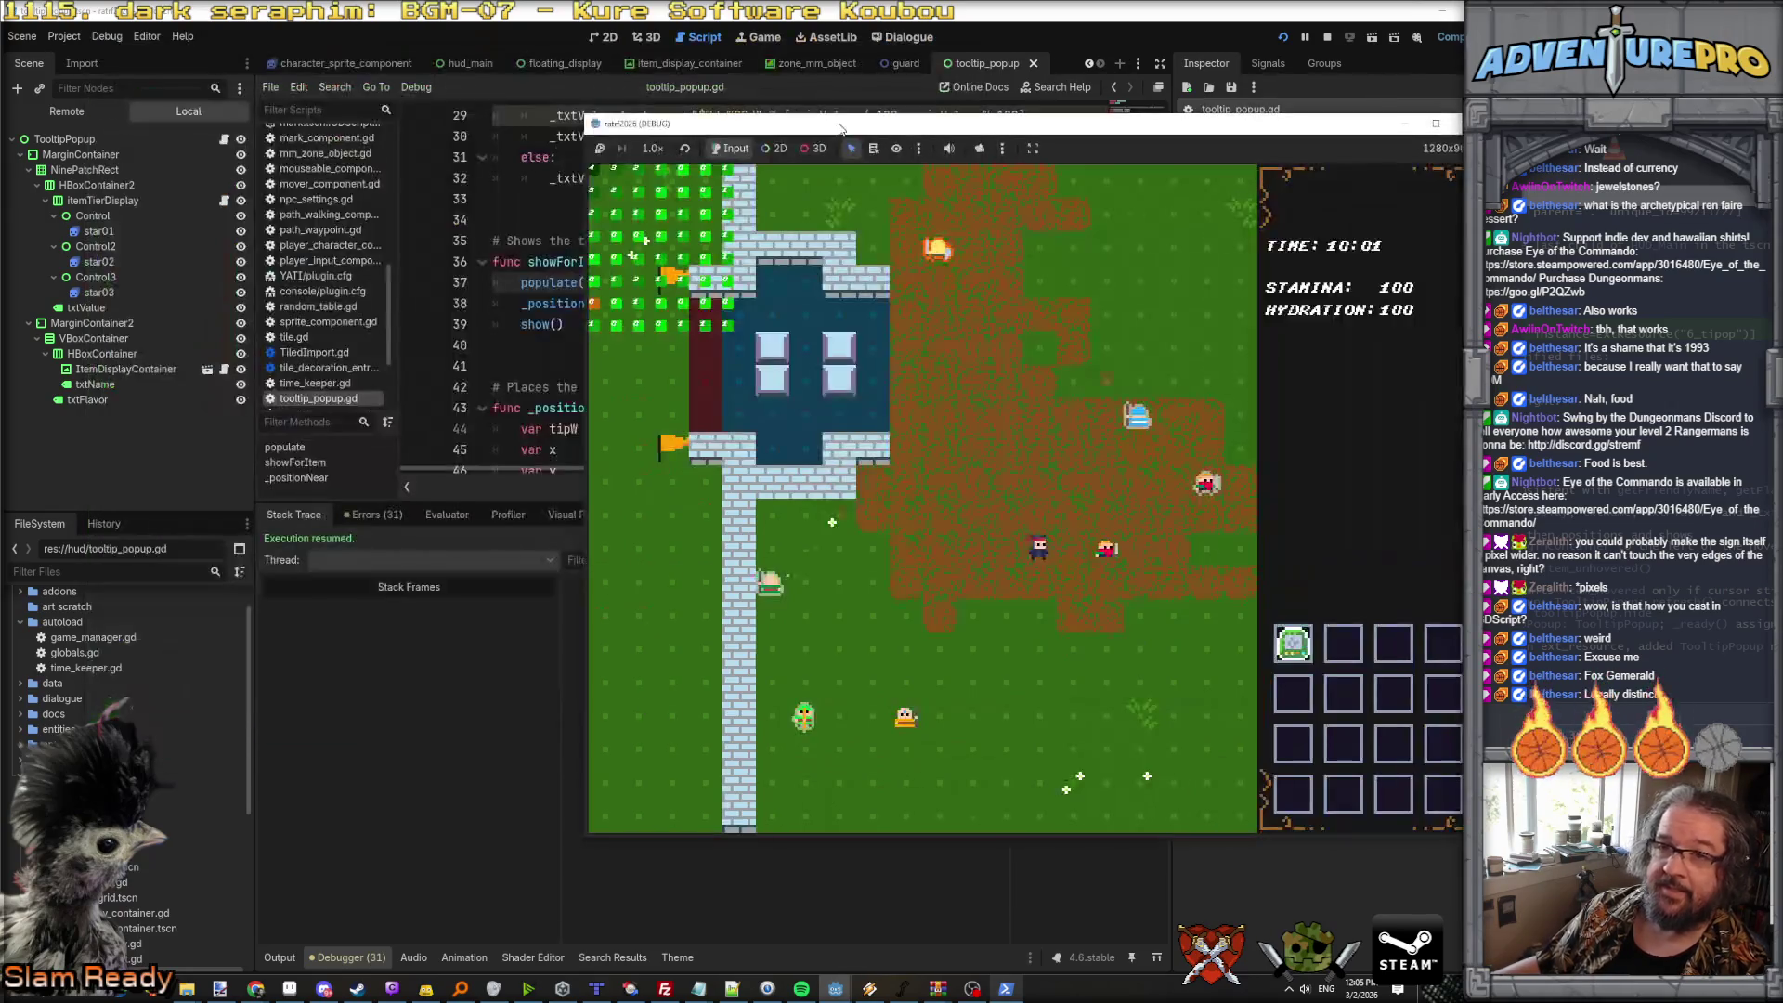
left_click(66, 111)
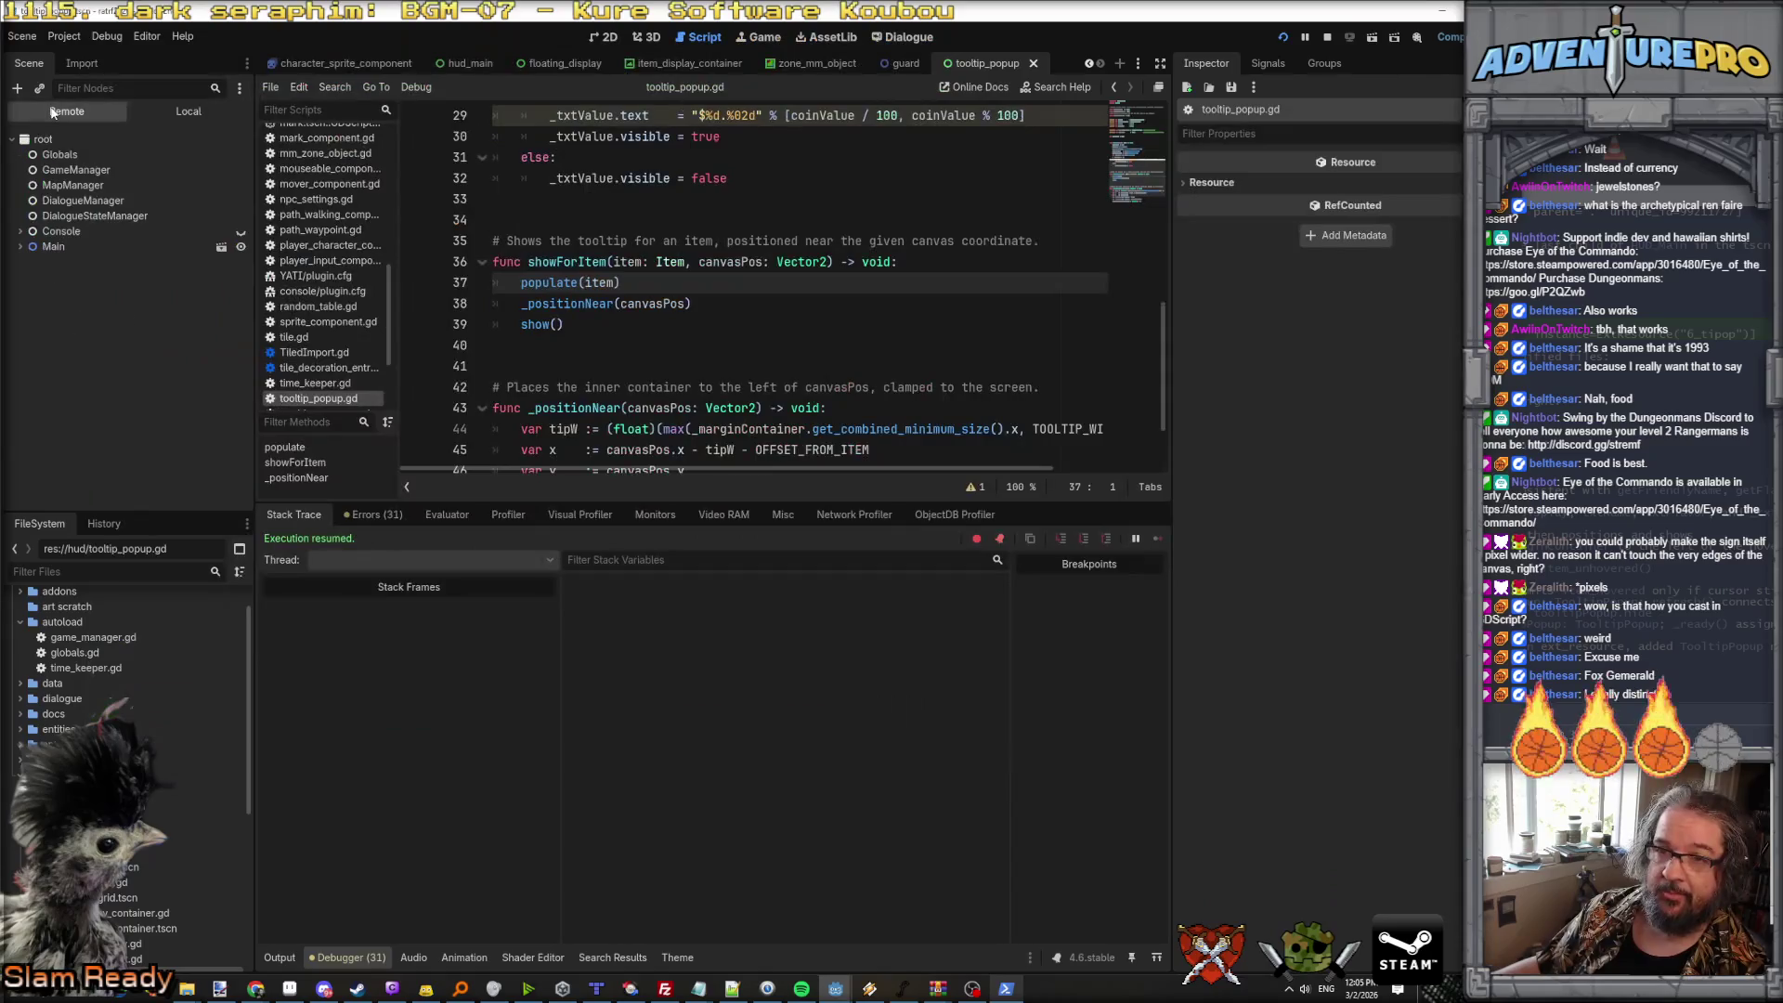
Expand Main, HUD_Main and TooltipPopup in the Remote tree and inspect TooltipPopup's properties
left_click(21, 247)
left_click(29, 339)
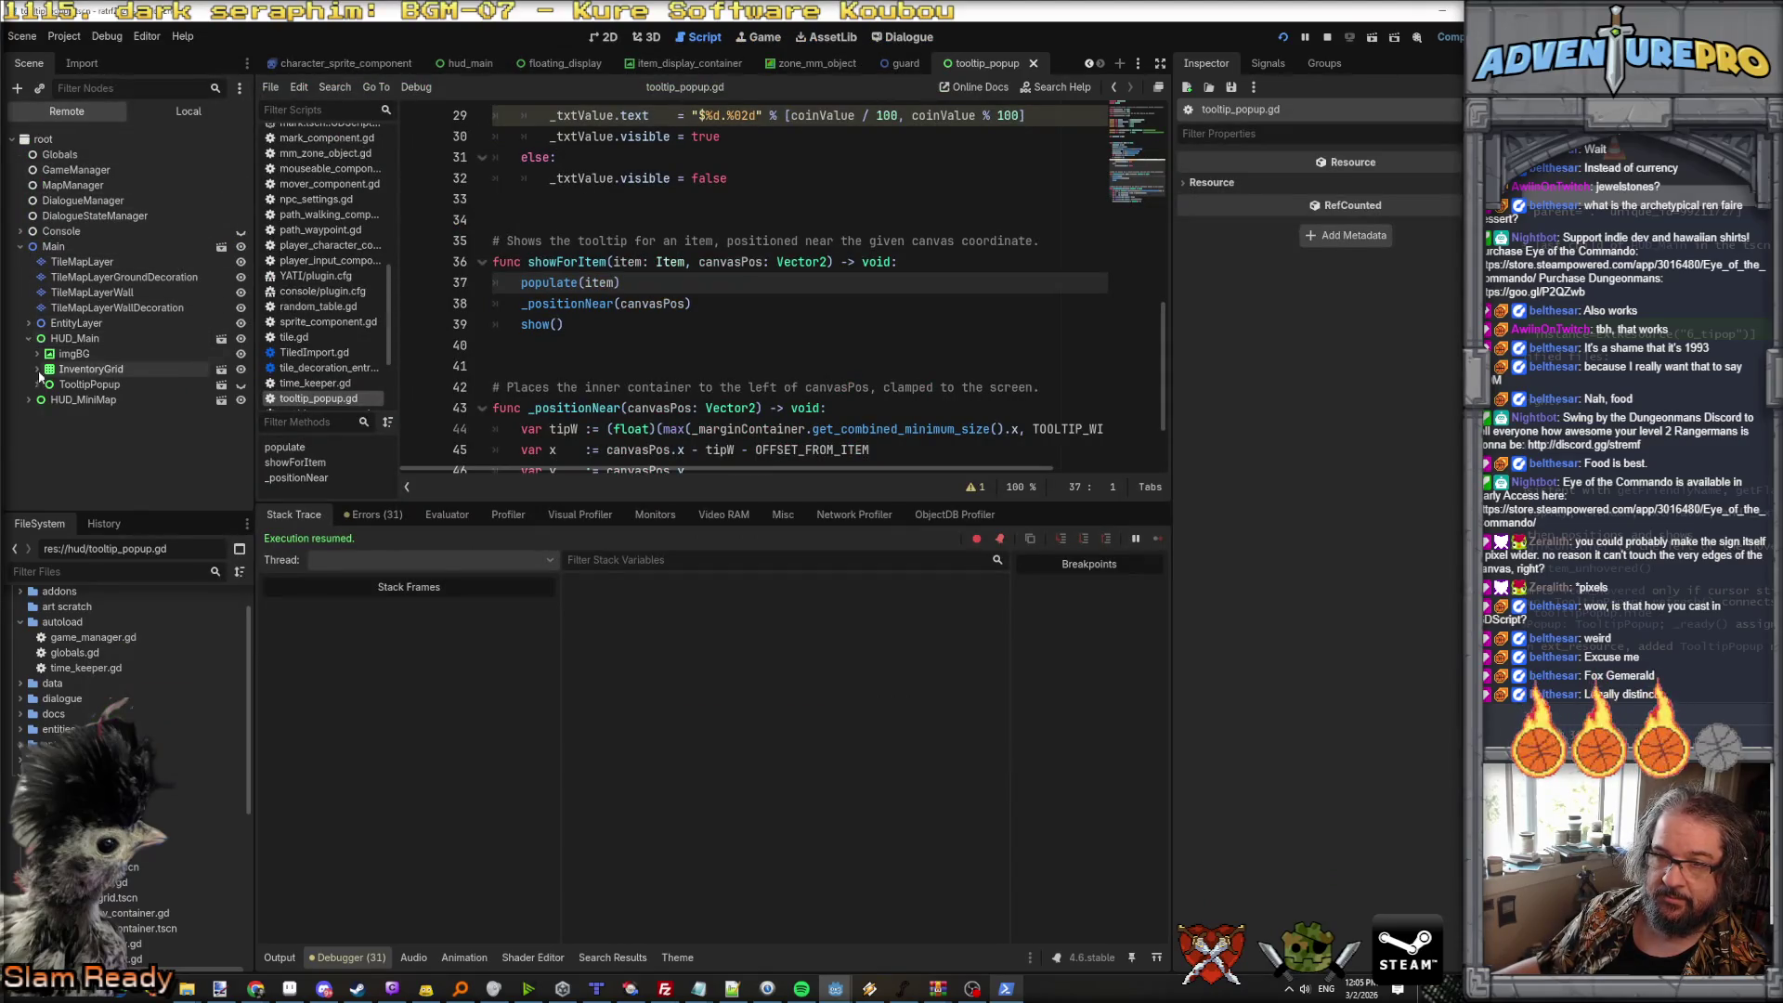
left_click(37, 385)
left_click(104, 389)
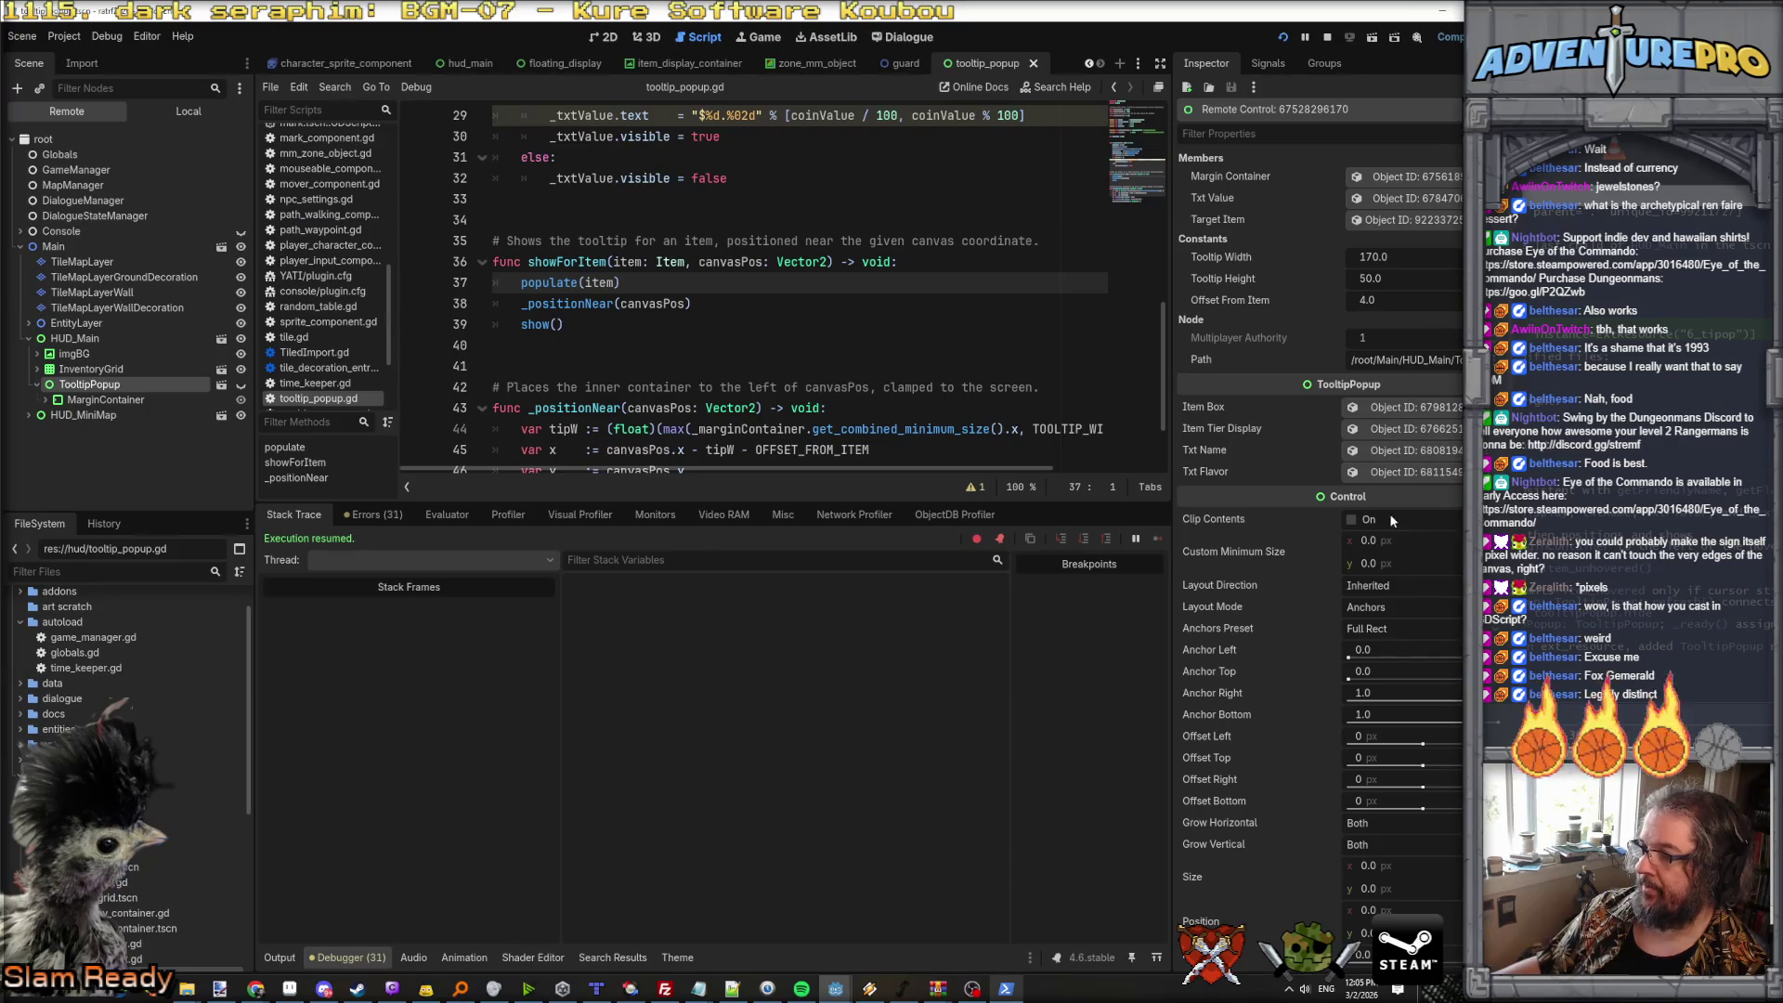
scroll(1351, 575, "down", 3)
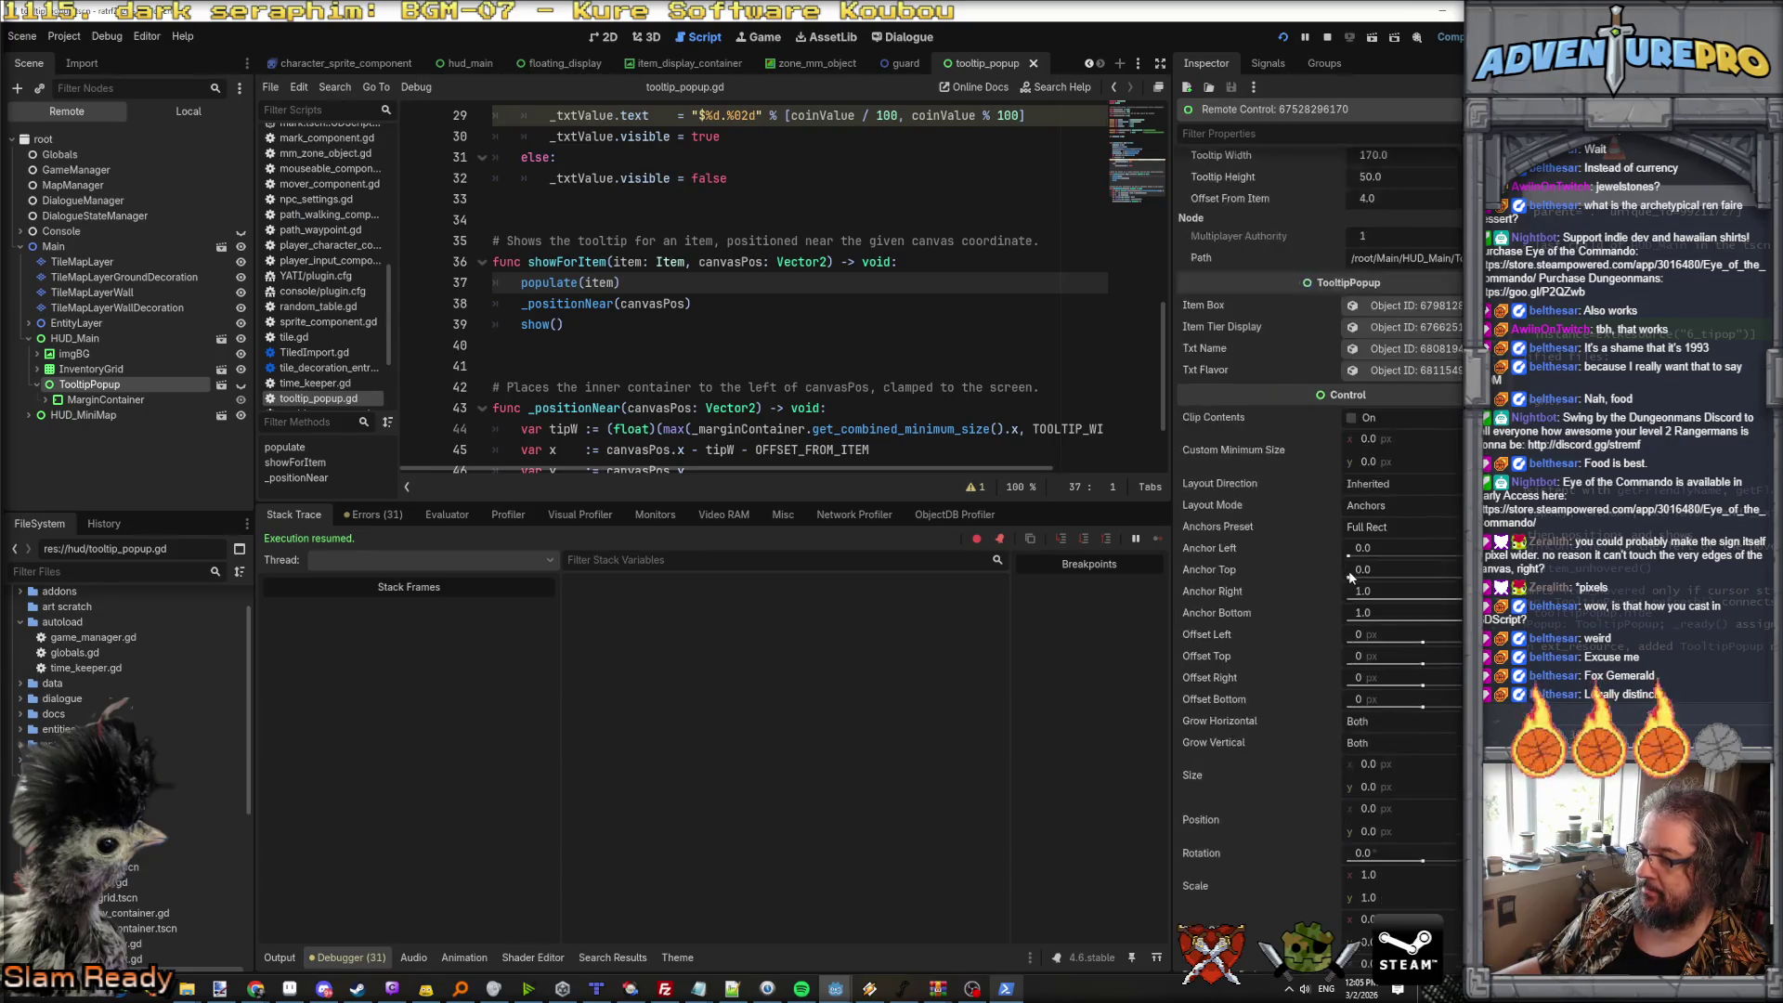
scroll(1351, 577, "down", 3)
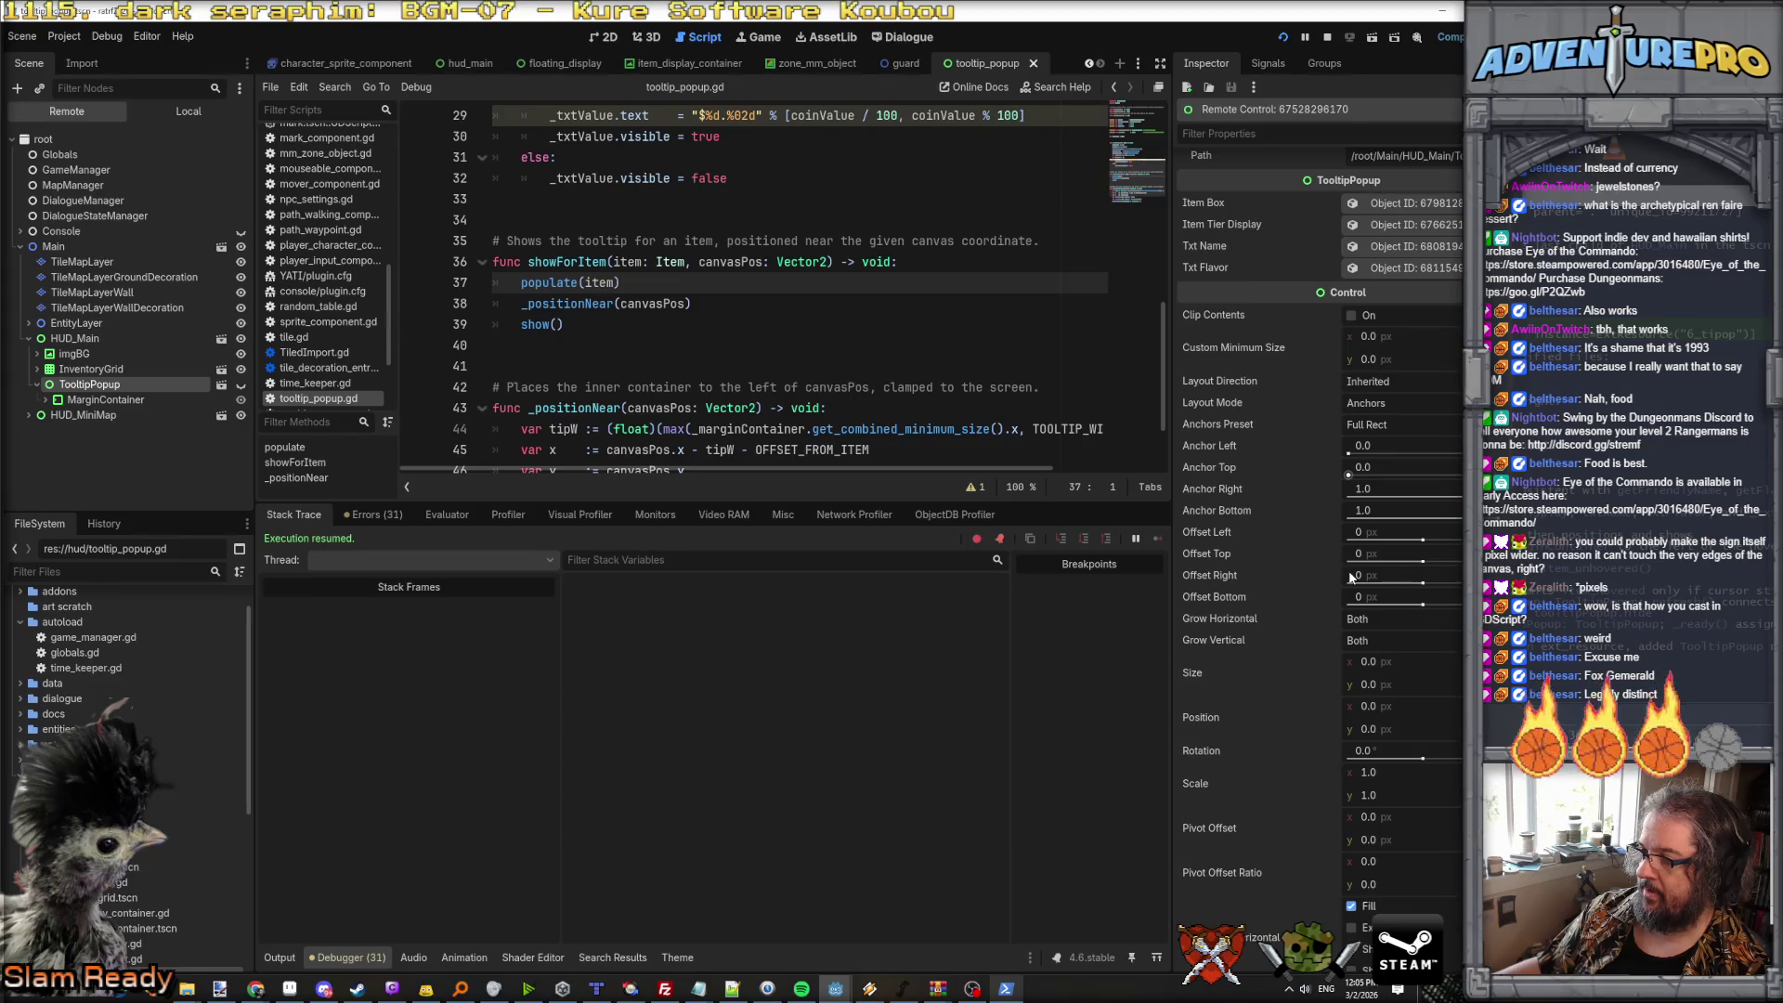
scroll(1445, 356, "up", 6)
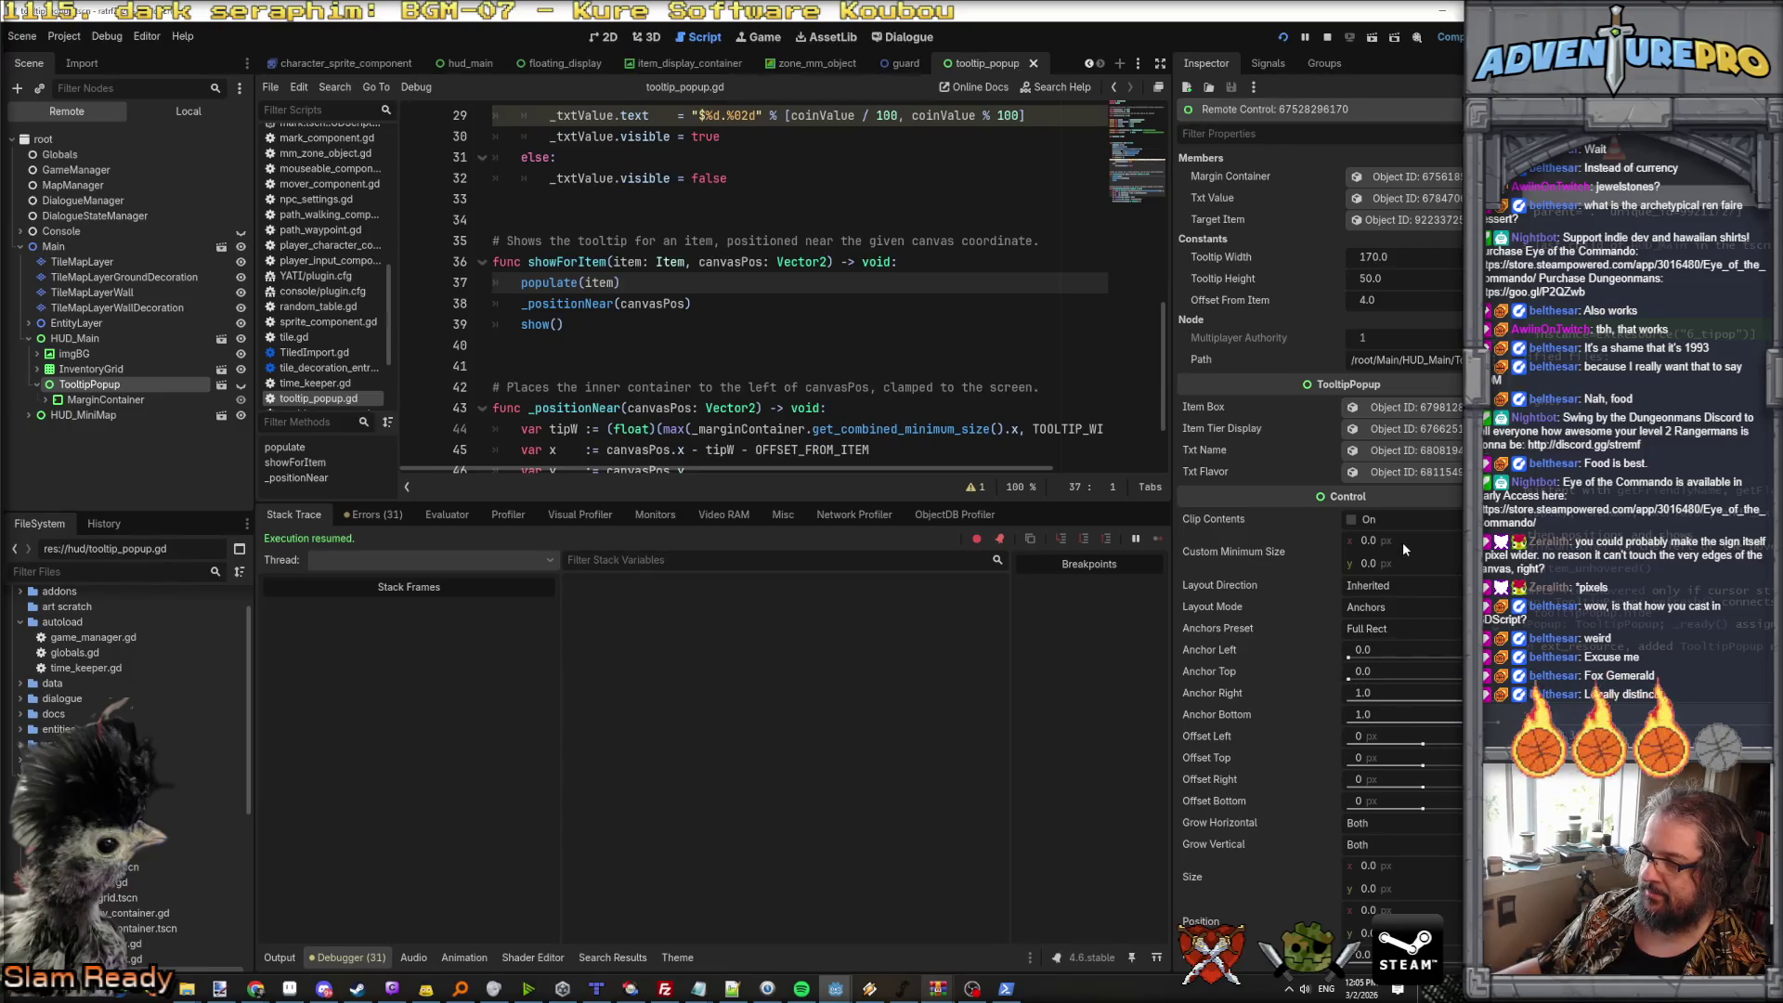
scroll(1403, 542, "down", 9)
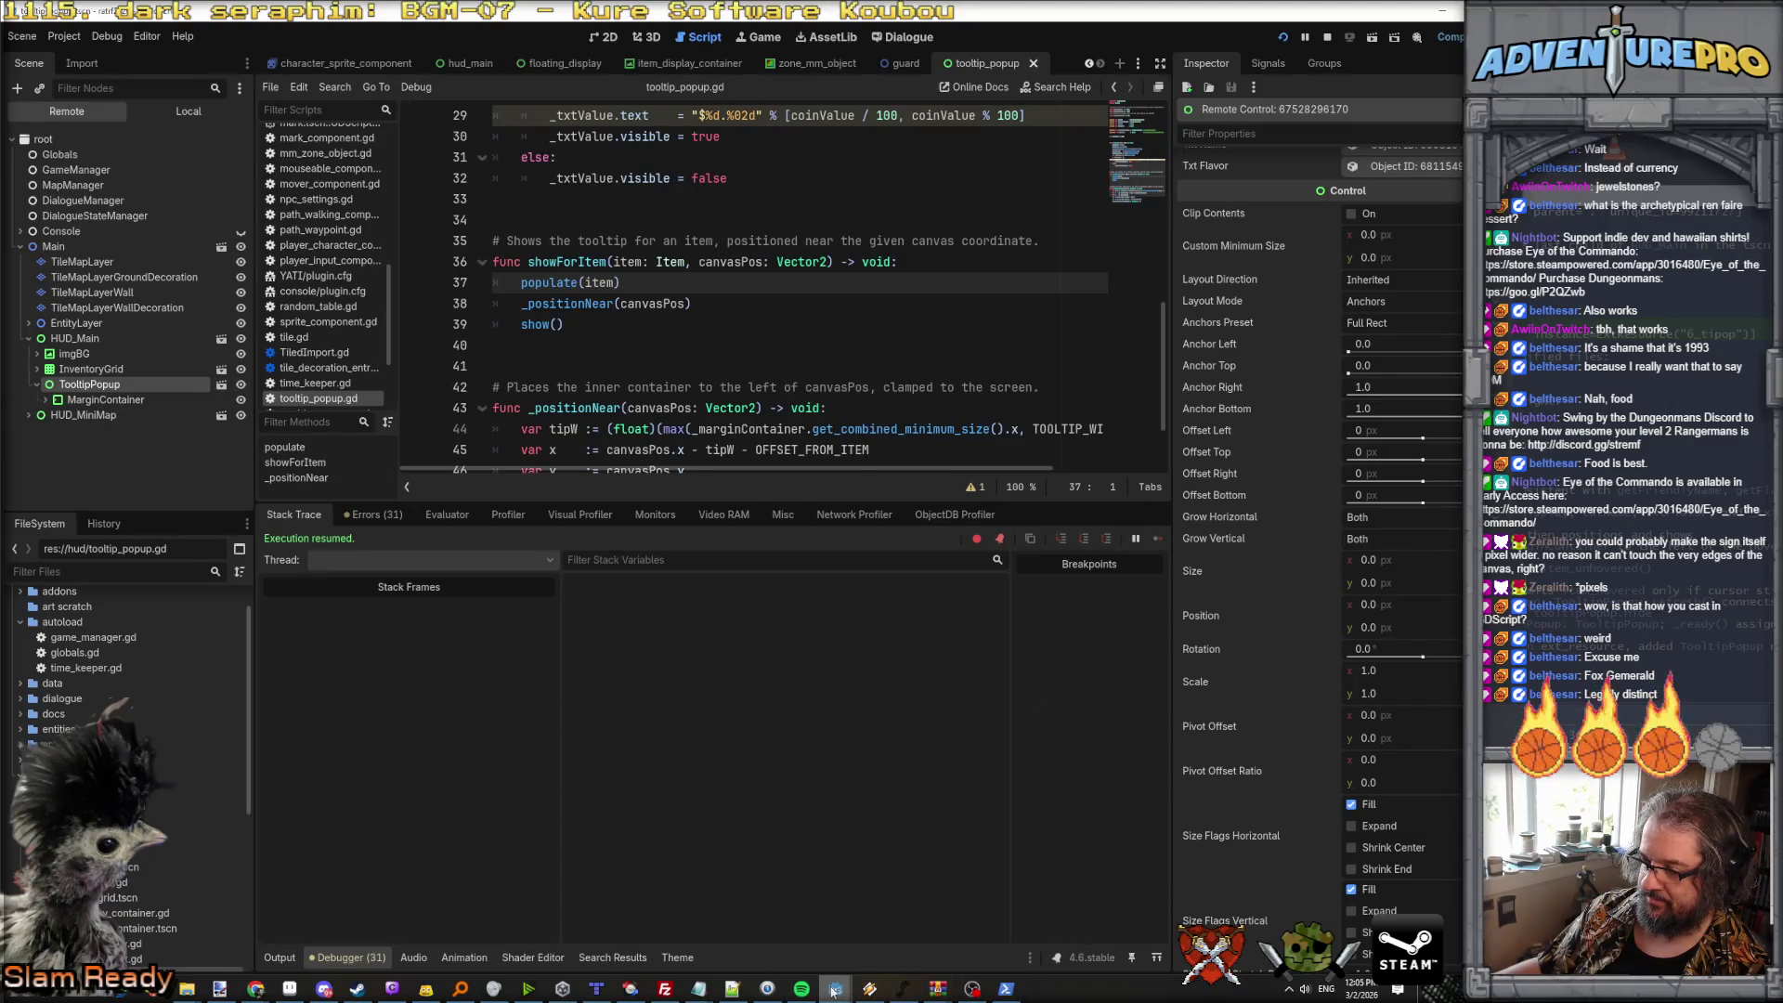
Inspect the live MarginContainer and NinePatchRect, then open the TooltipPopup scene in the editor
mouse_move(833, 990)
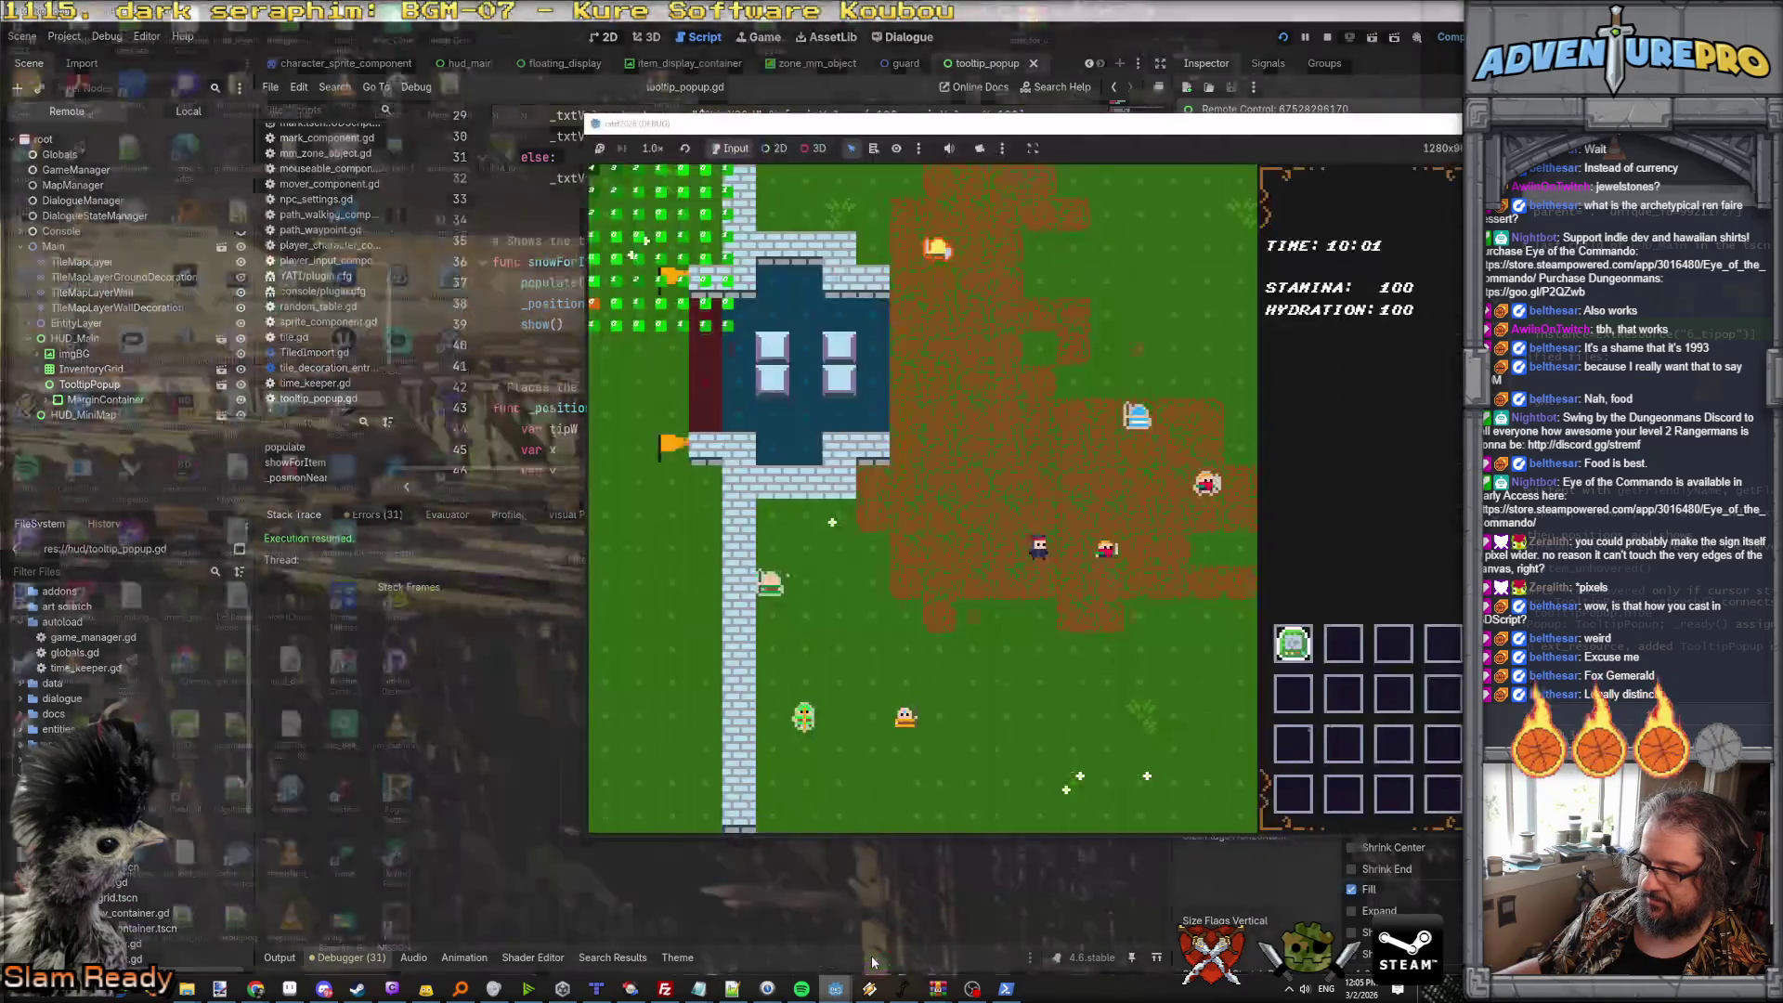
left_click(886, 924)
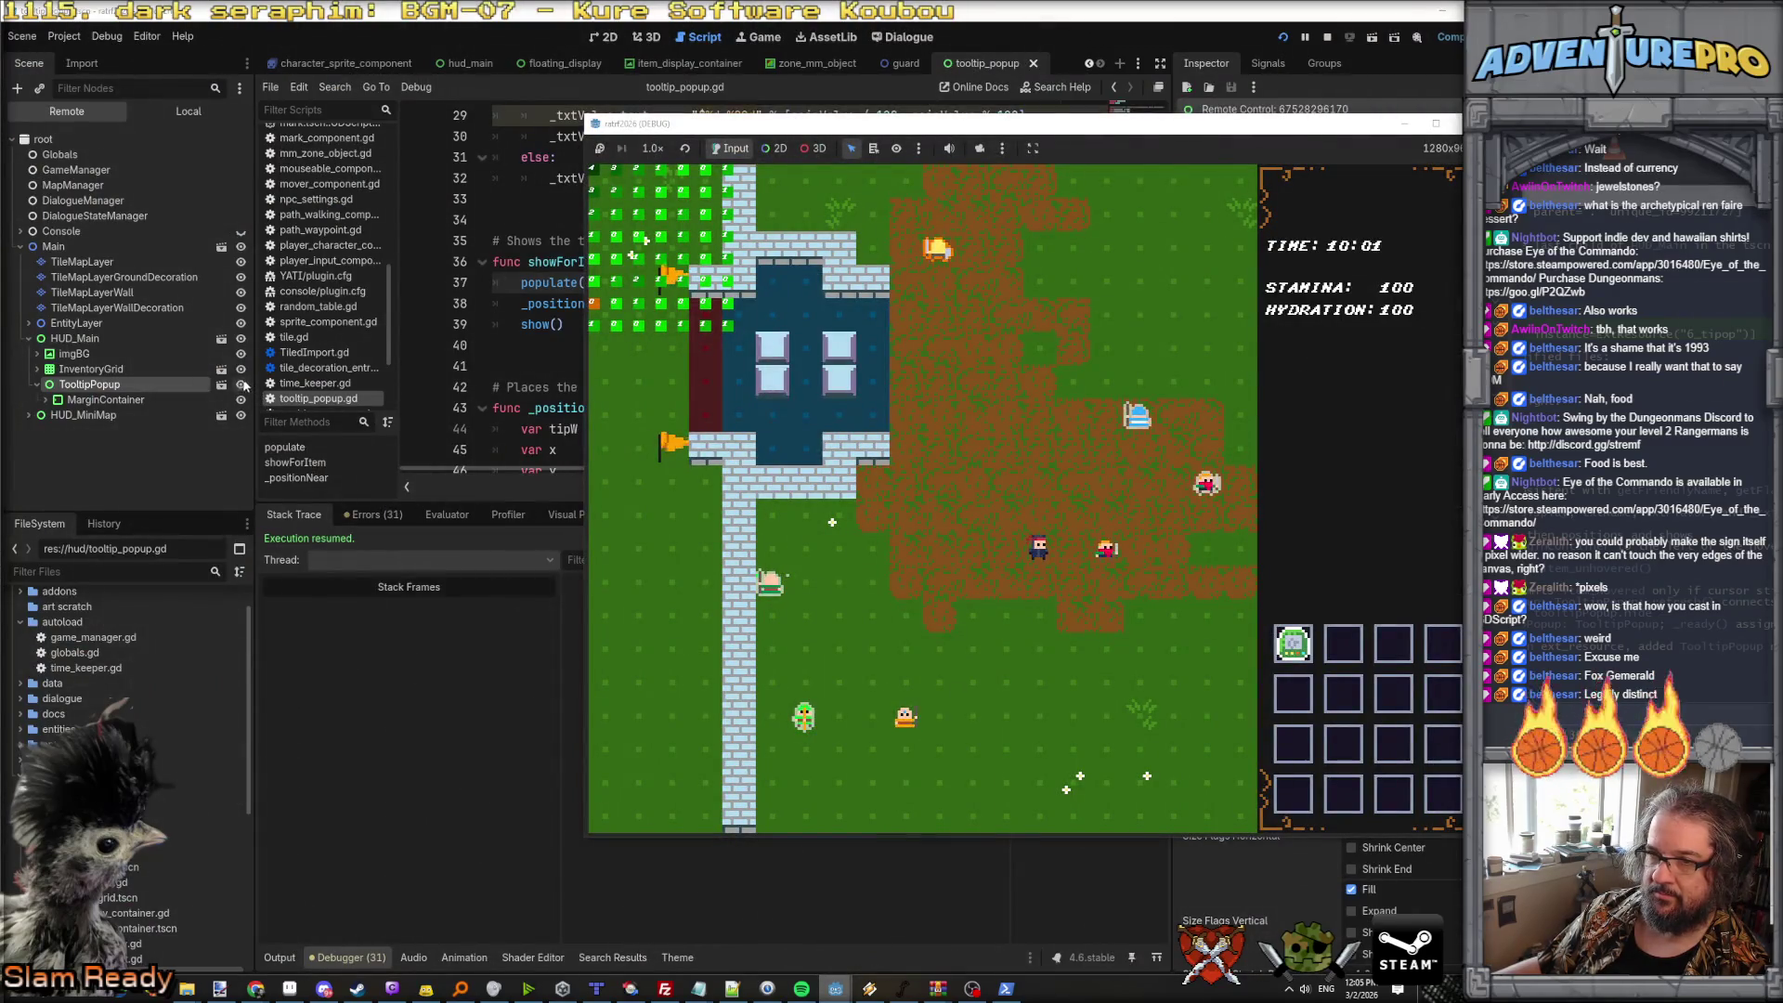
left_click(244, 386)
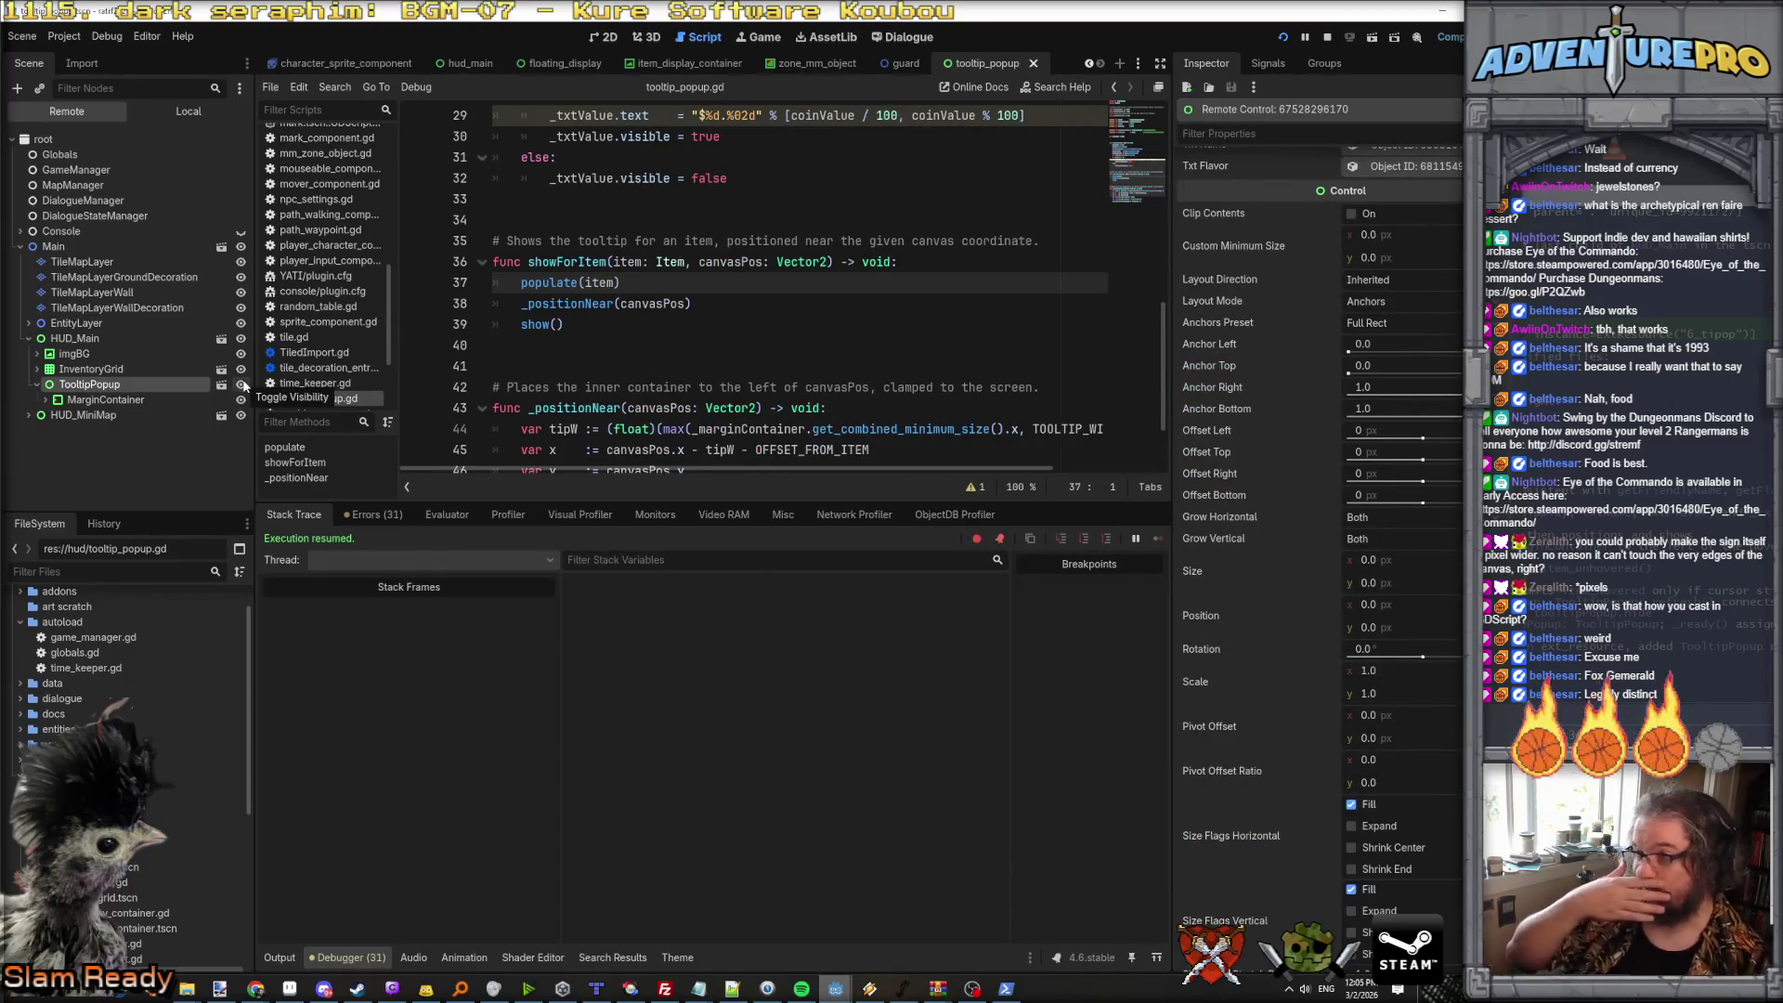
left_click(104, 400)
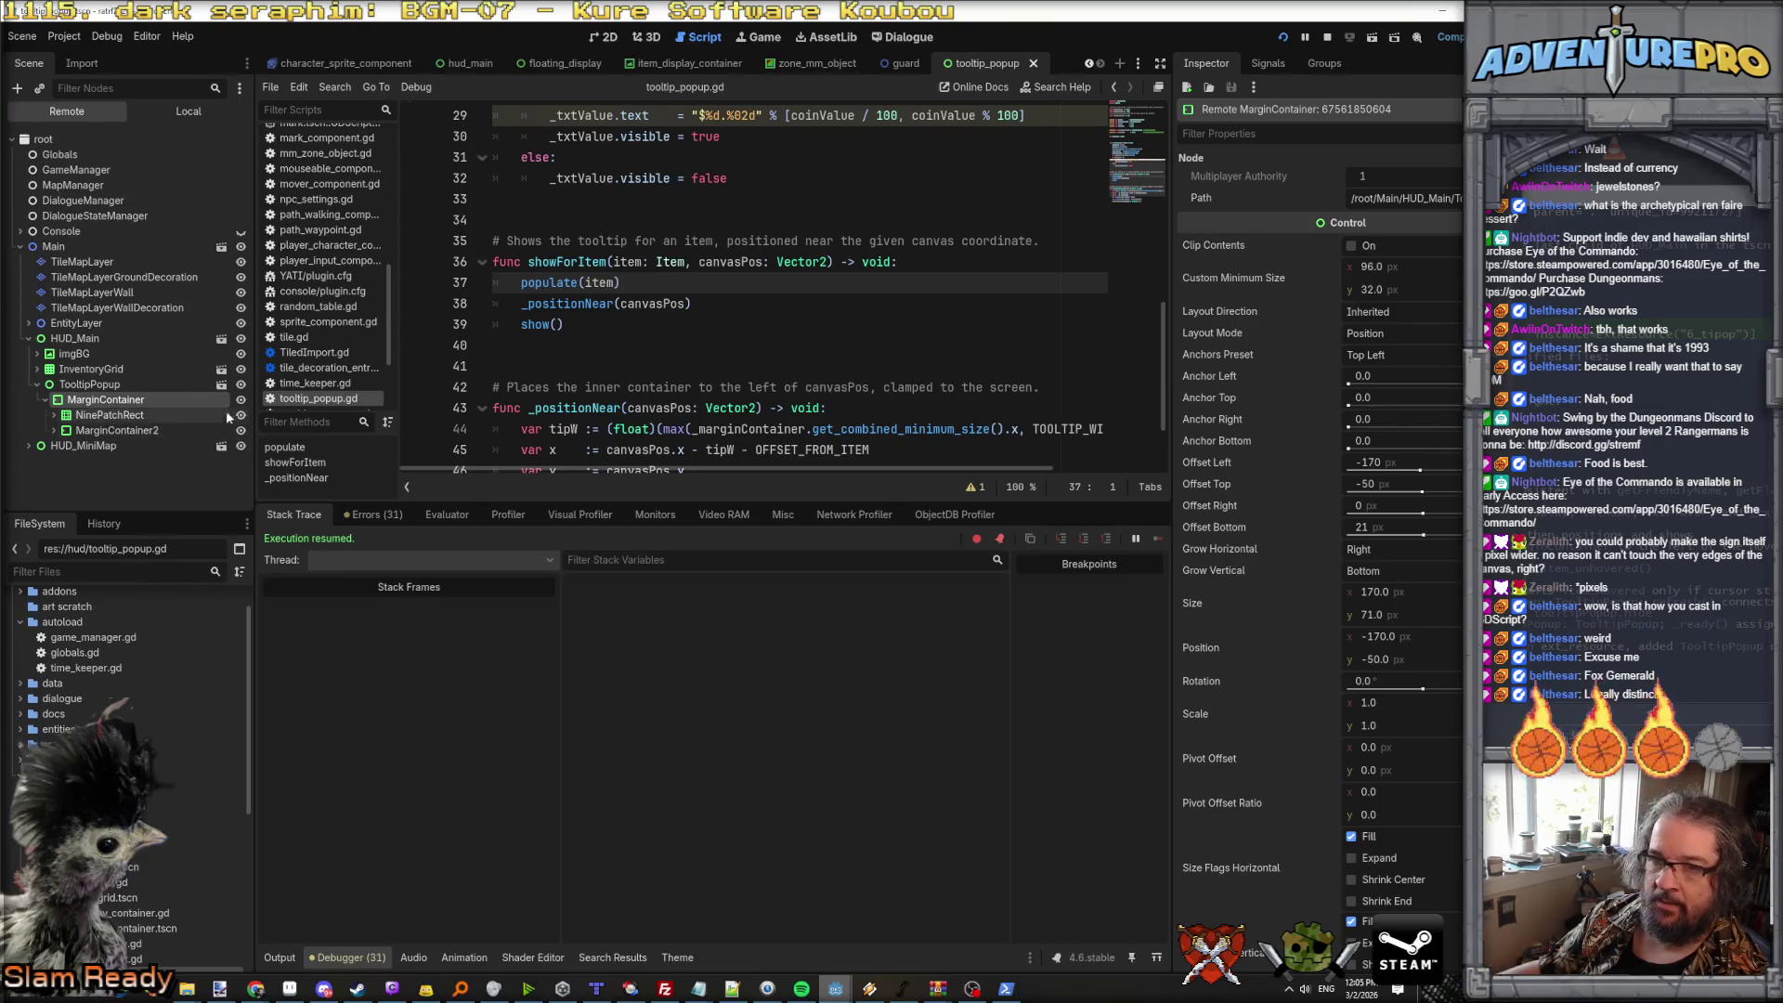
left_click(157, 416)
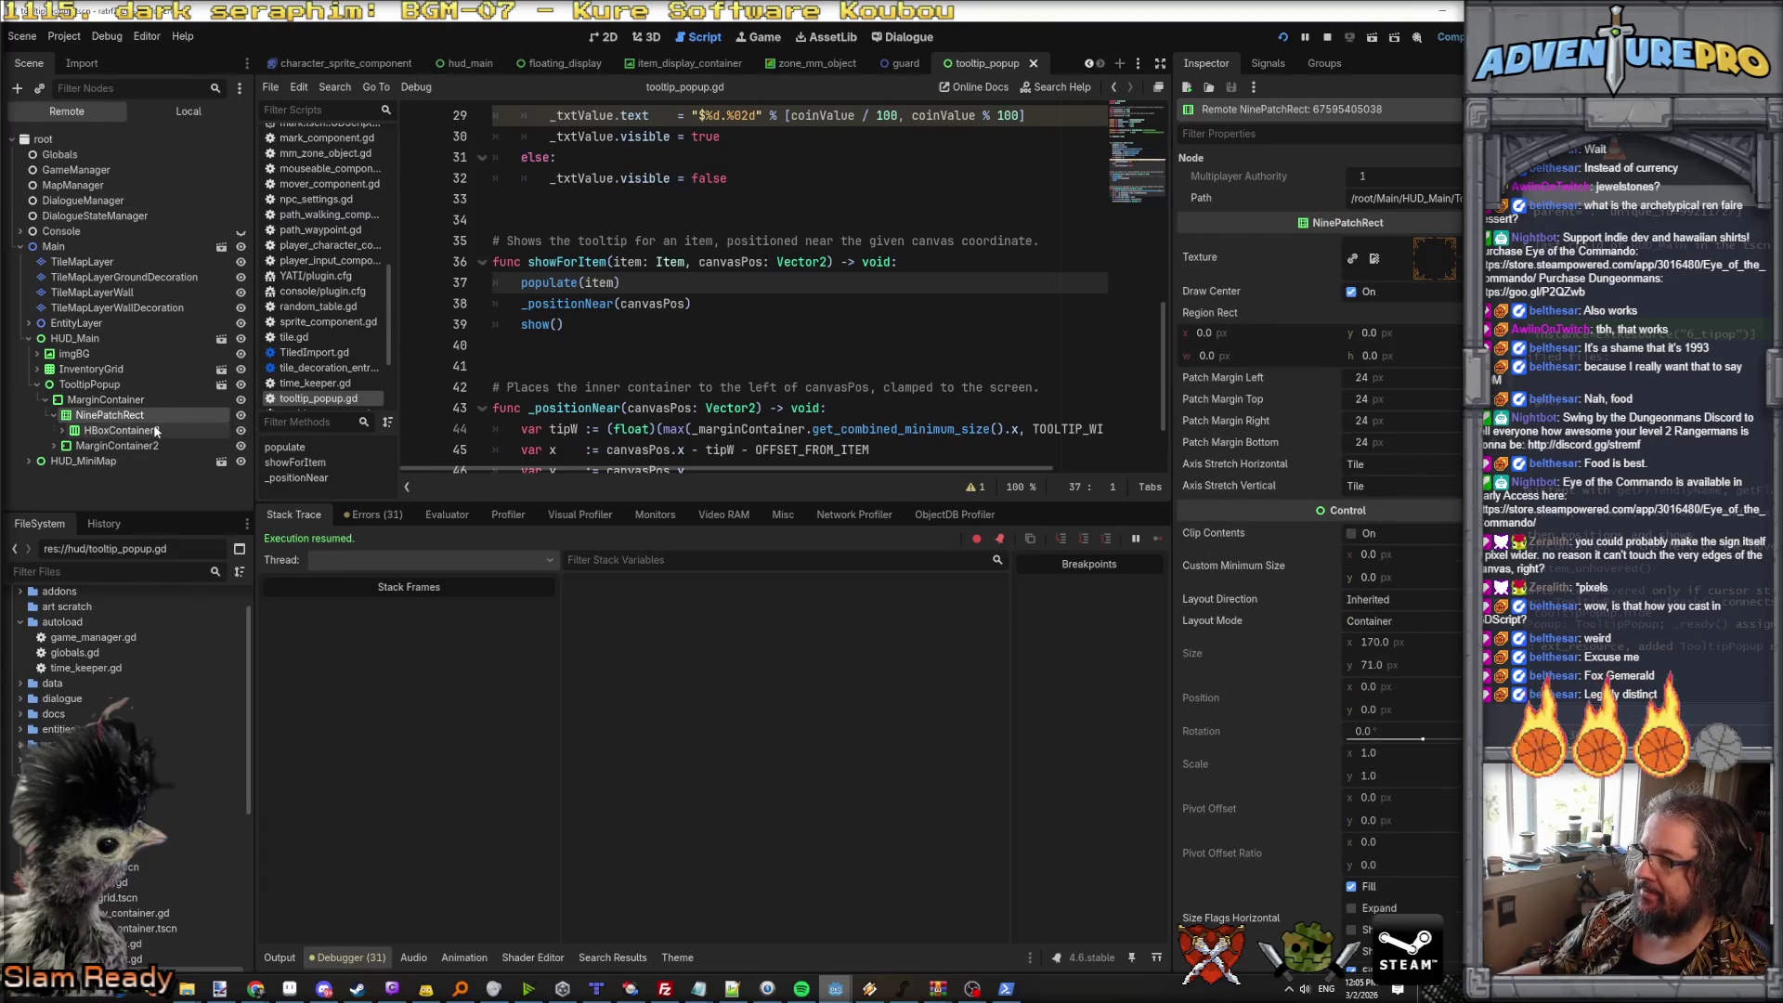
left_click(149, 397)
left_click(143, 388)
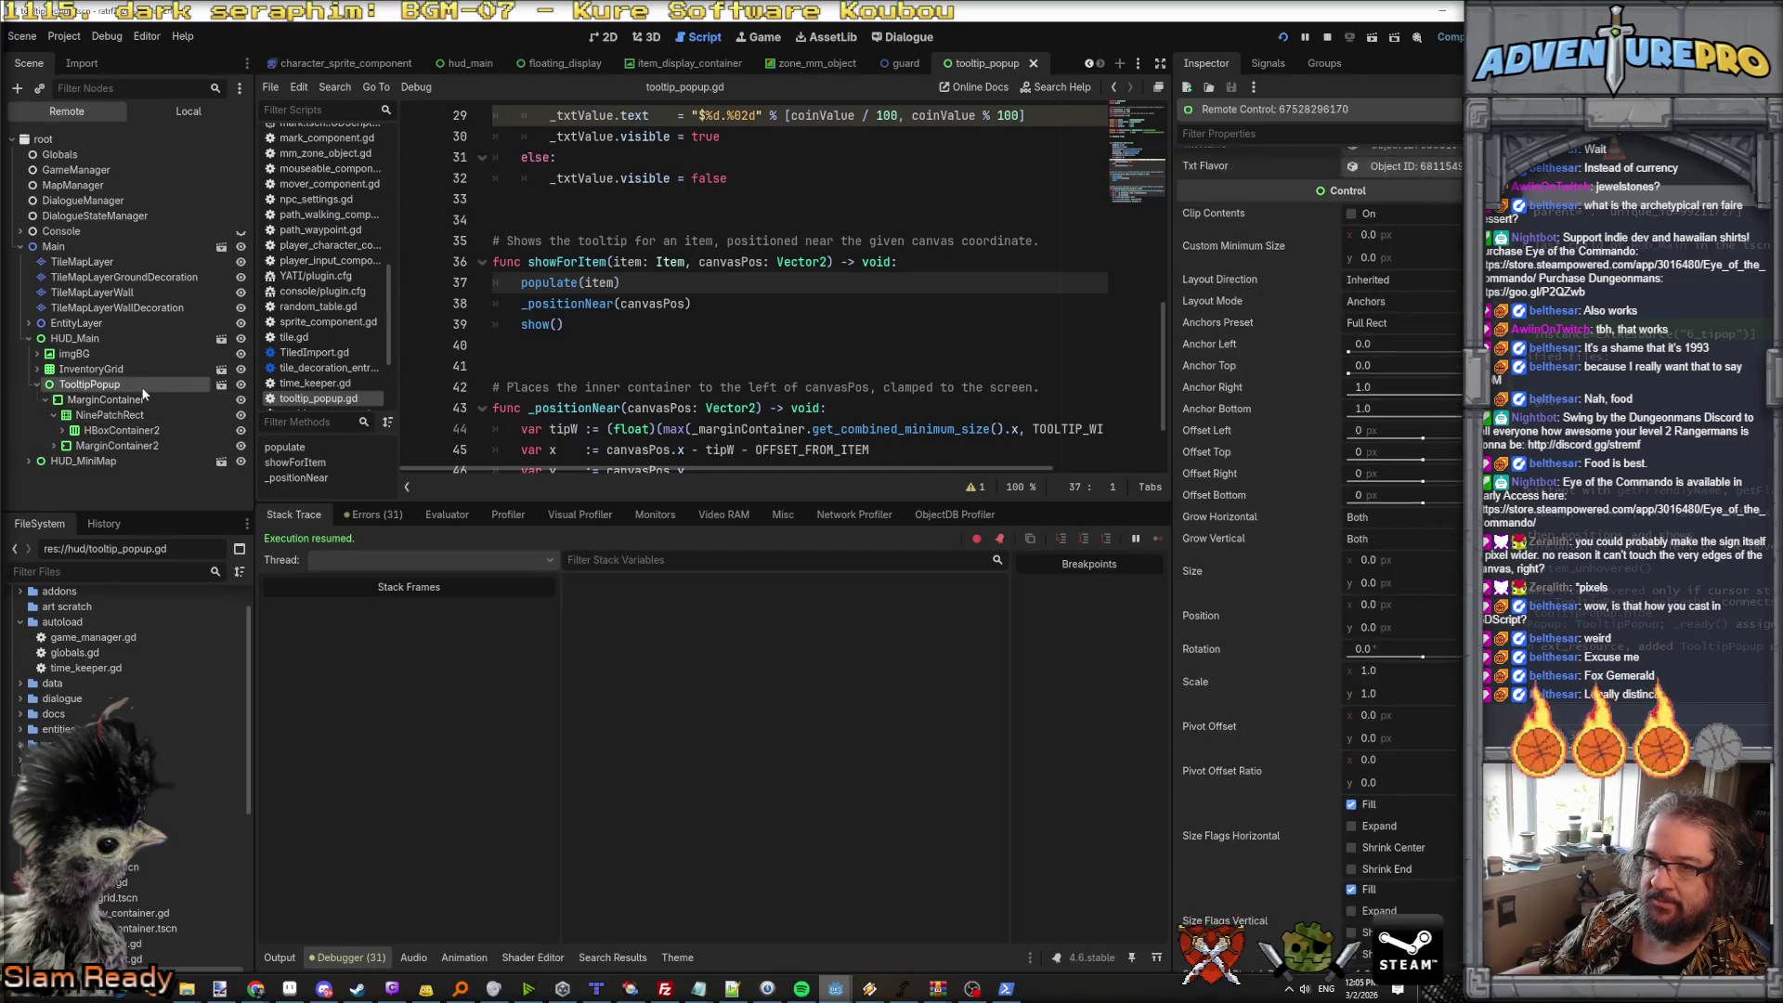
left_click(221, 386)
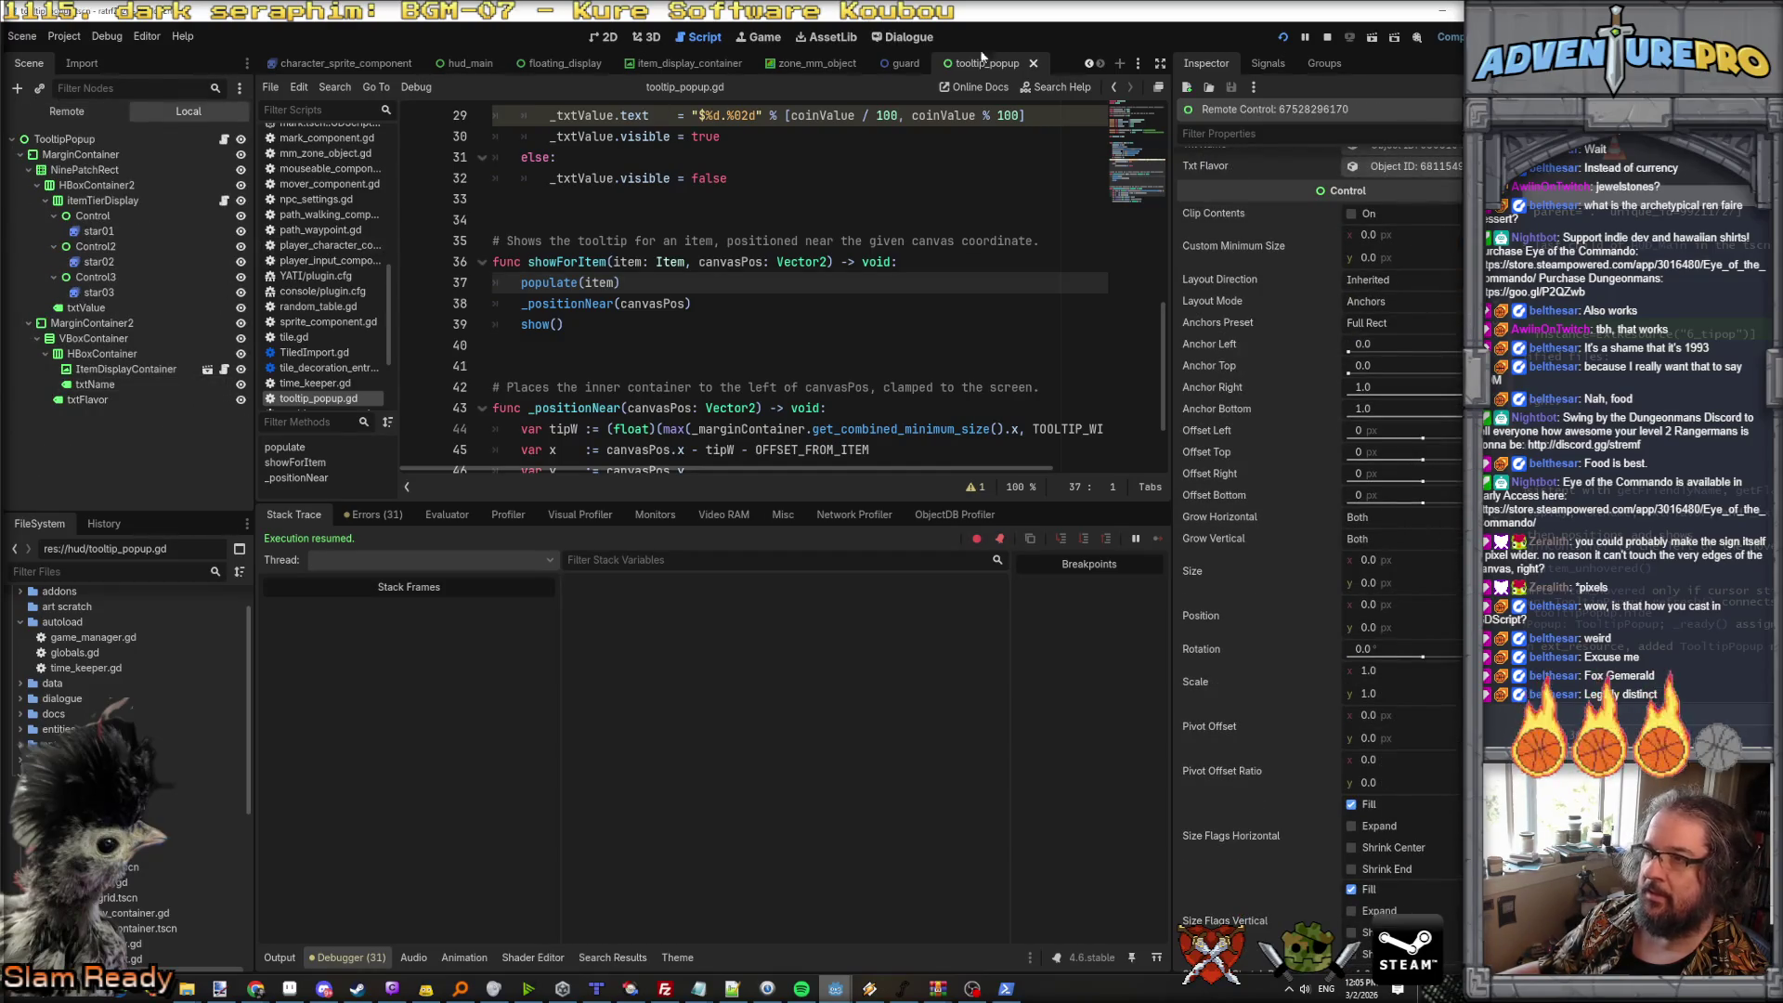
In the 2D view, toggle the tooltip popup off and on, then select the TooltipPopup root
left_click(609, 37)
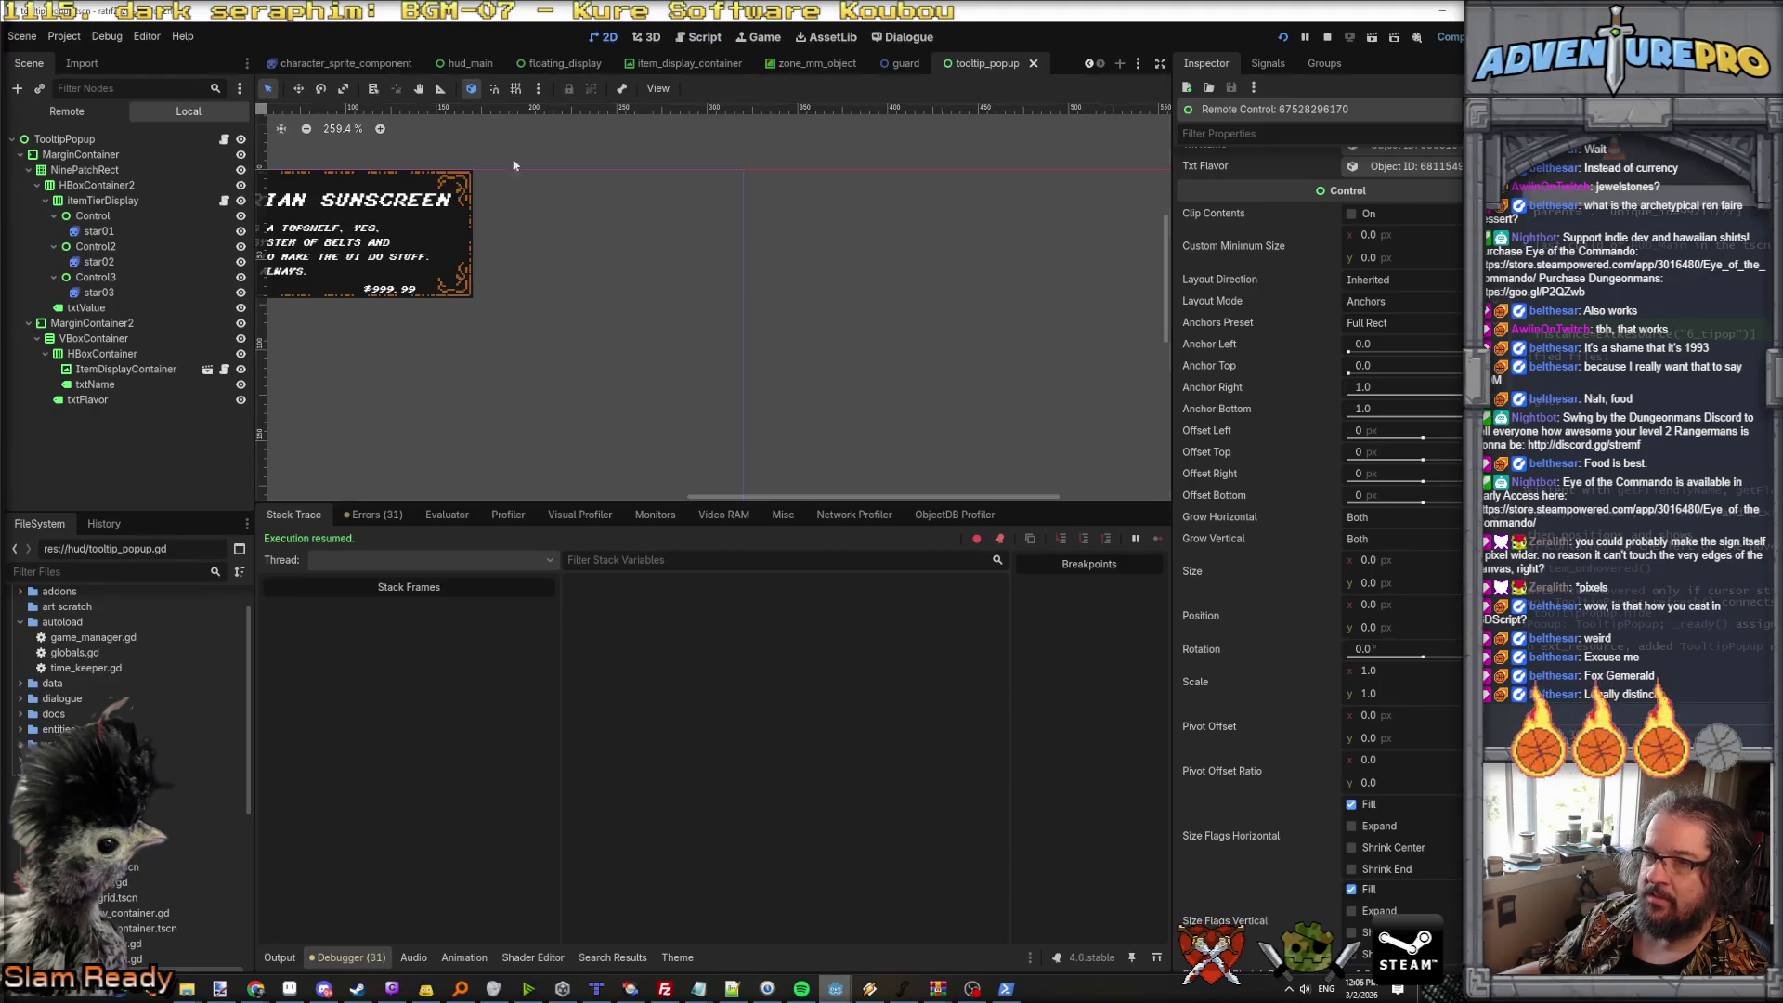
left_click(241, 139)
left_click(240, 138)
scroll(479, 389, "down", 2)
scroll(501, 381, "left", 5)
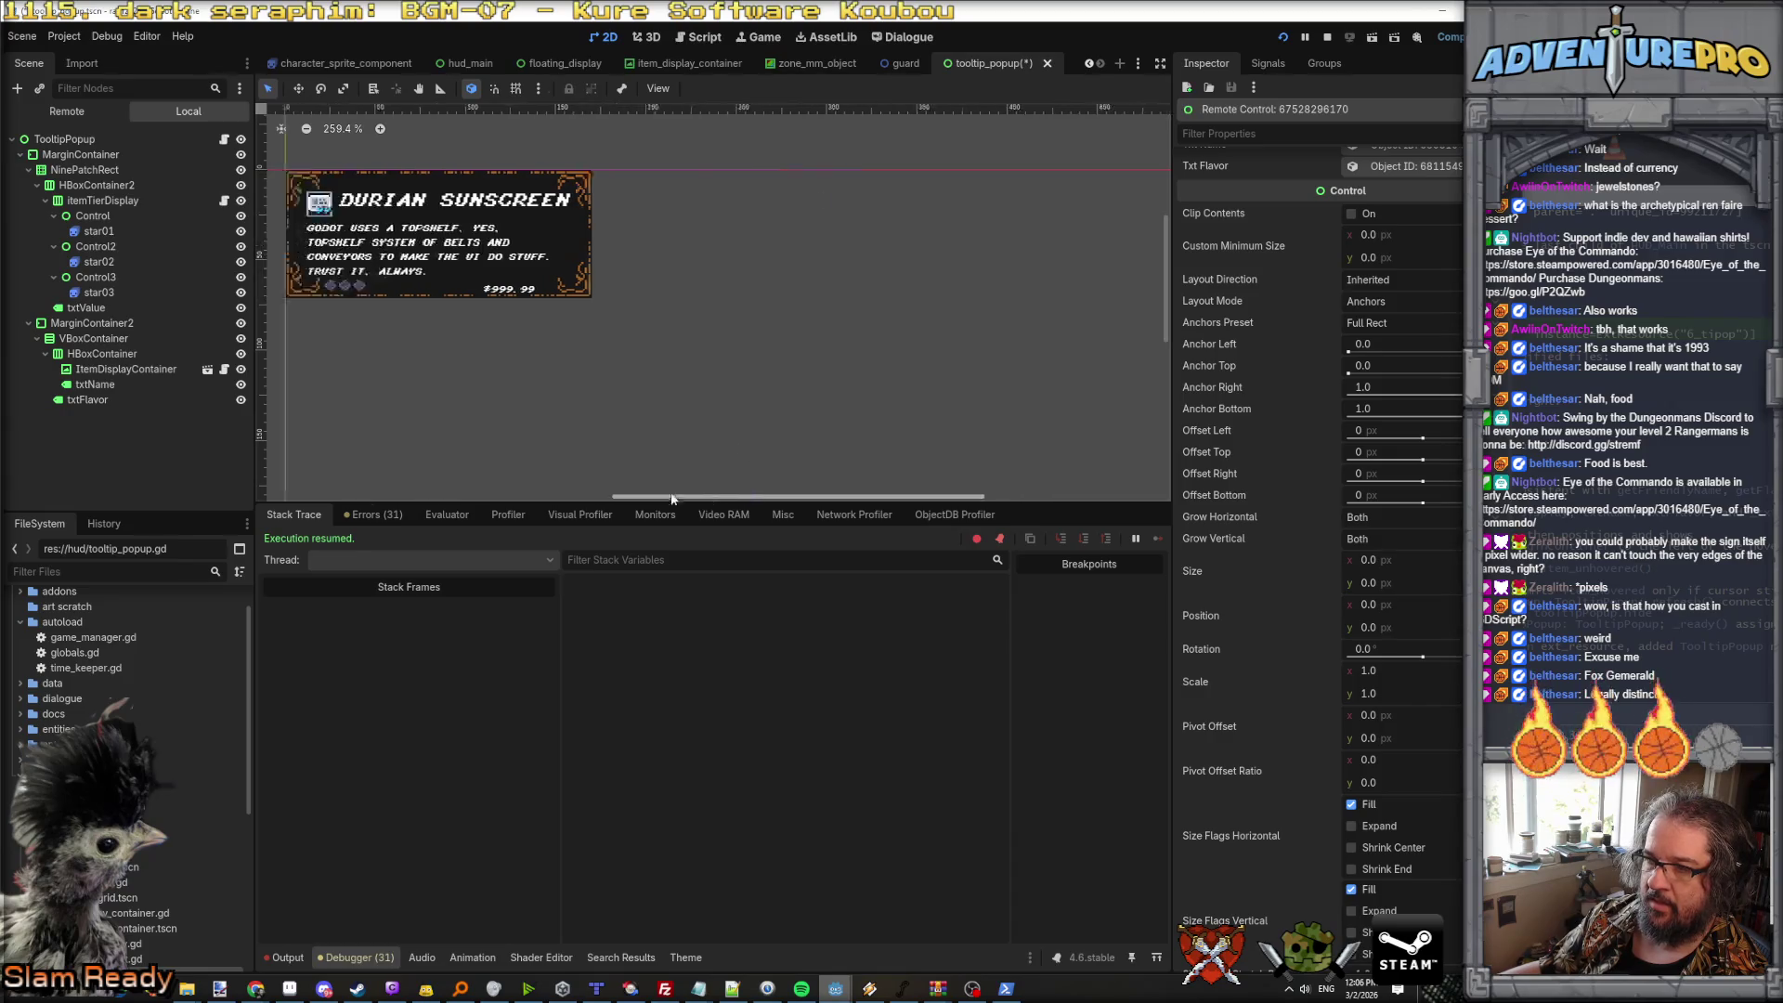
scroll(557, 279, "up", 4)
left_click(130, 139)
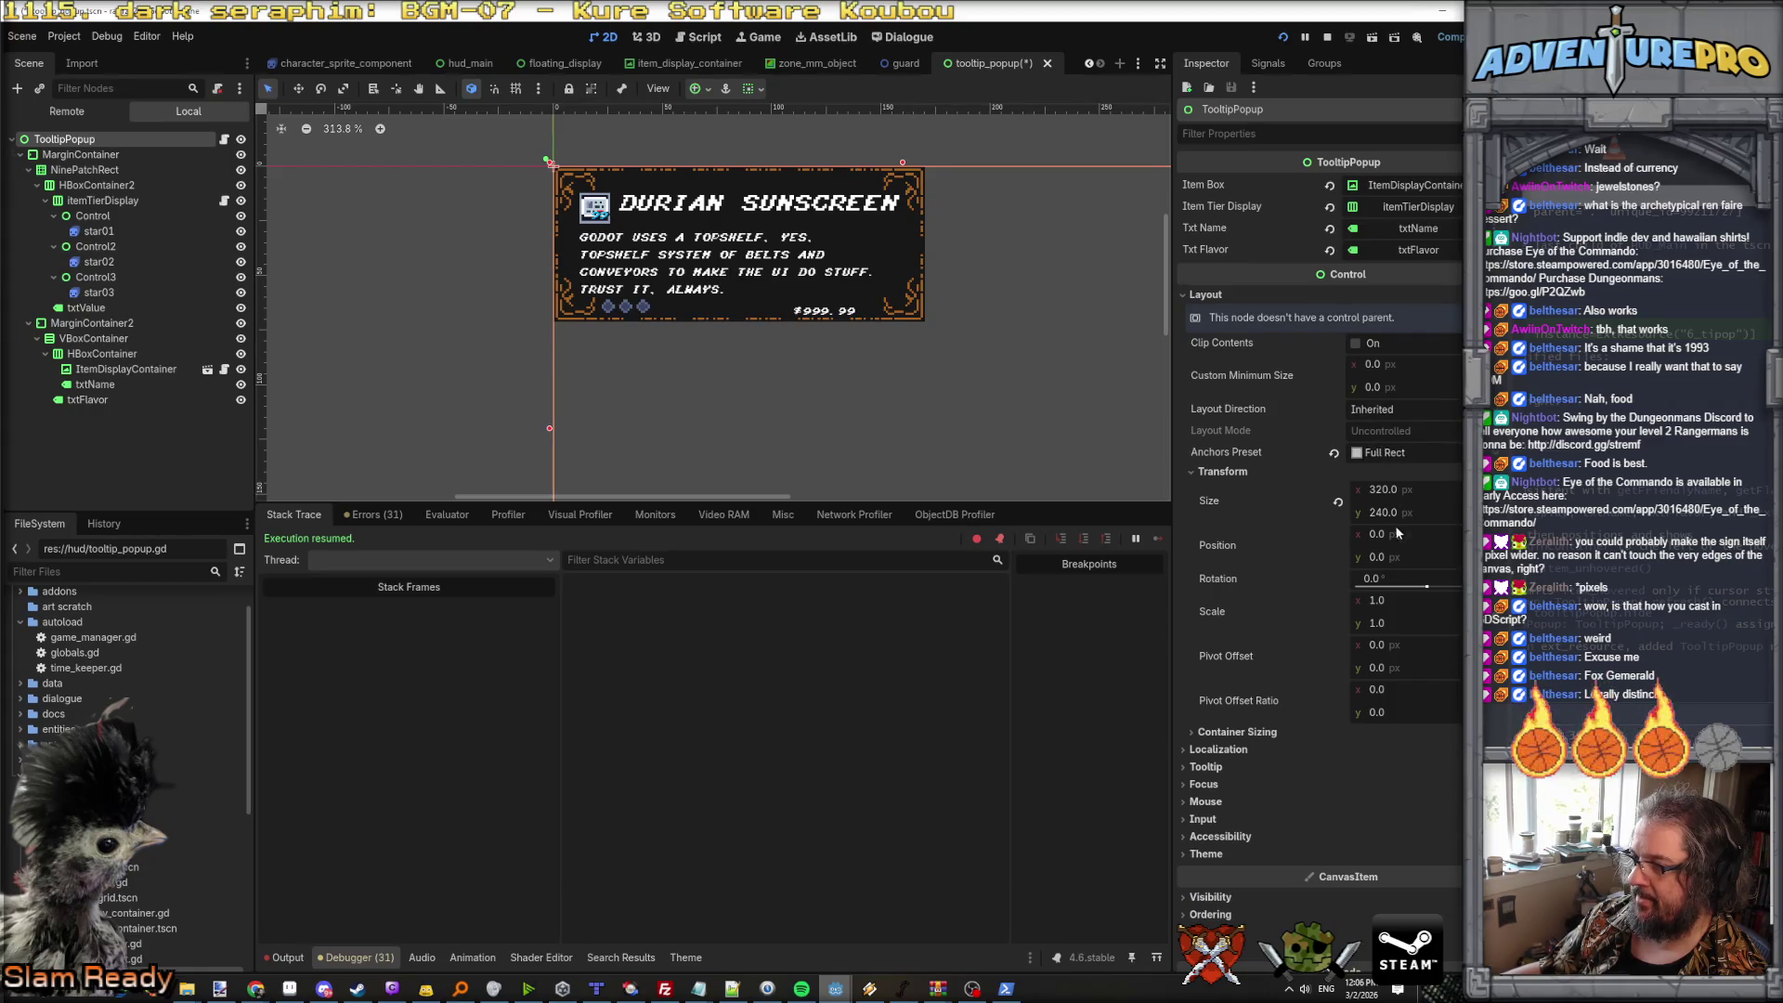
Check the minimum width and the MarginContainer and TooltipPopup bounds, then save tooltip_popup
left_click(1413, 365)
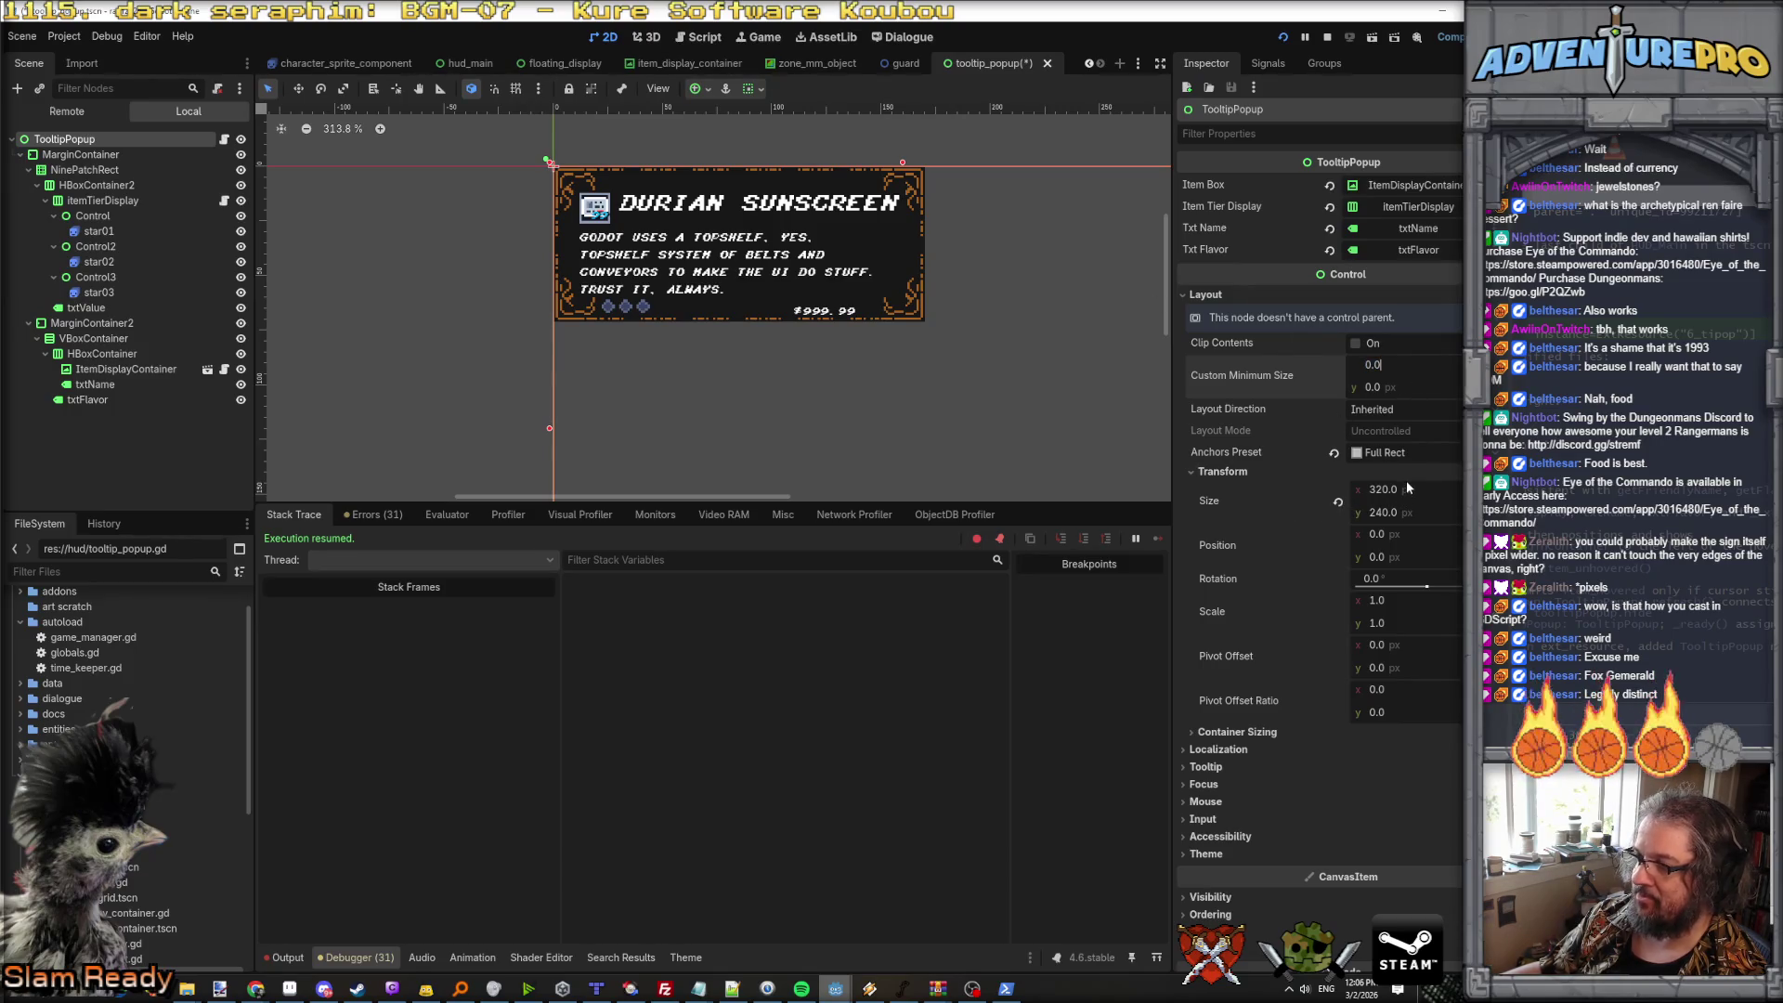
left_click(240, 155)
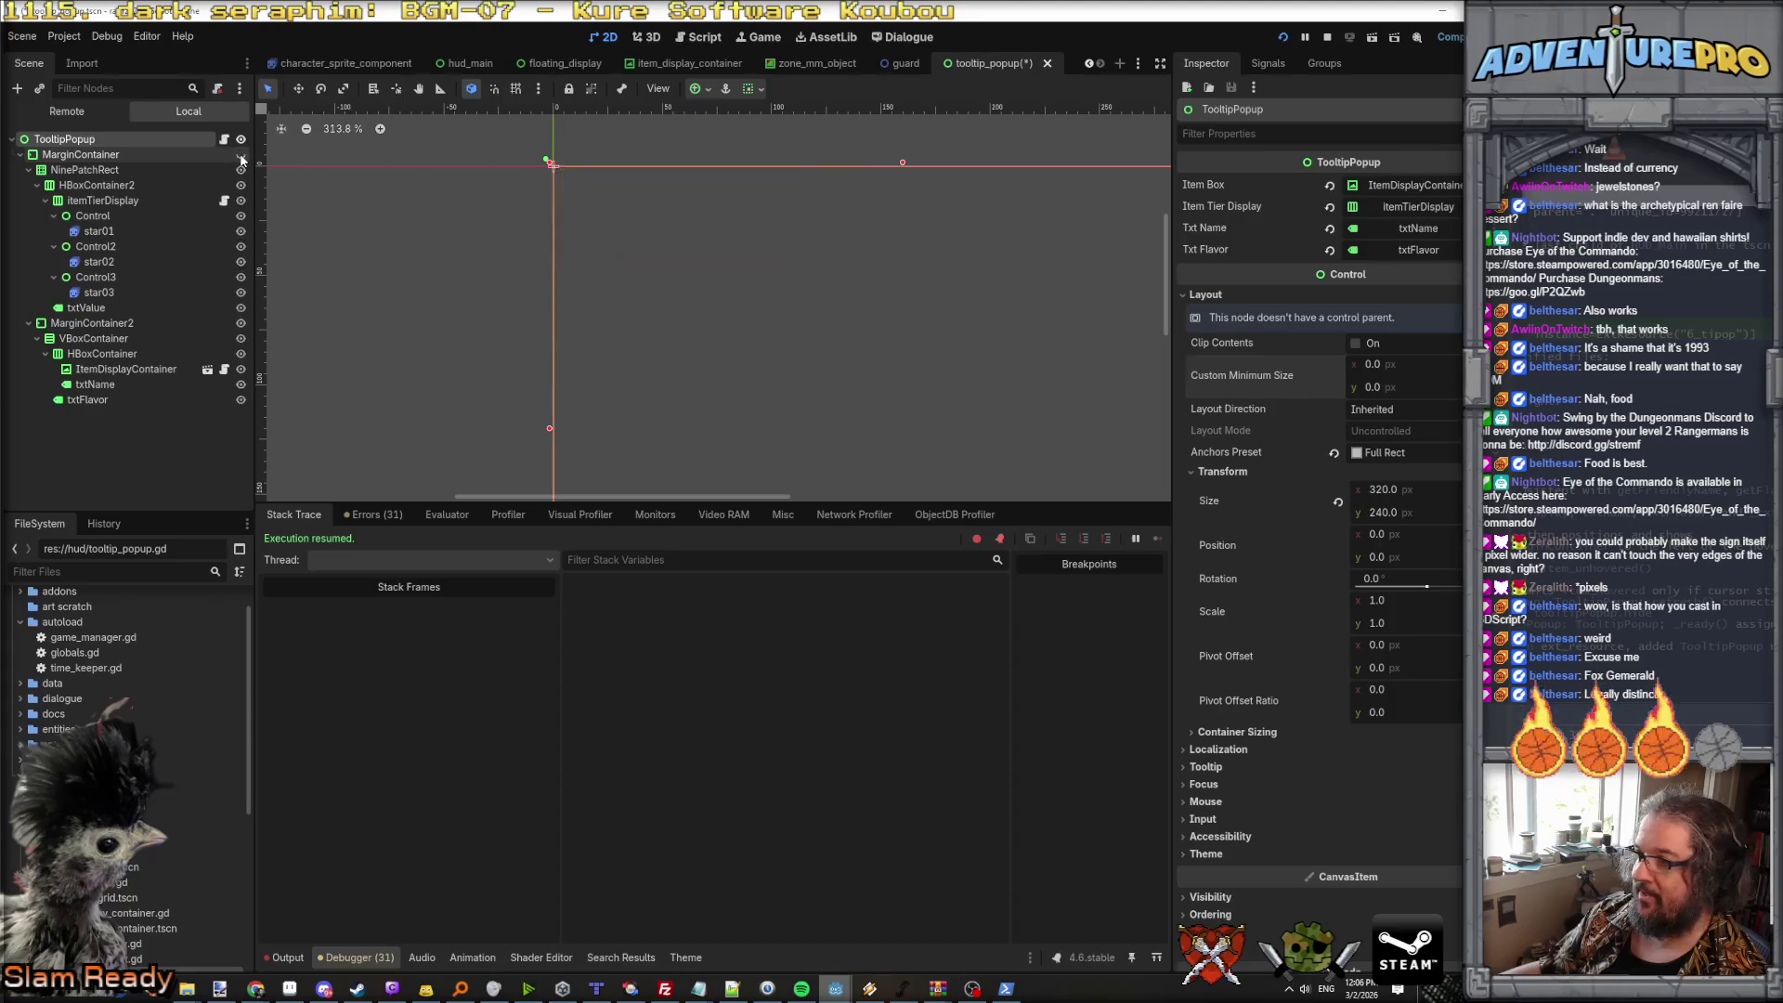
left_click(240, 155)
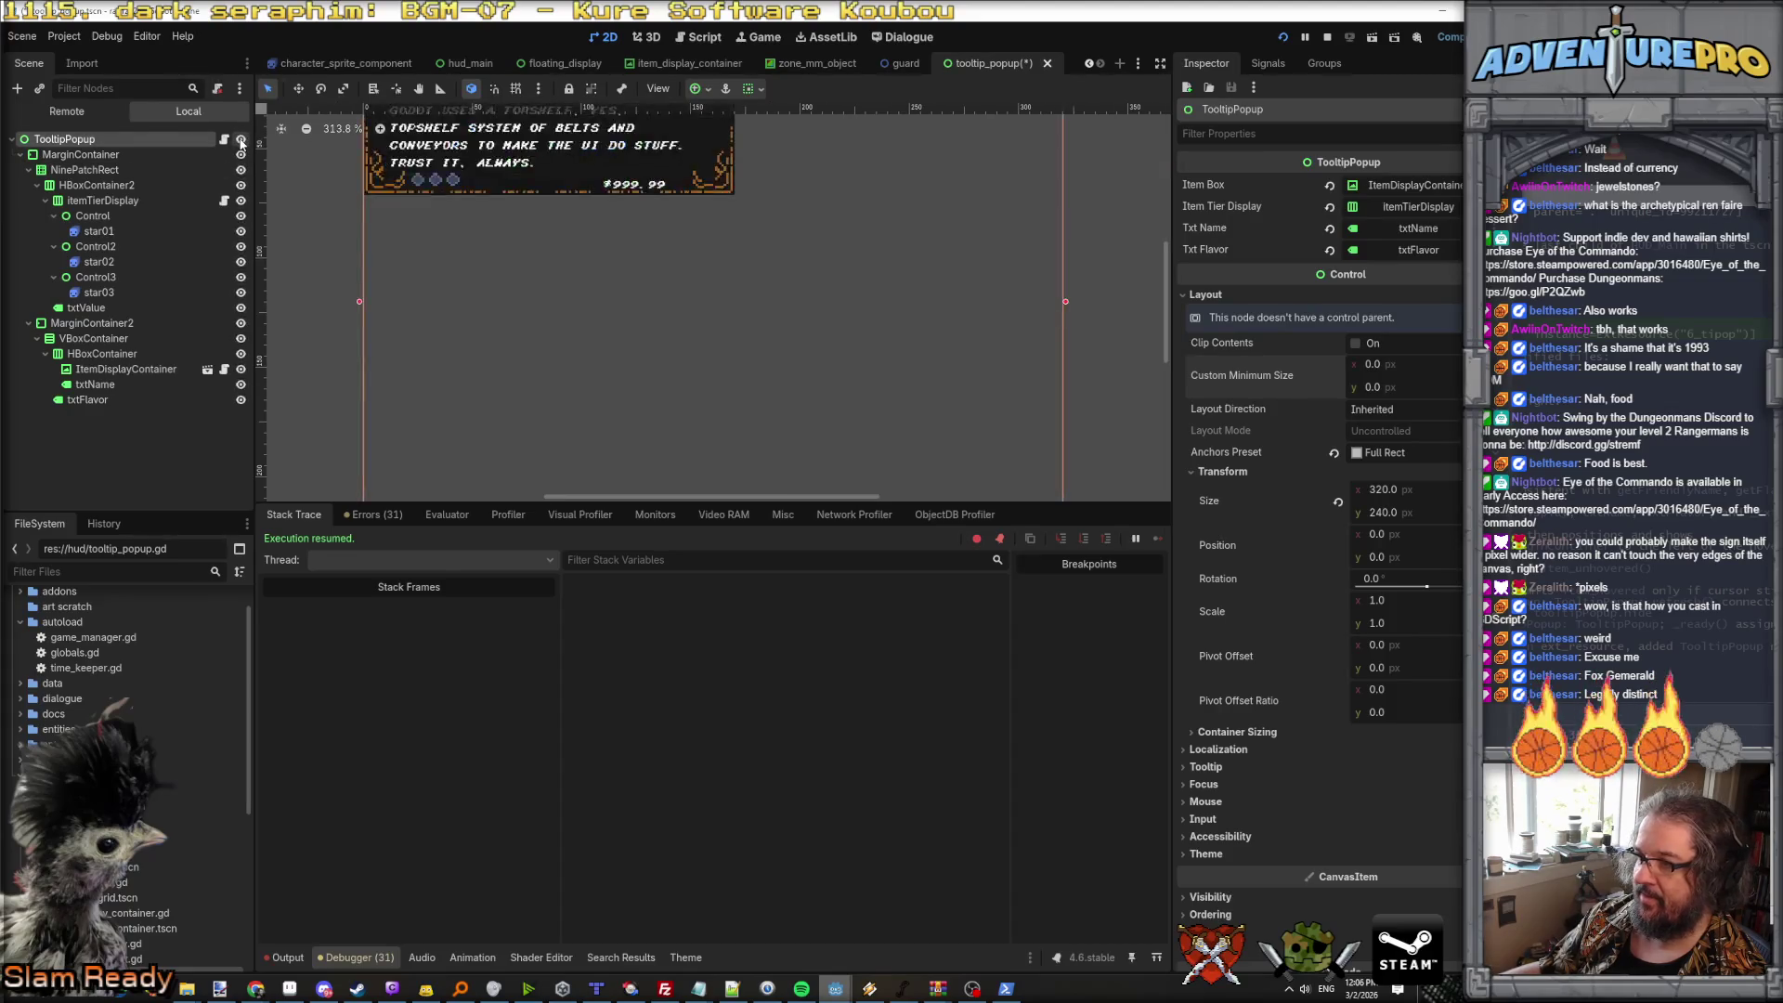
left_click(240, 141)
left_click(241, 141)
scroll(480, 263, "down", 3)
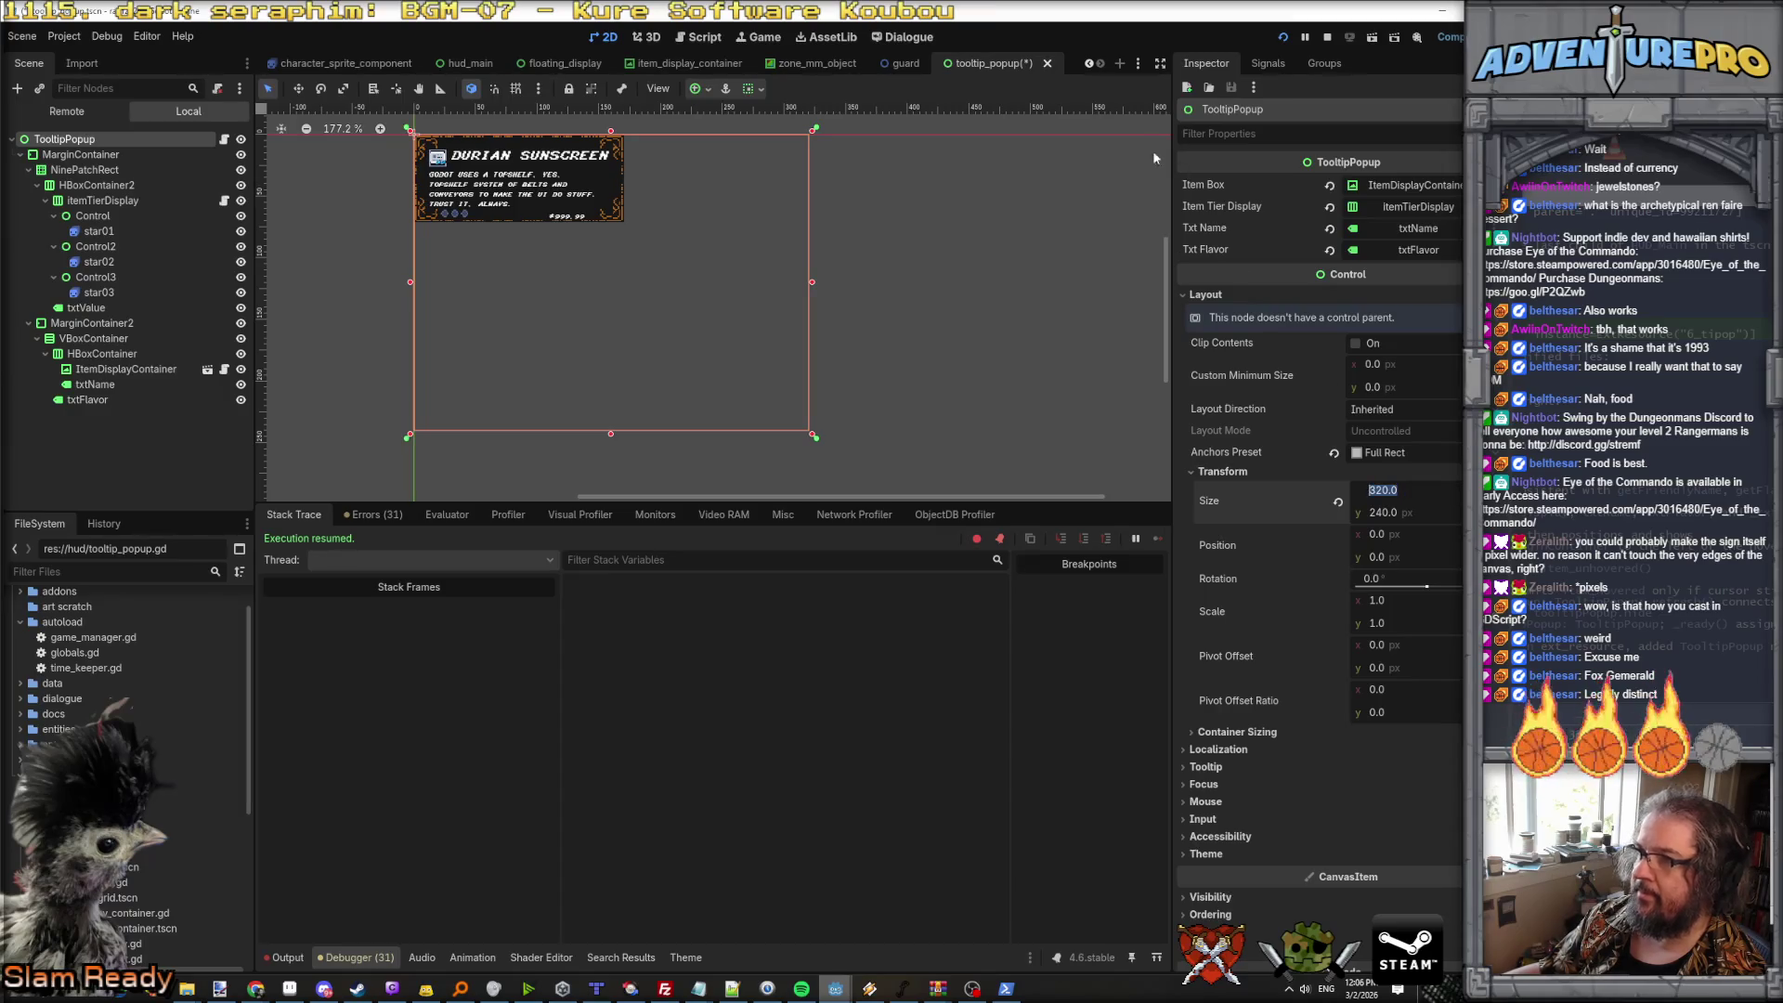
key("ctrl+s")
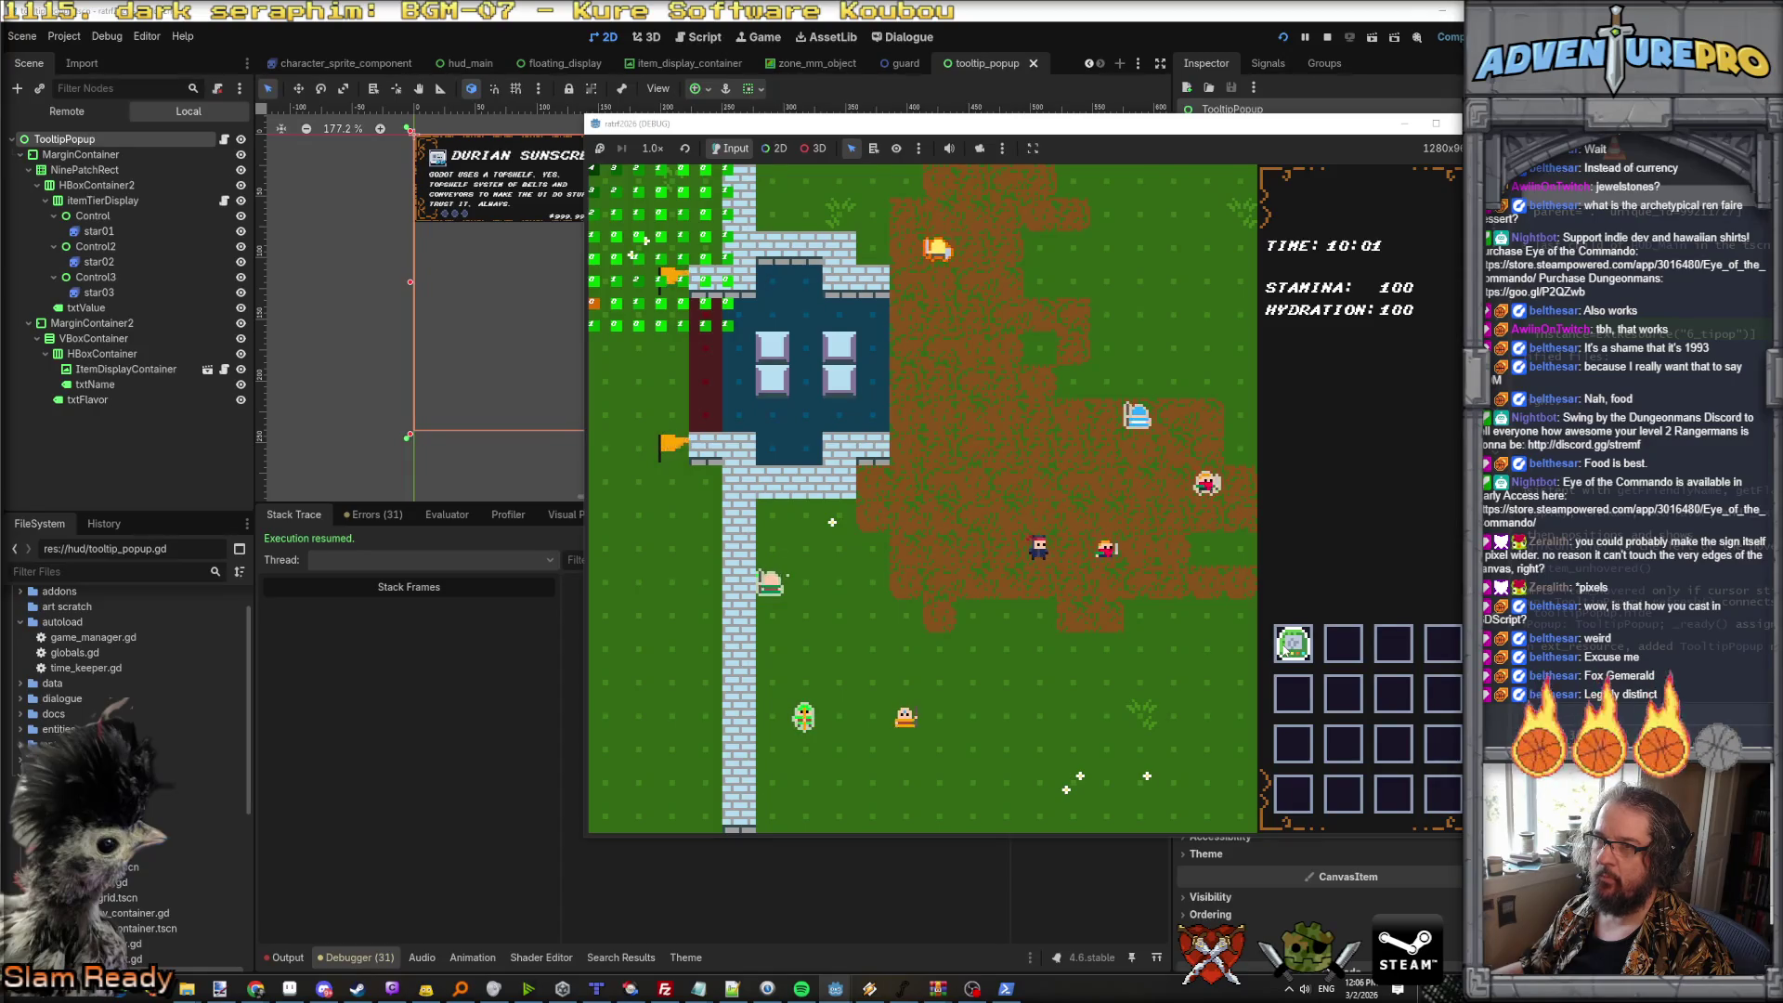
Open hud_main and toggle the TooltipPopup (Durian Sunscreen panel) off and on
left_click(456, 64)
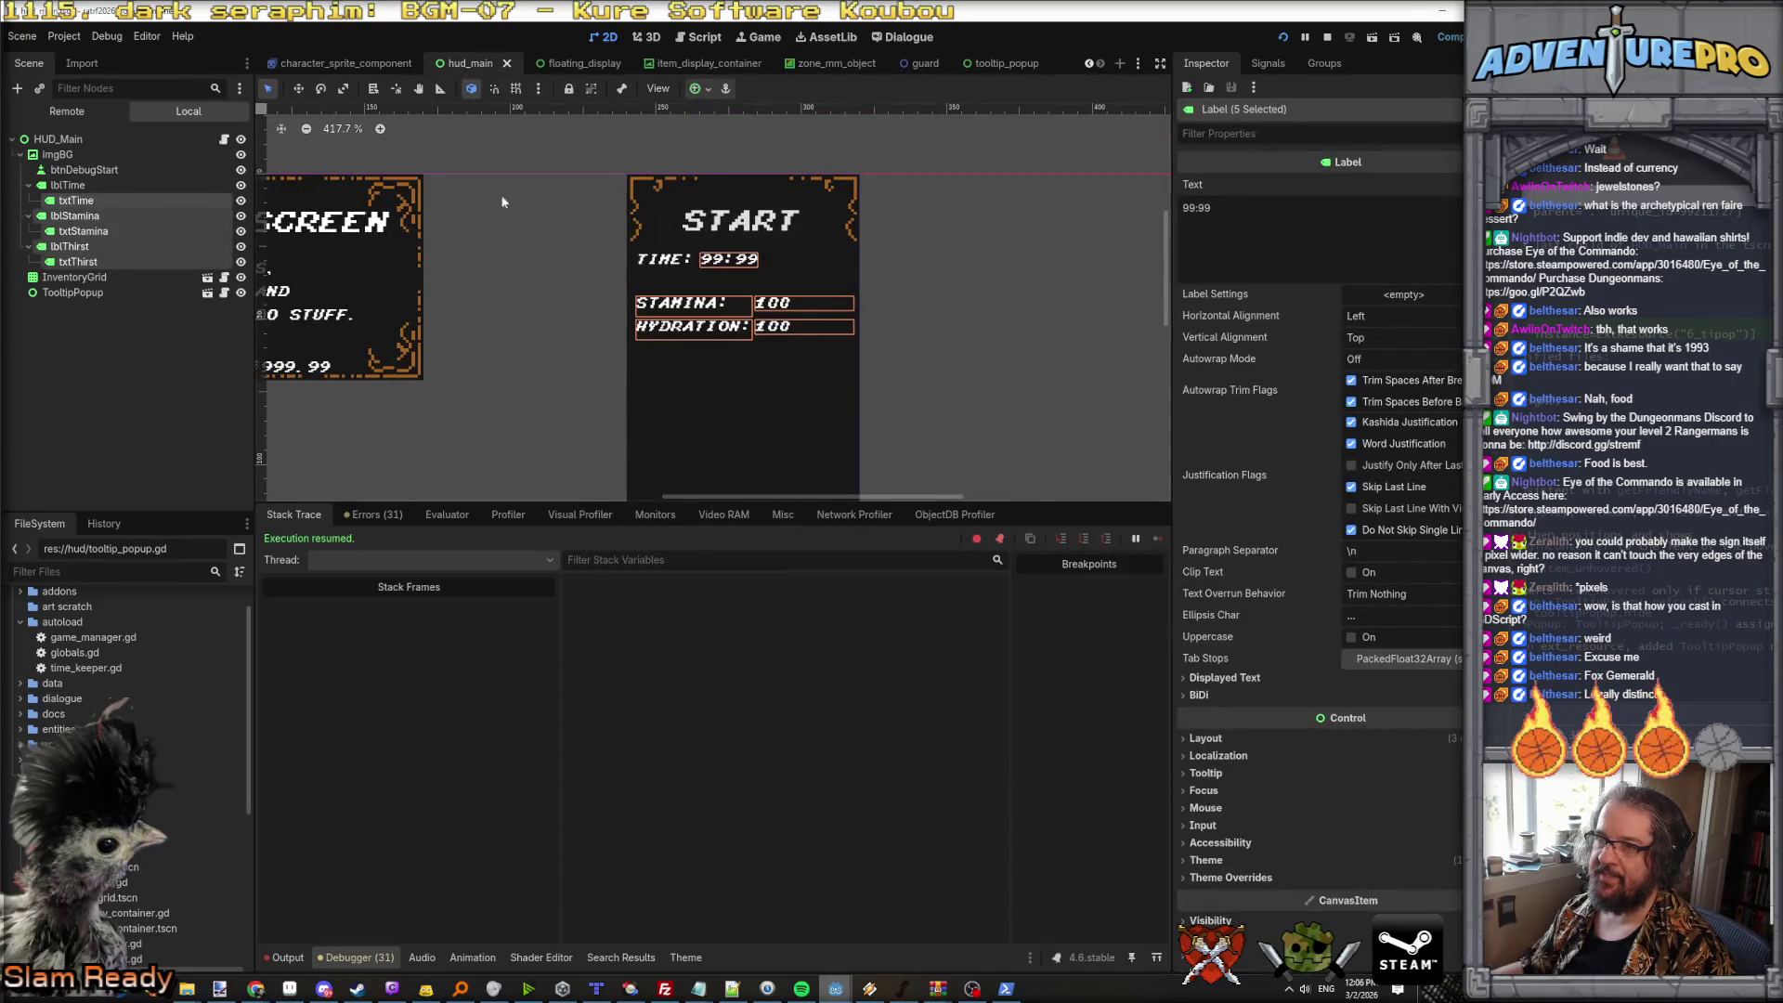
scroll(504, 268, "down", 5)
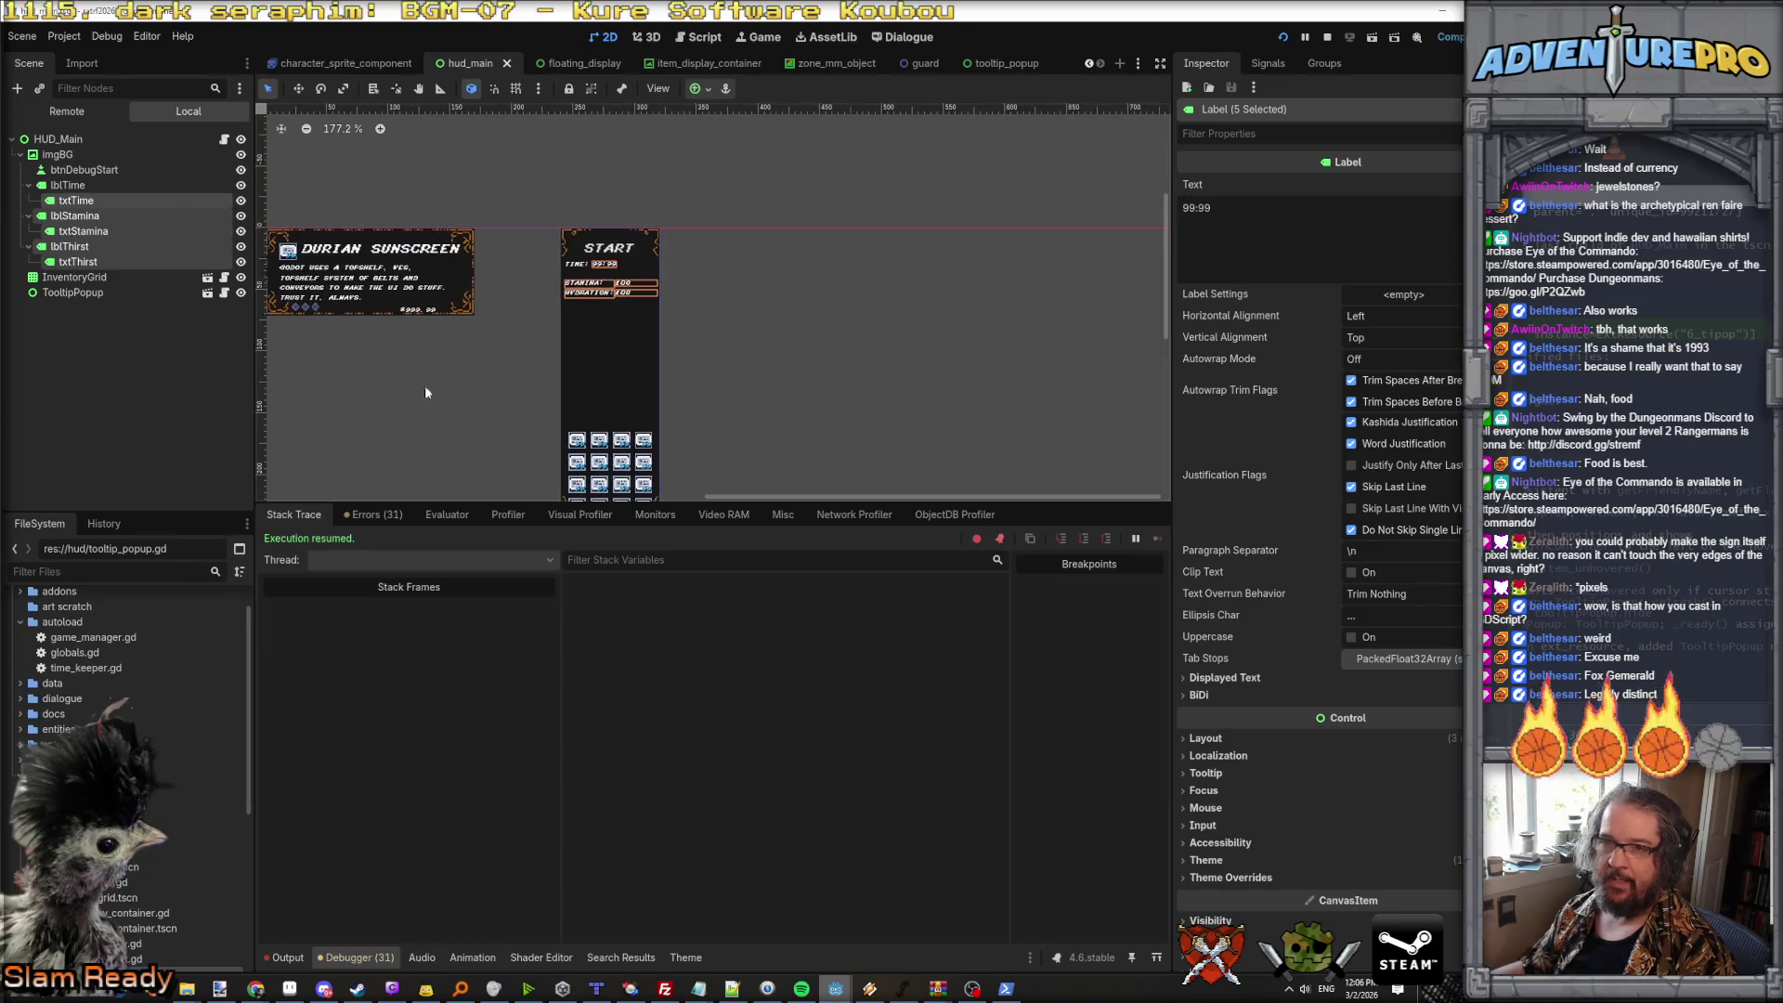
left_click(240, 292)
left_click(240, 292)
left_click(240, 292)
left_click(240, 293)
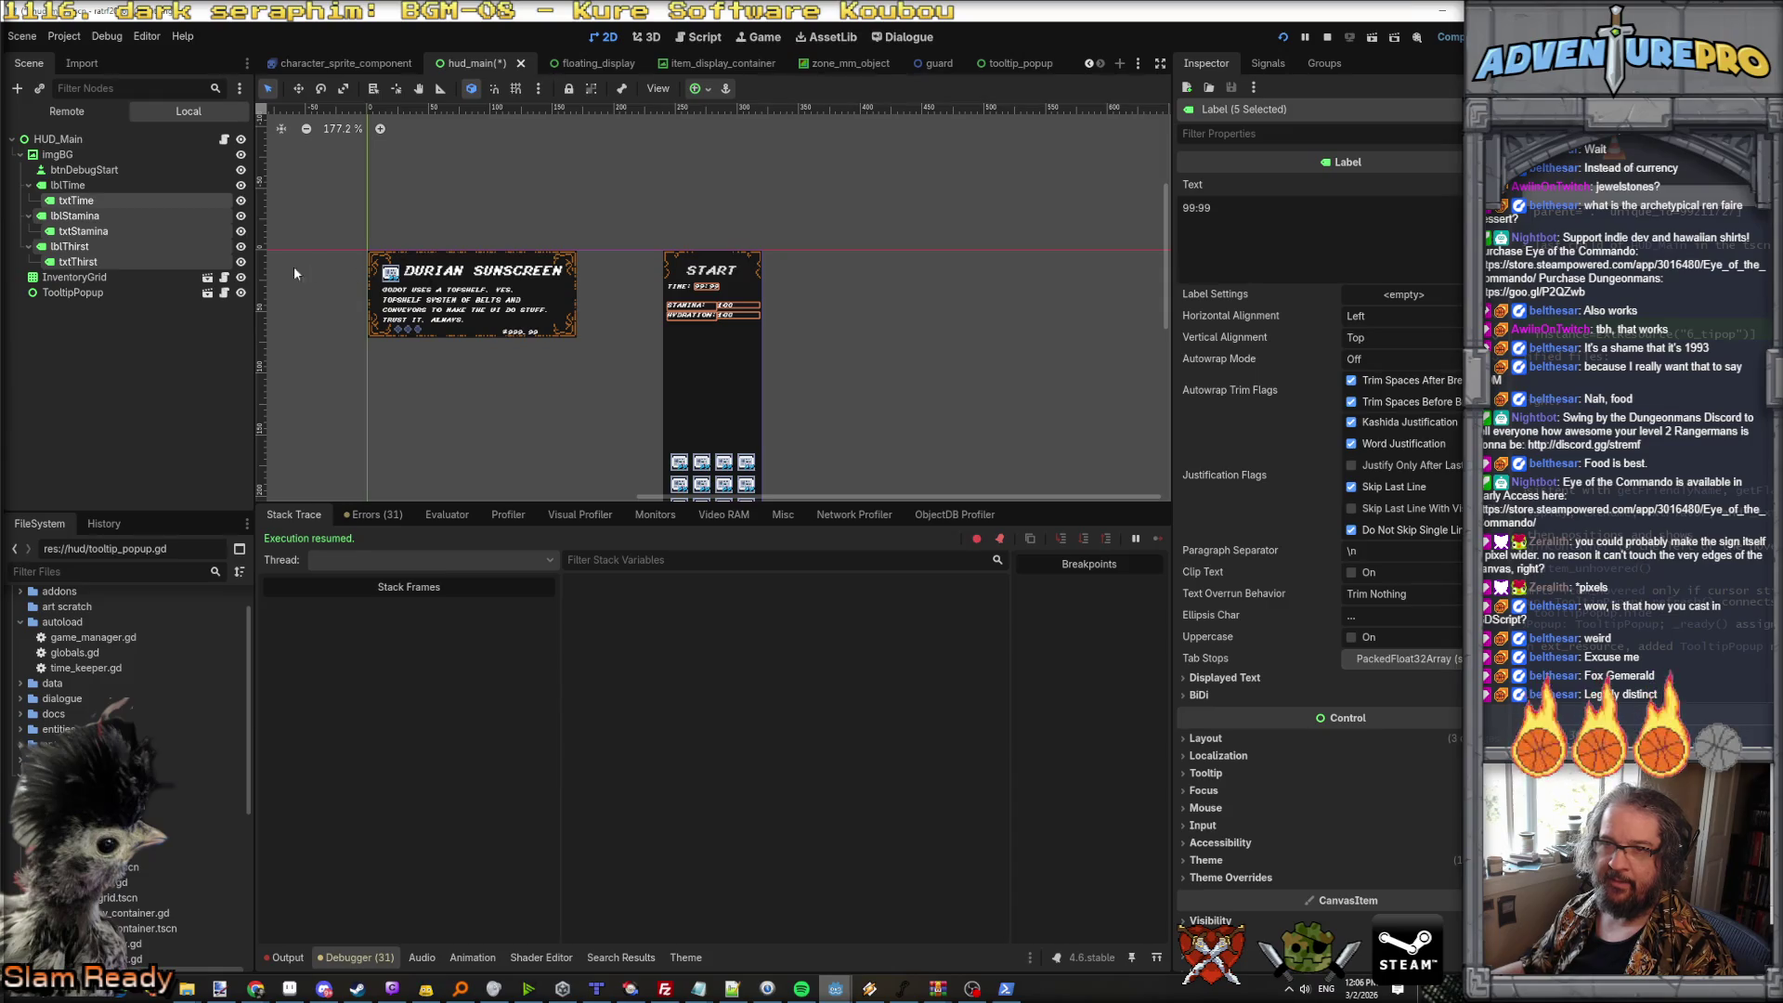
Select TooltipPopup in the HUD, save hud_main, and run the game
left_click(141, 290)
left_click(241, 293)
left_click(240, 292)
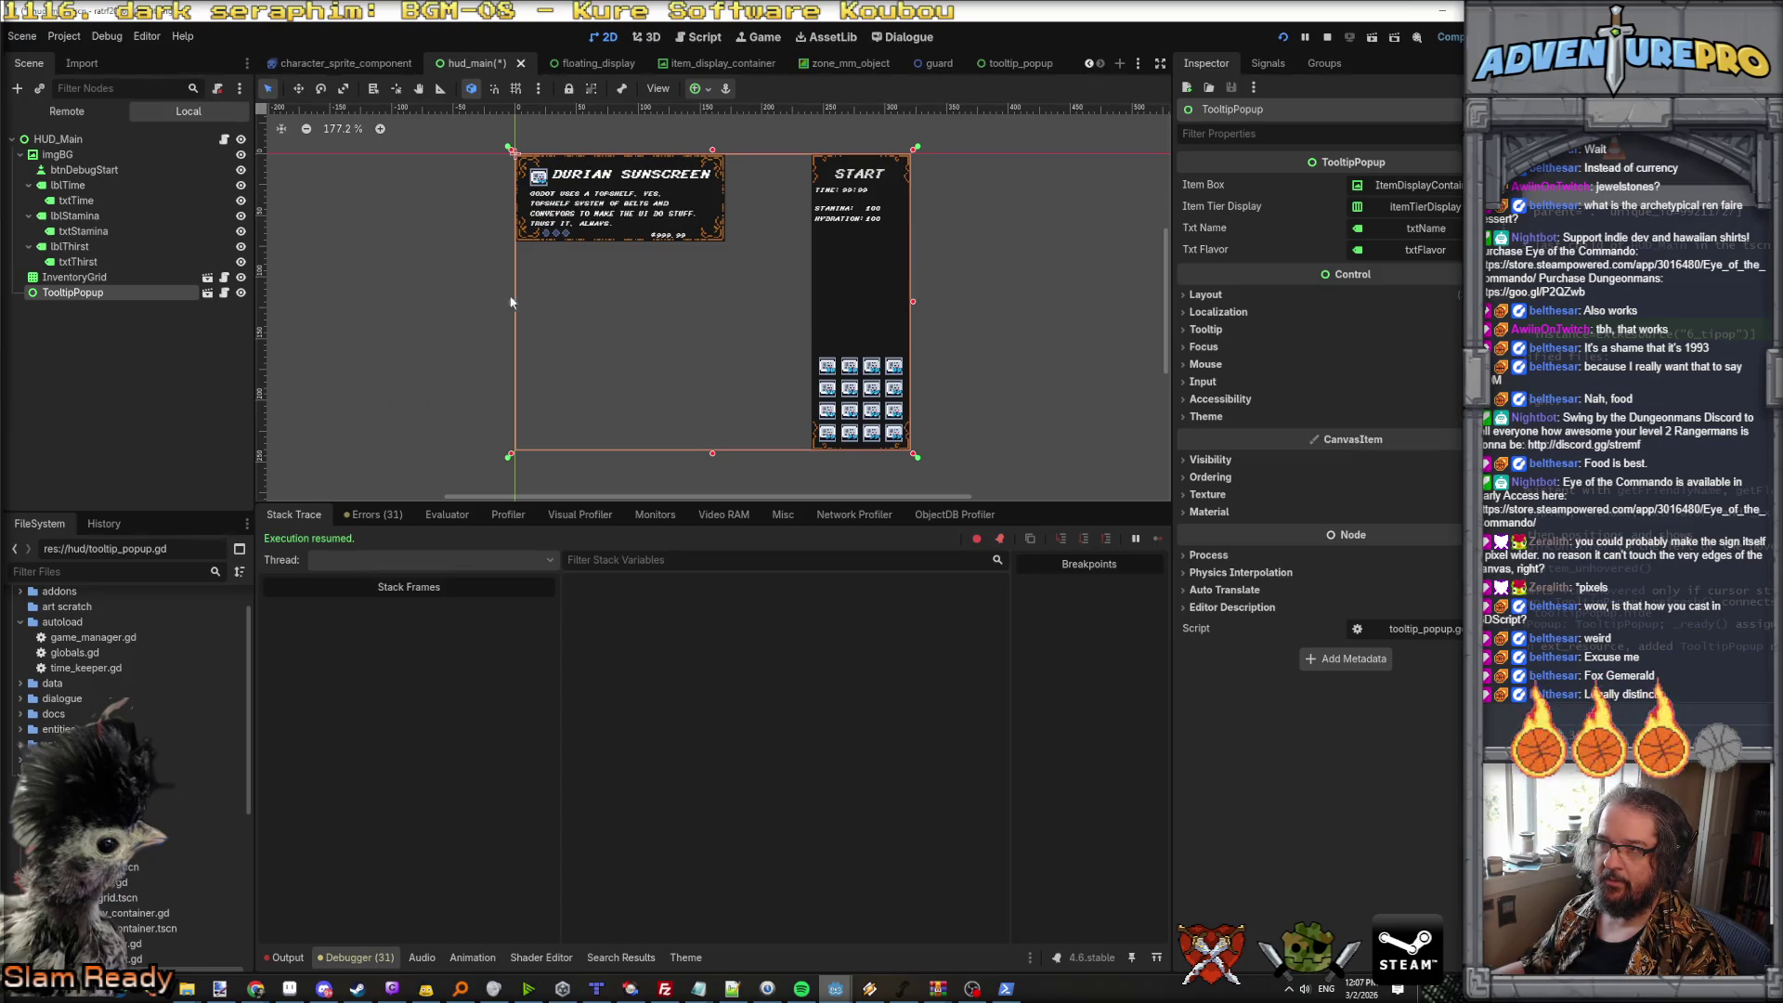
key("ctrl+s")
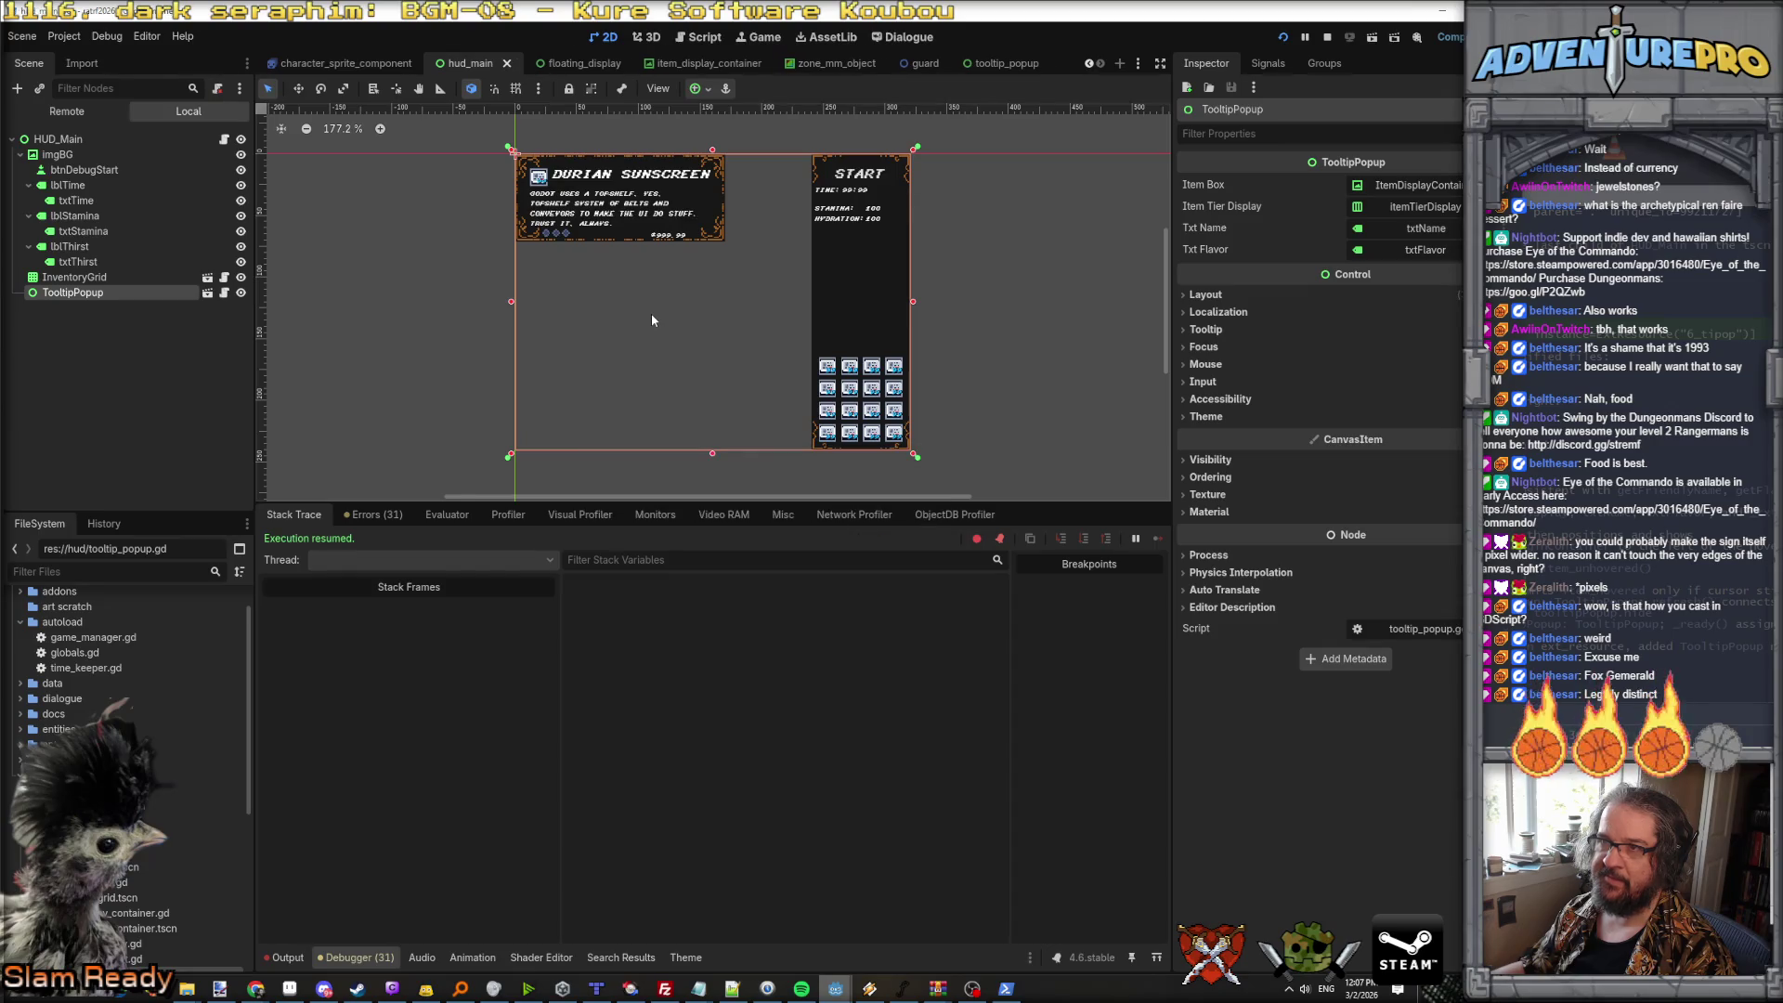
left_click(1282, 37)
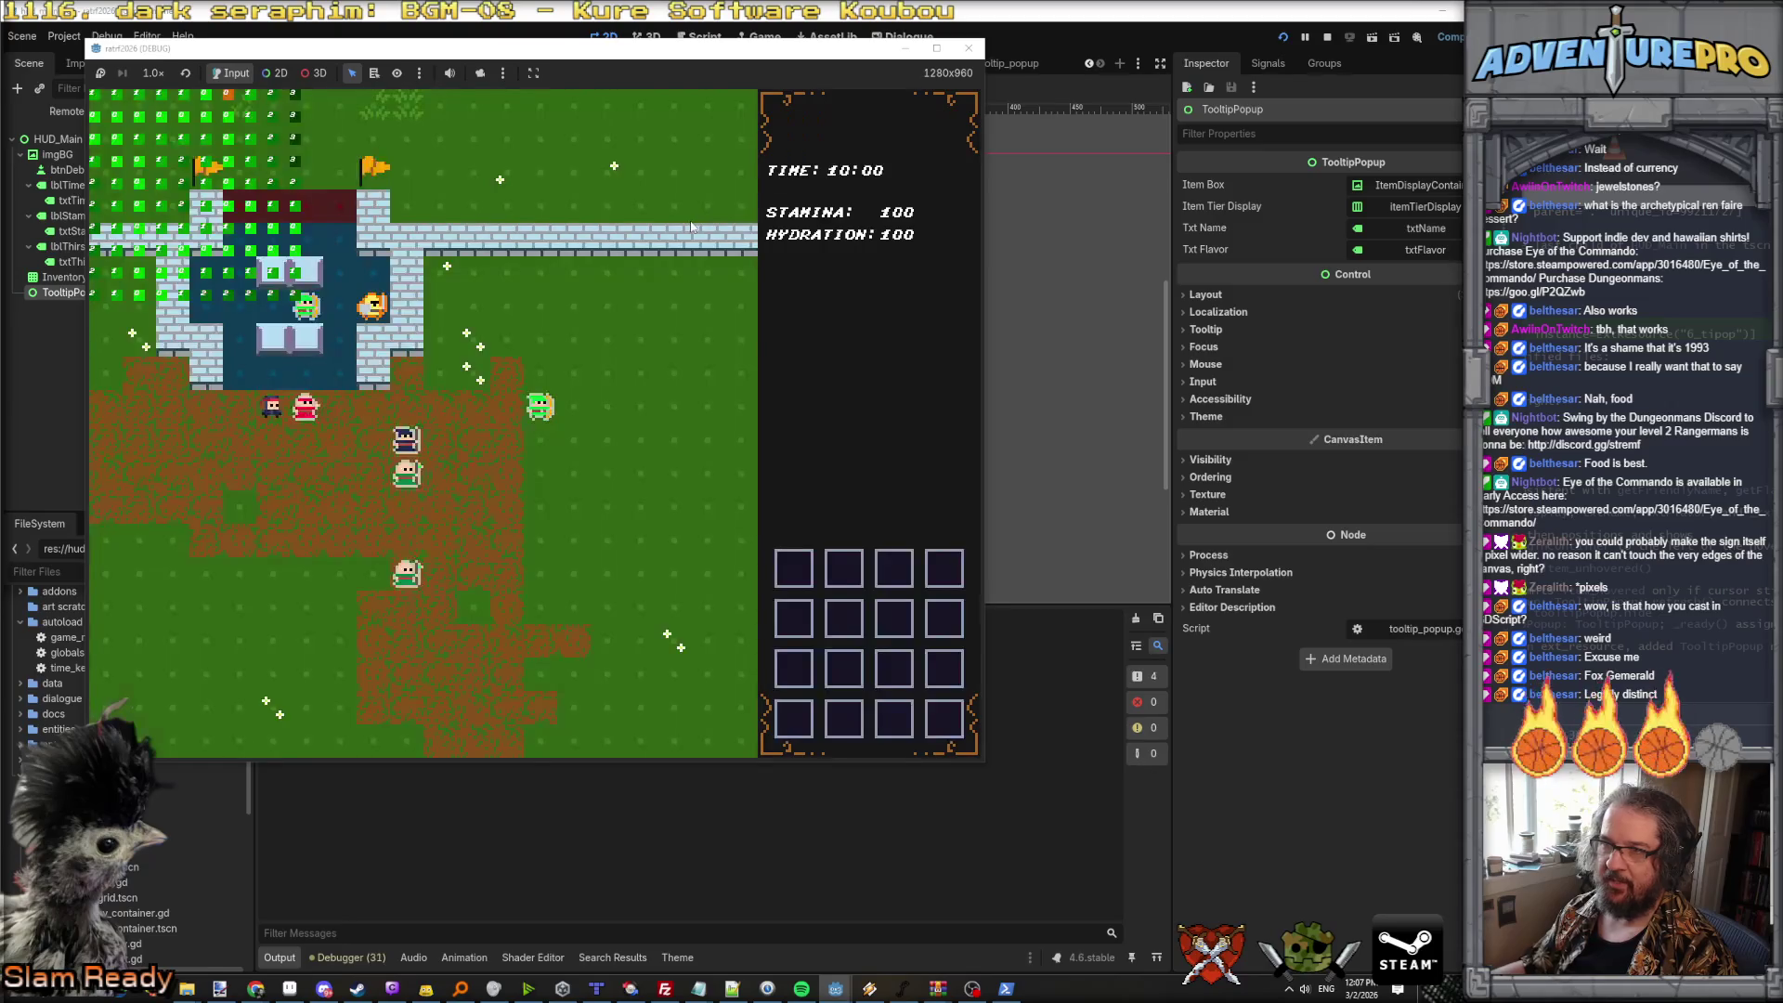
Walk the player down-right to loot an item into the first slot, then close the game
key("Right")
key("Down")
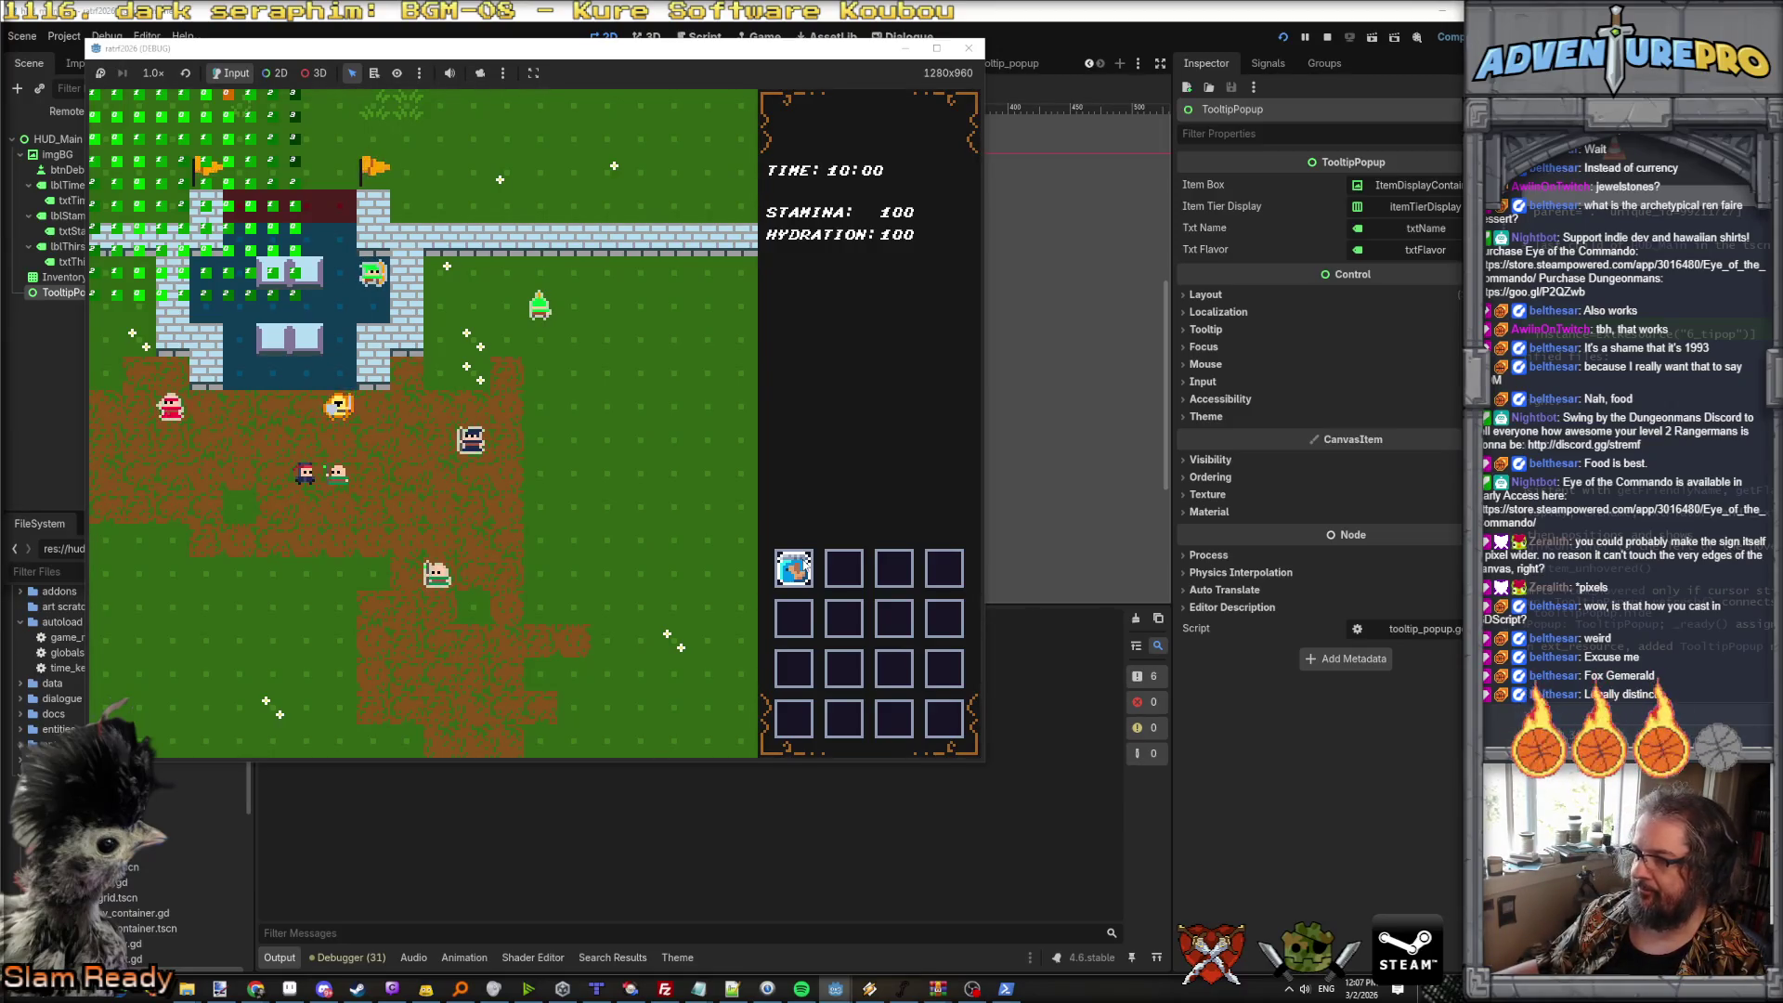
left_click_drag(774, 54, 1028, 64)
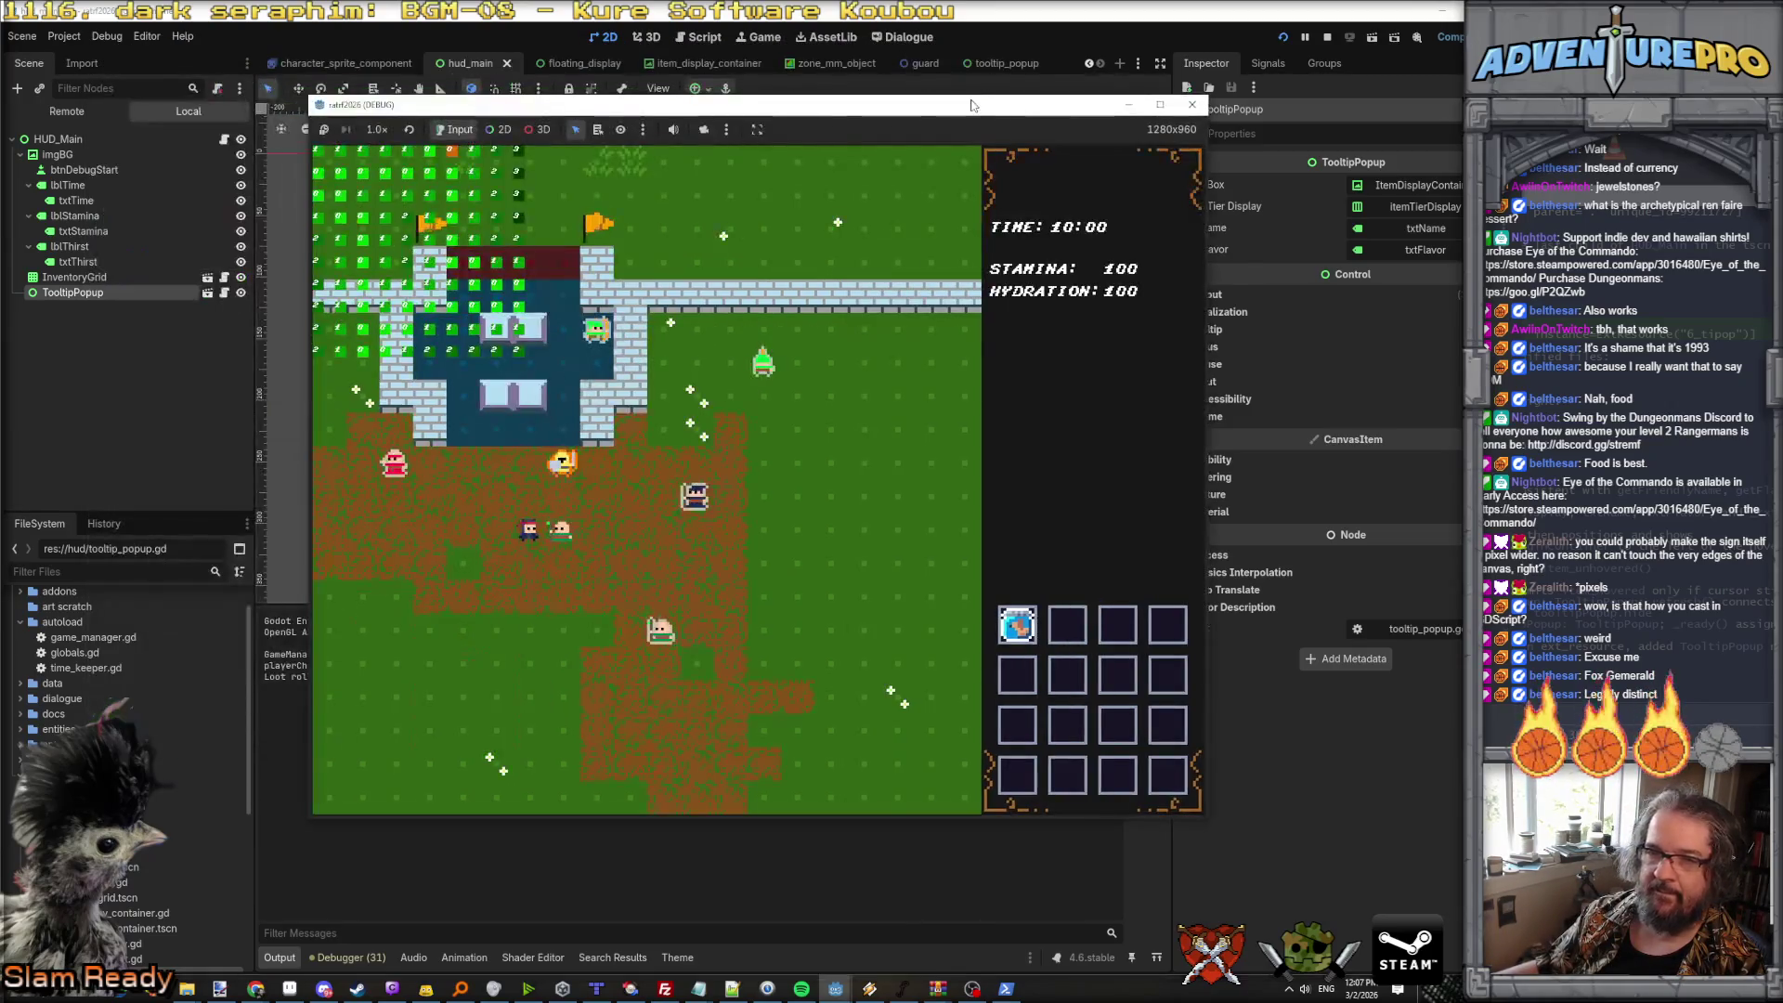
key("F8")
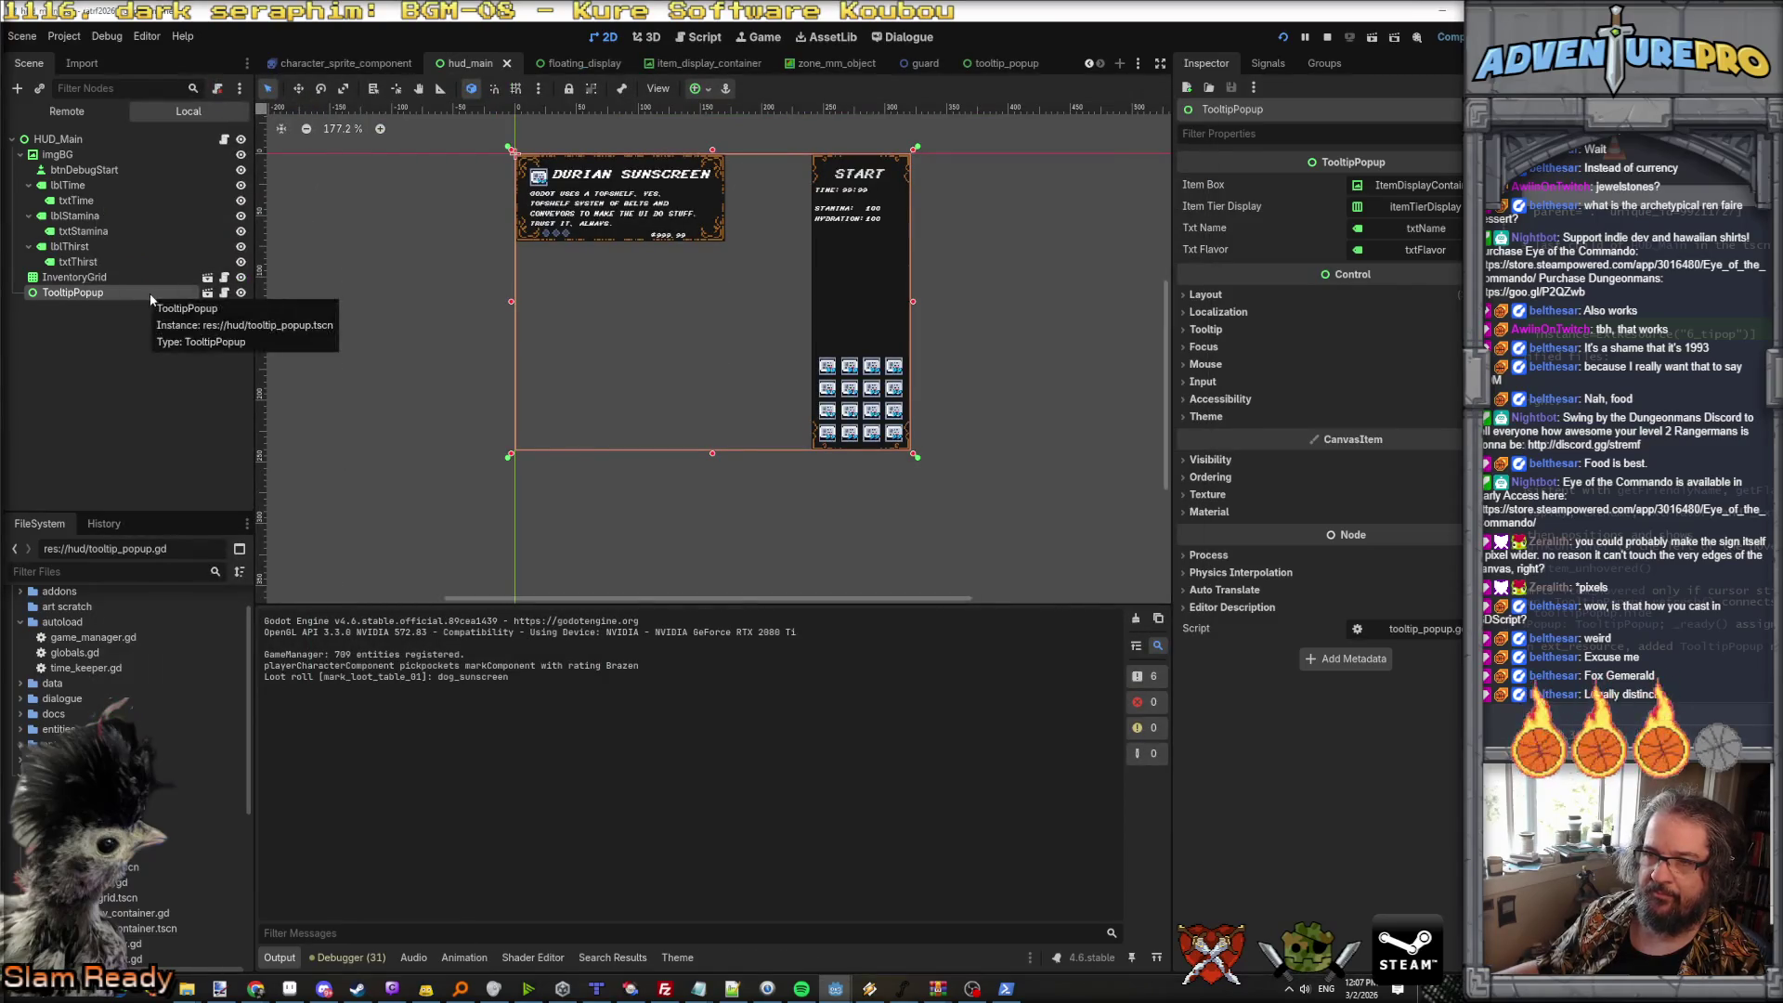
left_click(86, 111)
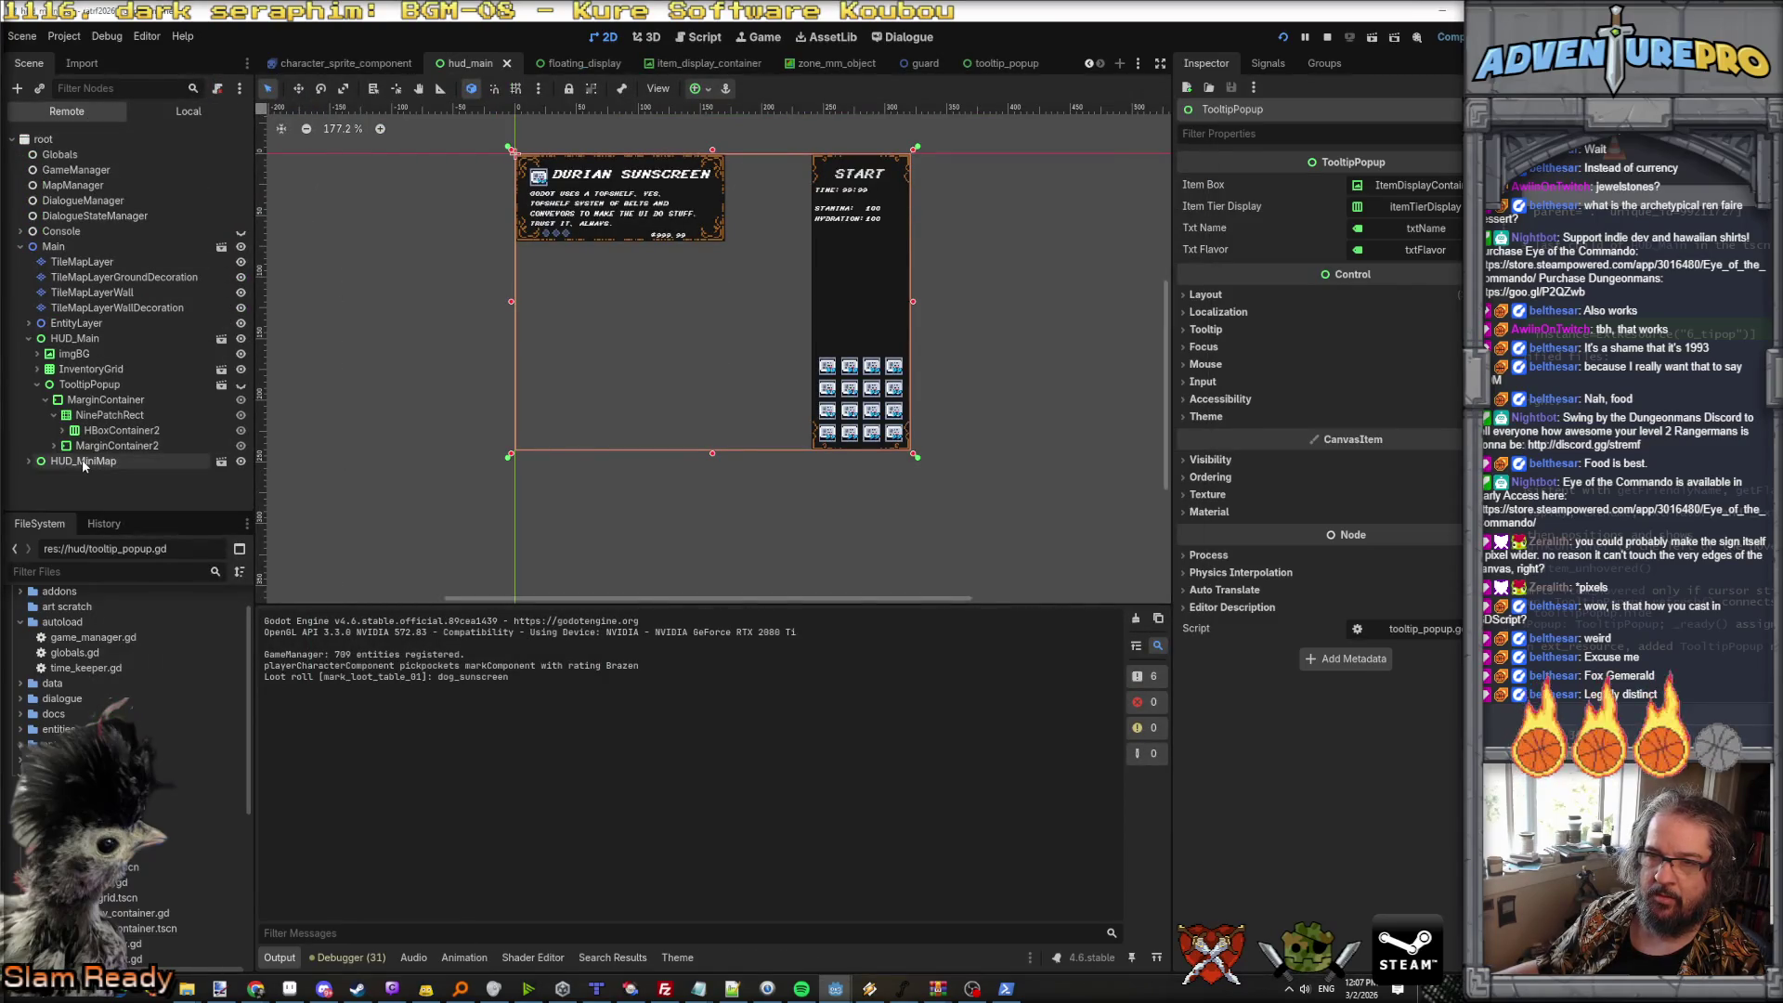
Show the debugger's Misc report of the last clicked control, then bring the game window forward
left_click(64, 387)
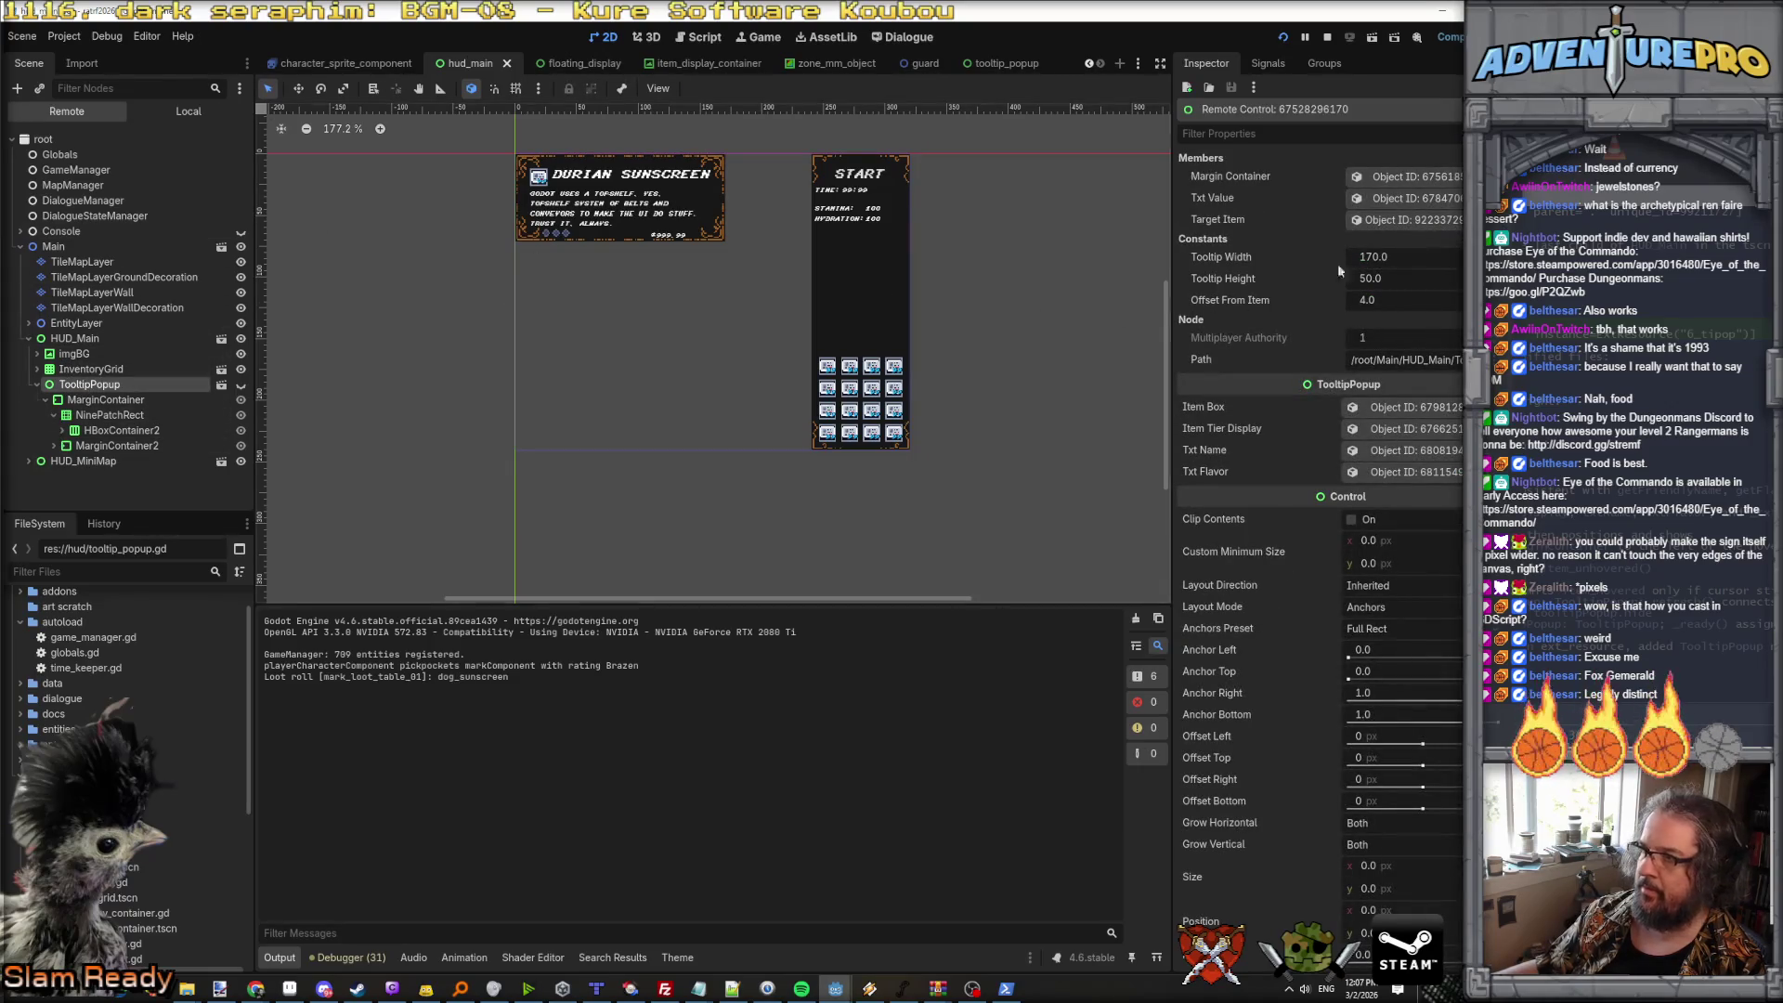
left_click(357, 958)
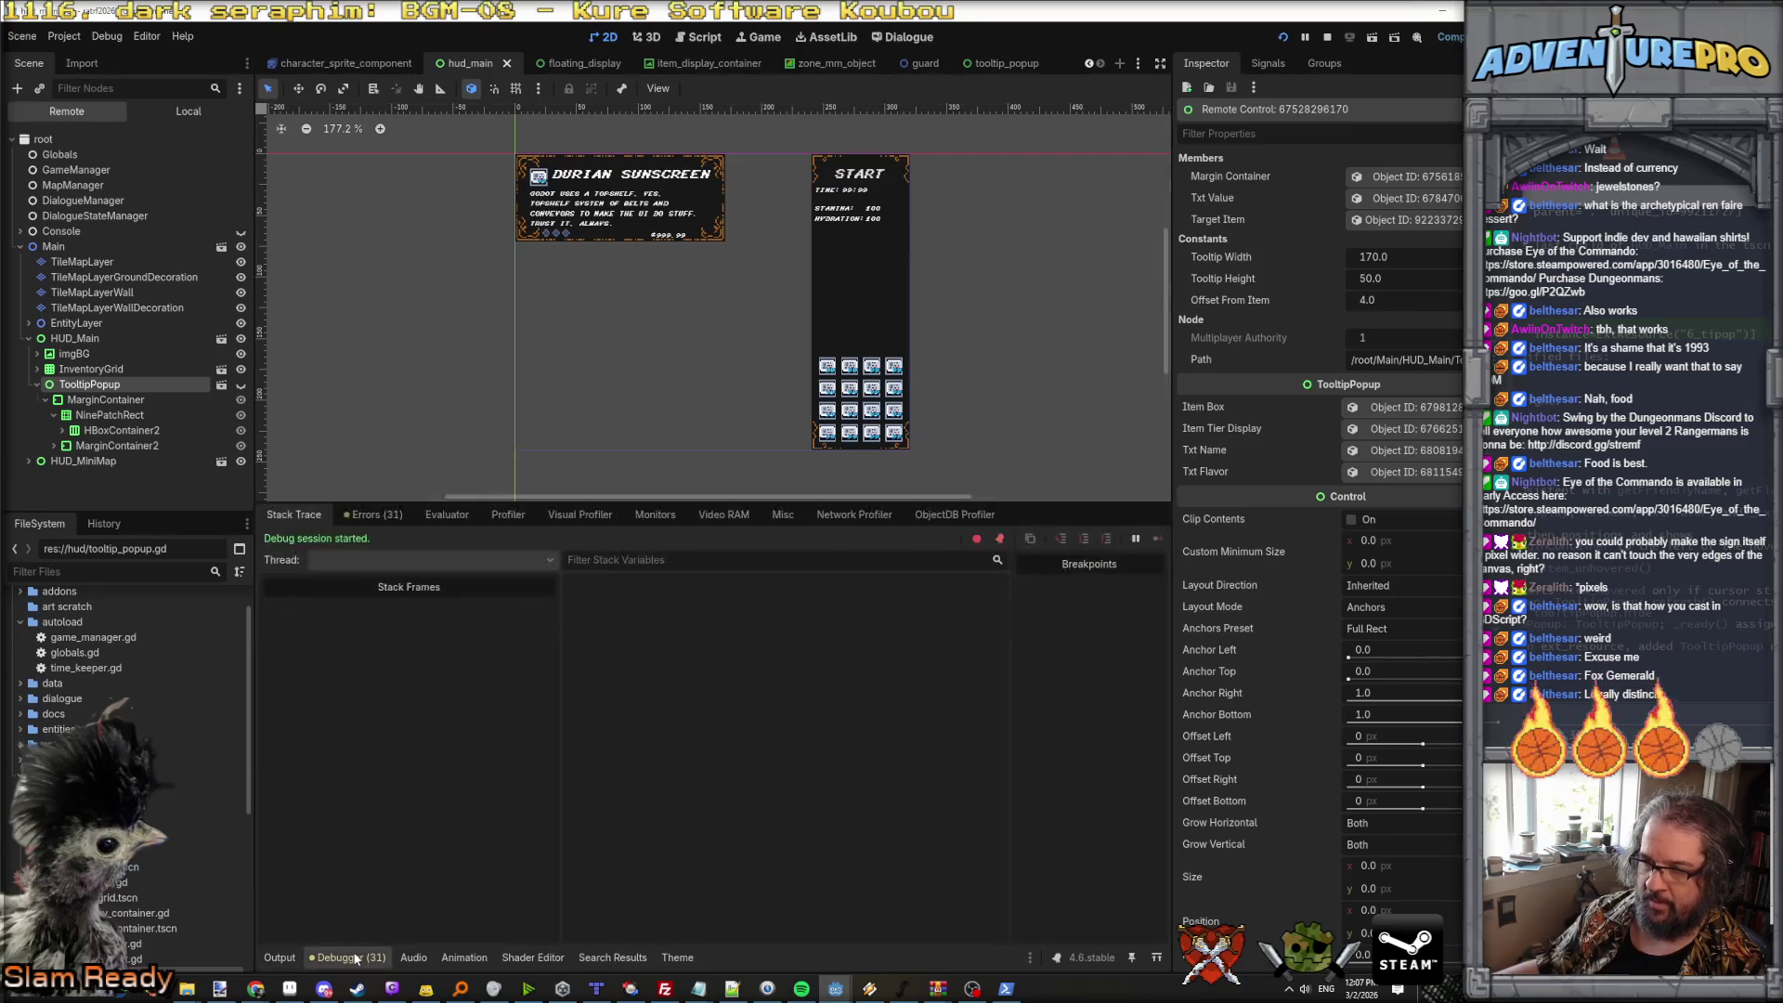
left_click(583, 514)
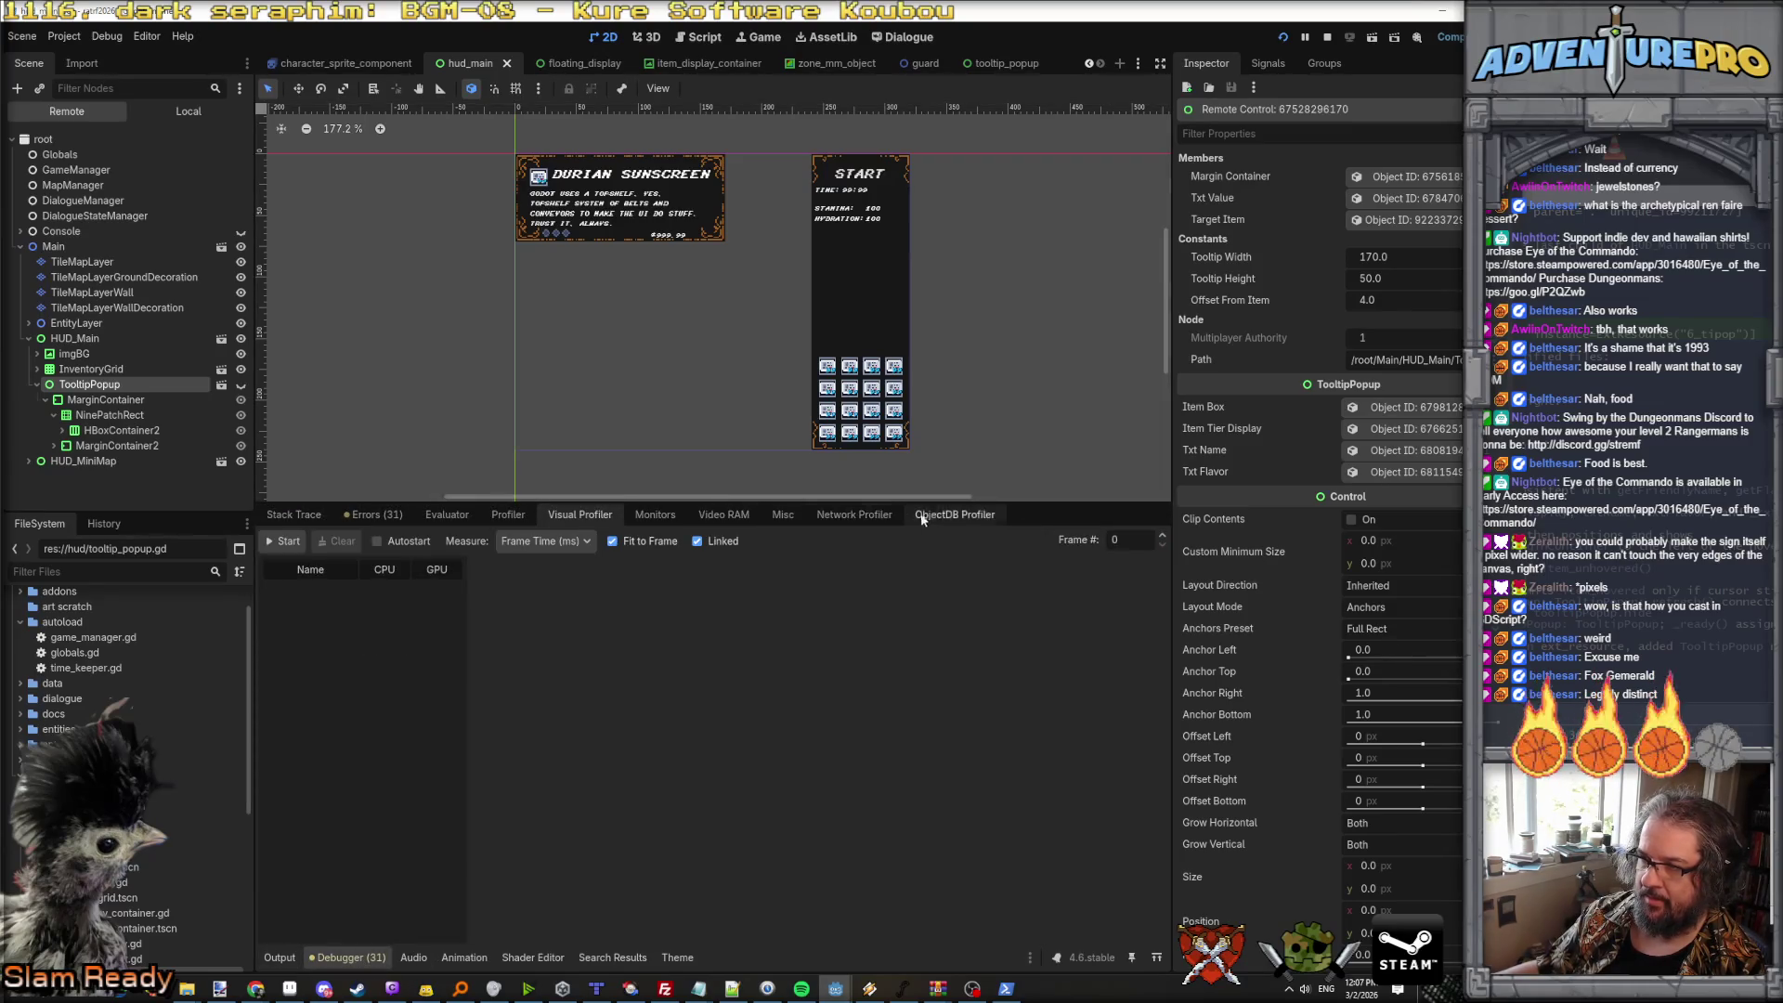
left_click(657, 516)
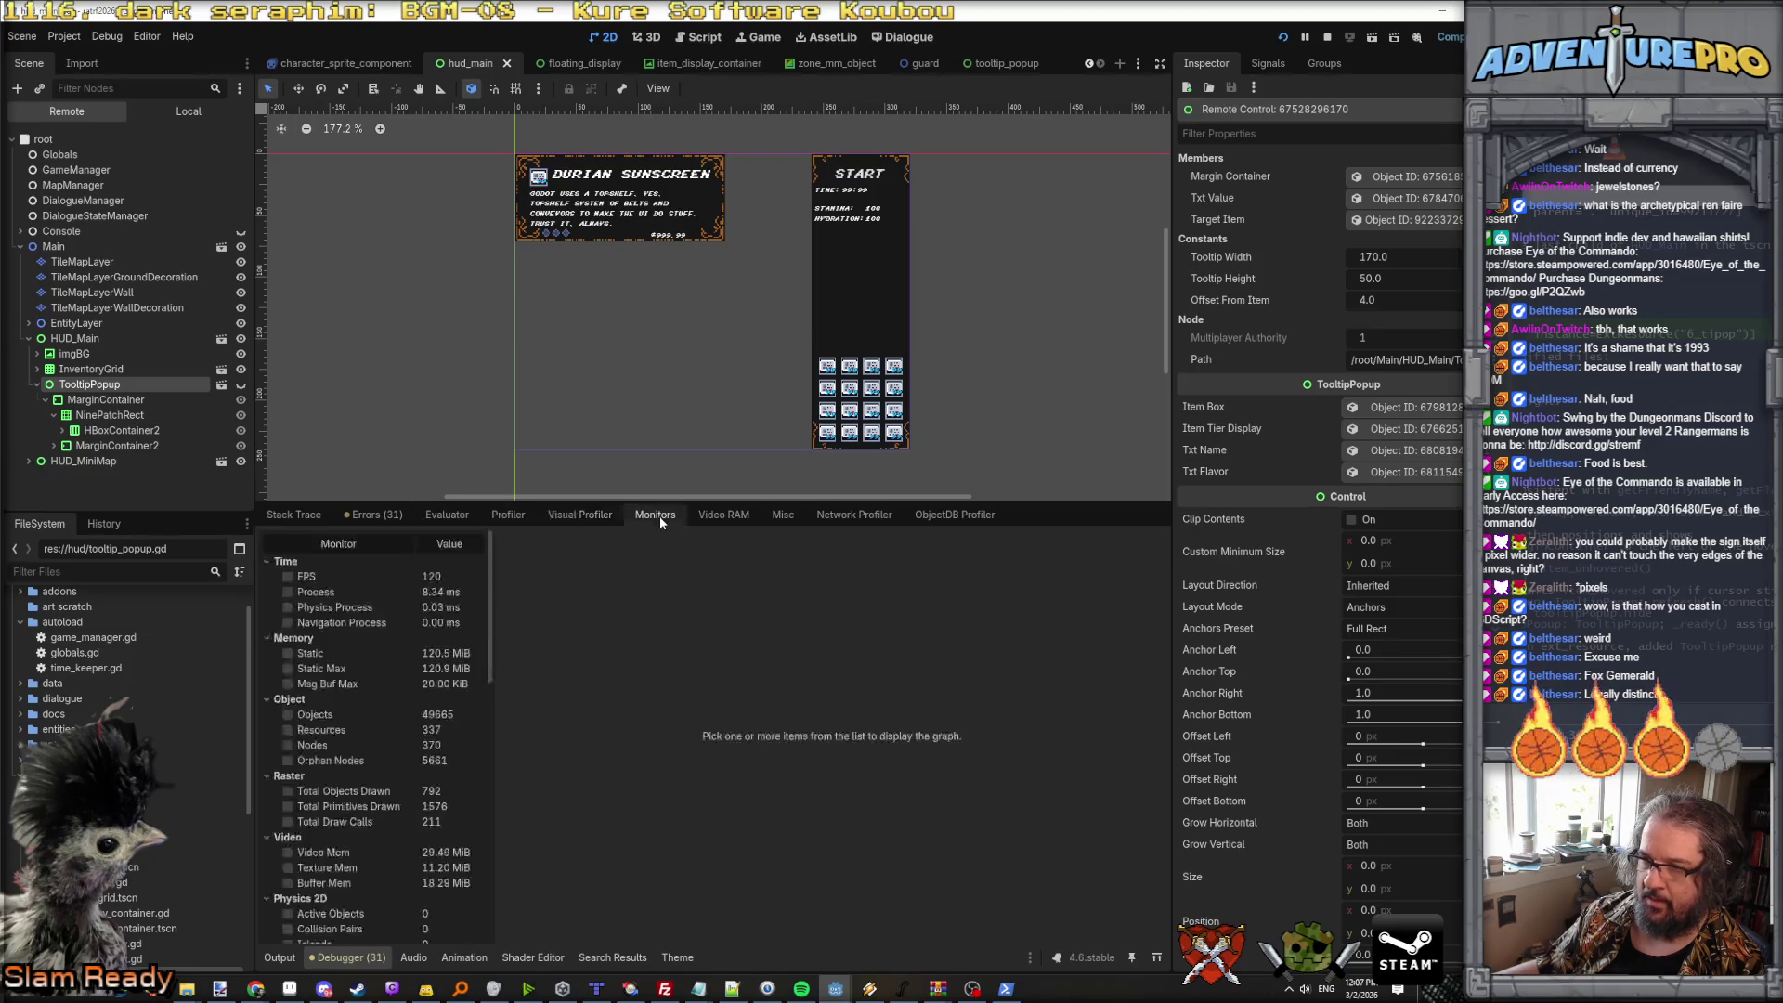
left_click(753, 518)
left_click(787, 515)
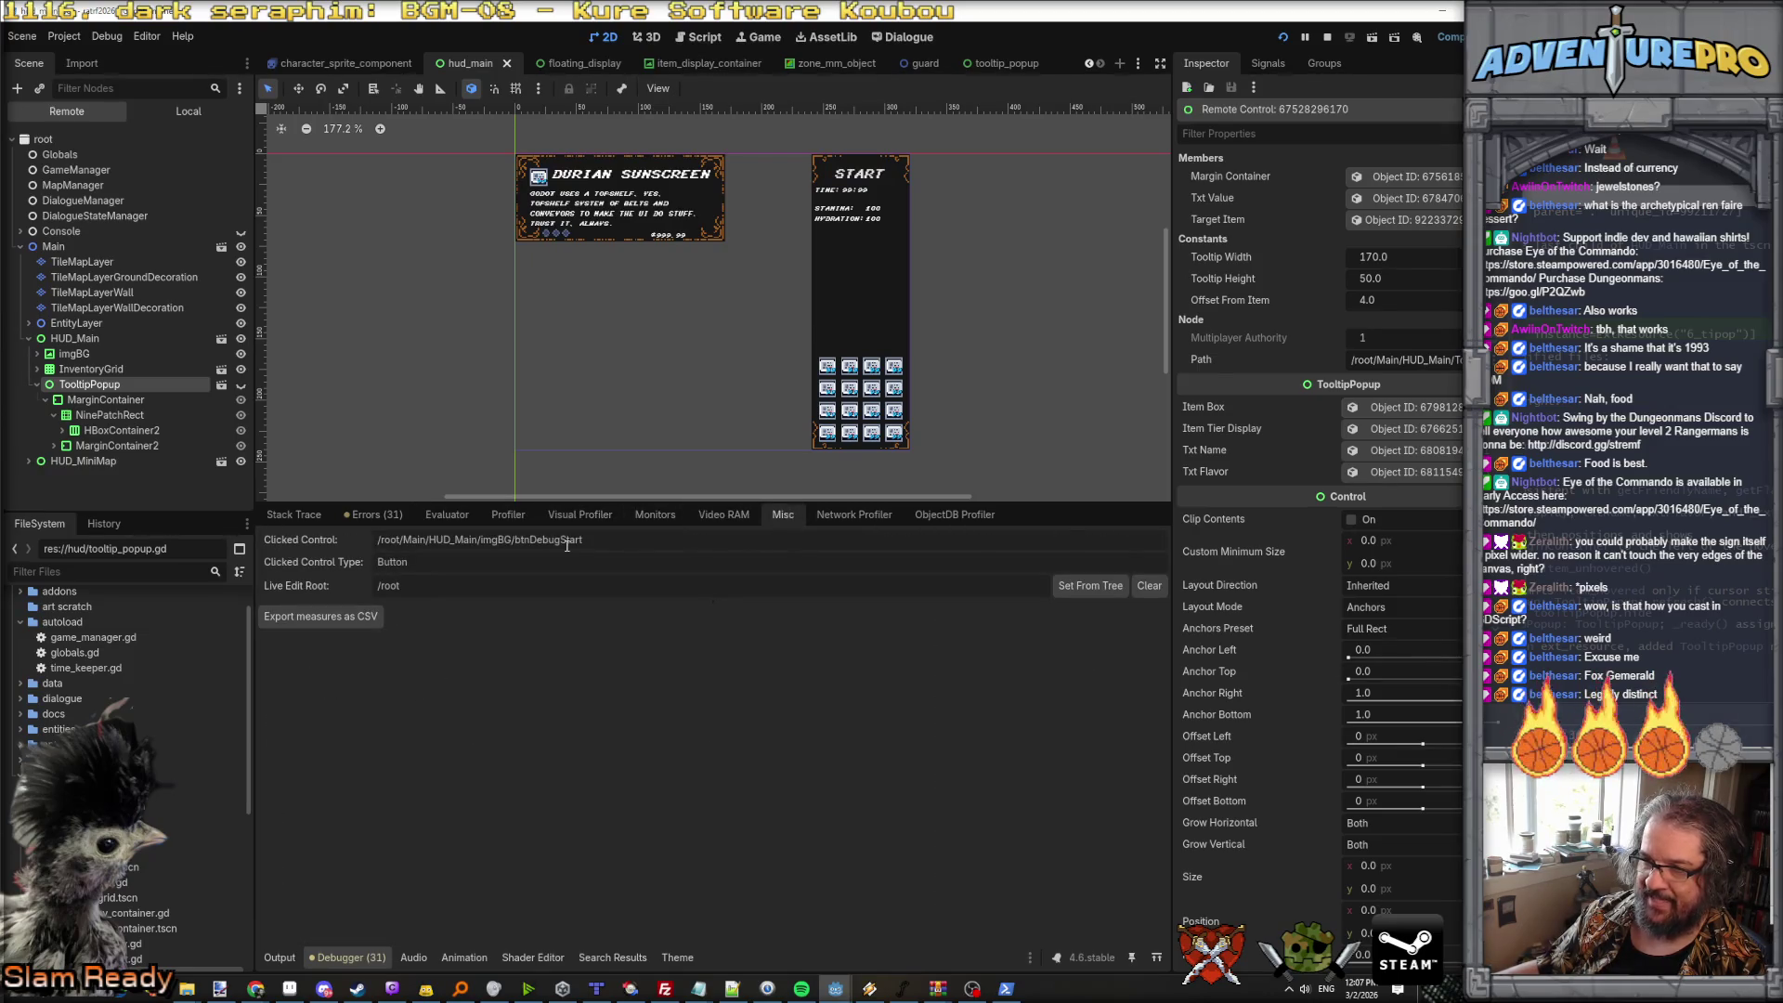
mouse_move(814, 996)
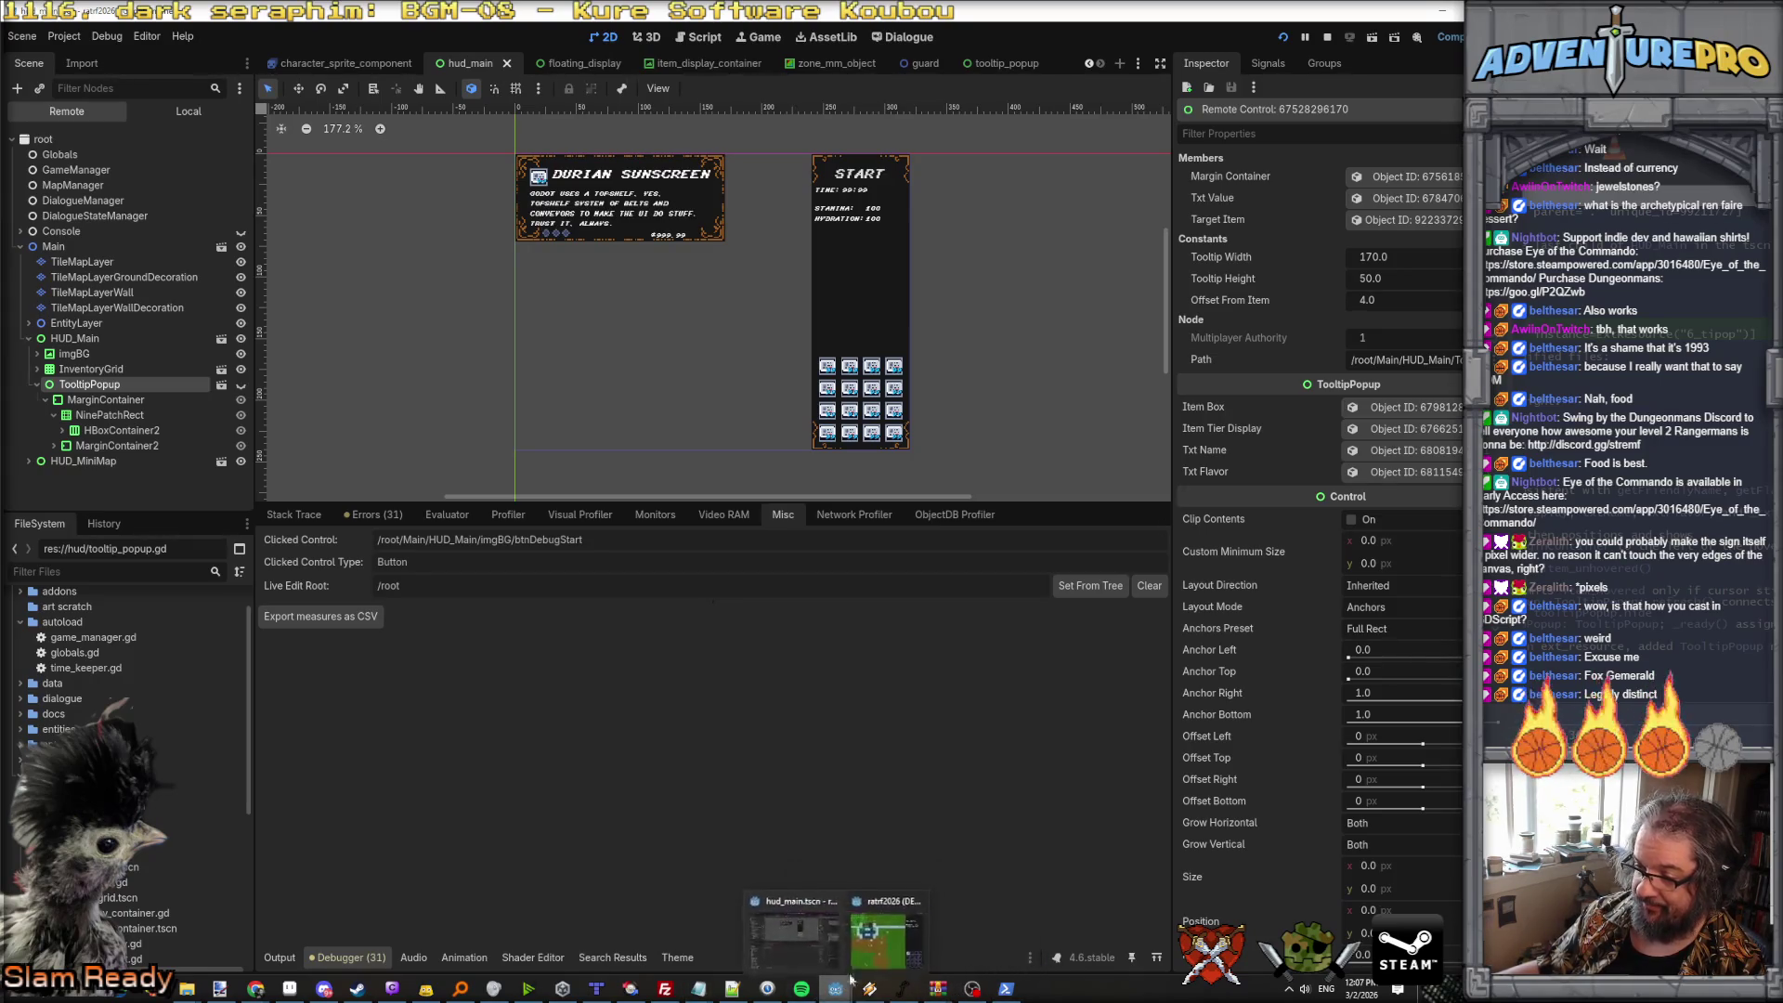
left_click(884, 952)
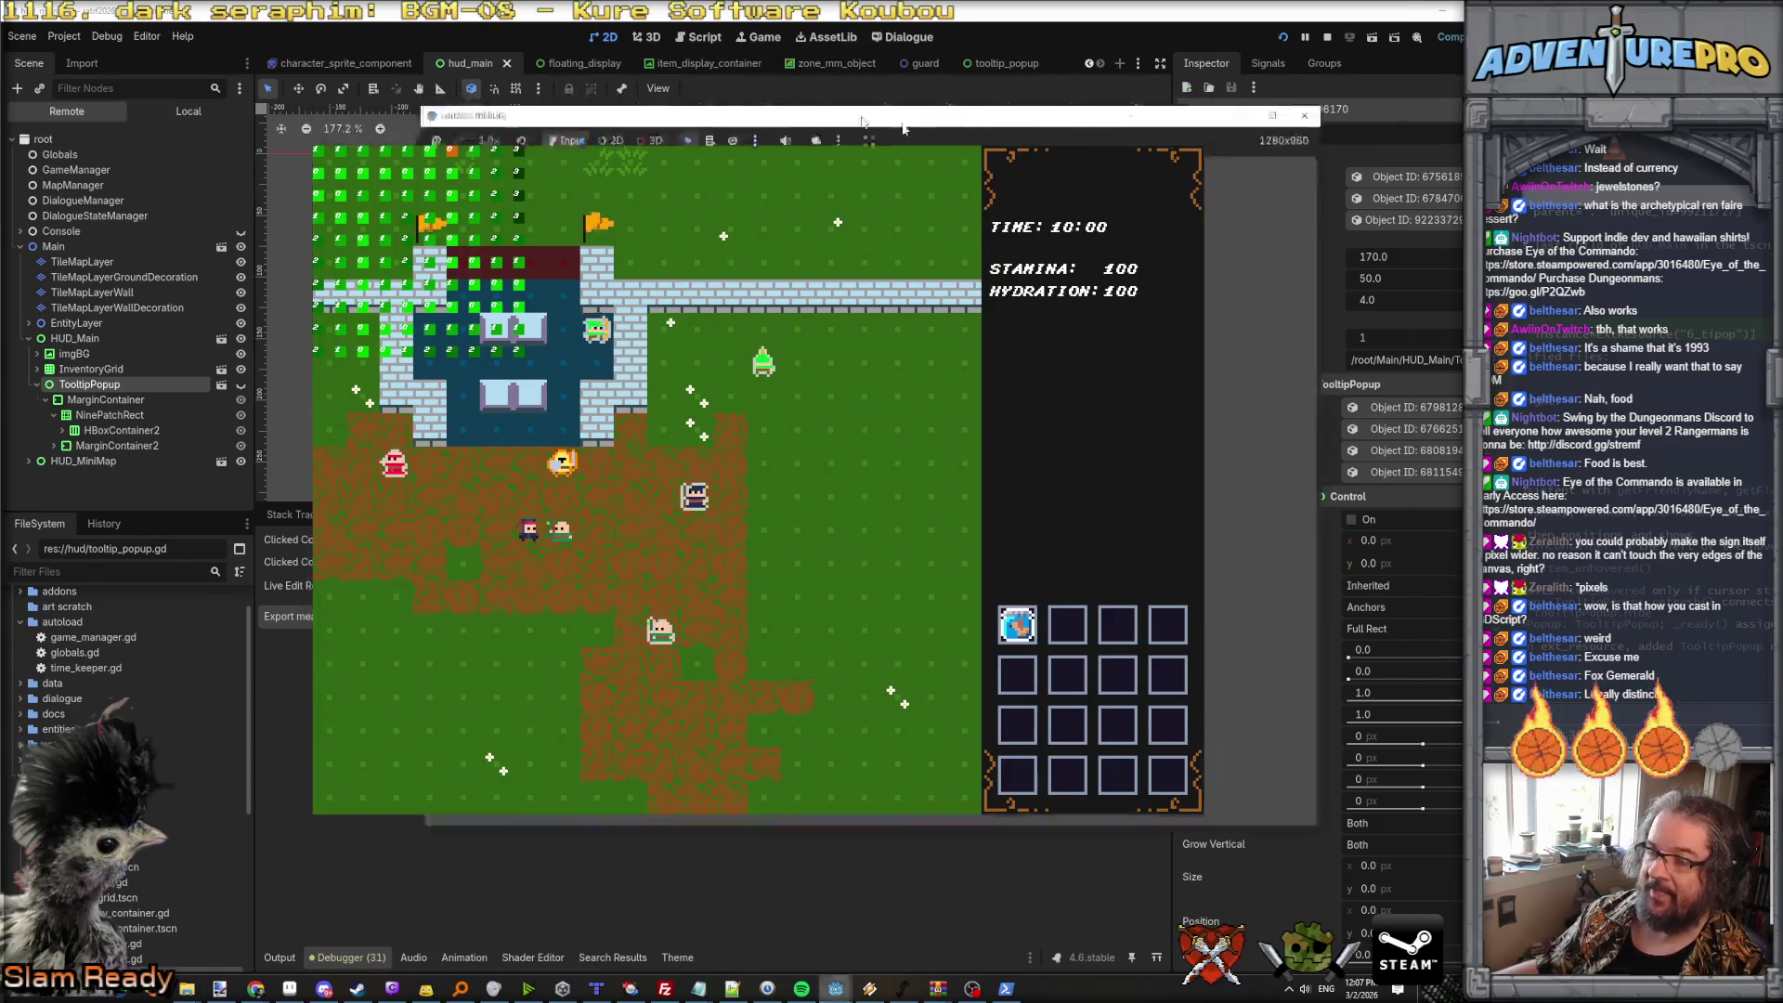
Click the HUD background and two inventory items to identify them, then drag an item to another row
left_click_drag(751, 122, 1319, 212)
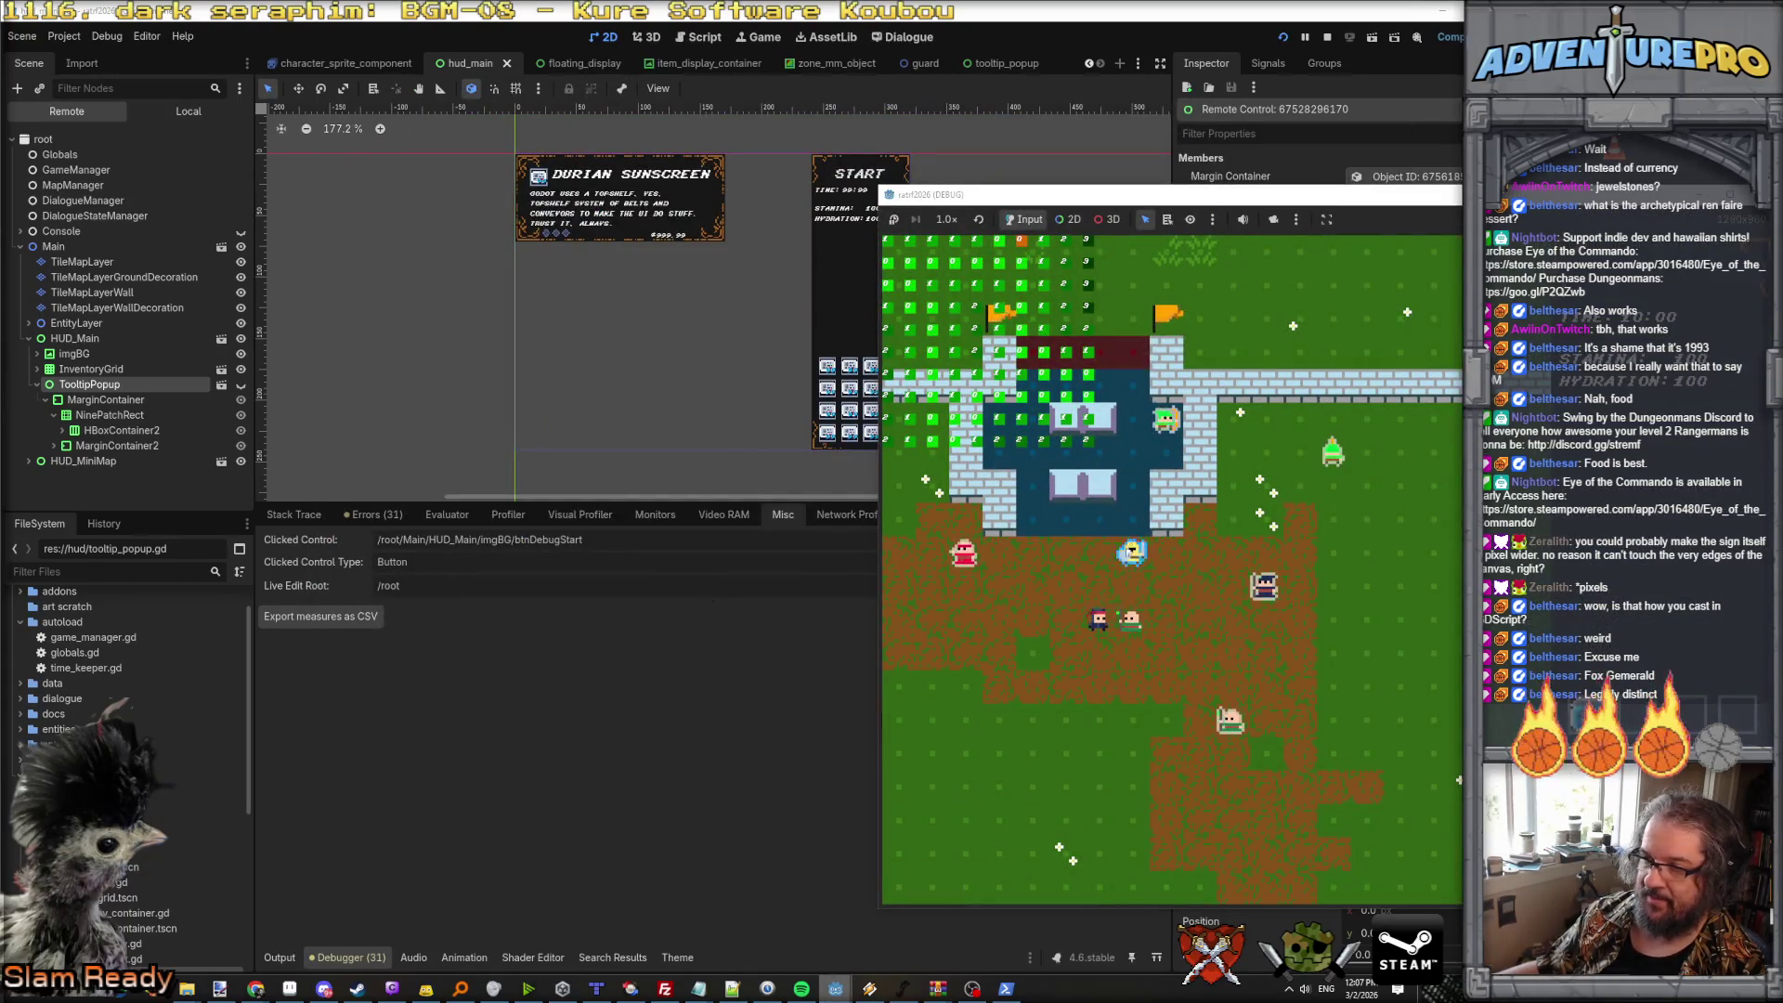
left_click(1062, 498)
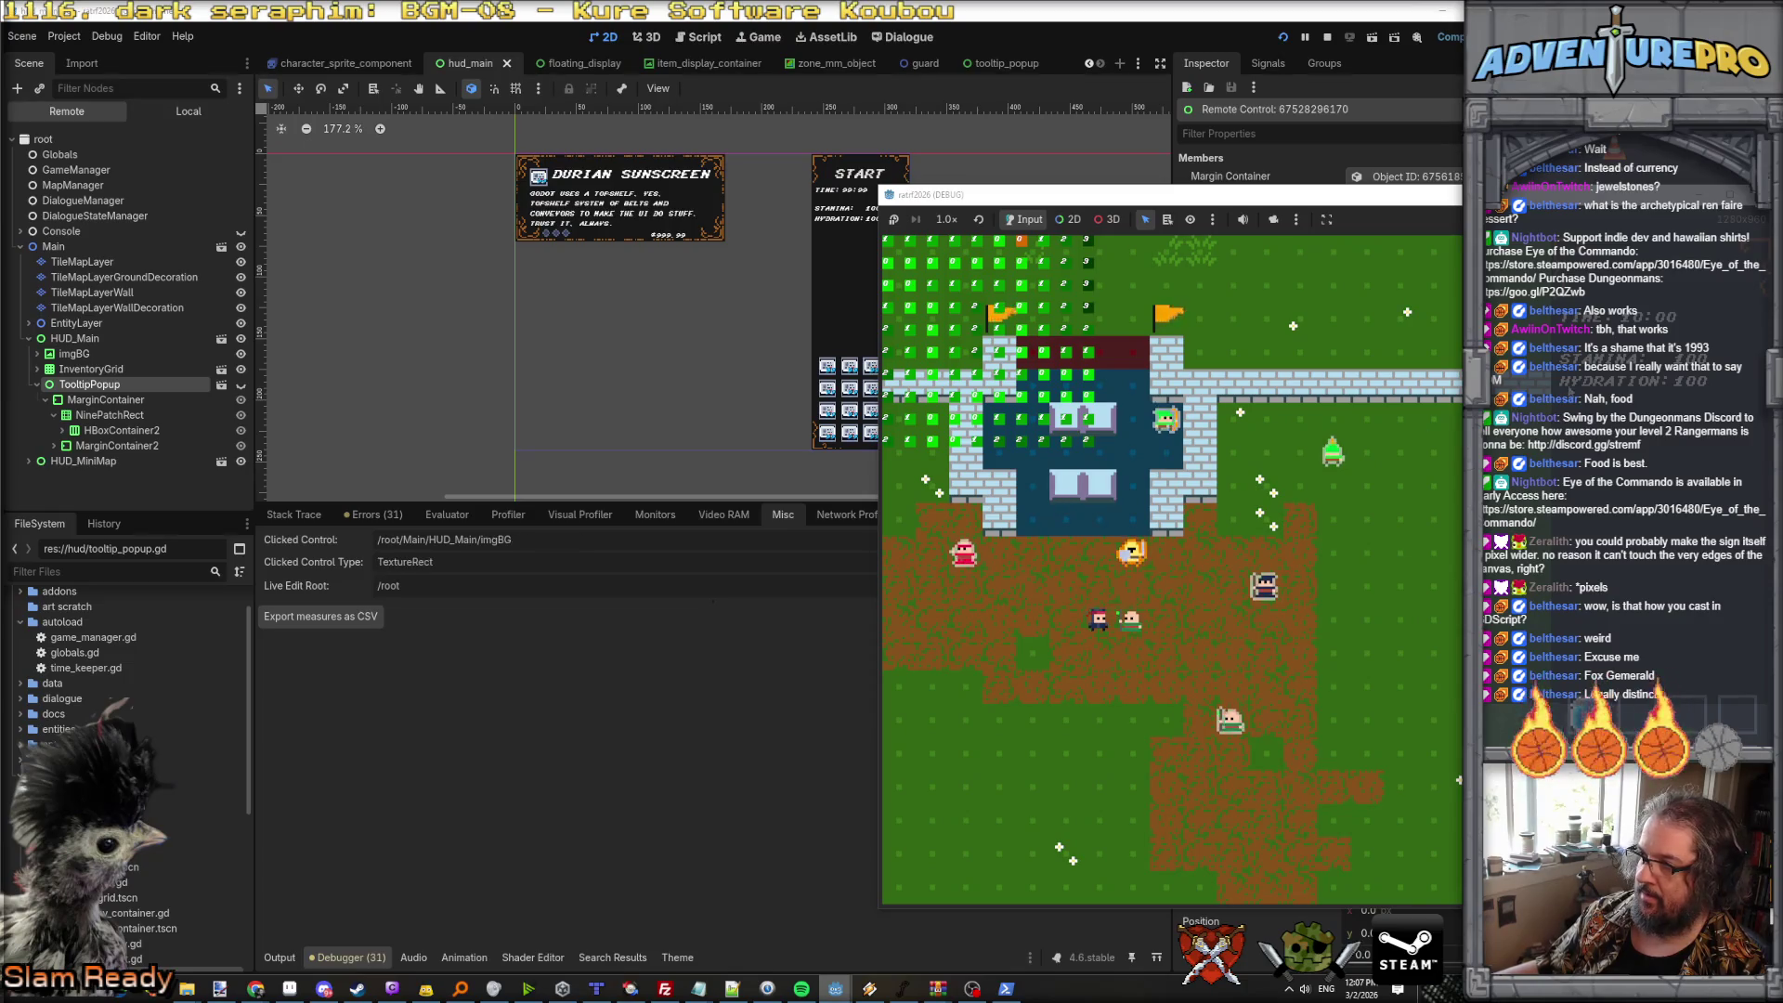
left_click(989, 339)
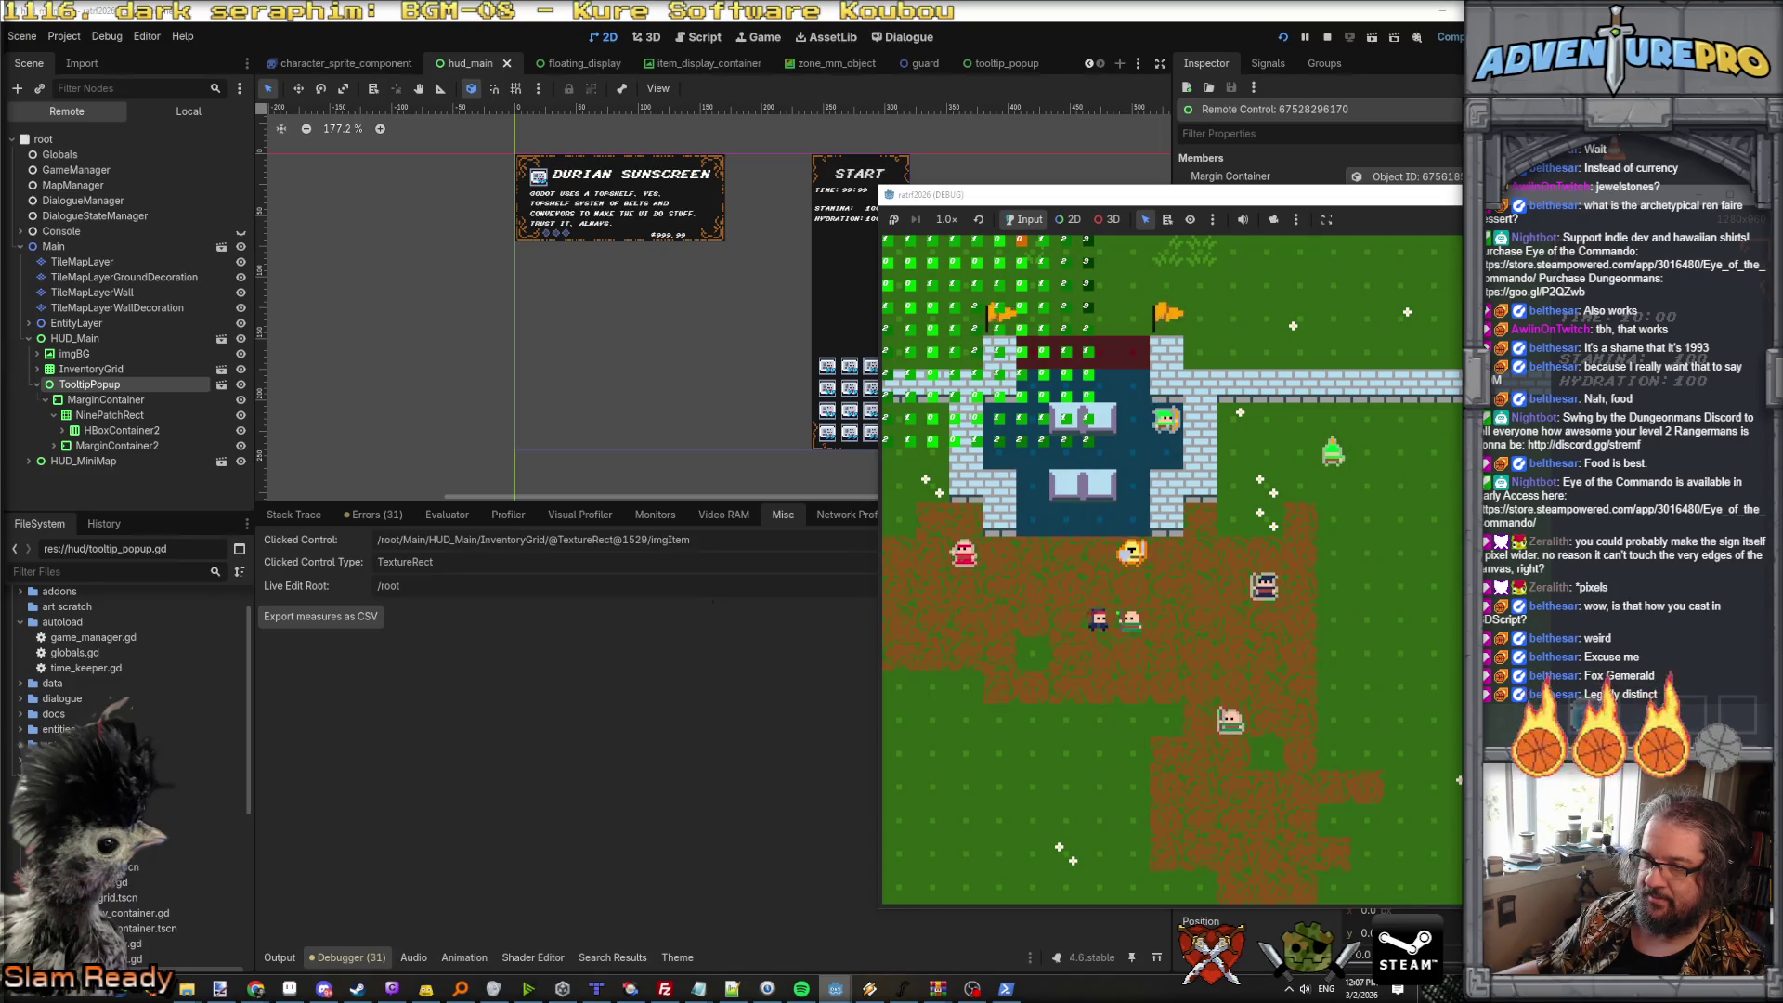
left_click(1458, 780)
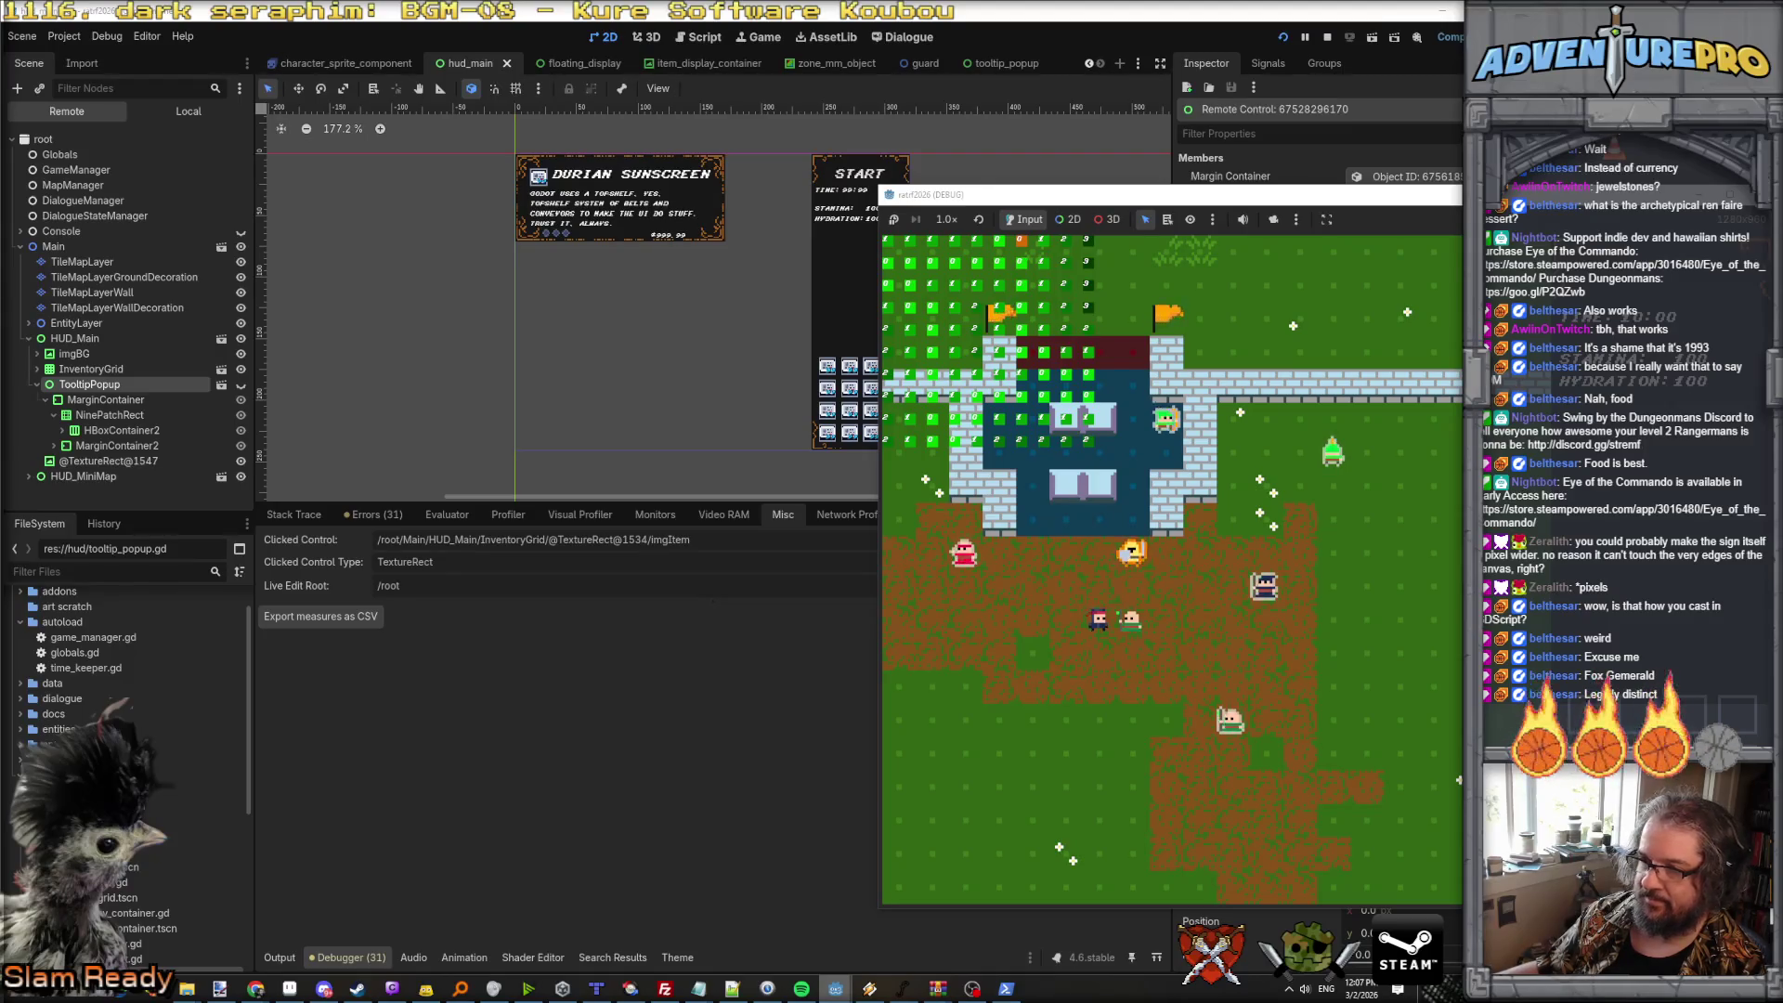
left_click_drag(1095, 191, 865, 119)
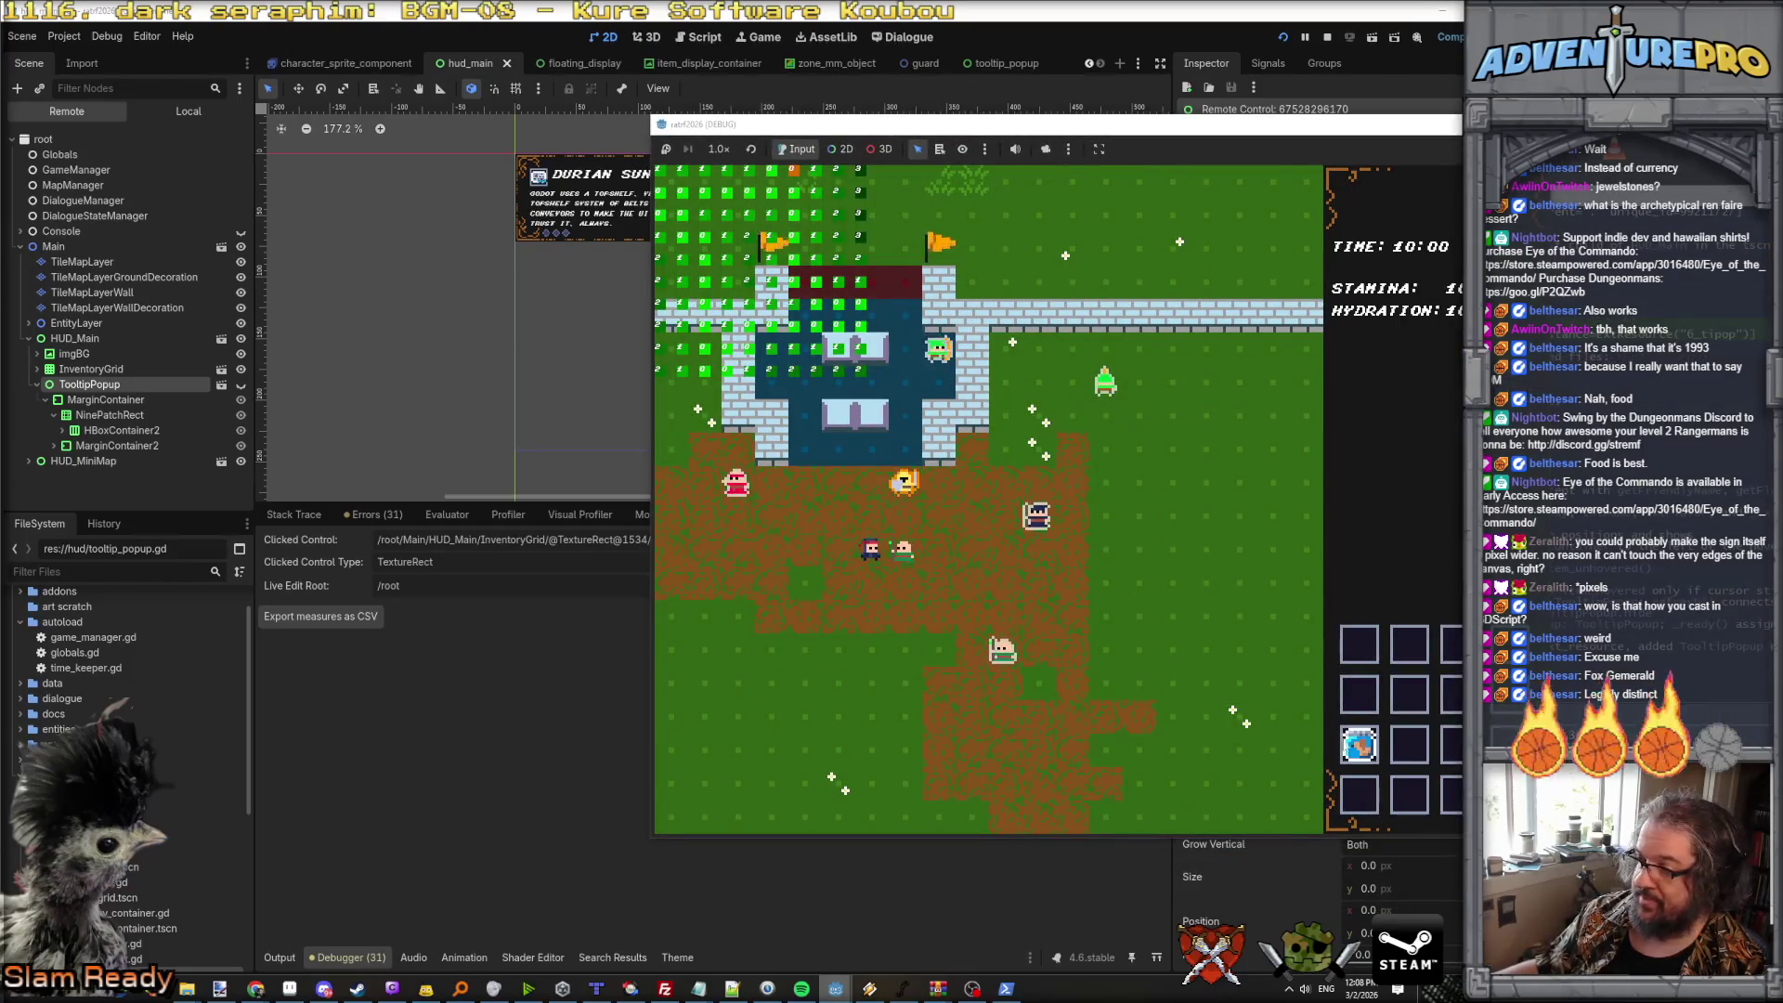
mouse_move(1370, 698)
left_mouse_down()
mouse_move(1381, 673)
mouse_move(1359, 649)
left_mouse_up()
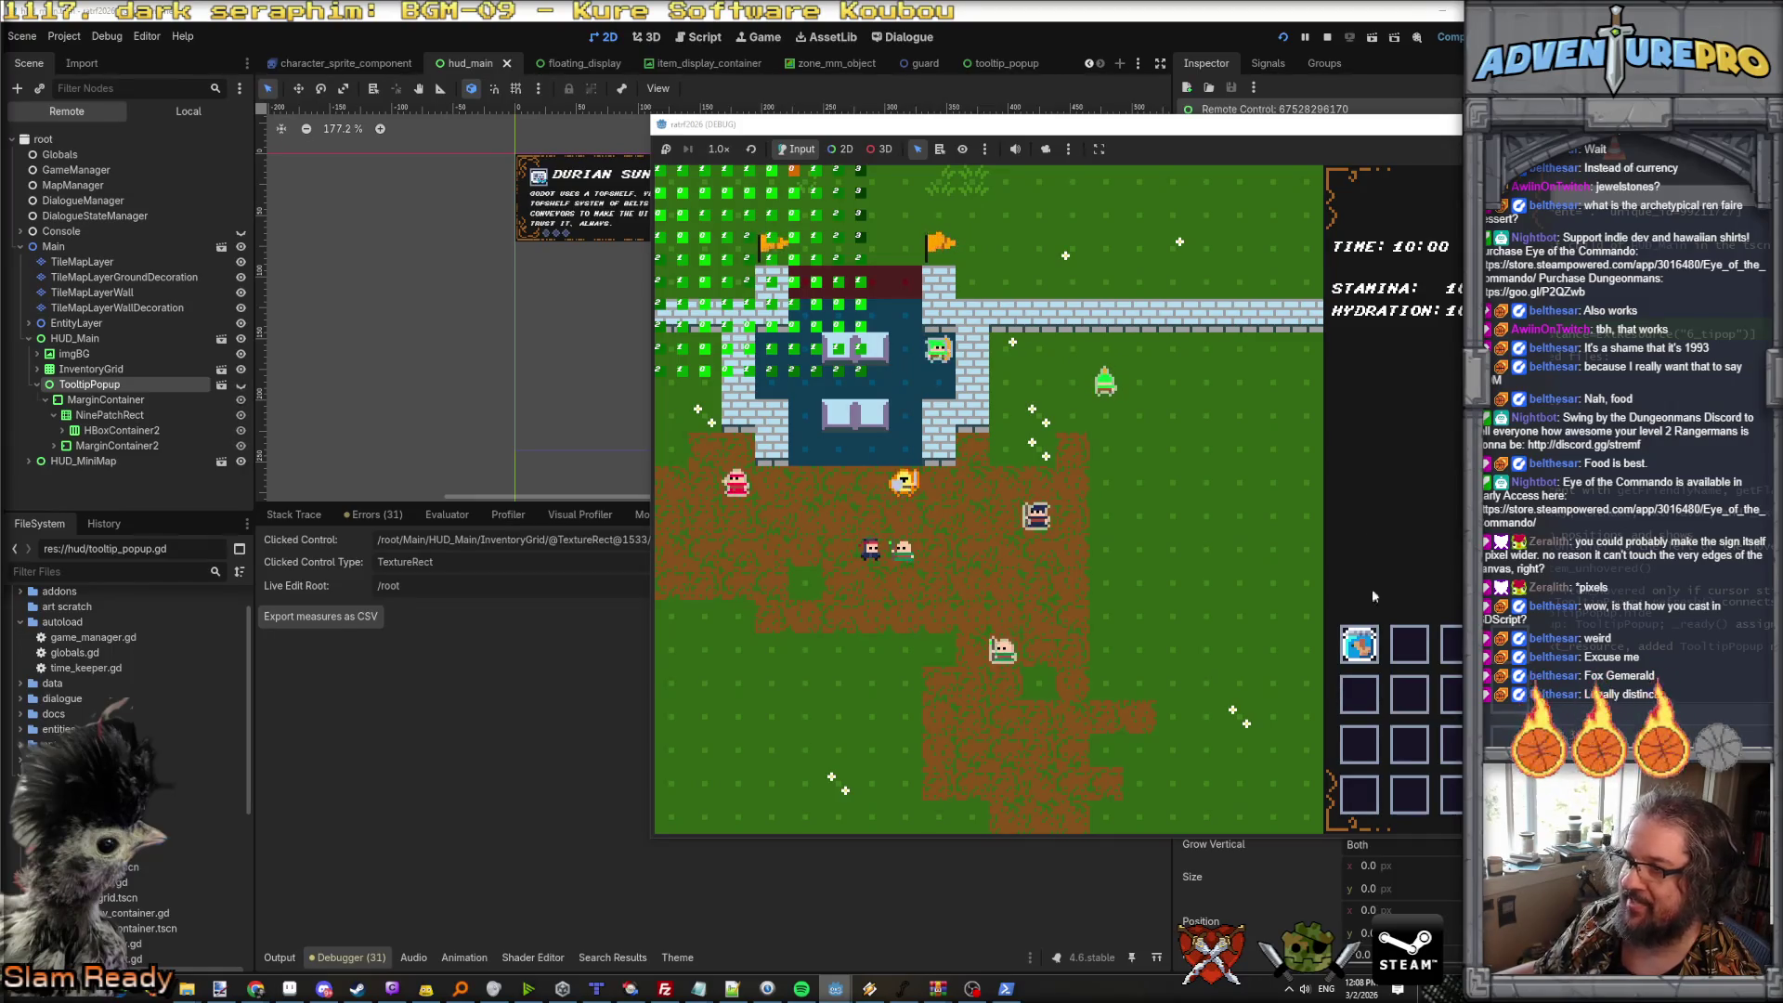
Tell Claude Code the tooltip popup seems to have a size problem
key("alt+Tab")
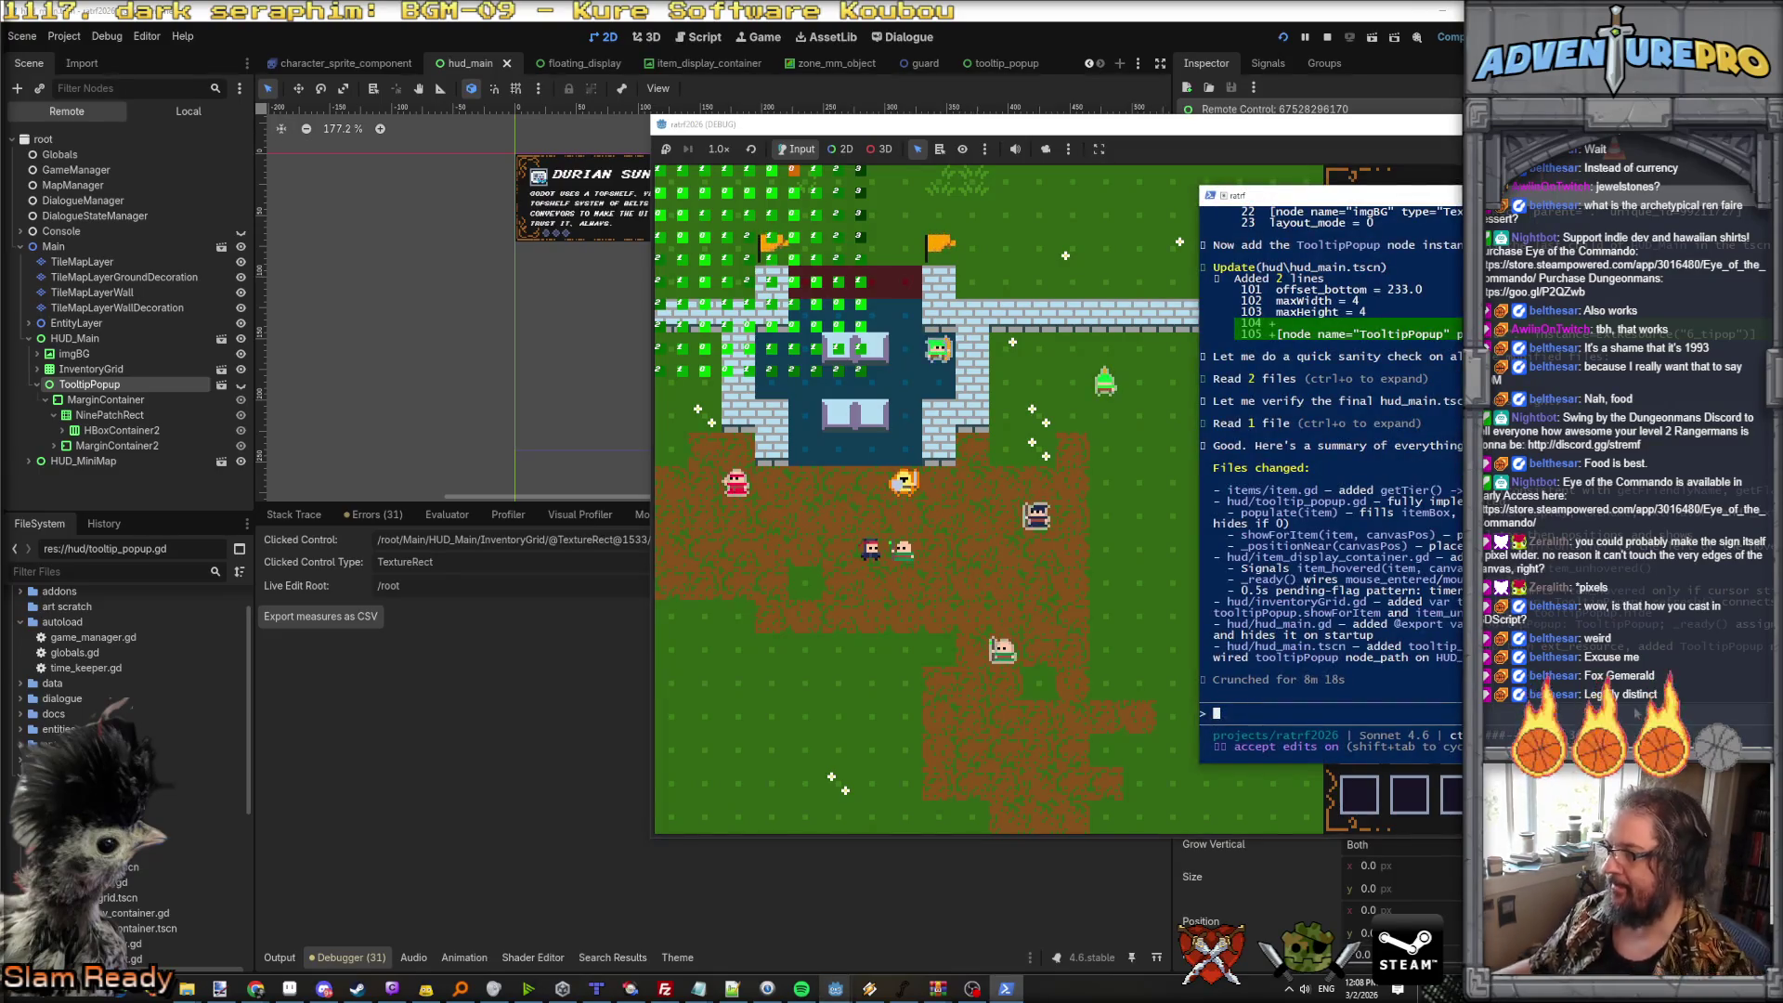
type("tooltipPopup sse")
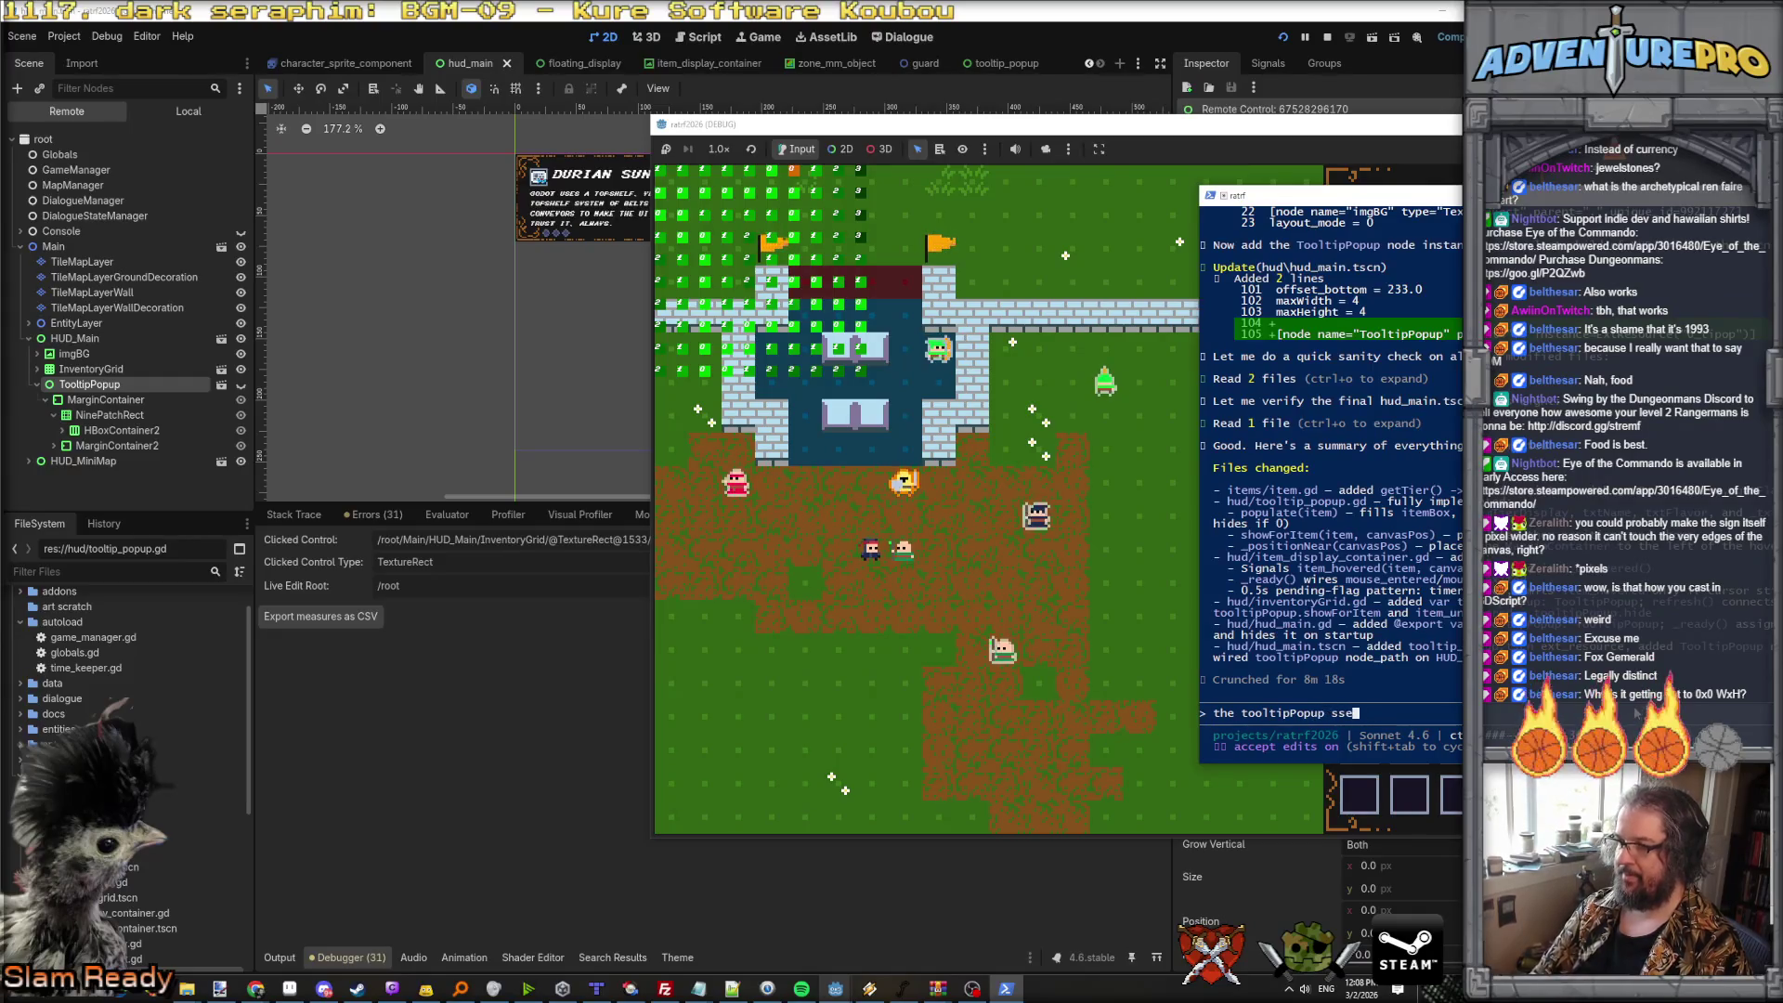
type("s to have a siz")
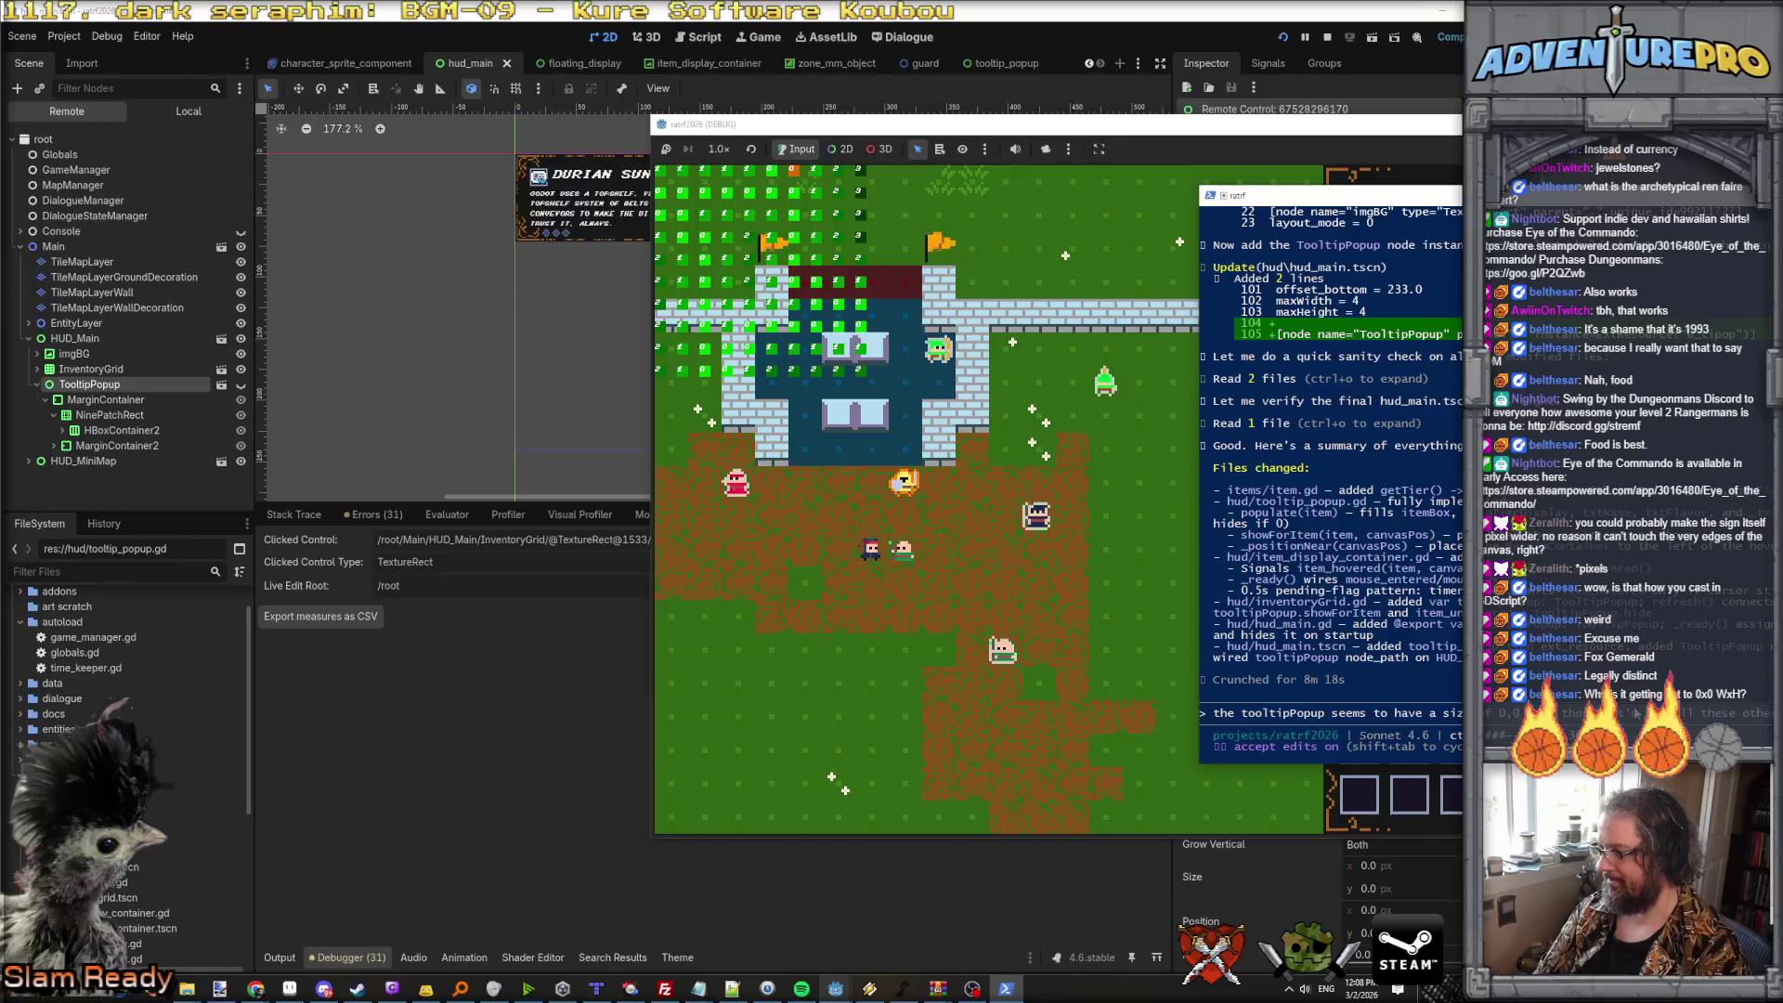
key("Return")
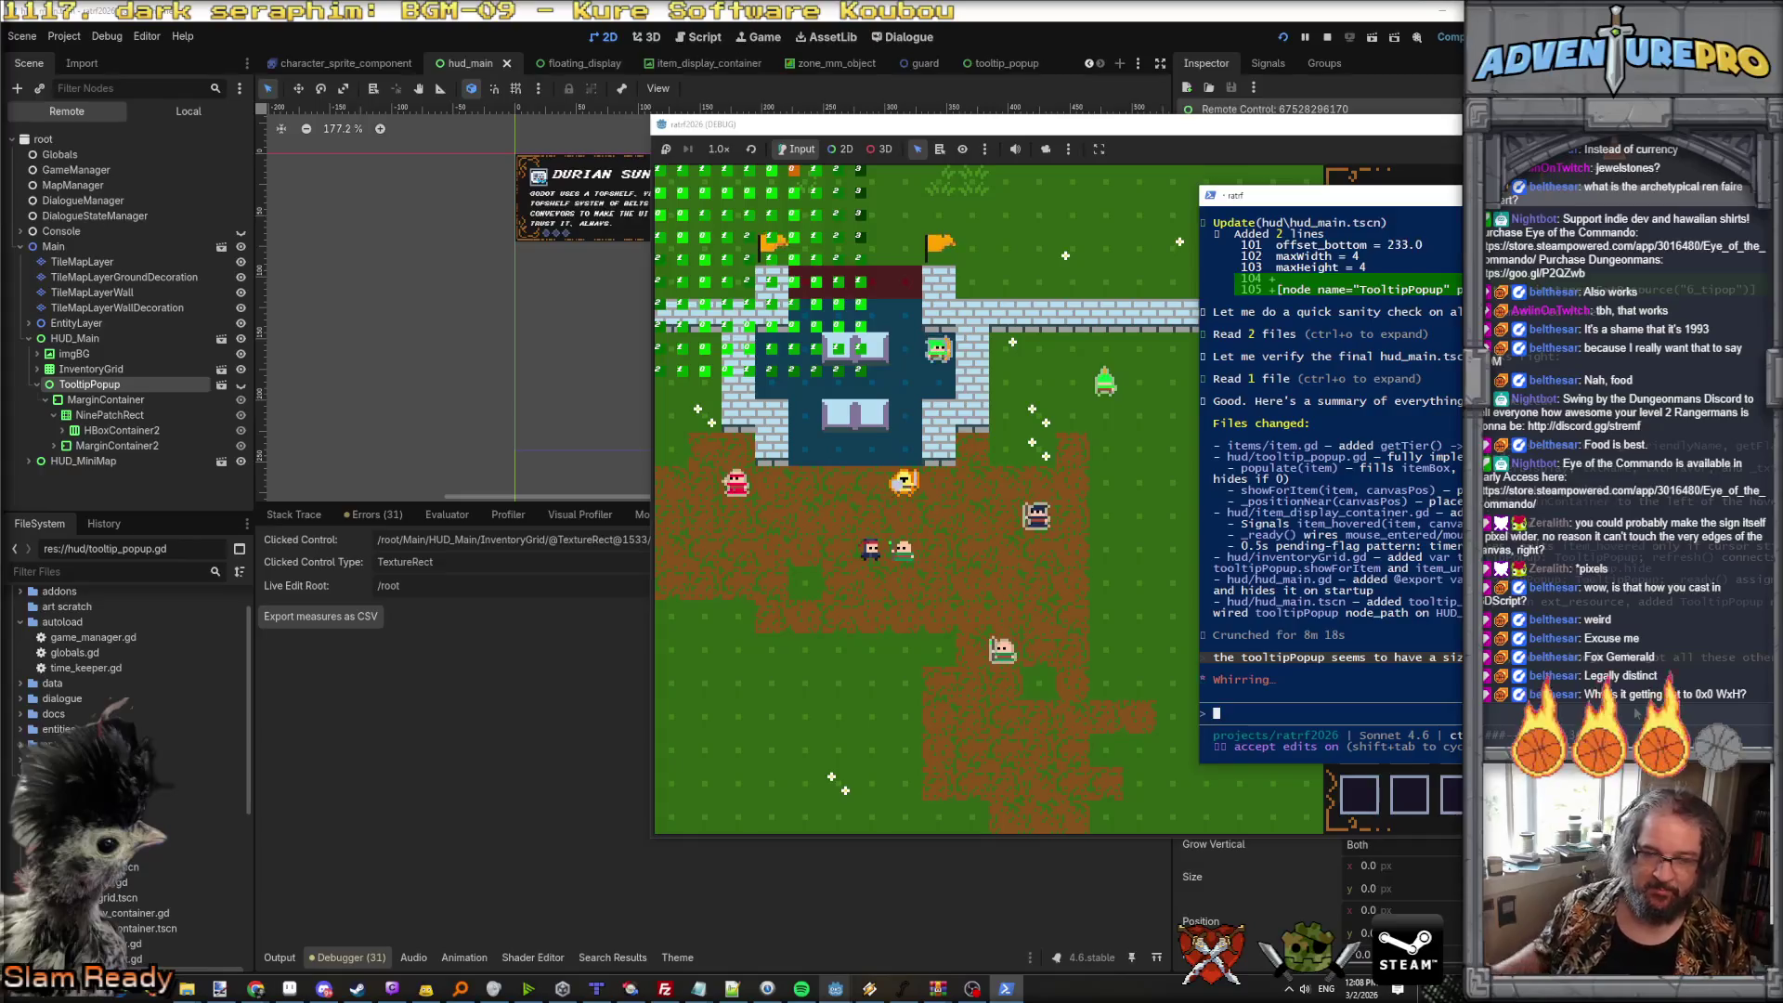
Stop the running game and select TooltipPopup in hud_main, expanding its layout properties
left_click(87, 385)
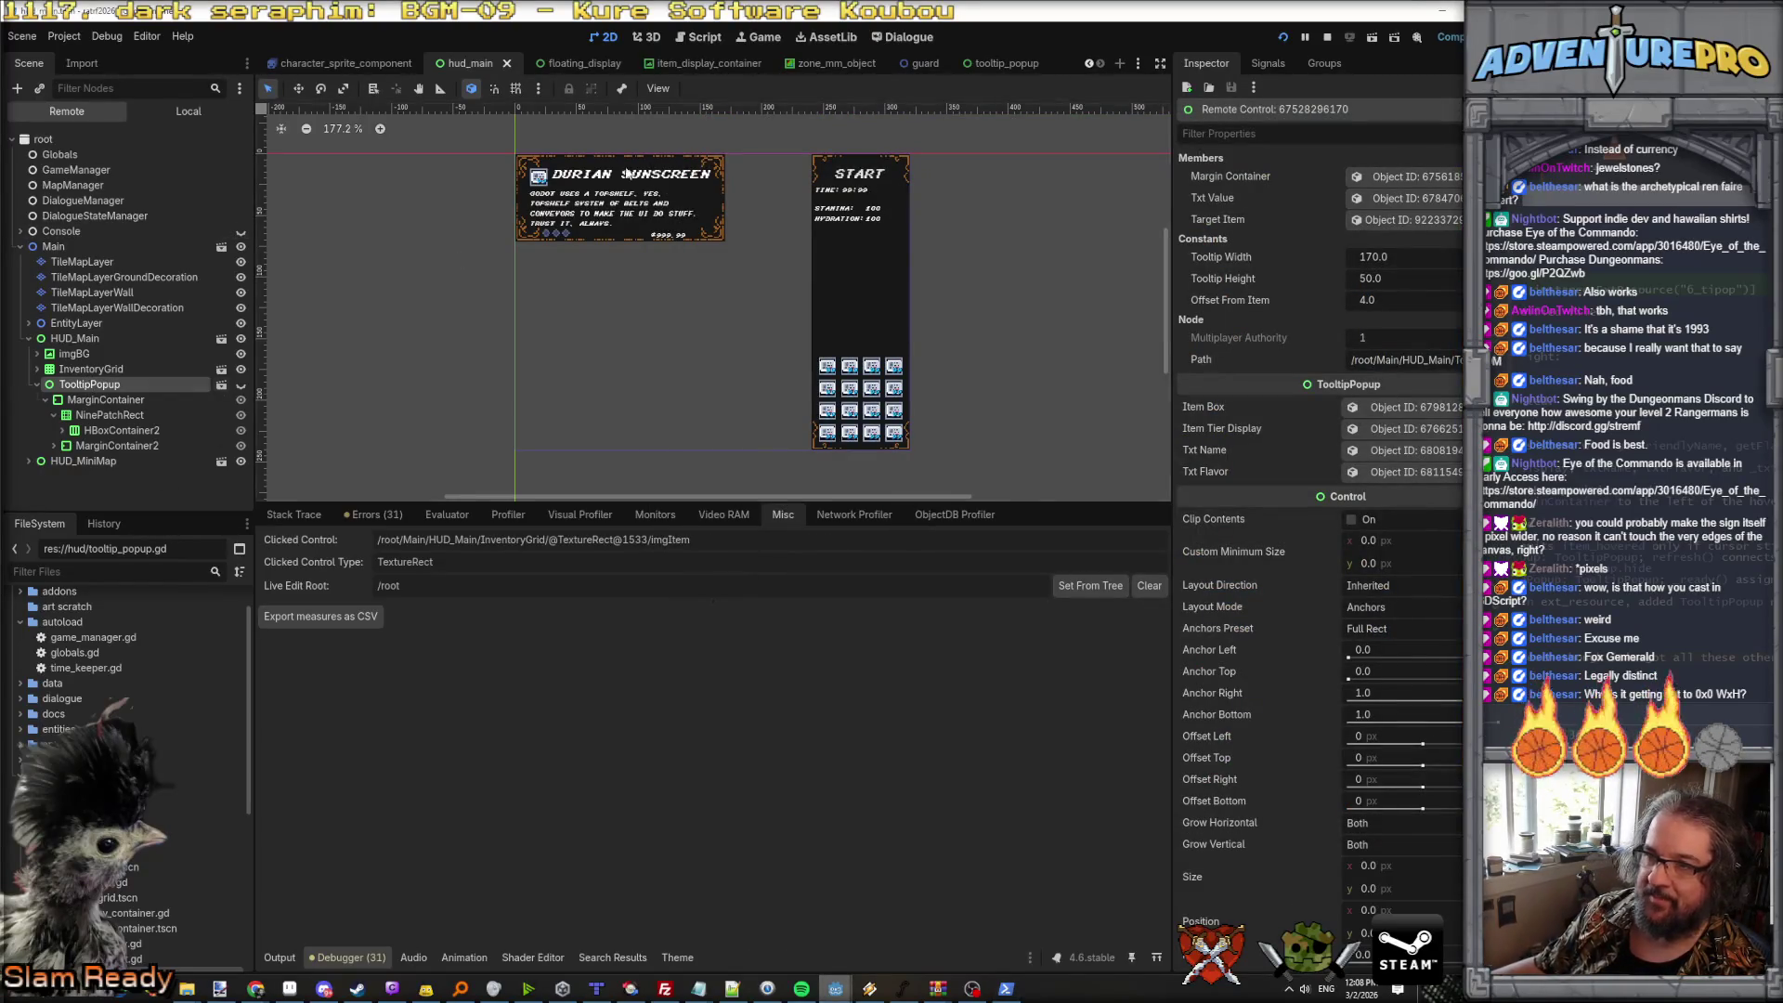
scroll(627, 174, "up", 2)
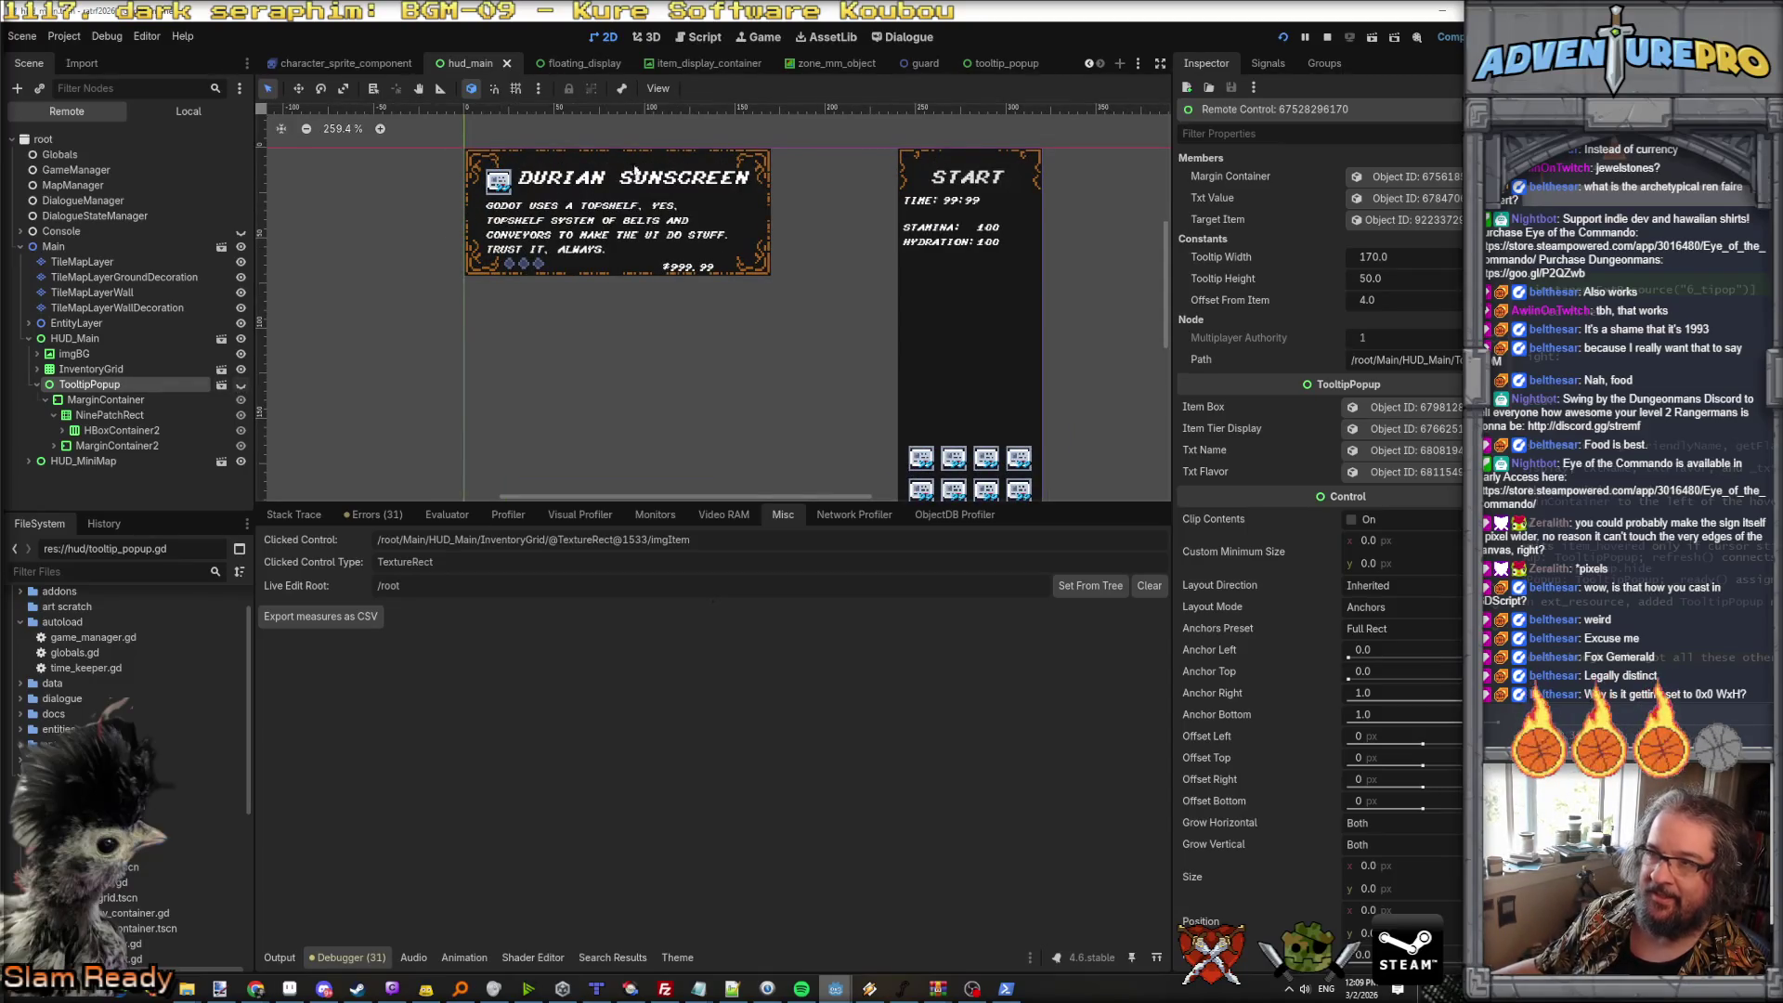
left_click(1326, 39)
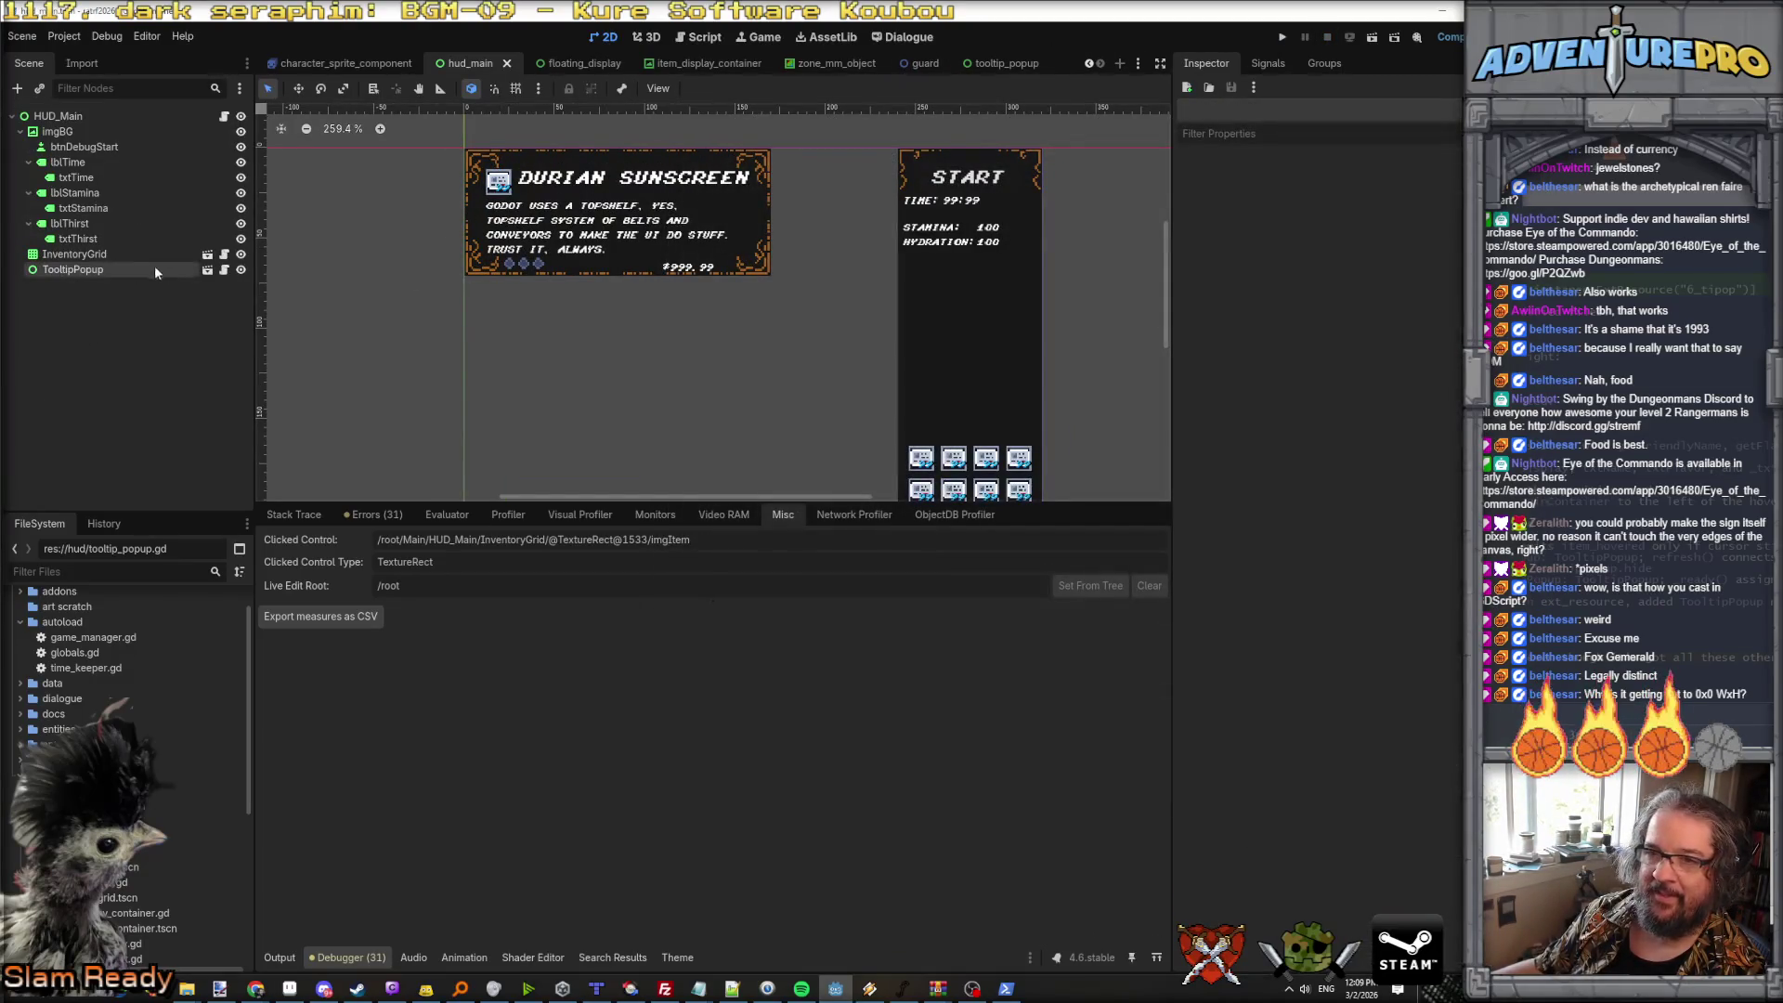
left_click(179, 269)
left_click(1212, 295)
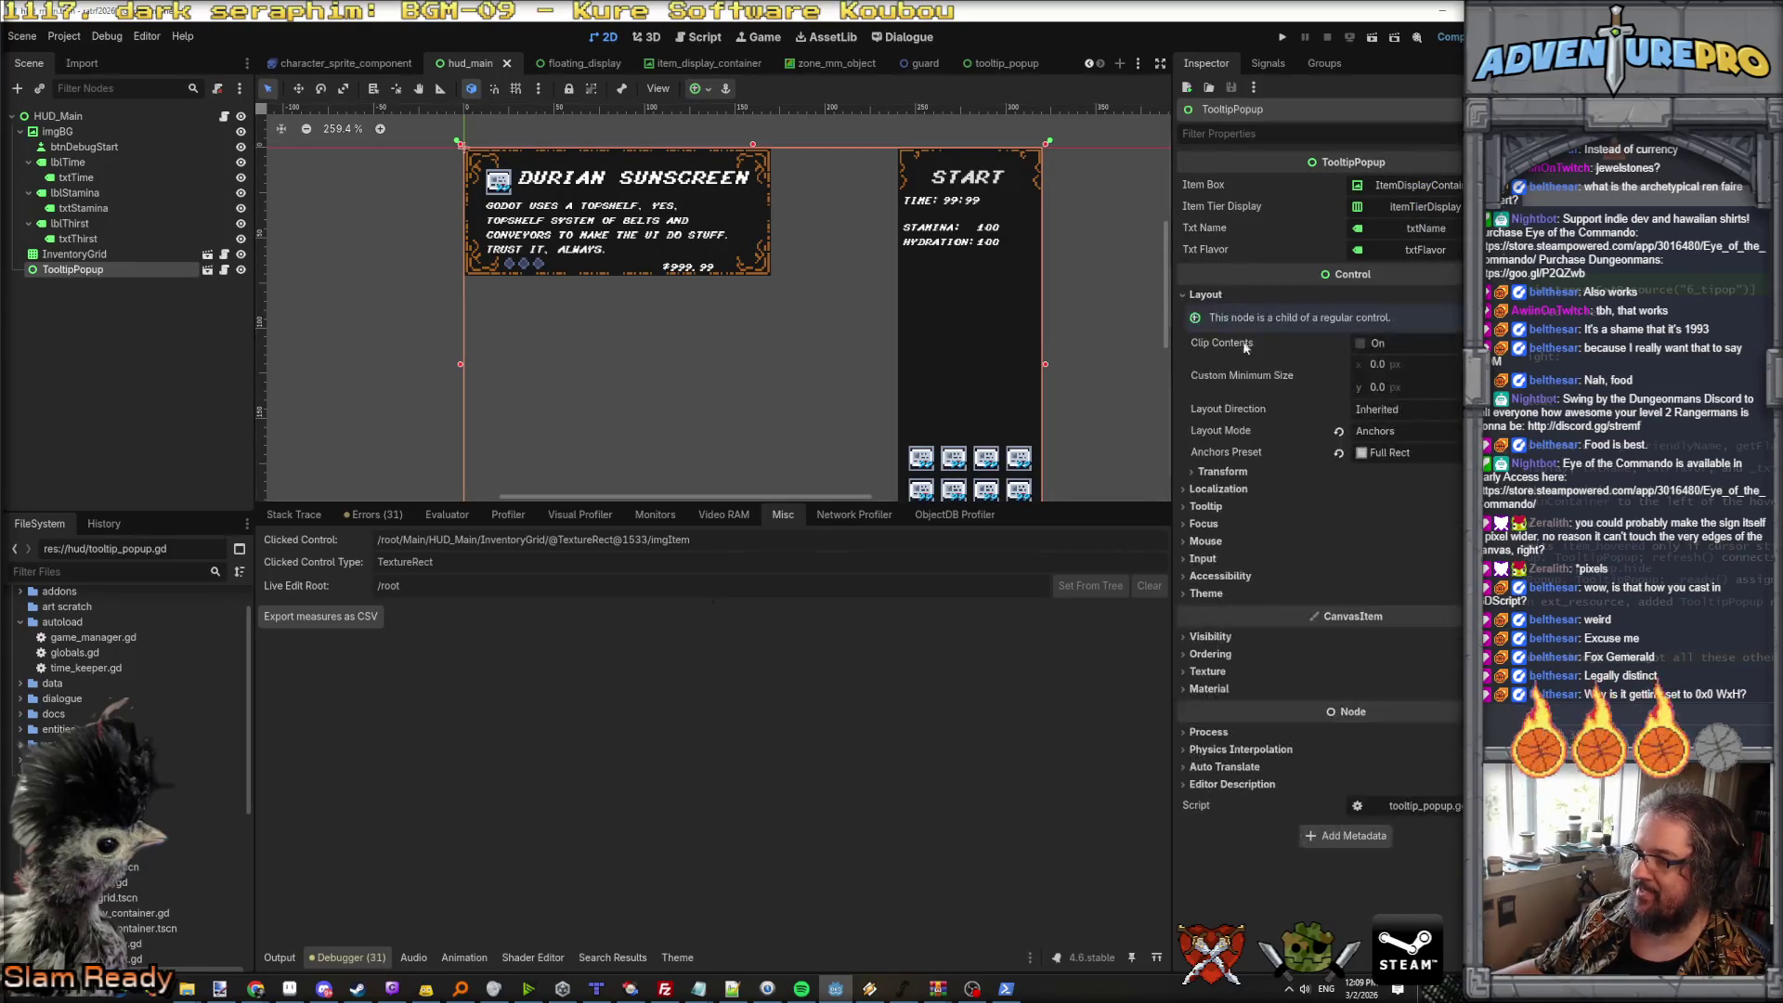
Reset the TooltipPopup's size to 0 × 0 in the Transform section
left_click(1244, 473)
left_click(1400, 478)
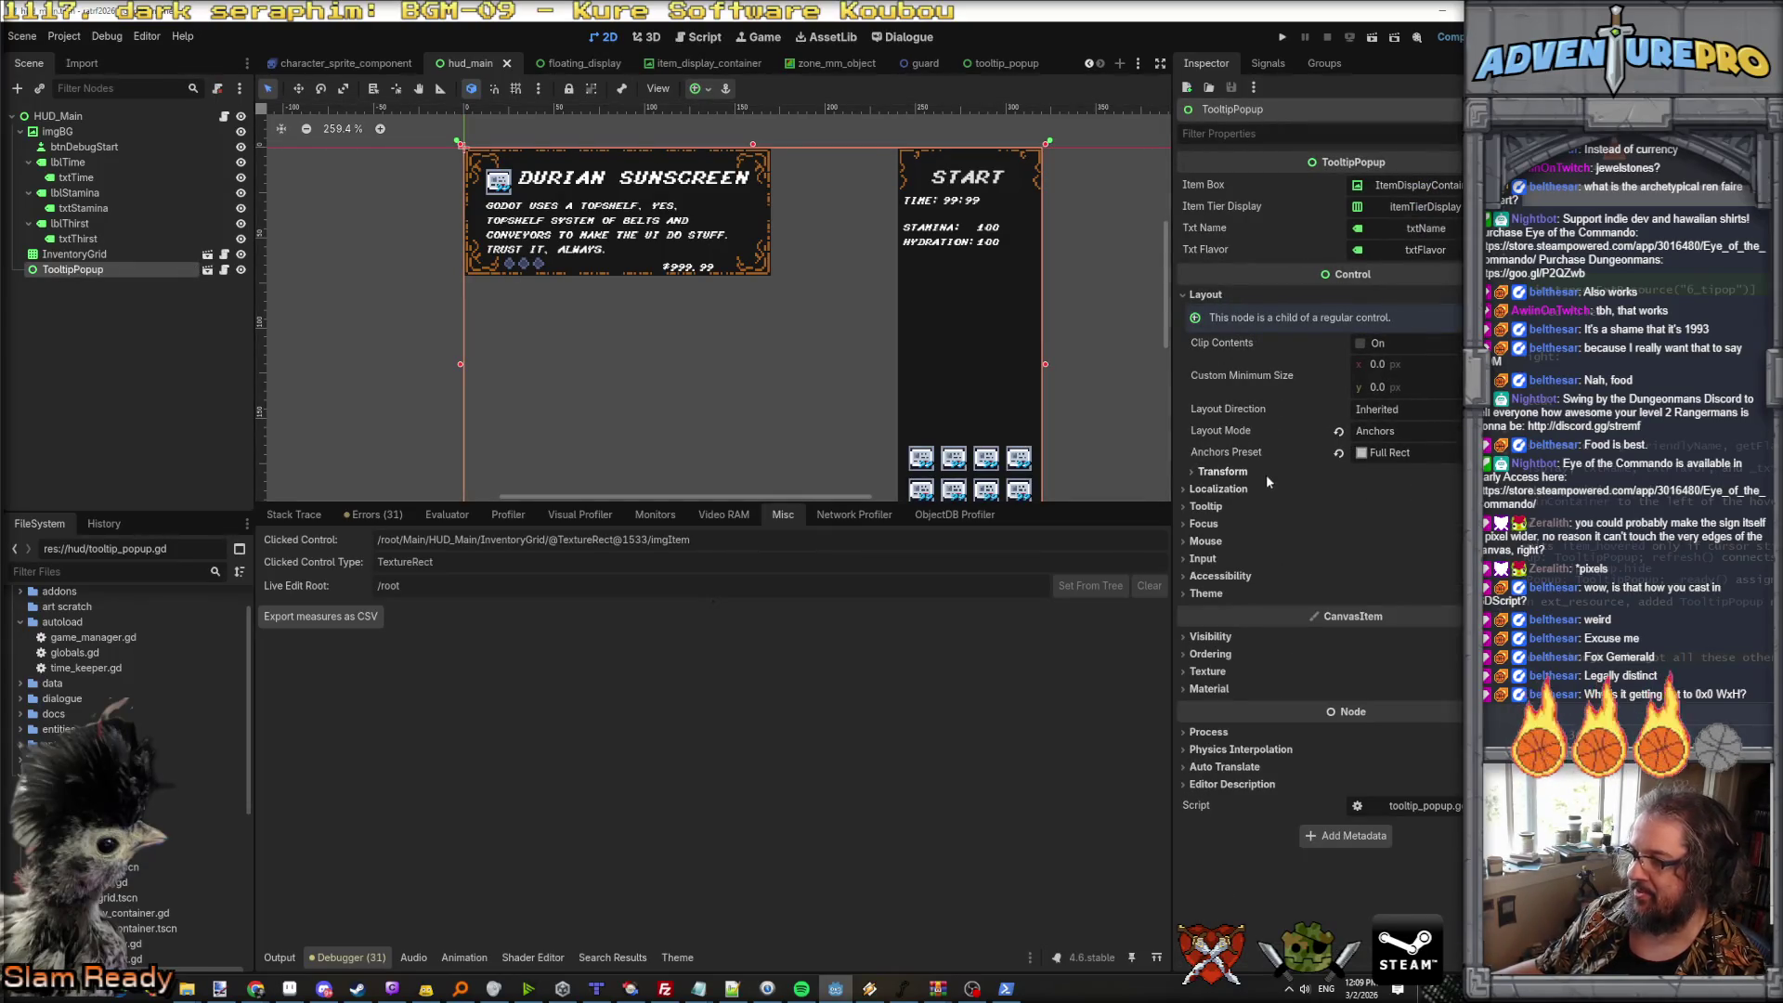
left_click(1267, 476)
left_click(1413, 490)
type("0")
key("Return")
left_click(1391, 519)
type("0")
key("Return")
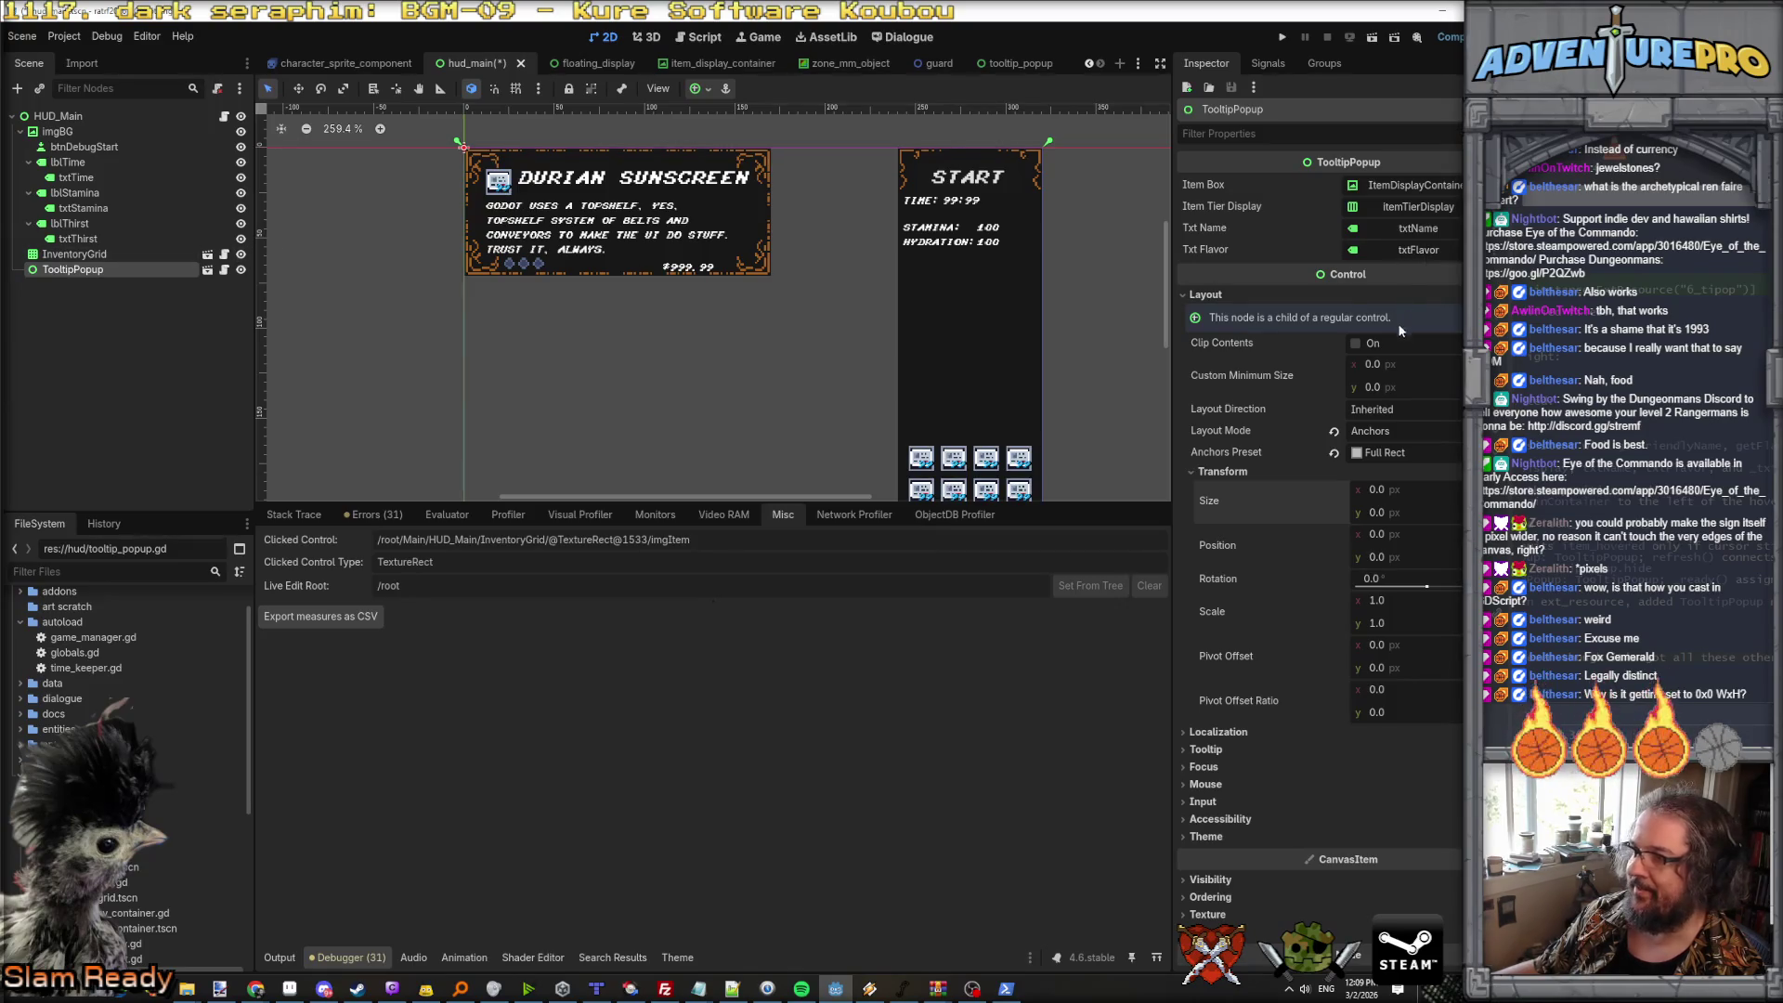
Commit a minimum size of 128 × 64 and reset the position to 0, 0
left_click(1418, 365)
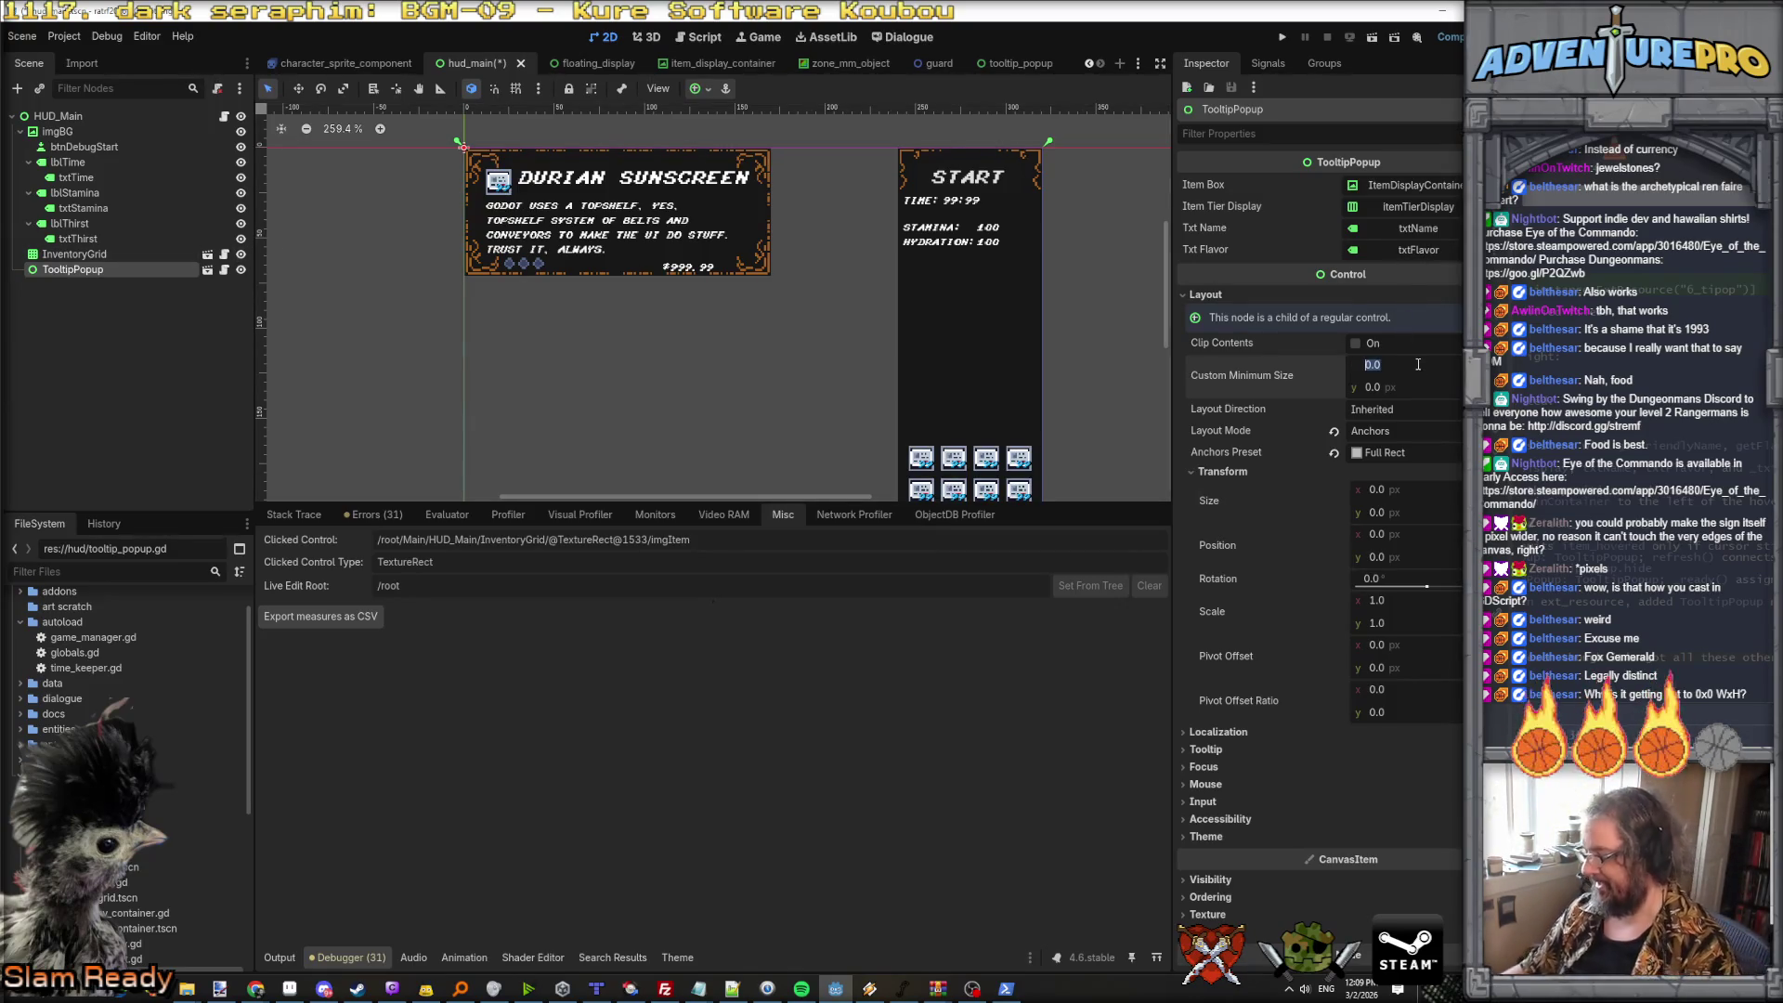
key("Return")
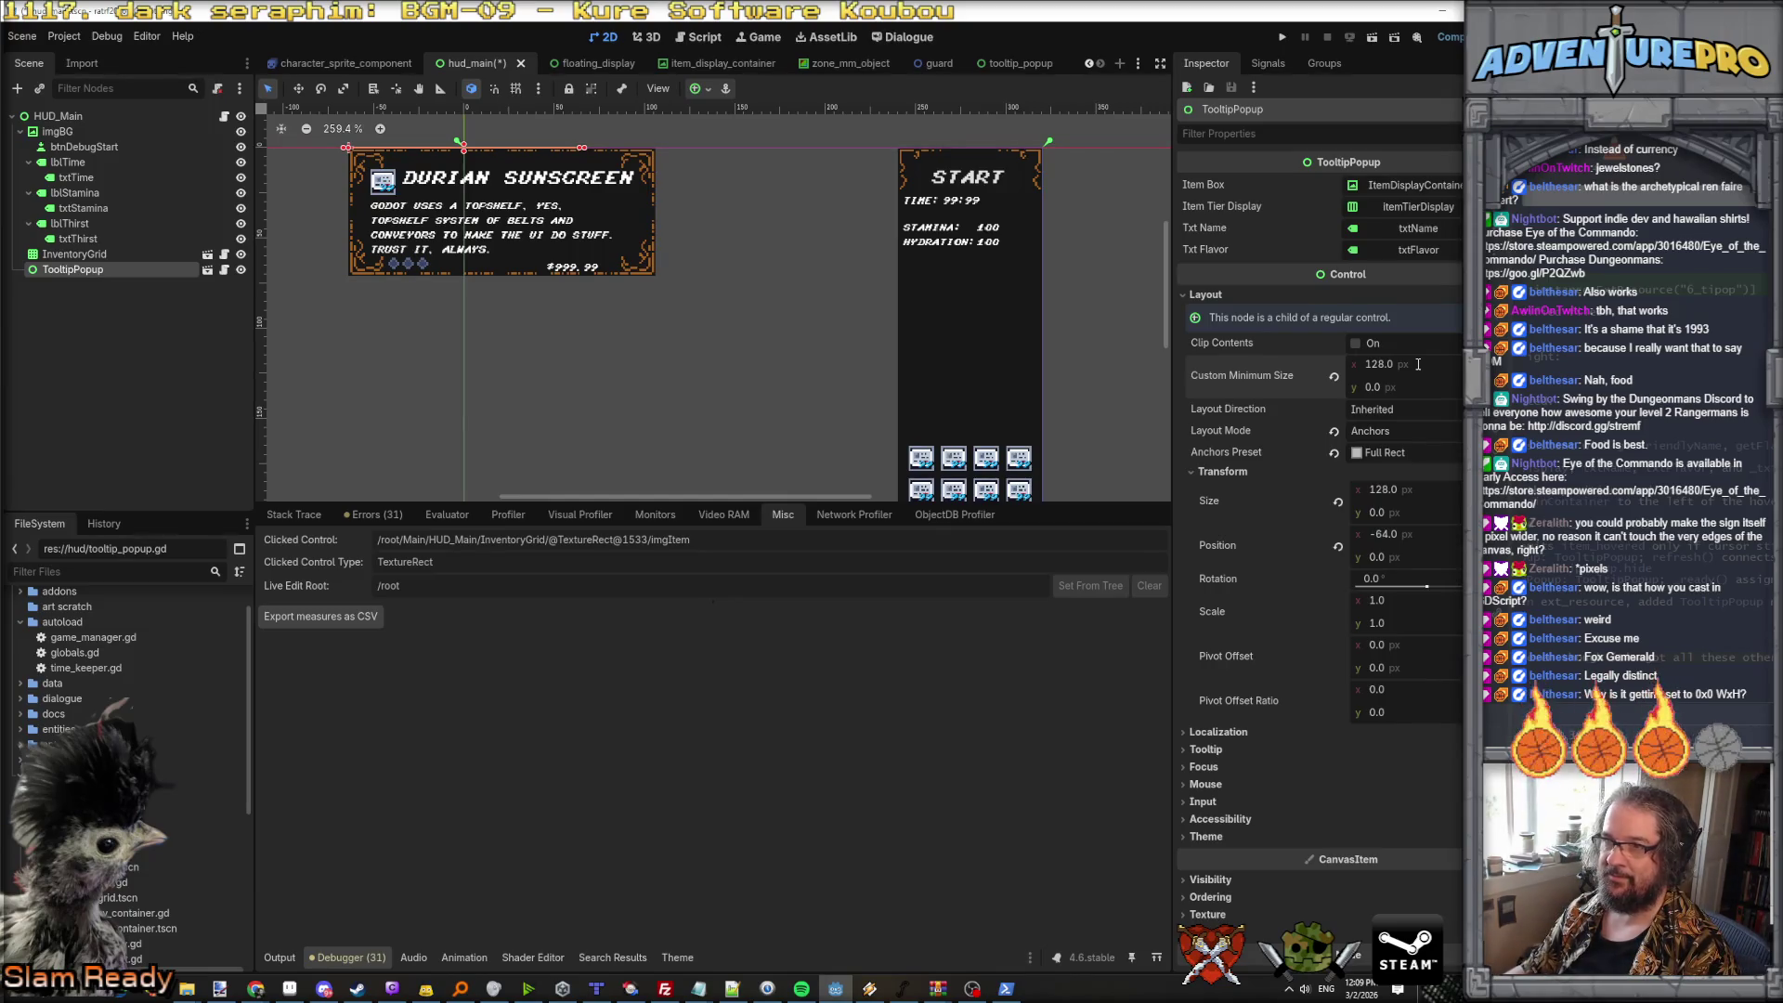
key("Tab")
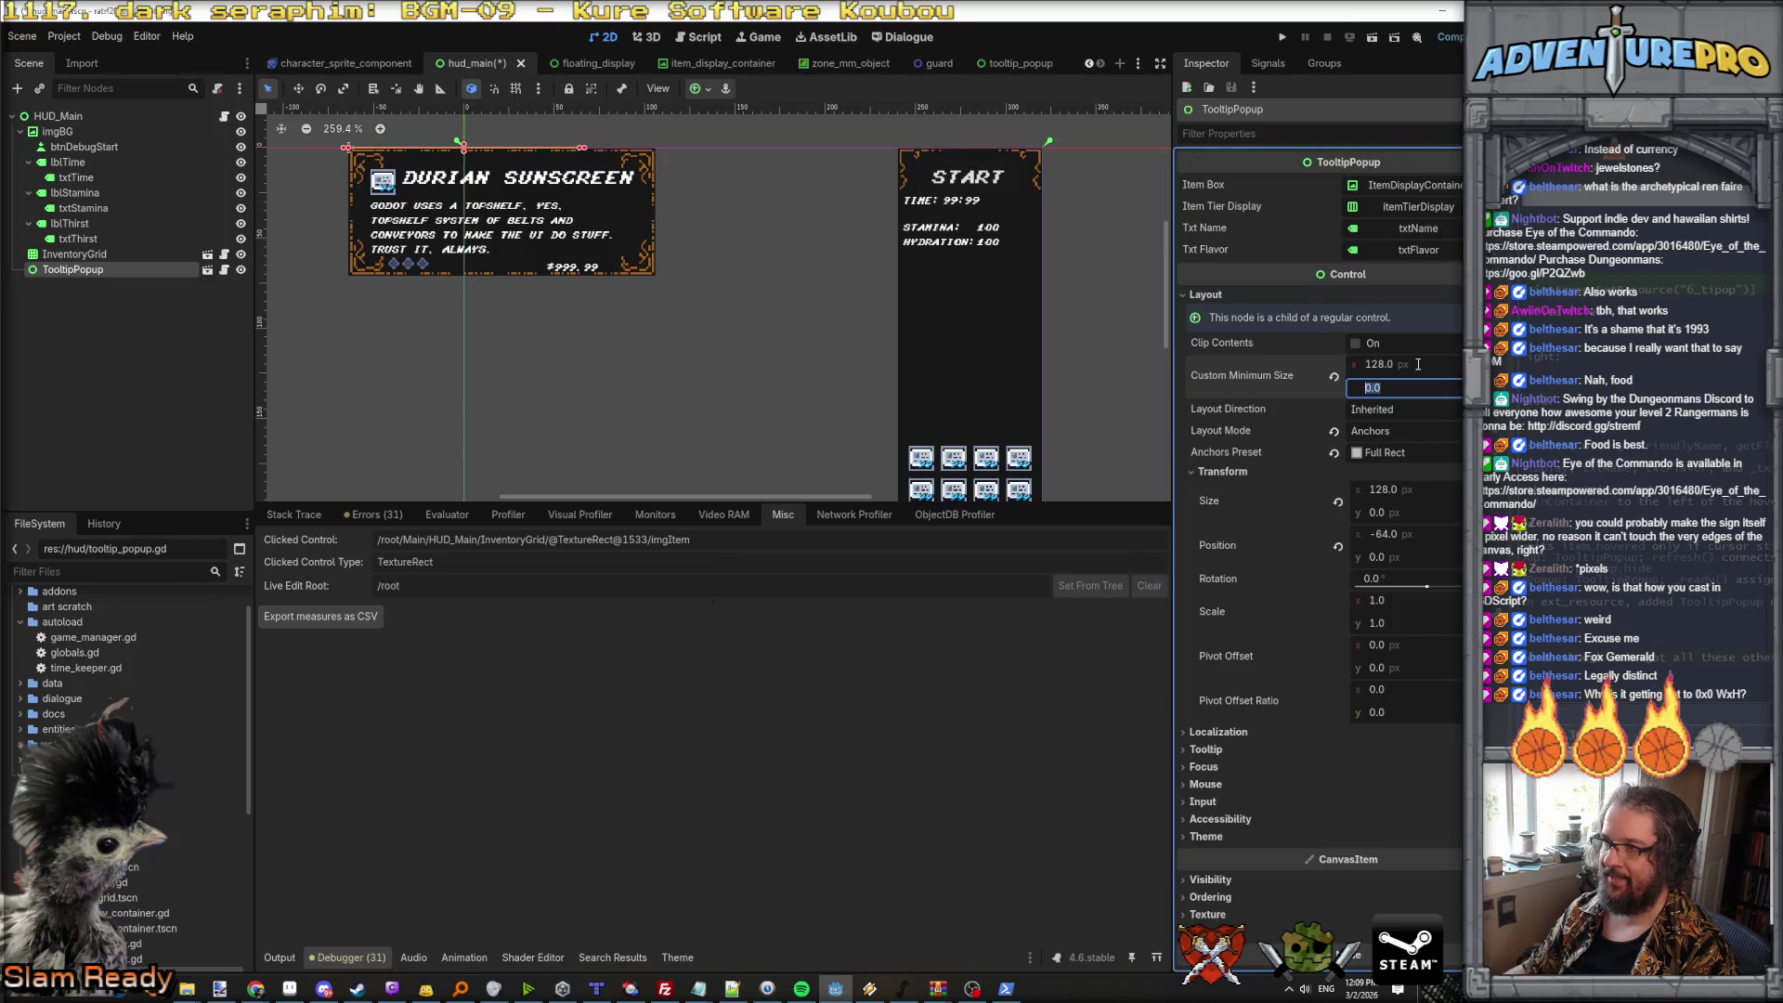
key("Return")
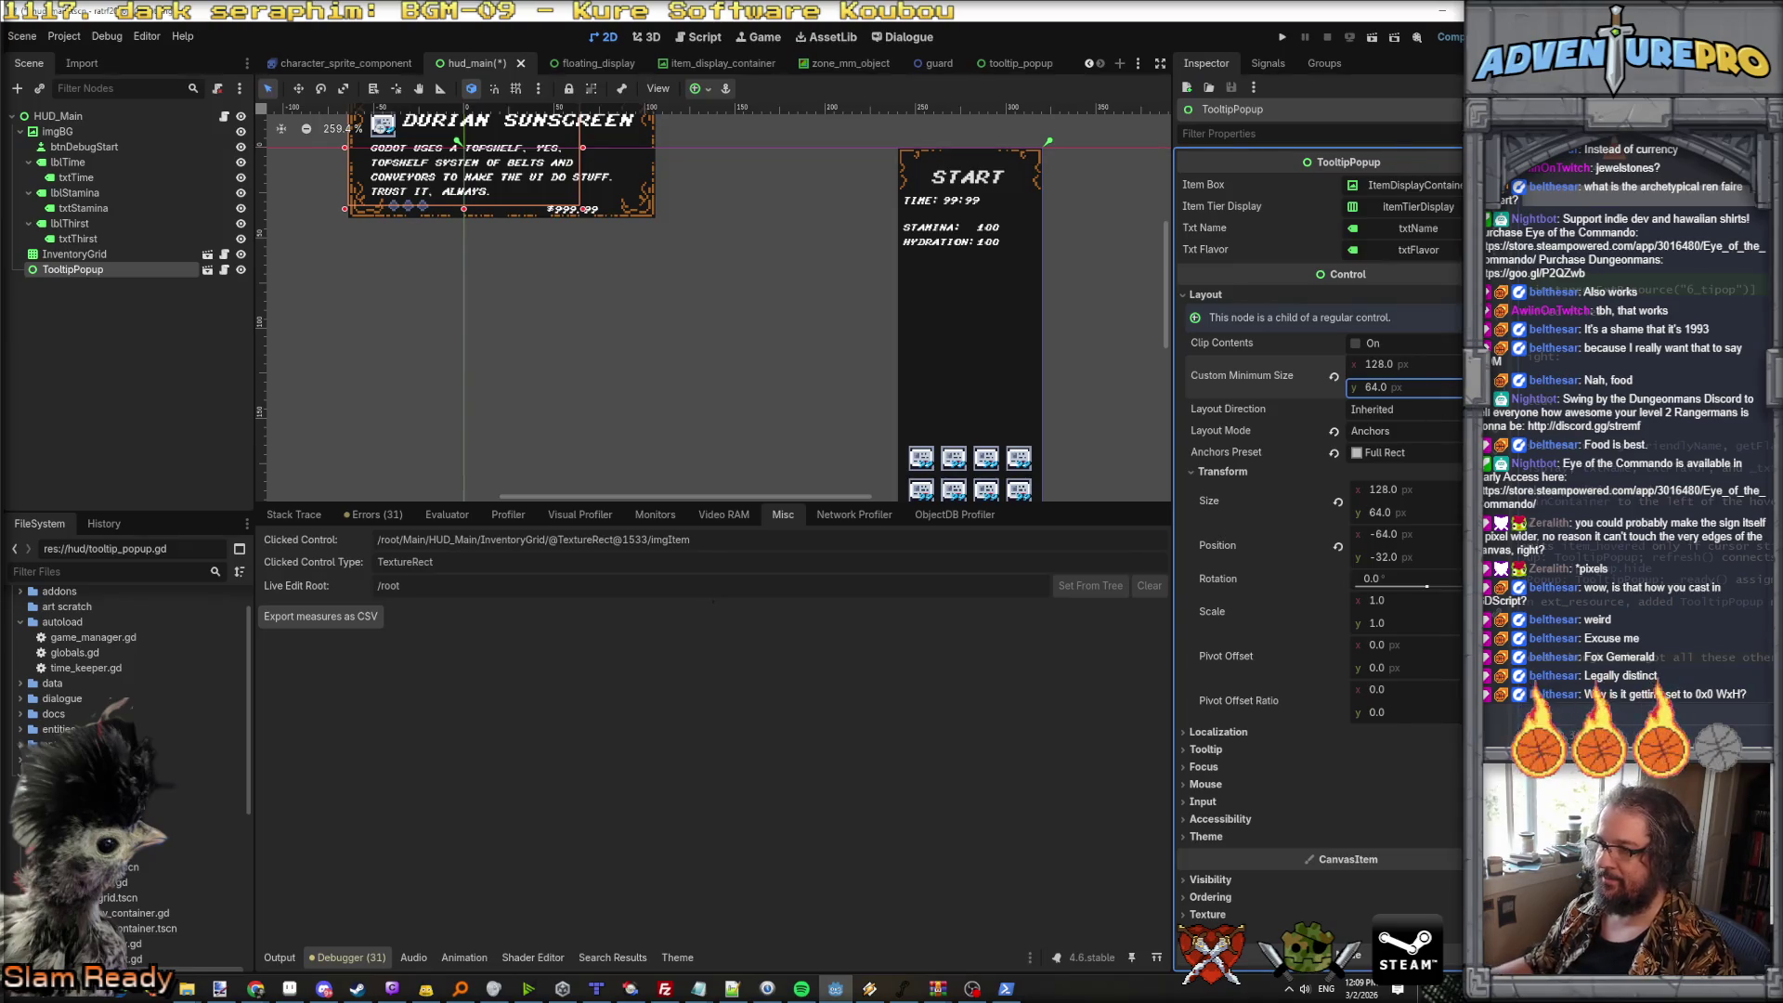
left_click(1426, 534)
type("0")
key("Tab")
type("0")
key("Return")
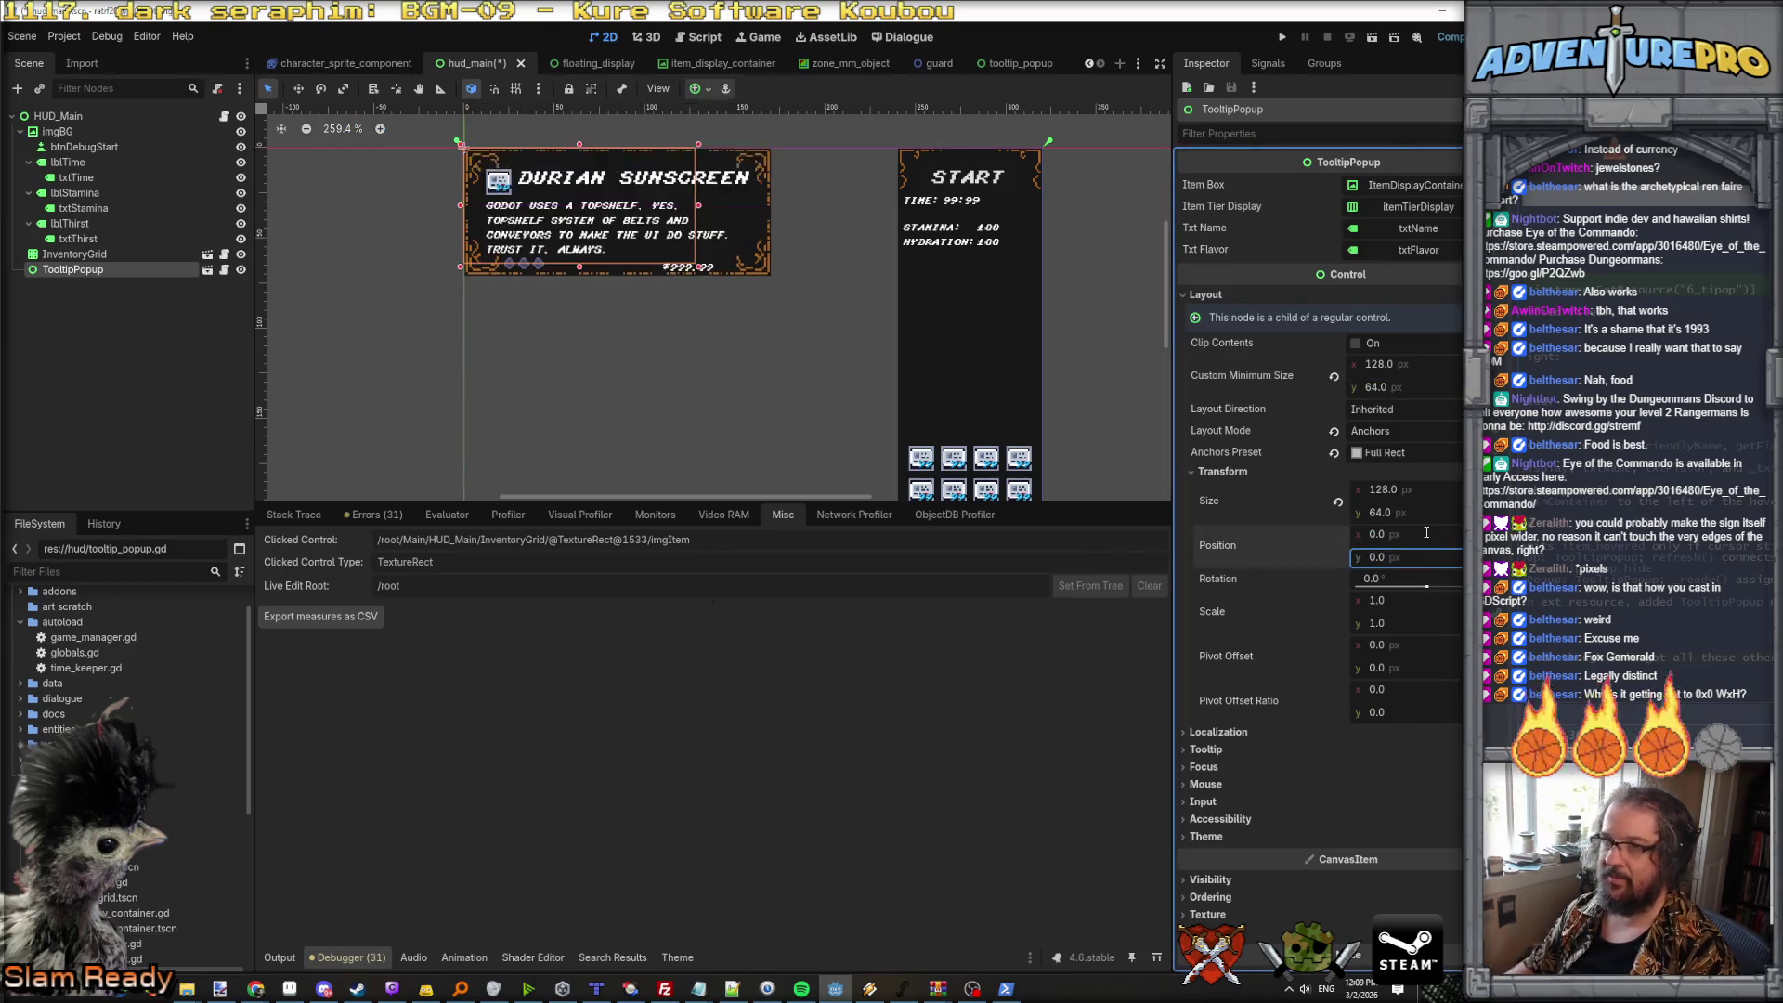
left_click(708, 225)
Resize the tooltip on the canvas to 170 wide by 72 tall
left_click_drag(702, 211, 776, 211)
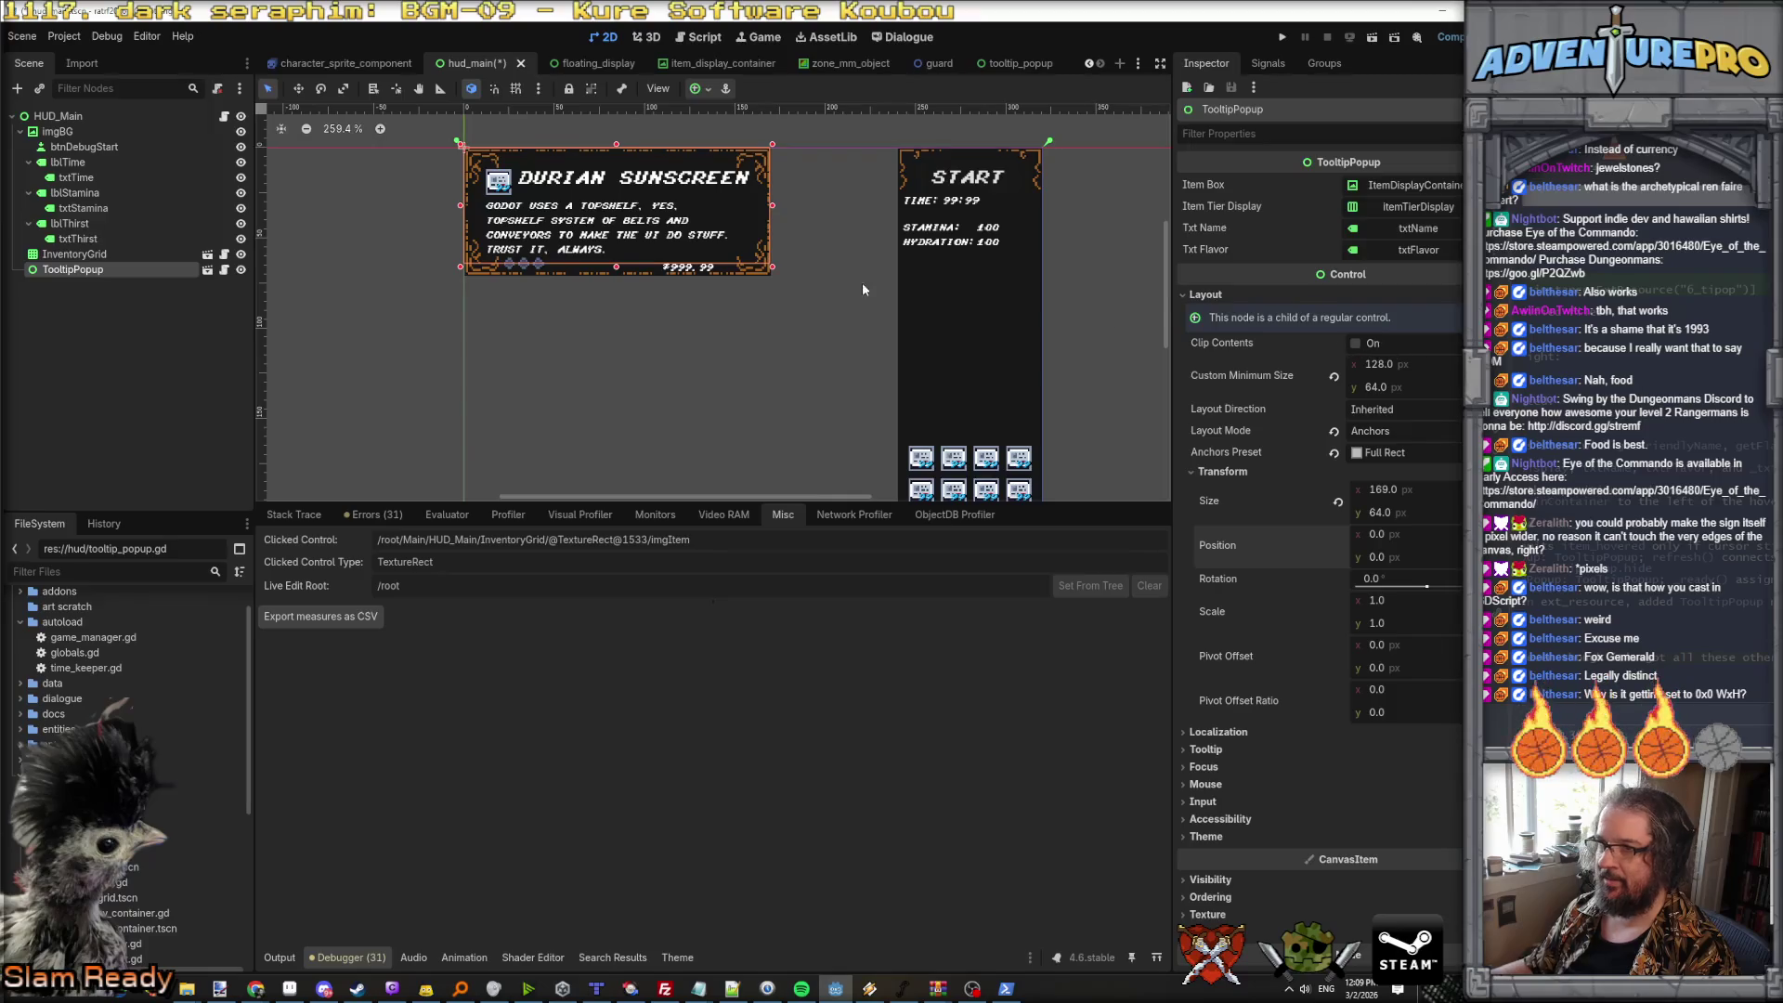
scroll(744, 203, "up", 6)
left_click_drag(812, 206, 816, 204)
scroll(710, 298, "down", 4)
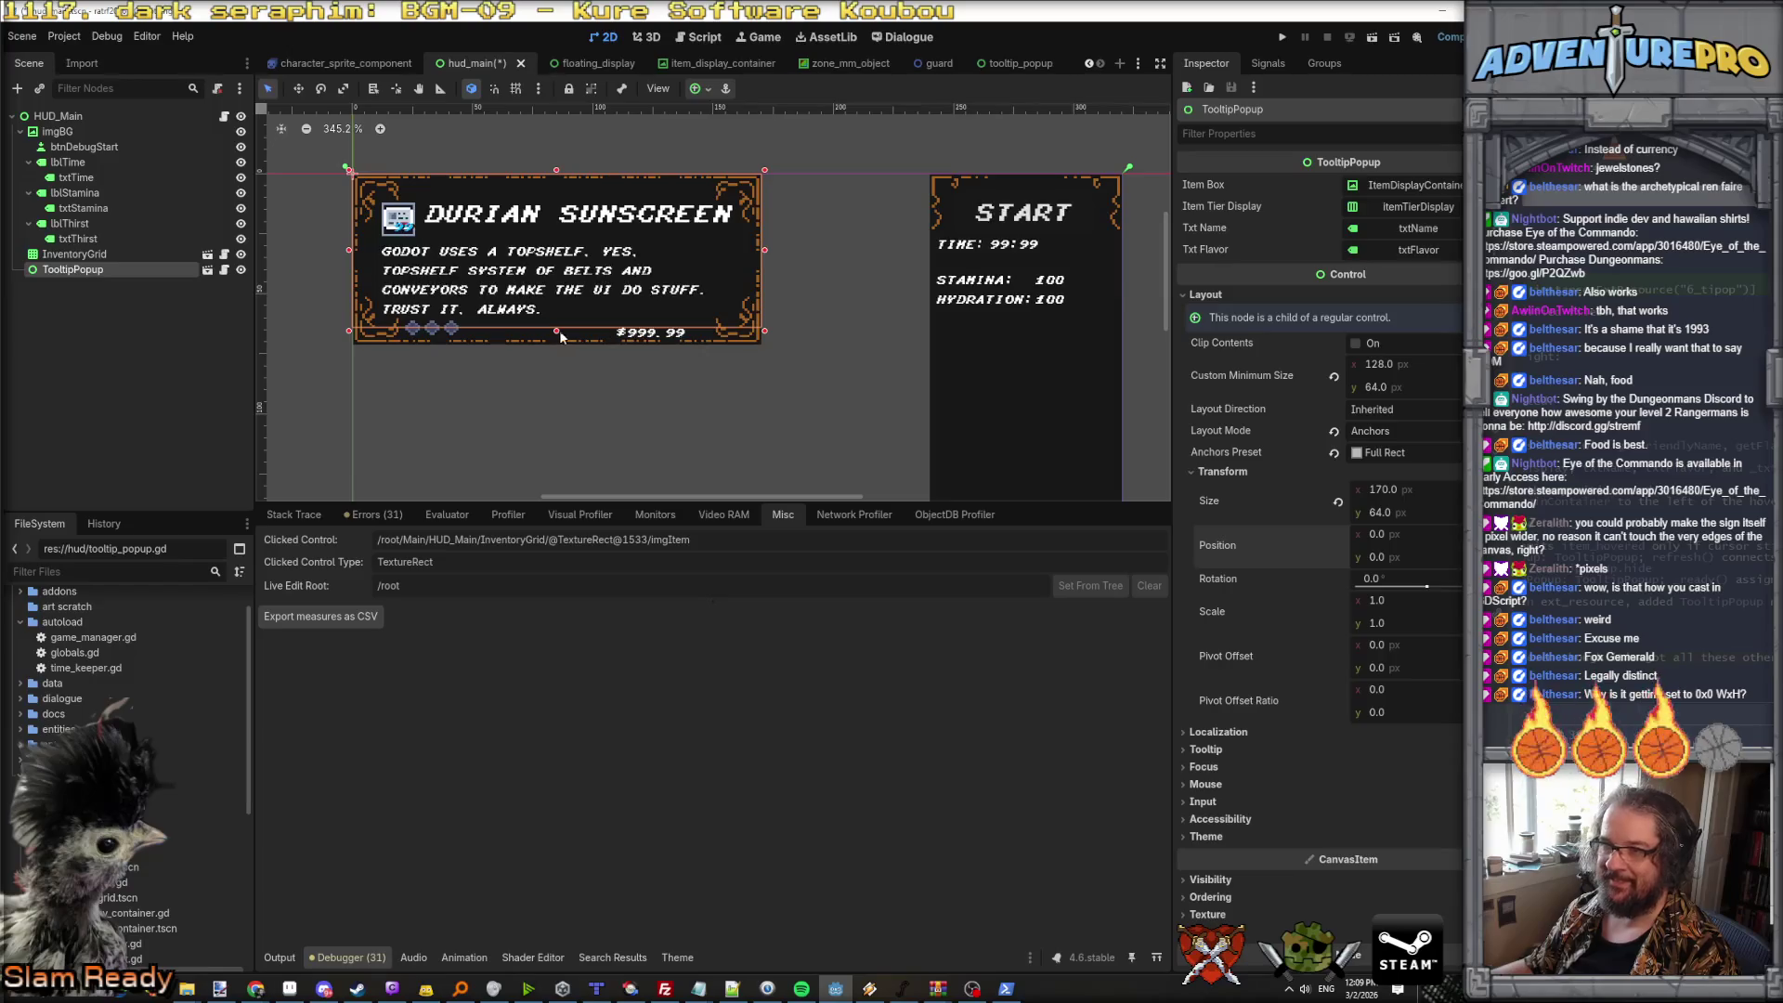
left_click_drag(556, 334, 558, 347)
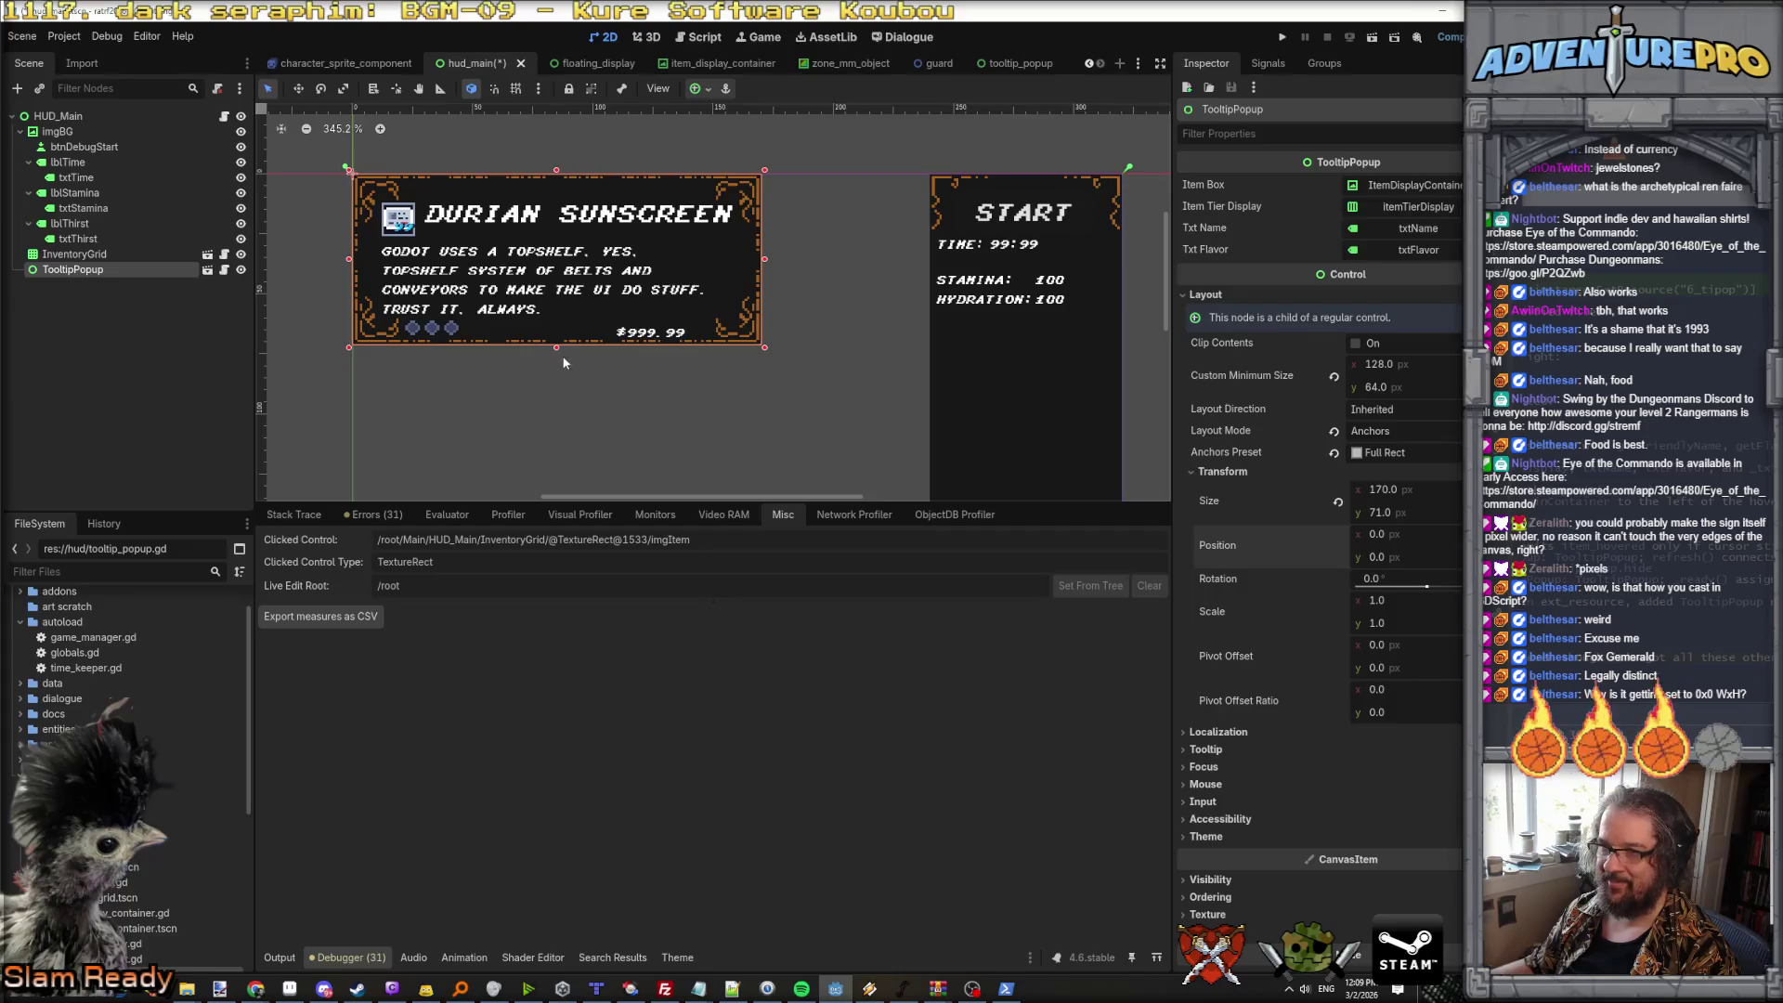
scroll(555, 347, "up", 4)
scroll(555, 347, "up", 1)
left_click_drag(560, 347, 560, 351)
Enter a custom minimum size of 170 × 72, then confirm the minimum height as 36
left_click(1416, 363)
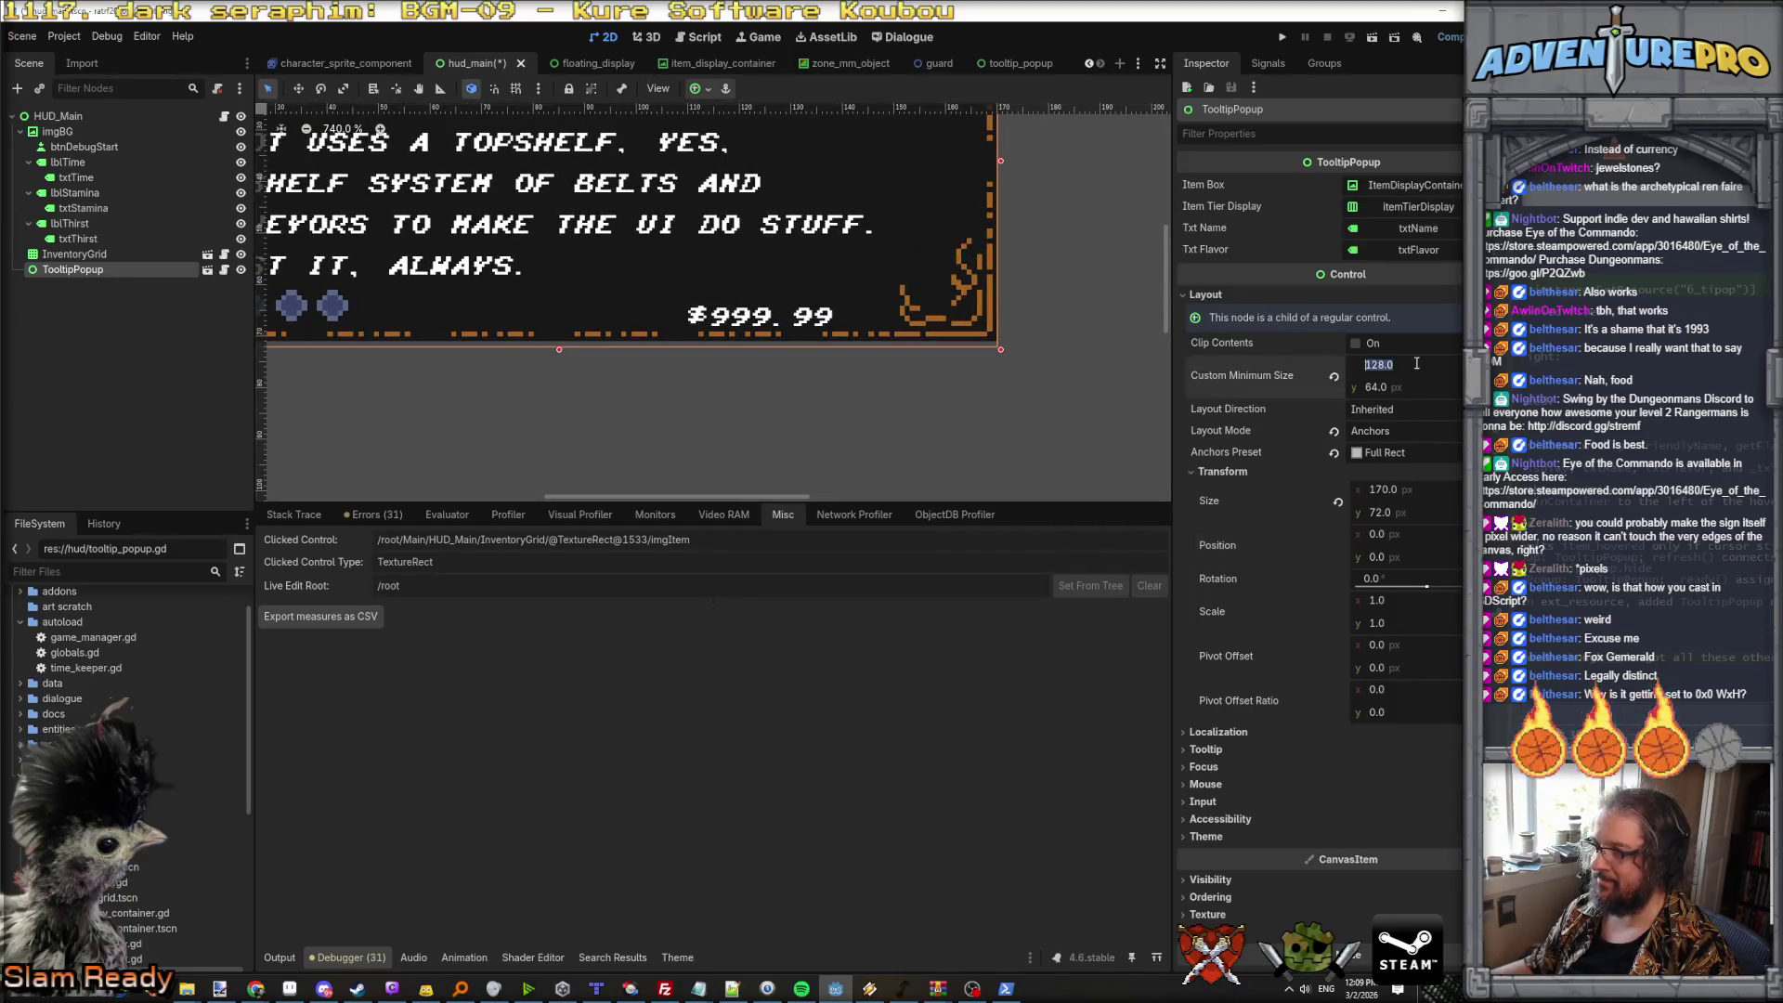
type("170")
key("Tab")
type("72")
key("Return")
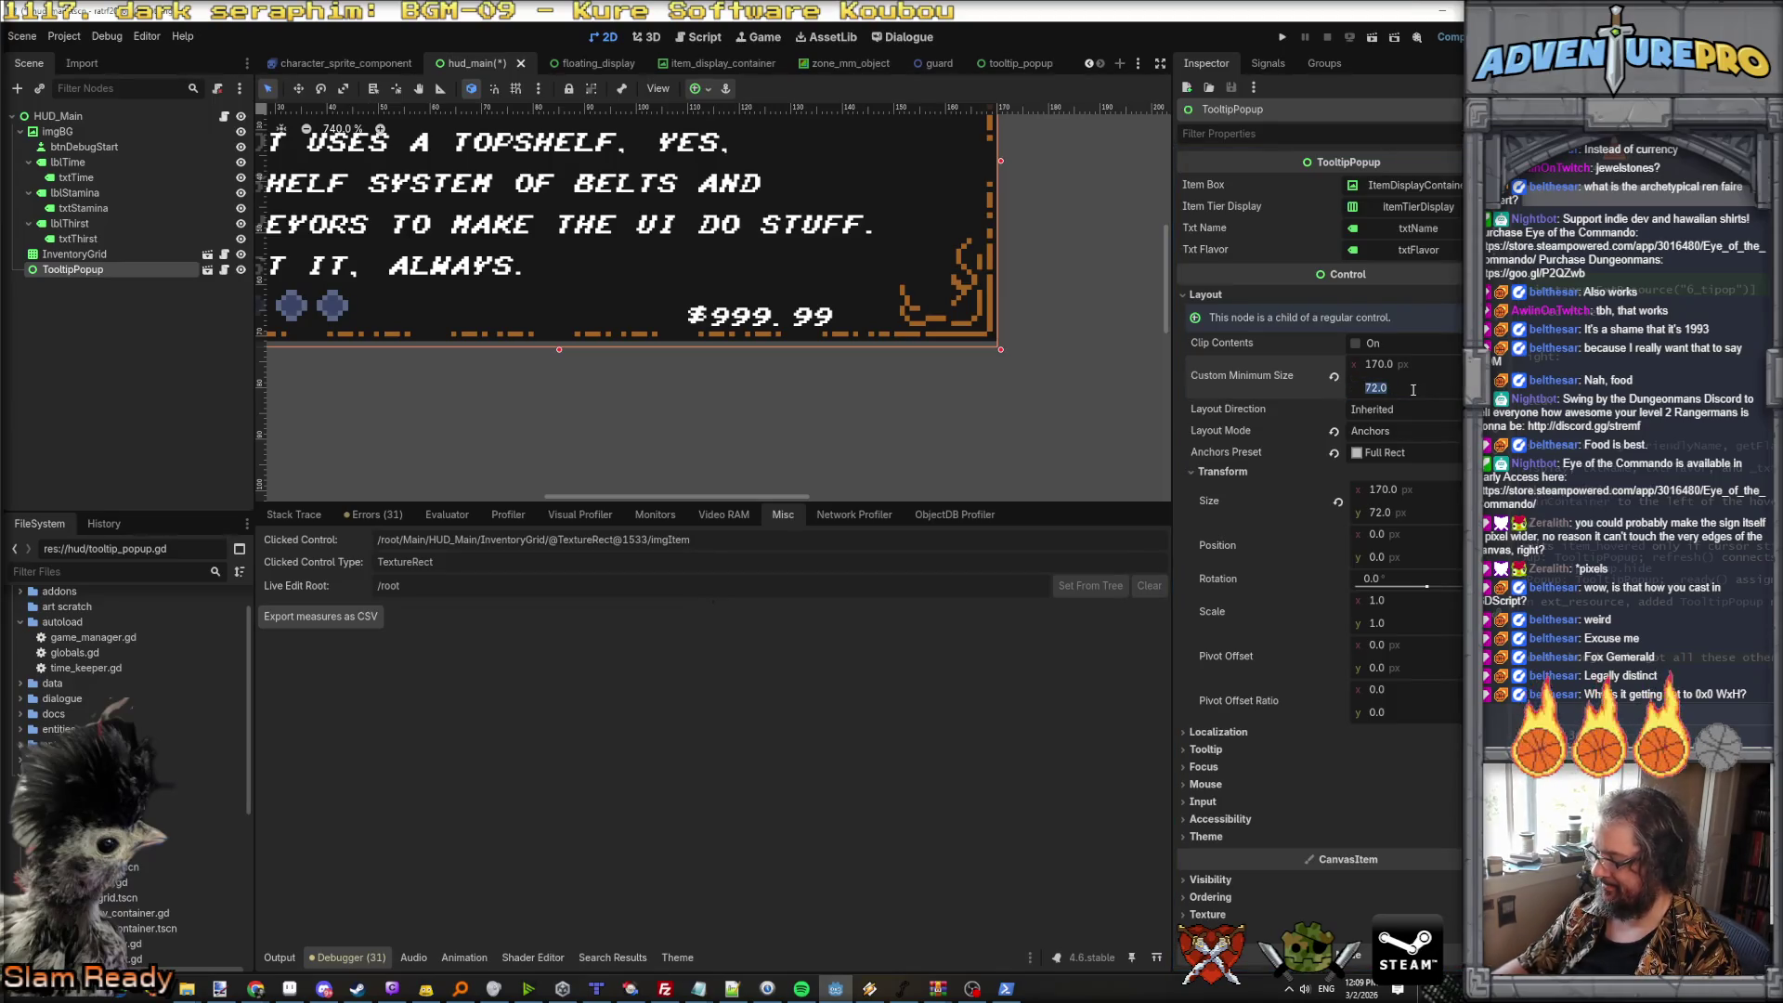
key("Return")
scroll(955, 349, "down", 4)
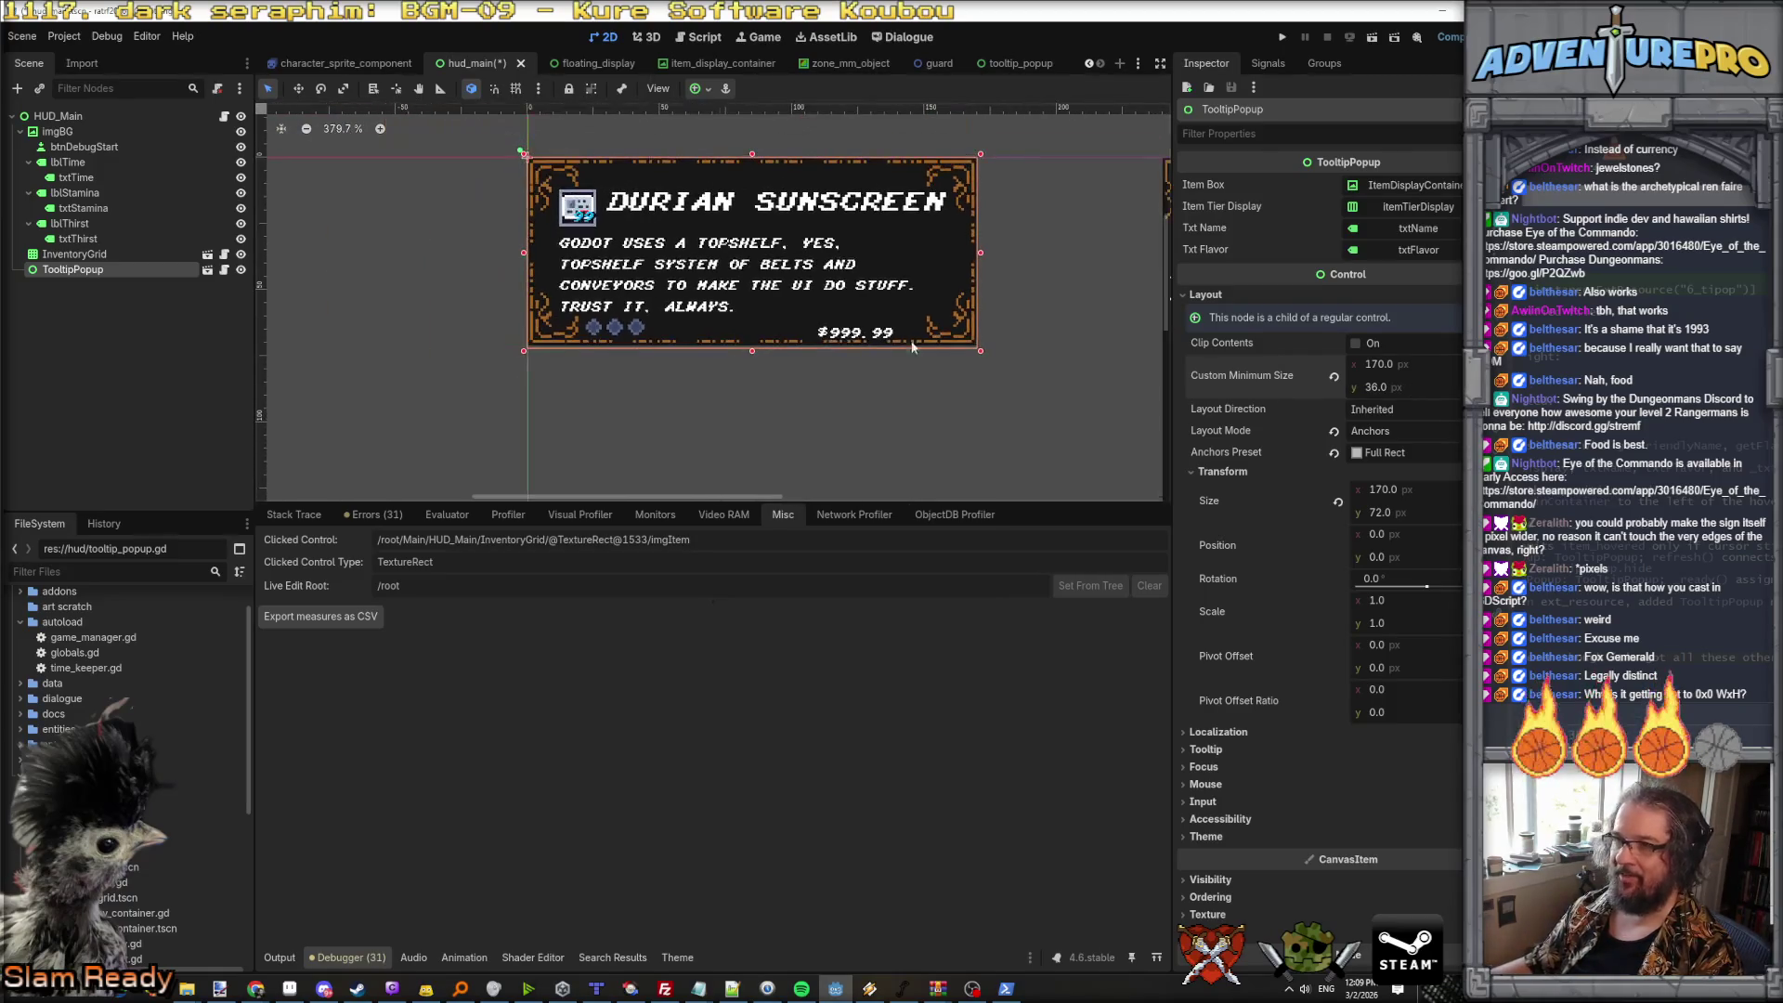
Click in the Scene dock, then run the project to test the resized tooltip
left_click(153, 254)
left_click(136, 269)
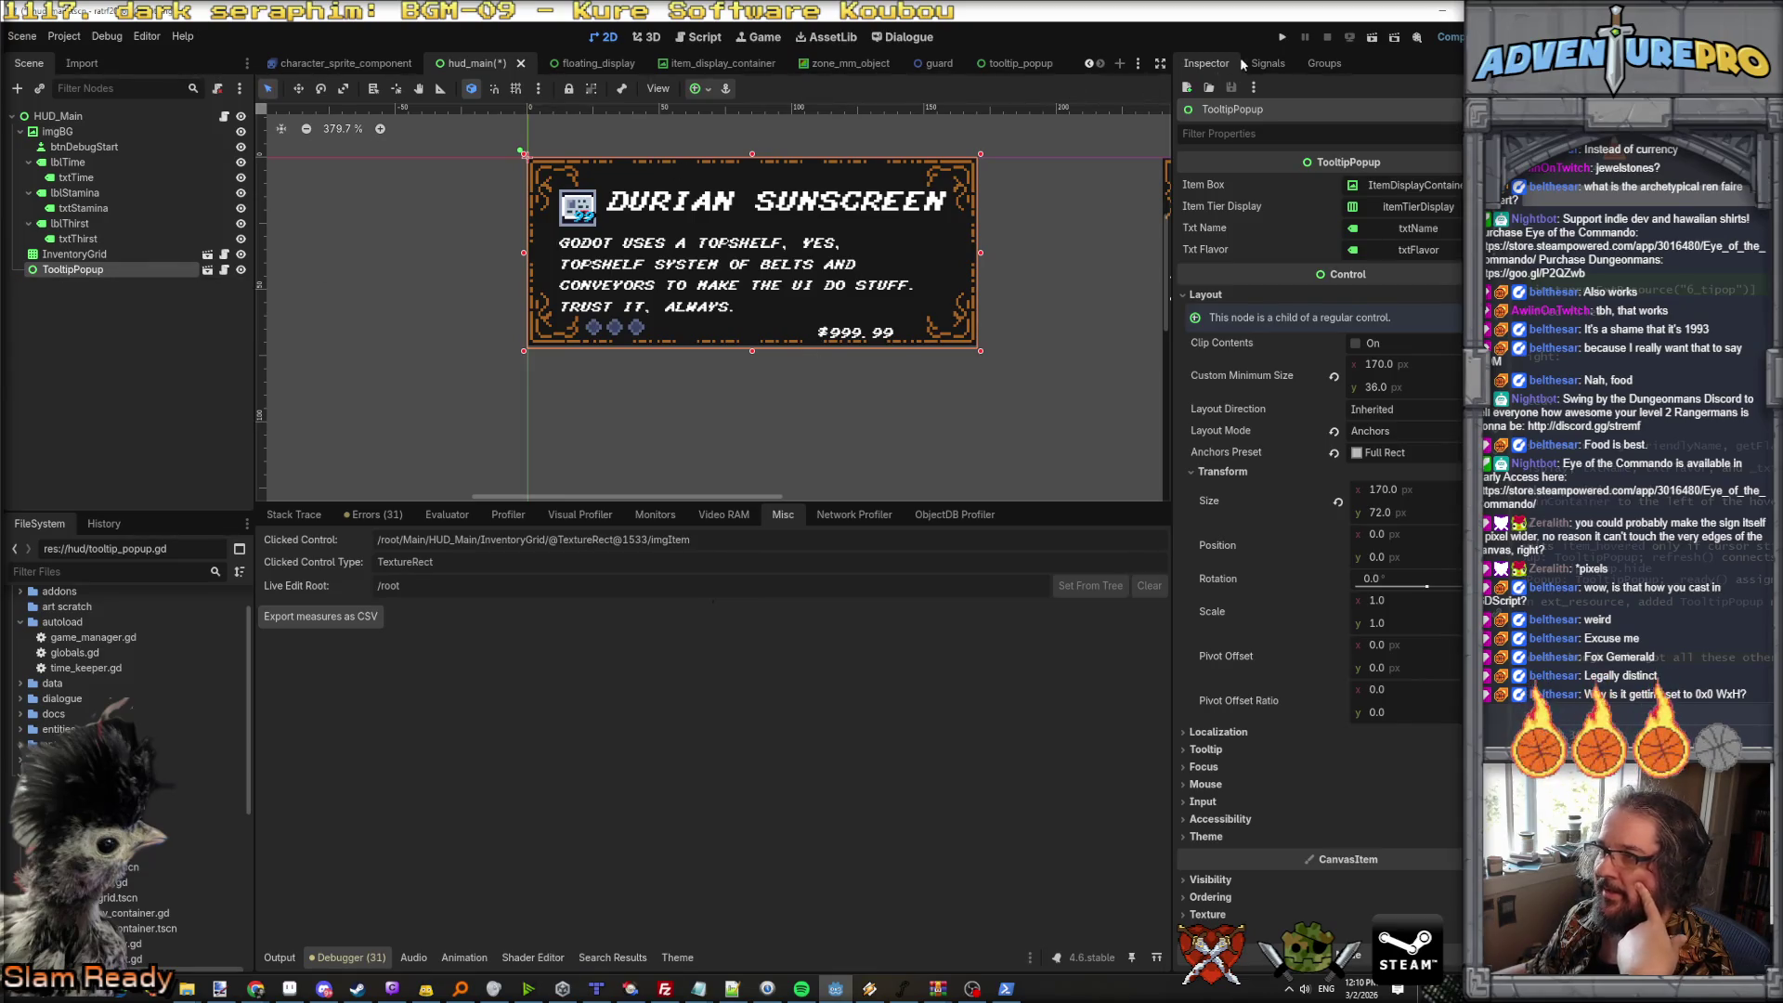
left_click(1283, 37)
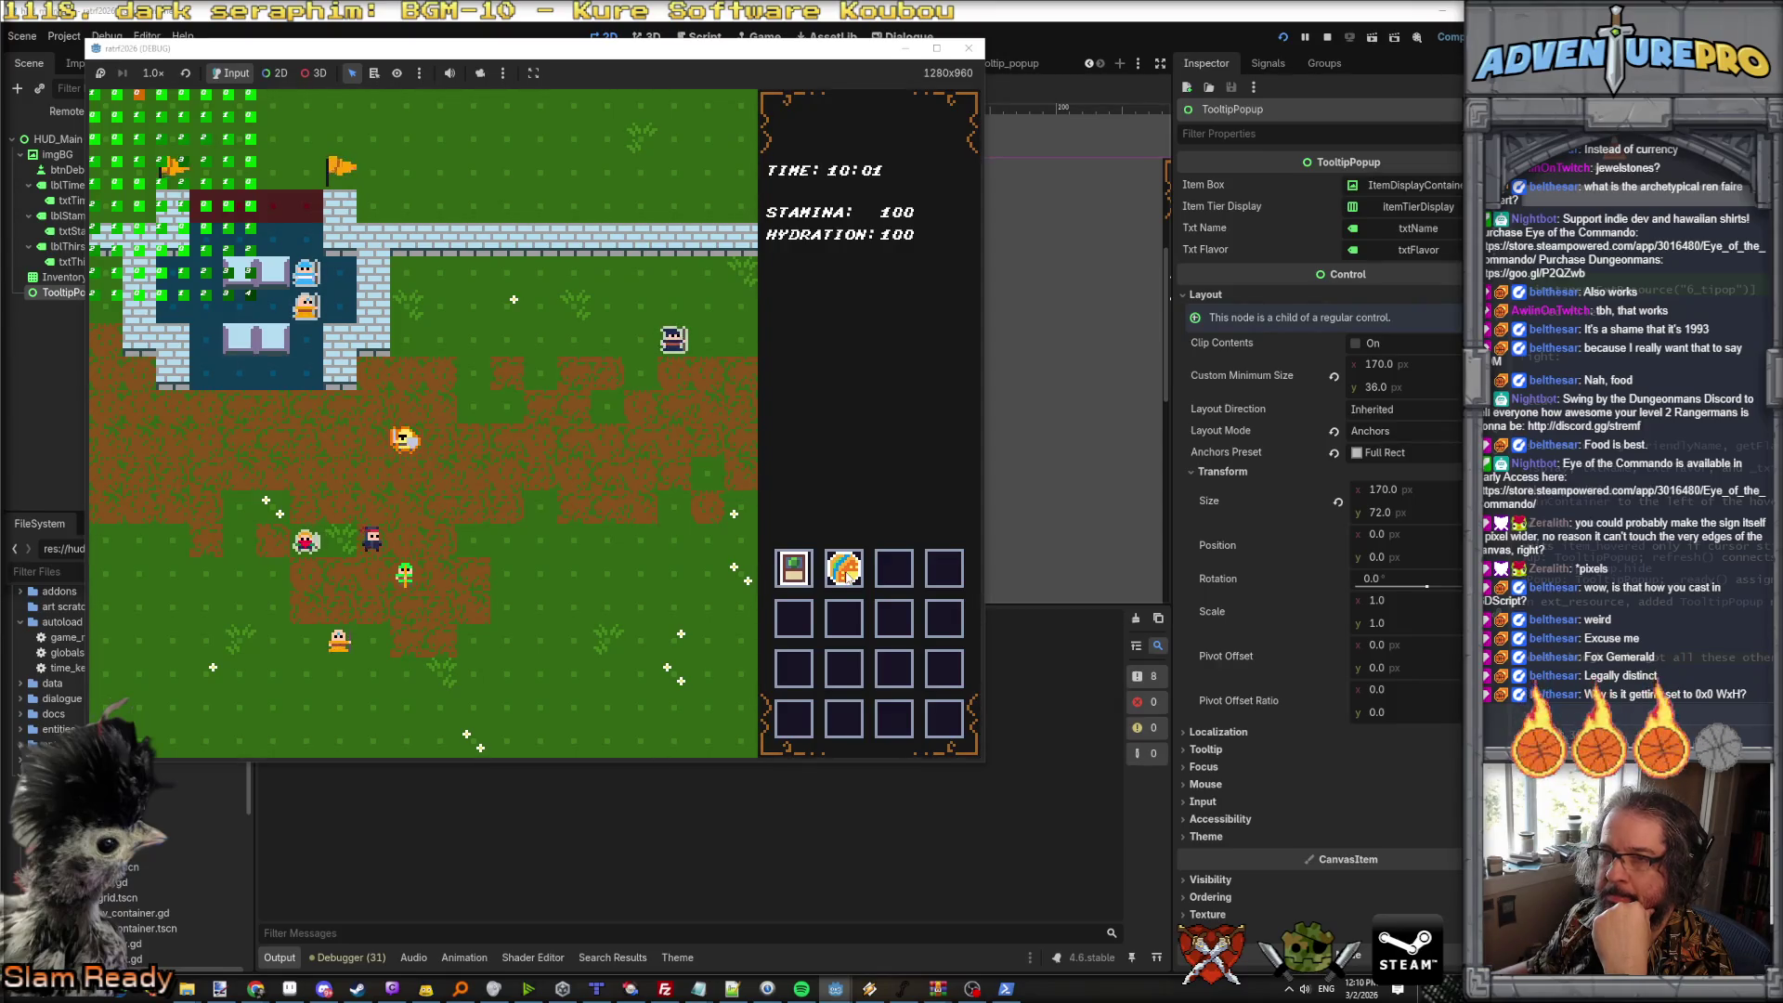
Move the game aside, open the Remote scene tree, and select the live TooltipPopup
left_click_drag(491, 54, 938, 79)
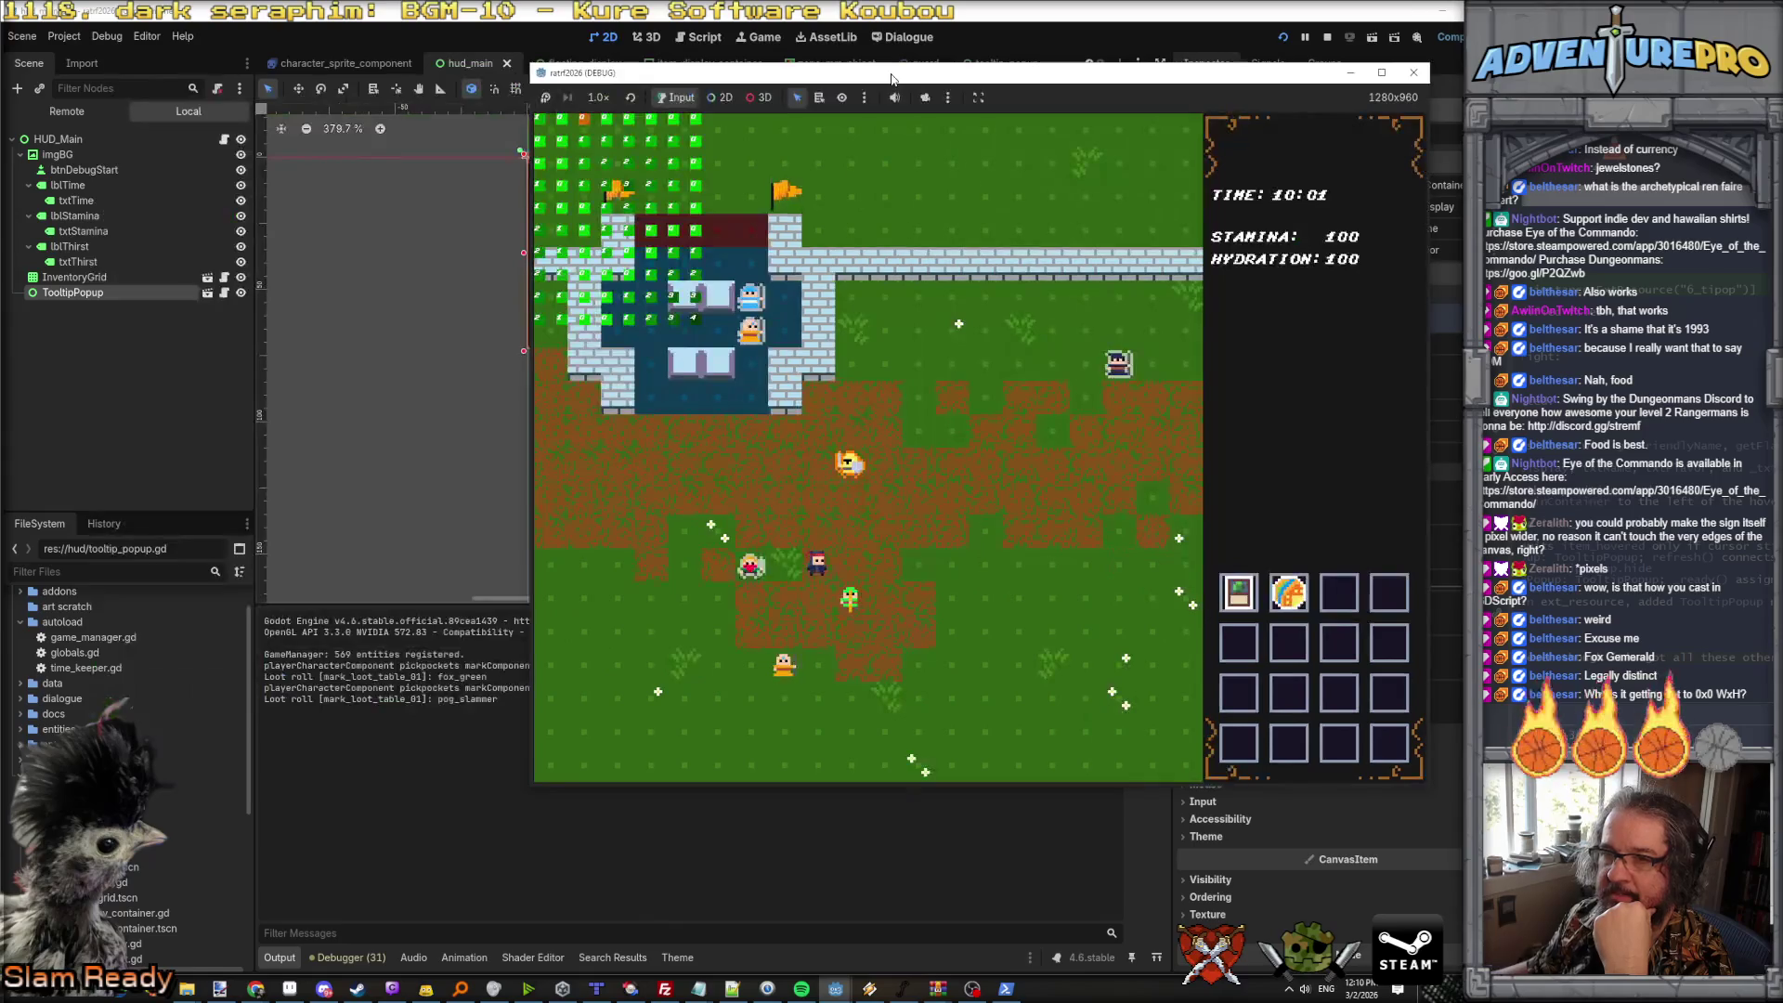
left_click(67, 111)
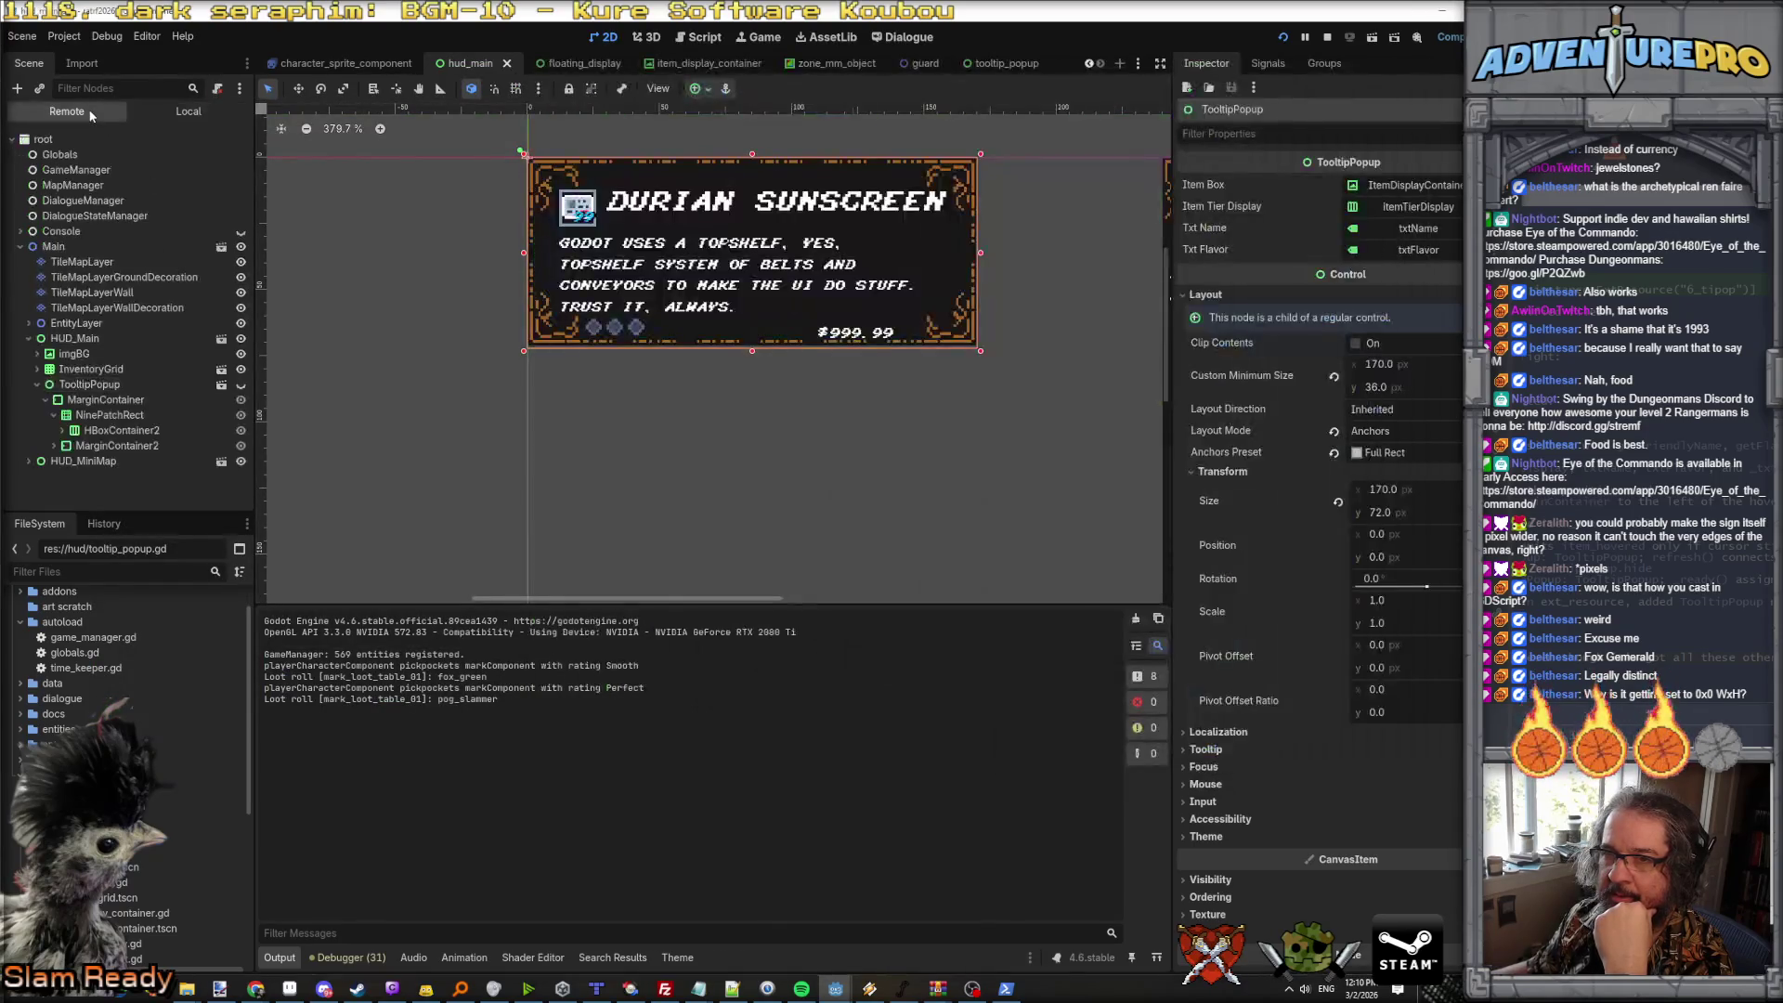
left_click(107, 384)
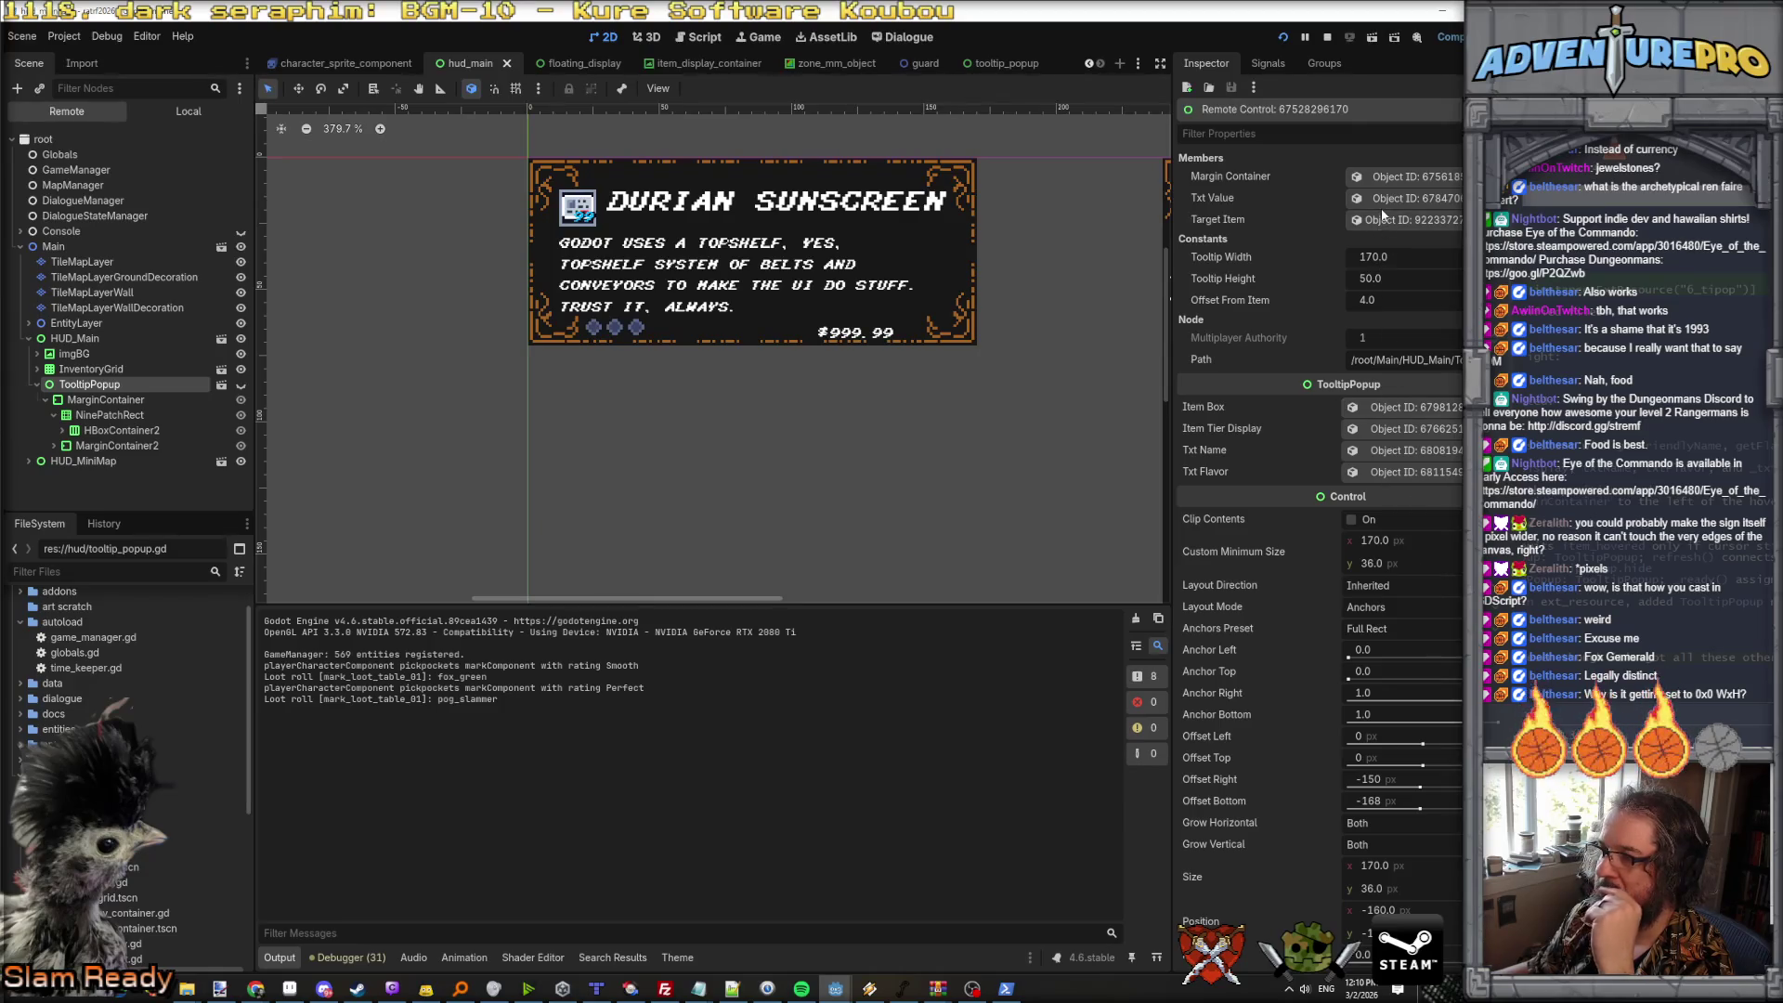
scroll(1391, 330, "down", 5)
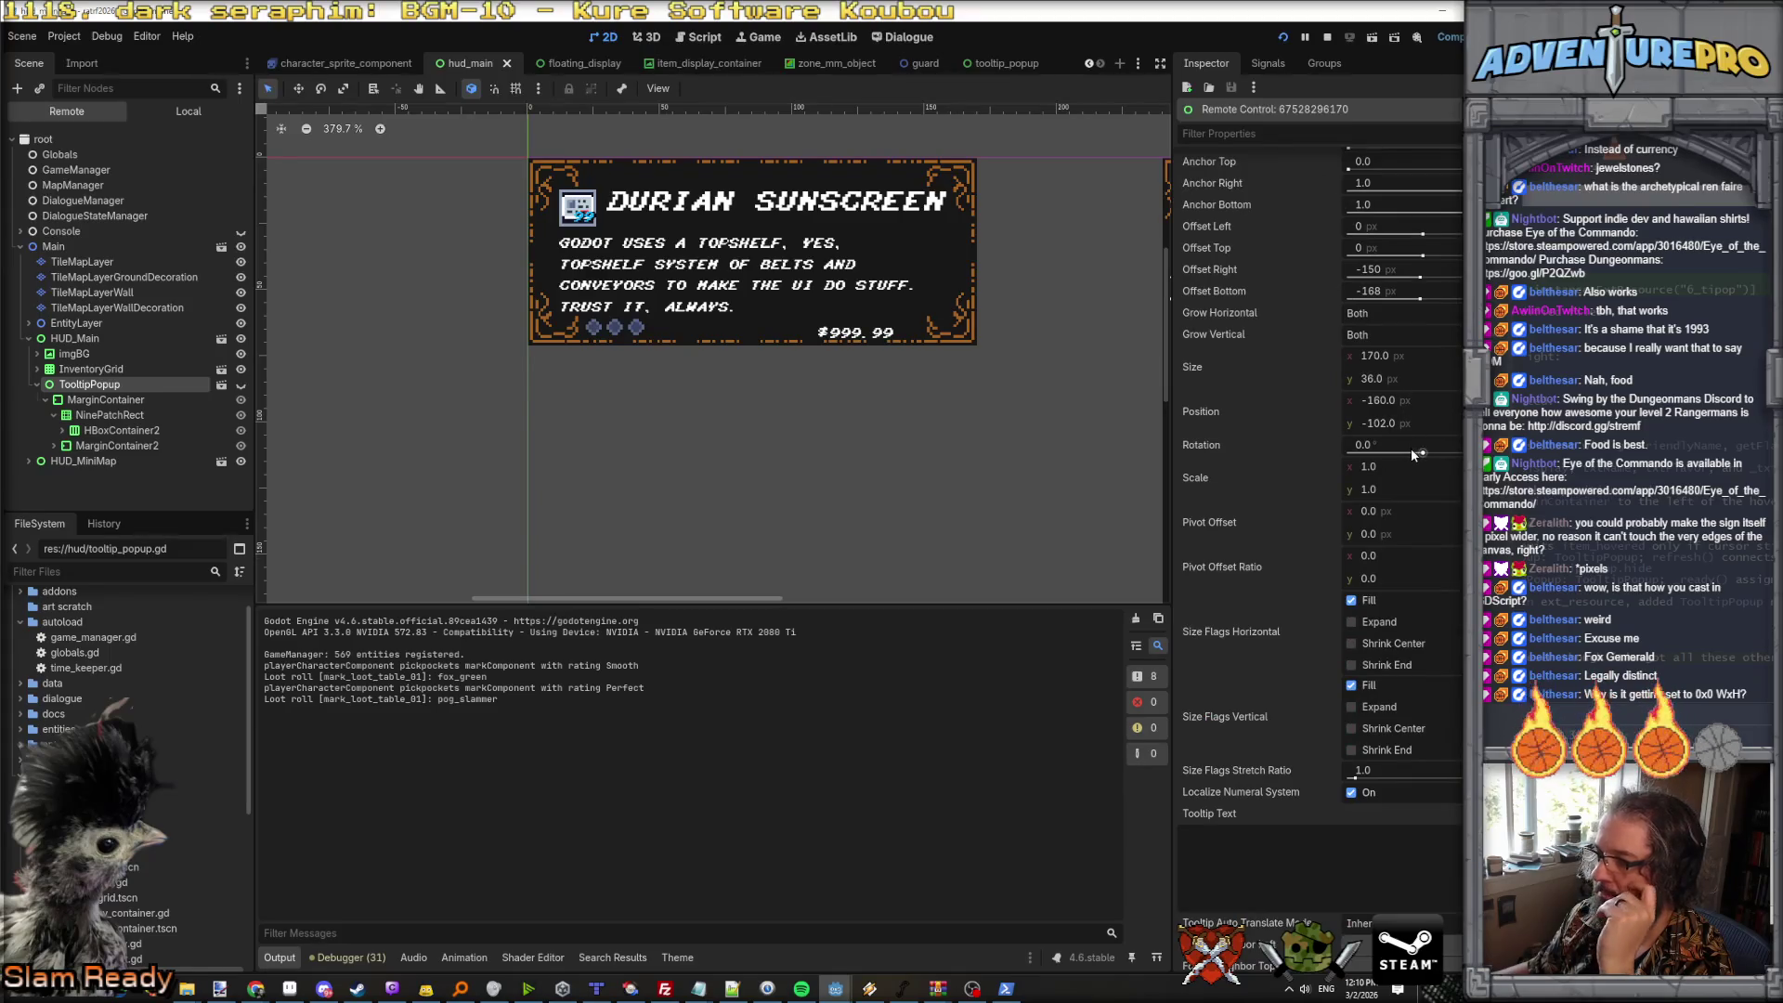
scroll(1407, 409, "up", 5)
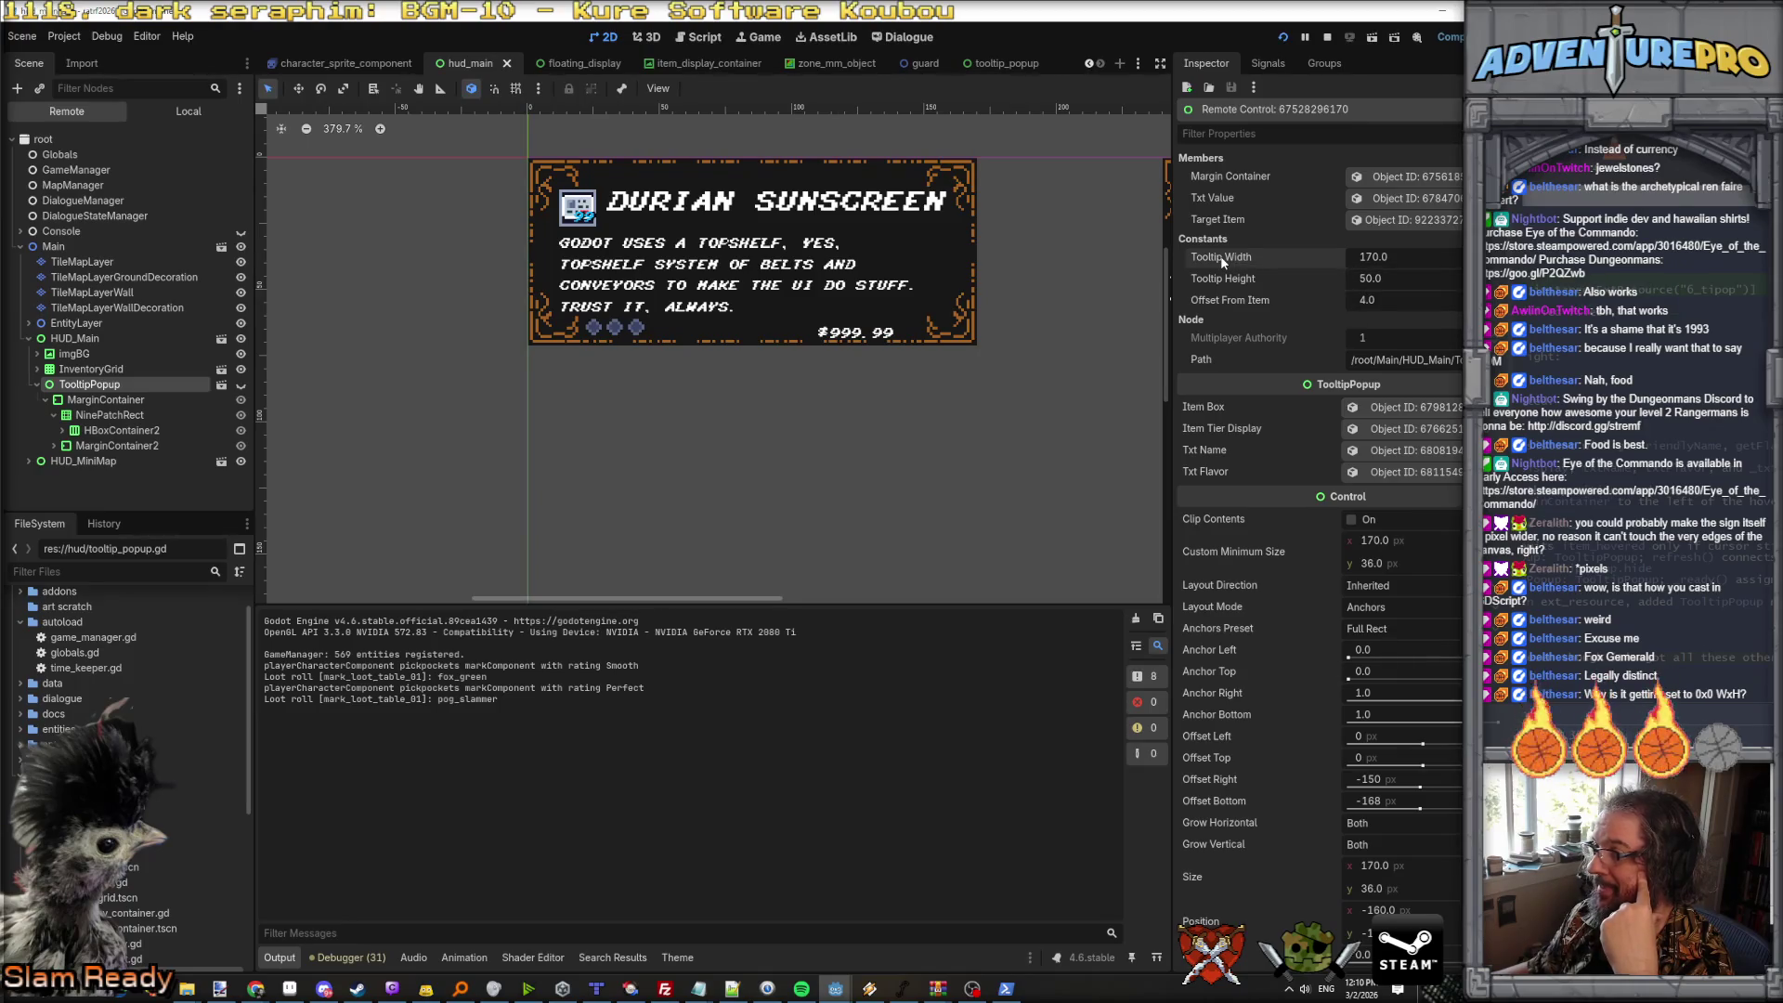
double_click(101, 370)
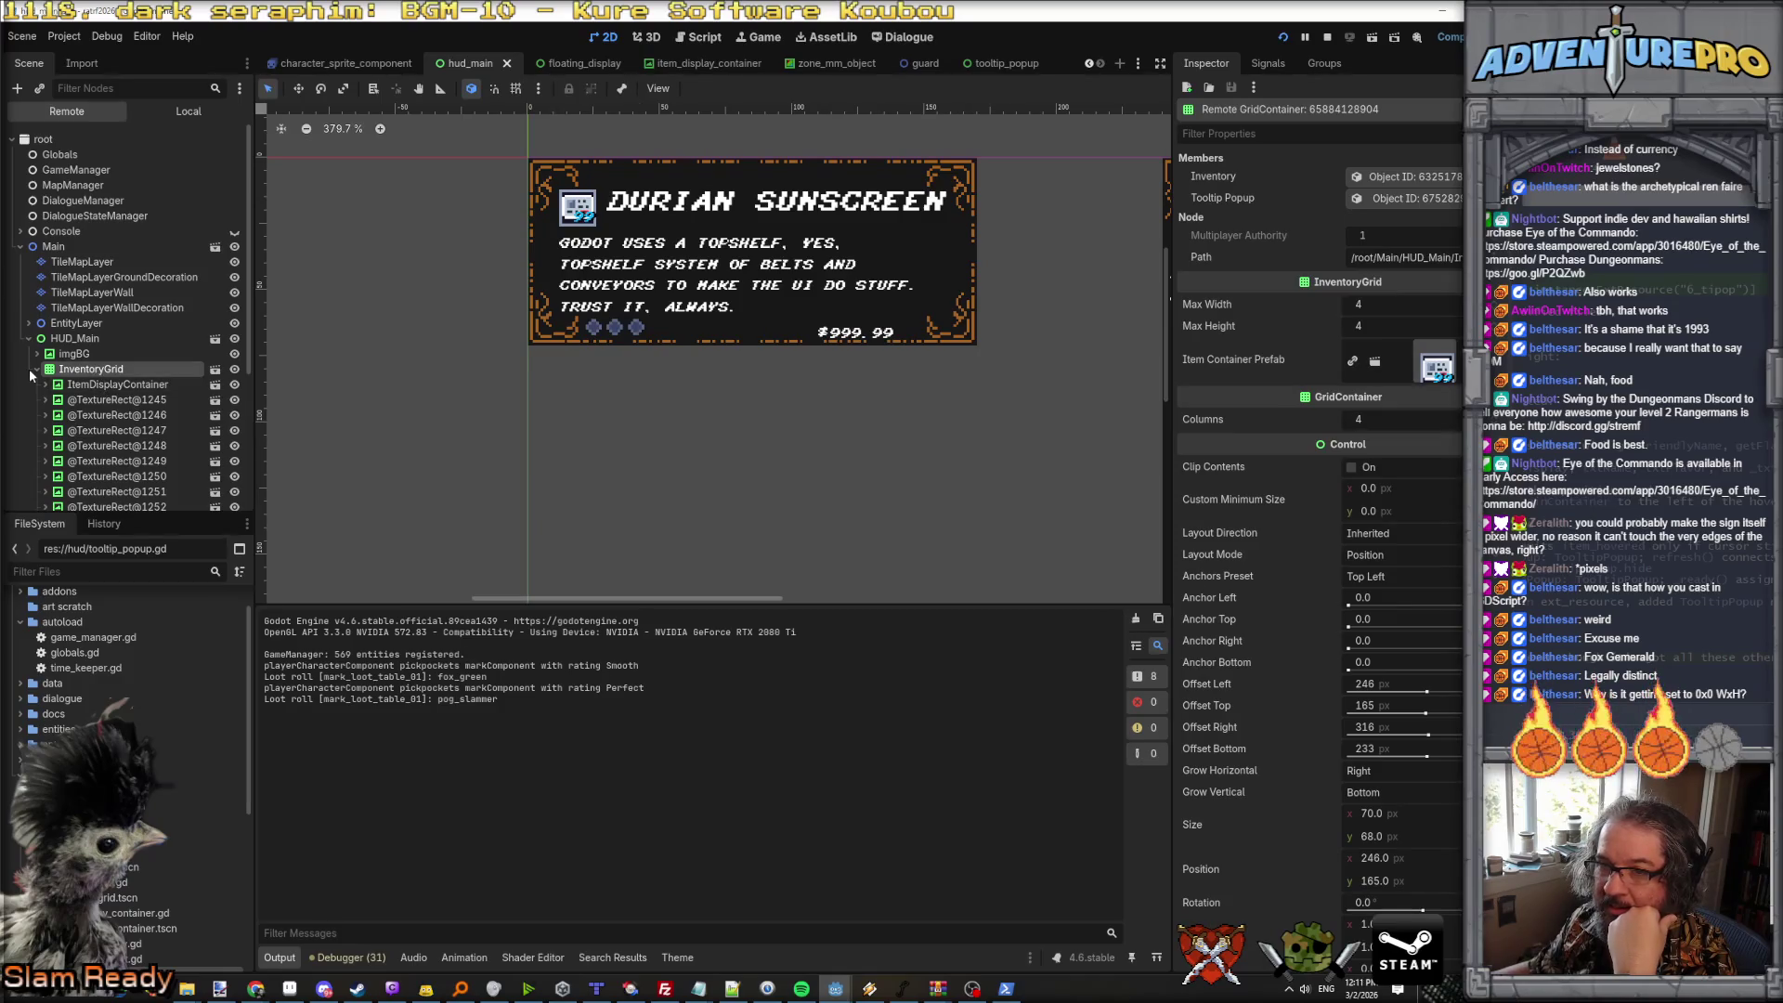
left_click(35, 369)
double_click(89, 384)
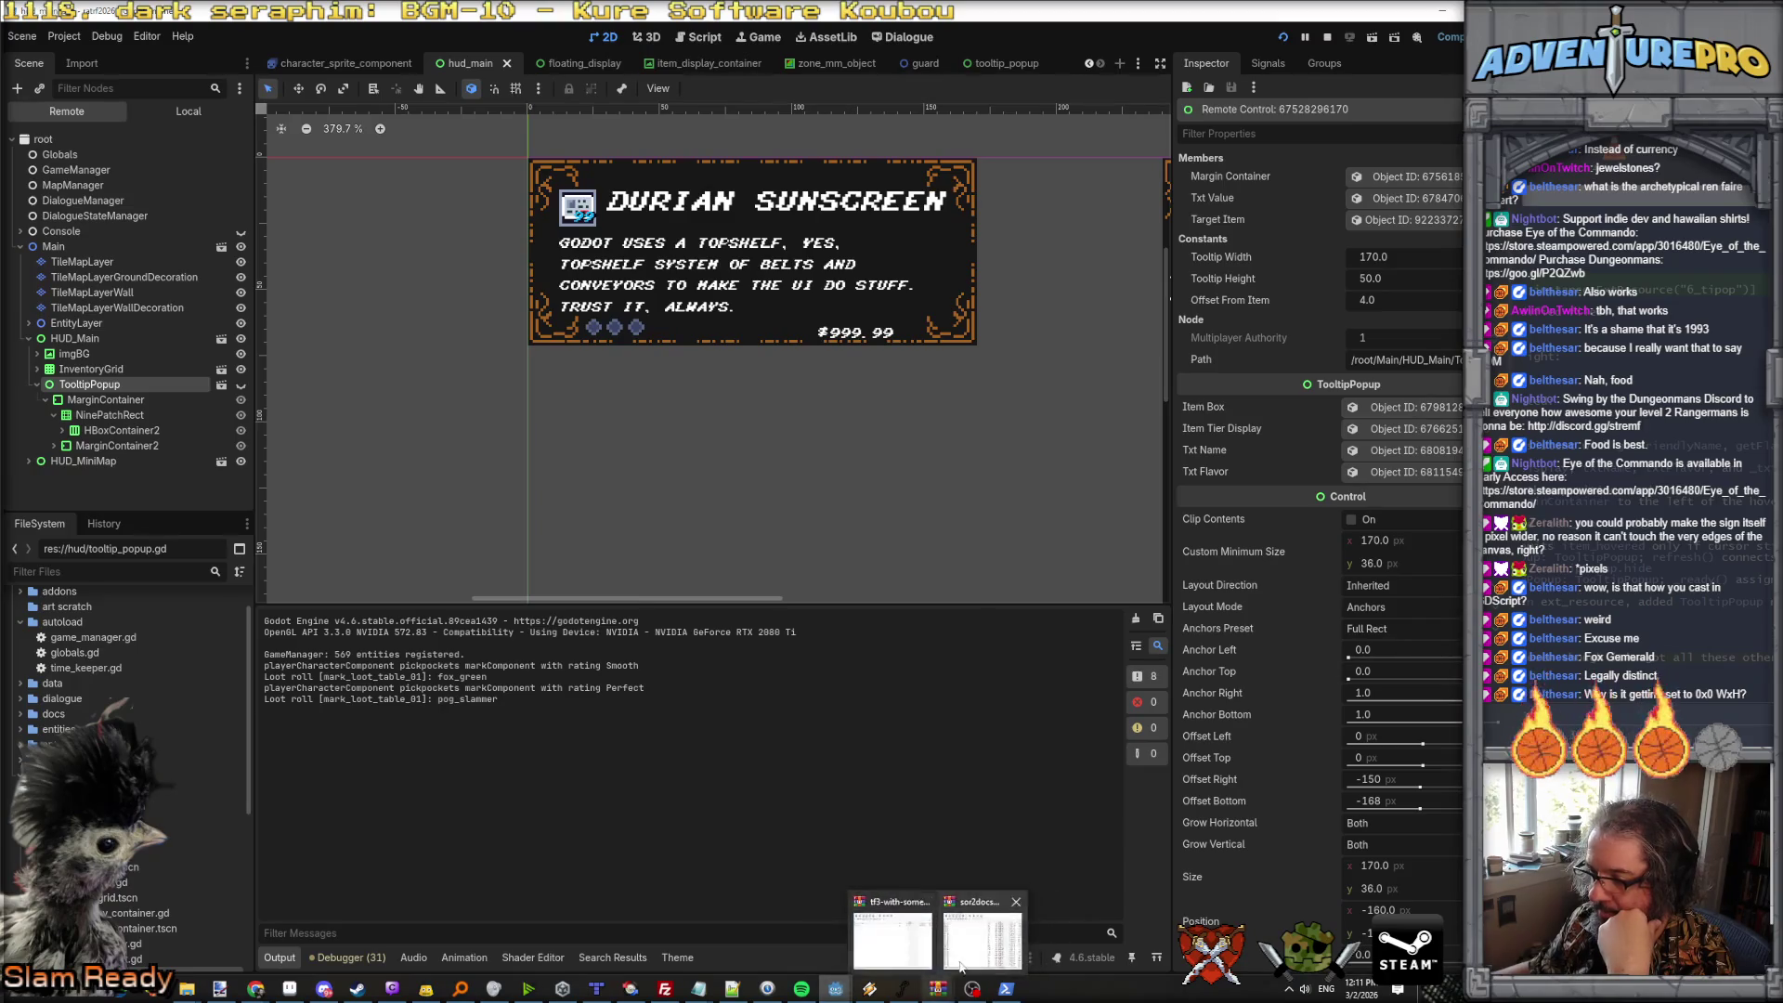
Reposition the game window, then make the live TooltipPopup visible and toggle its MarginContainer
mouse_move(842, 974)
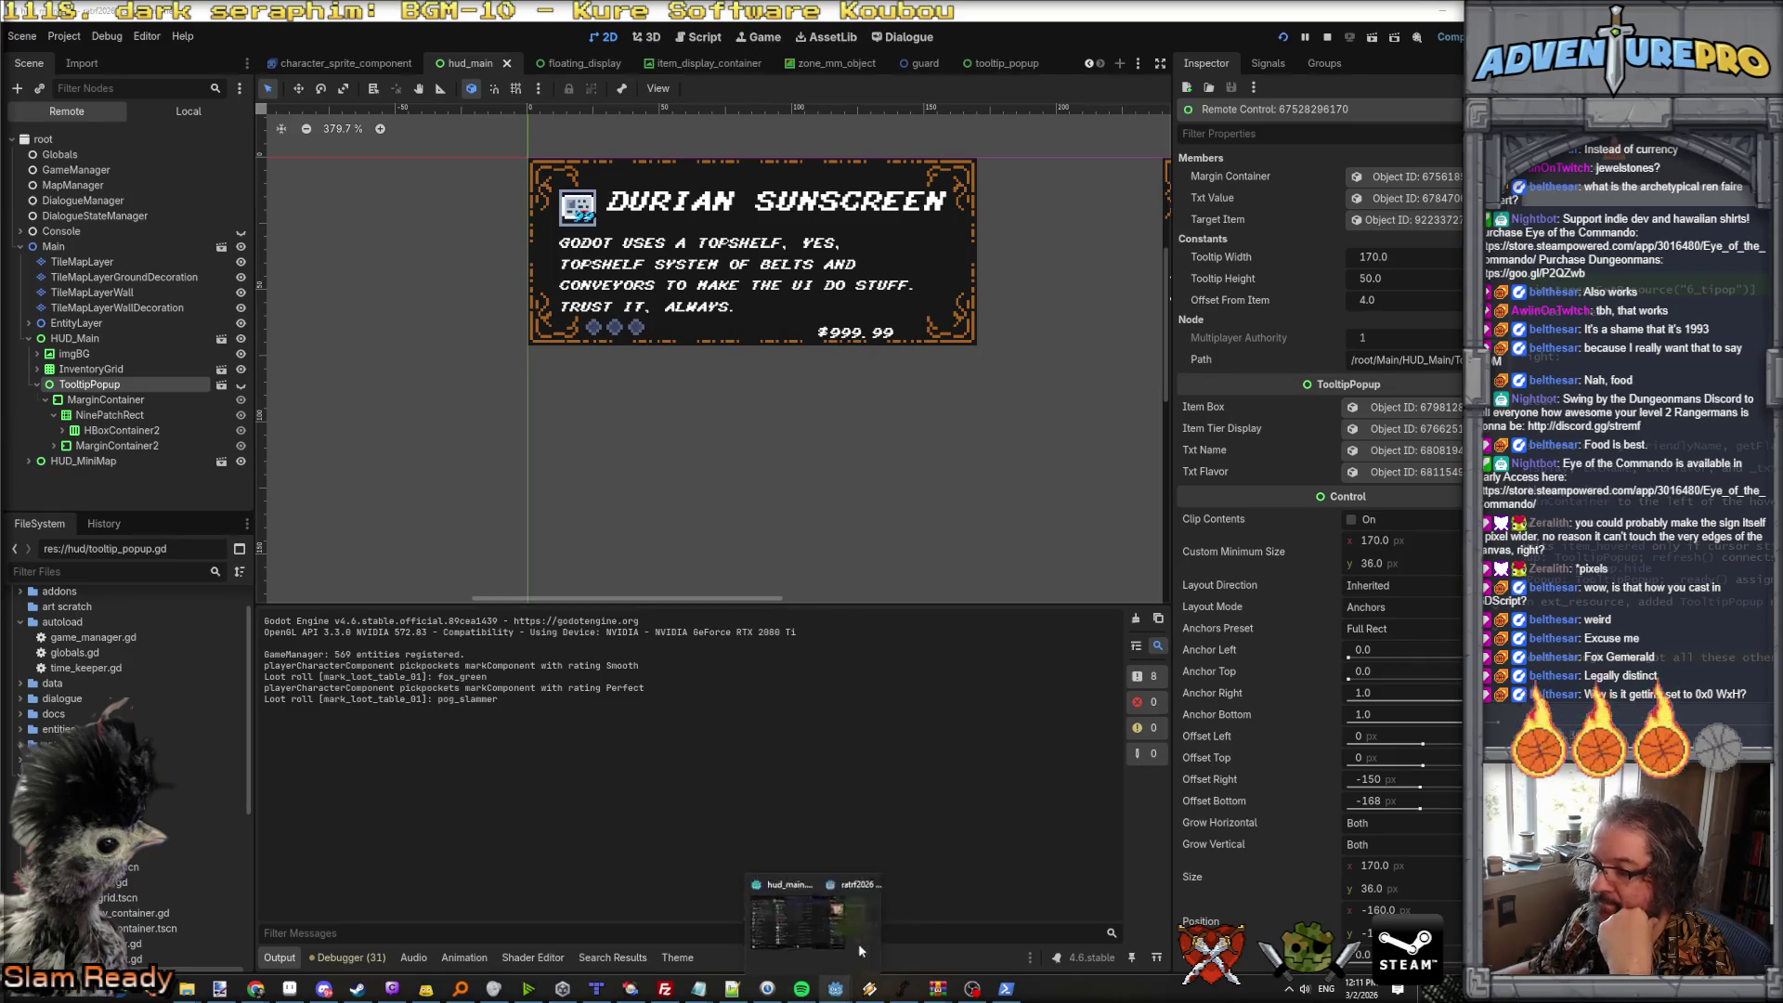
left_click(861, 938)
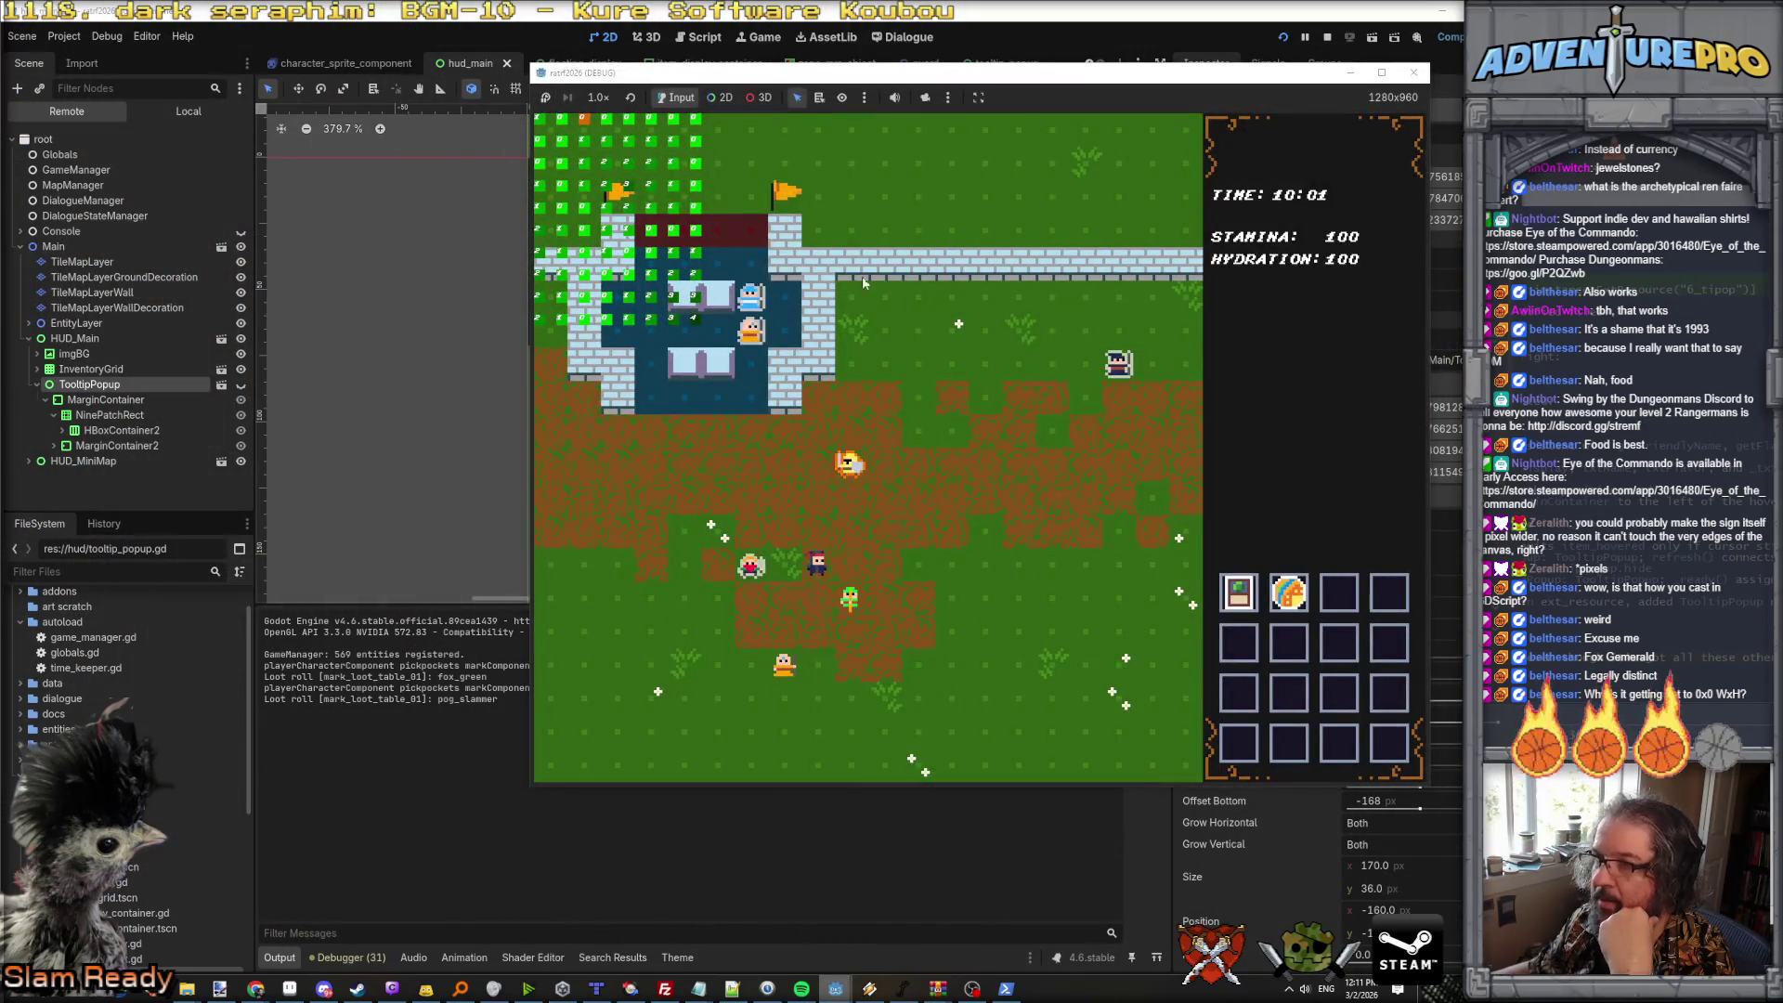
mouse_move(926, 75)
left_mouse_down()
mouse_move(1265, 85)
mouse_move(1250, 100)
left_mouse_up()
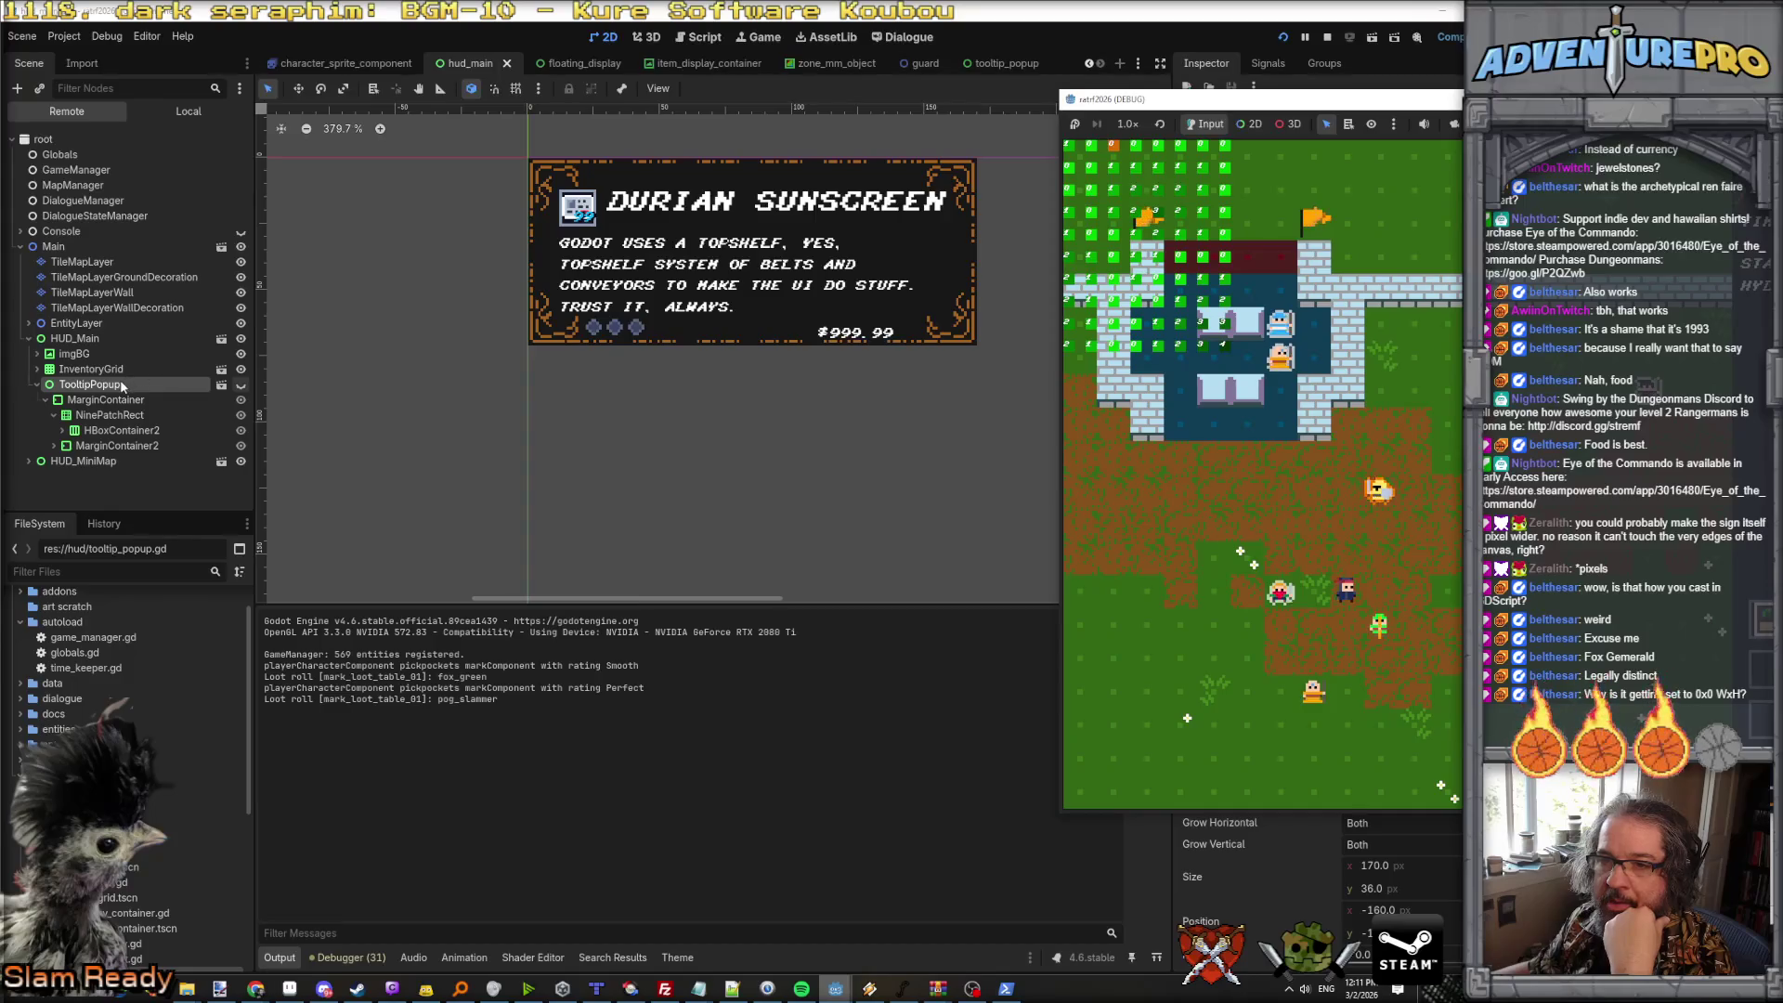
left_click(243, 384)
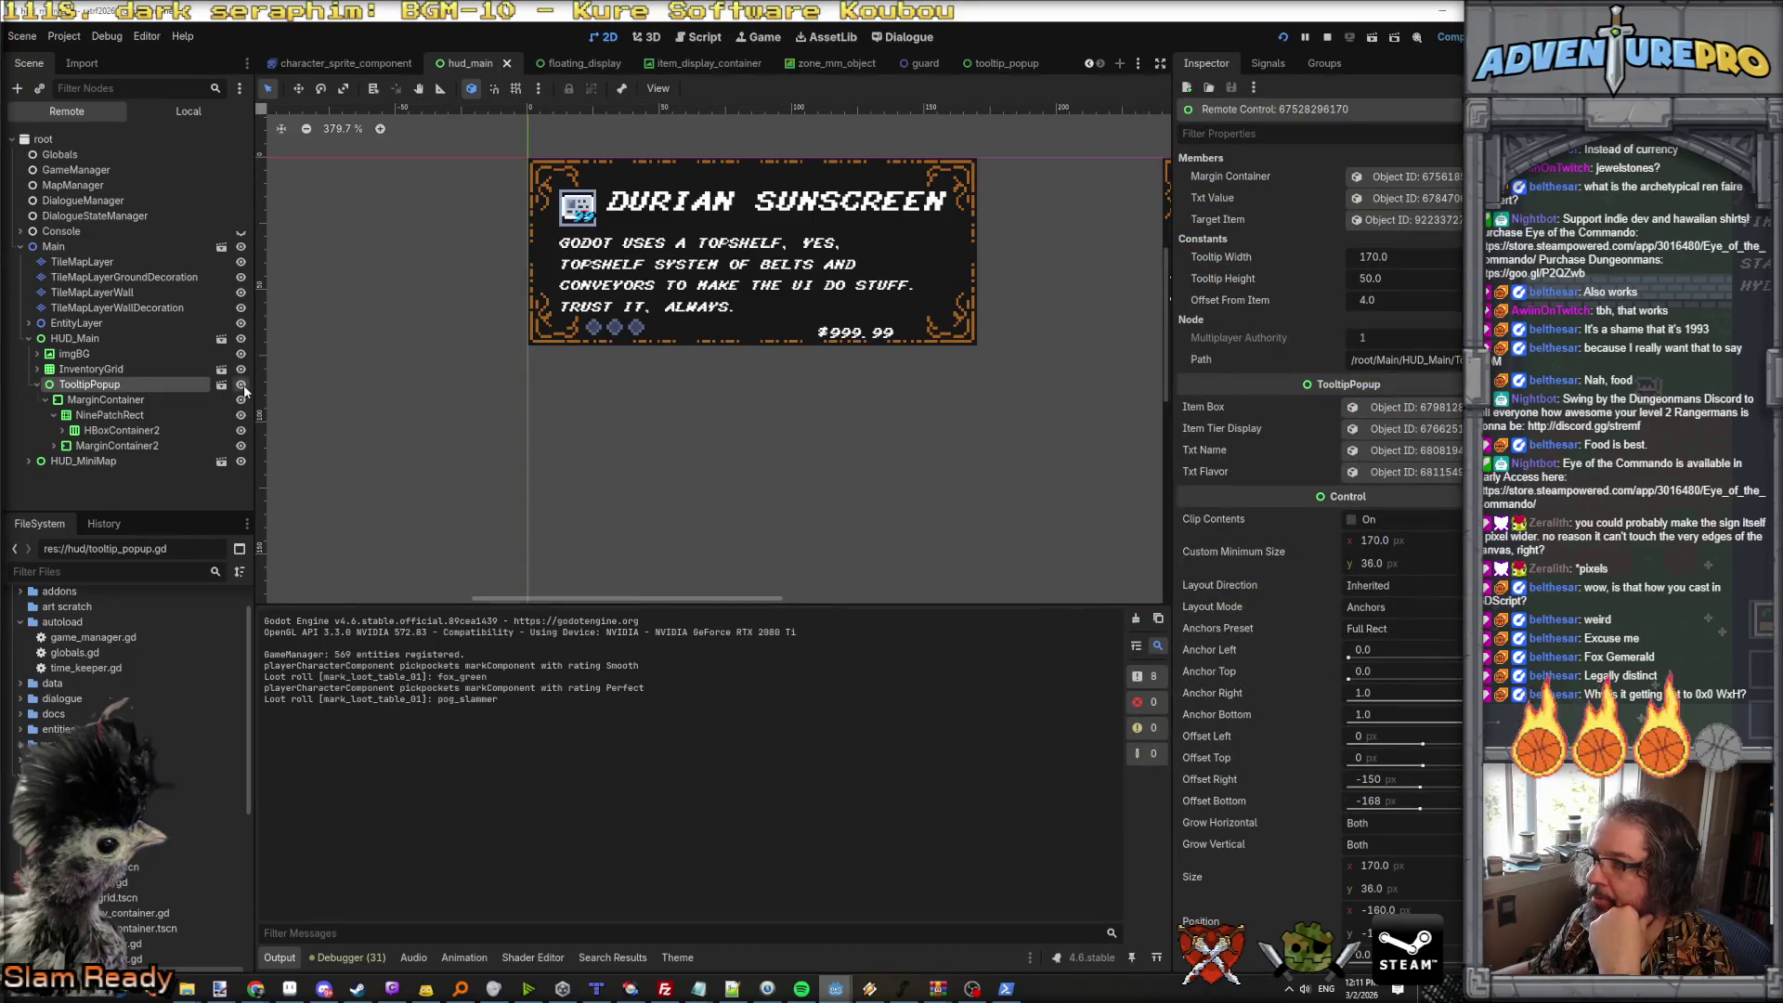
left_click(241, 384)
left_click(241, 400)
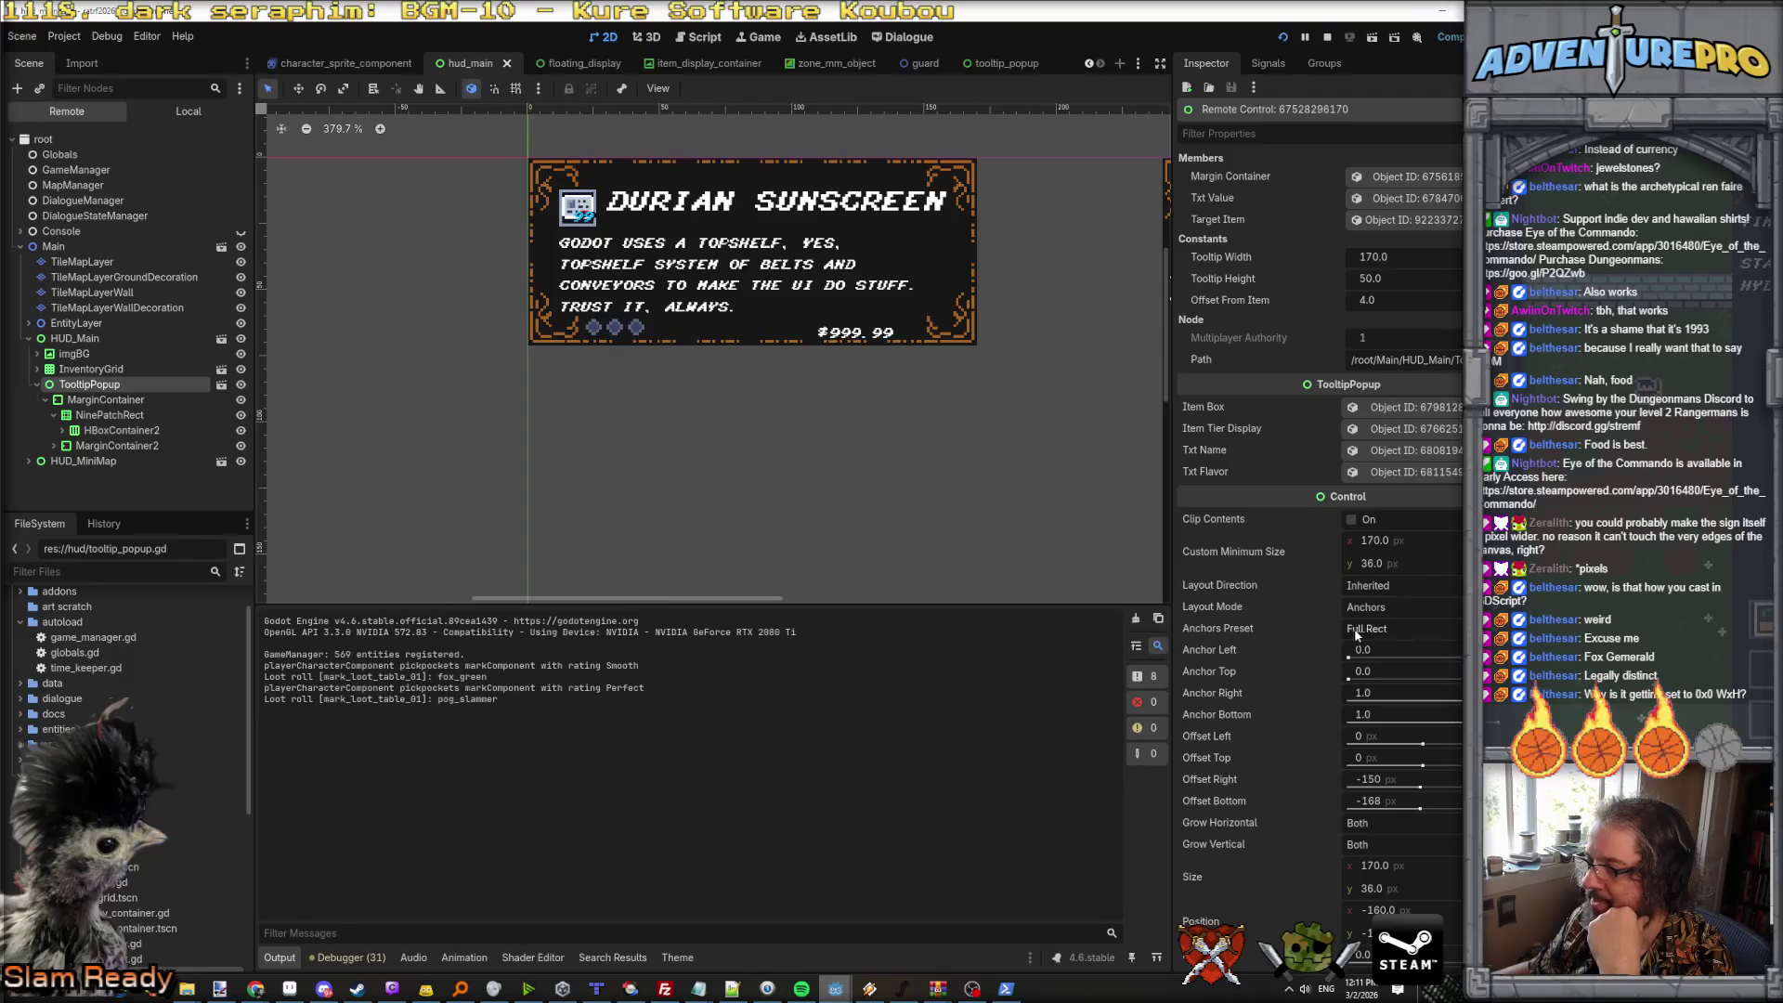
scroll(1311, 603, "down", 3)
Set the live TooltipPopup's position to 32, 32
left_click(1421, 708)
type("32")
key("Tab")
type("32")
key("Return")
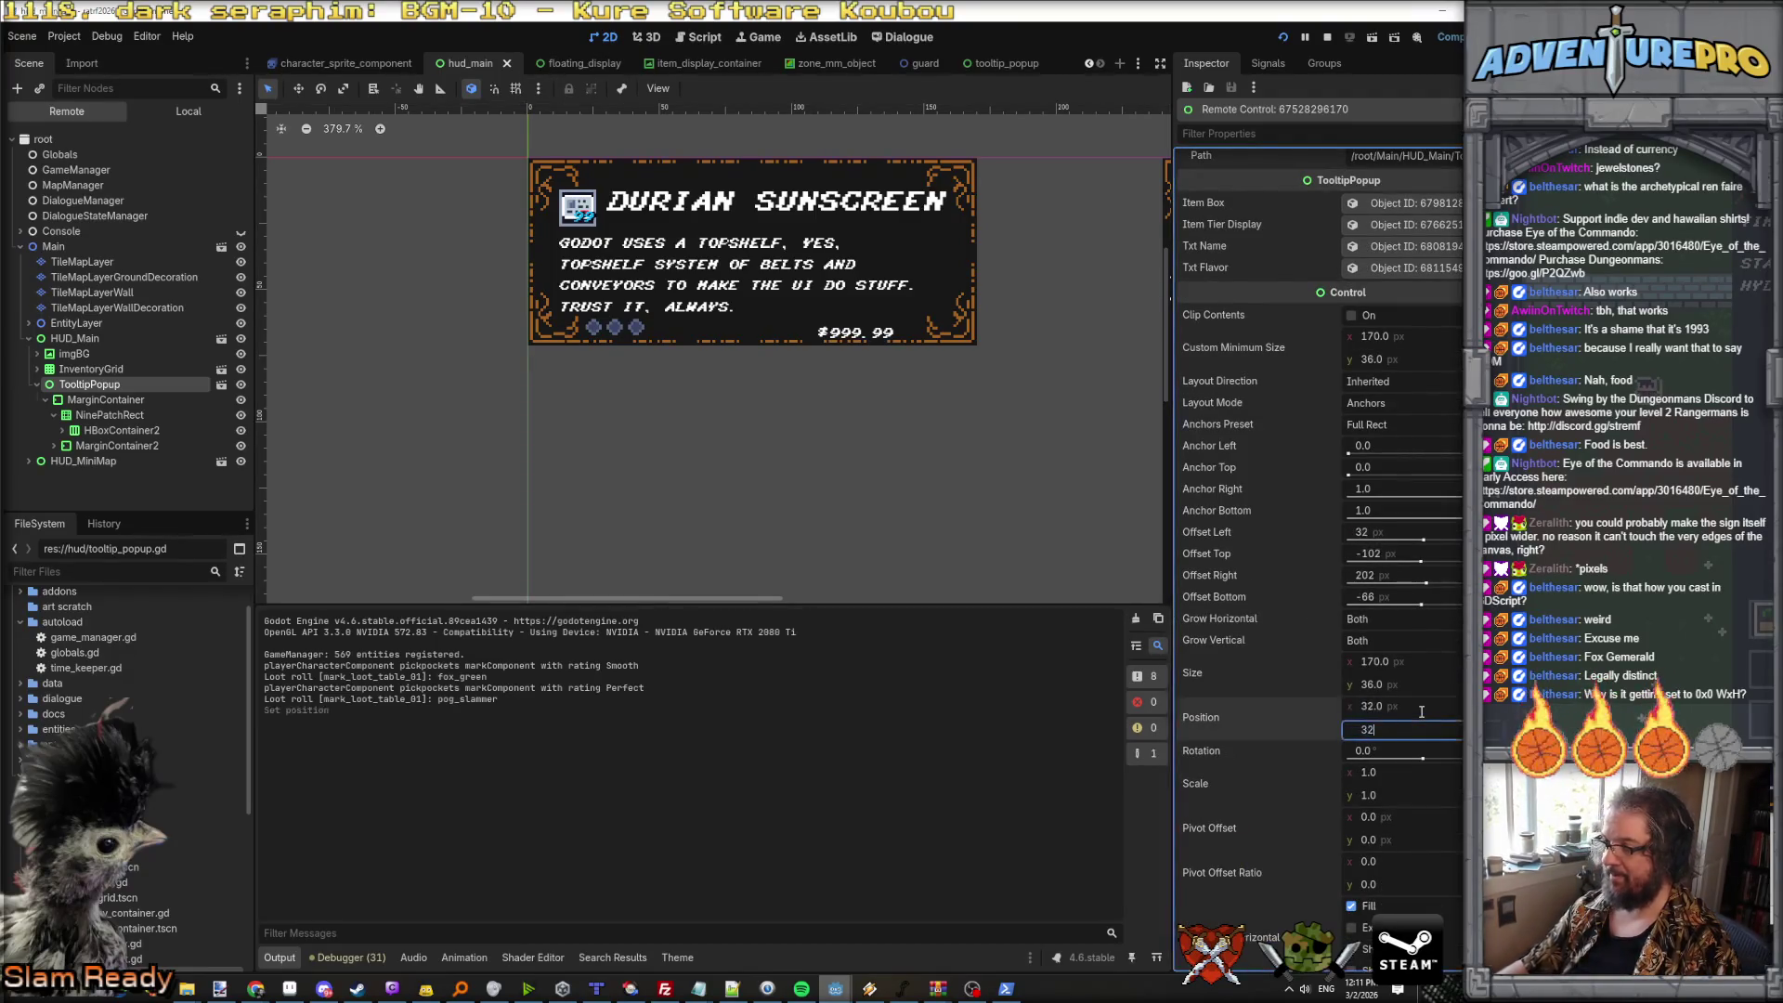
Bring the game beside the editor, check InventoryGrid and the local scene, then switch to Claude Code
key("alt+Tab")
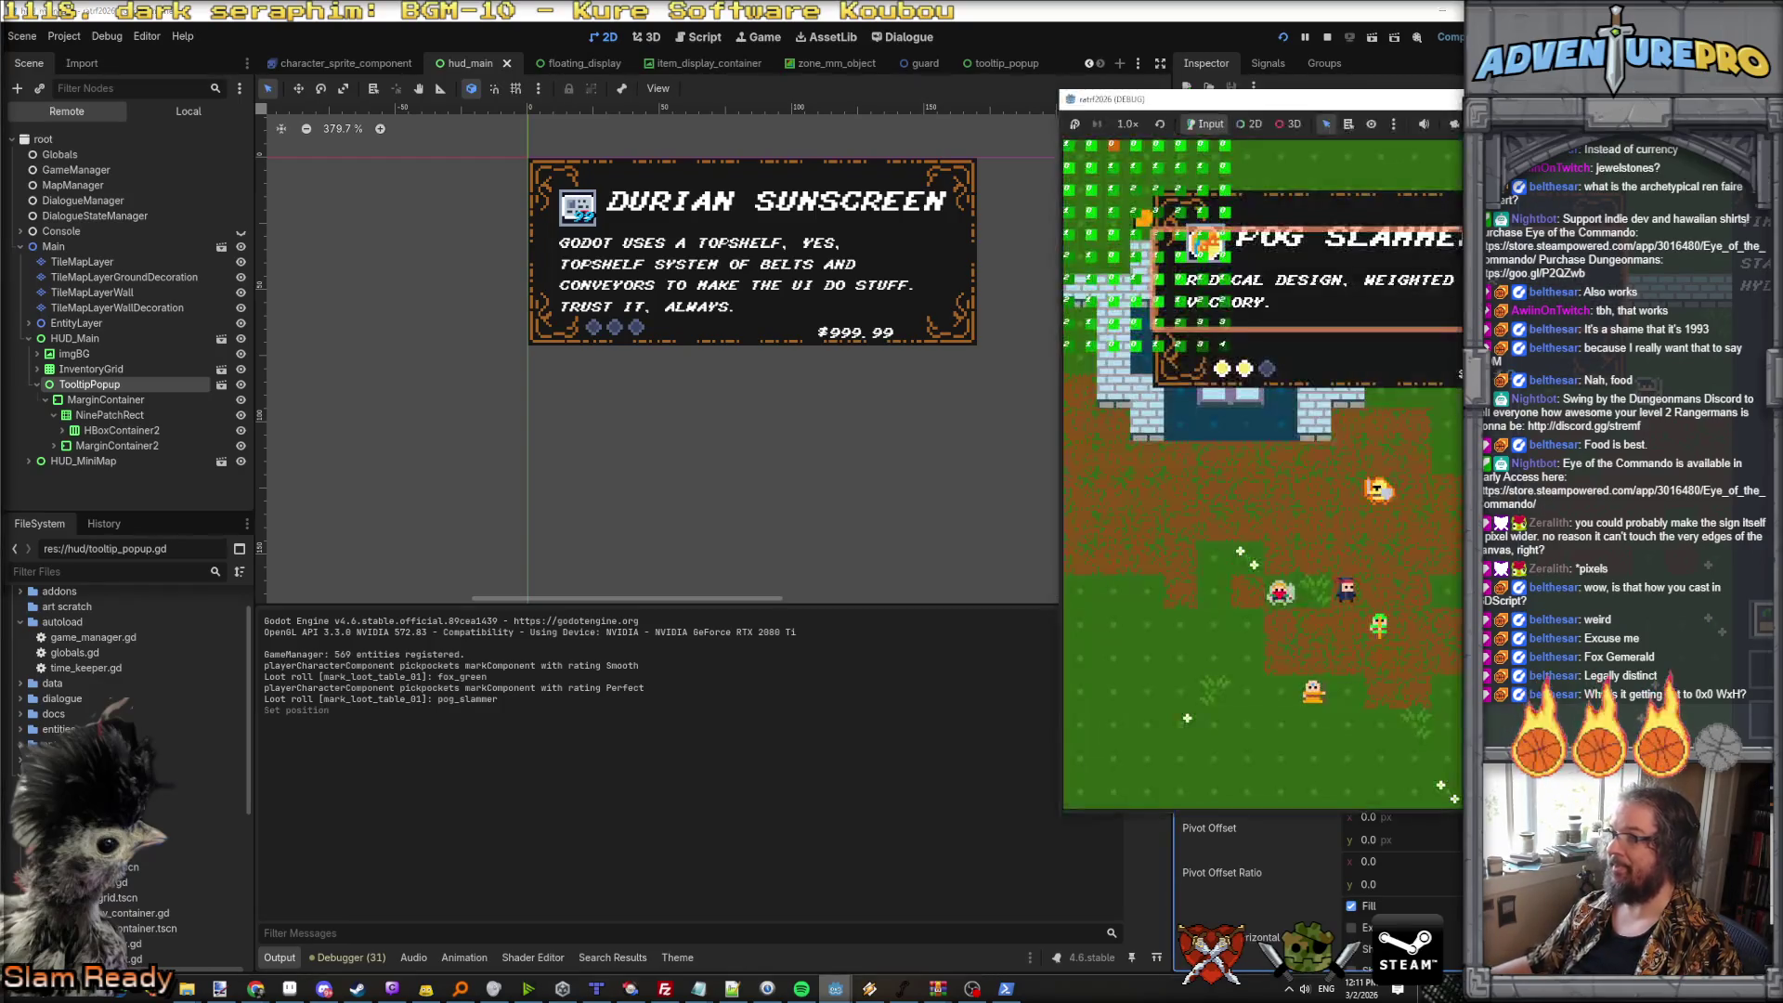
mouse_move(1421, 100)
left_mouse_down()
mouse_move(1652, 113)
mouse_move(1141, 259)
left_mouse_up()
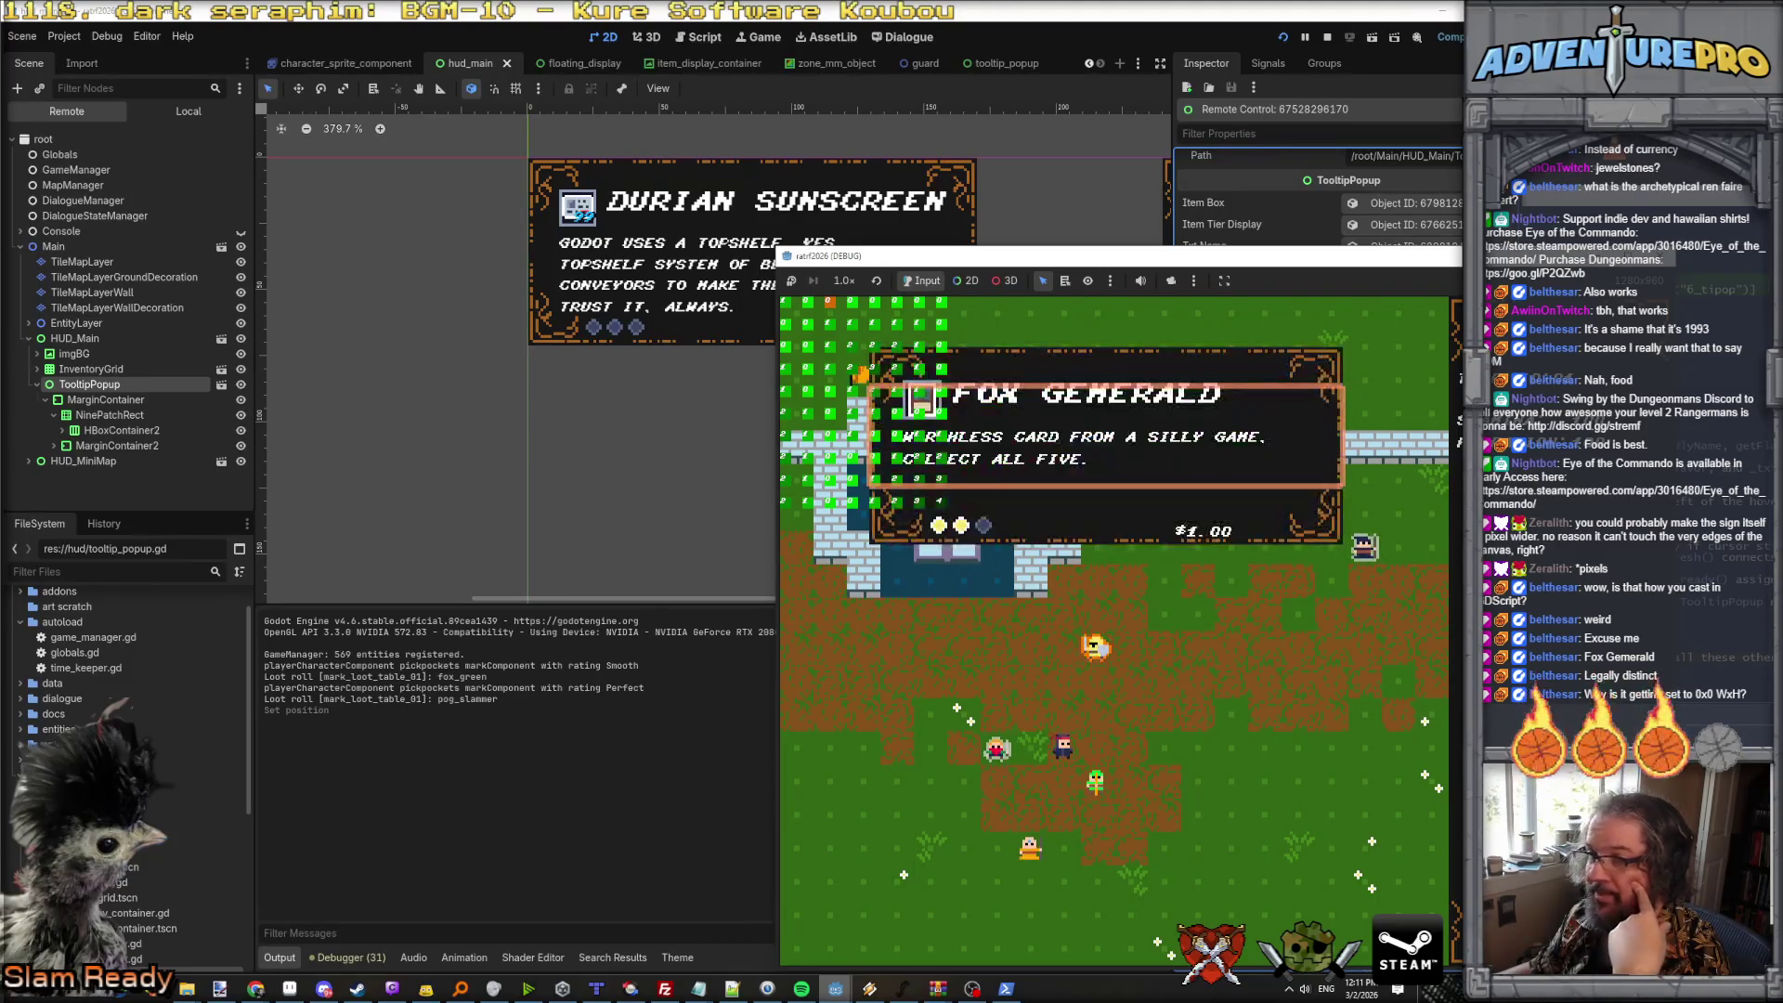
left_click(169, 370)
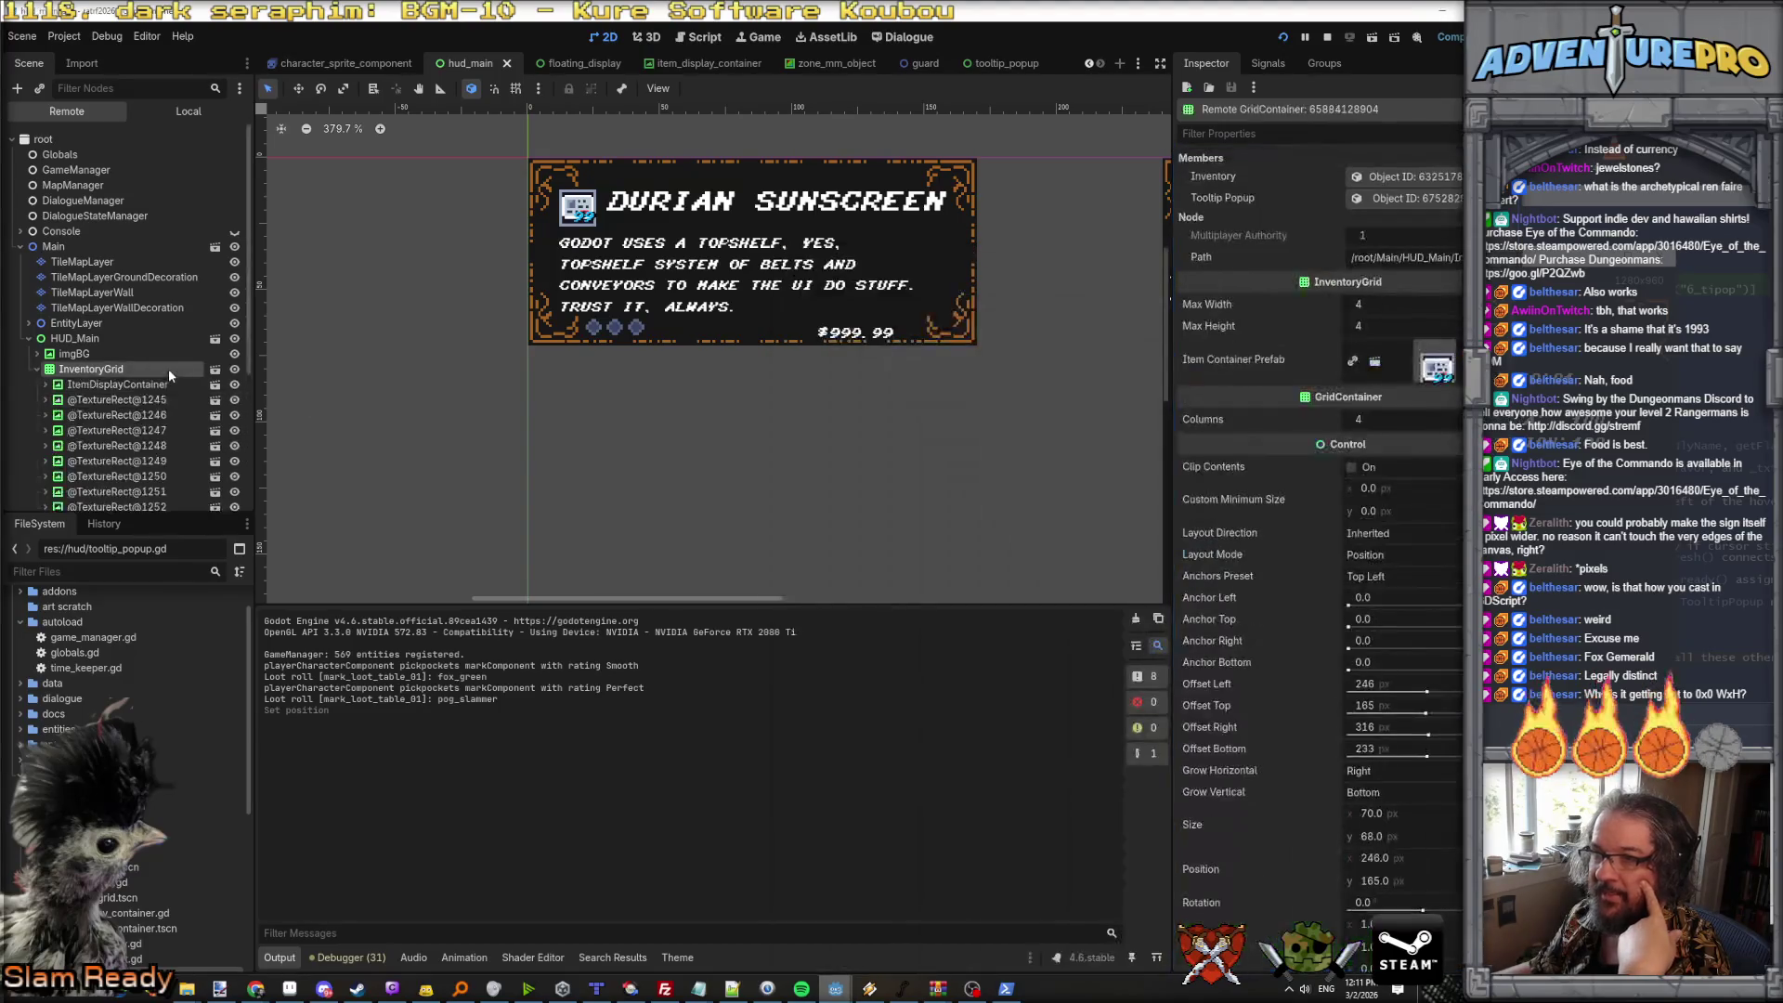
left_click(175, 109)
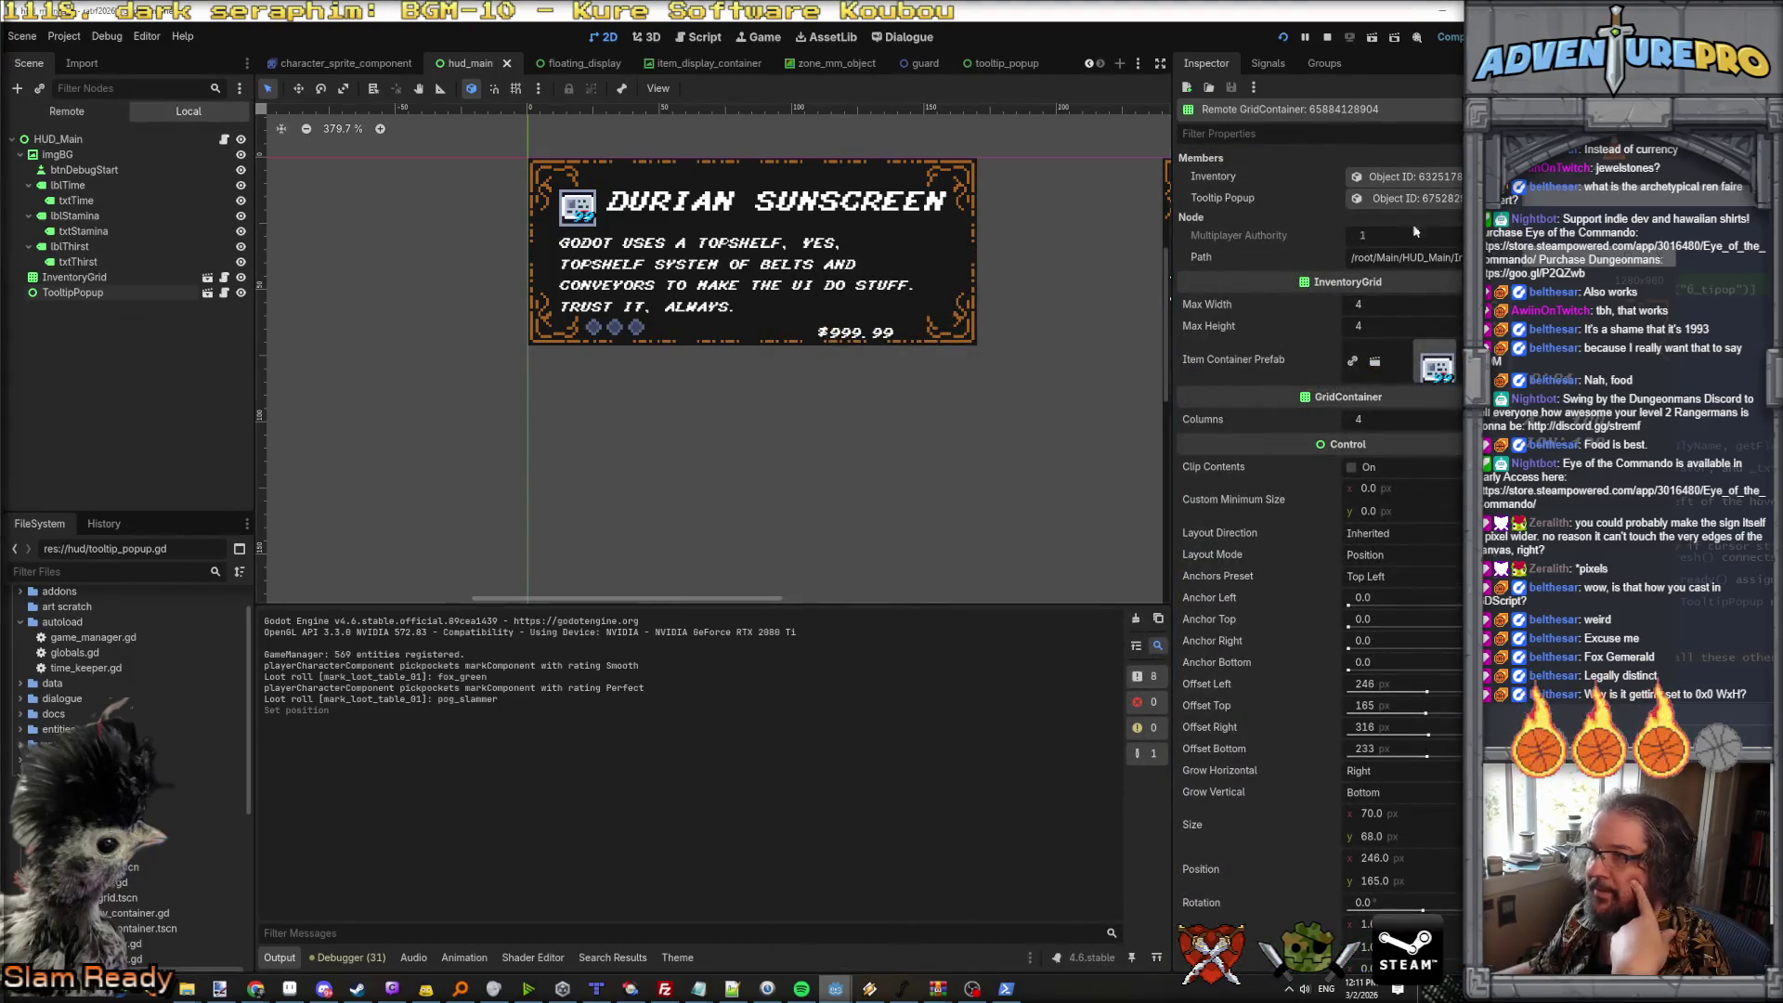
key("alt+Tab")
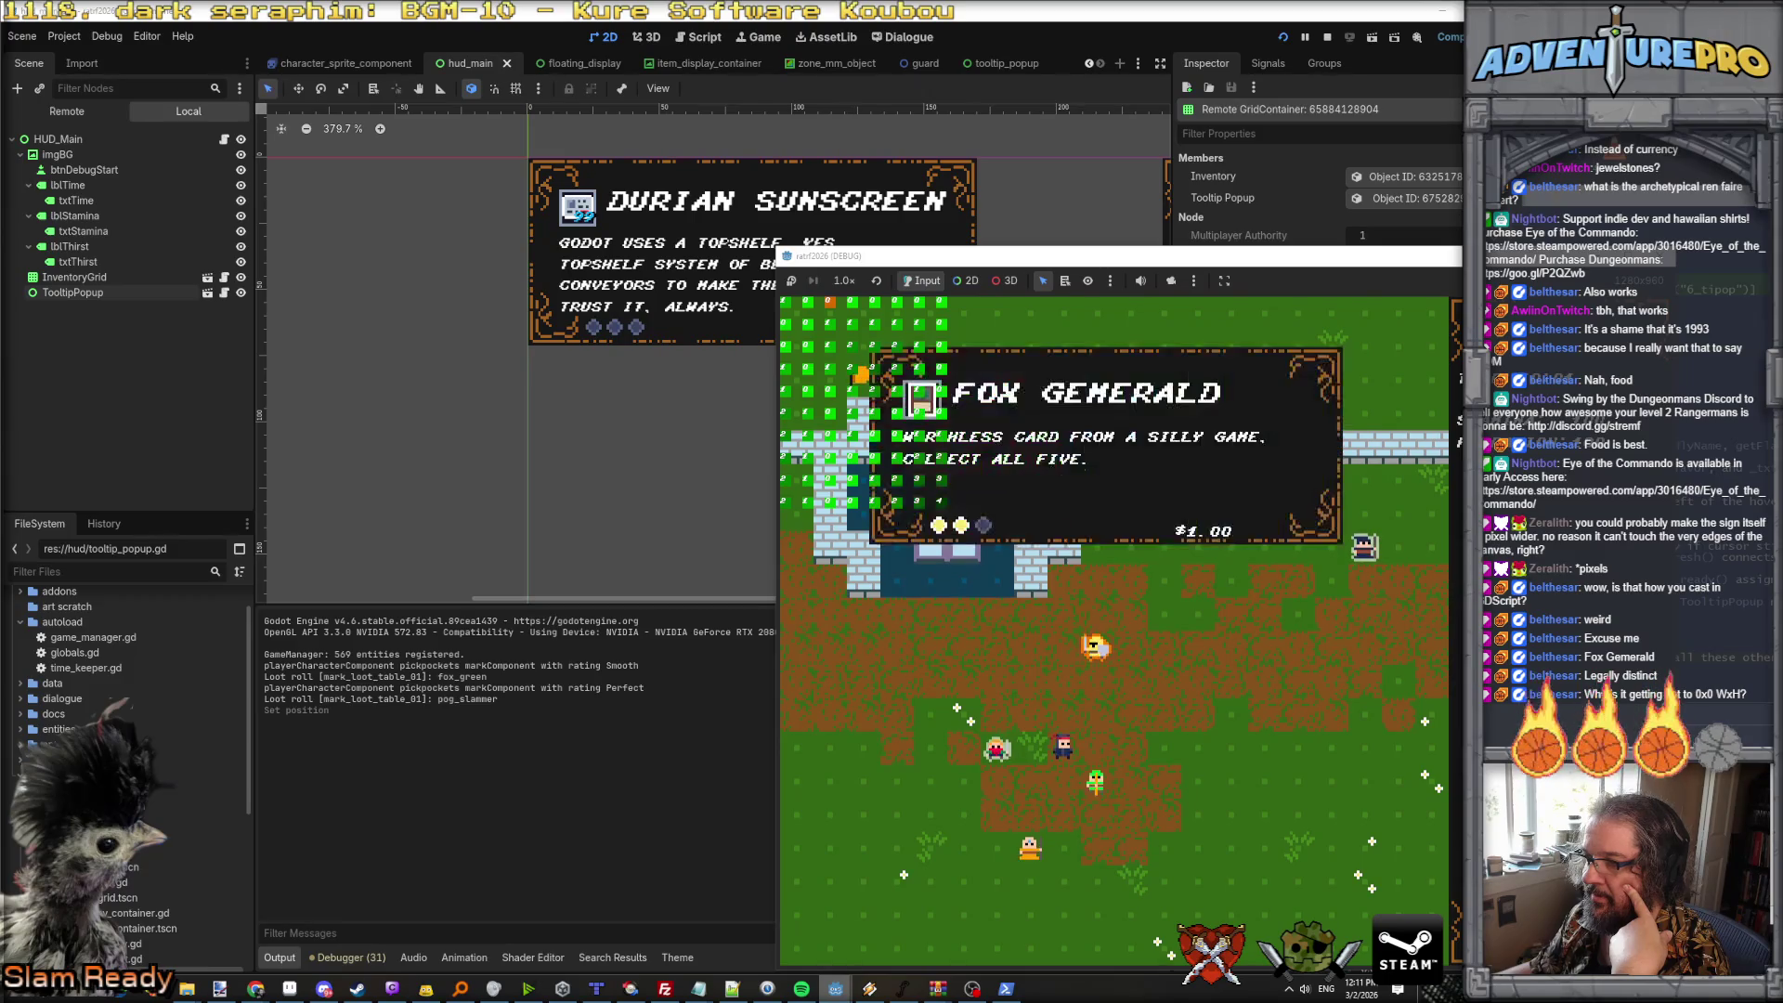
key("alt+Tab")
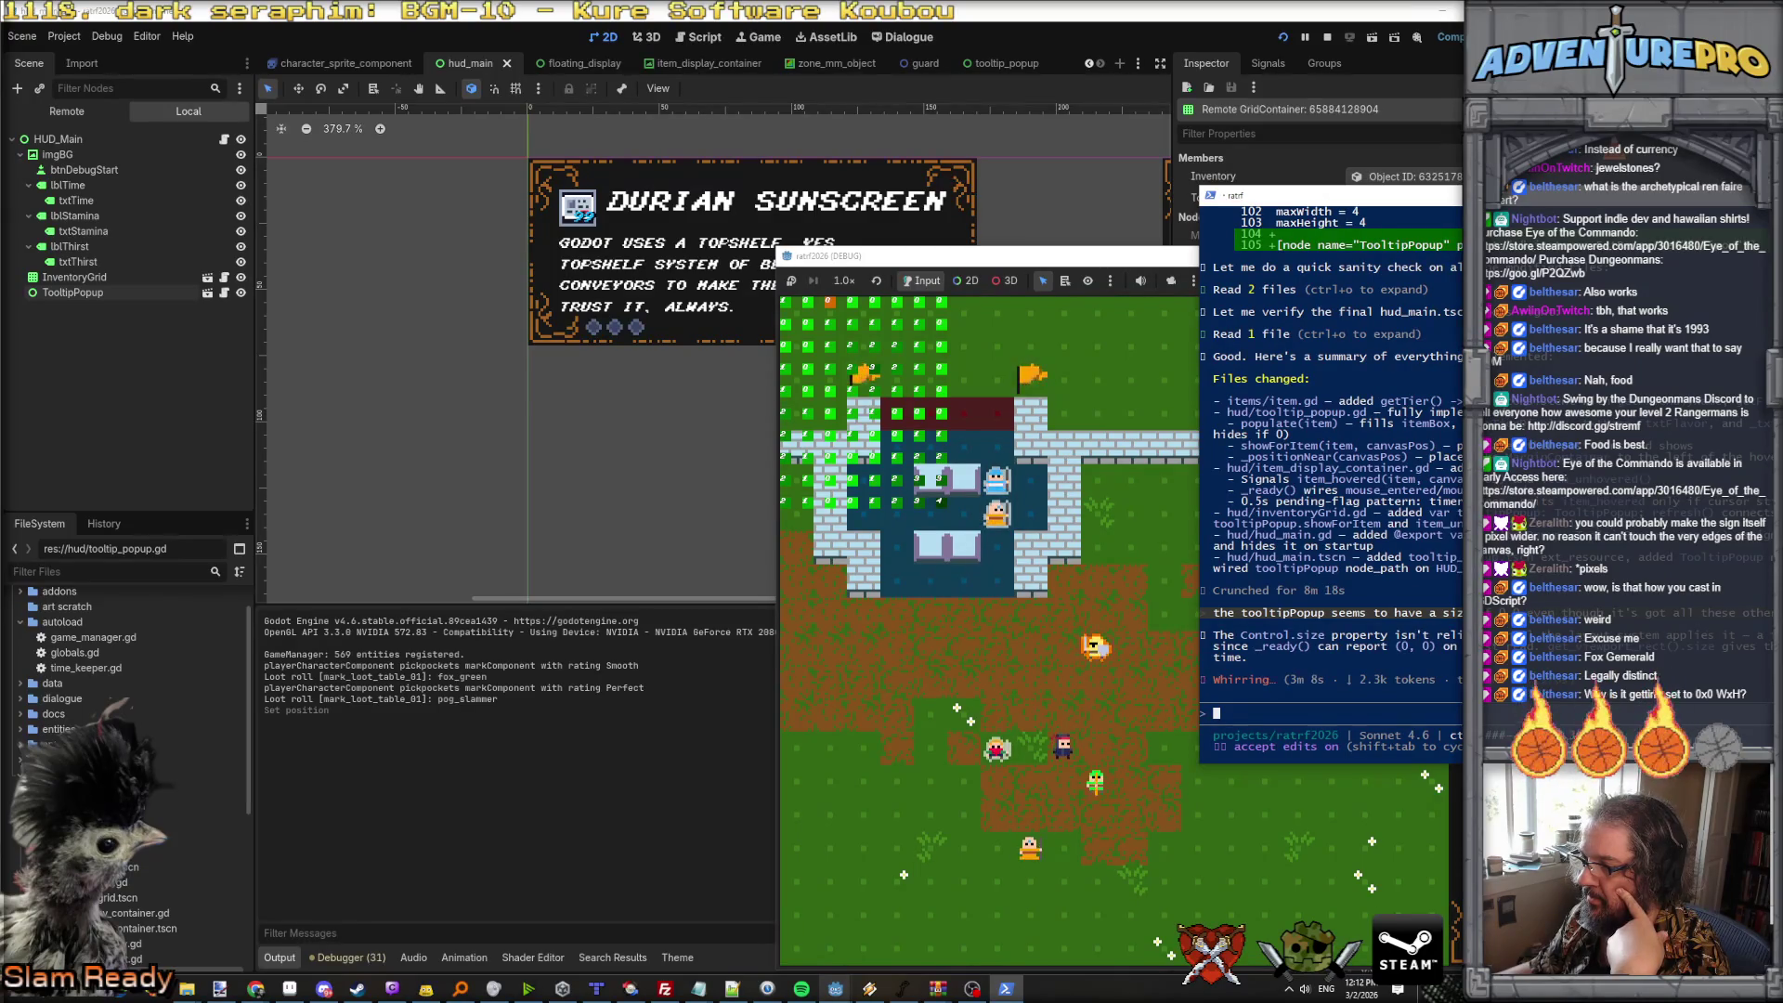
Drag the game window back into view, then return to the editor and stop the game
mouse_move(864, 371)
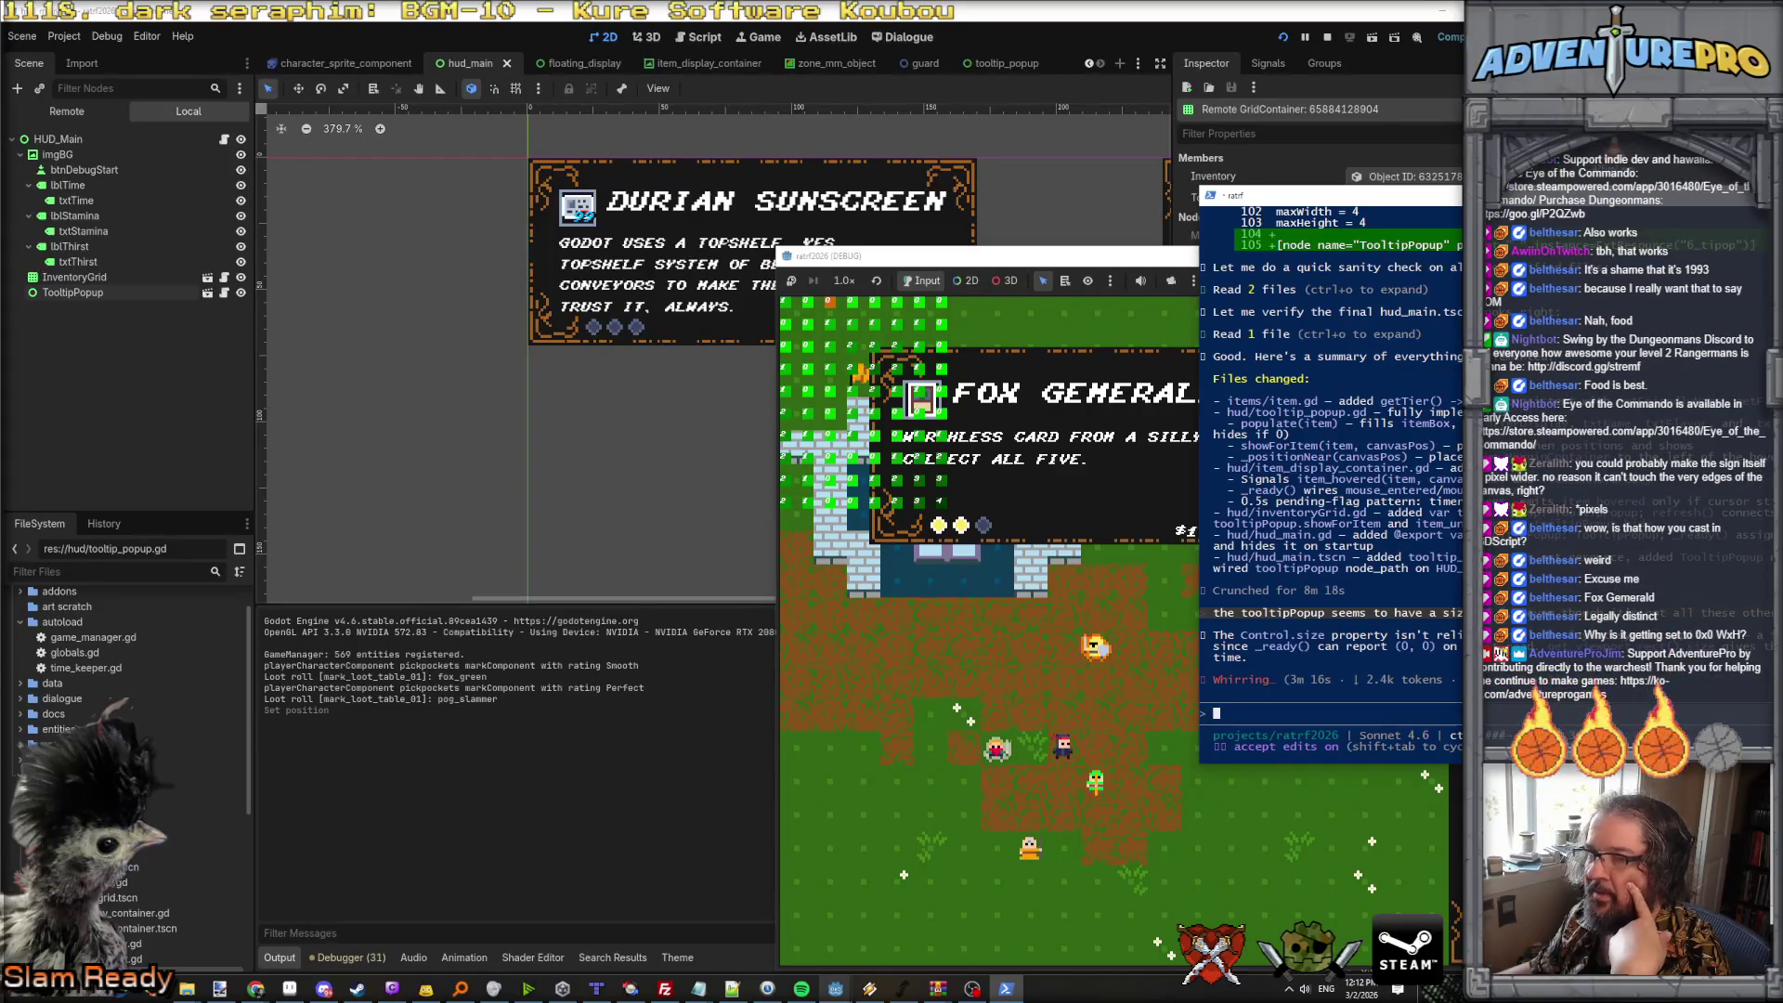
left_click_drag(1431, 203, 1764, 203)
left_click_drag(1329, 260, 727, 126)
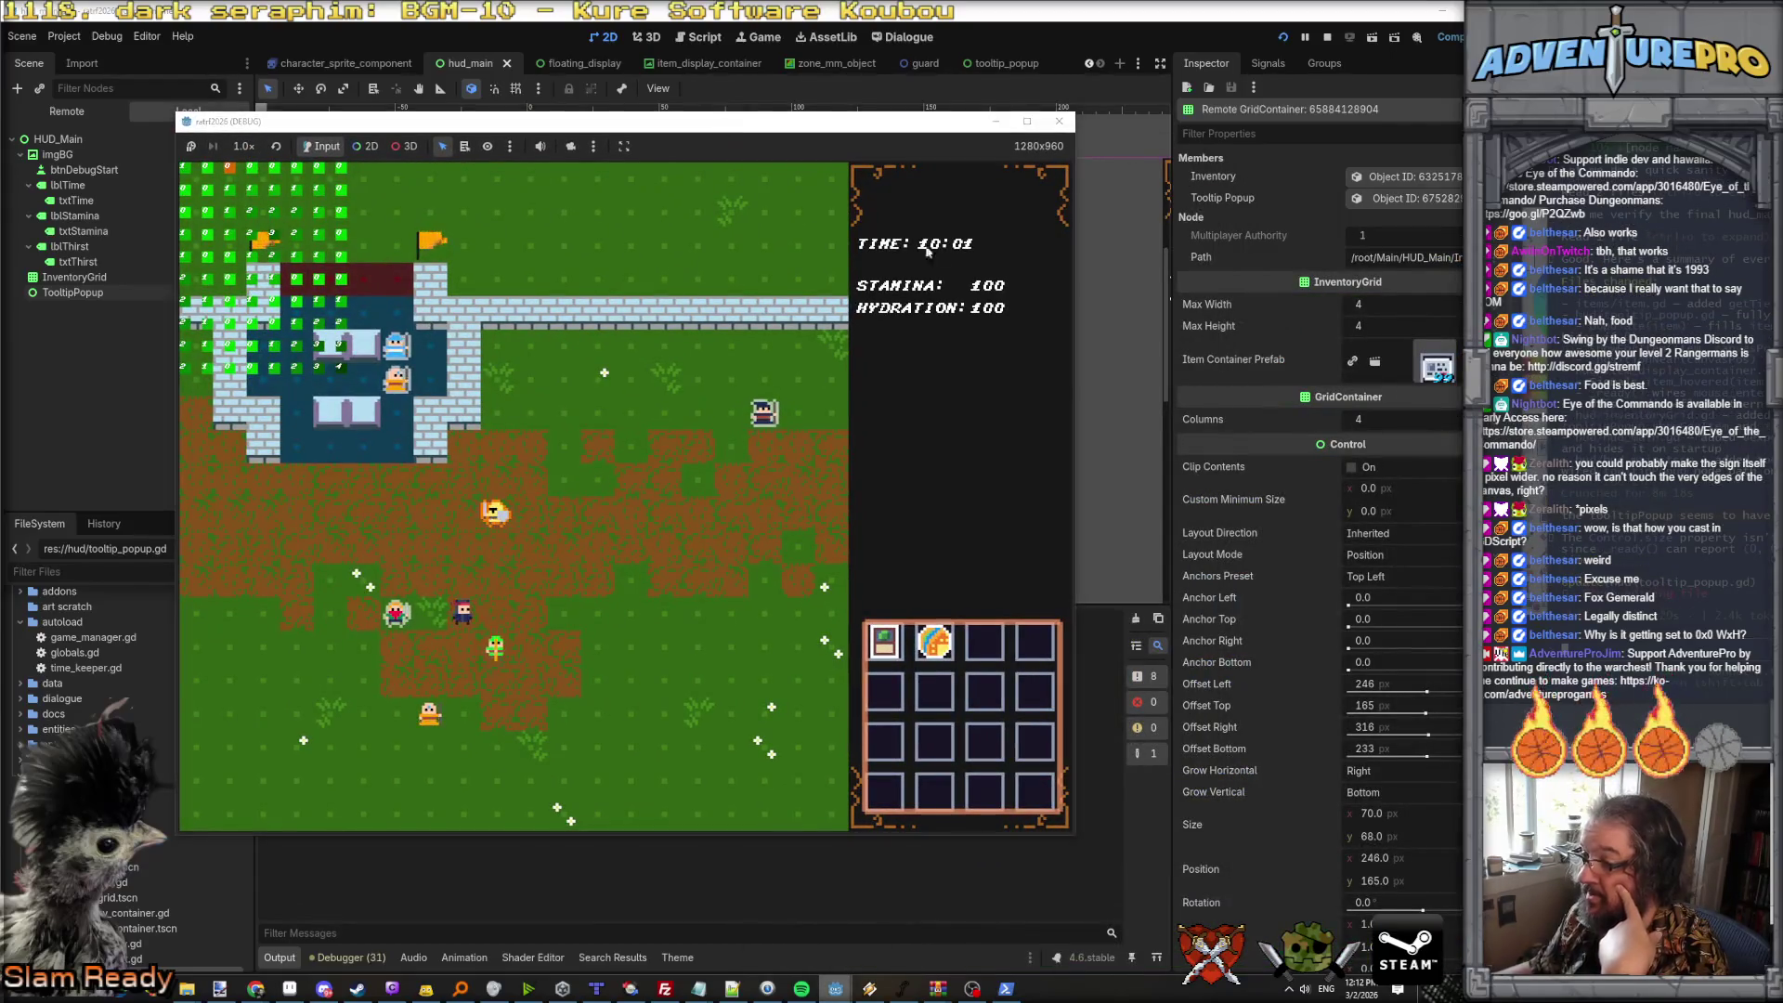
left_click(1395, 857)
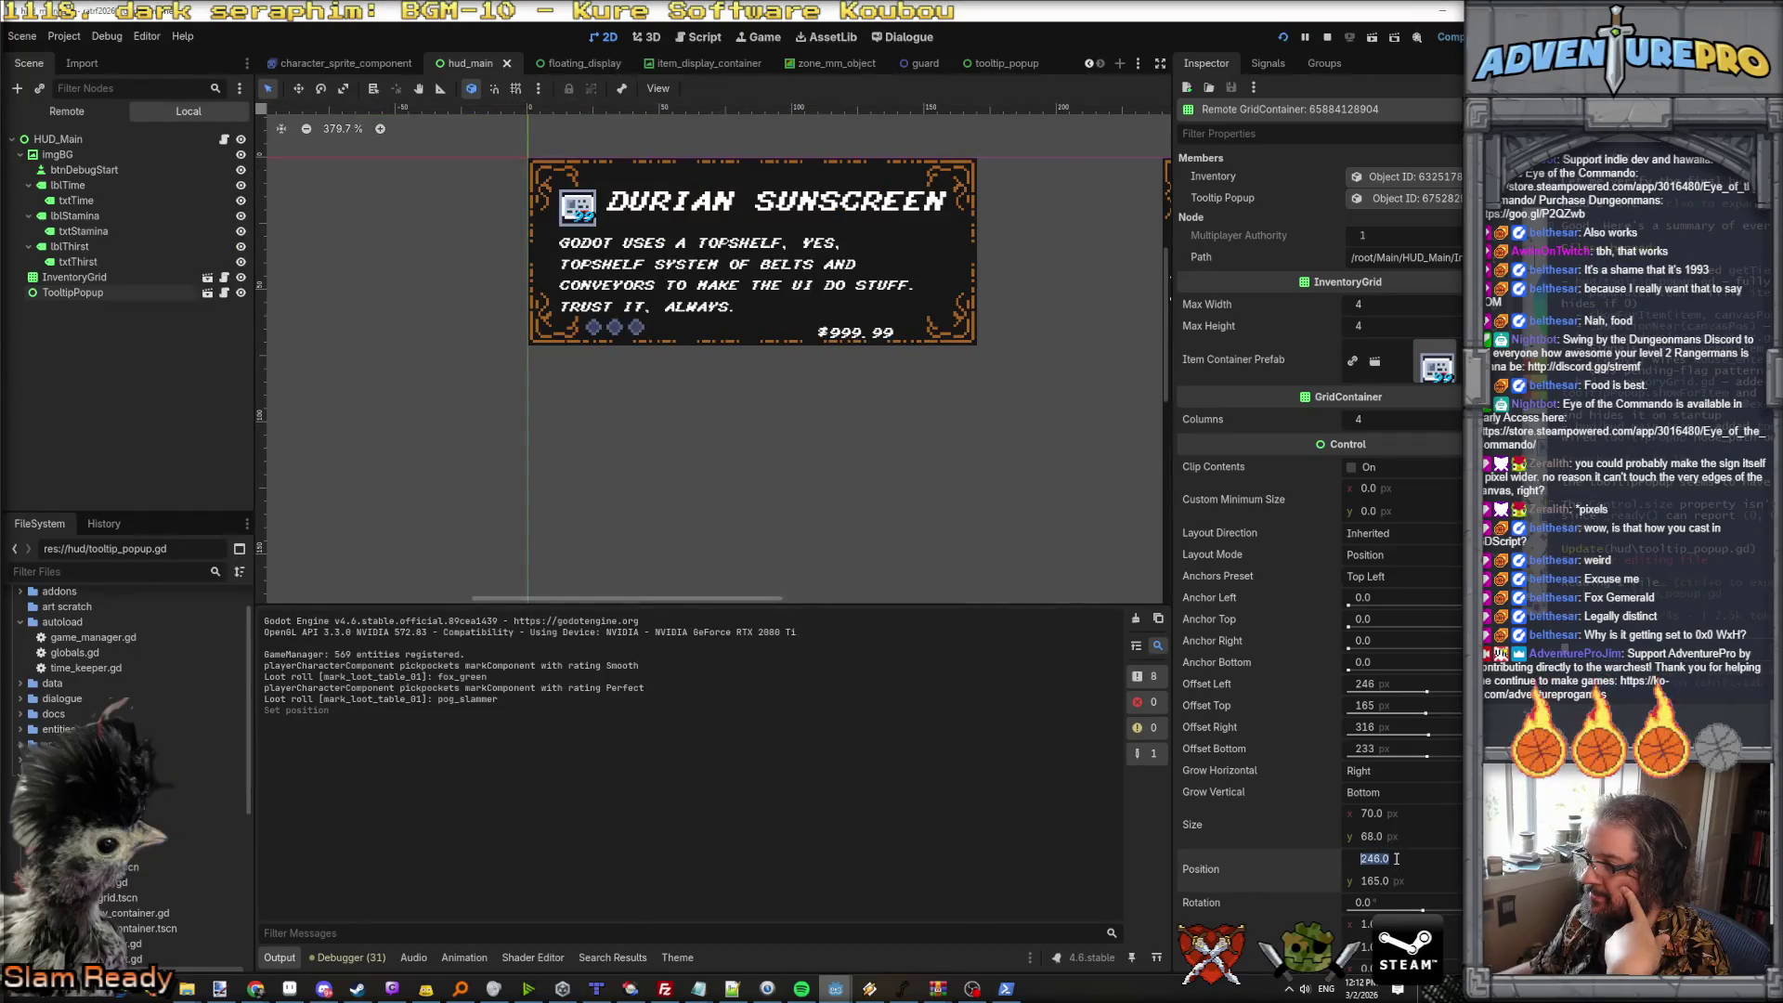
left_click(1326, 38)
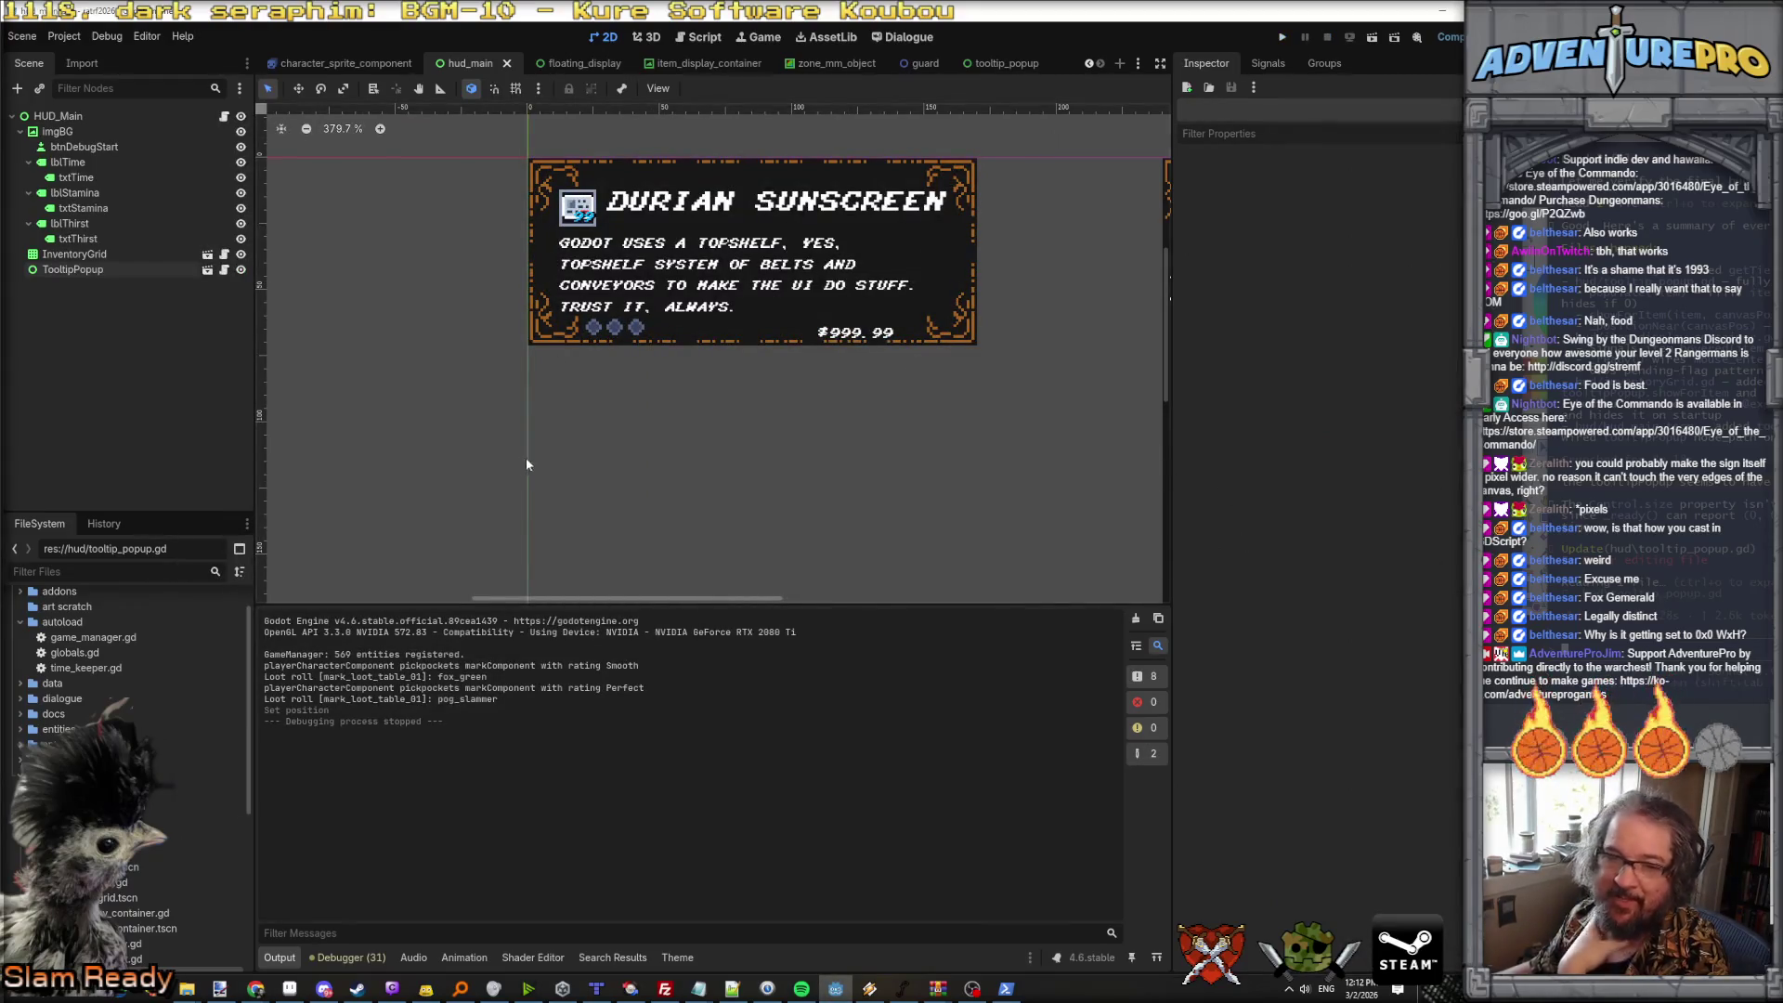
Select TooltipPopup to show its 170 × 72 size and Full Rect anchors in the Inspector
left_click(139, 270)
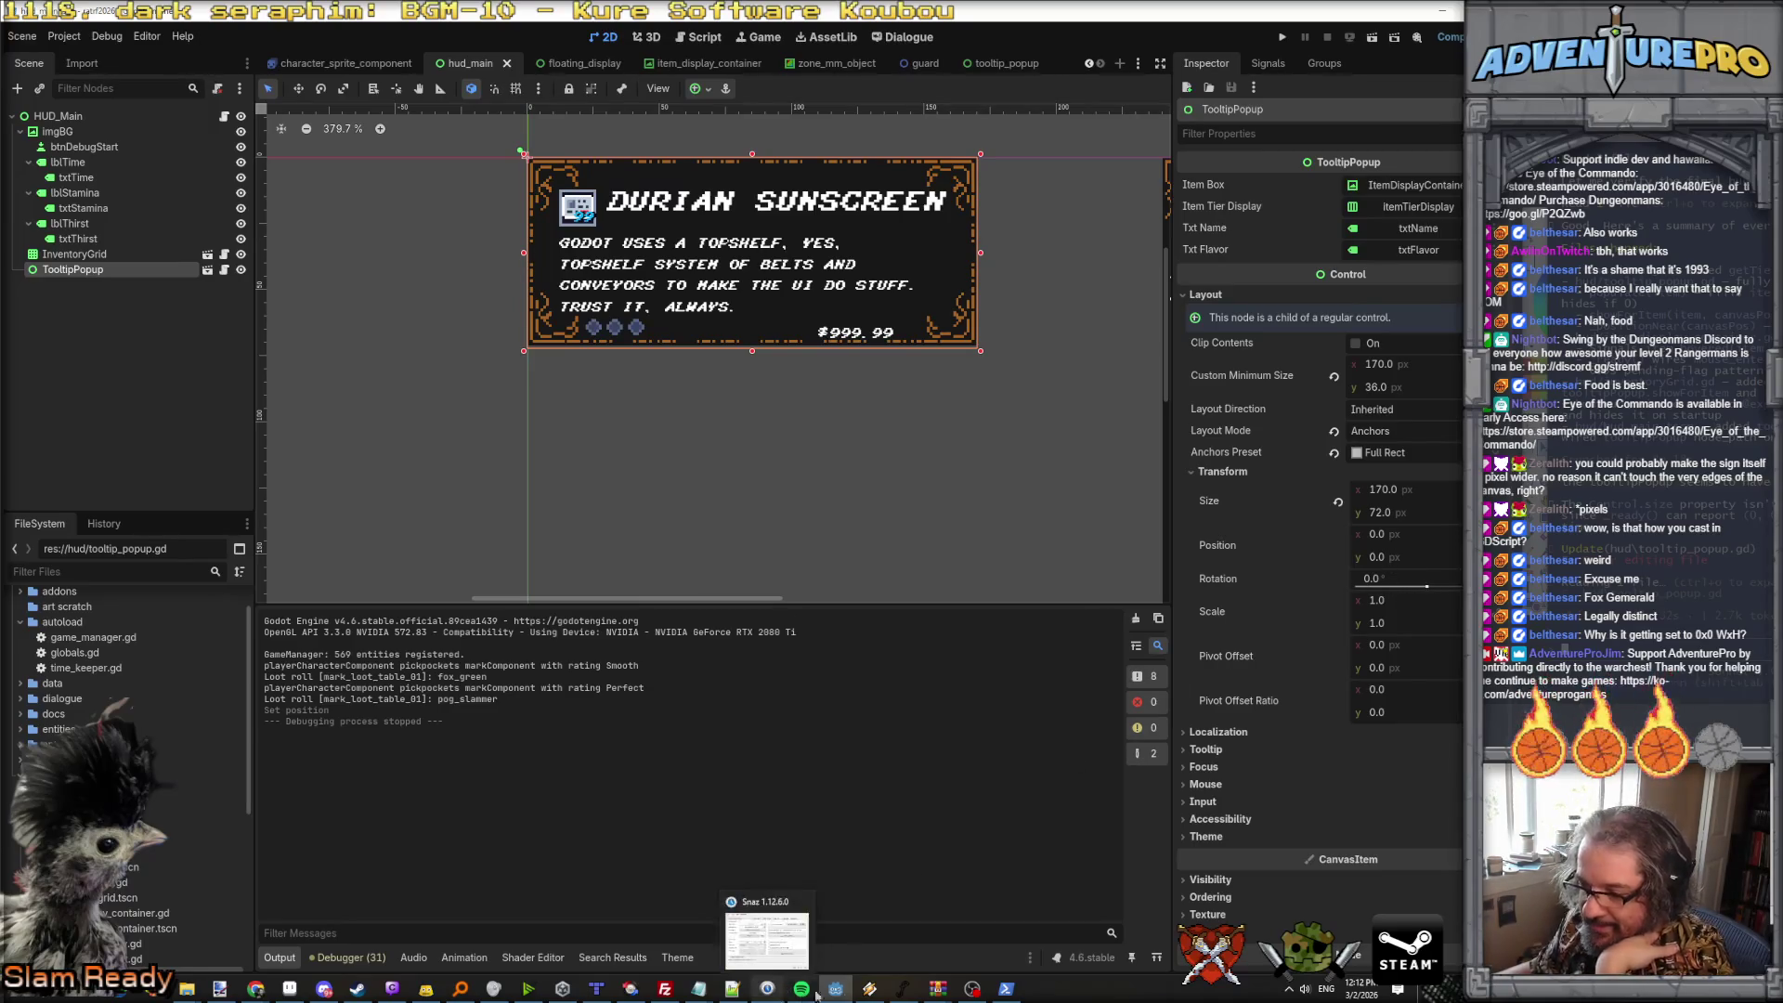
mouse_move(828, 992)
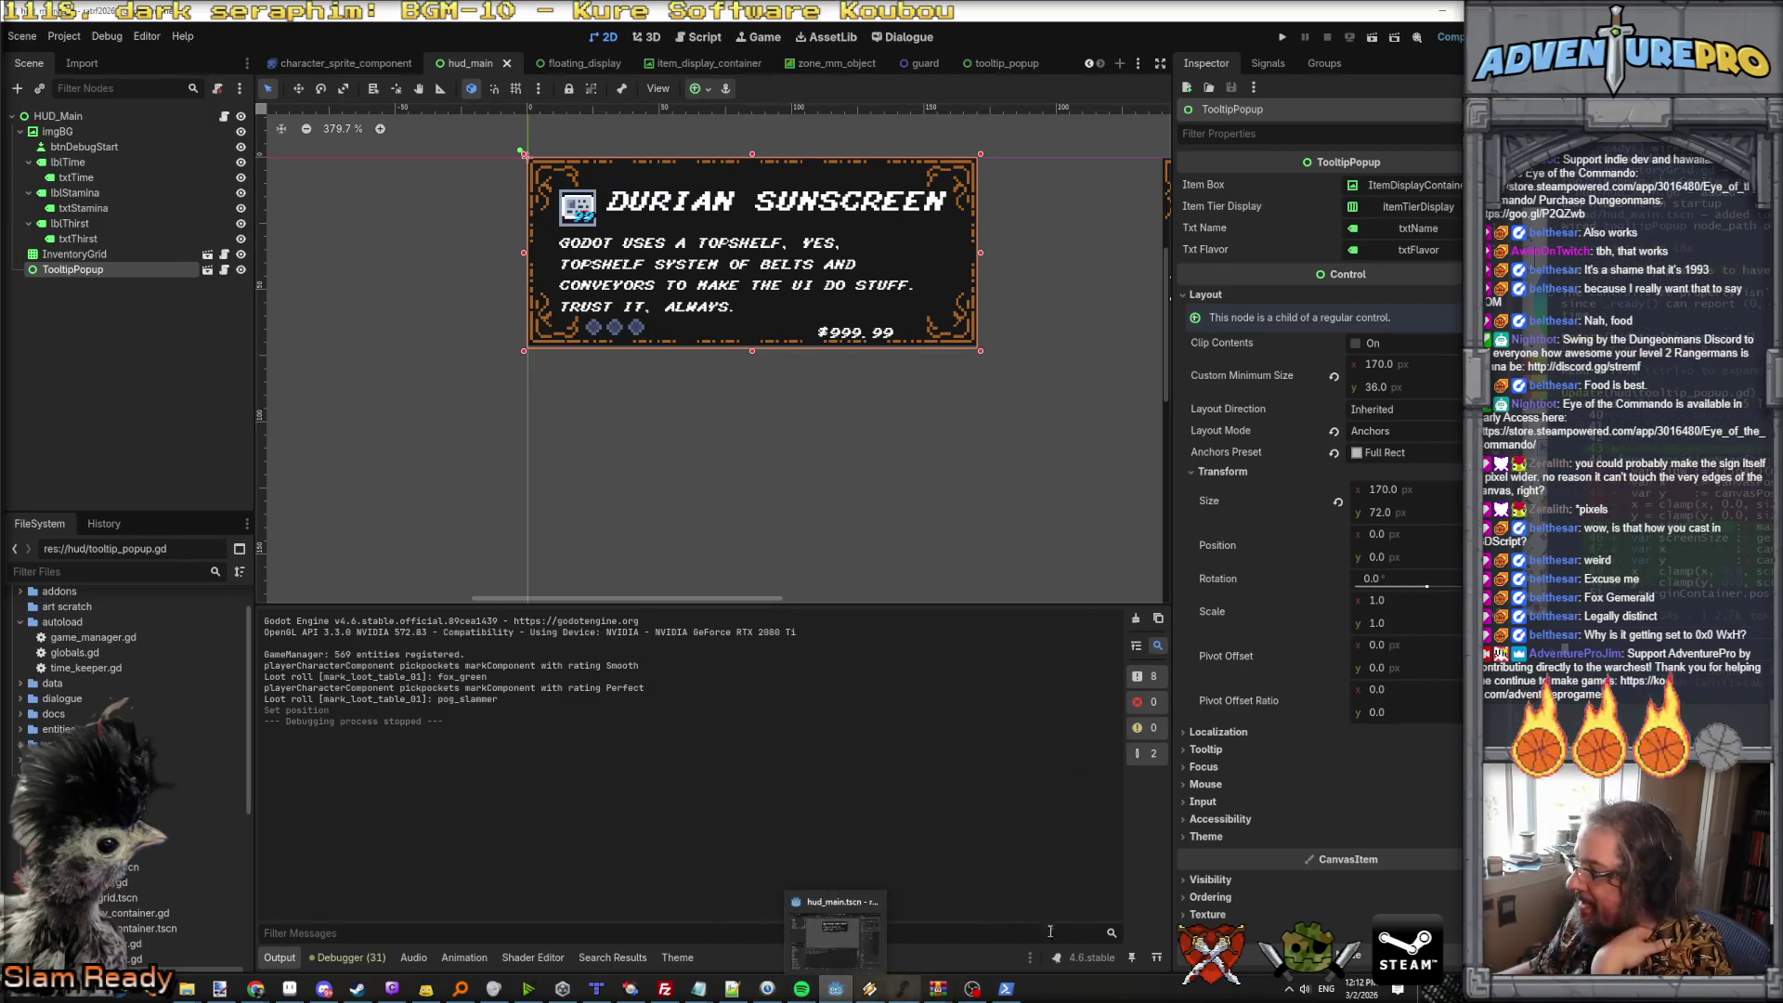
mouse_move(902, 990)
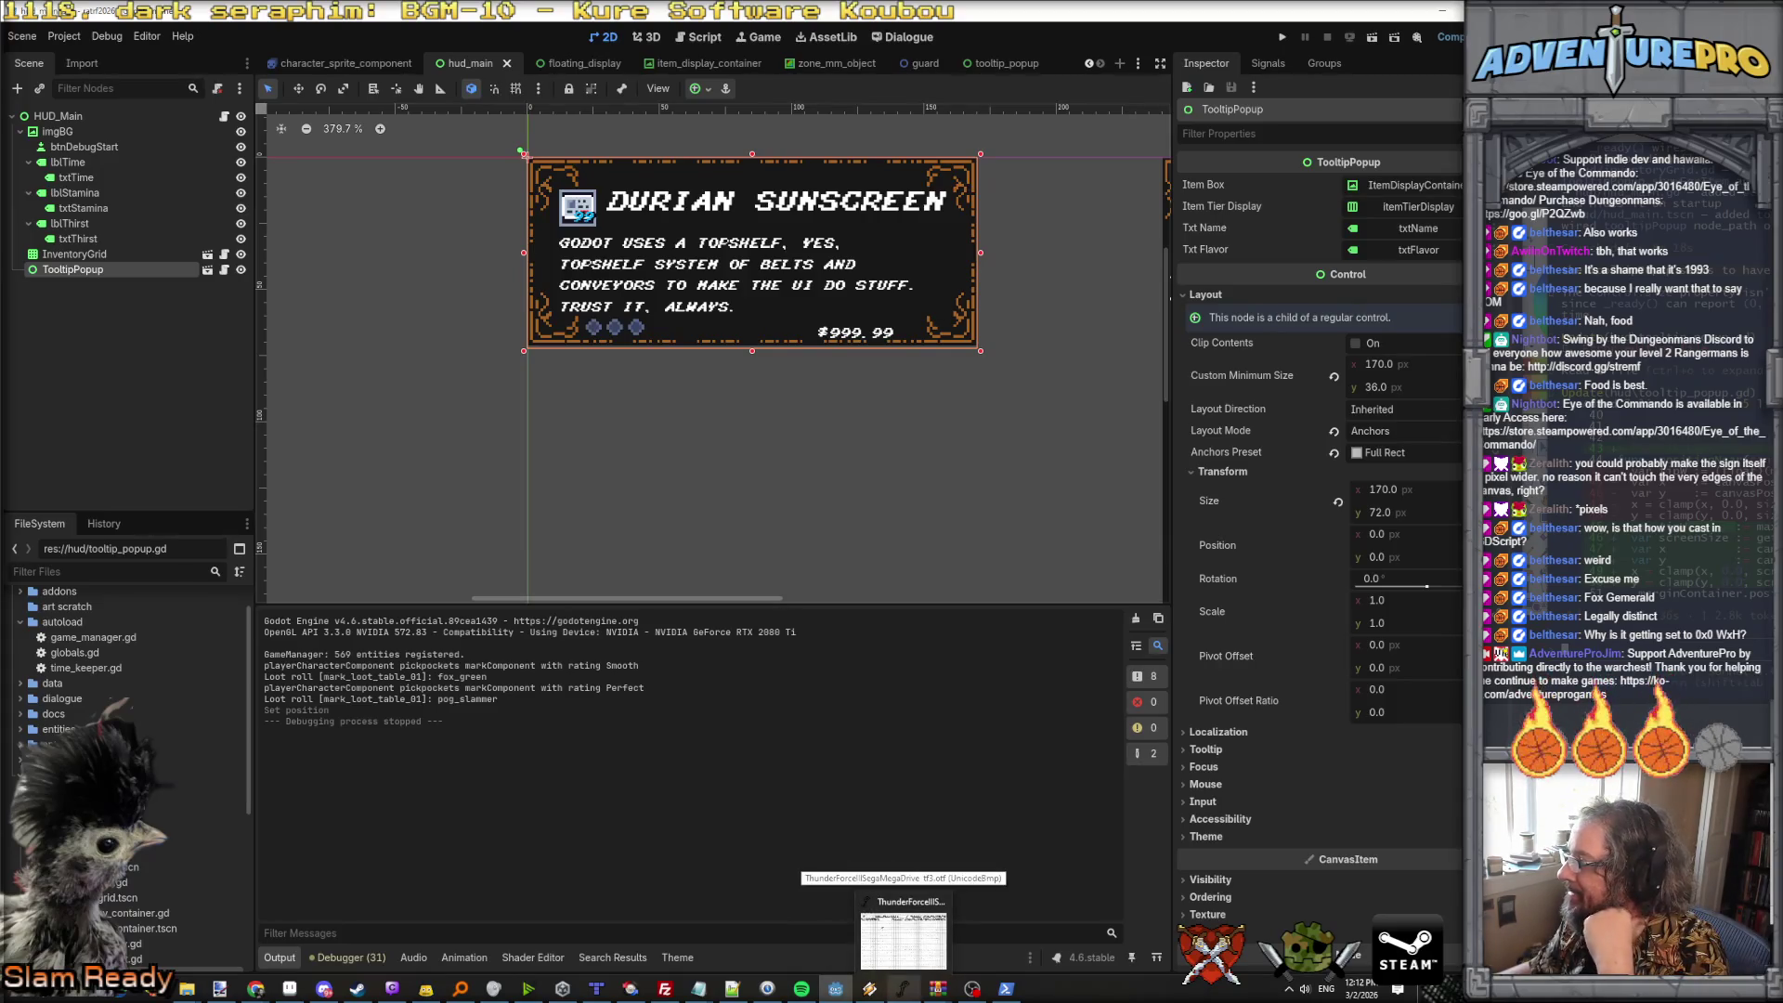
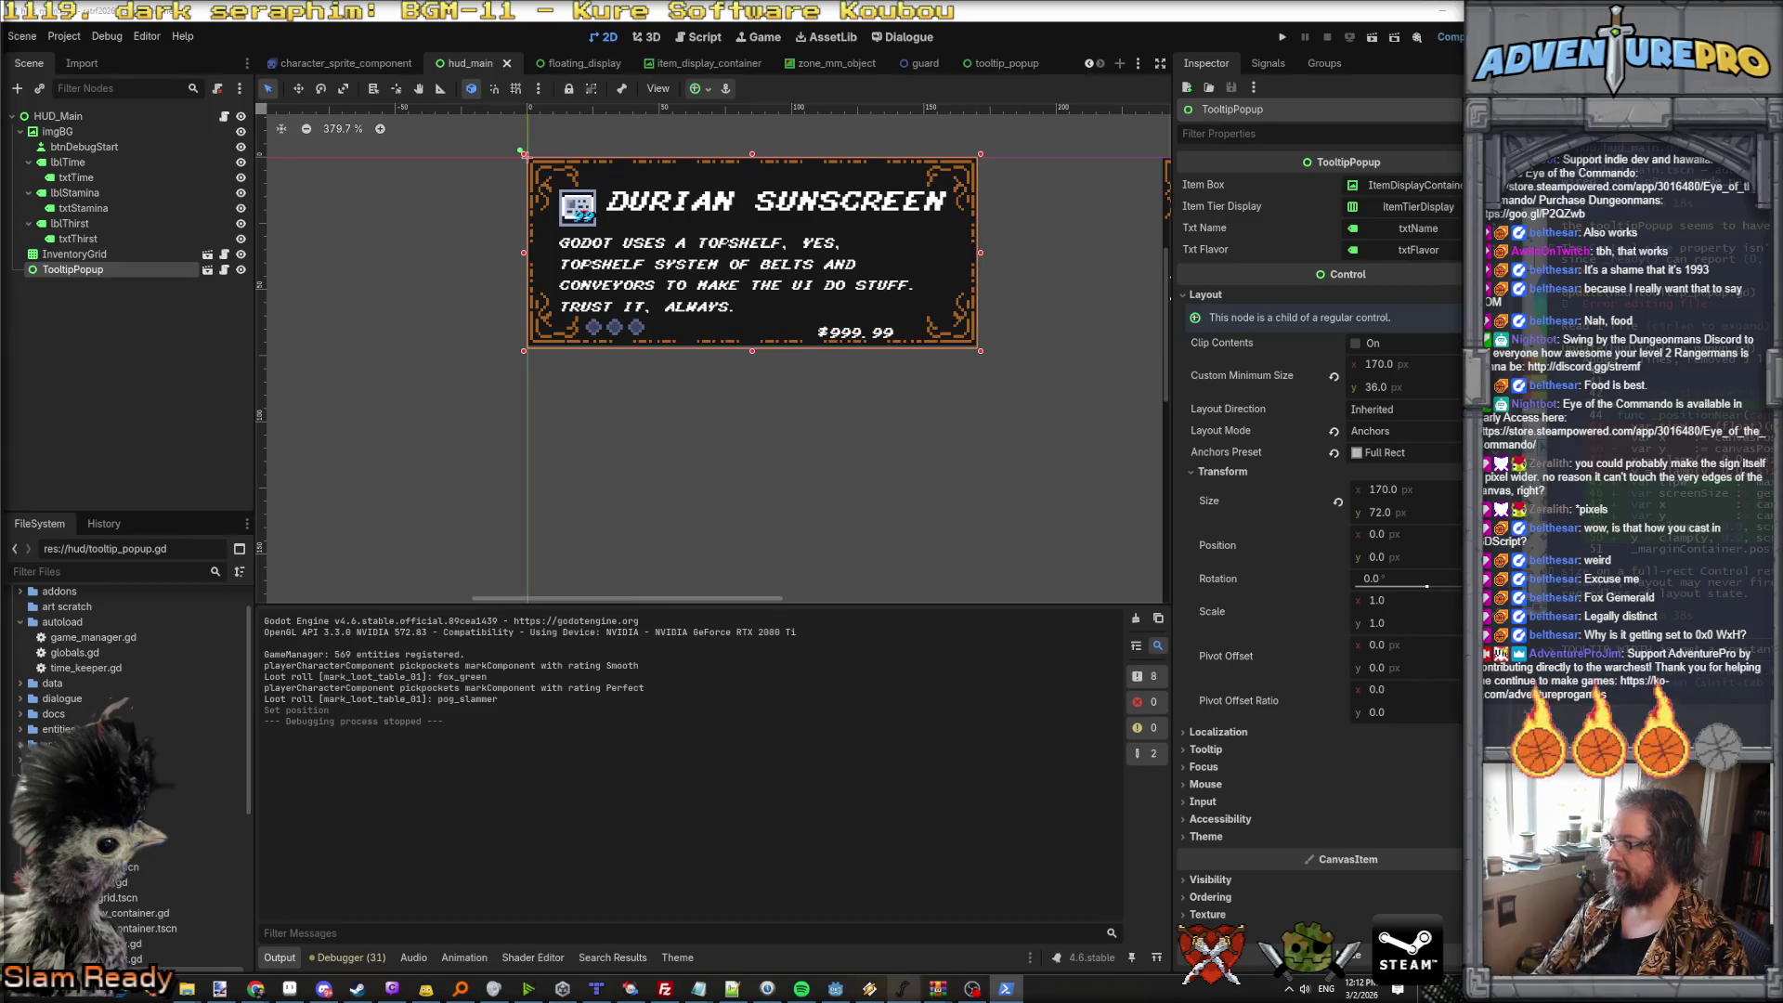
Ask Claude Code to pin the tooltip popup at position 48,48 whenever it is summoned
key("alt+Tab")
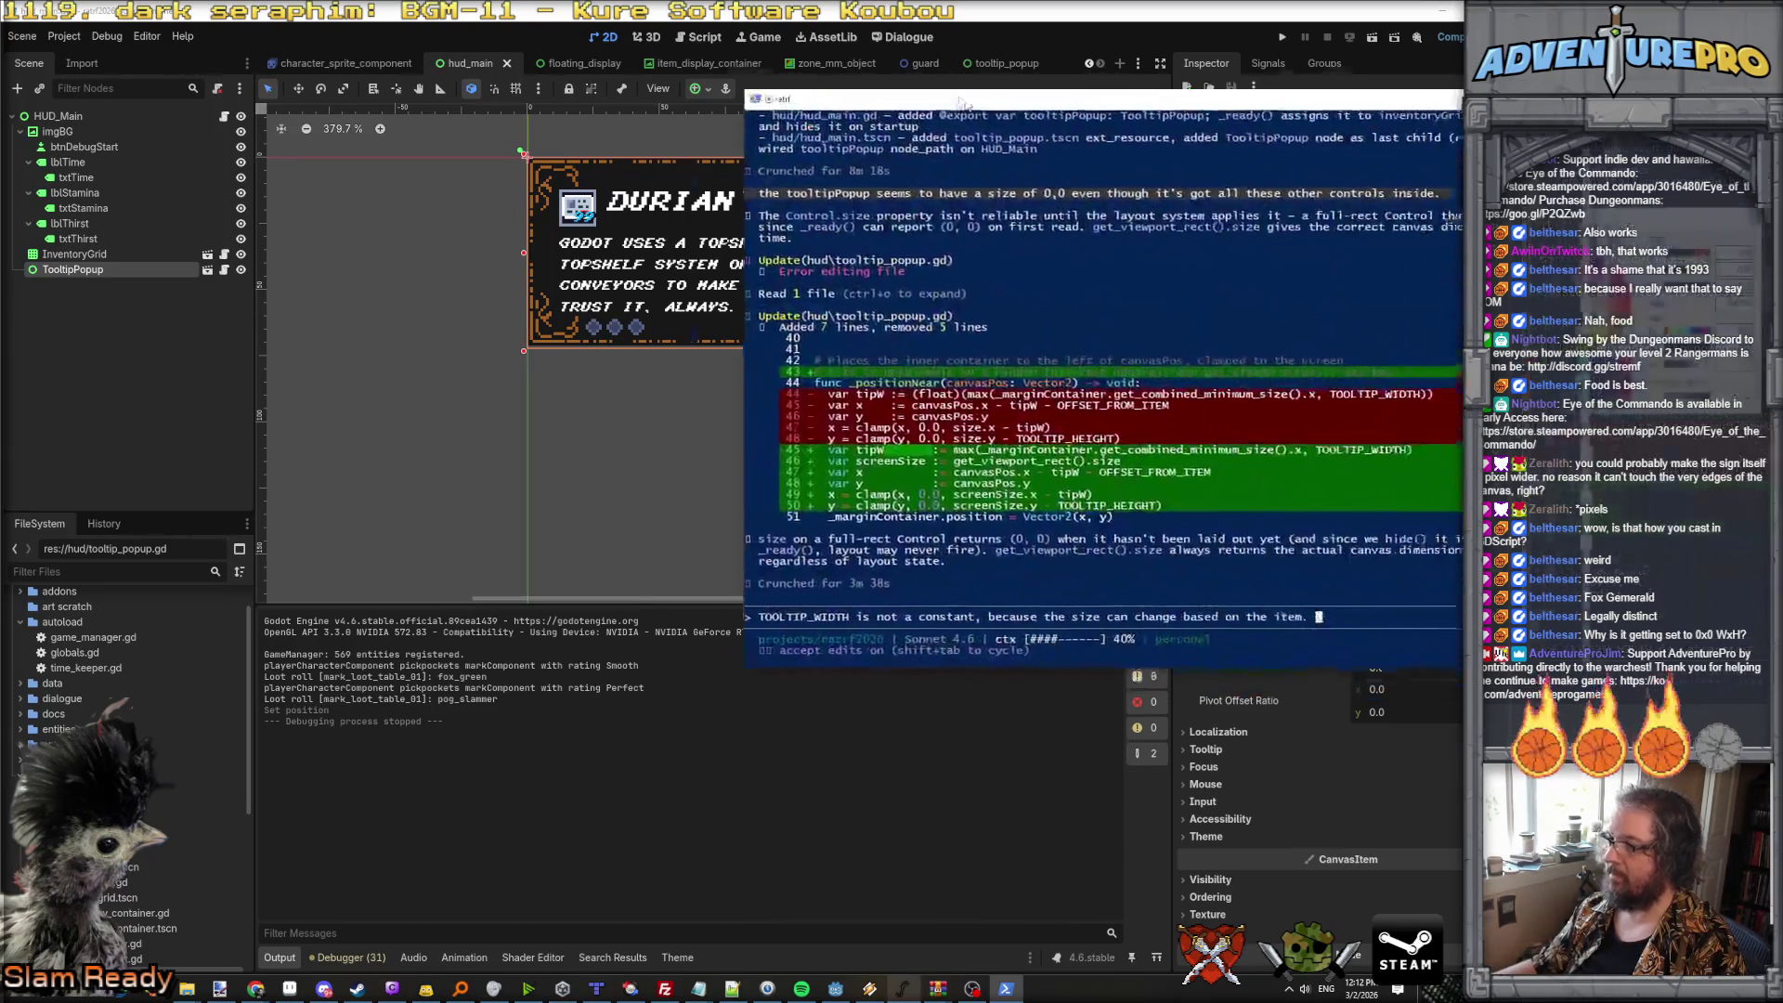
left_click_drag(977, 47, 661, 70)
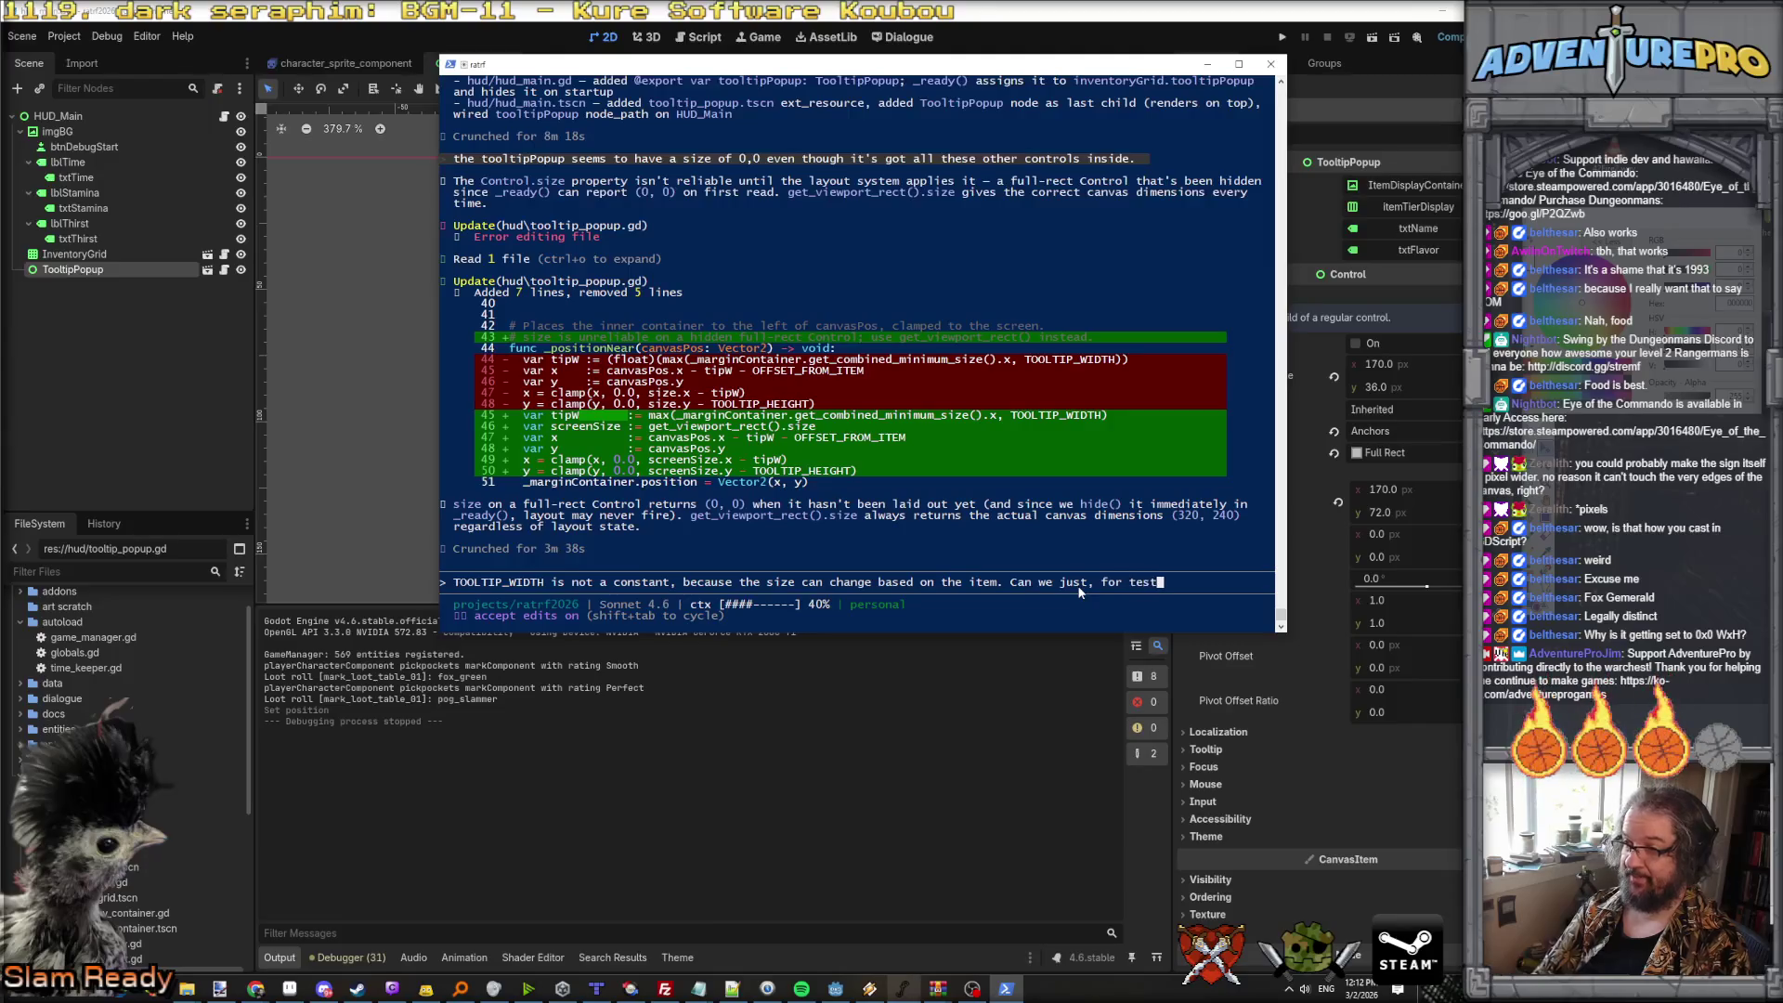
type("ooltip always appear at 48,48 when summoned?")
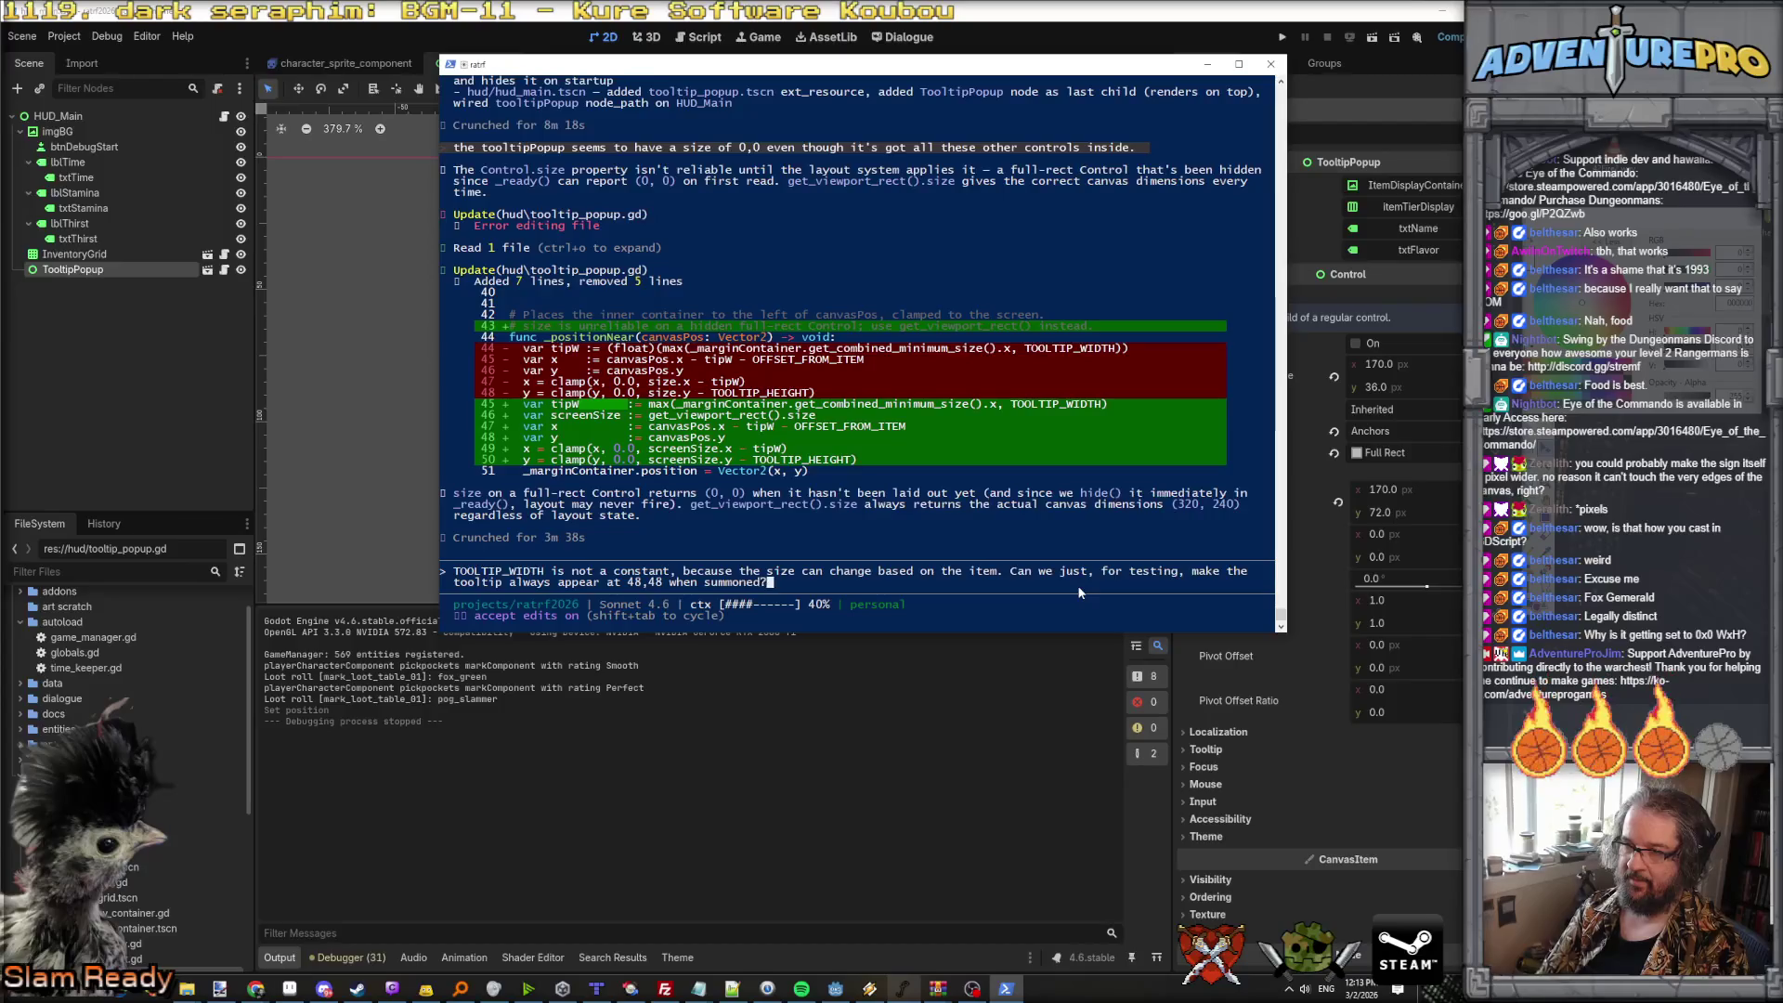
key("Return")
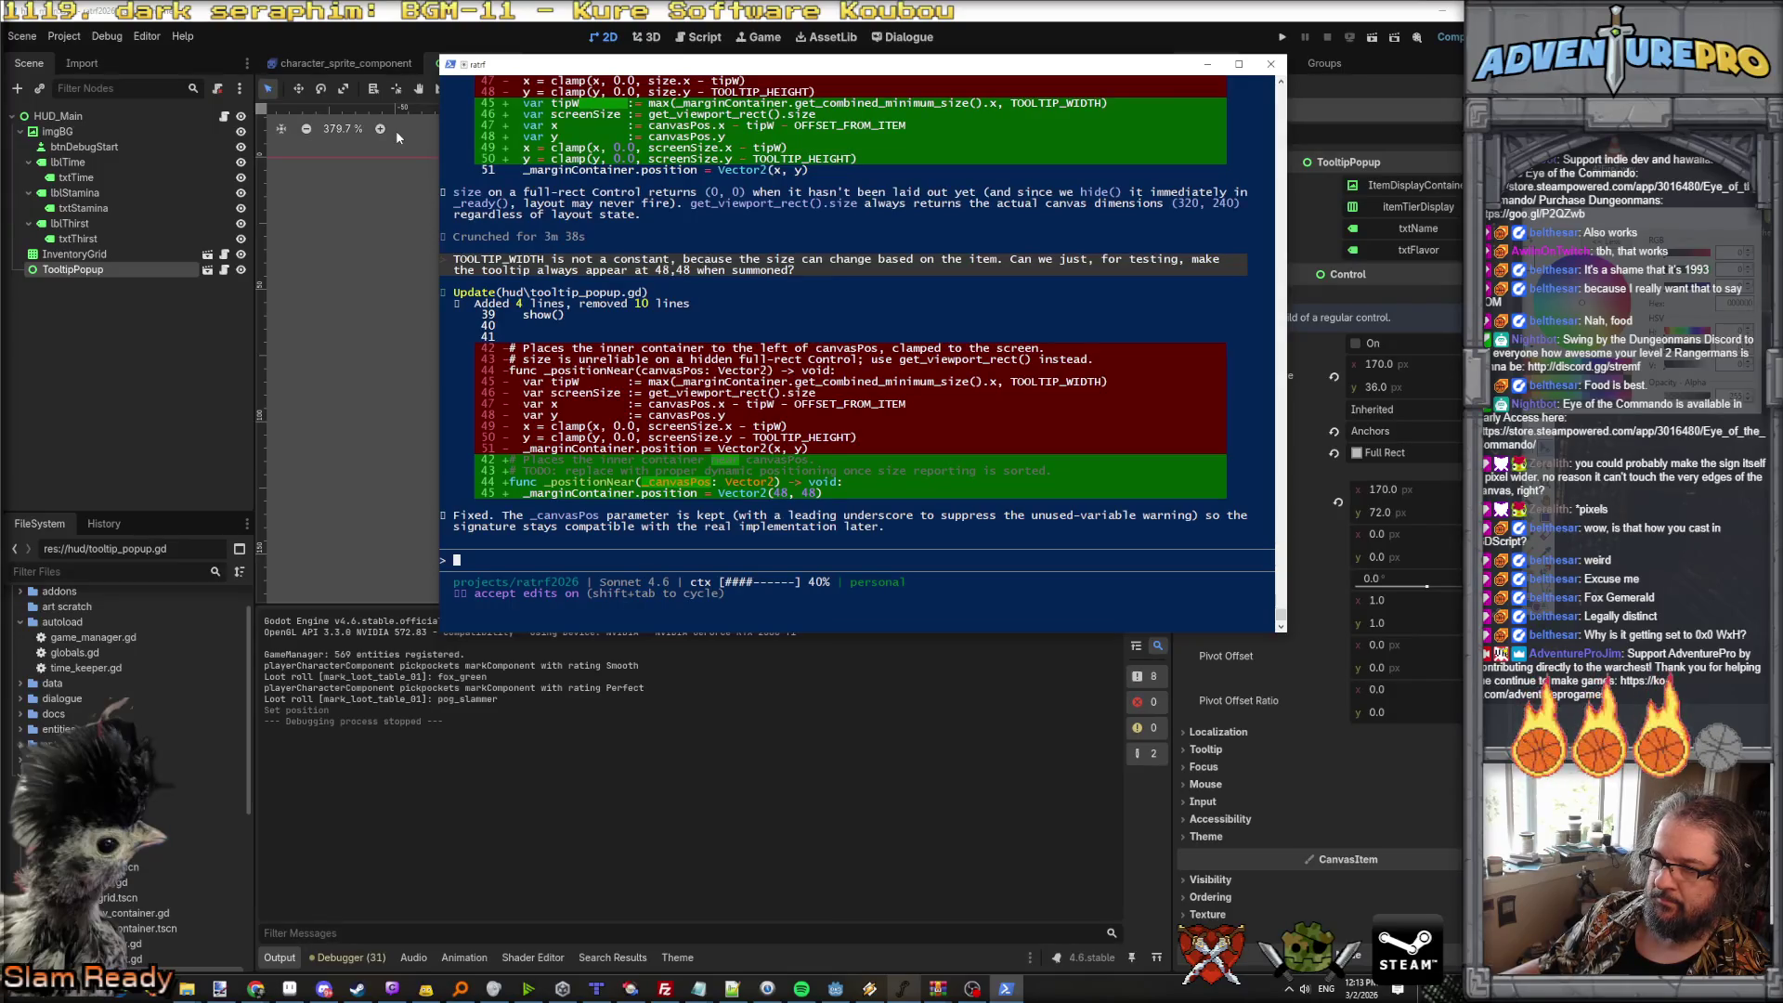
left_click(377, 214)
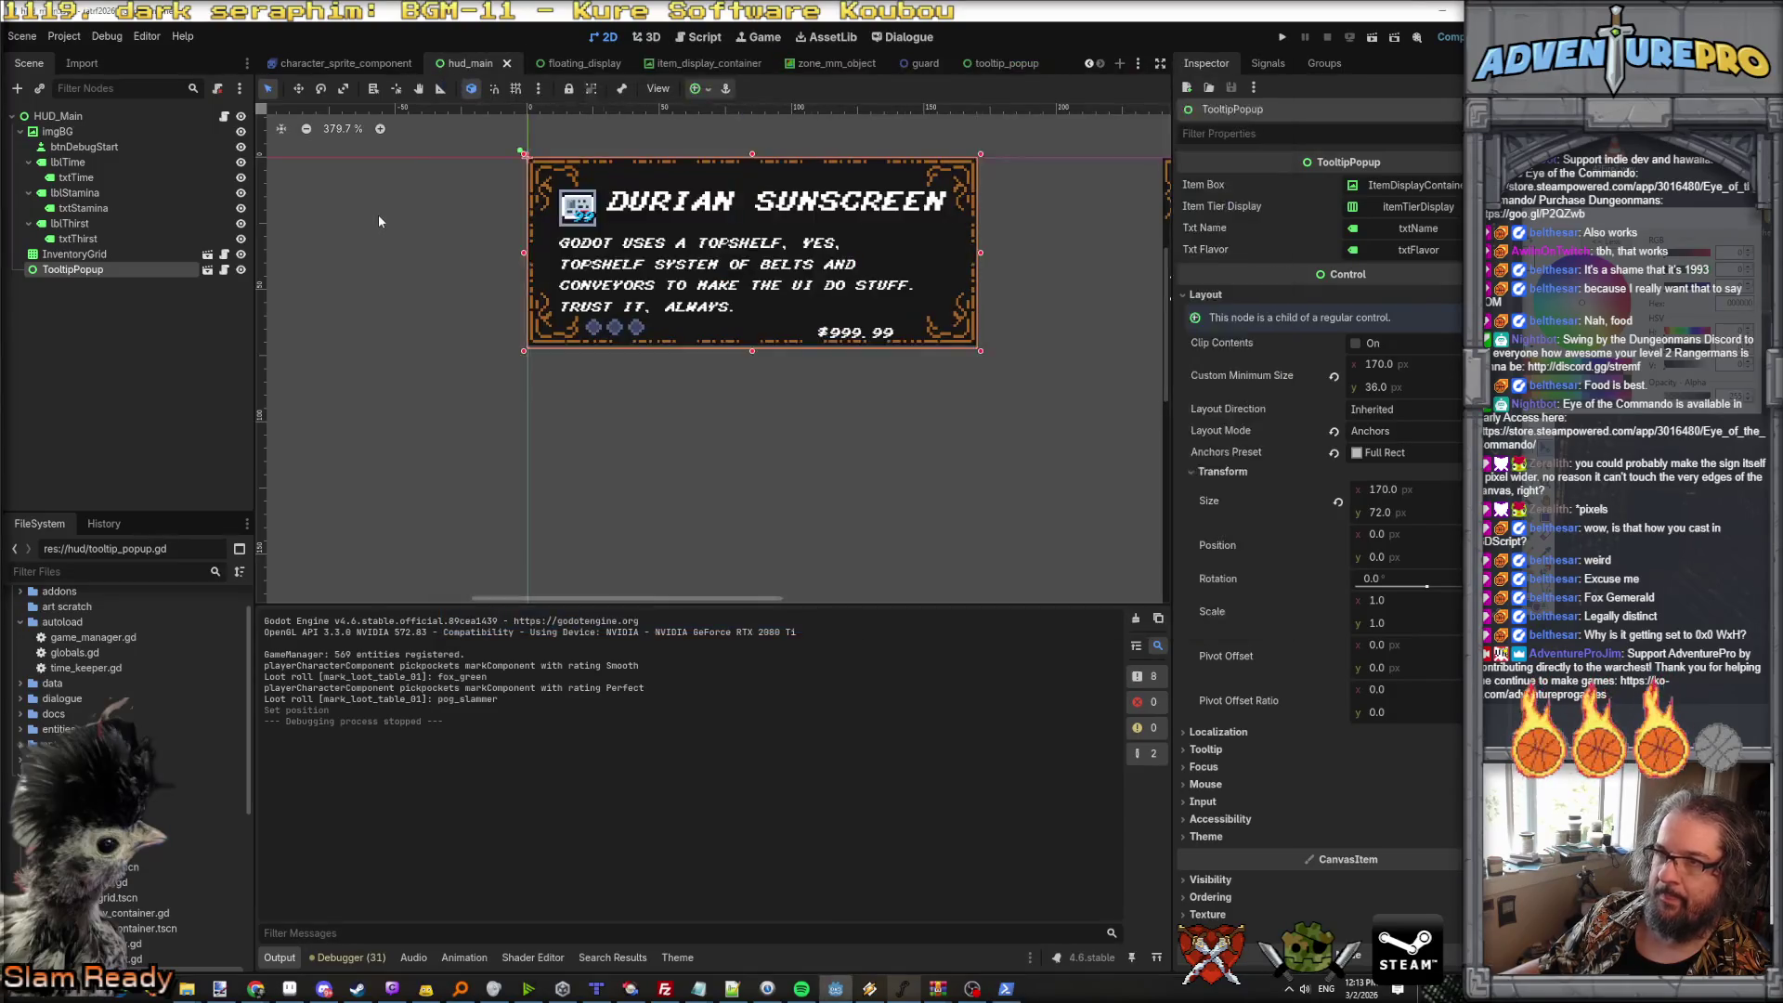
Run the game, pick up an item, check its slot tooltip, then view the Remote scene tree
left_click(1281, 40)
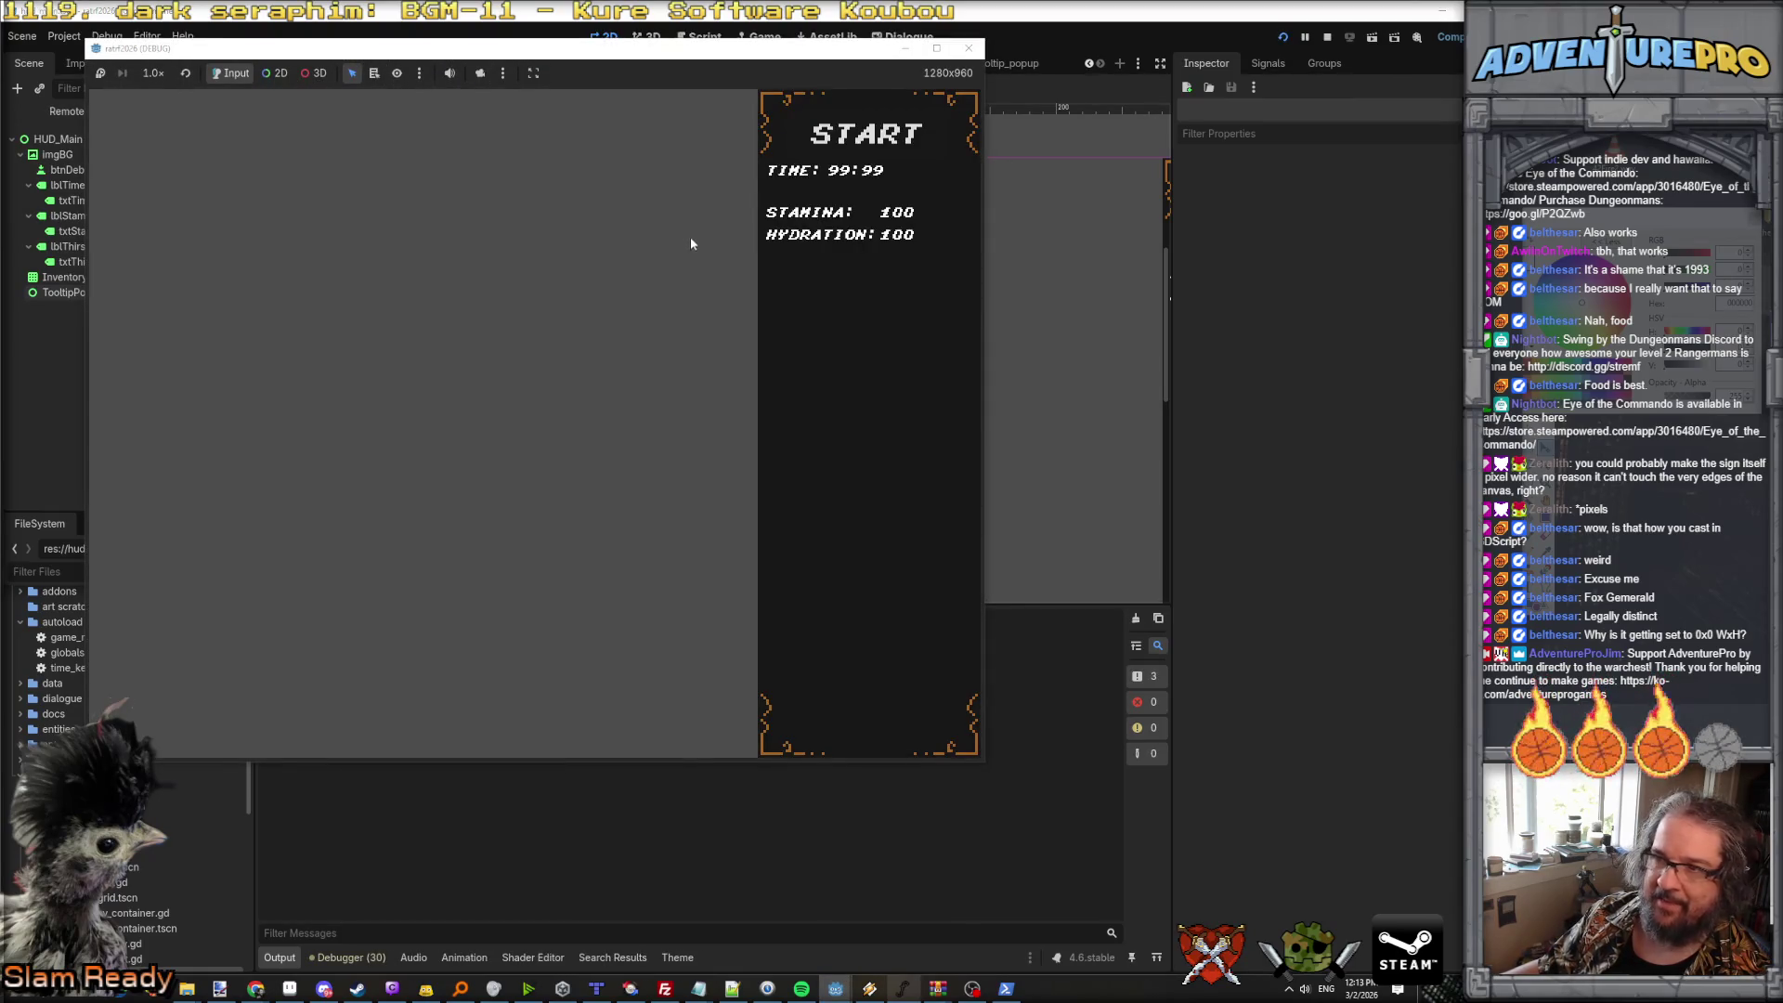
left_click(438, 309)
key("Up")
key("Left")
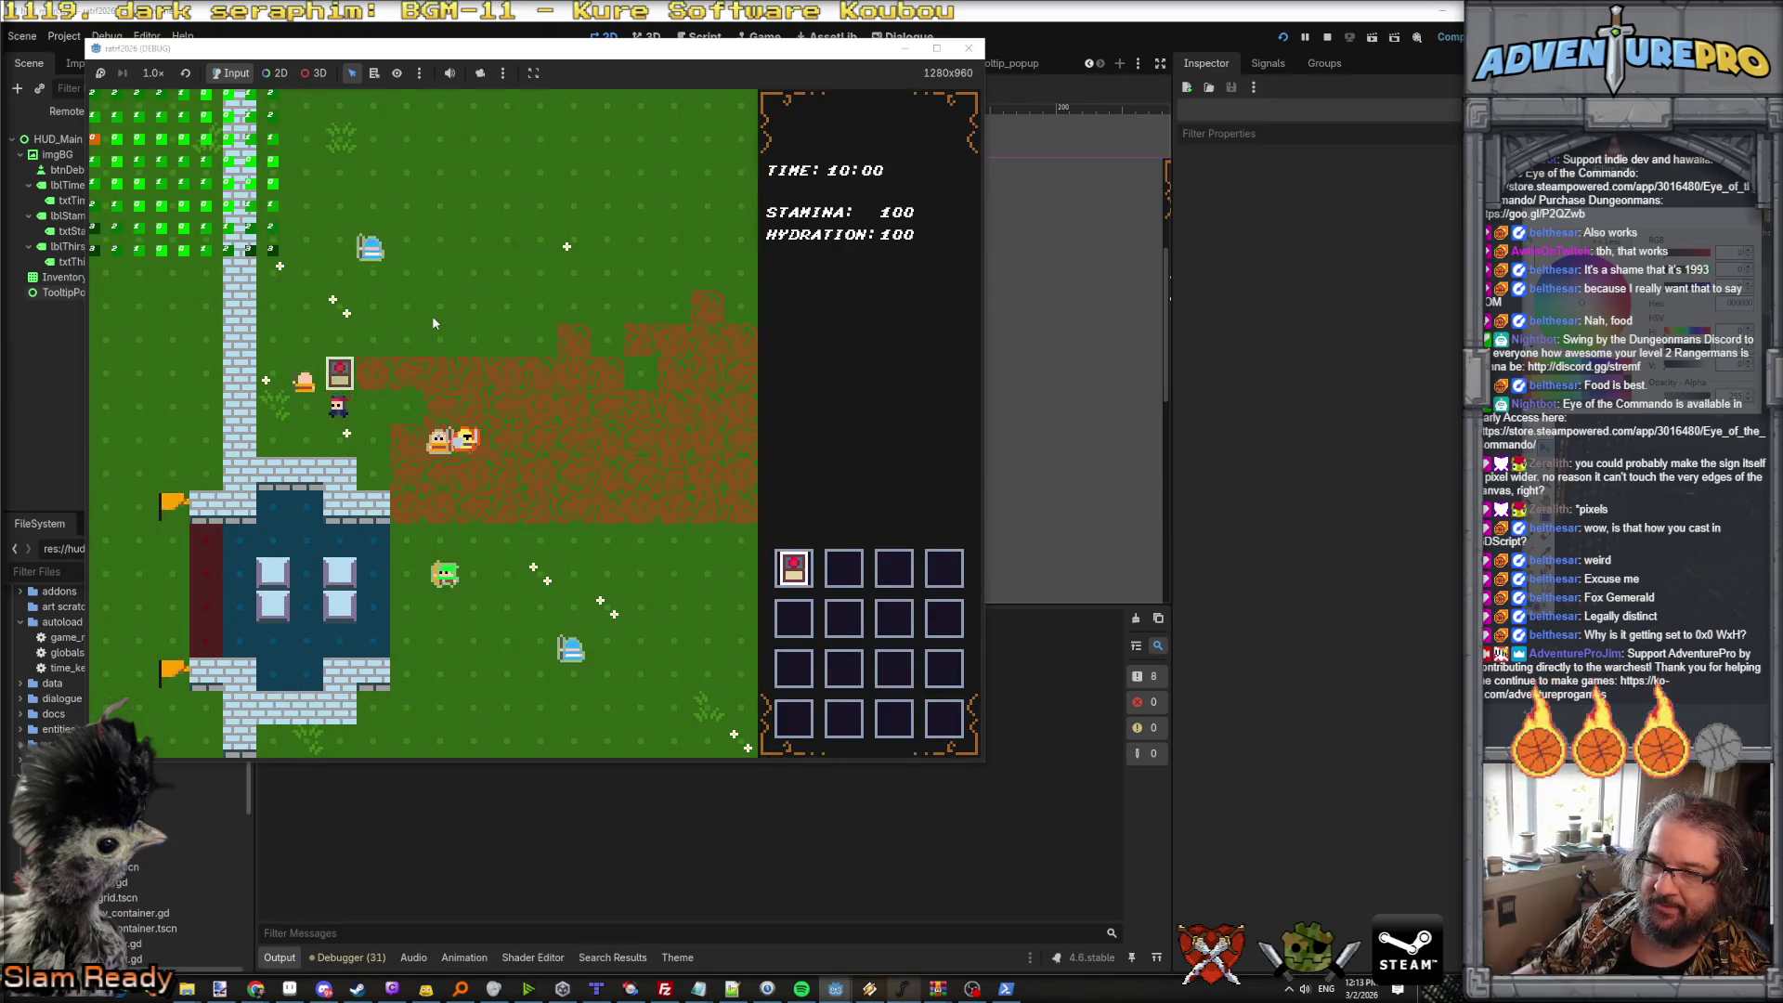
mouse_move(797, 569)
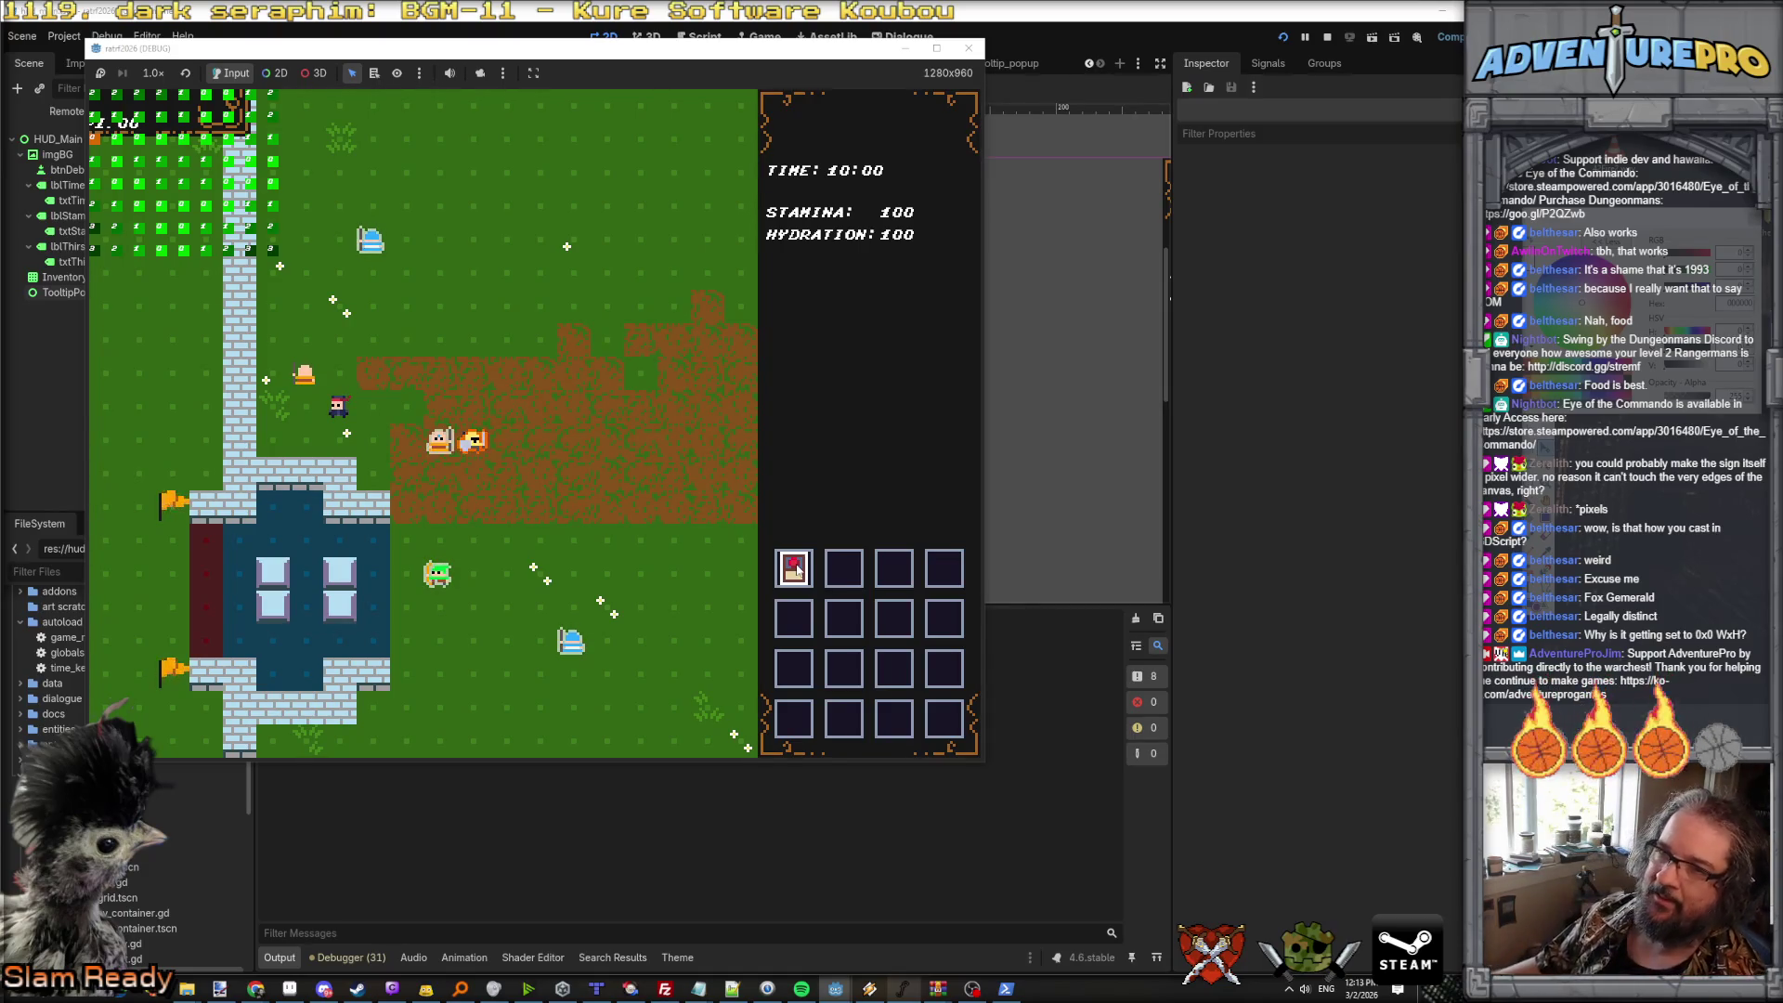
left_click_drag(411, 57, 1142, 135)
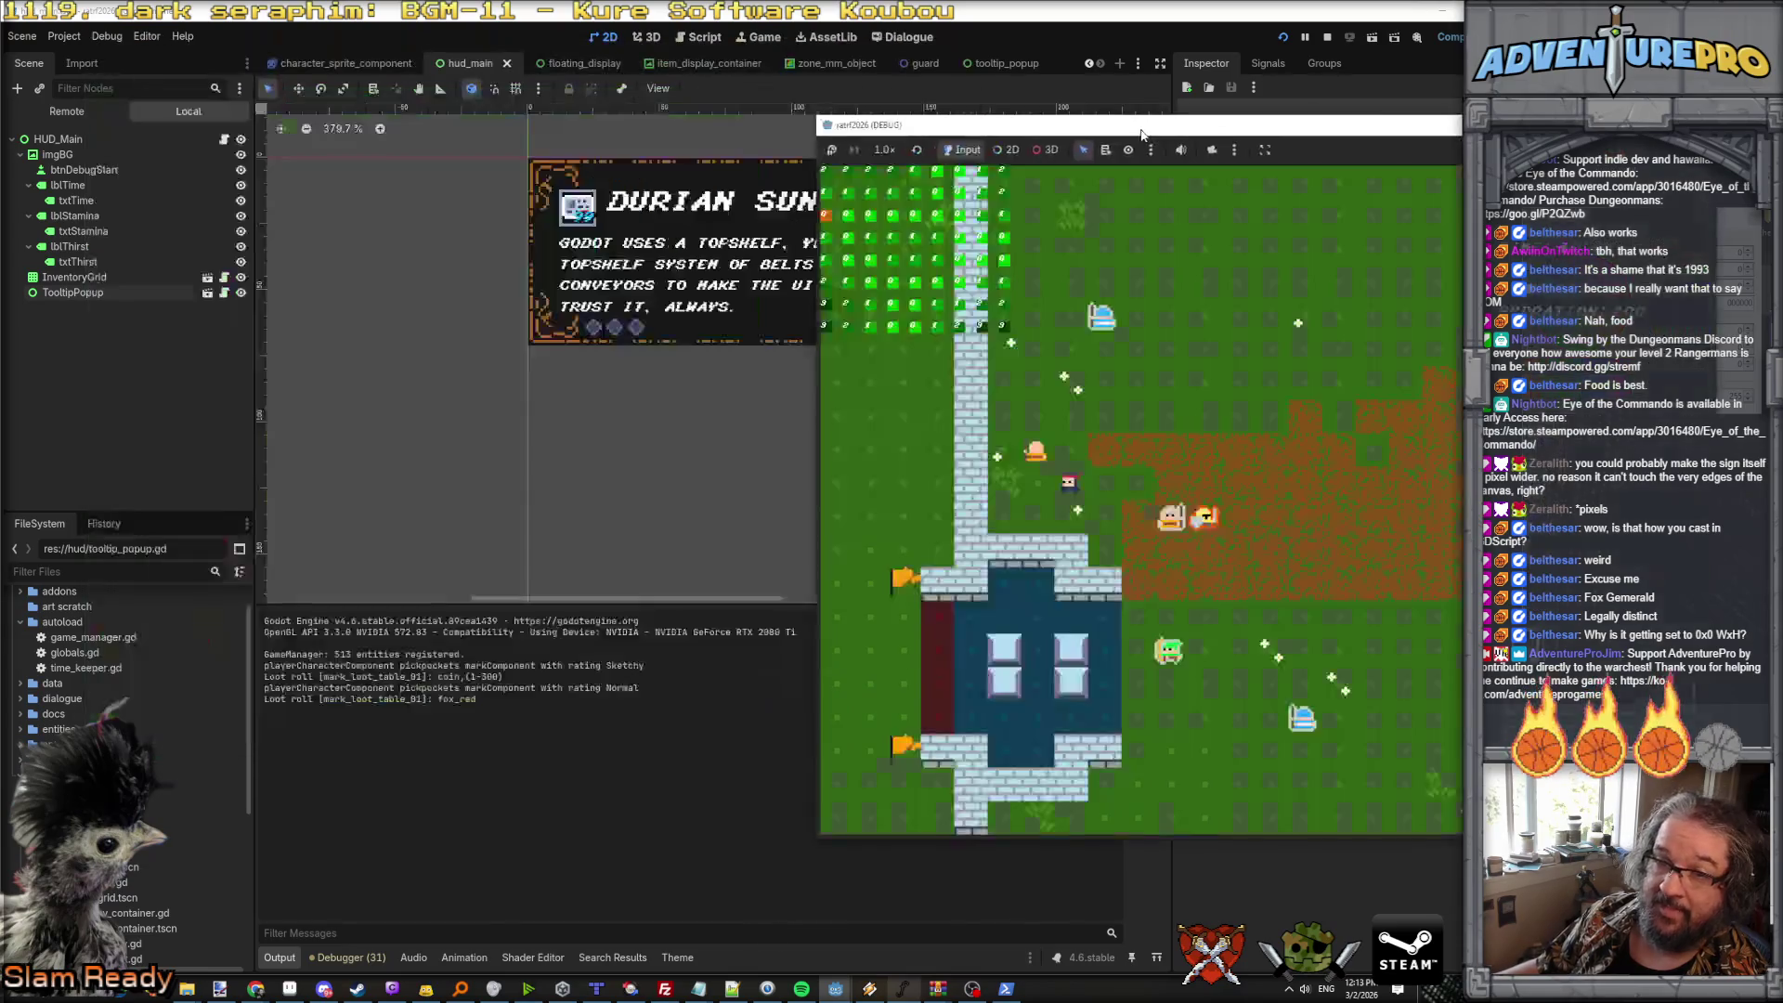
left_click(79, 112)
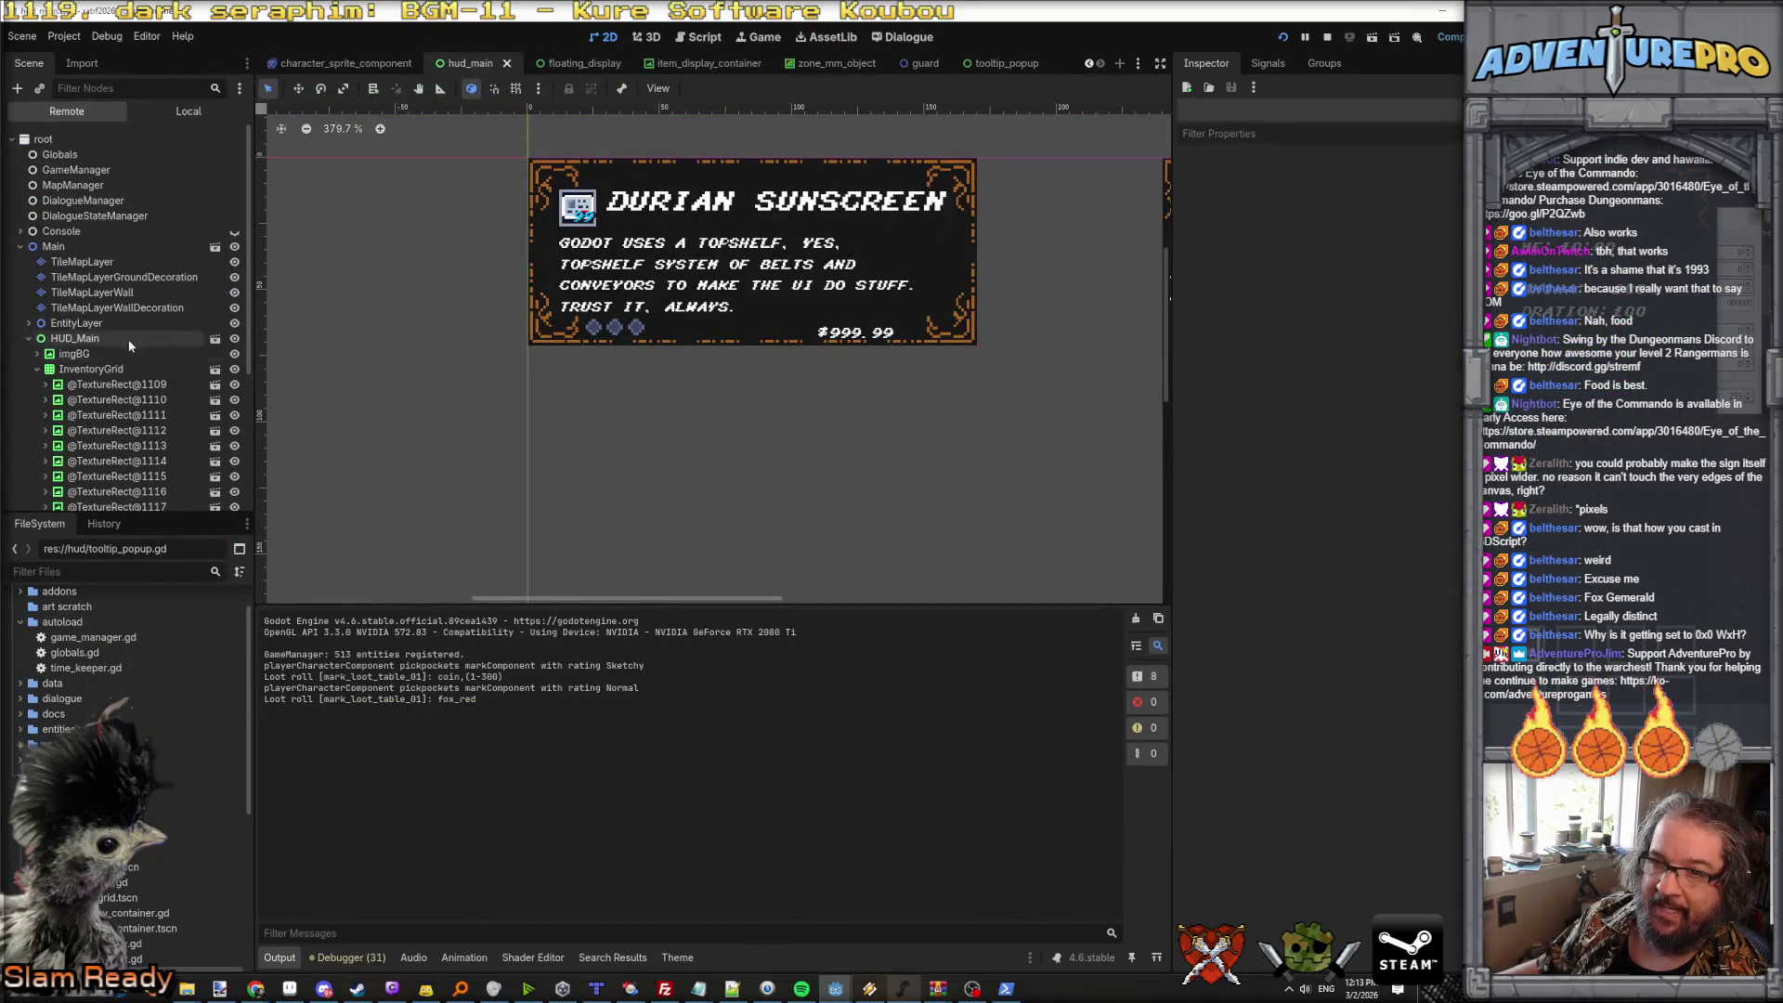
Select the live TooltipPopup node and check its reported position of -160, -102
scroll(129, 346, "down", 5)
left_click(107, 418)
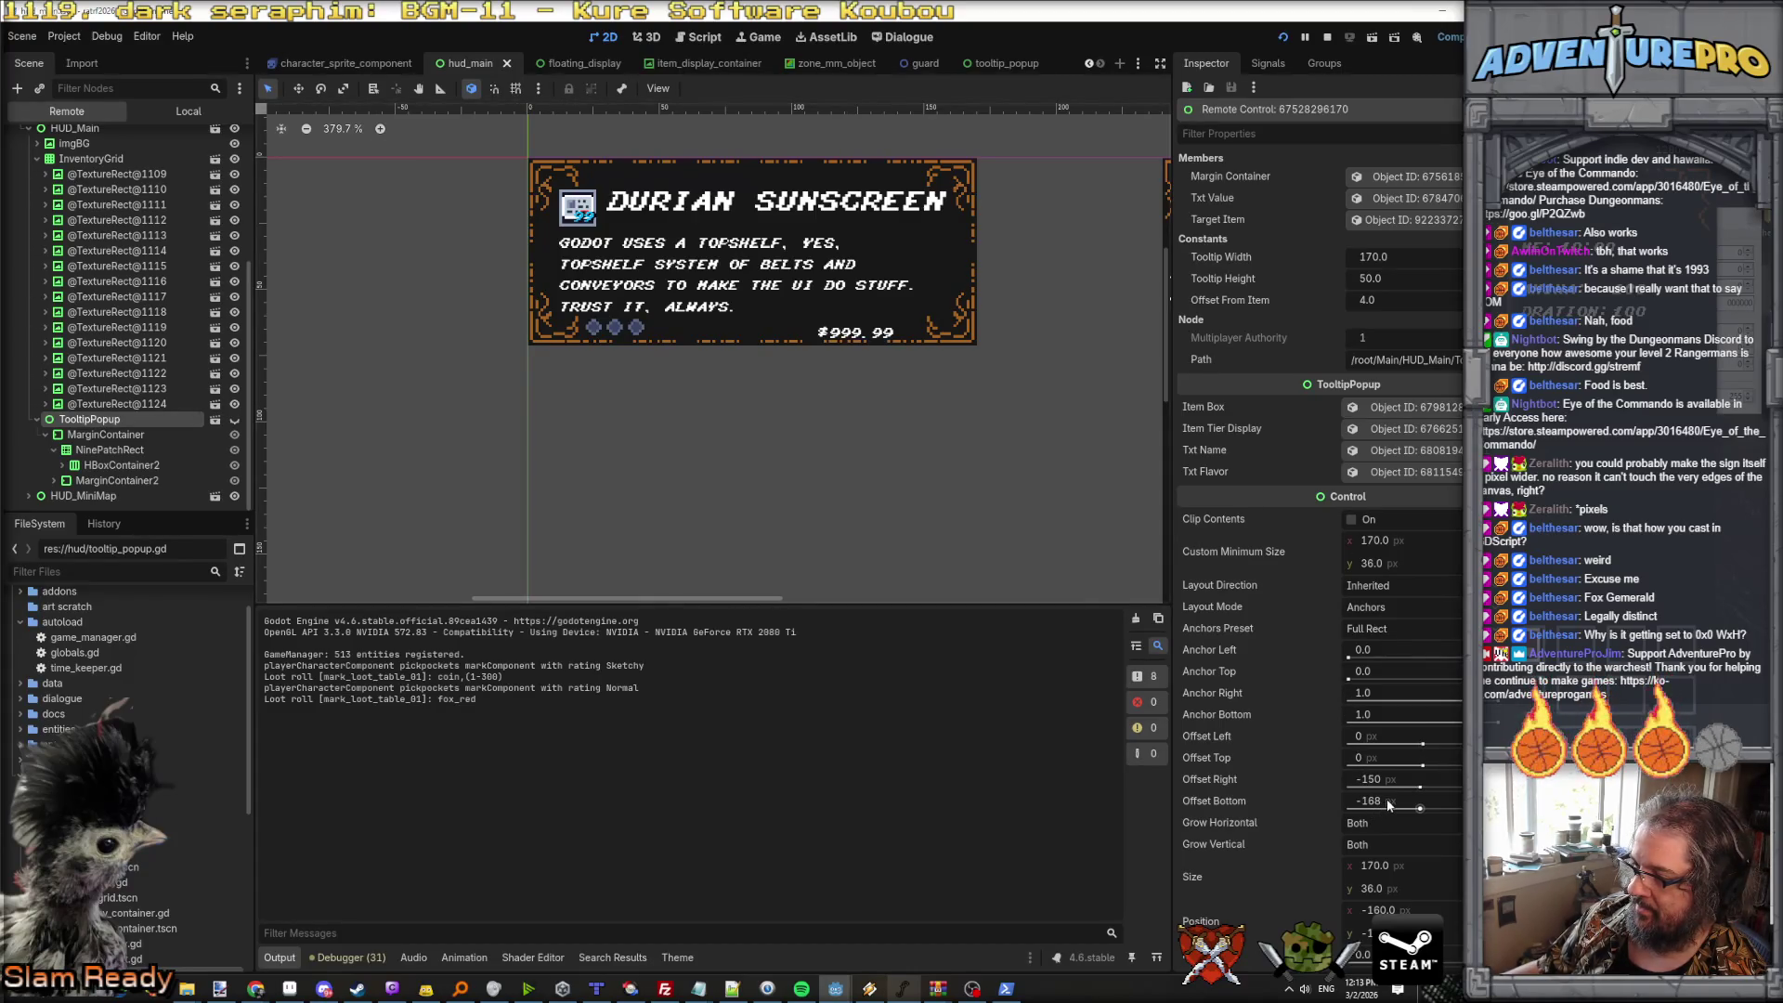
scroll(1364, 657, "down", 2)
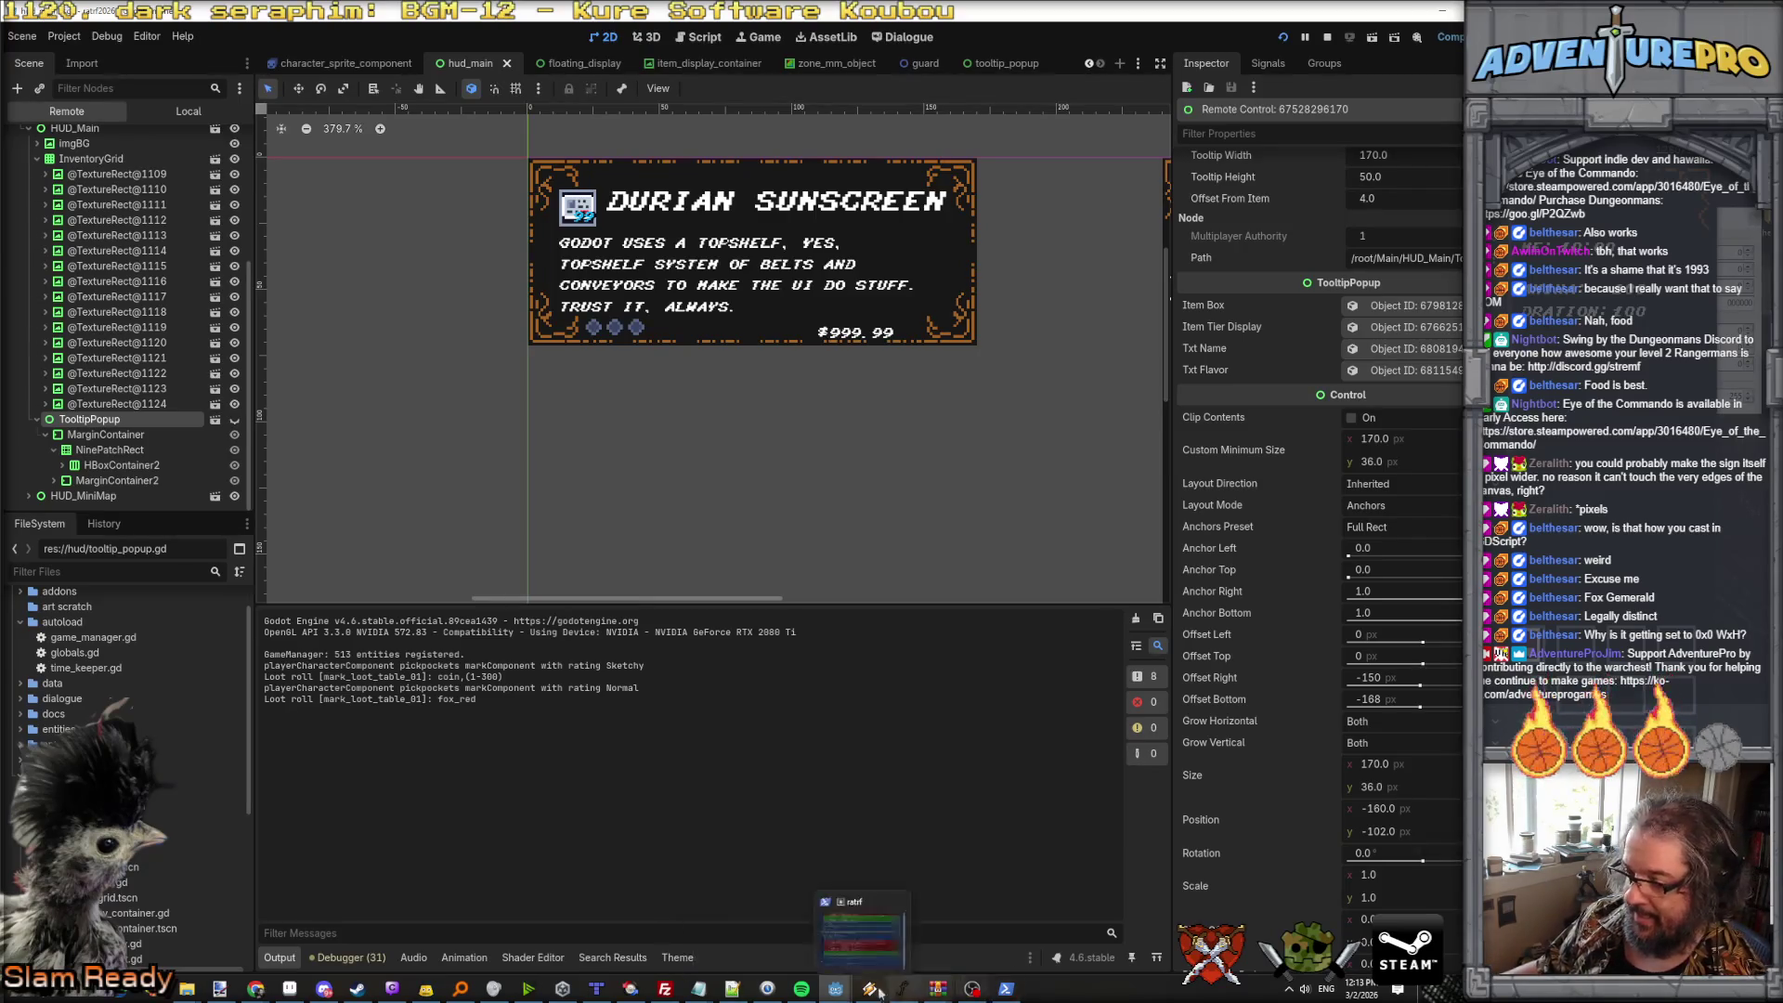
left_click(705, 37)
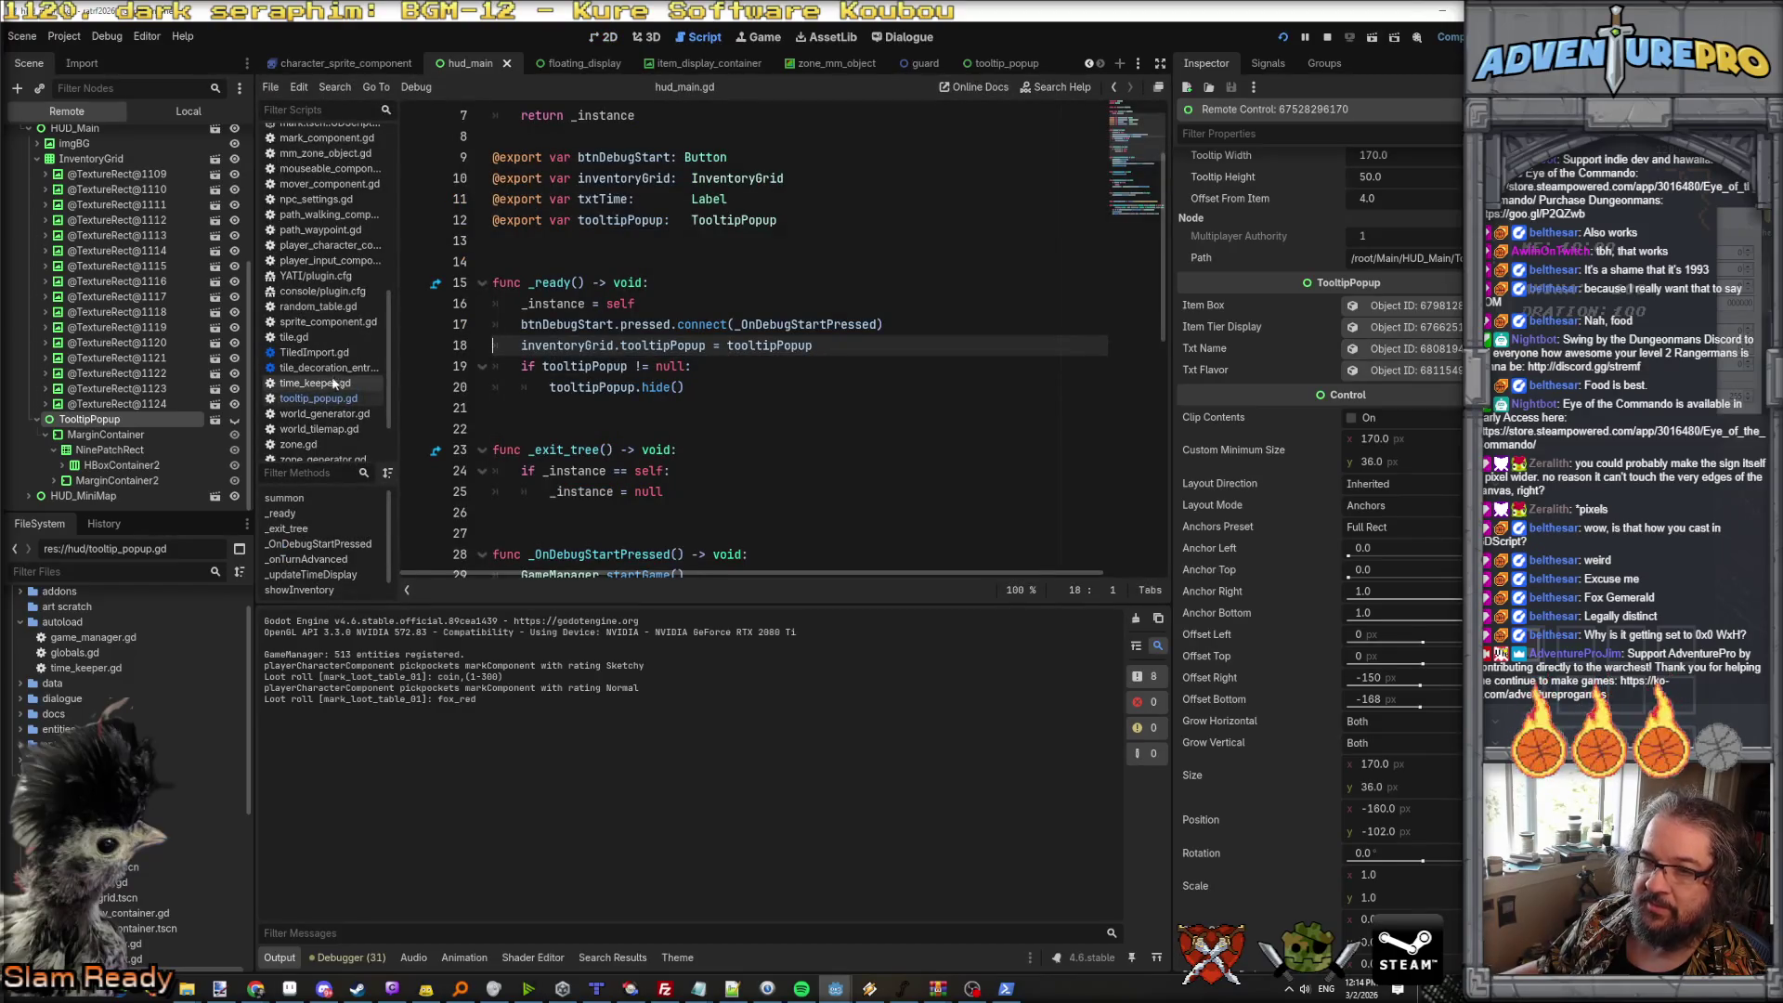
Open tooltip_popup.gd and go to line 45 in _positionNear
scroll(562, 426, "down", 8)
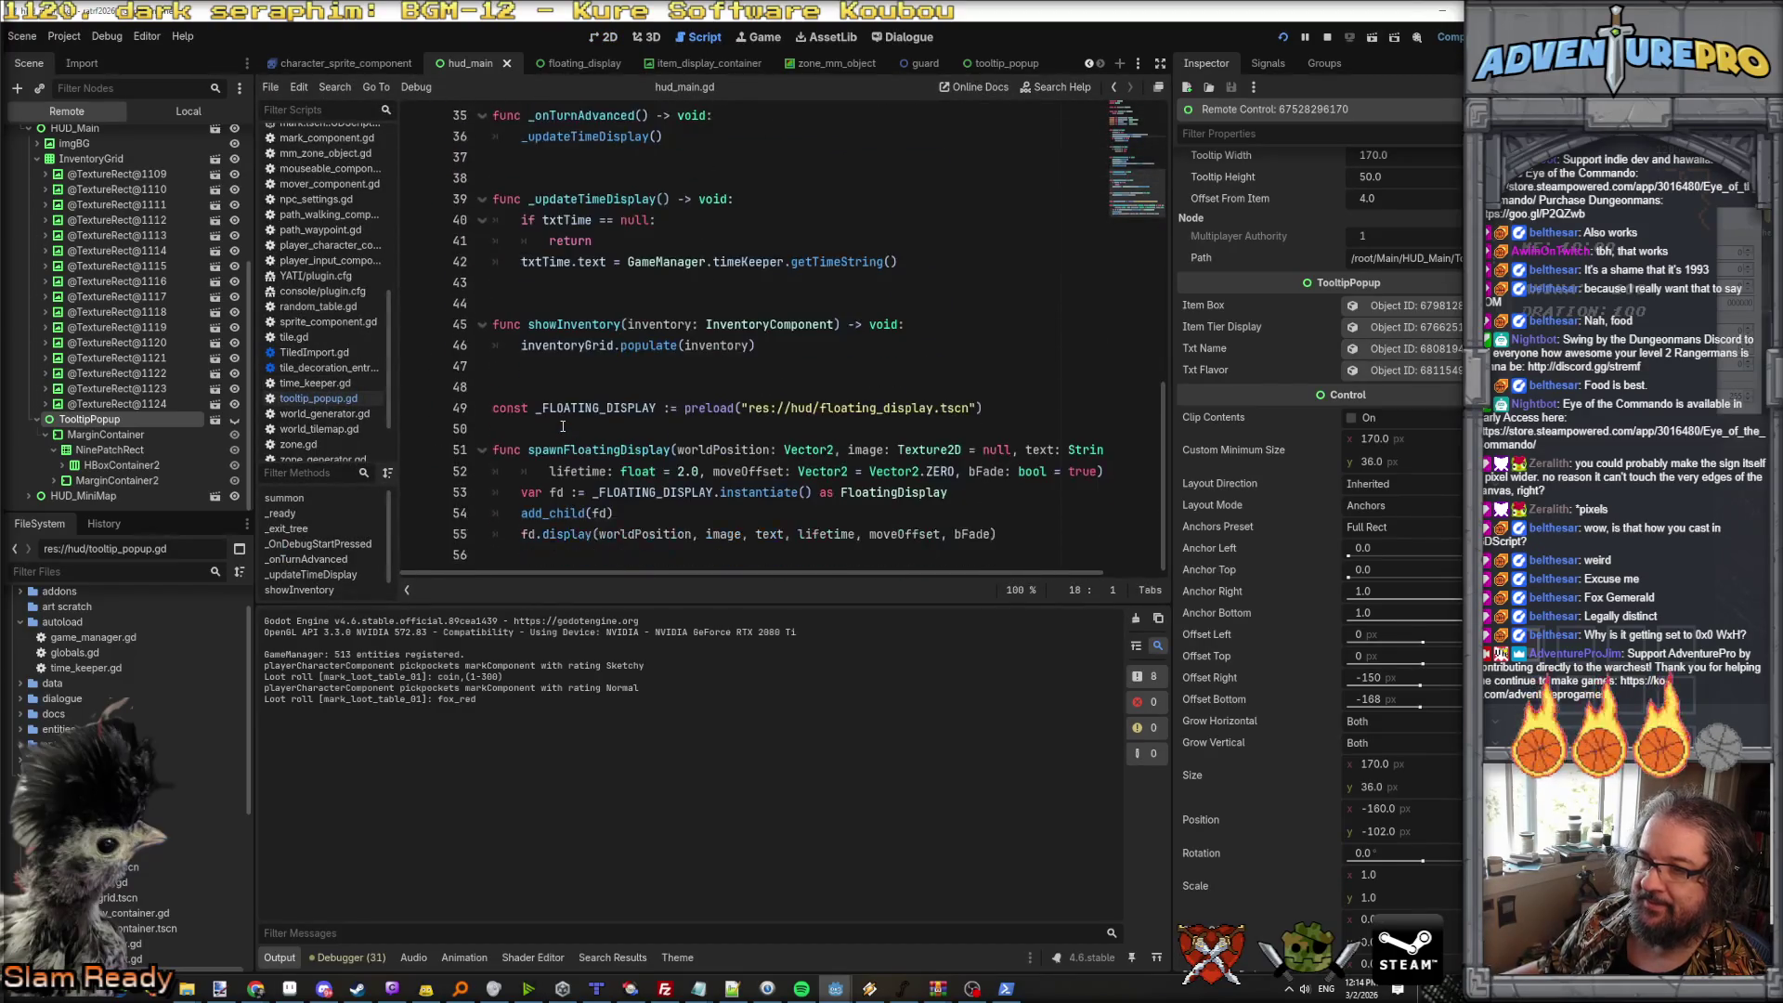
scroll(561, 427, "up", 4)
left_click(308, 398)
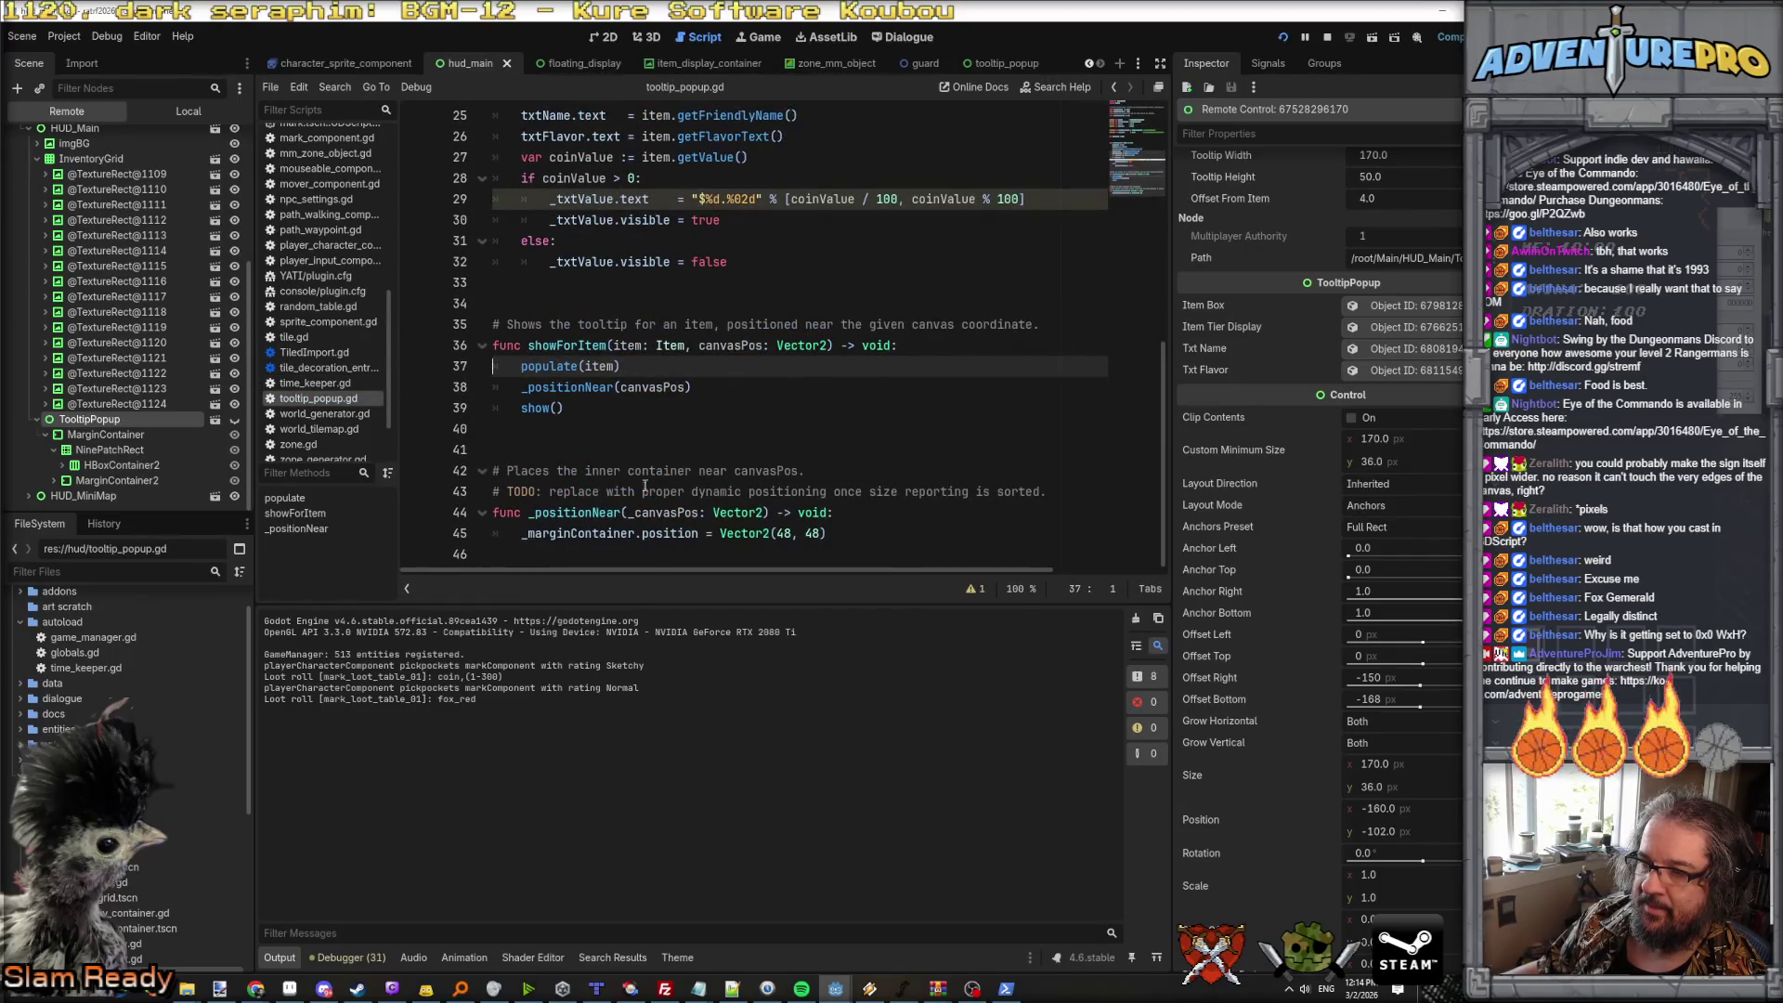
left_click(589, 535)
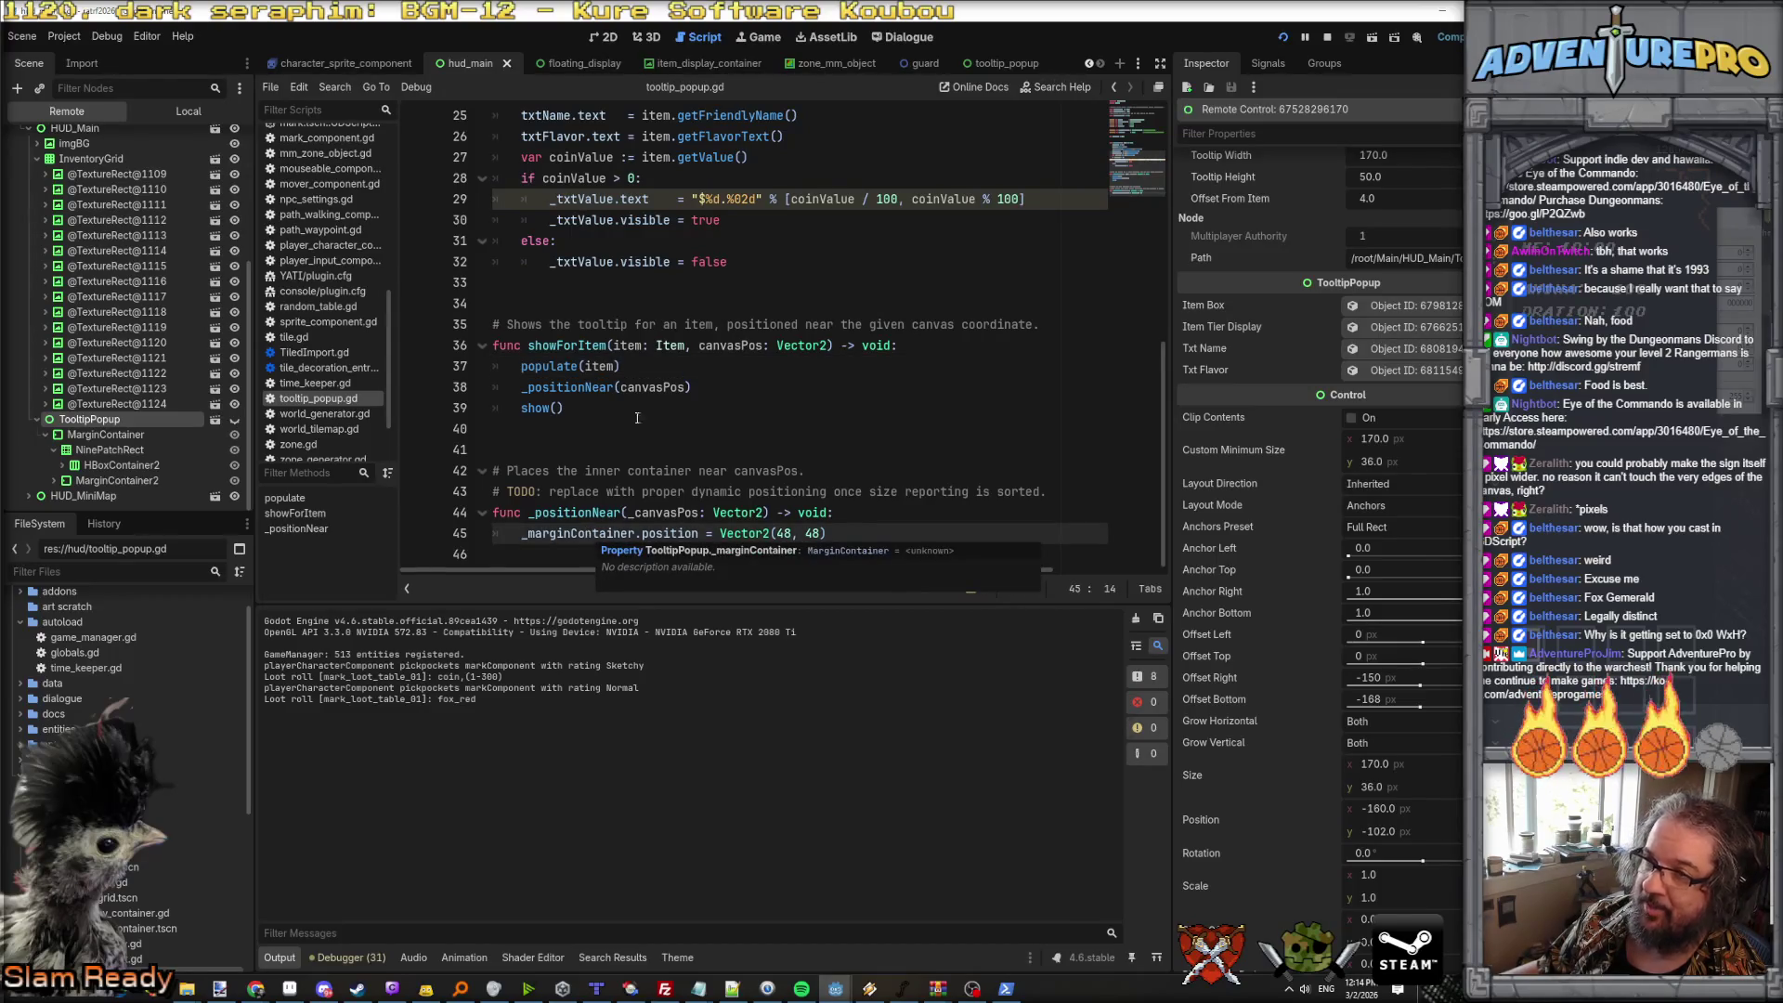
scroll(637, 417, "up", 8)
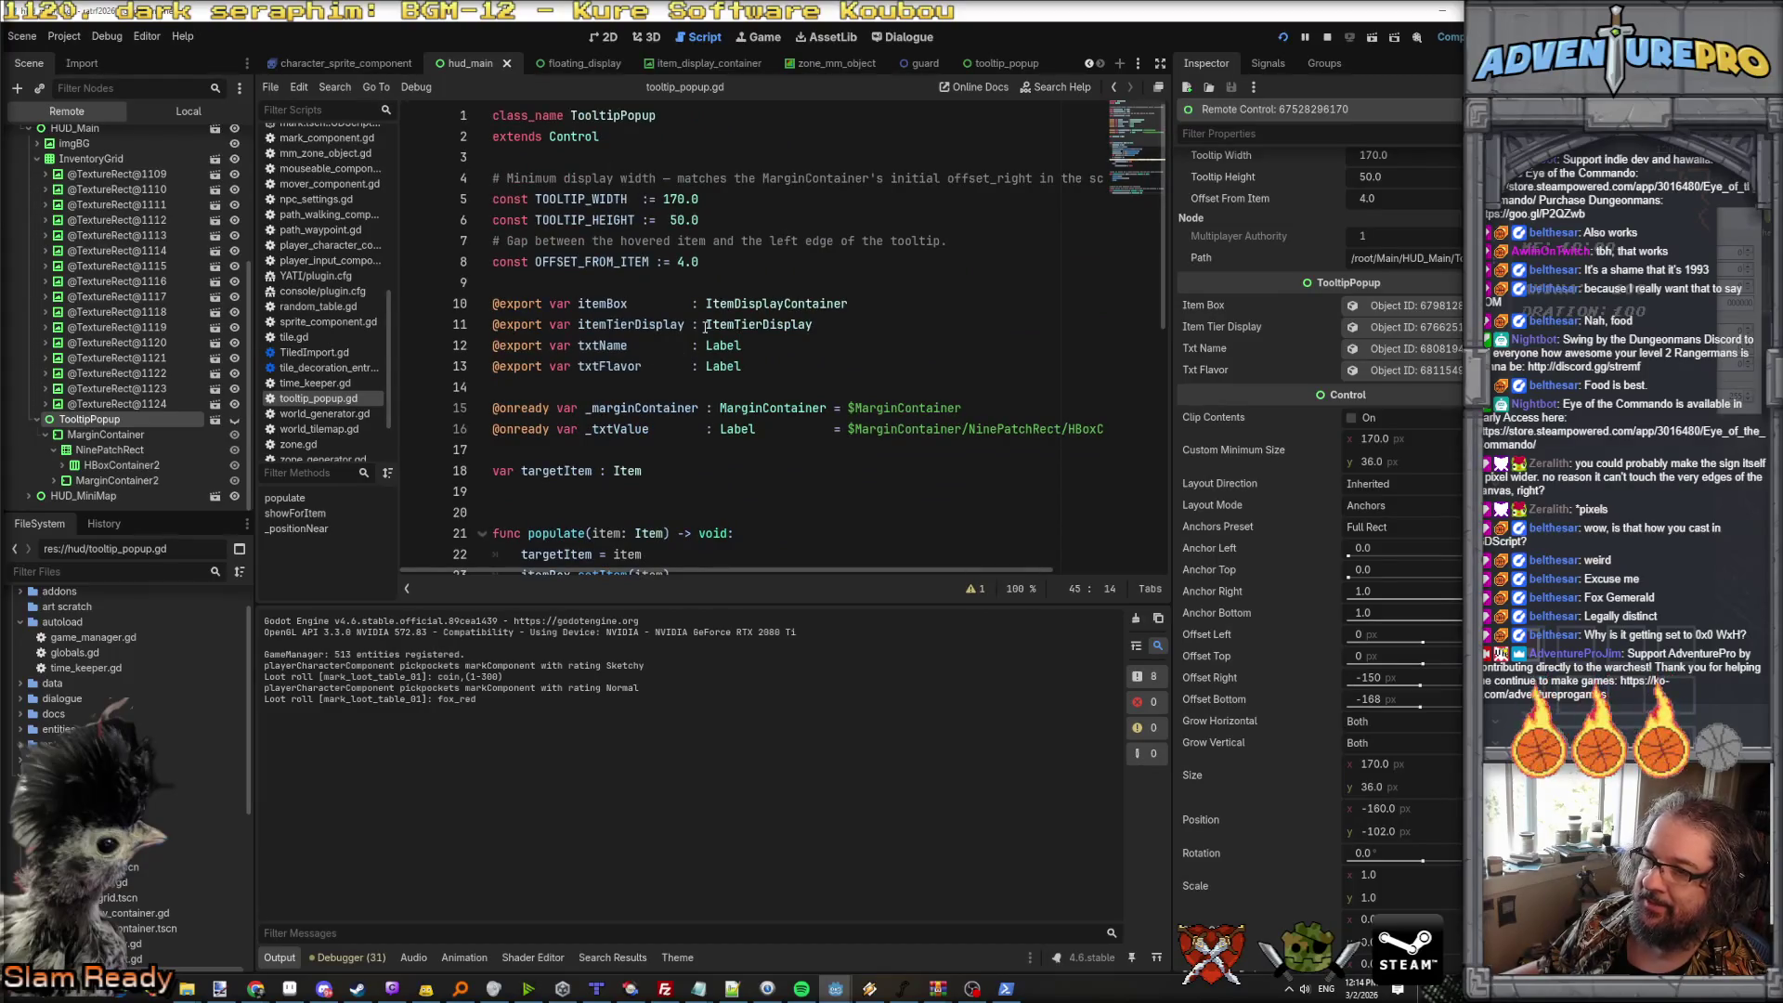
scroll(657, 372, "down", 2)
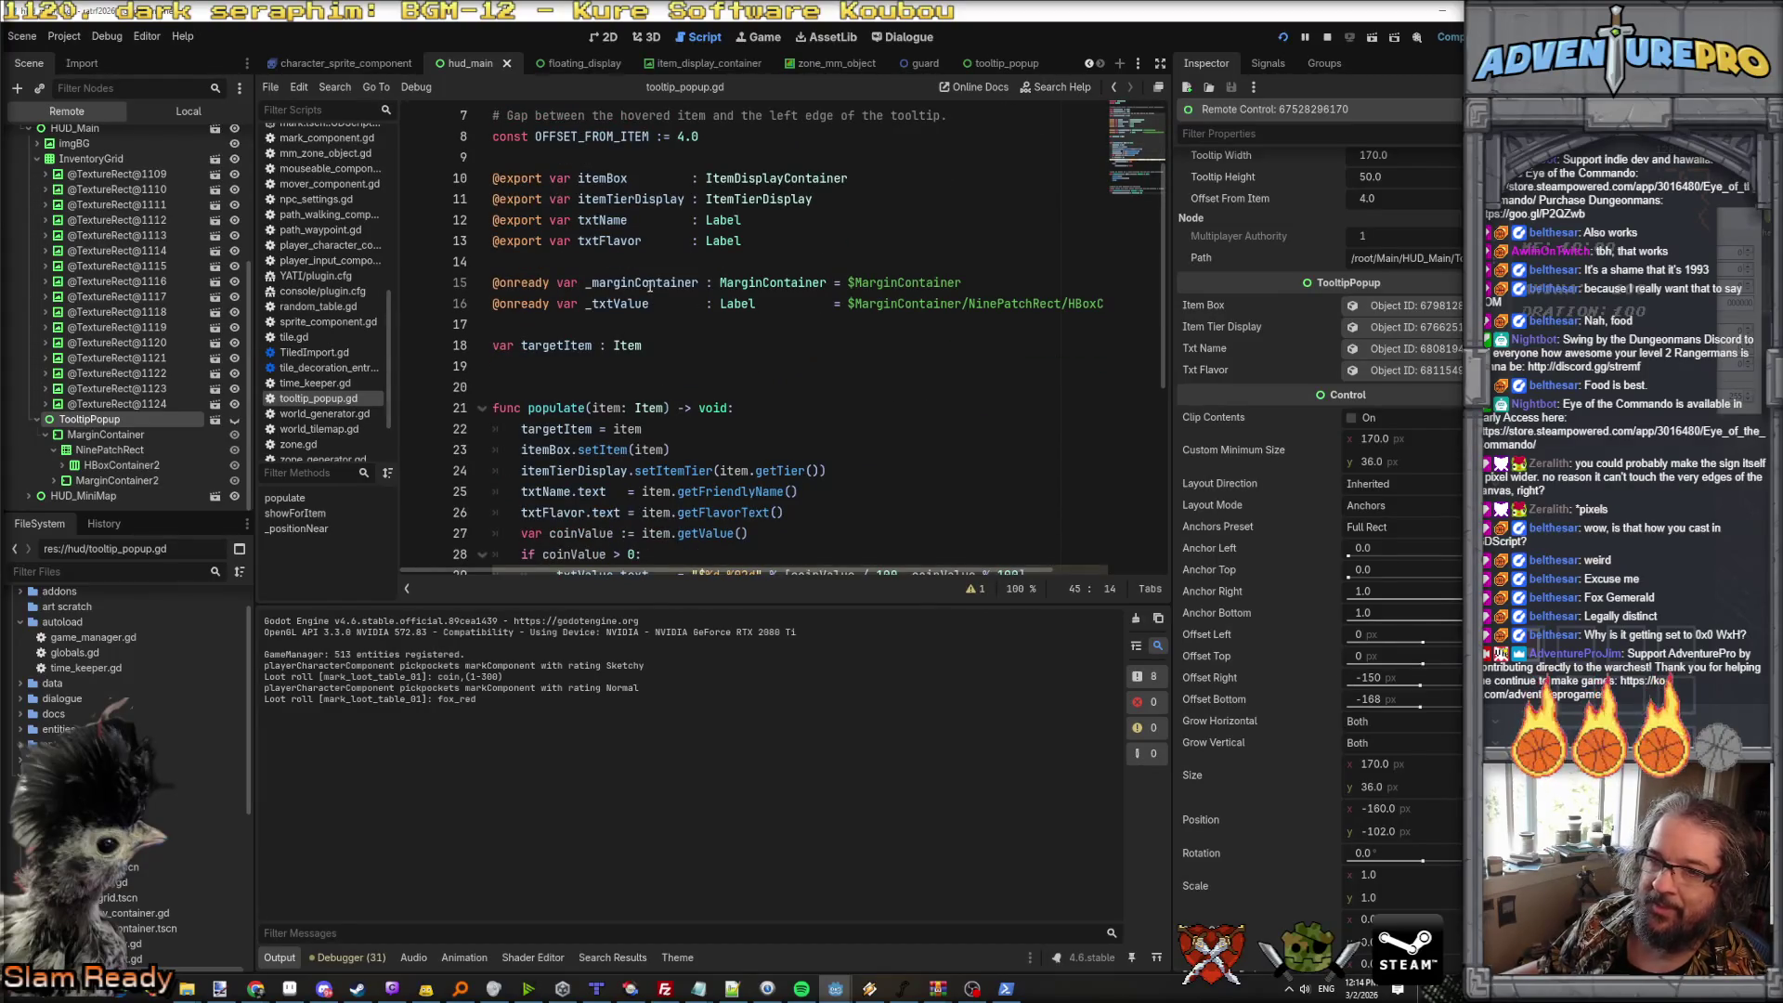
scroll(650, 286, "up", 2)
scroll(650, 286, "down", 8)
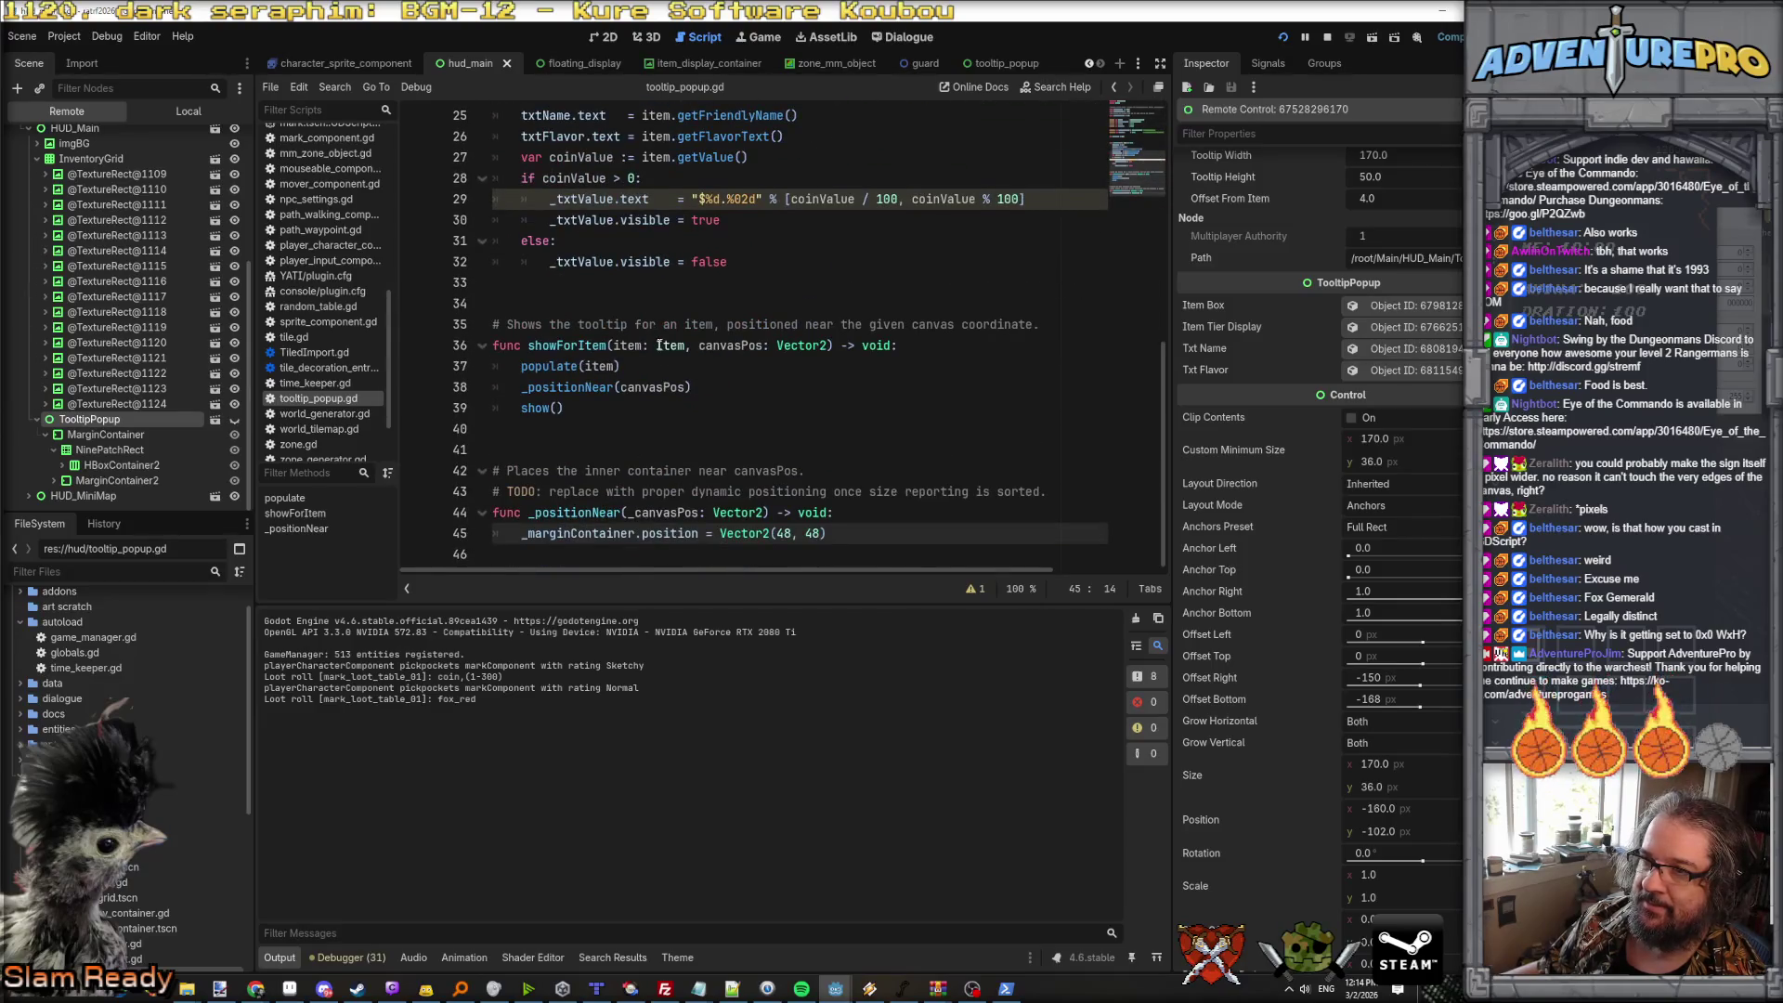
Replace _marginContainer.position with global_position on line 45 and rerun the game
double_click(563, 533)
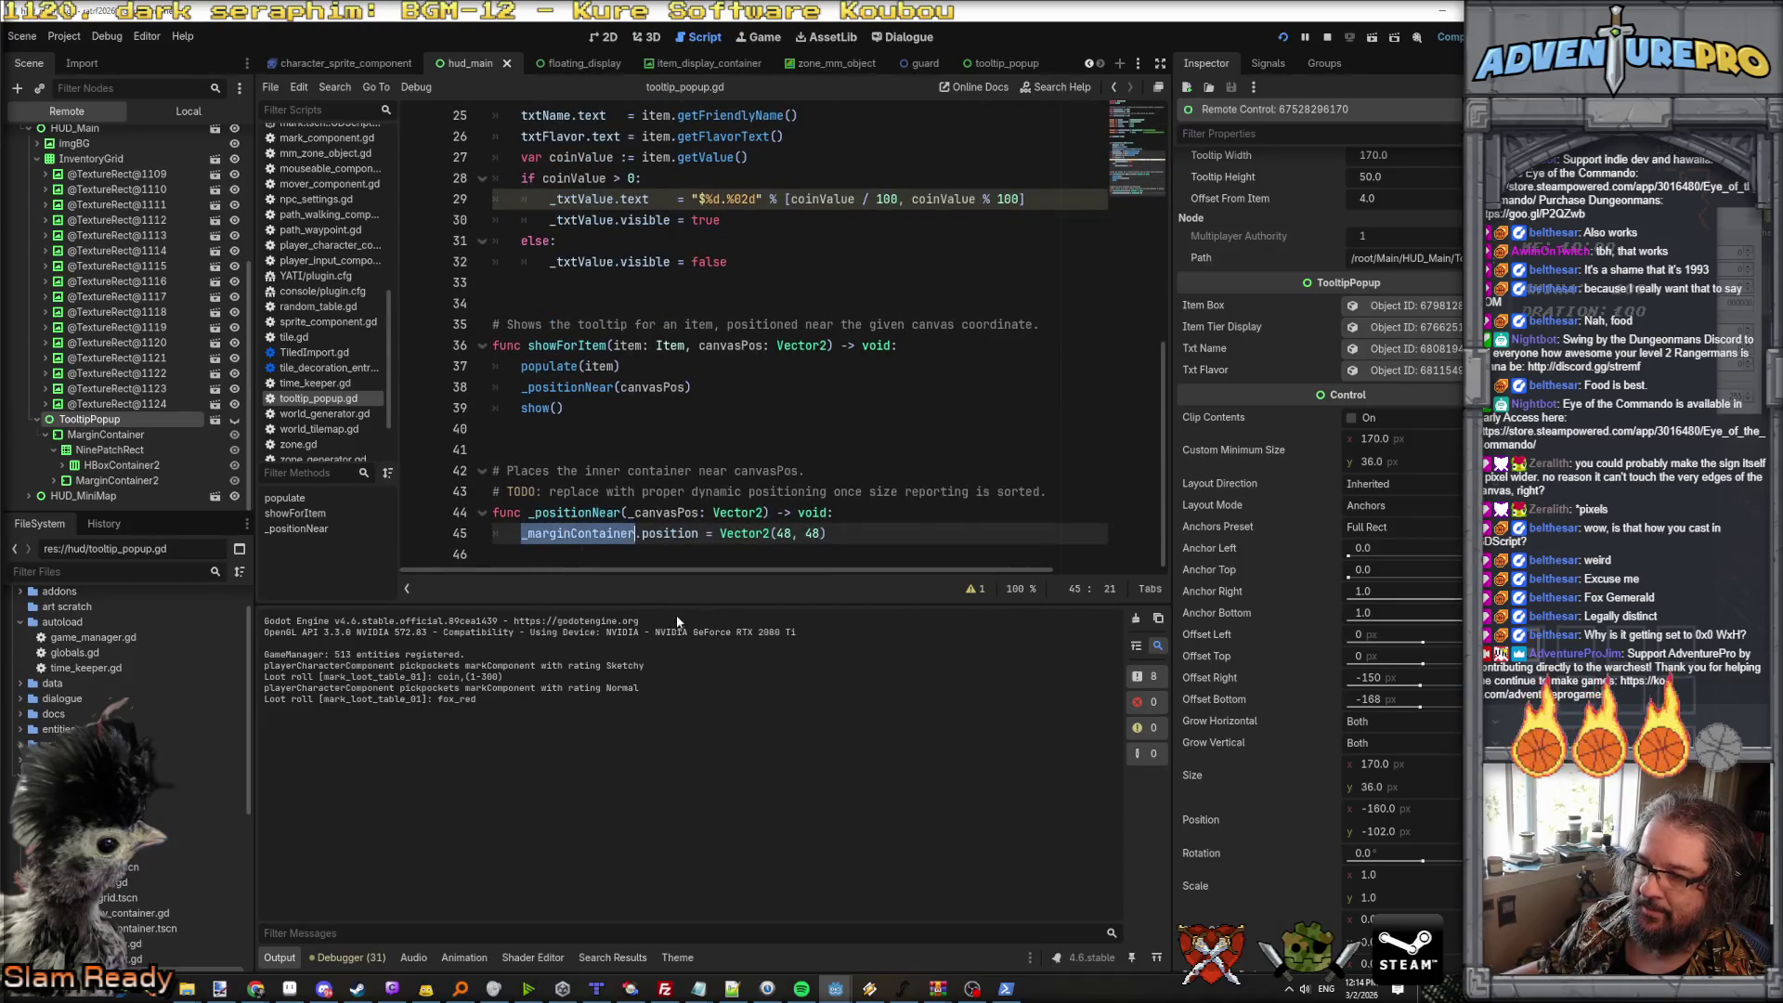
key("Delete")
key("Delete")
key("Delete")
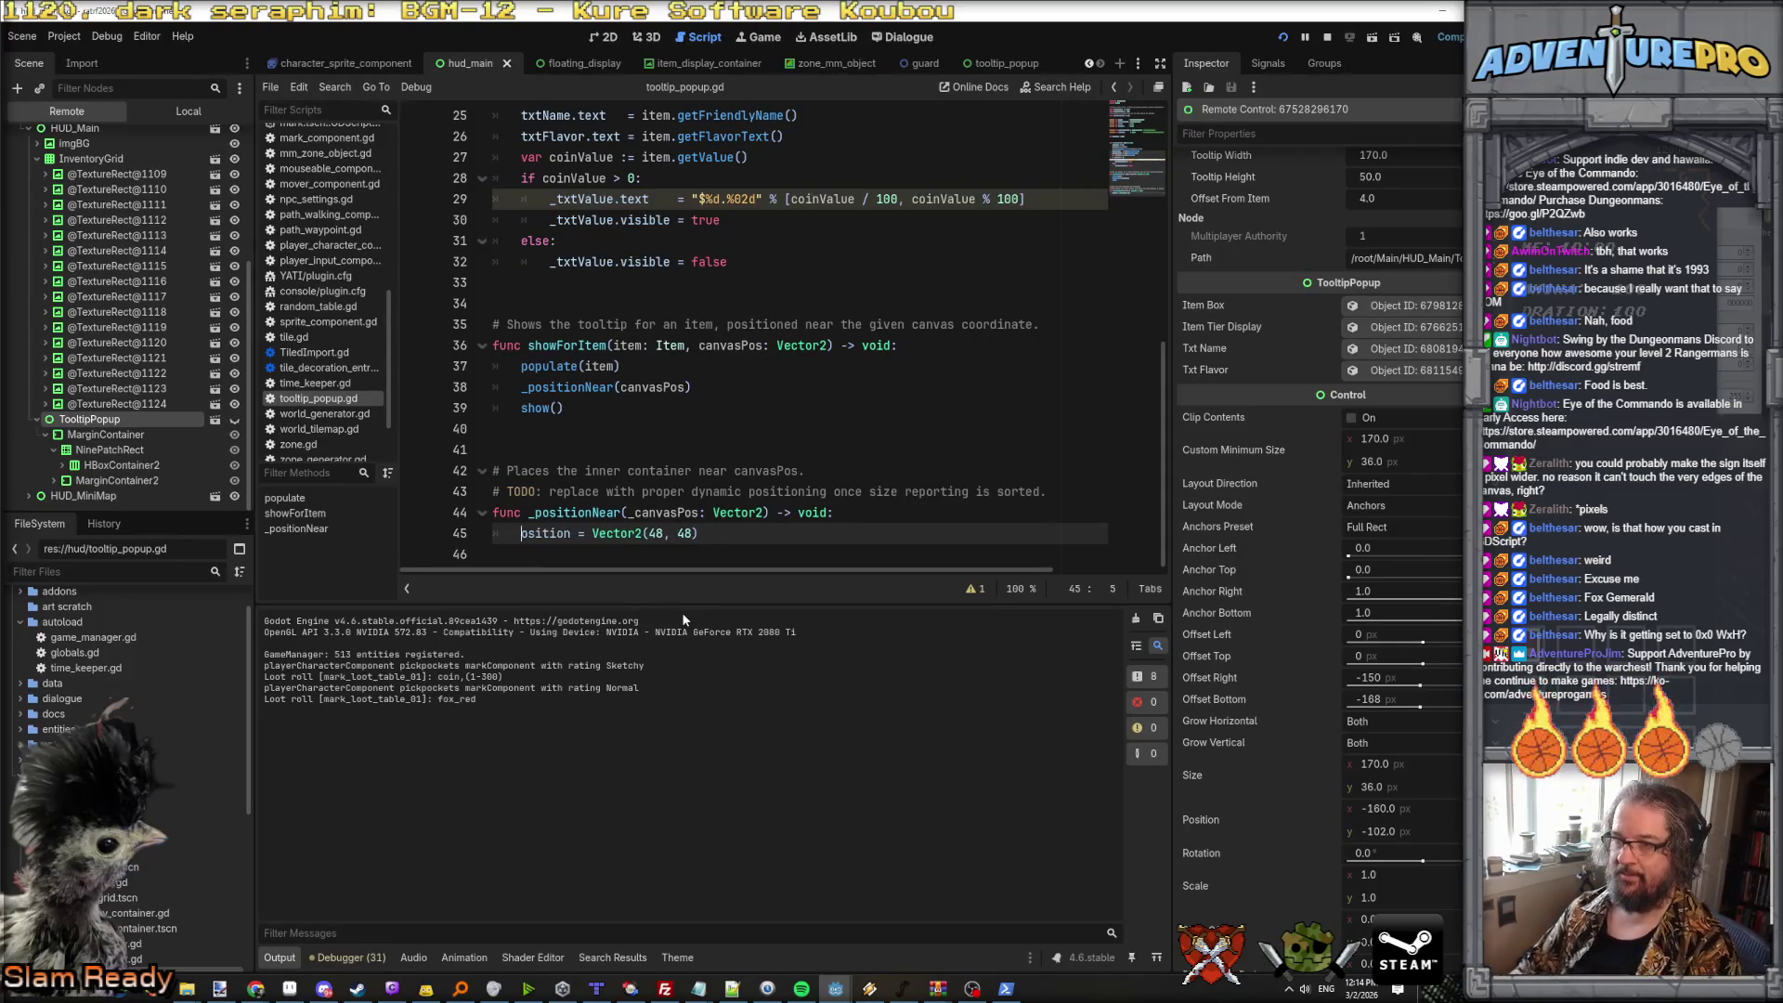
key("Delete")
key("Delete")
key("Delete")
key("Delete")
type("globak")
key("BackSpace")
type("l_p")
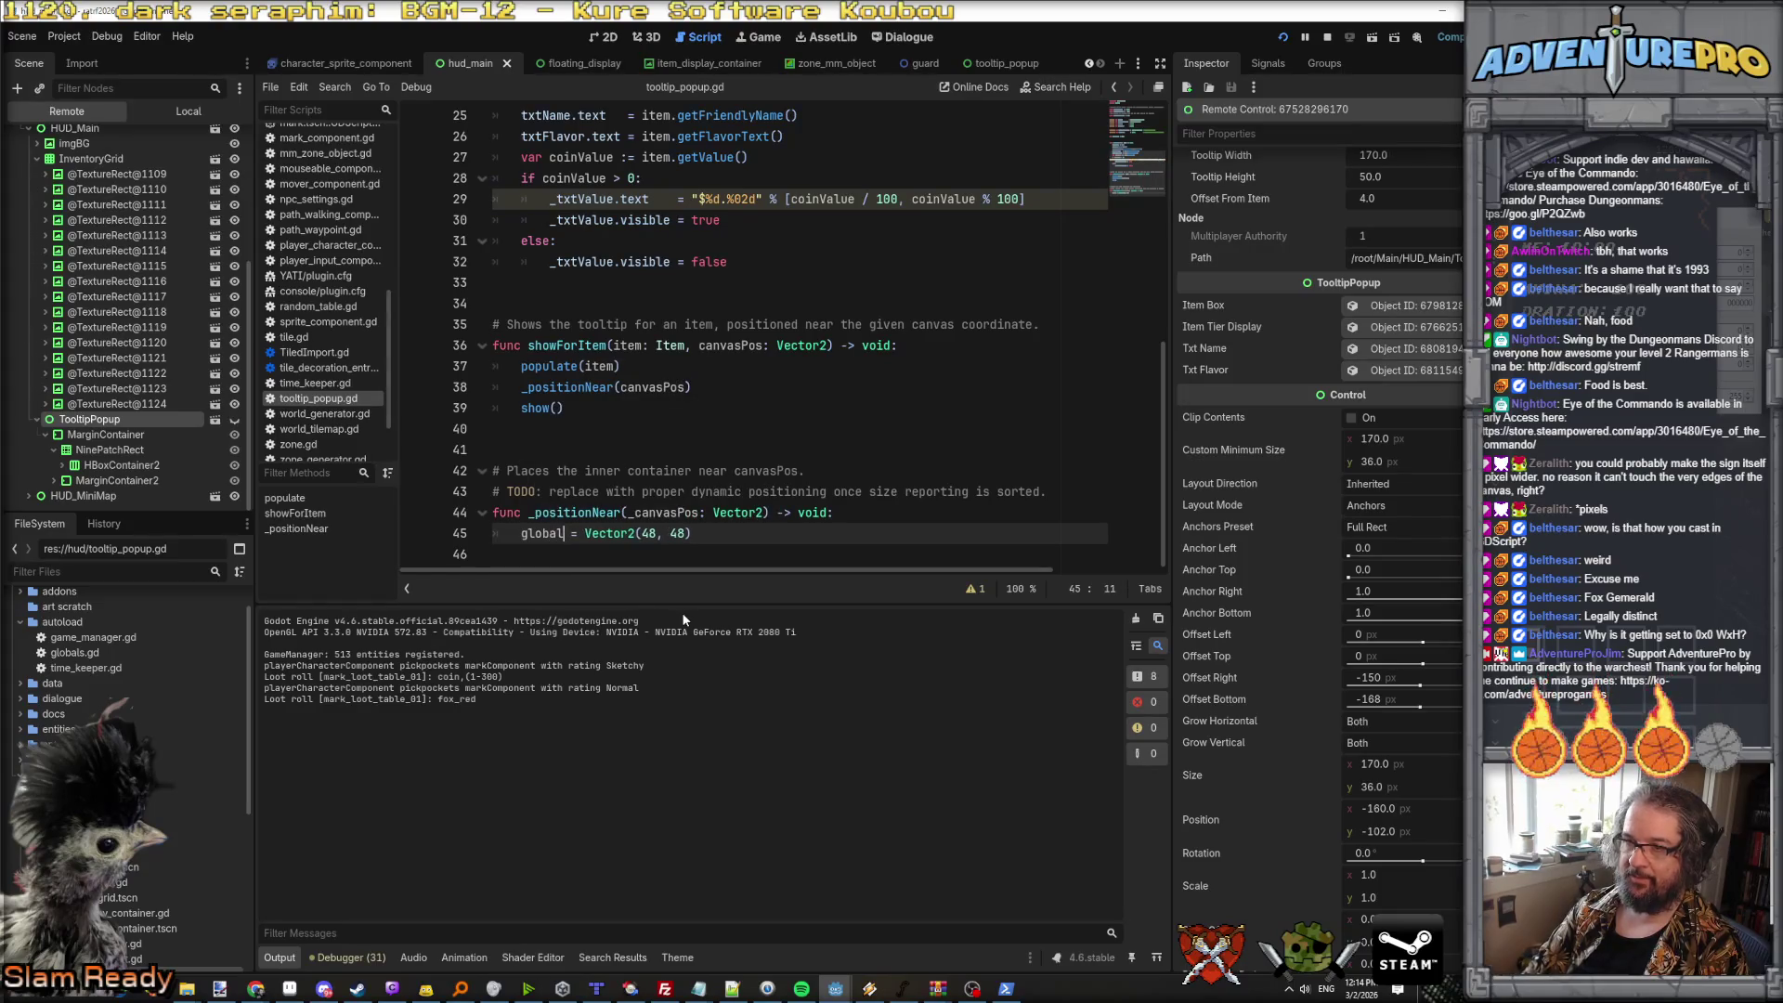
key("Return")
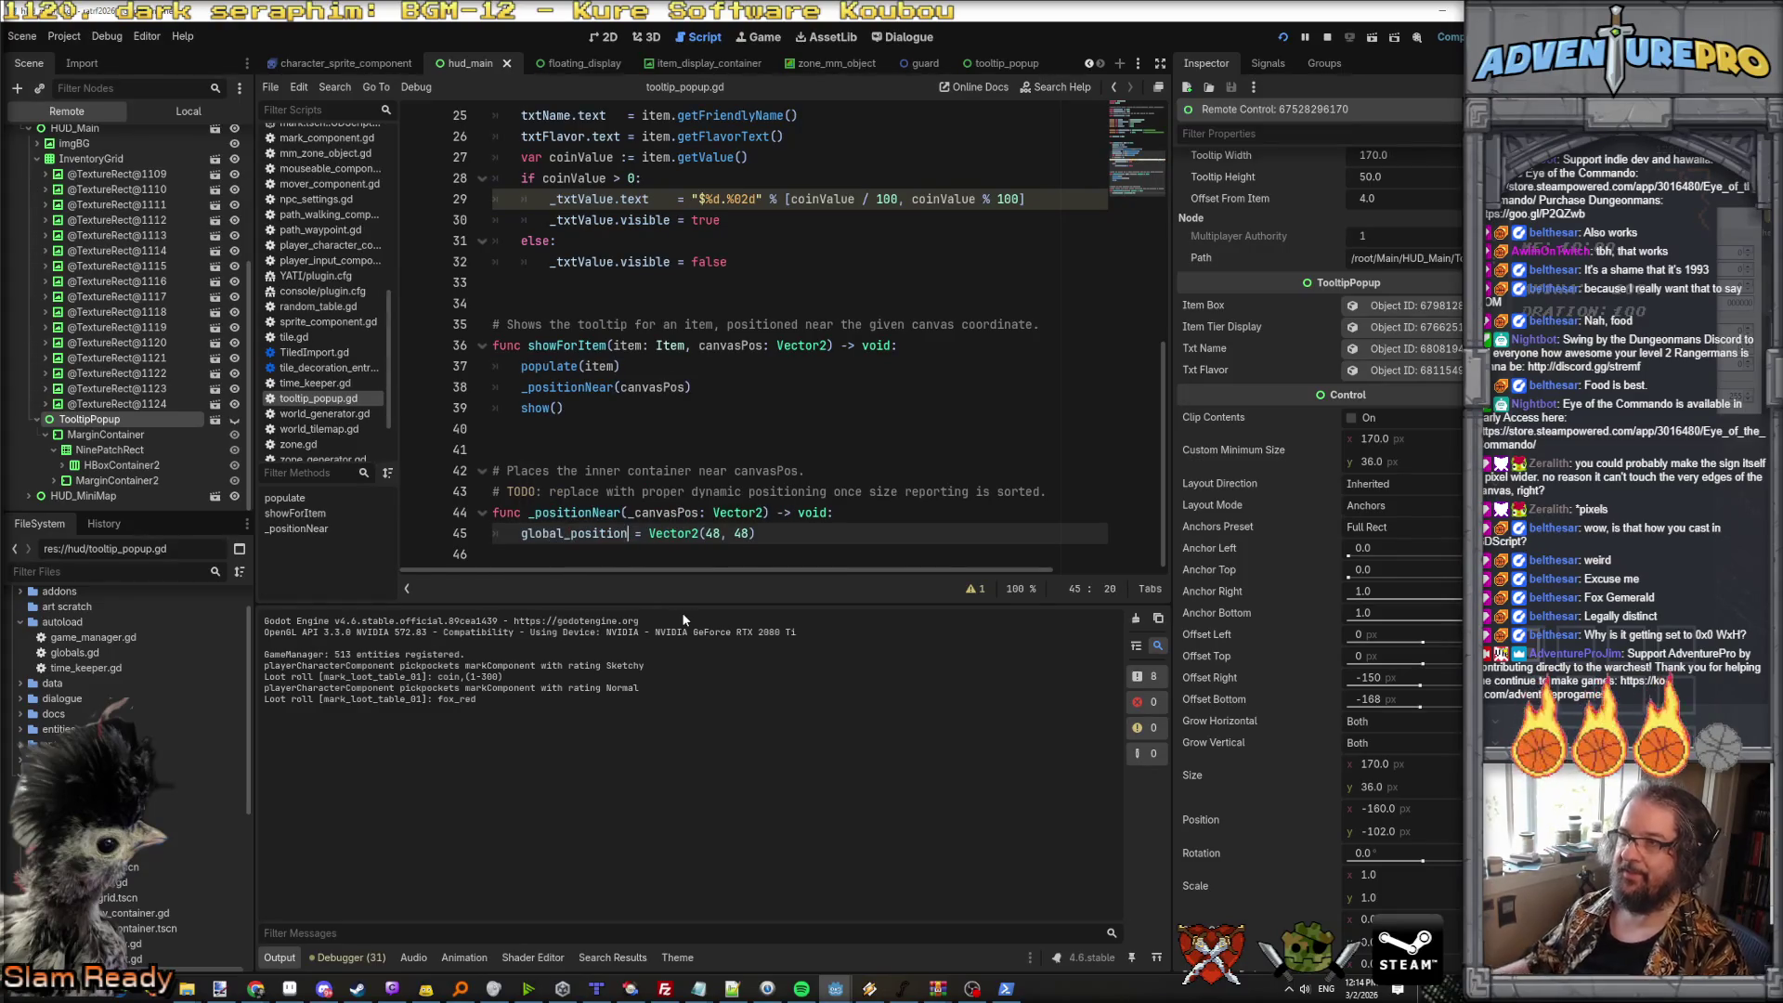
left_click(1283, 38)
left_click(1285, 36)
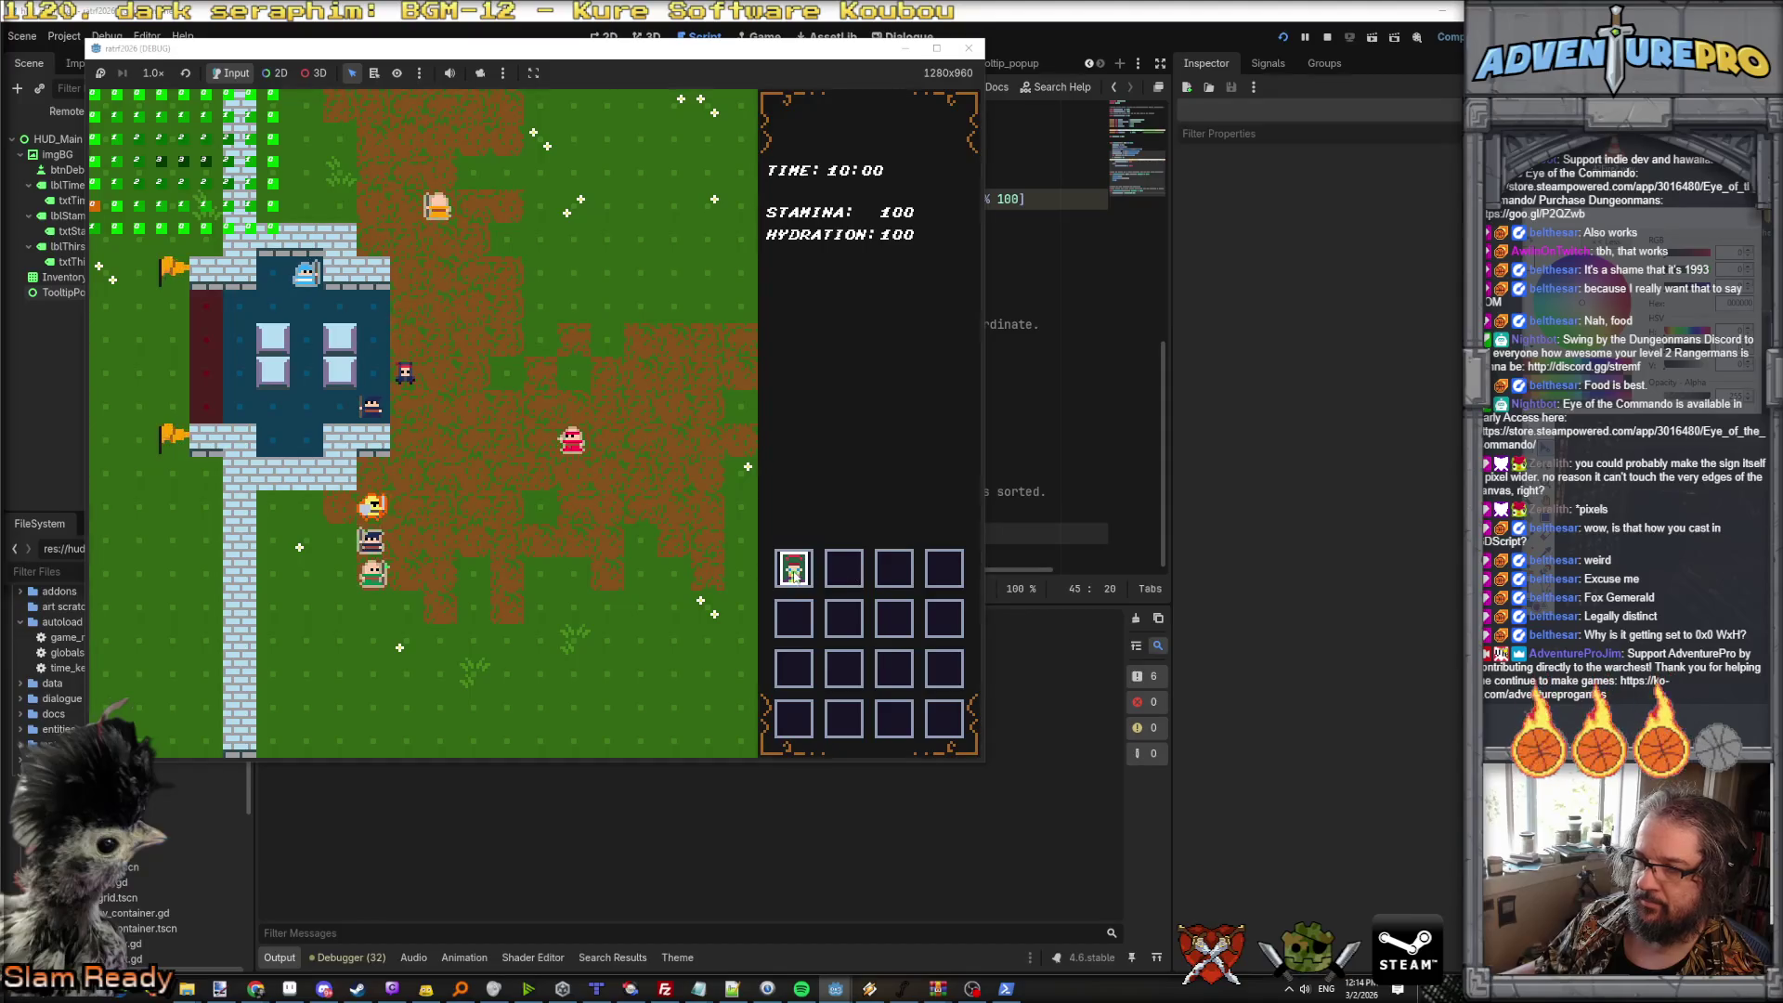
Check the Wallet Chain tooltip on the inventory item, then stop the test run
mouse_move(794, 575)
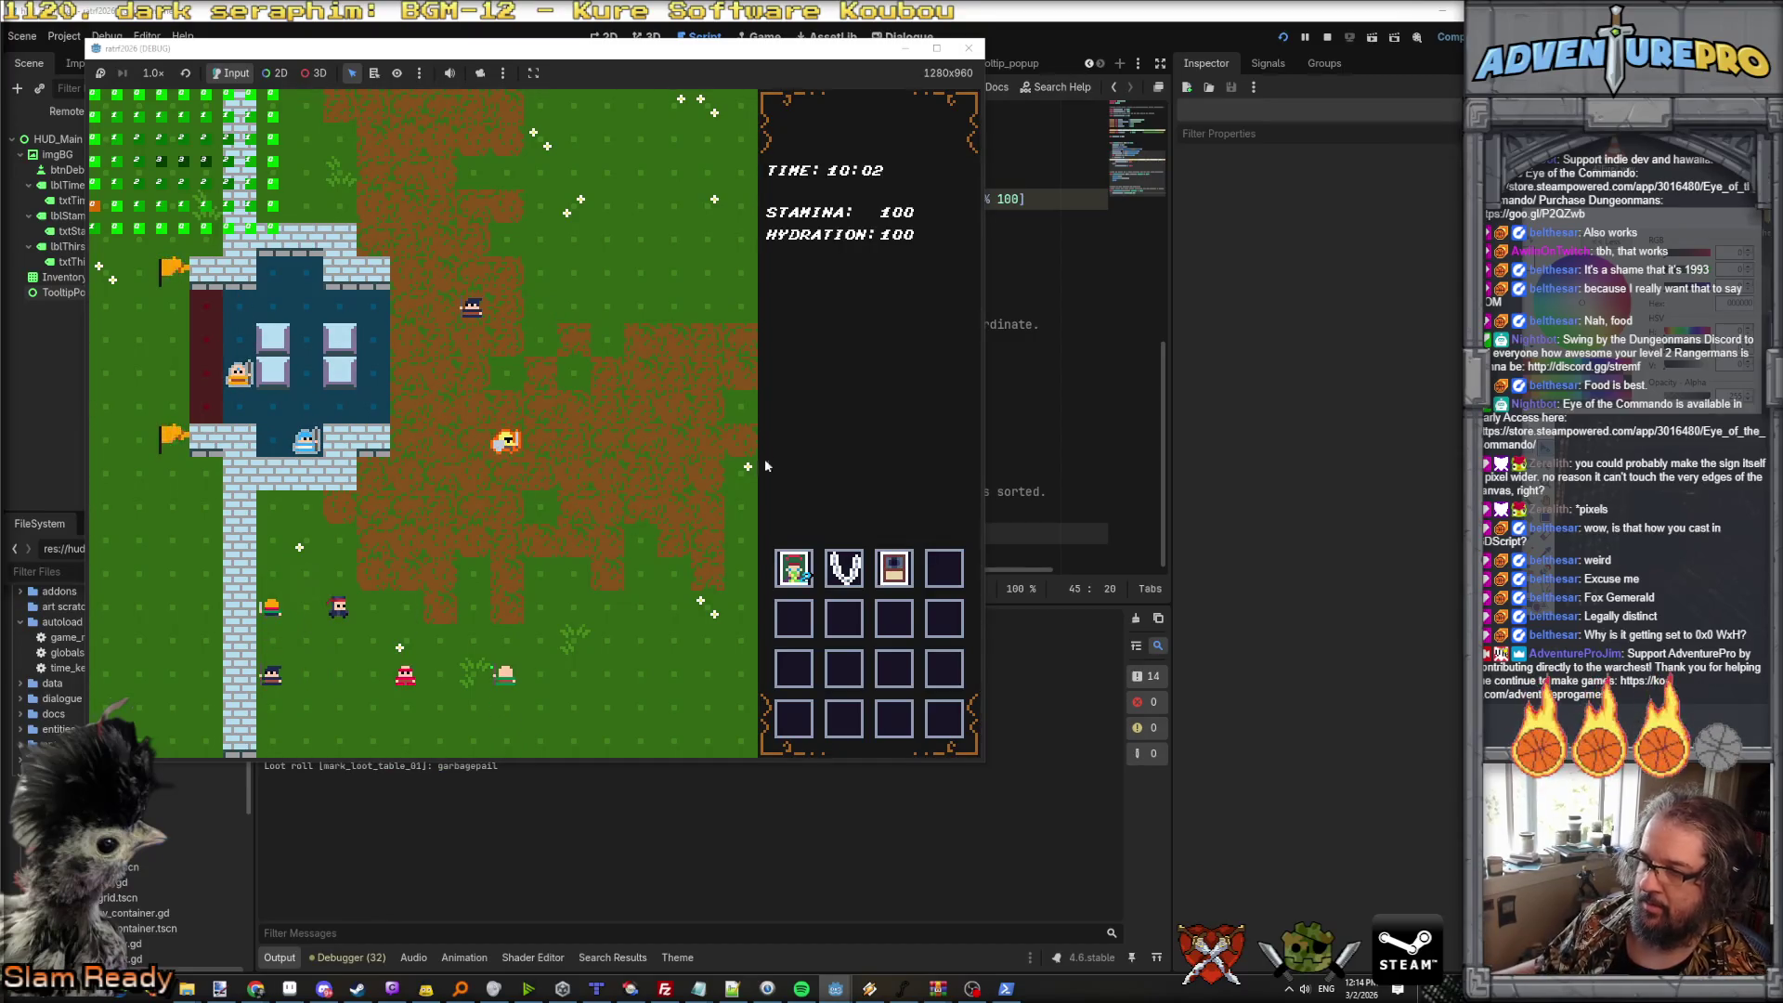
mouse_move(894, 571)
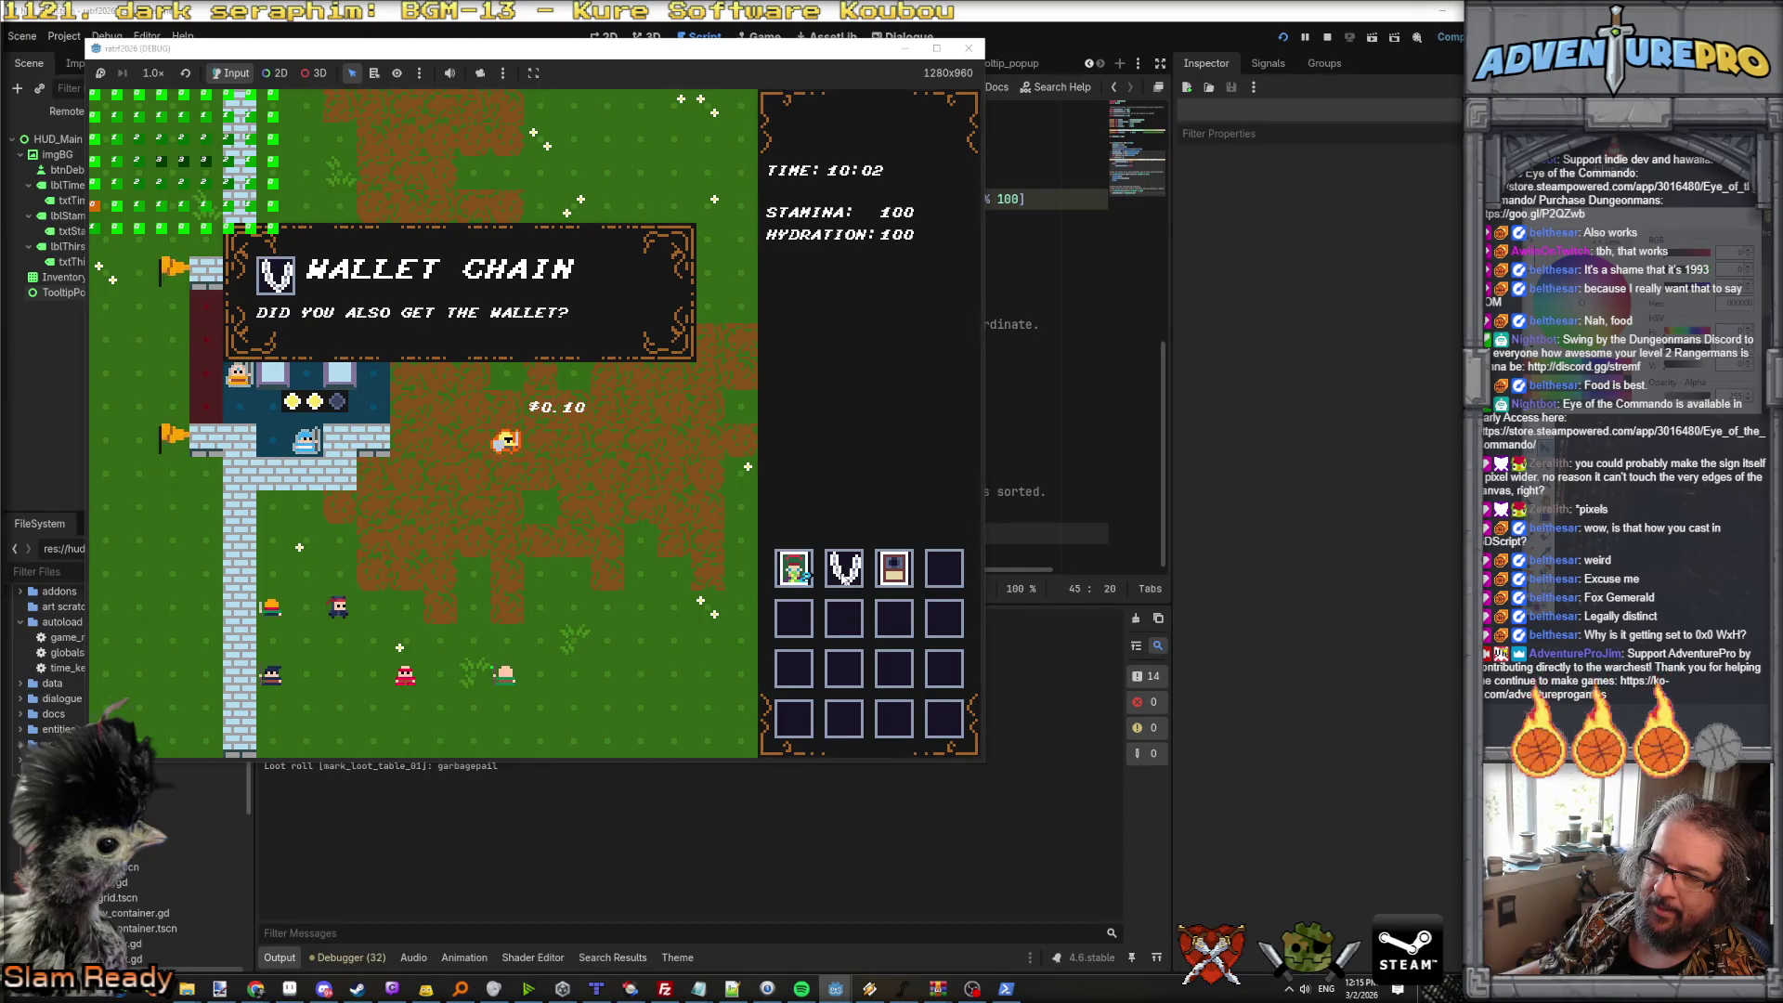
left_click(969, 47)
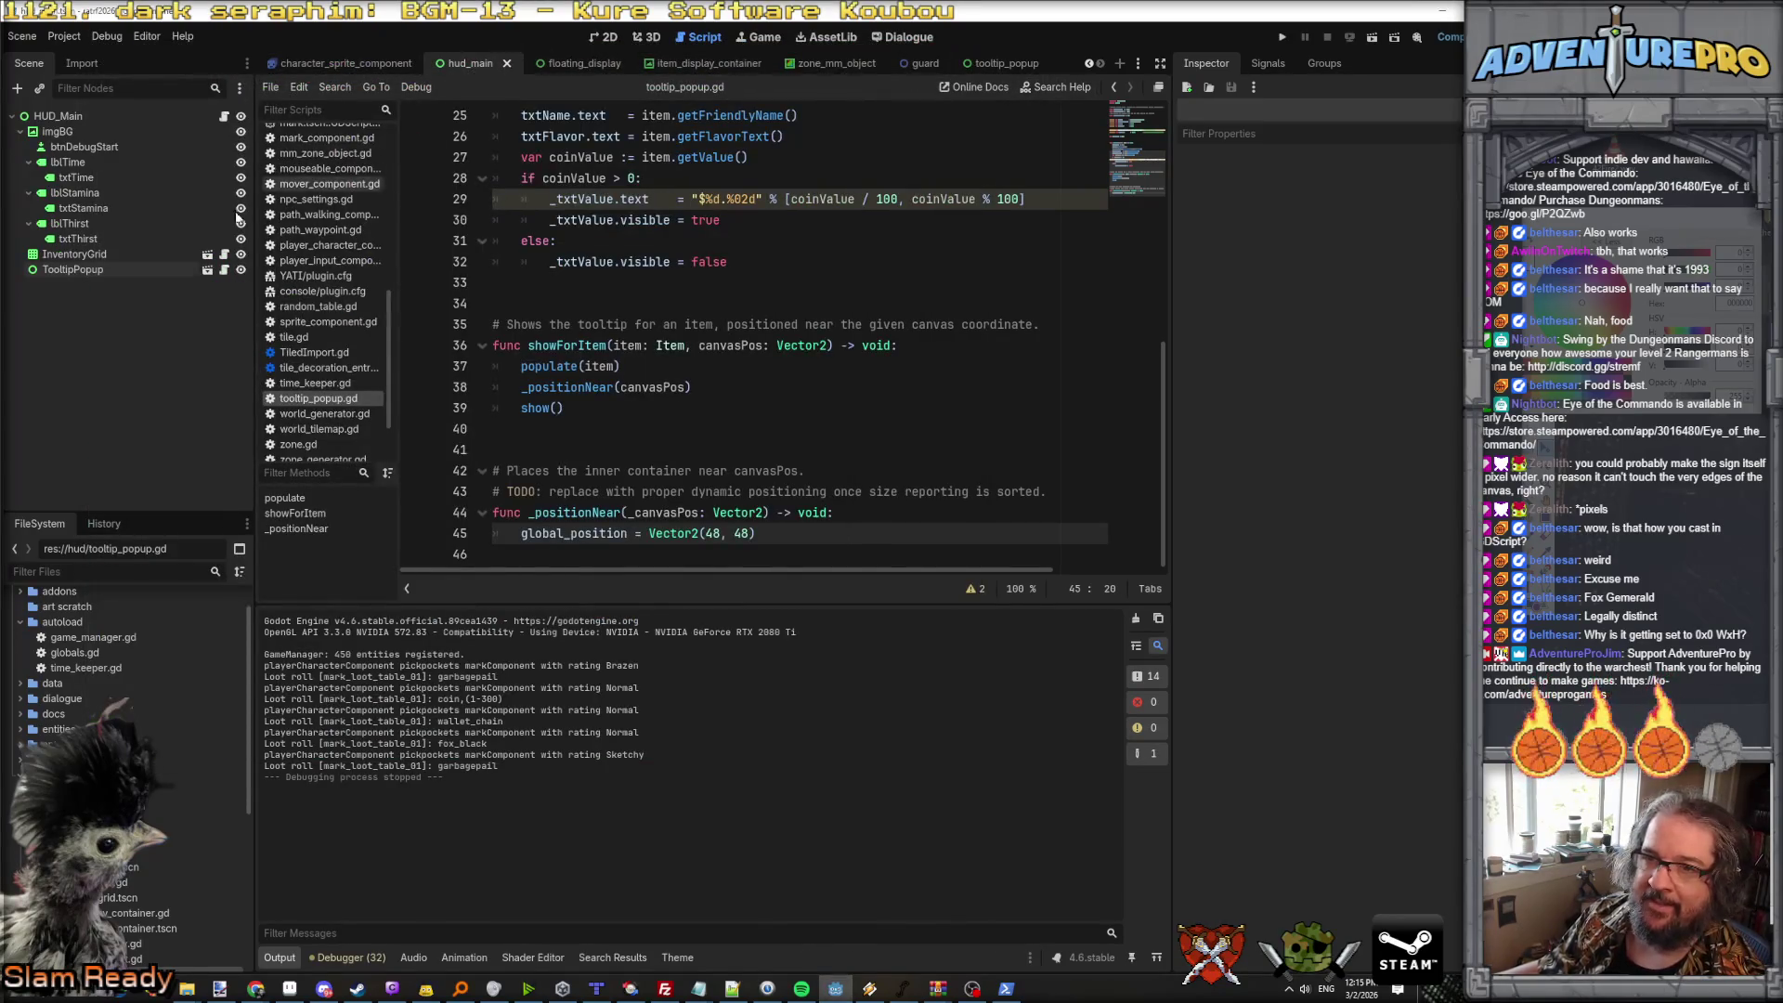
Open the TooltipPopup scene from the HUD and select txtFlavor's existing Text value
left_click(599, 36)
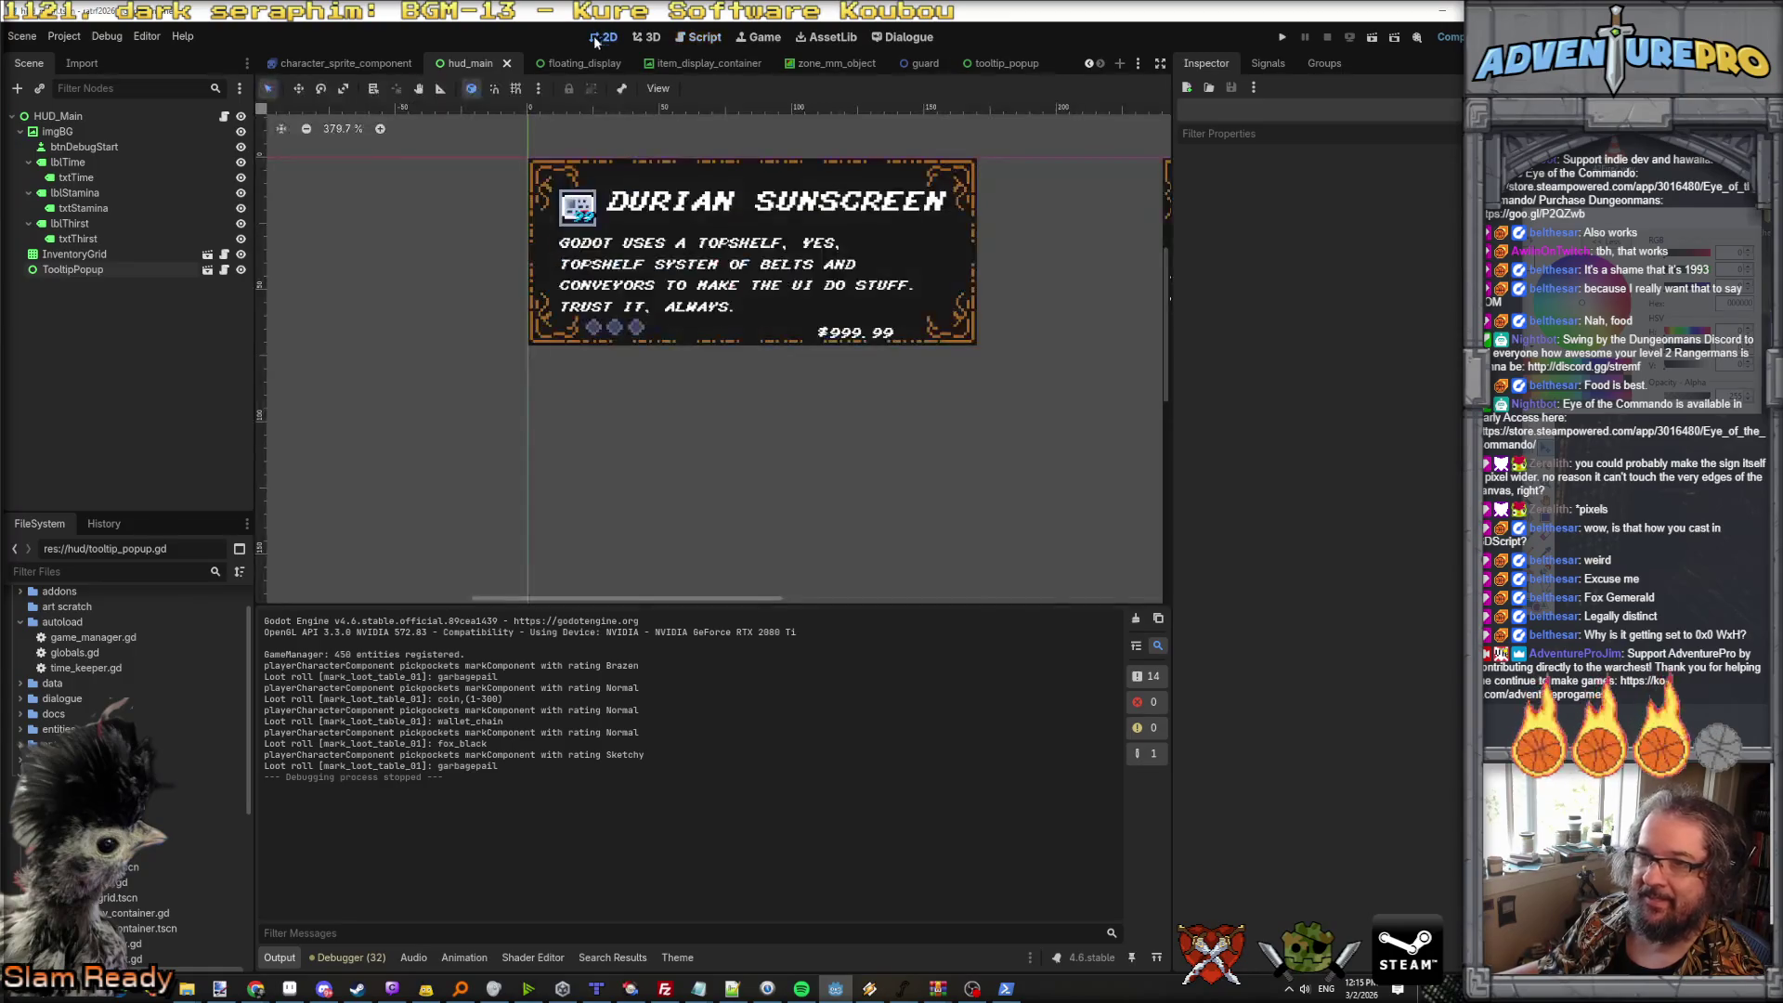
left_click(99, 132)
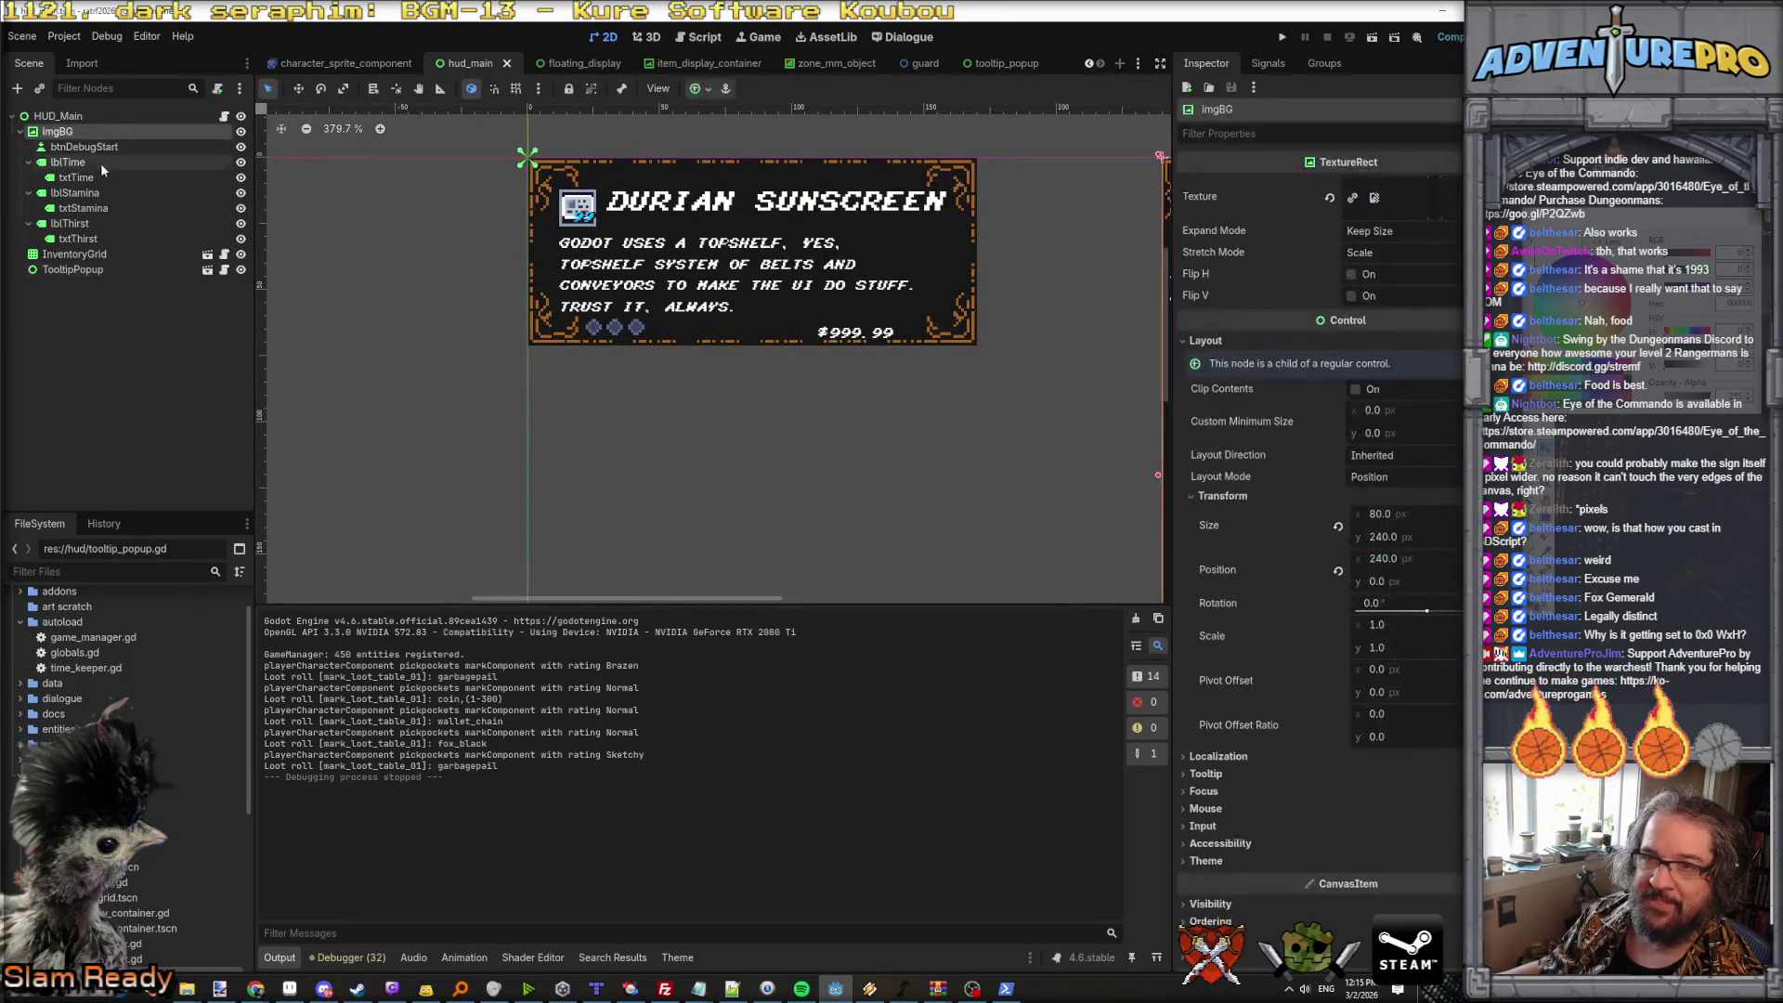
left_click(137, 268)
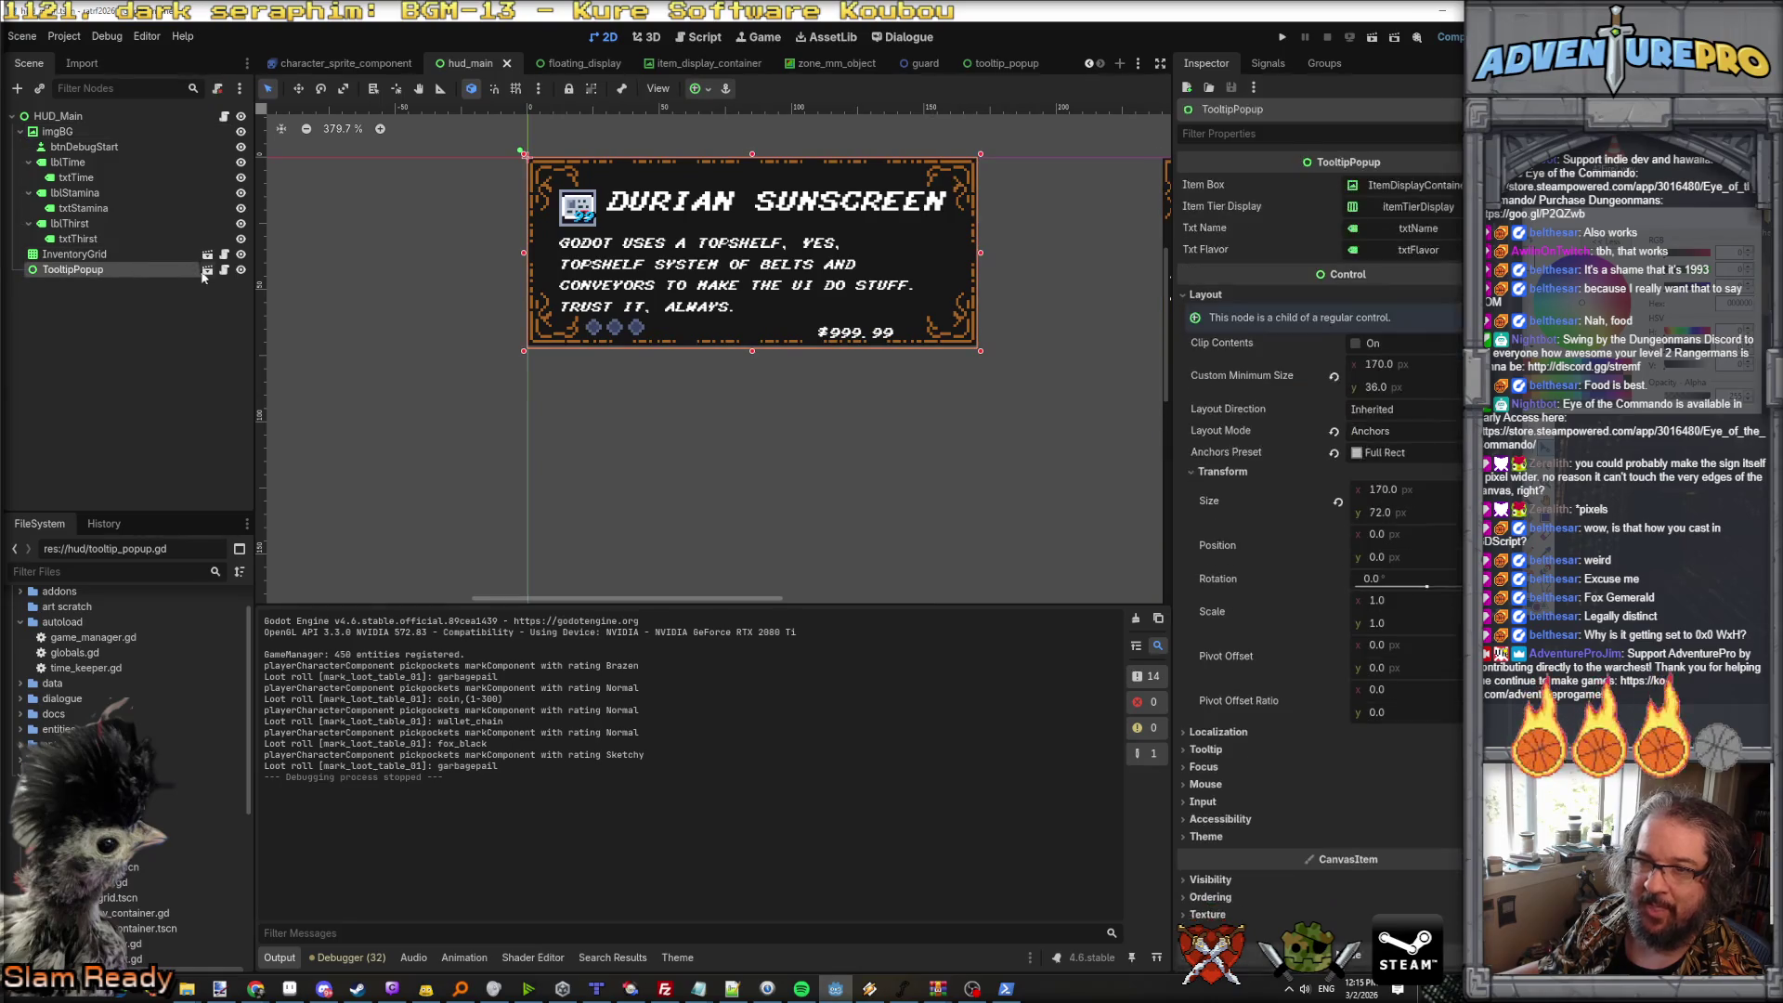
left_click(207, 270)
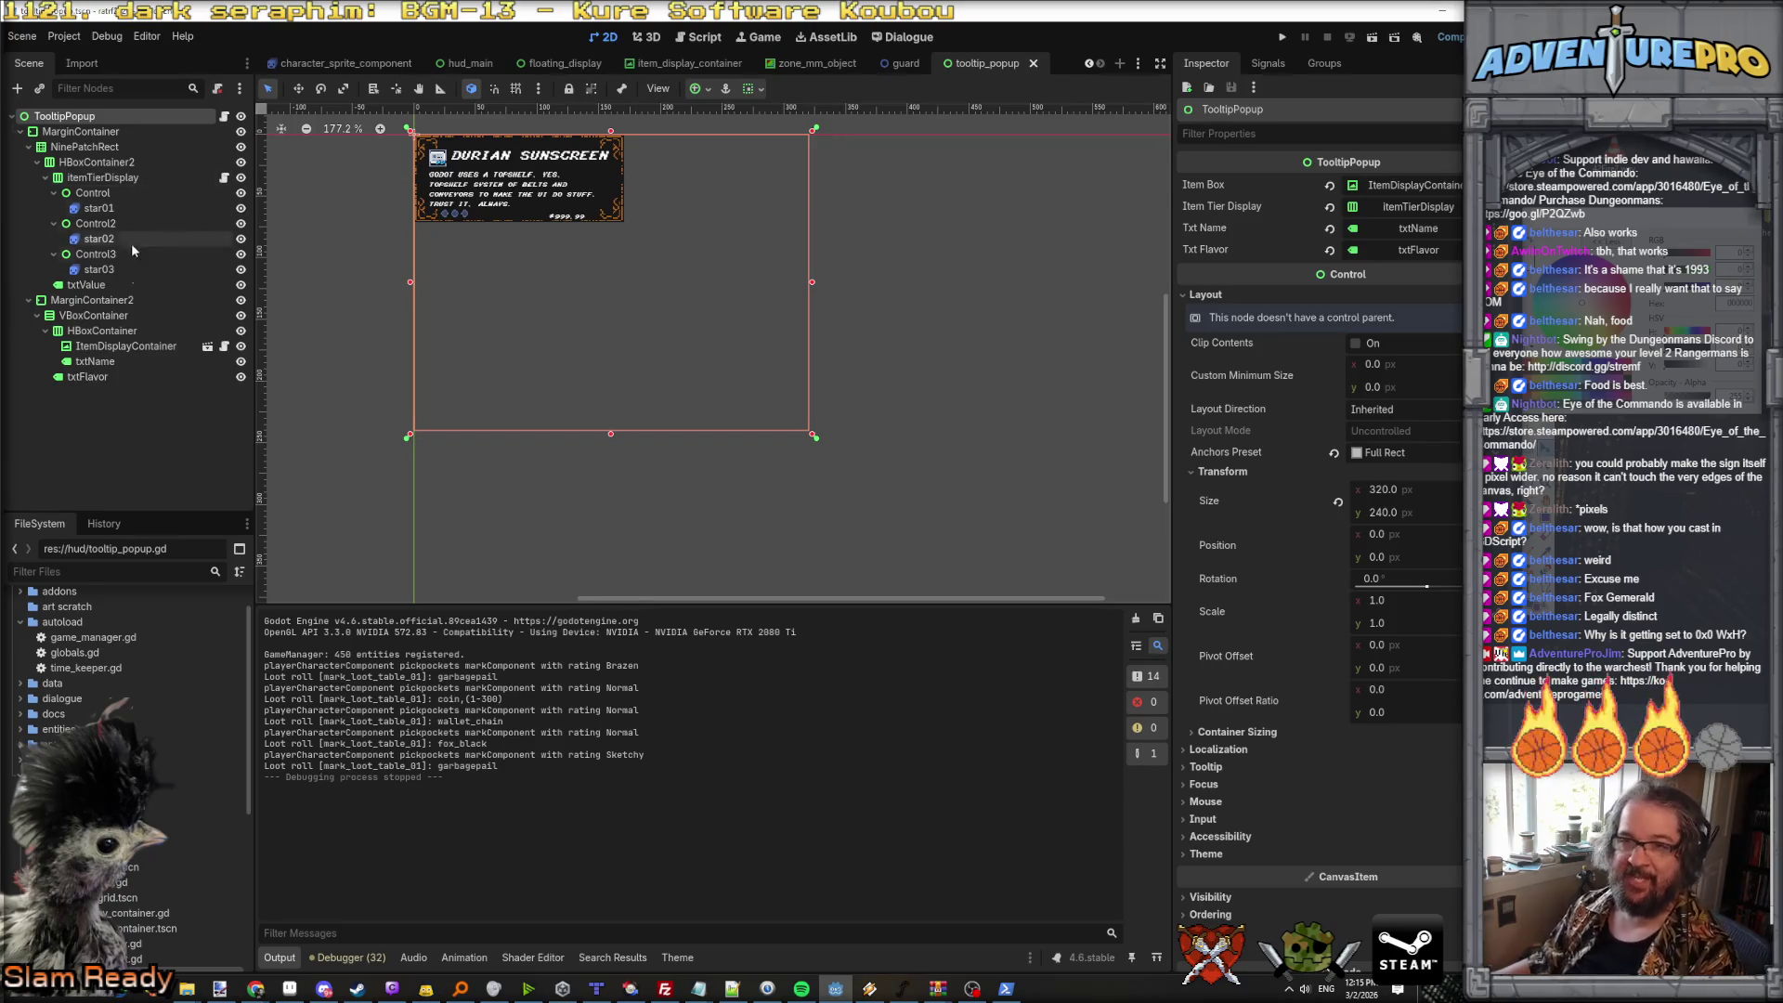
left_click(110, 376)
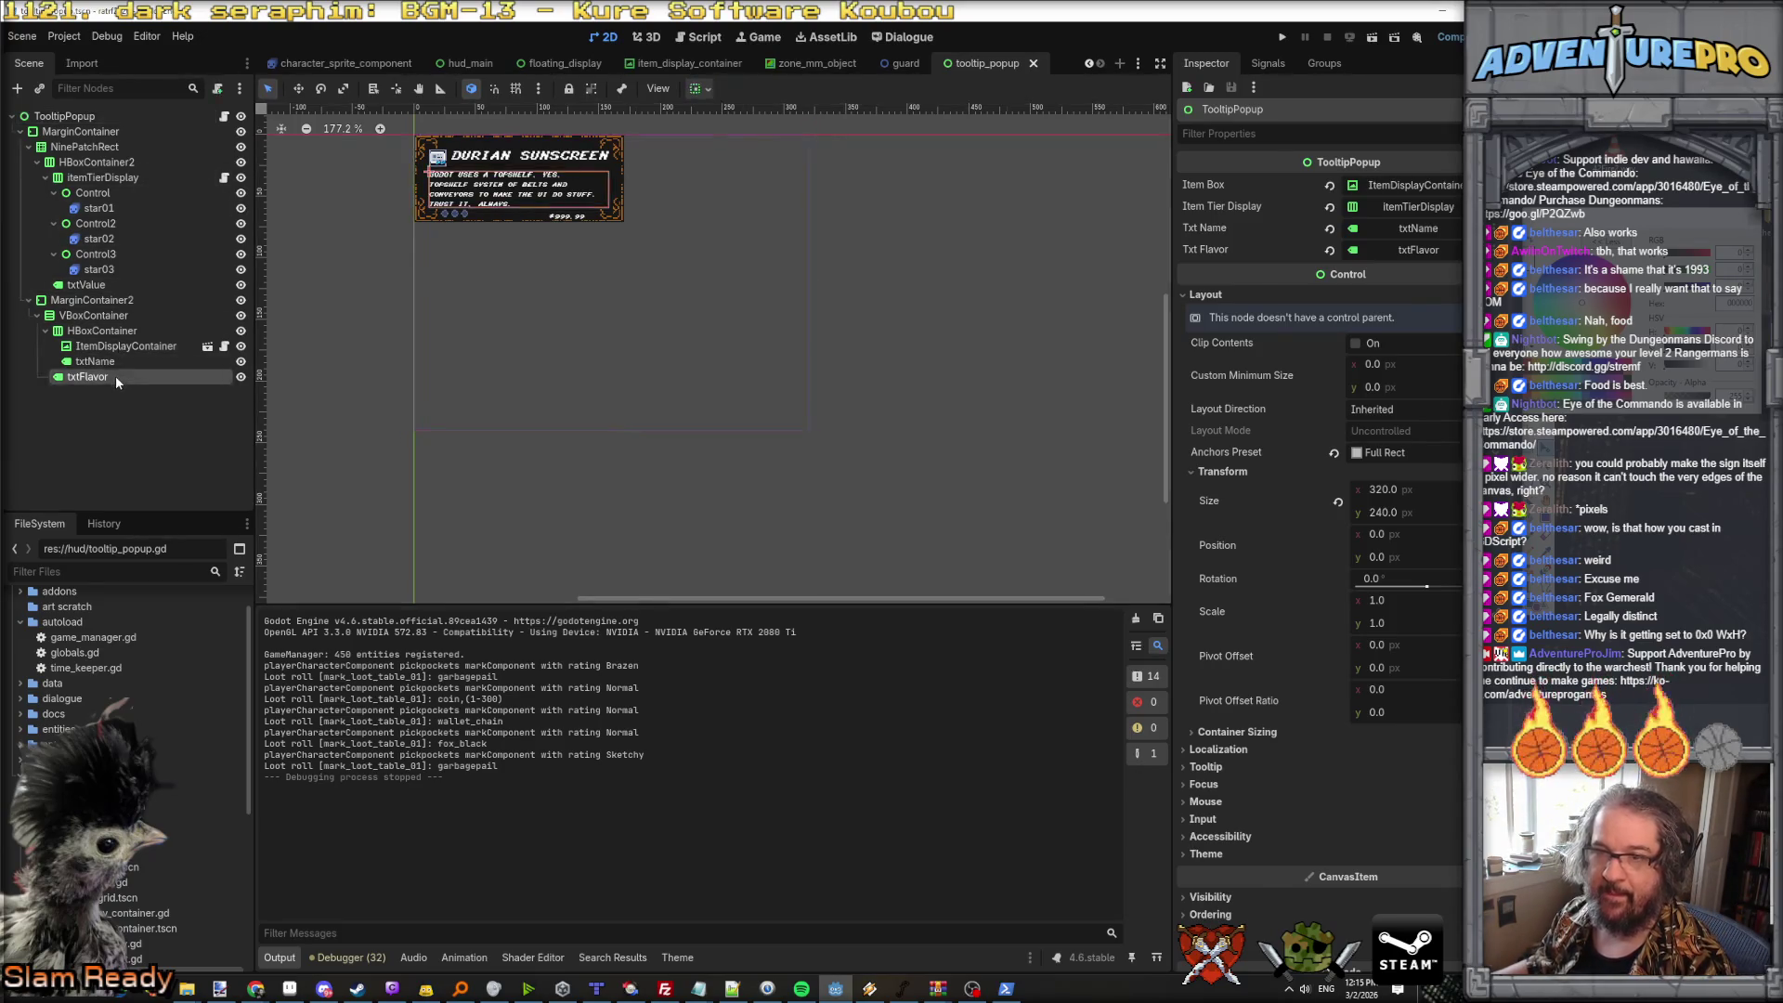
left_click_drag(1421, 238, 1116, 198)
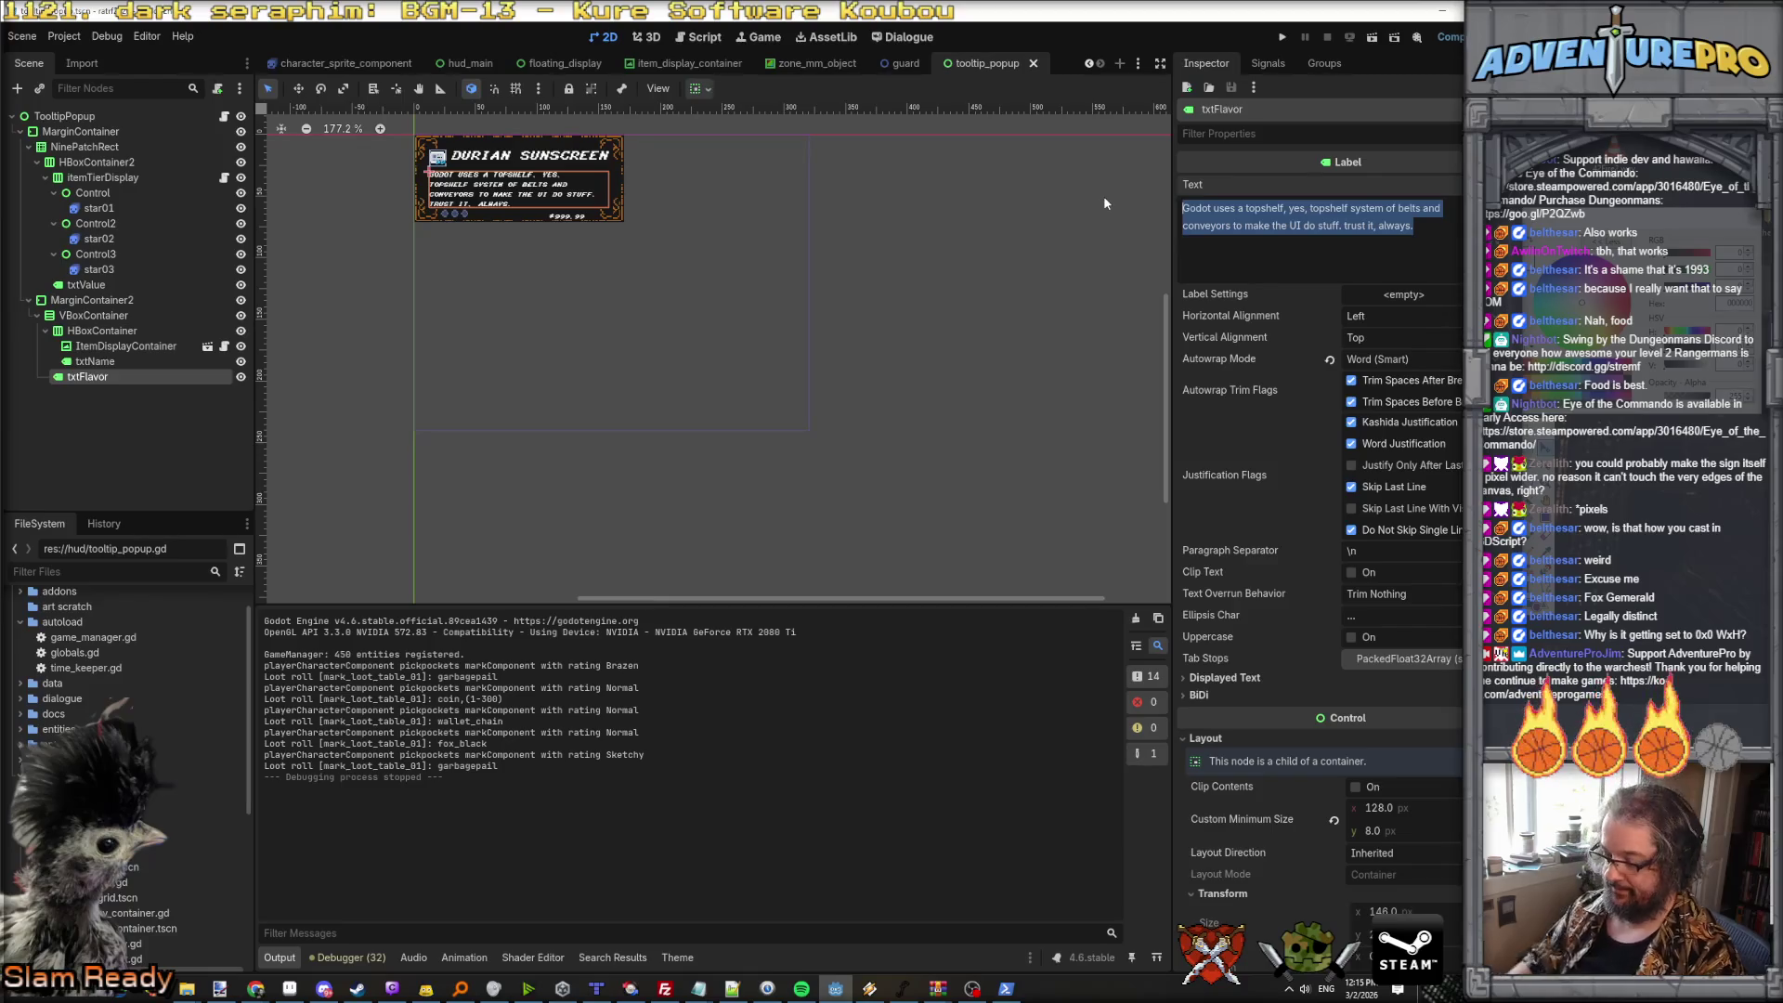
Change txtFlavor's text to 'One line so funny' and inspect VBoxContainer and HBoxContainer
type("One line so funny")
left_click(93, 315)
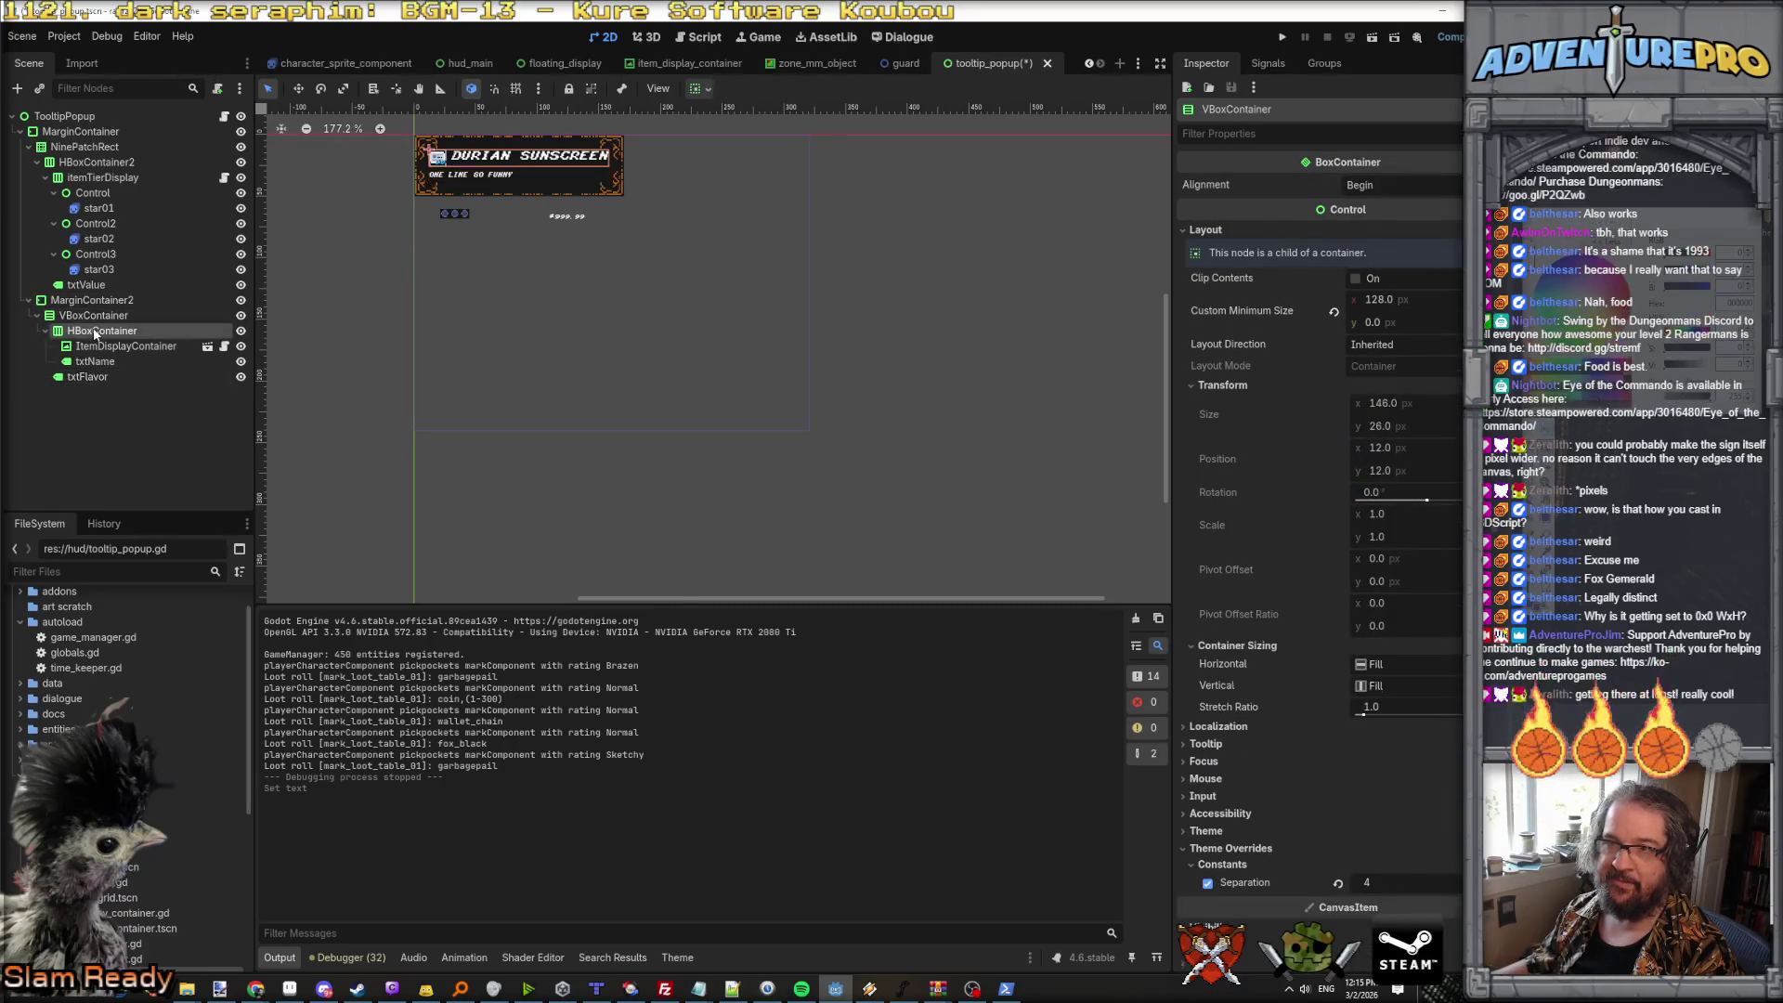
left_click(94, 332)
left_click(45, 331)
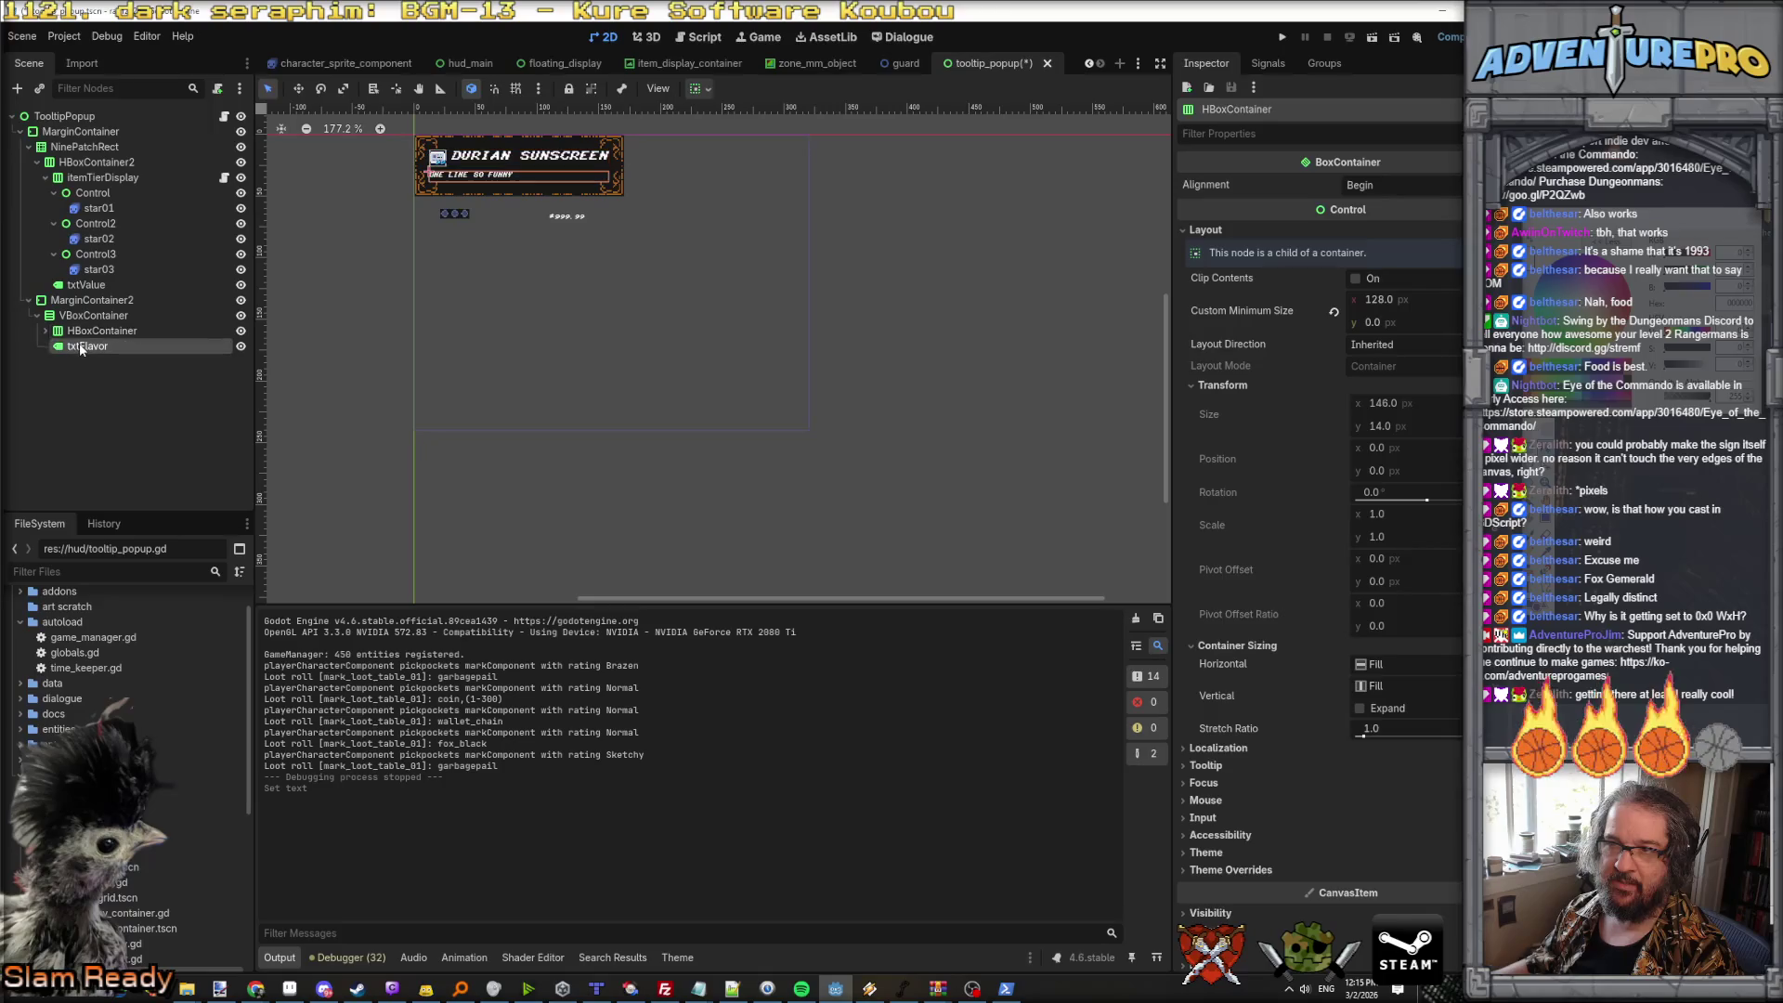
left_click(82, 347)
Review the MarginContainer2, NinePatchRect and HBoxContainer2 layout settings
left_click(80, 316)
left_click(80, 302)
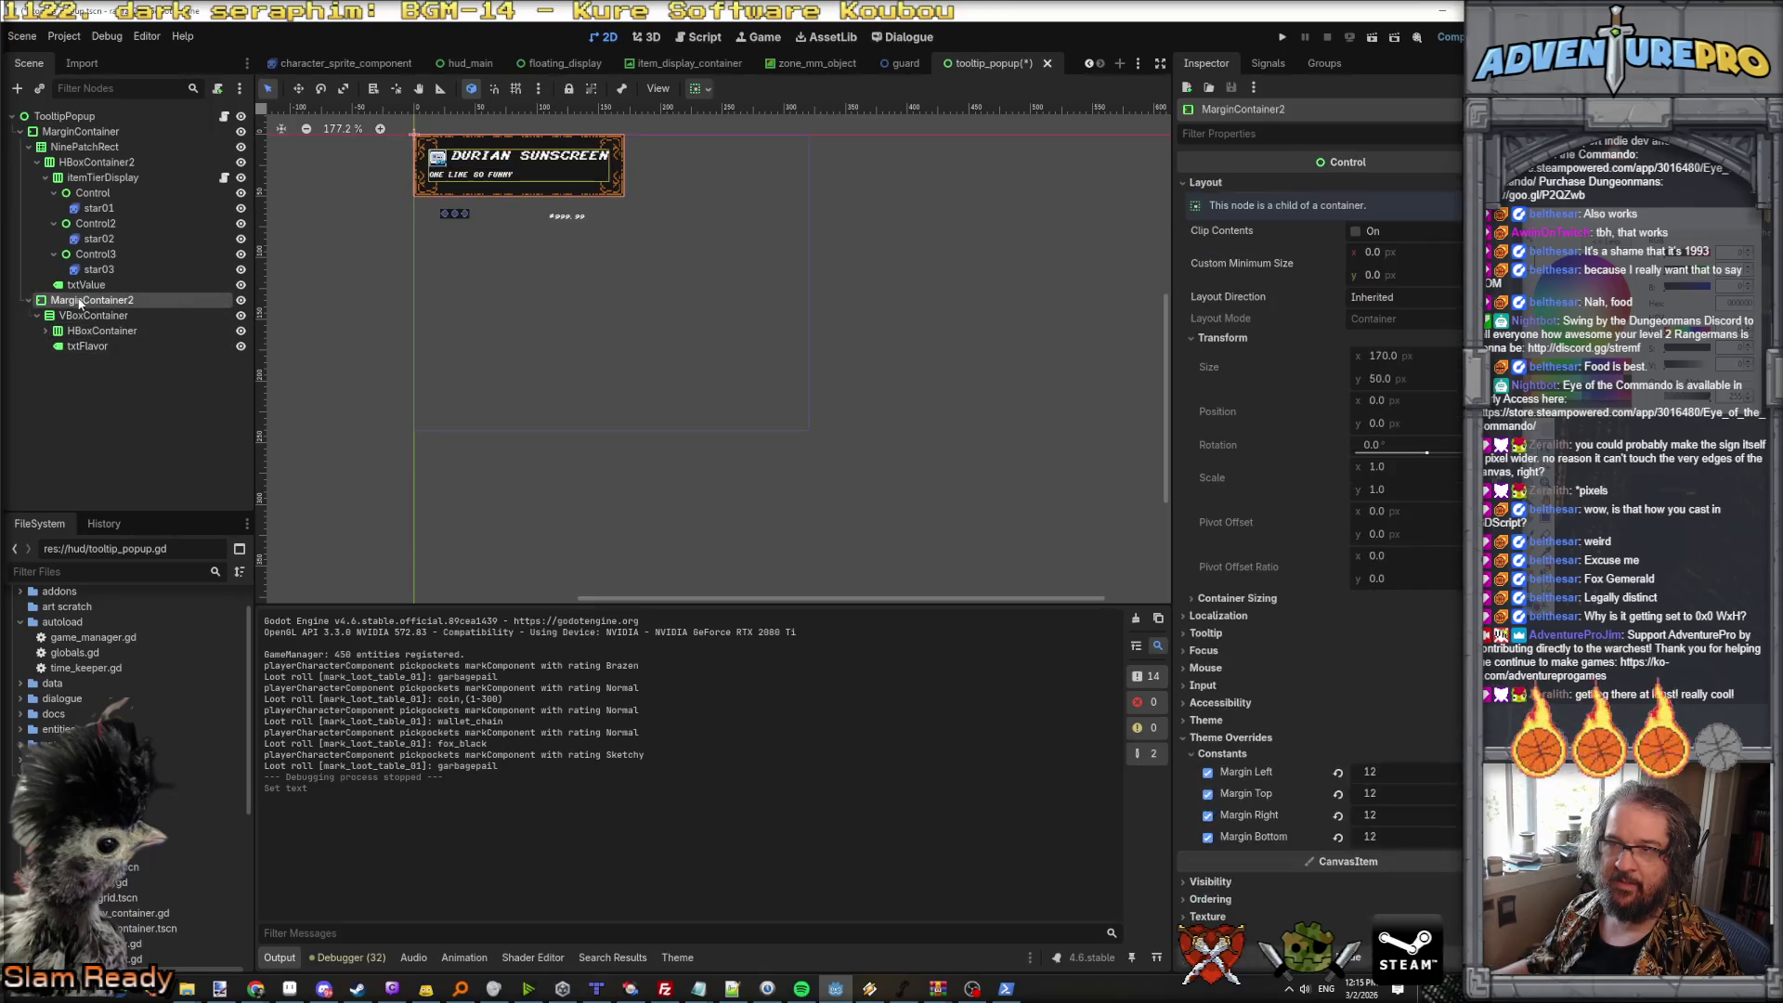
left_click(90, 164)
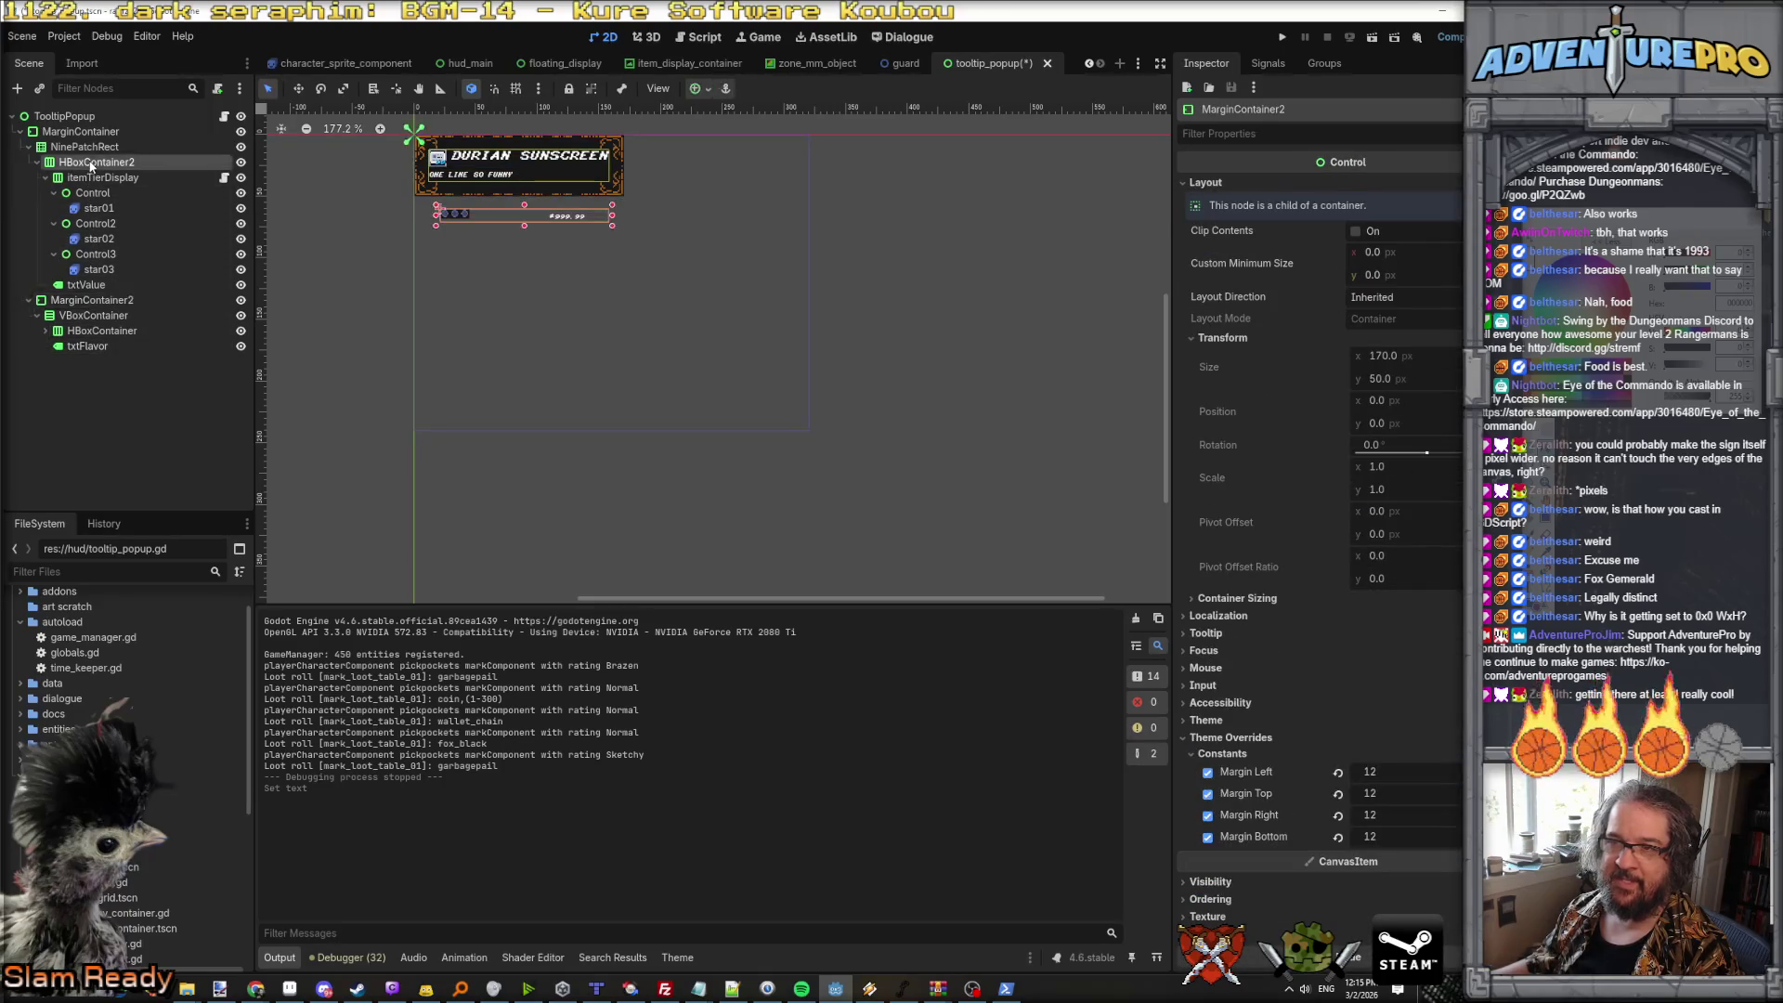
left_click(83, 148)
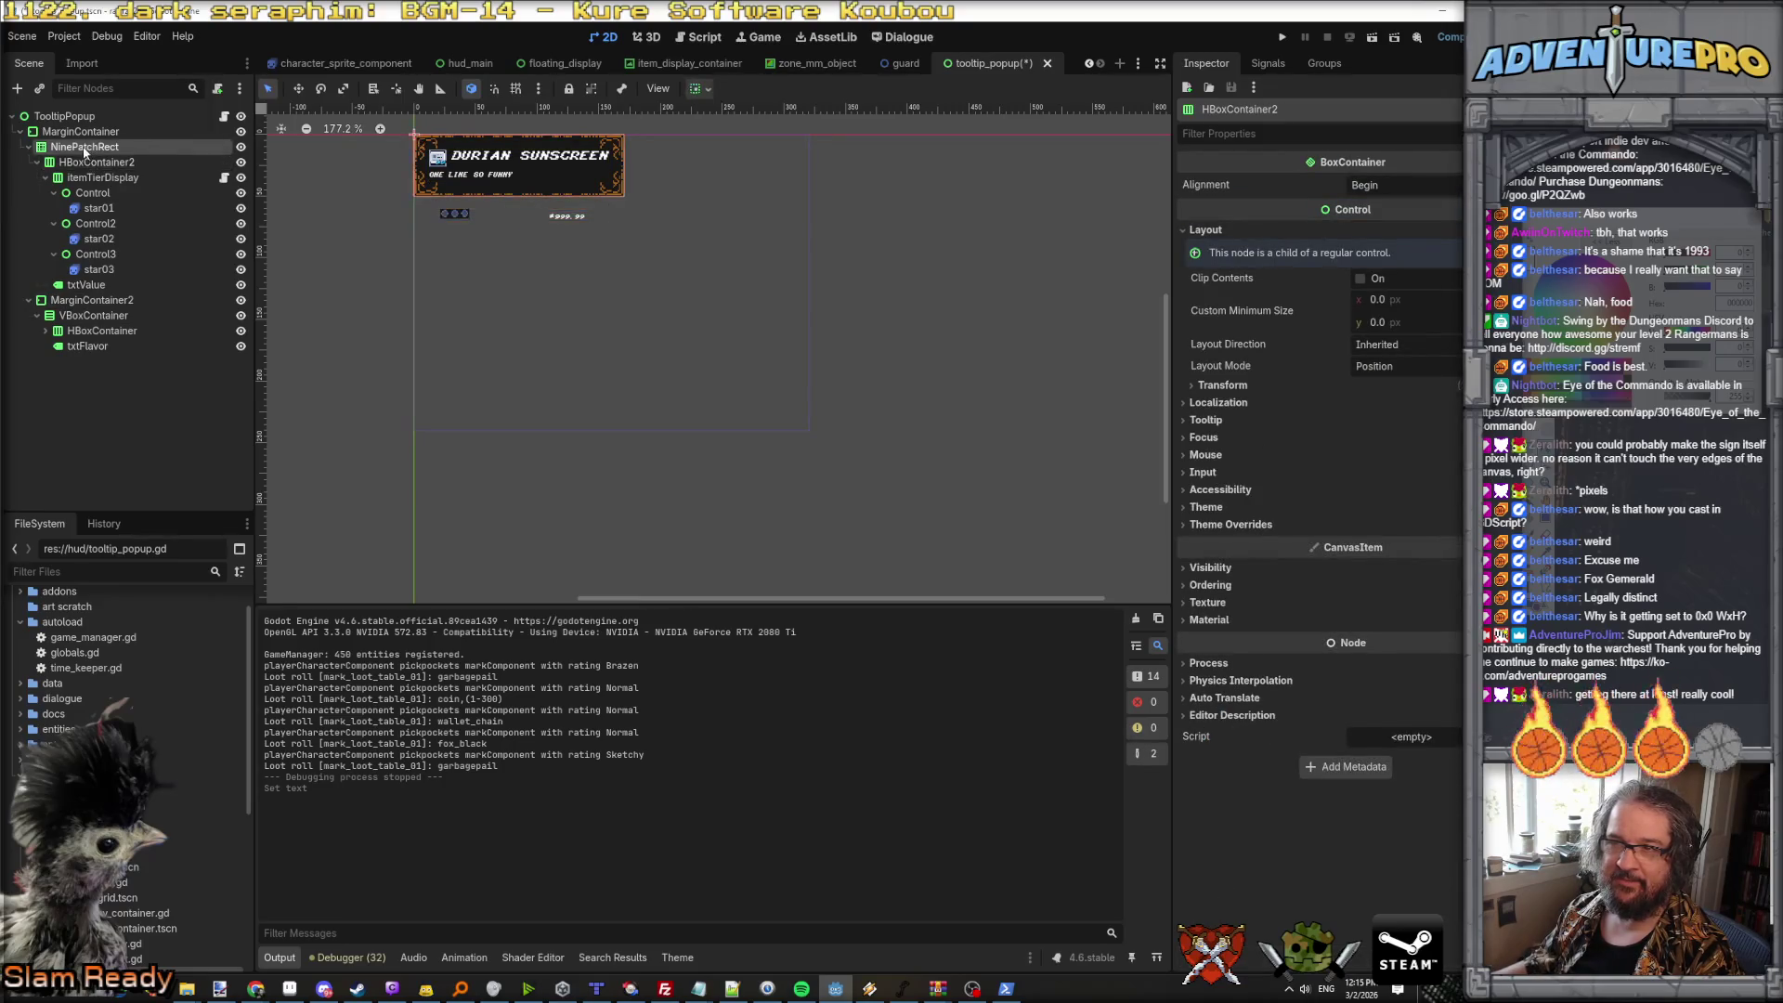
left_click(88, 163)
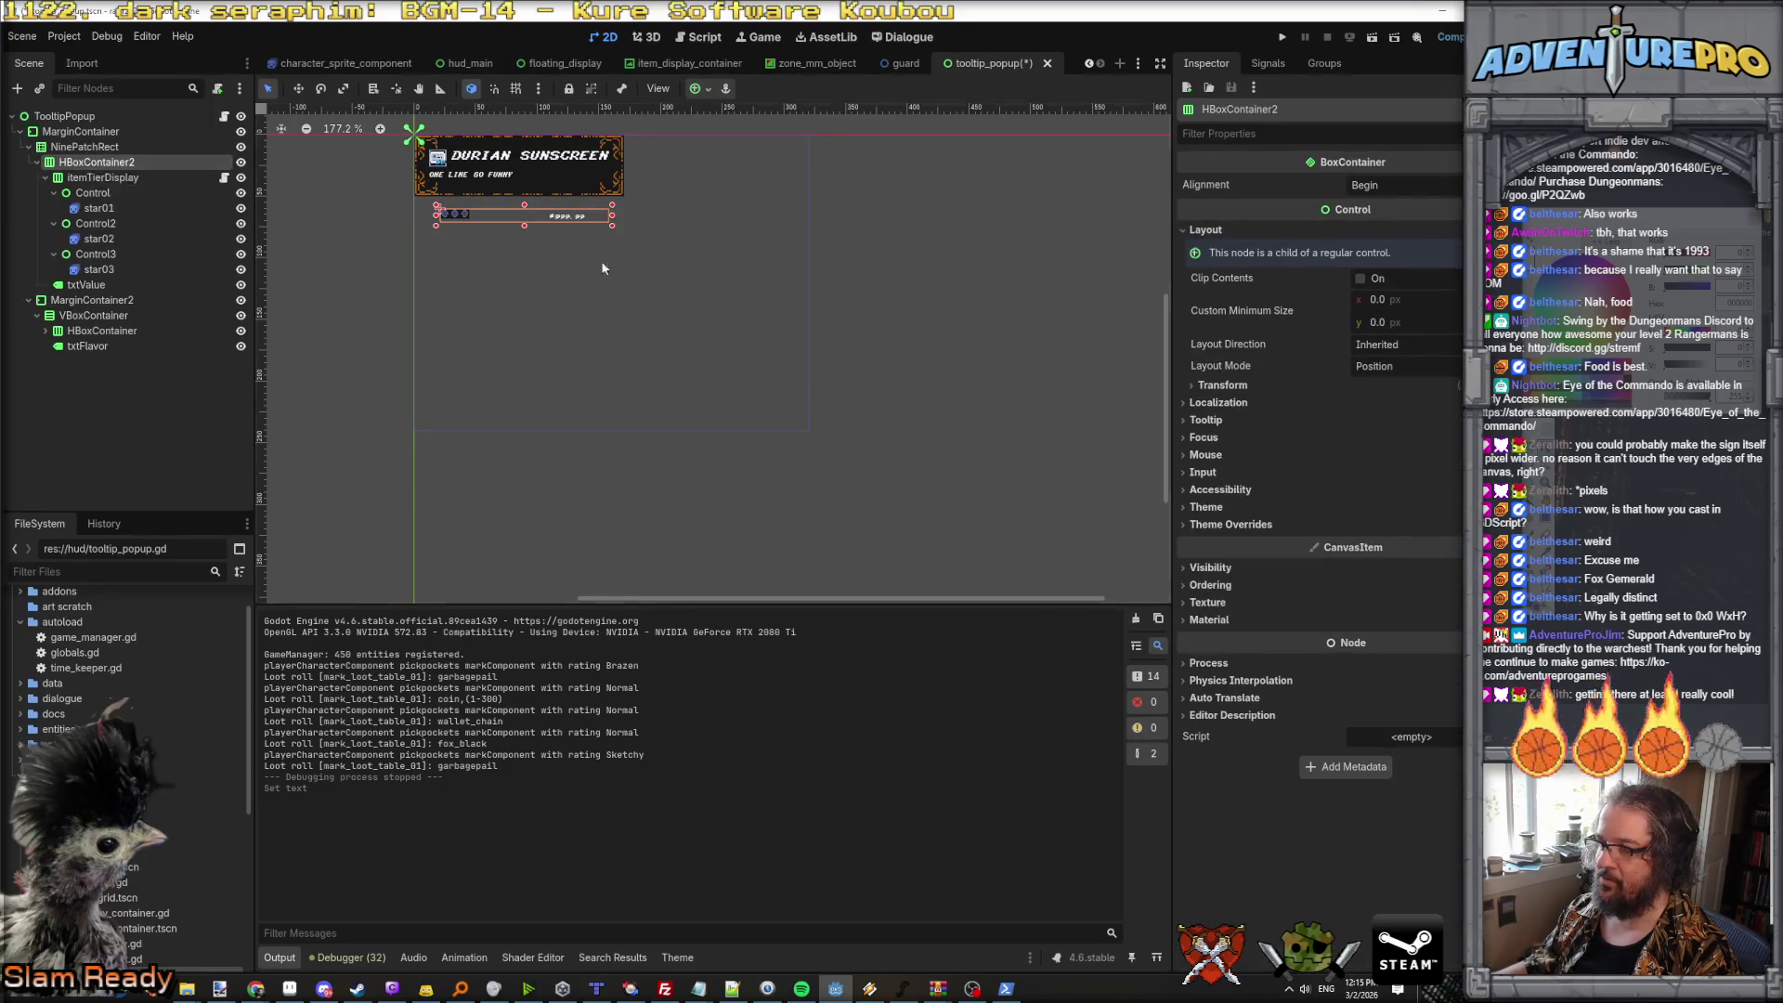
left_click(38, 162)
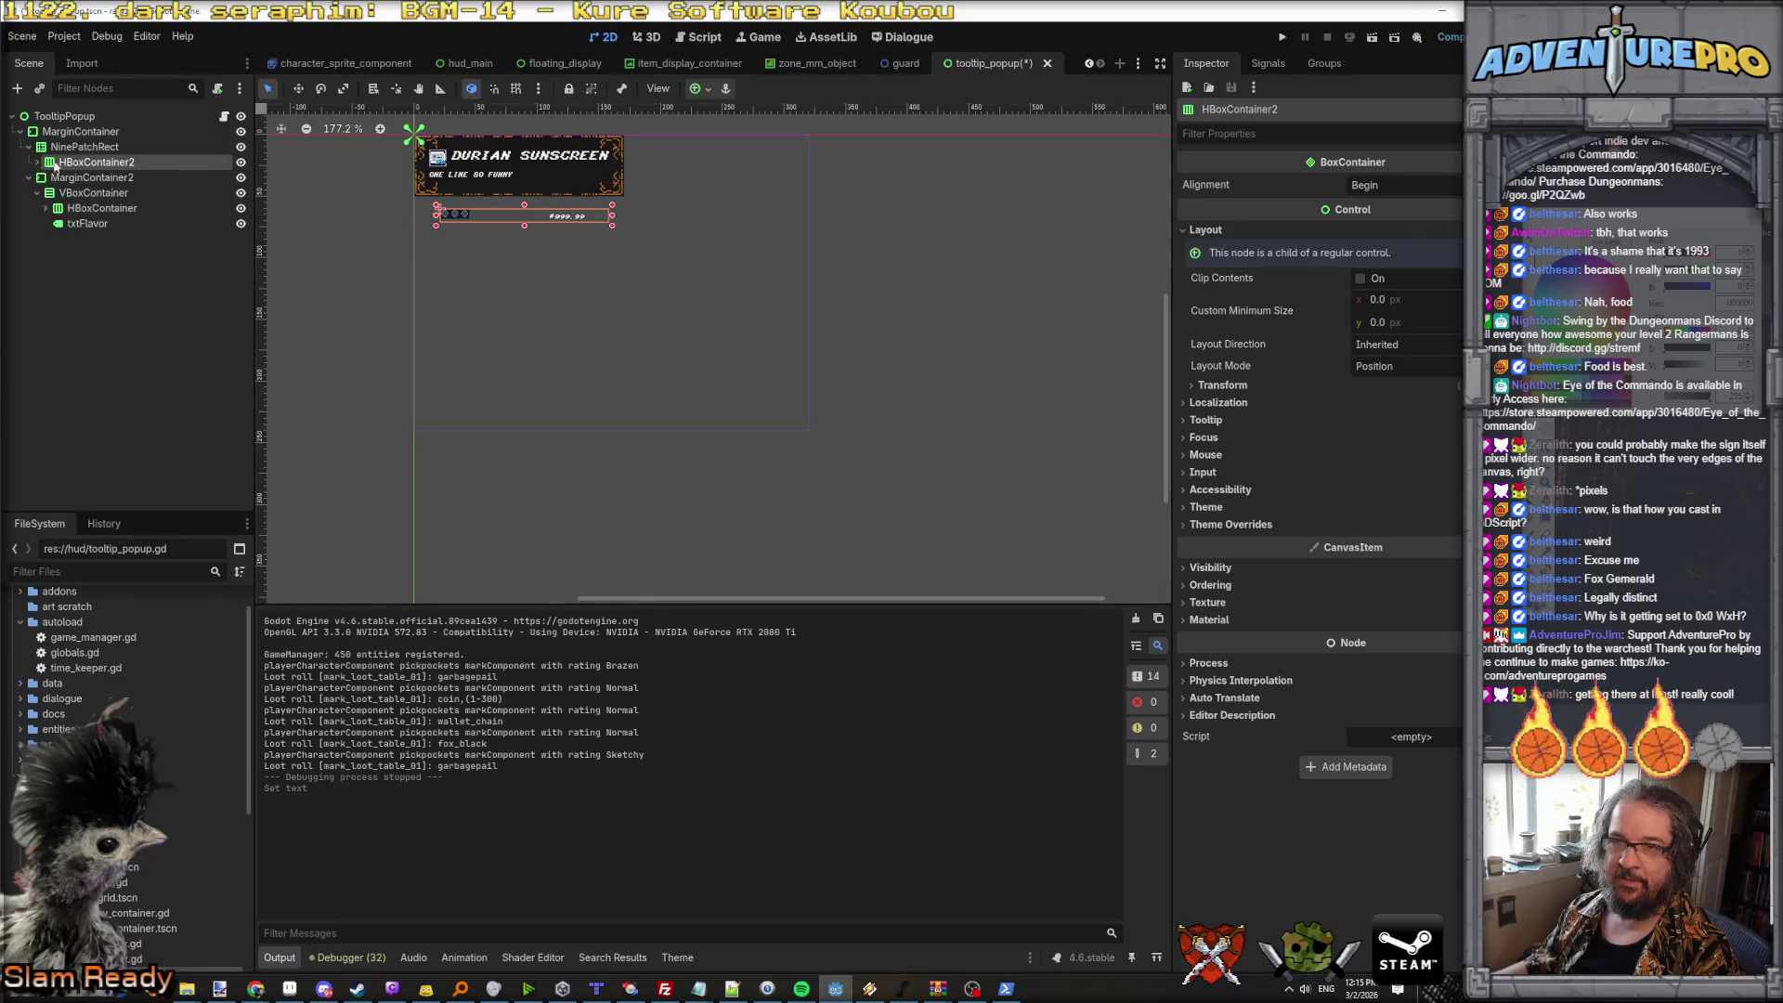
Move HBoxContainer2 out of NinePatchRect into MarginContainer, after MarginContainer2
scroll(557, 238, "up", 4)
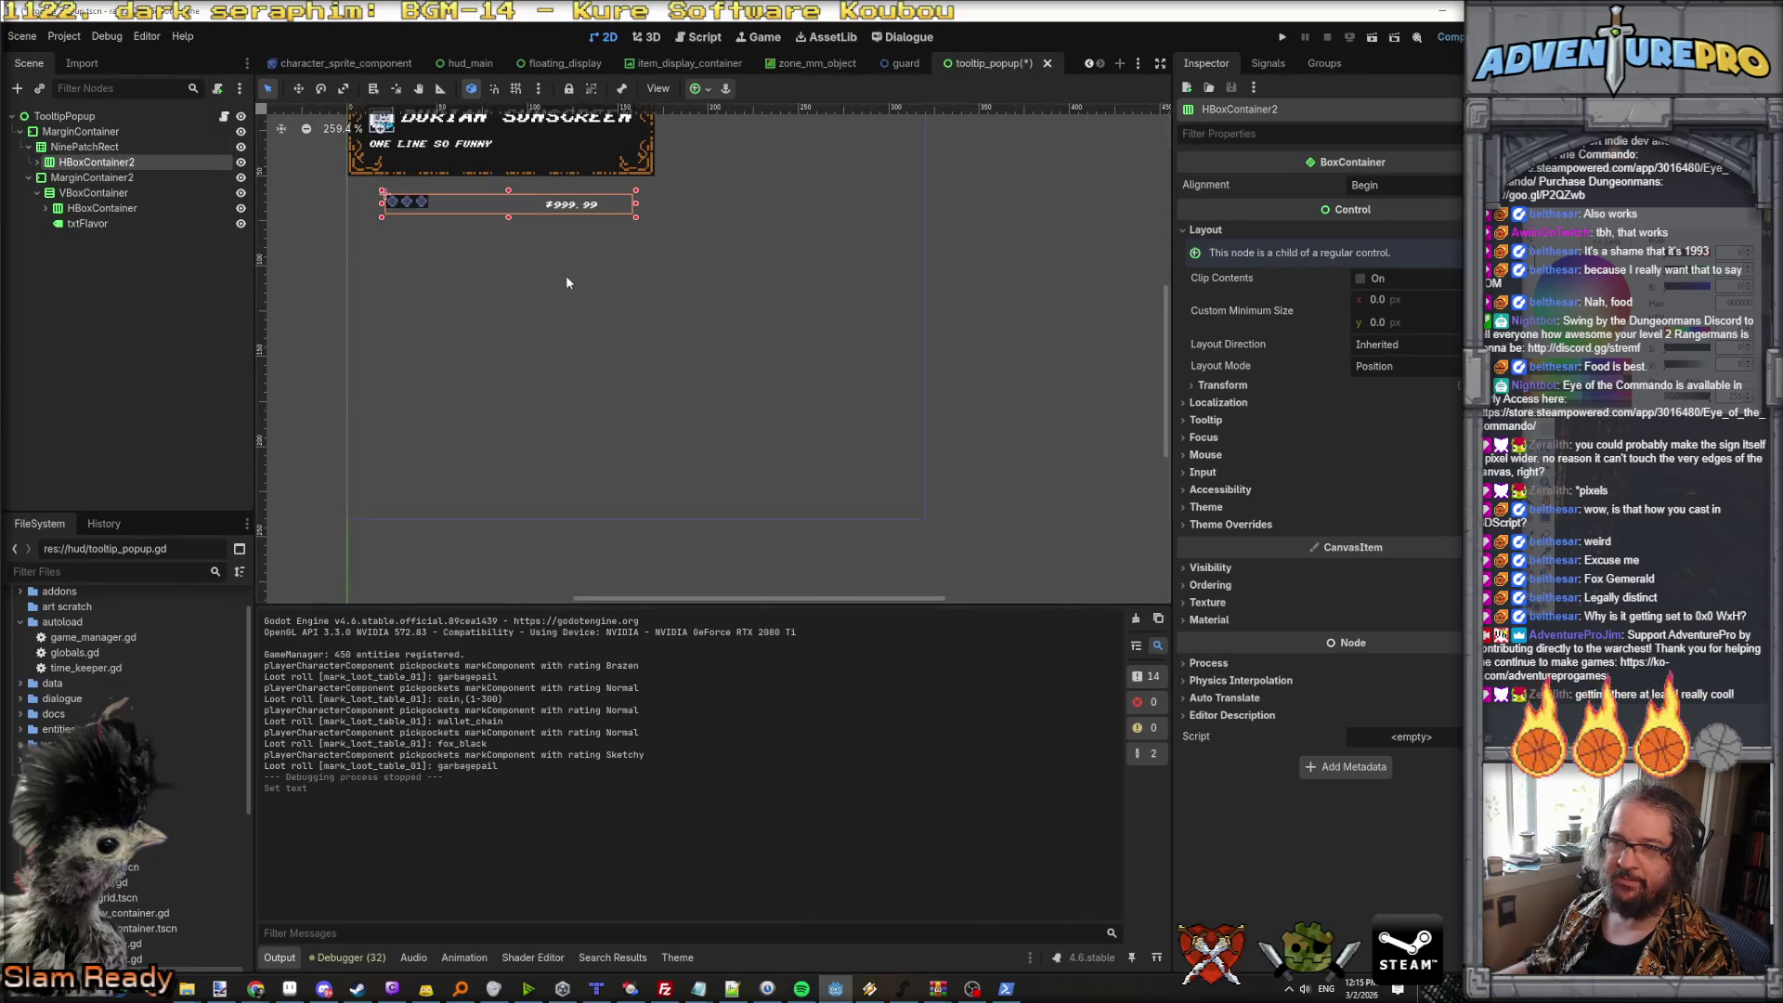
left_click(84, 146)
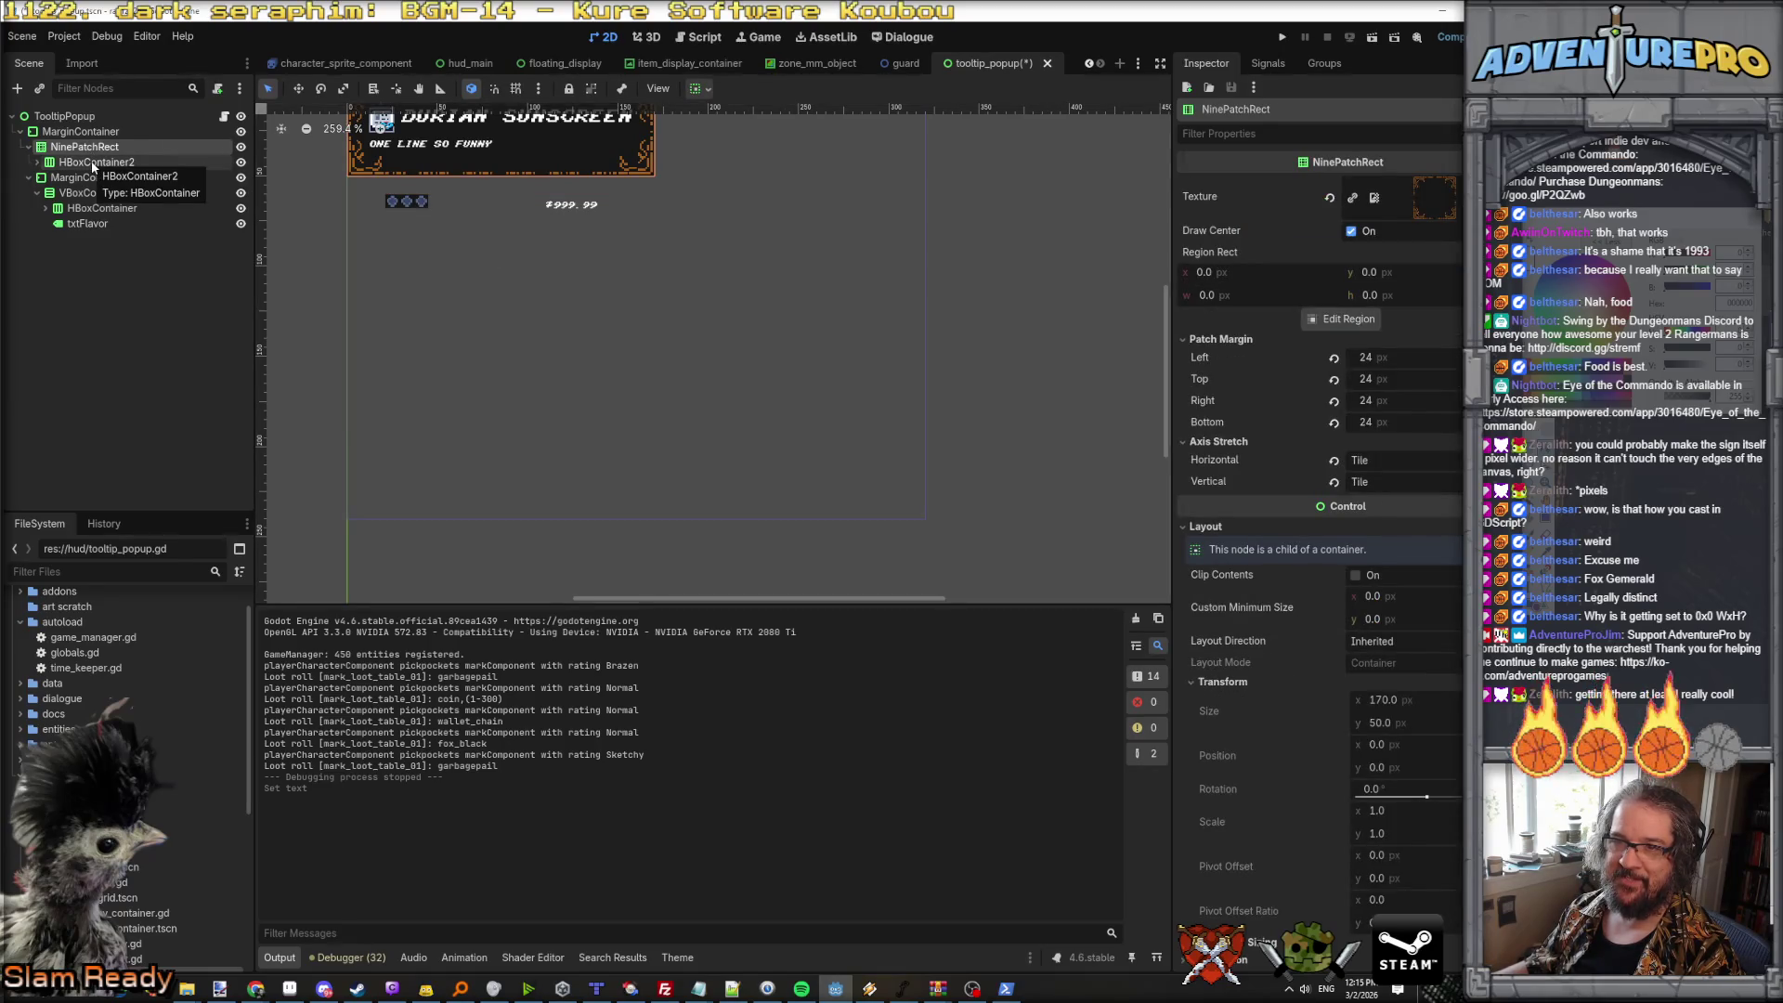
left_click(93, 163)
left_click(110, 178)
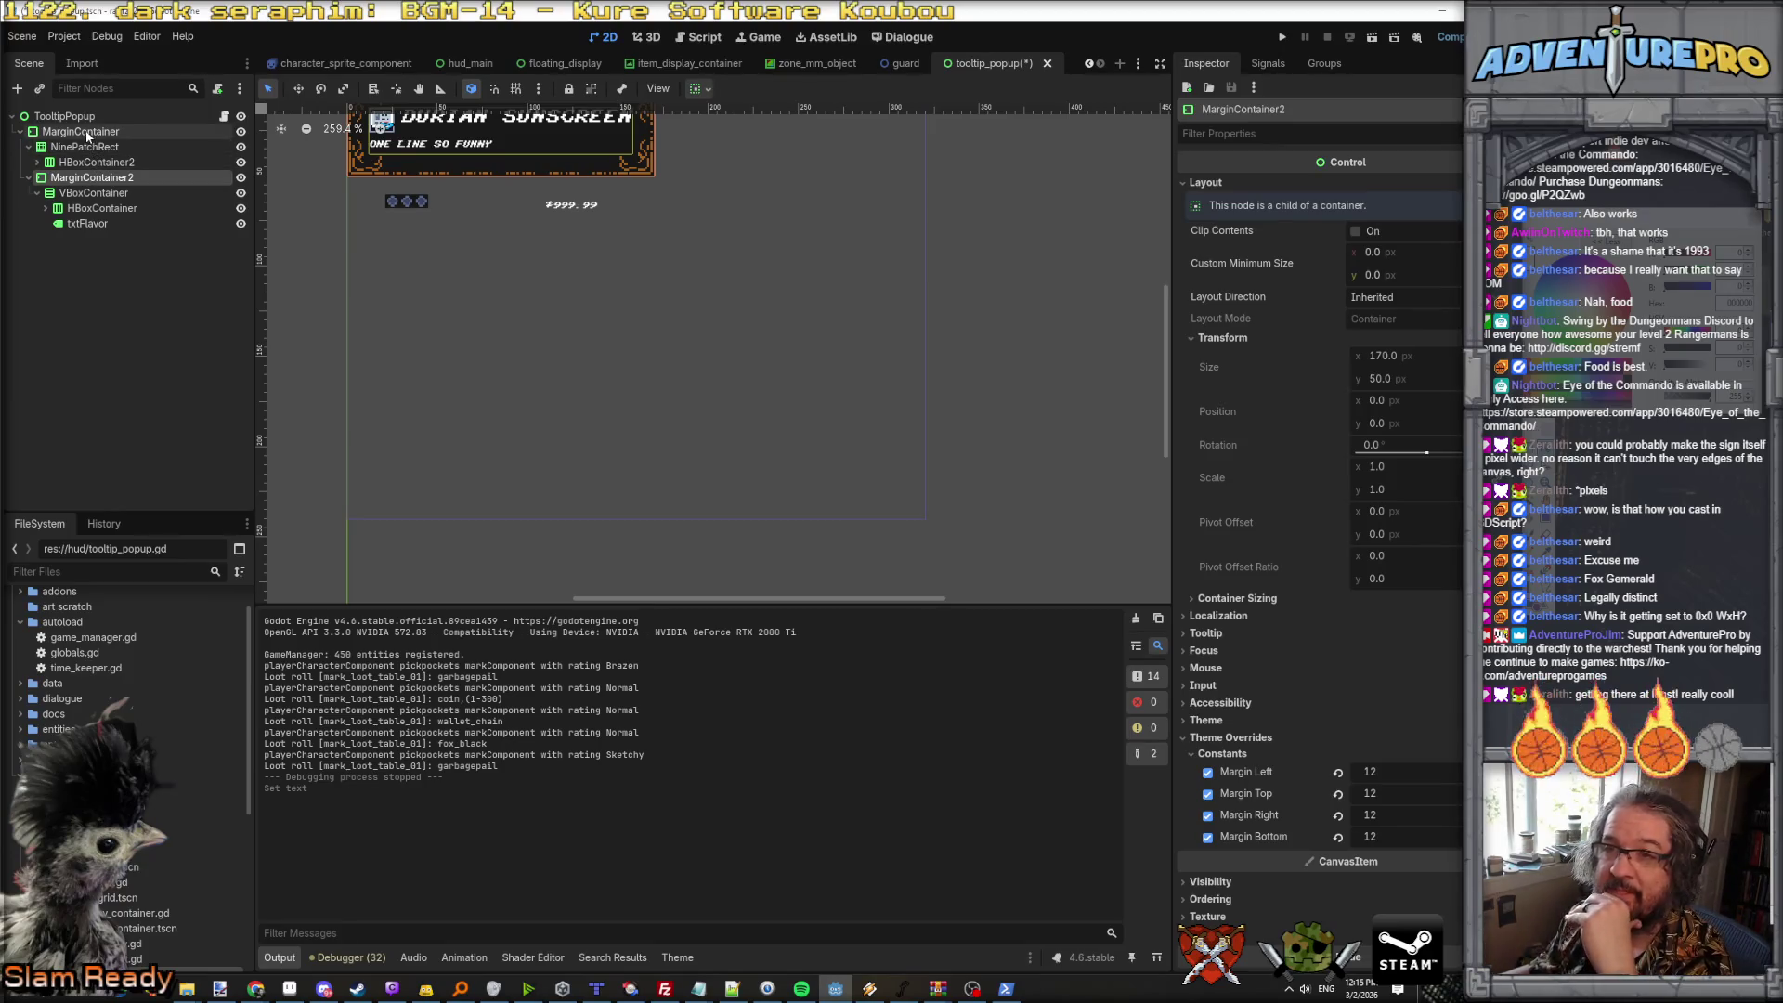
left_click(88, 132)
left_click_drag(91, 161, 88, 137)
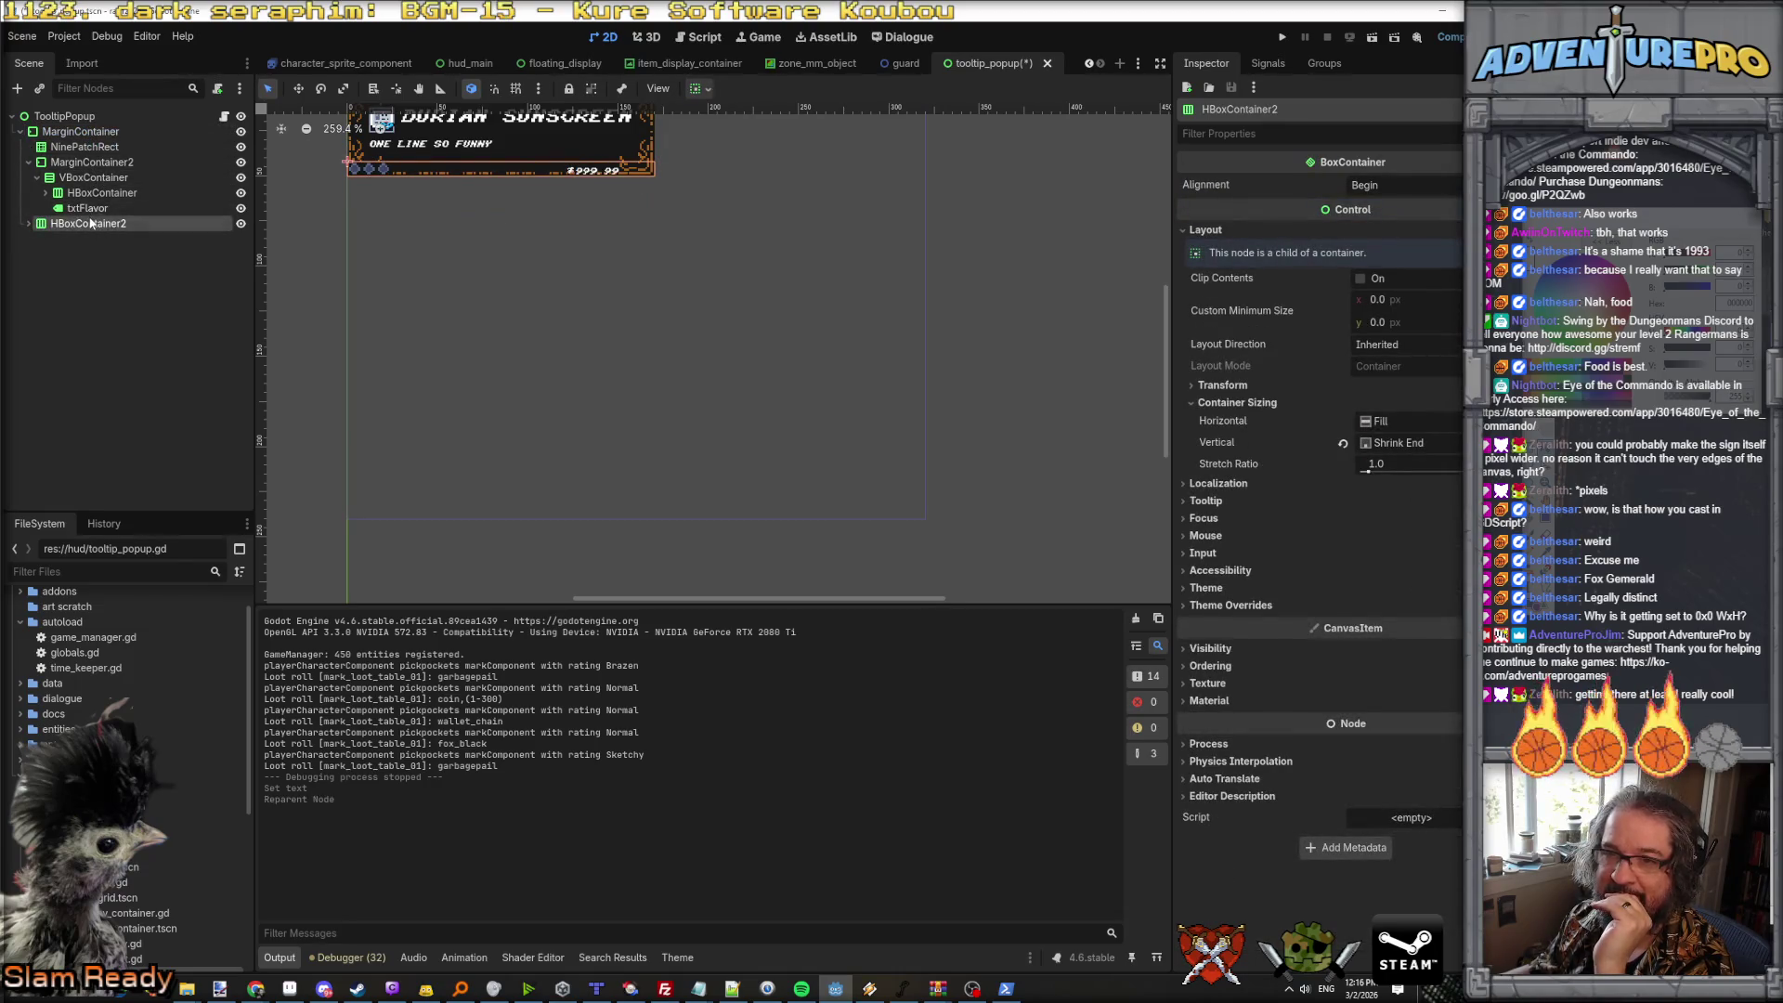
Review the new hierarchy, expanding HBoxContainer2 to show its itemTierDisplay stars
scroll(468, 203, "up", 2)
scroll(469, 202, "up", 1)
left_click(471, 206)
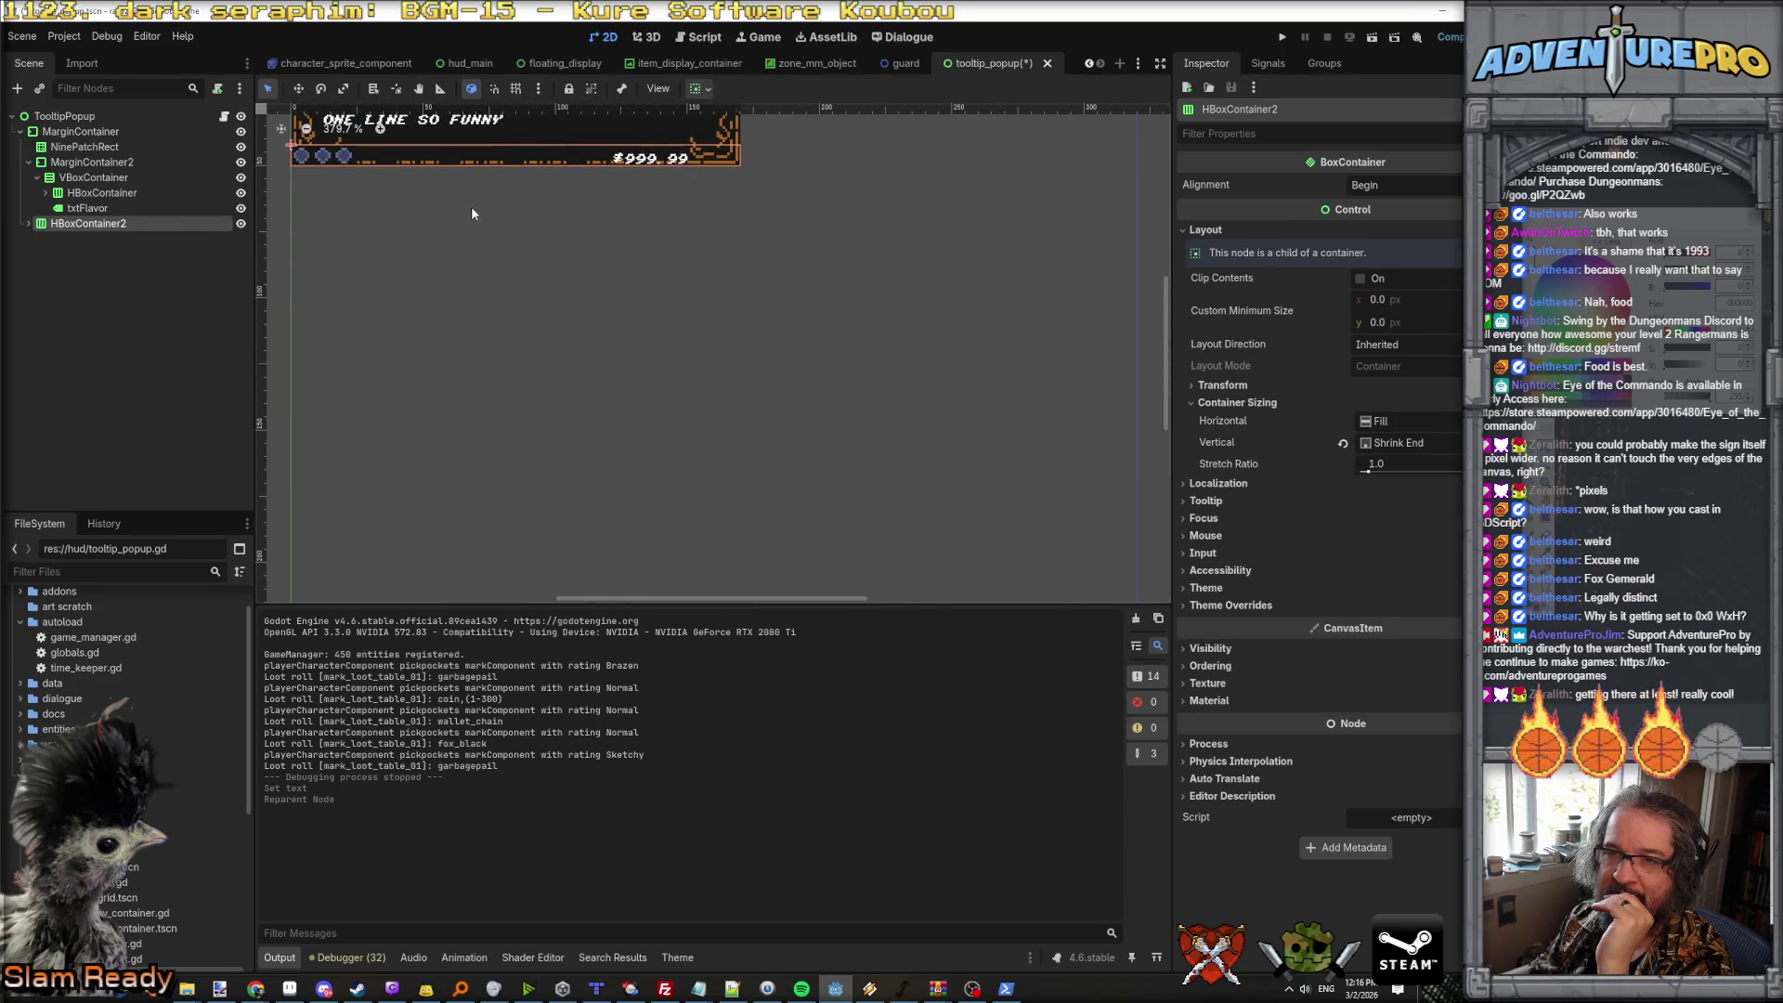
left_click(62, 167)
left_click(37, 177)
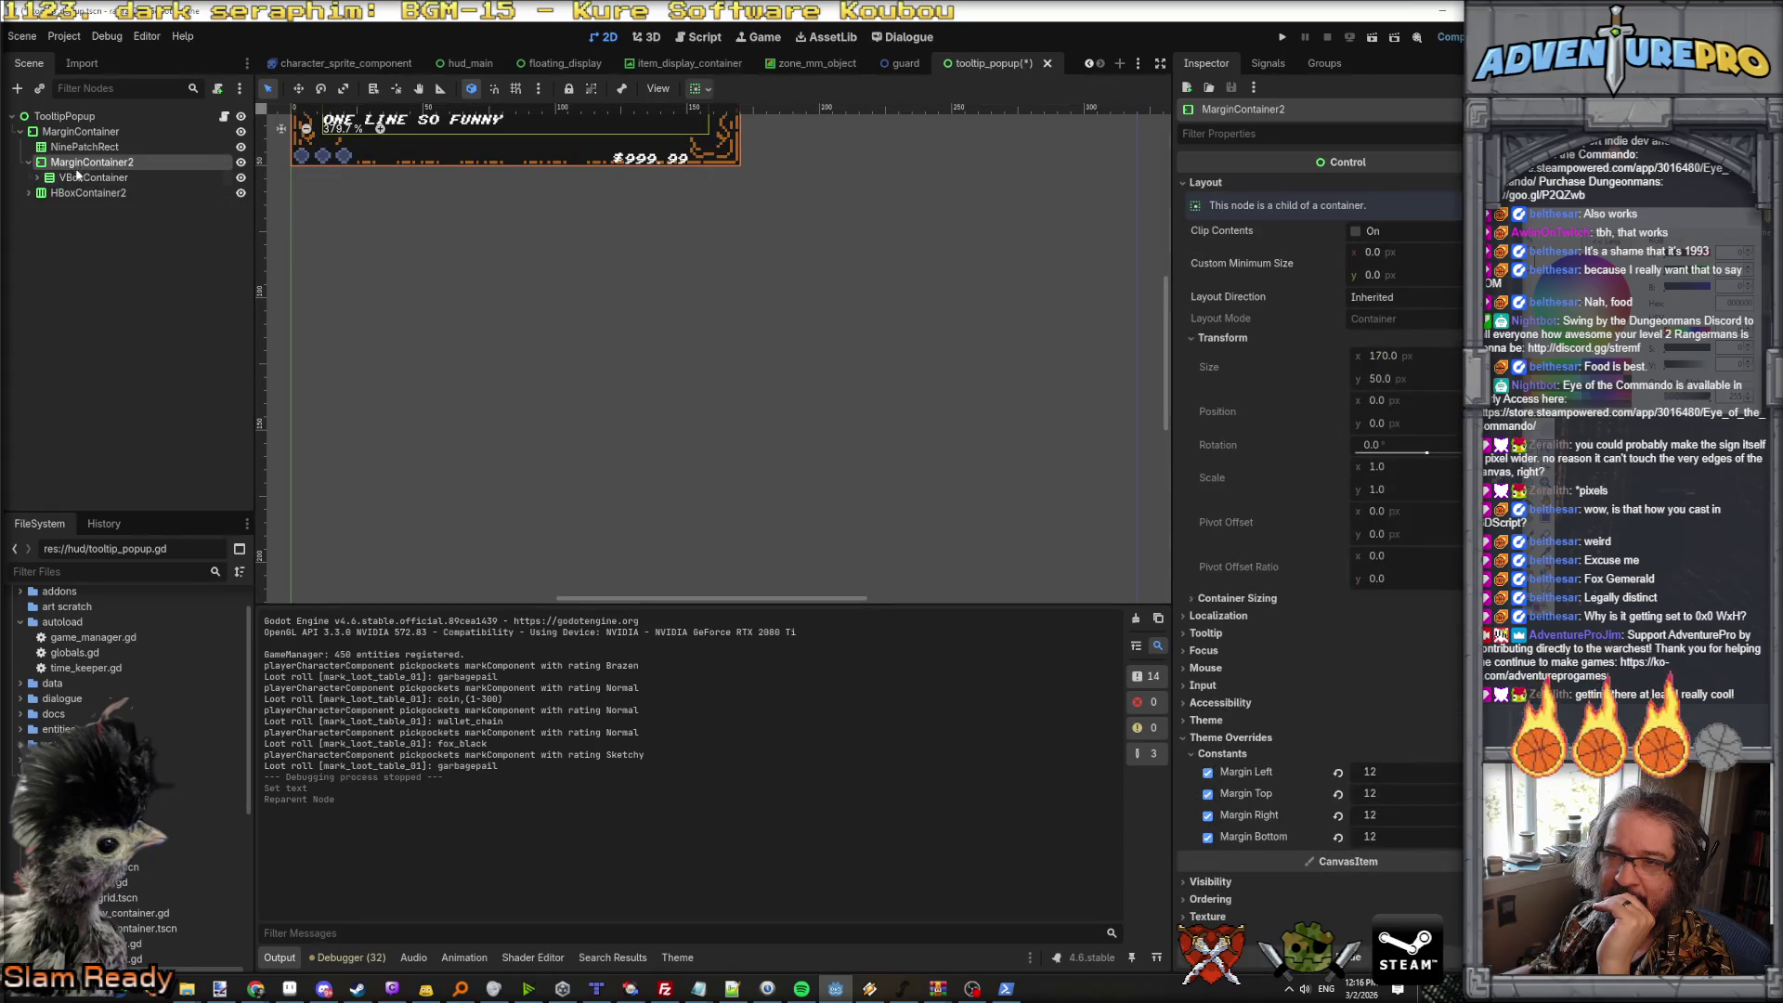
left_click(74, 192)
left_click(27, 193)
left_click(105, 211)
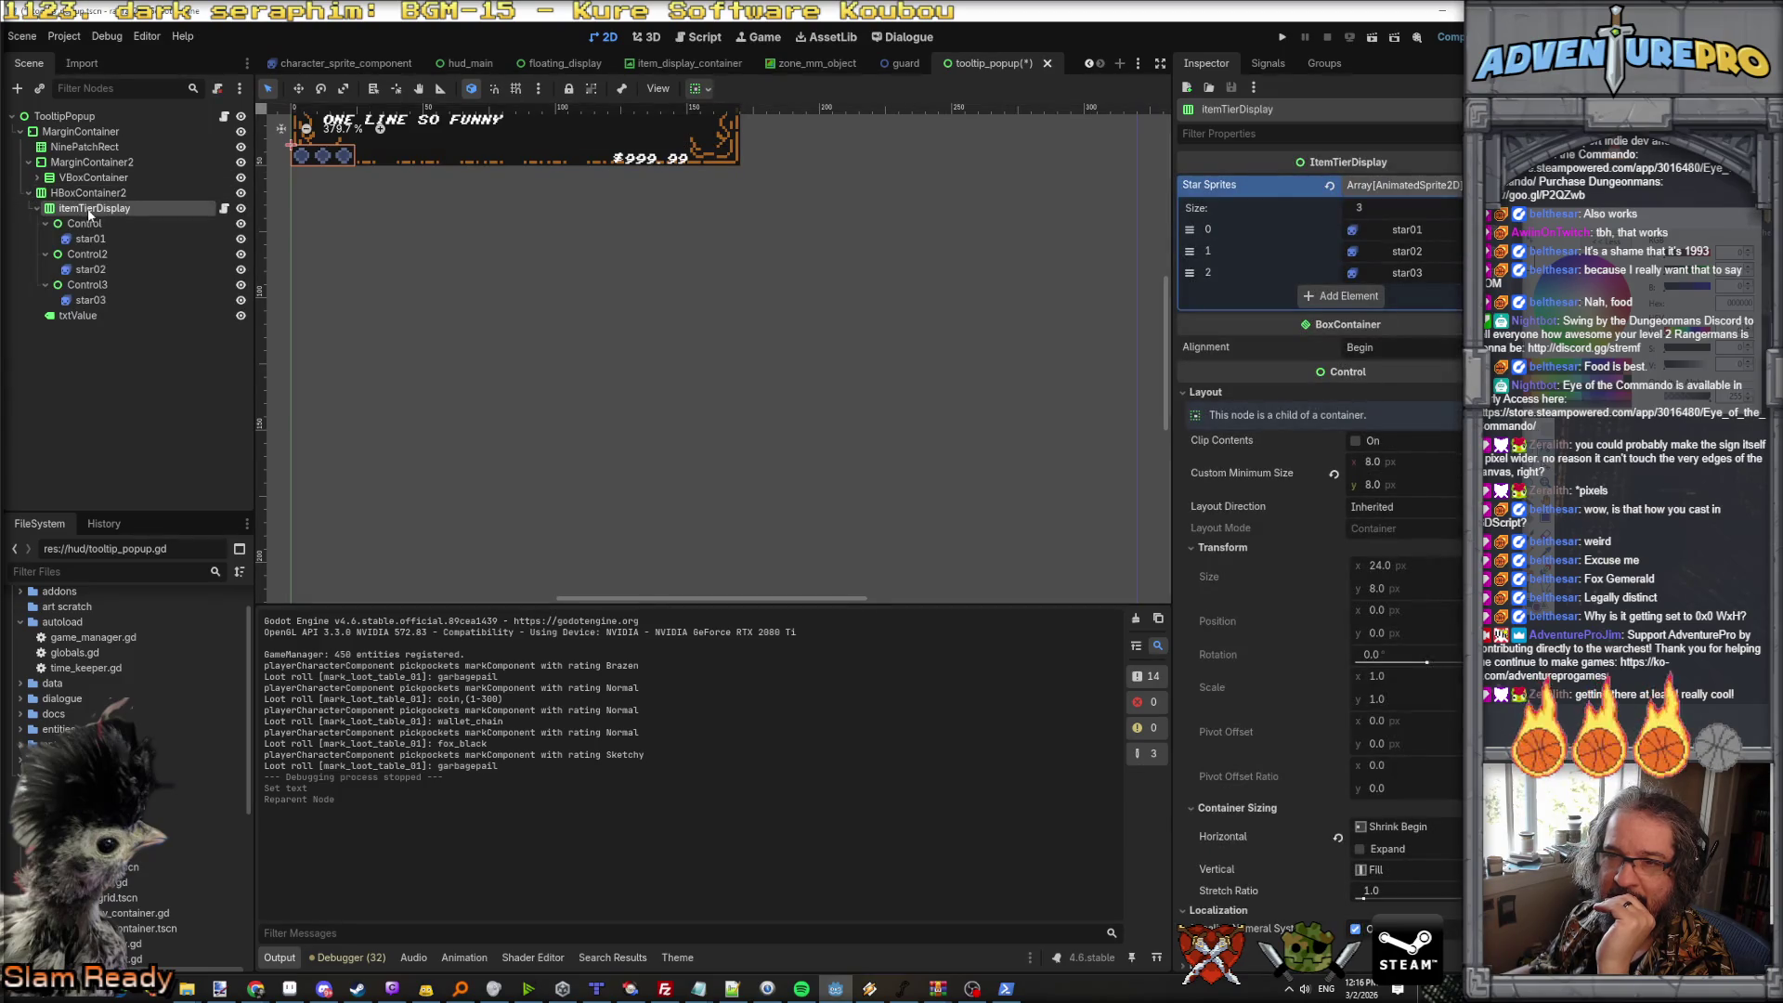
Select HBoxContainer2 and give the 2D view more vertical room
left_click(109, 194)
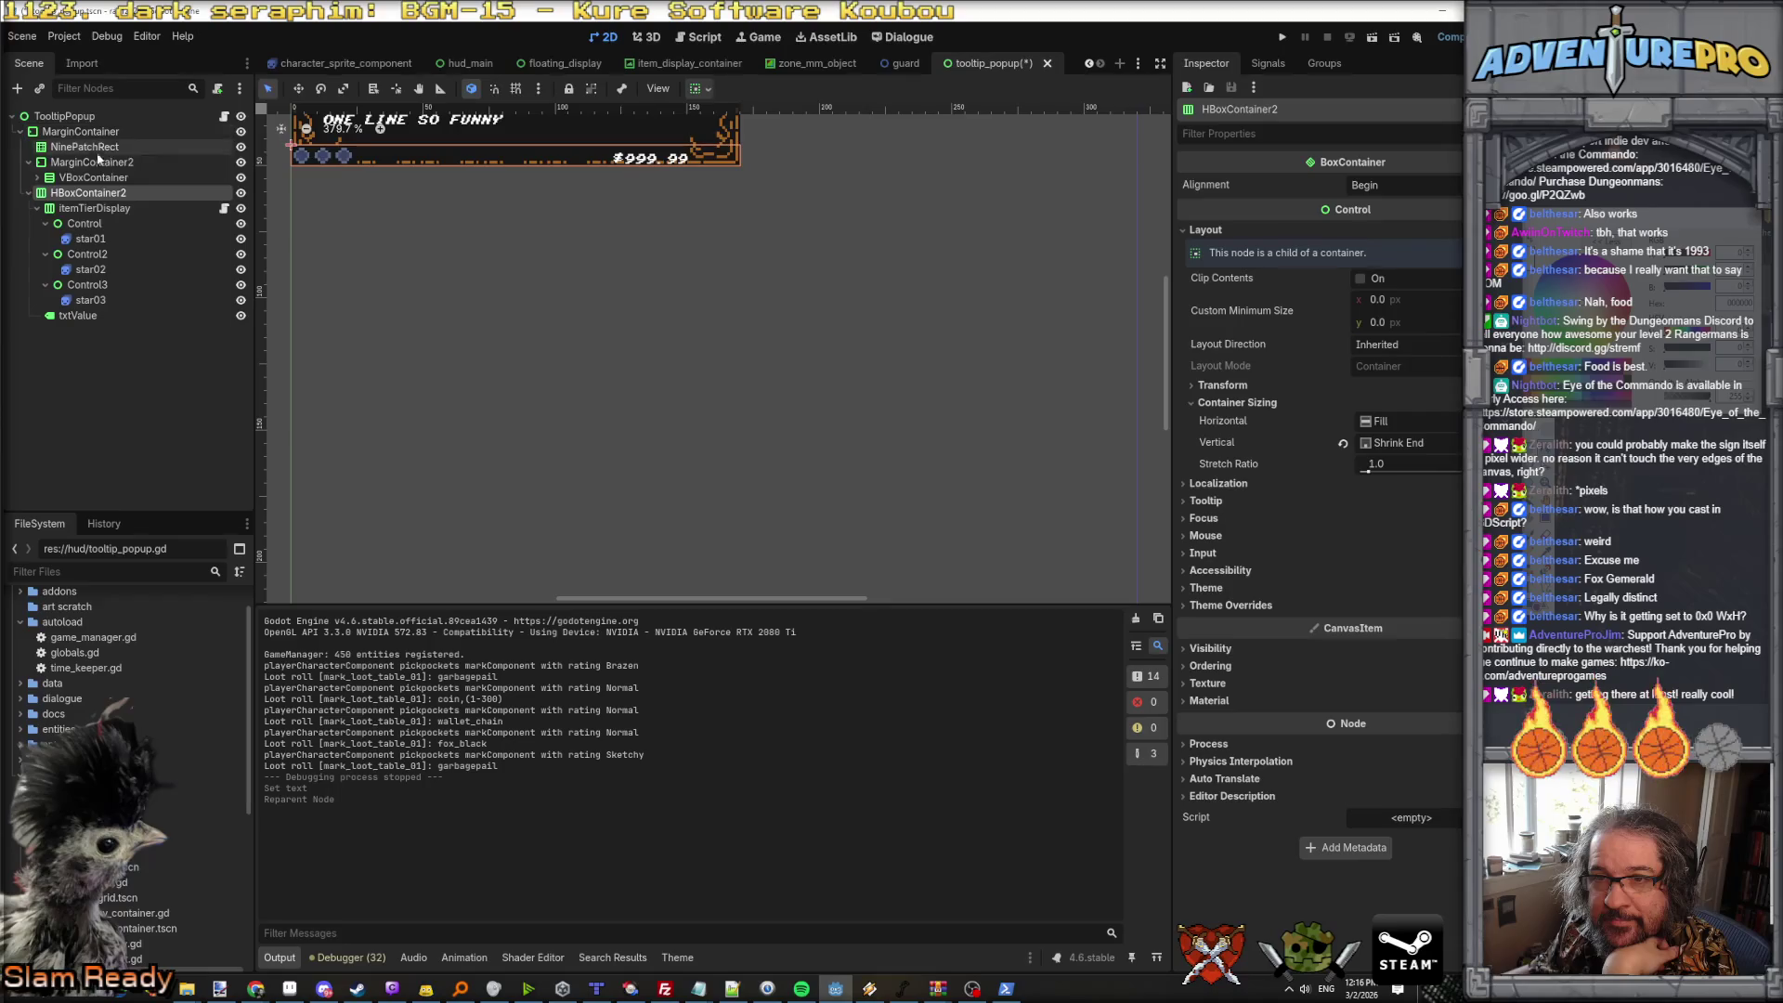
scroll(513, 215, "up", 2)
scroll(513, 215, "down", 3)
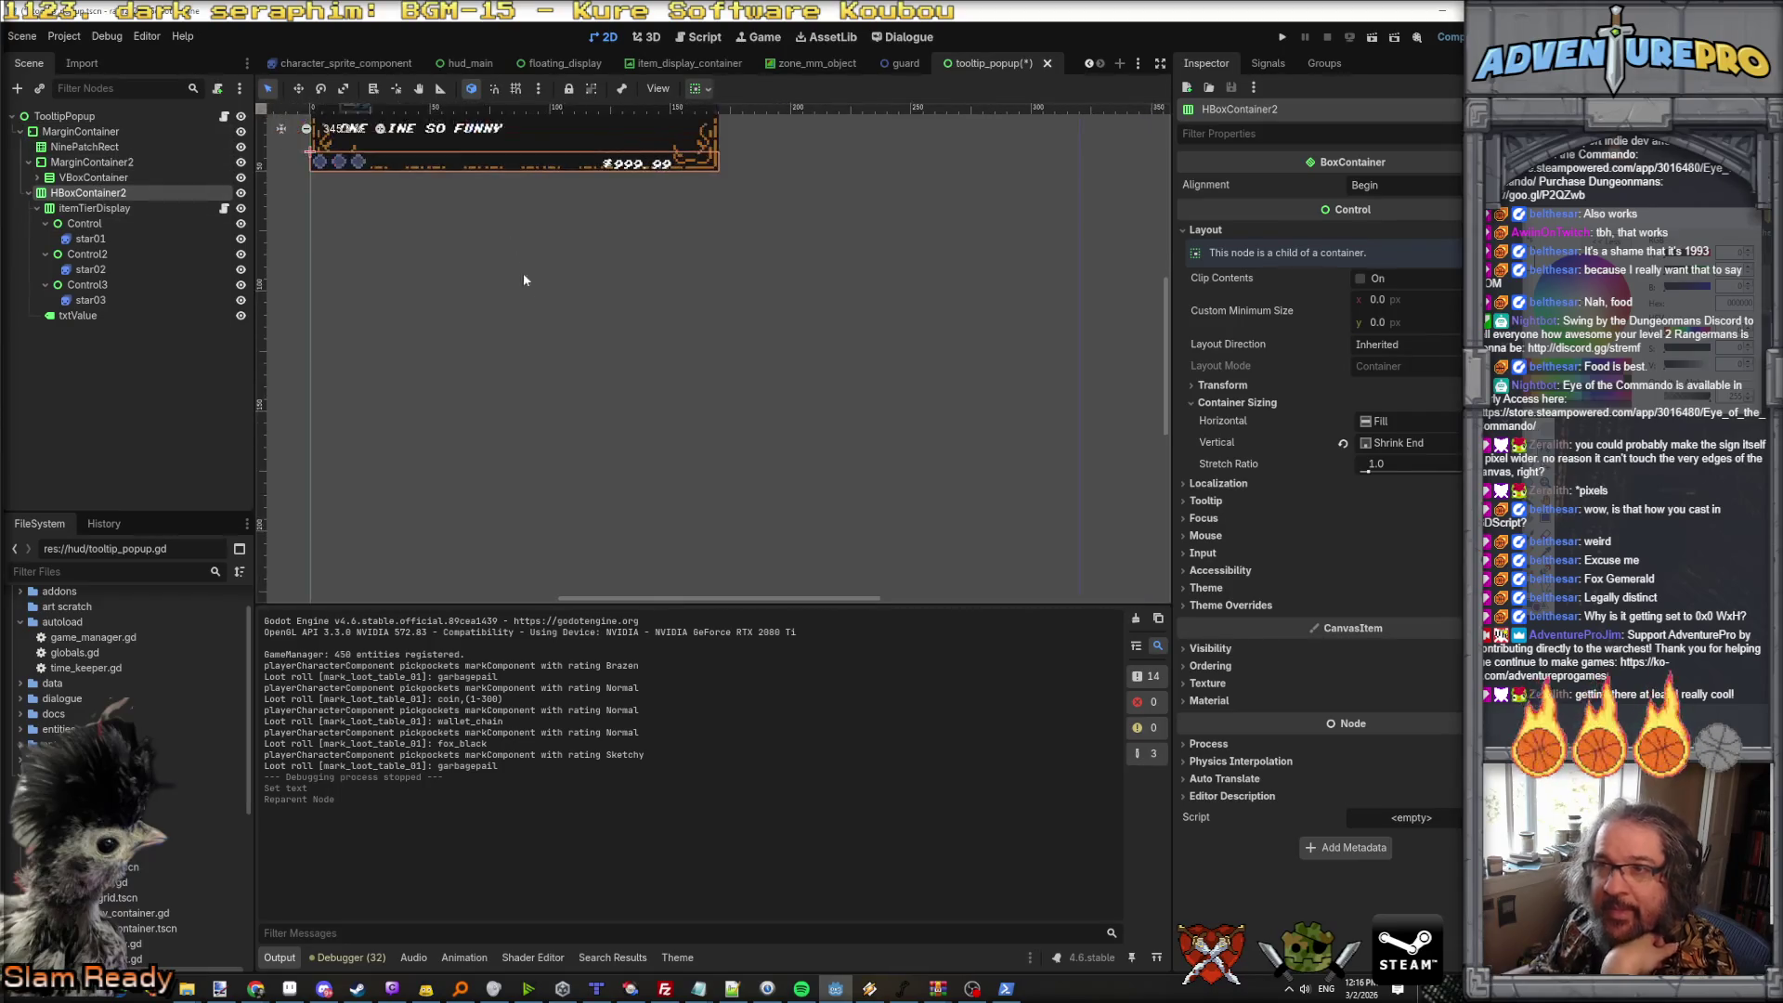
left_click_drag(736, 604, 737, 704)
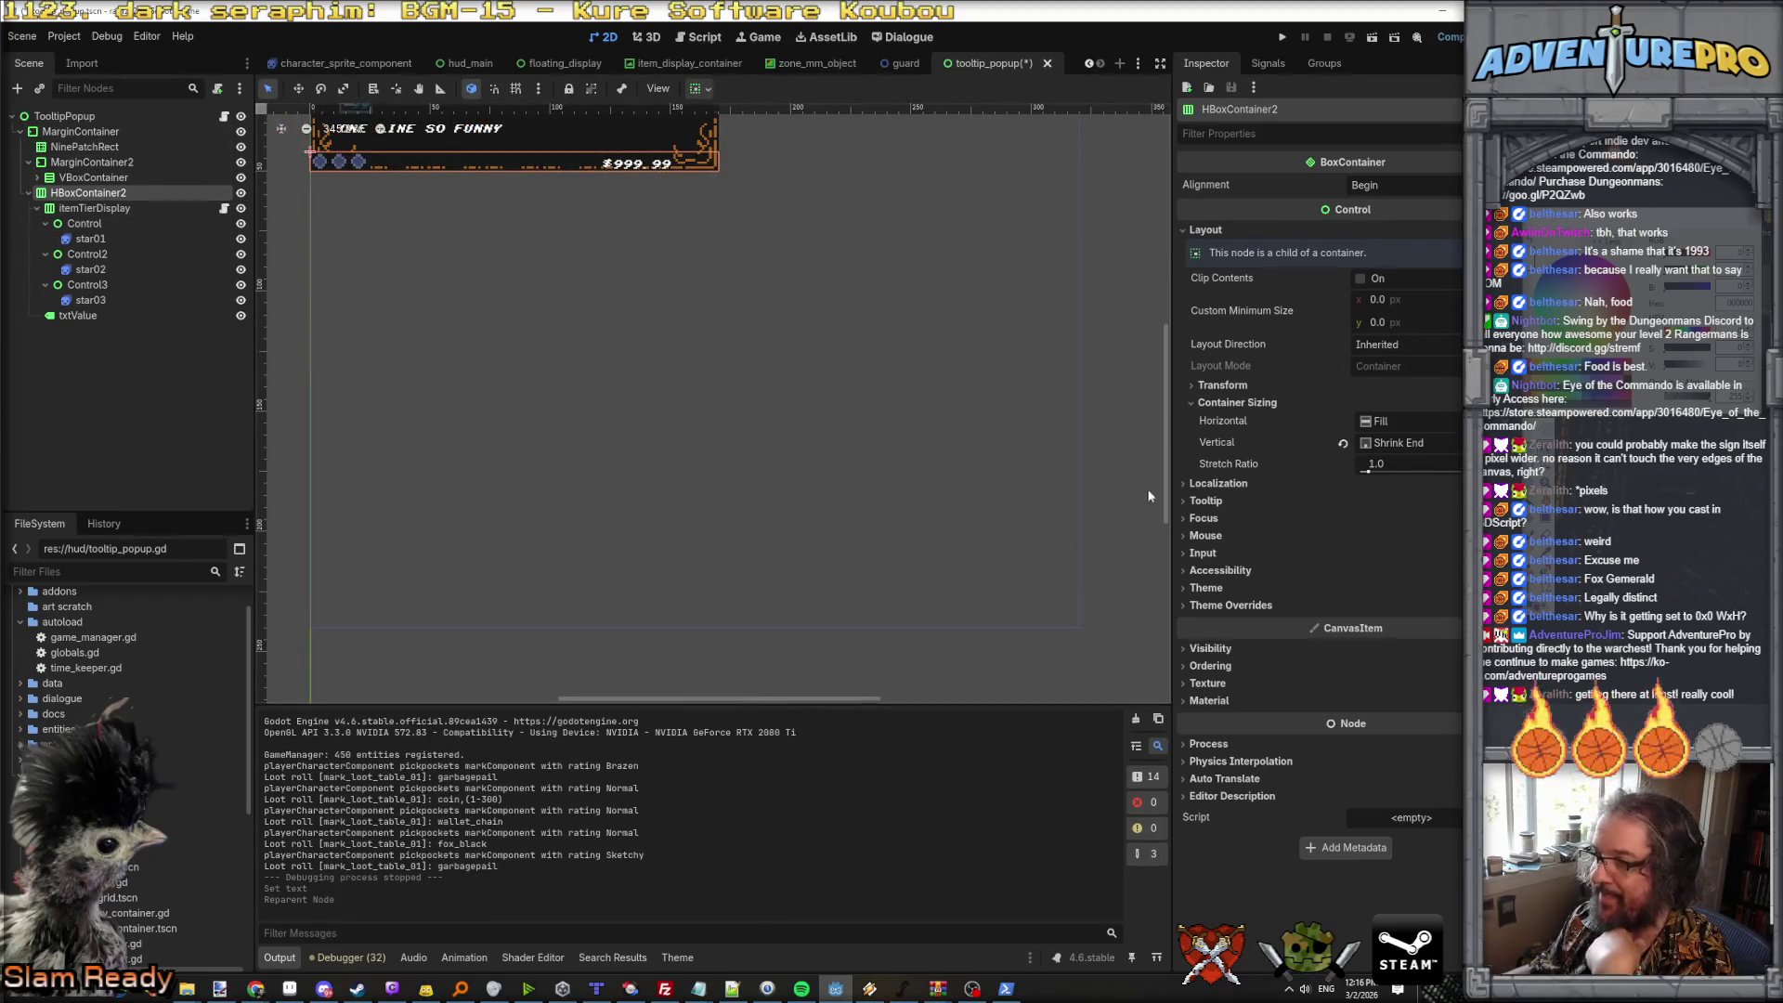
left_click_drag(1167, 437, 1168, 350)
scroll(940, 483, "down", 1)
scroll(782, 571, "up", 2)
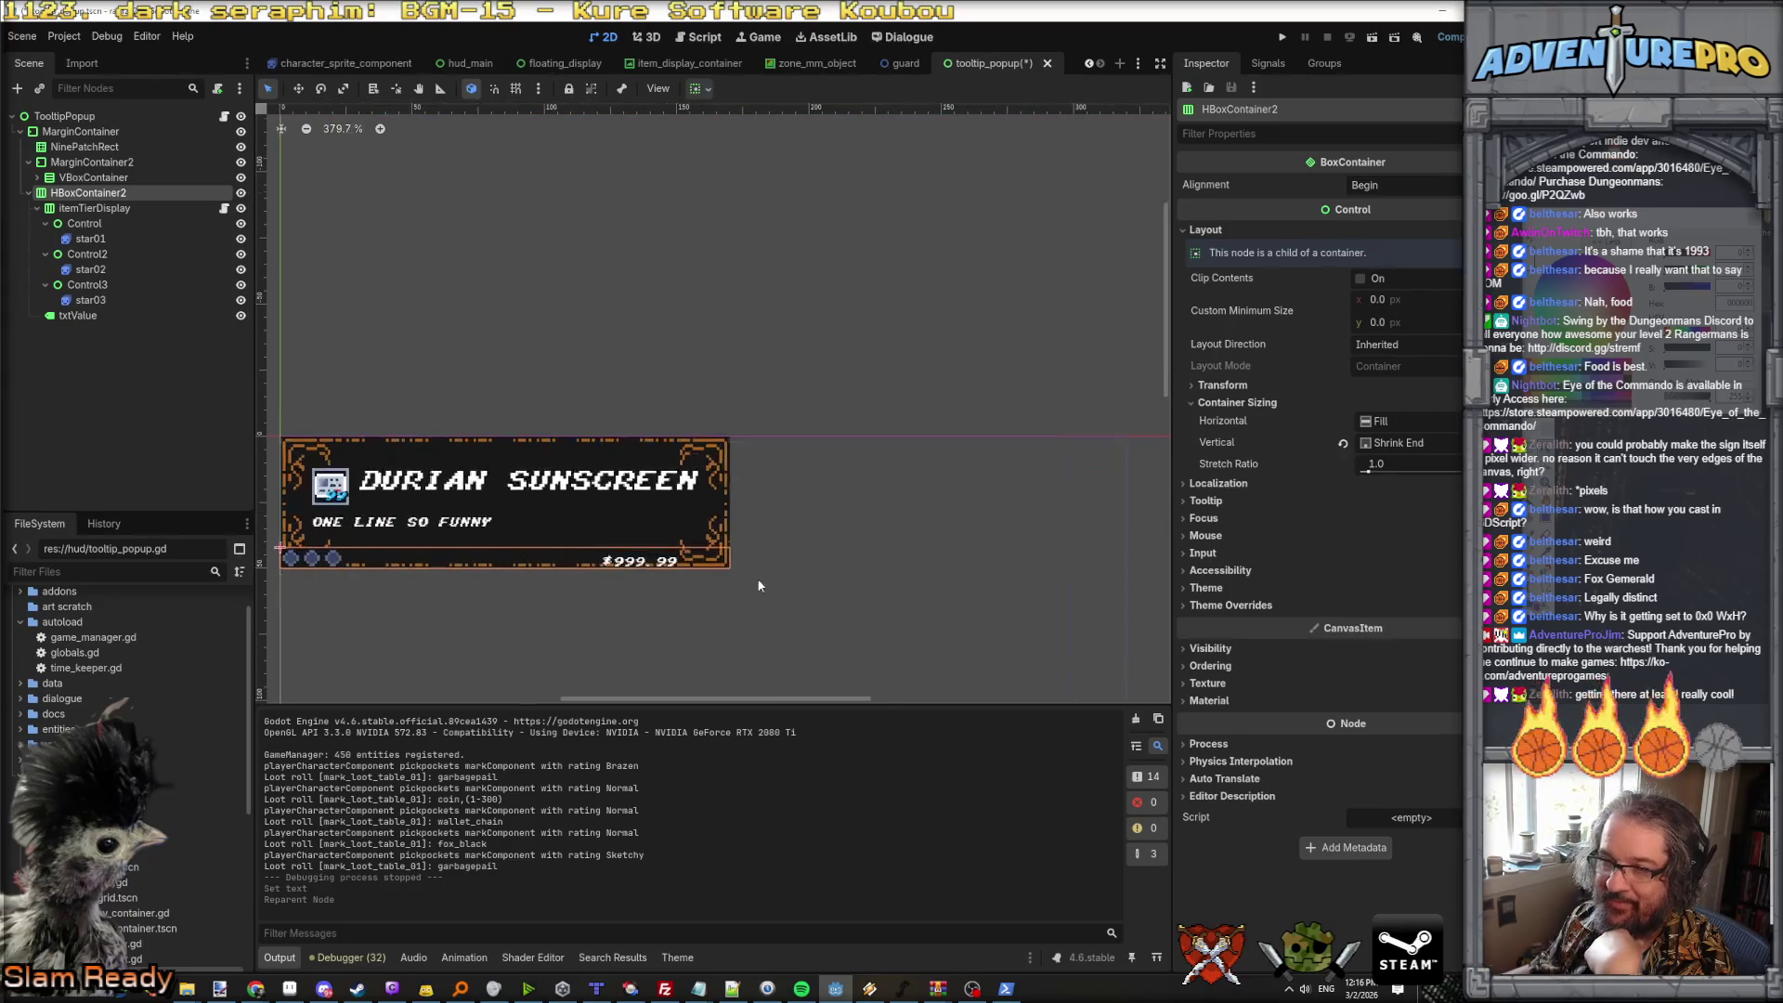
Reparent HBoxContainer2 into VBoxContainer so it sits below txtFlavor
left_click(93, 177)
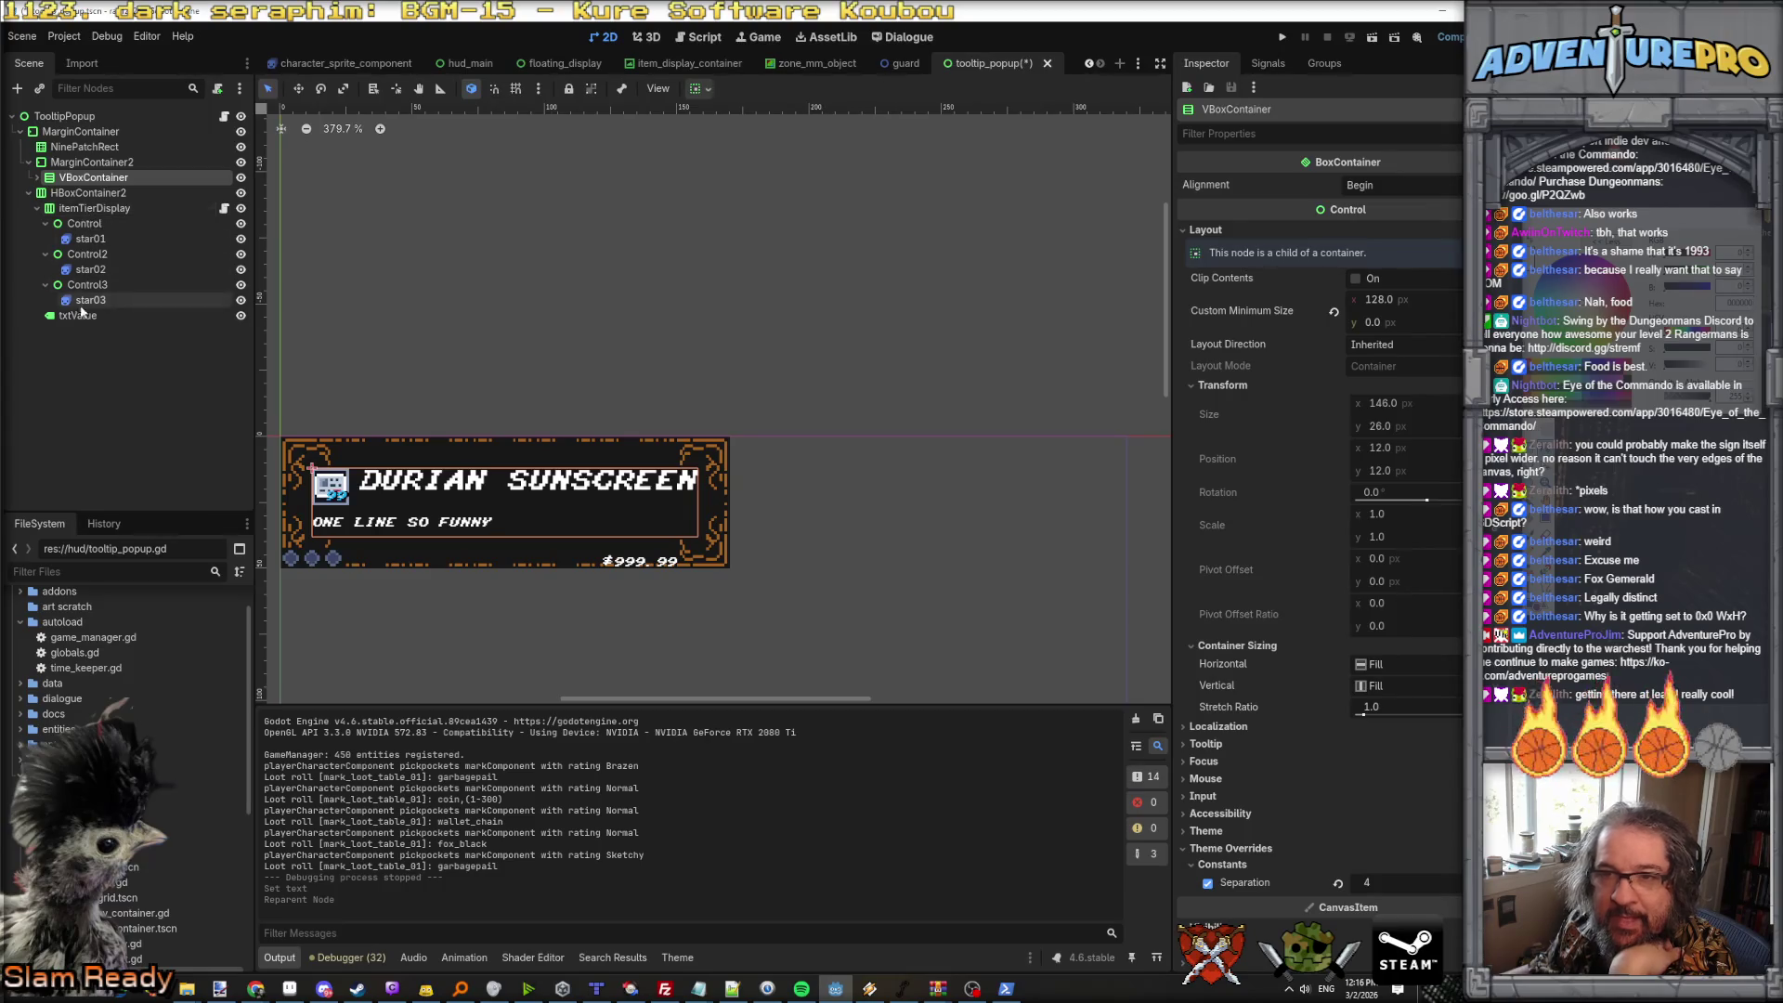
left_click(75, 193)
left_click_drag(74, 197, 81, 182)
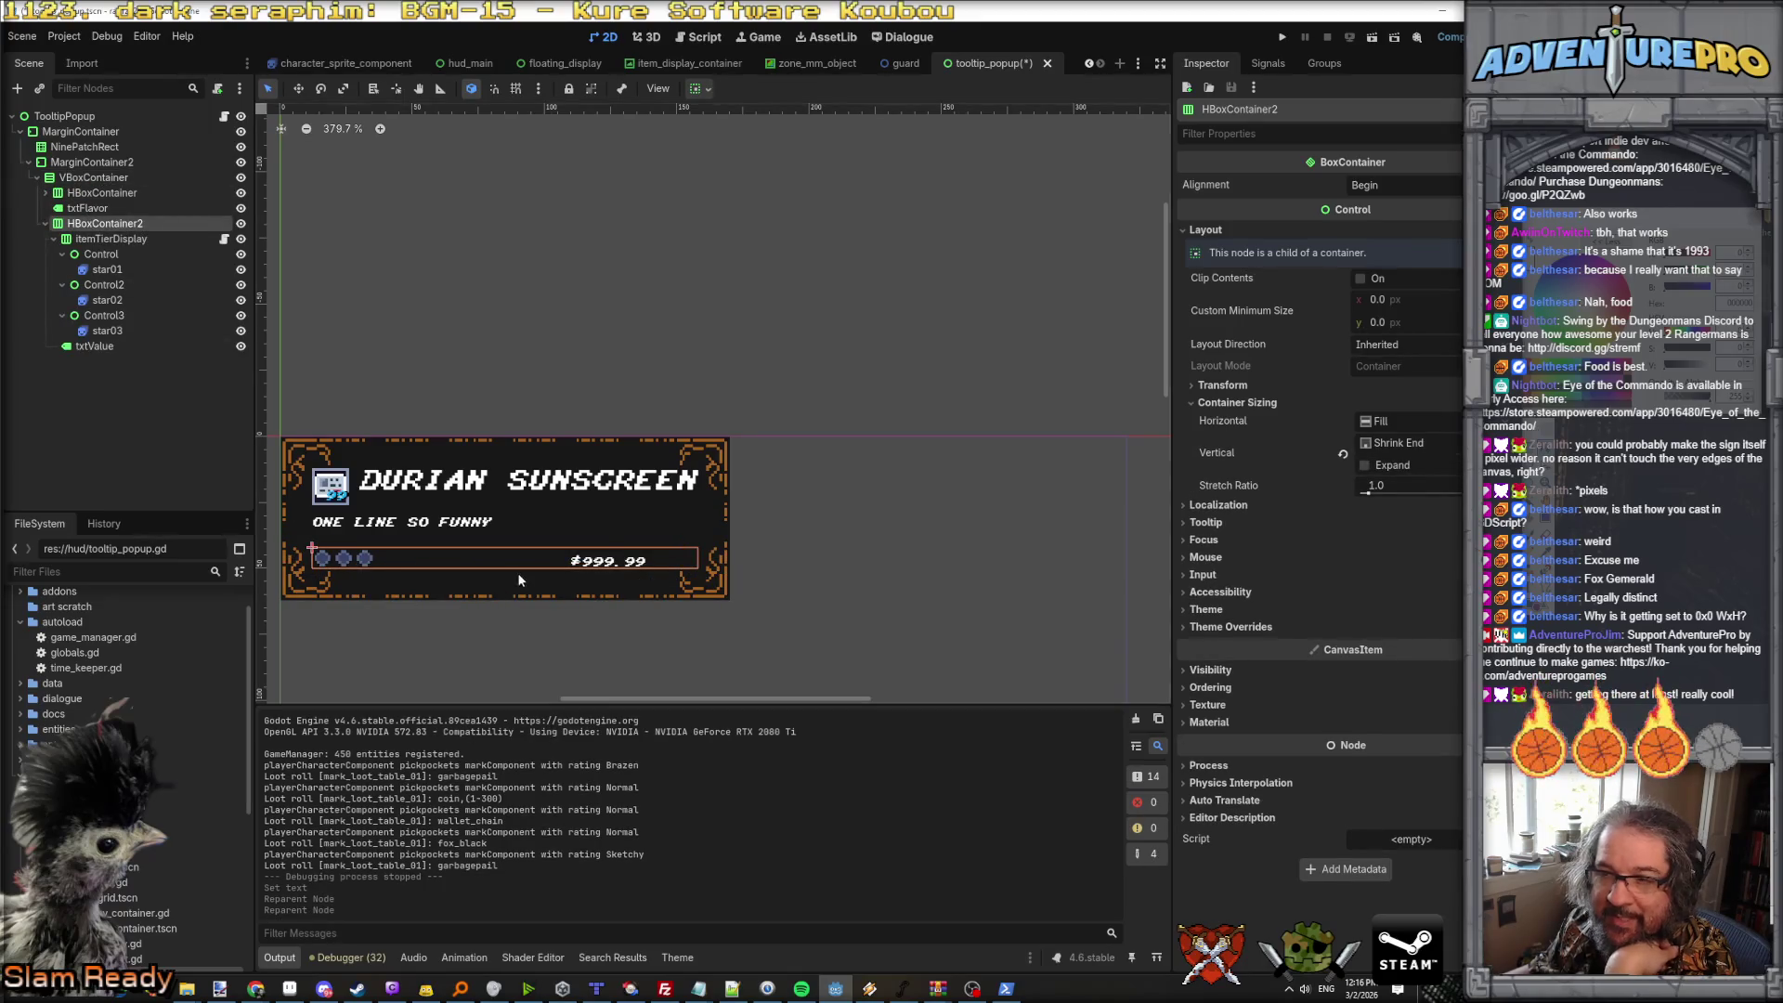
scroll(382, 561, "up", 2)
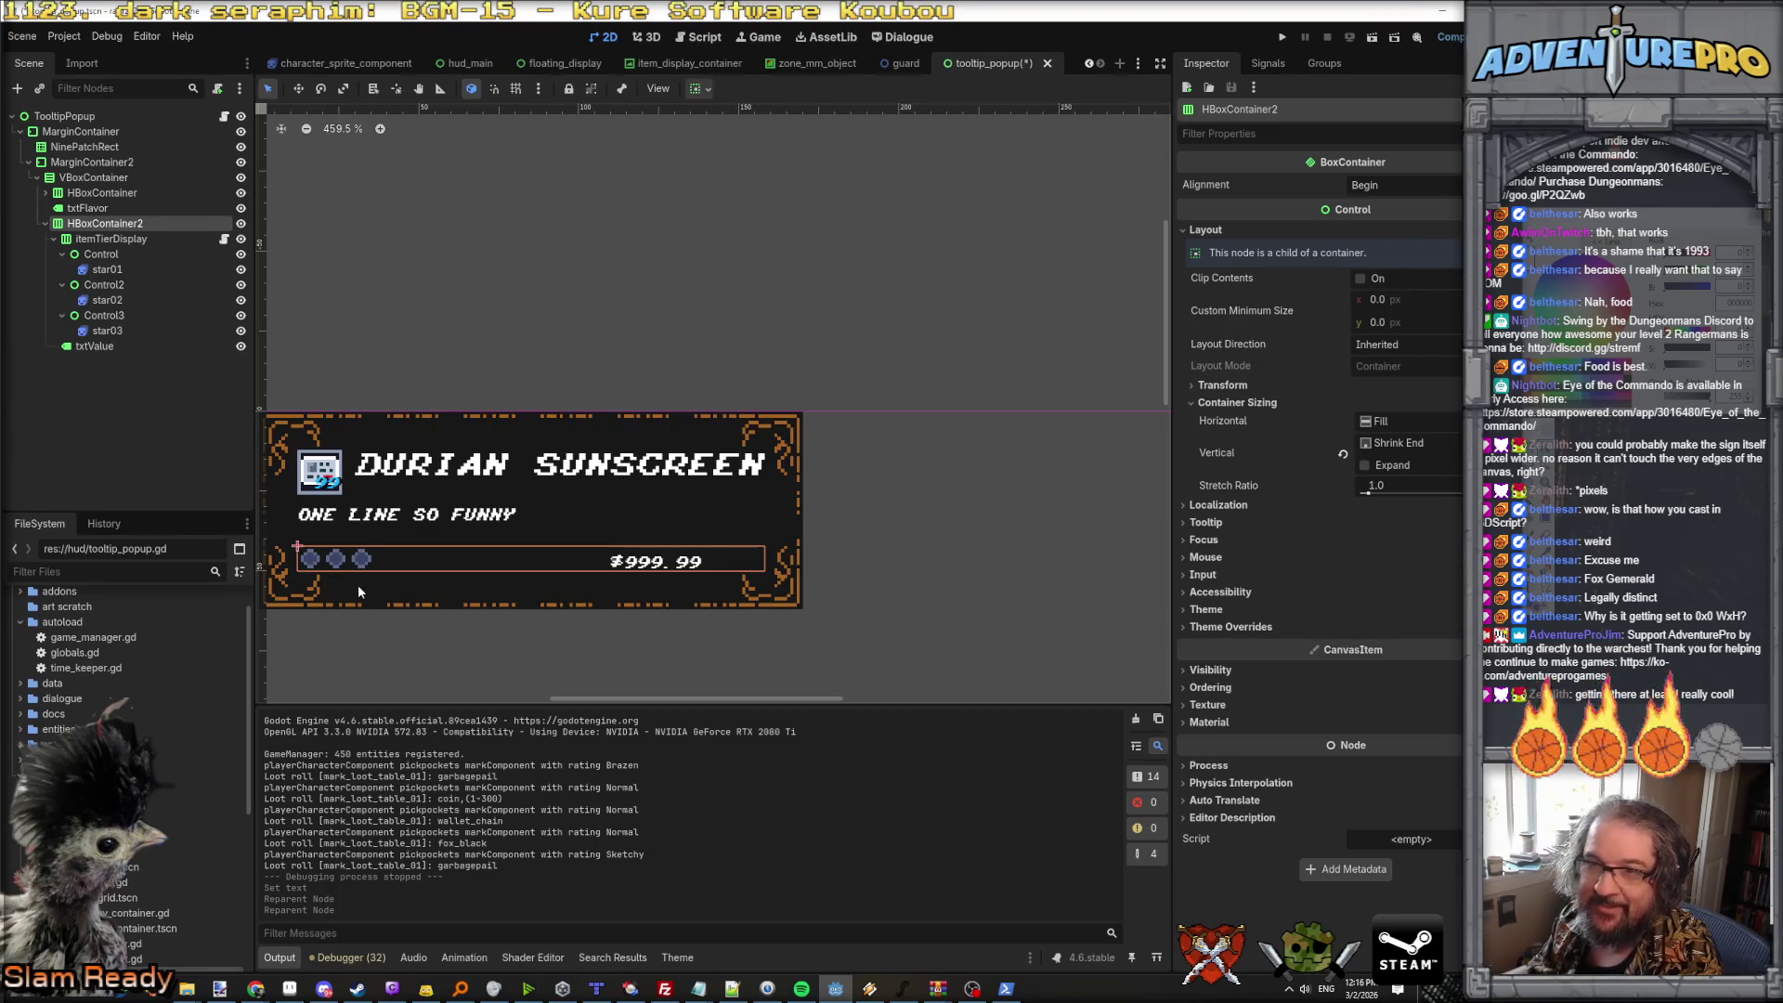
Set HBoxContainer2's vertical container sizing to Shrink End, toggling Expand
left_click(102, 241)
left_click(76, 227)
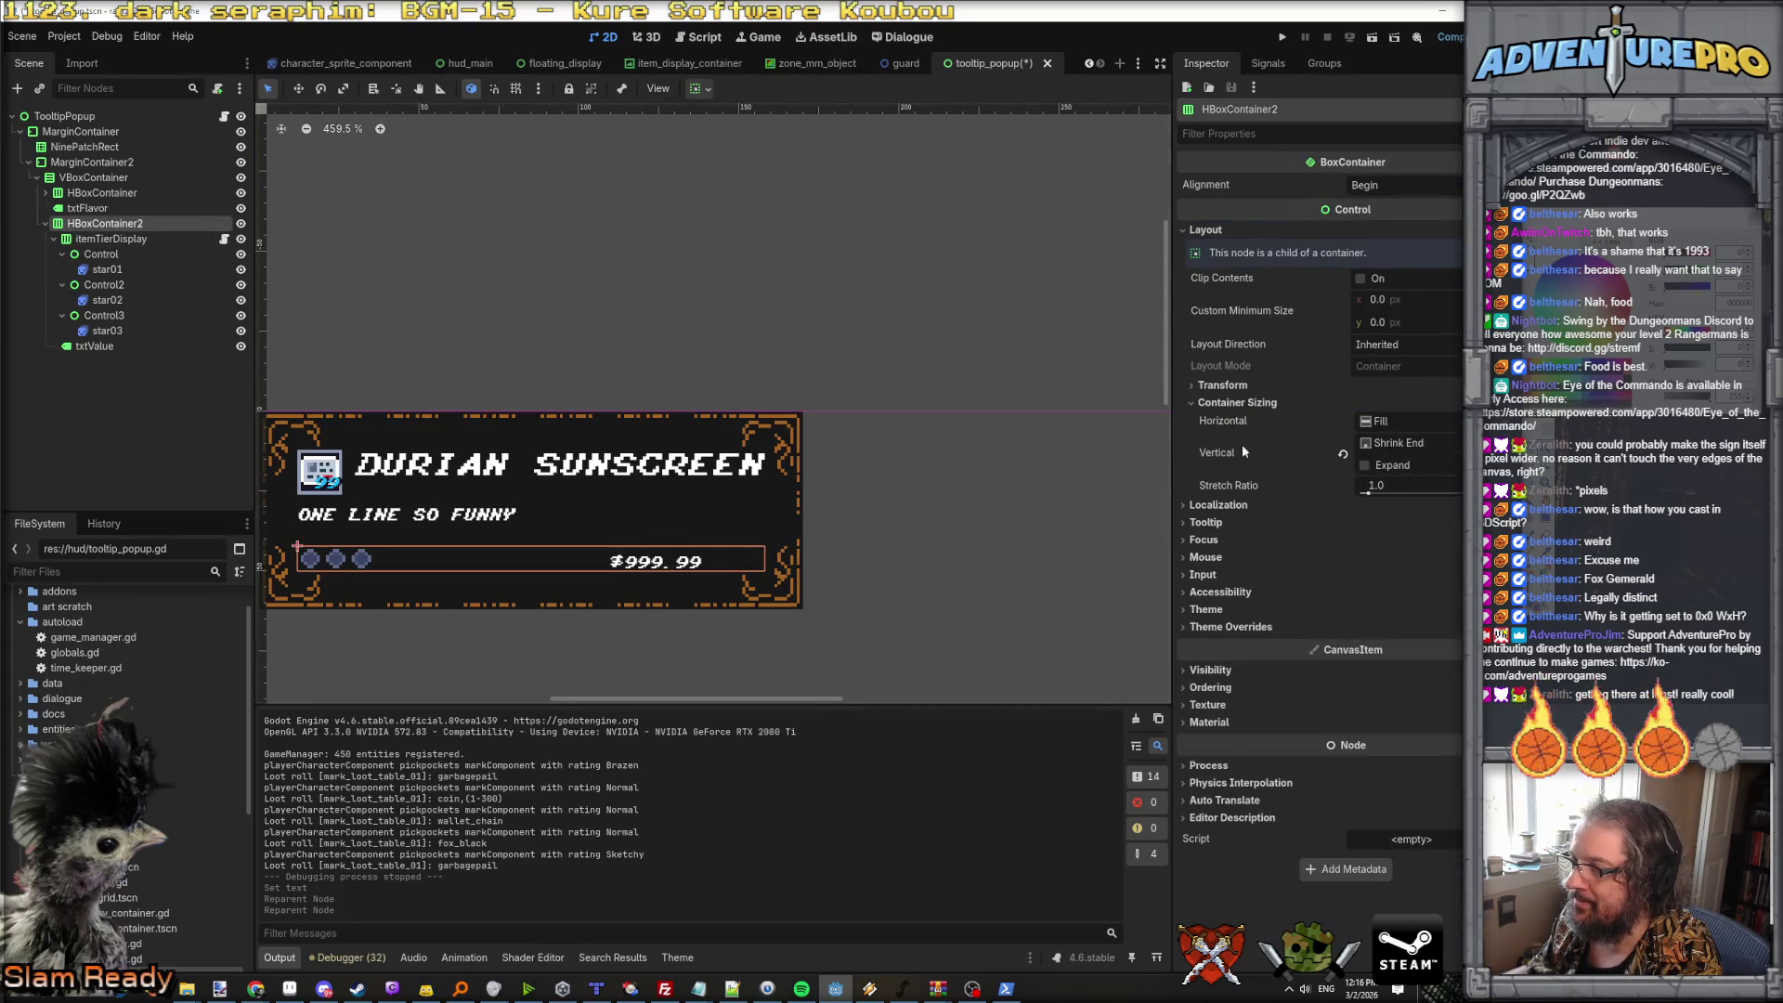
left_click(1364, 466)
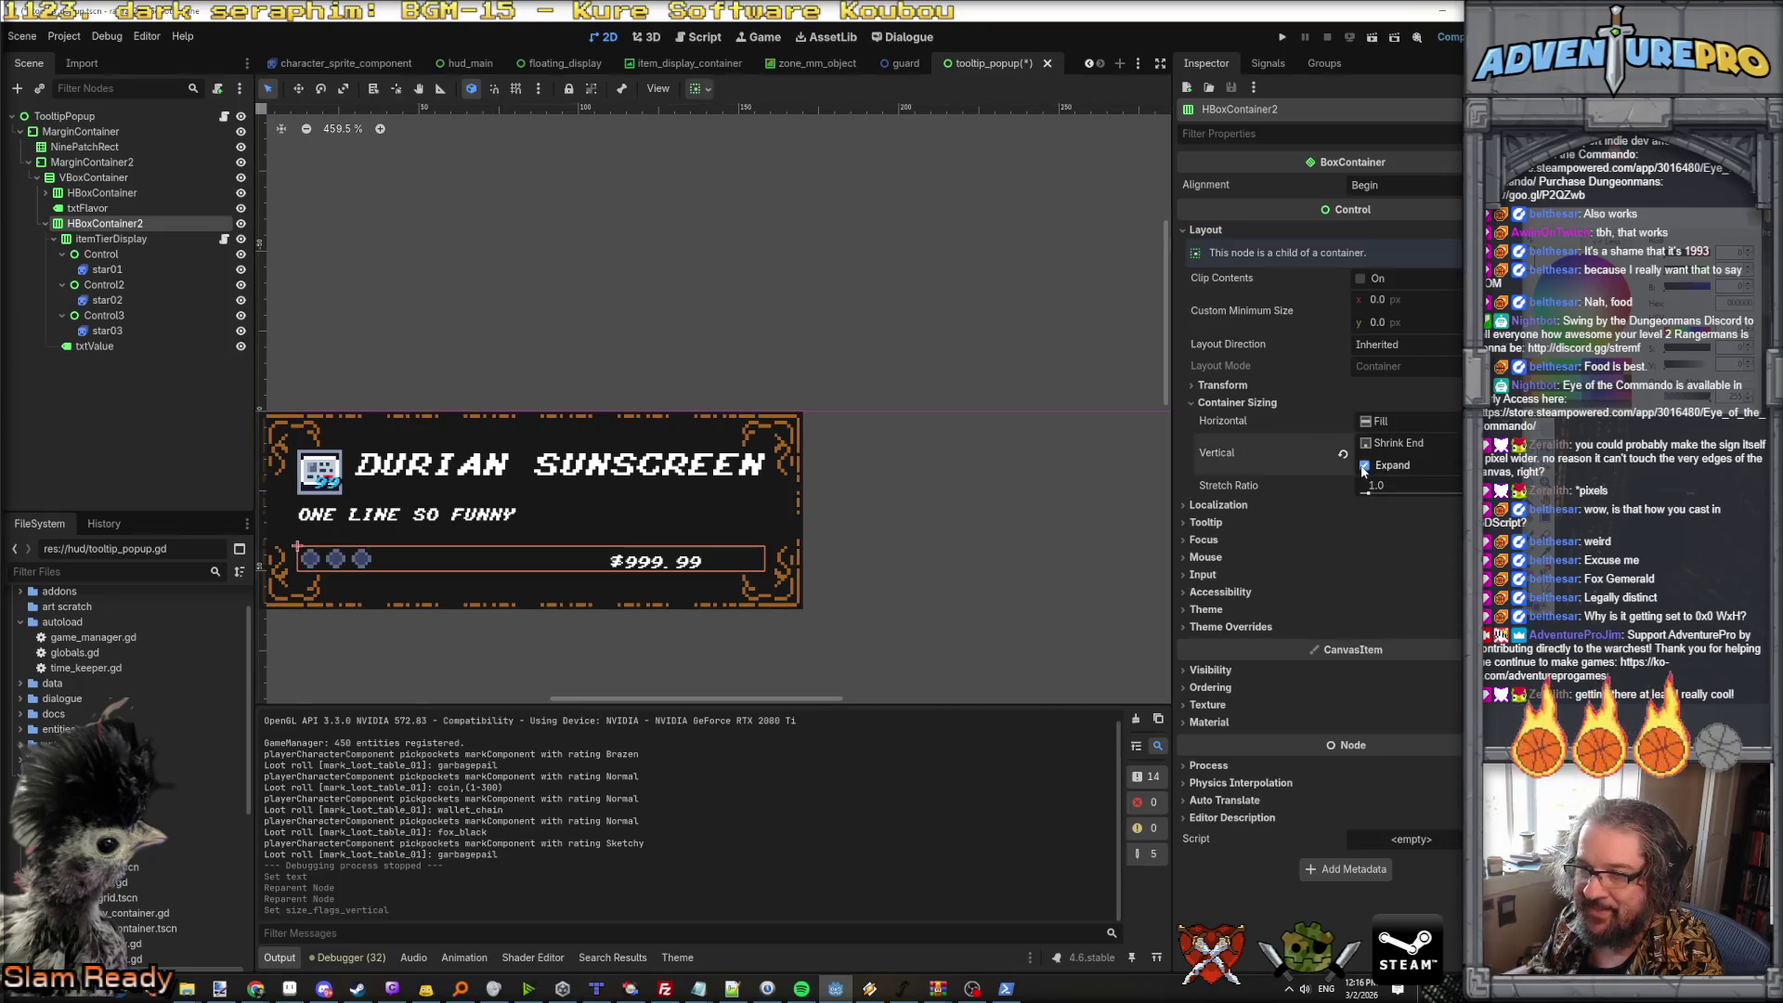
left_click(1381, 449)
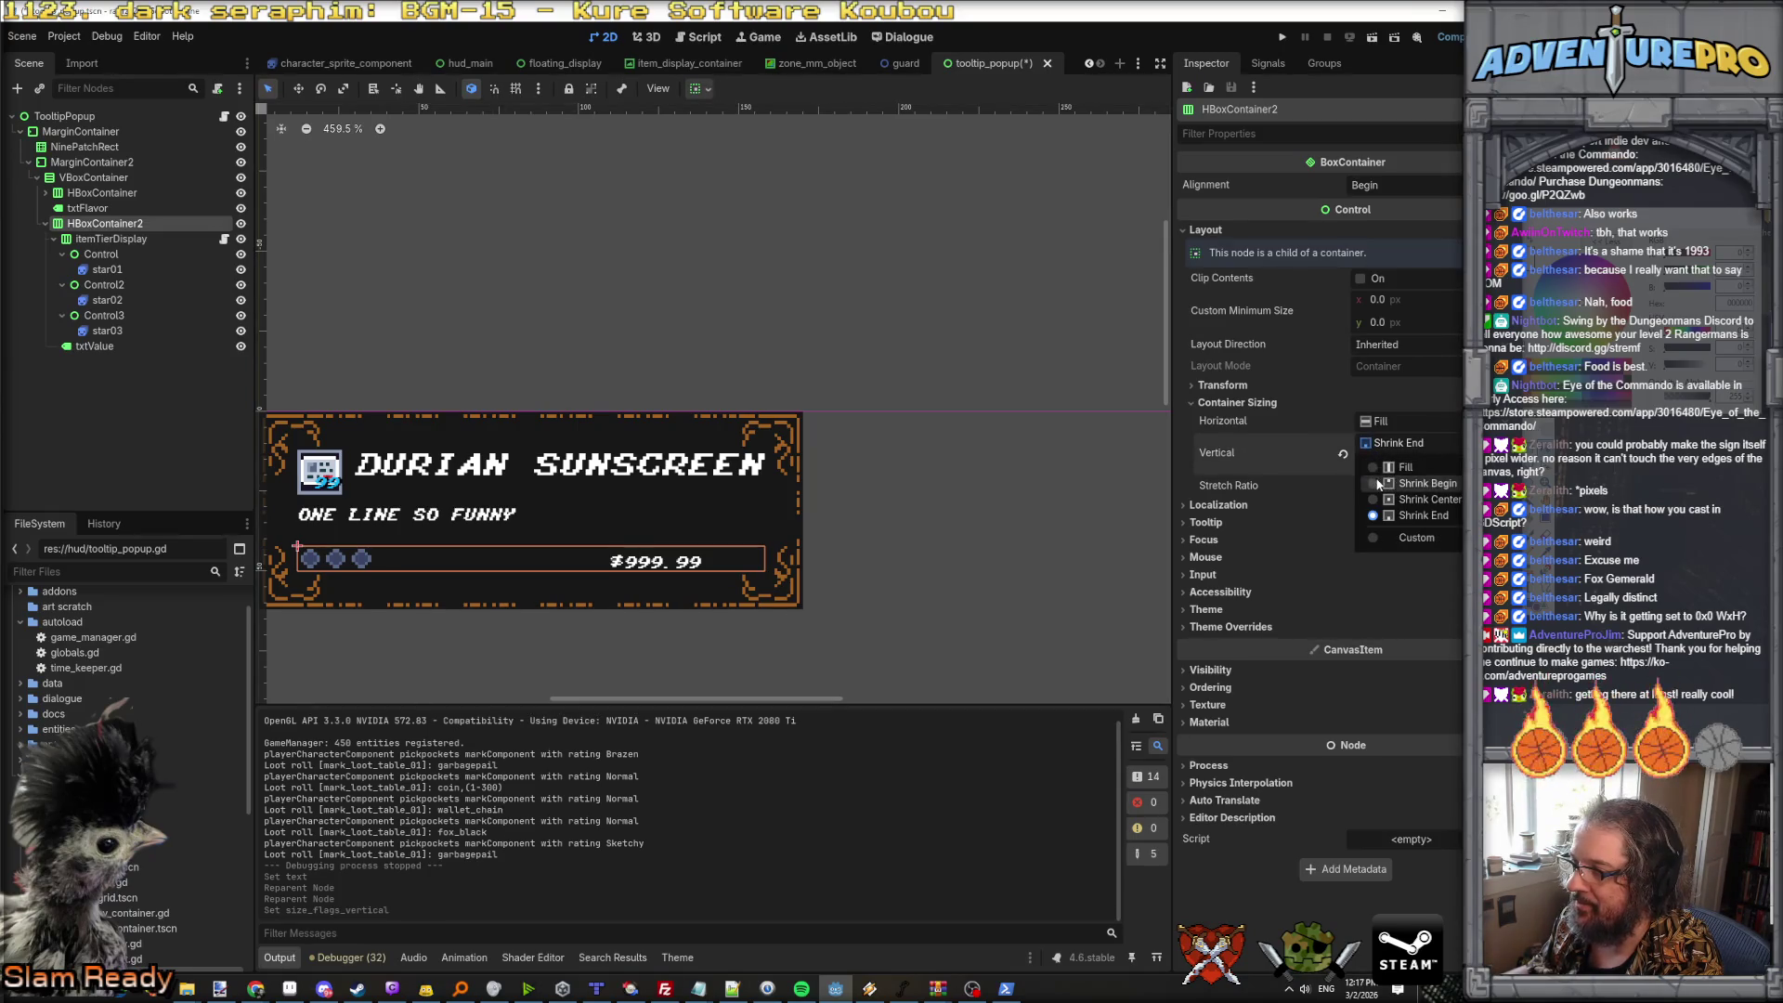
left_click(1375, 485)
left_click(1364, 465)
left_click(1367, 442)
left_click(1374, 525)
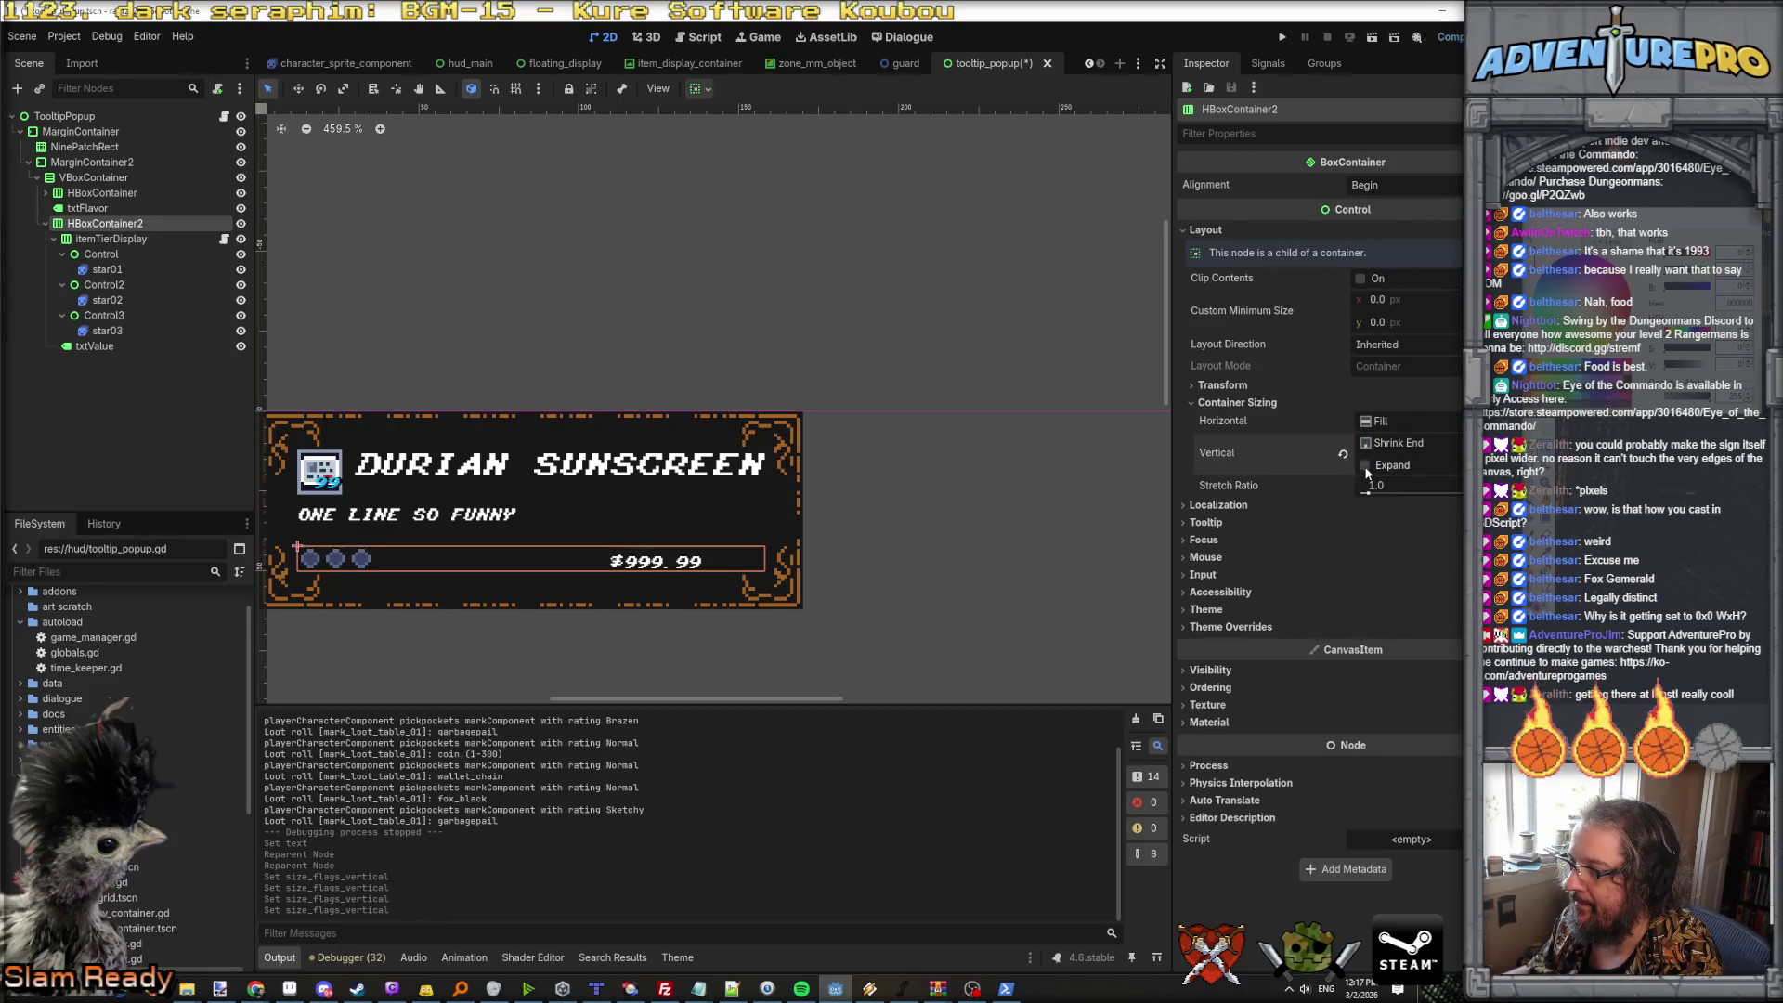
left_click(1365, 468)
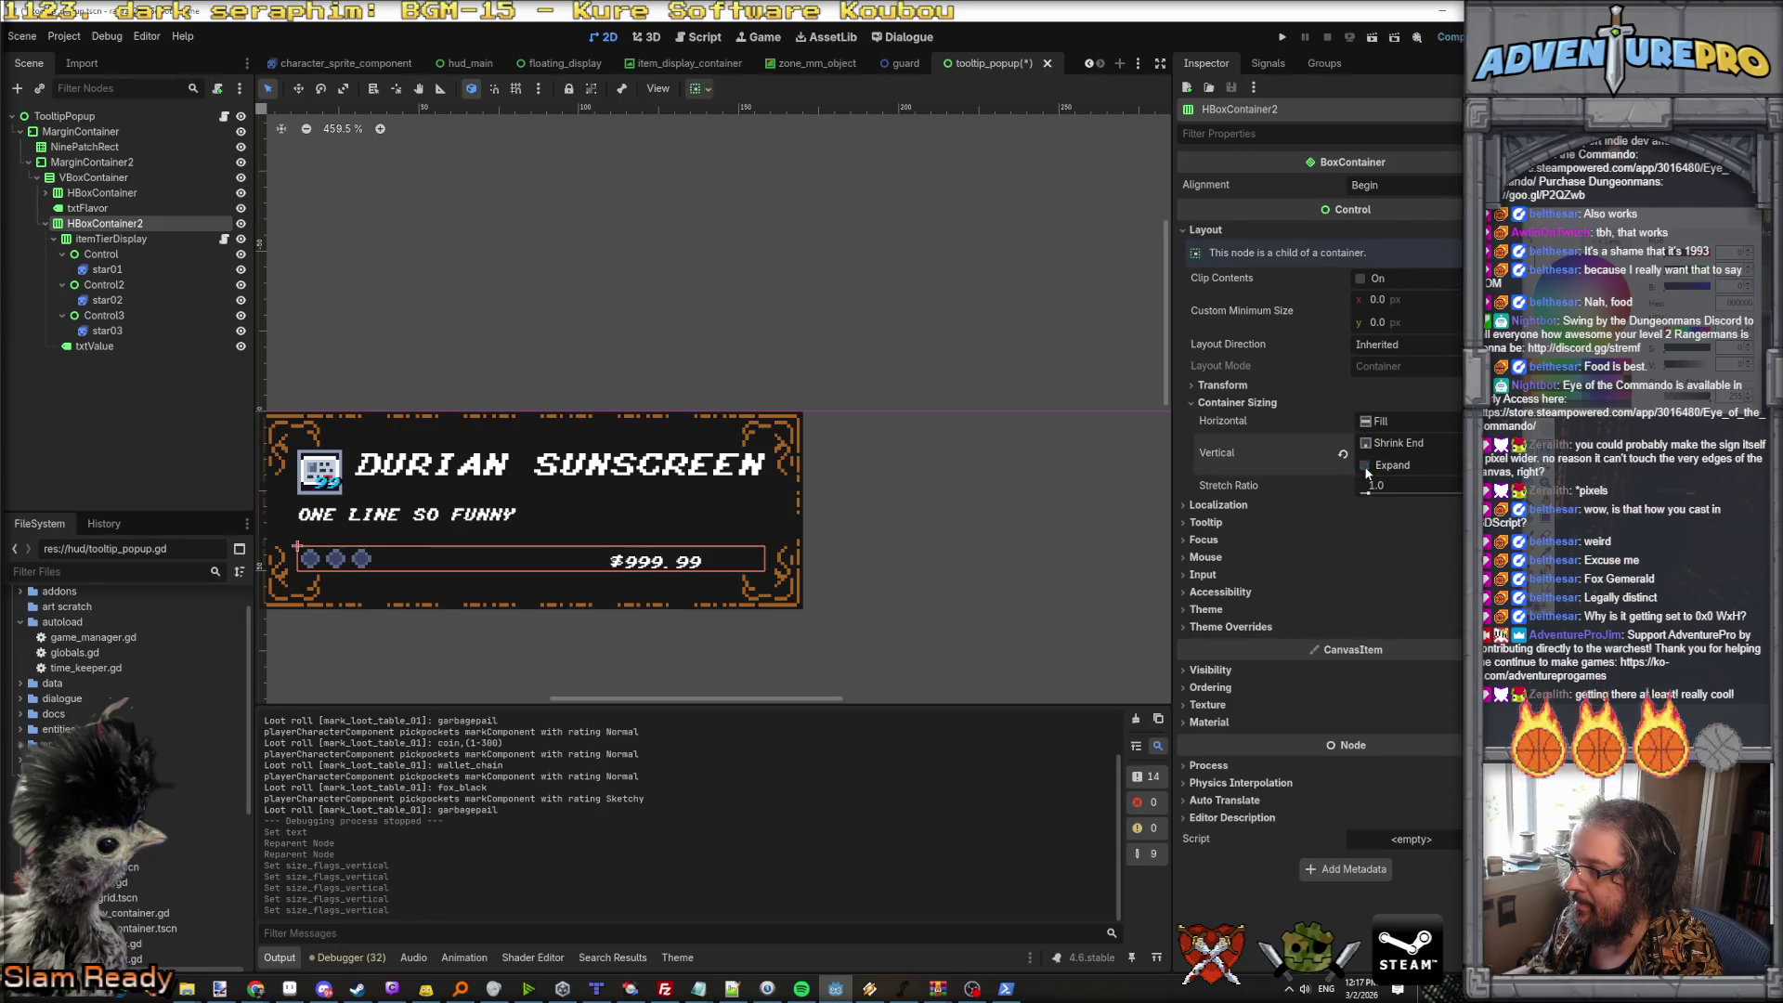
Review the tier star display's children, then select VBoxContainer
left_click(46, 224)
left_click(45, 223)
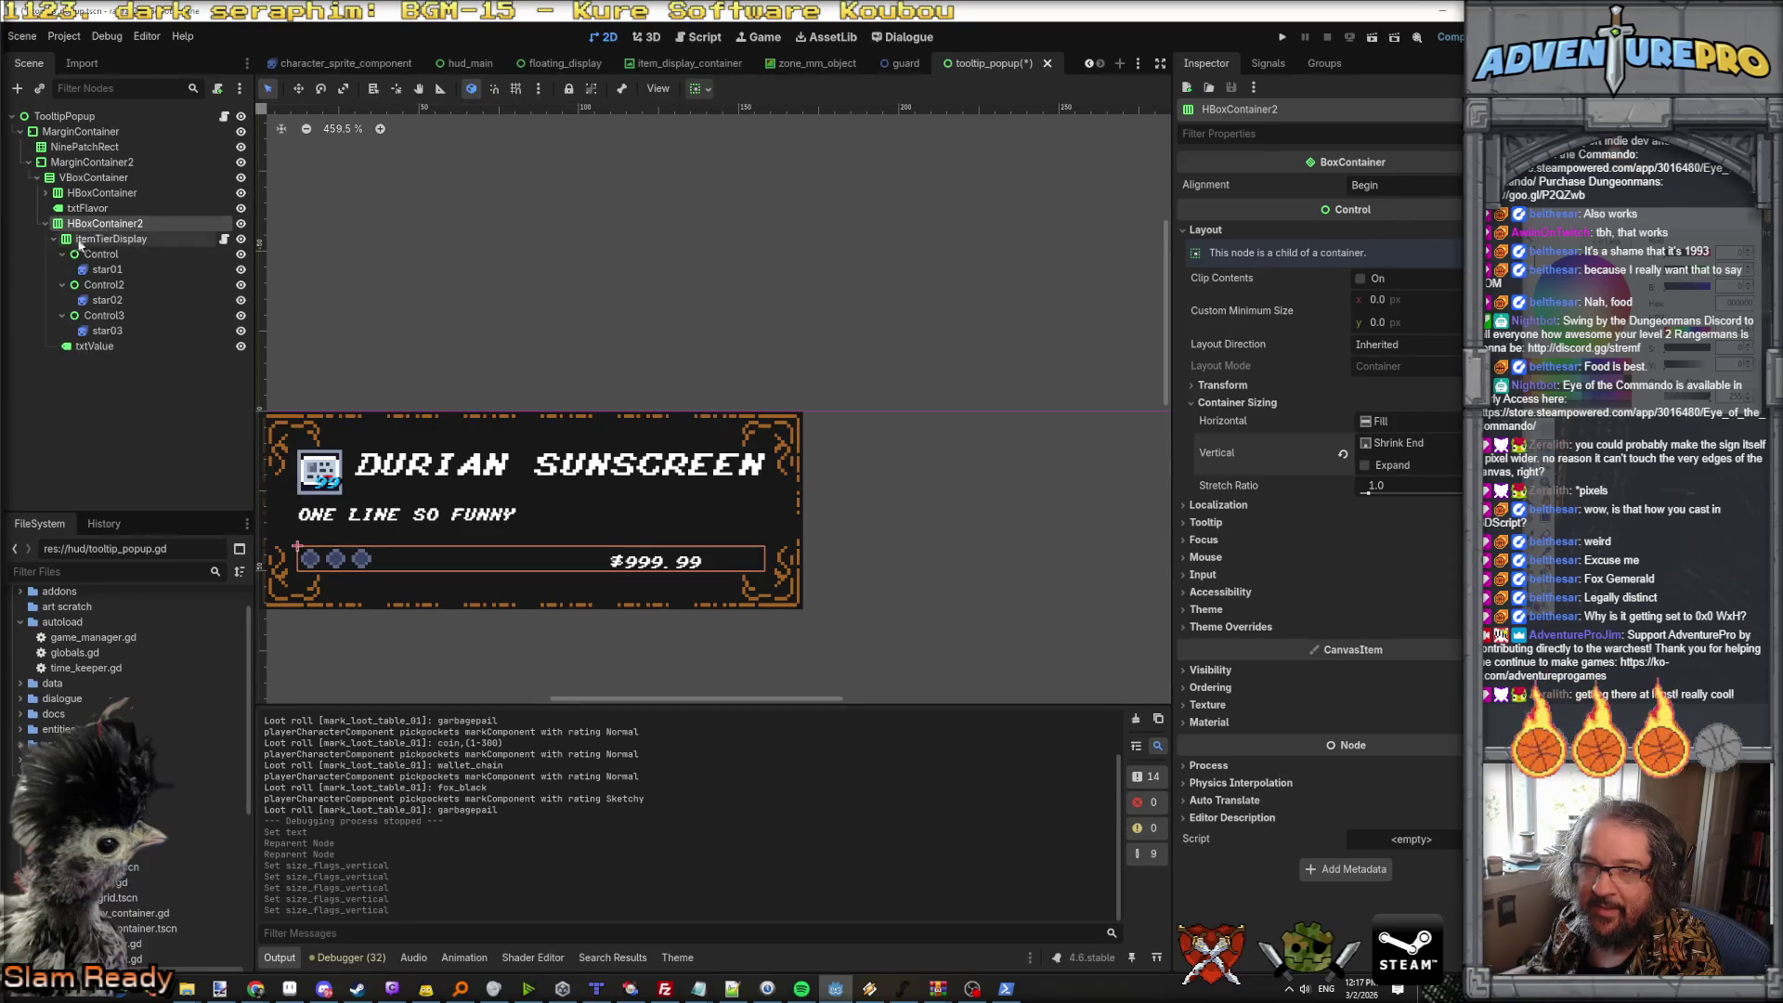
left_click(94, 242)
left_click(54, 239)
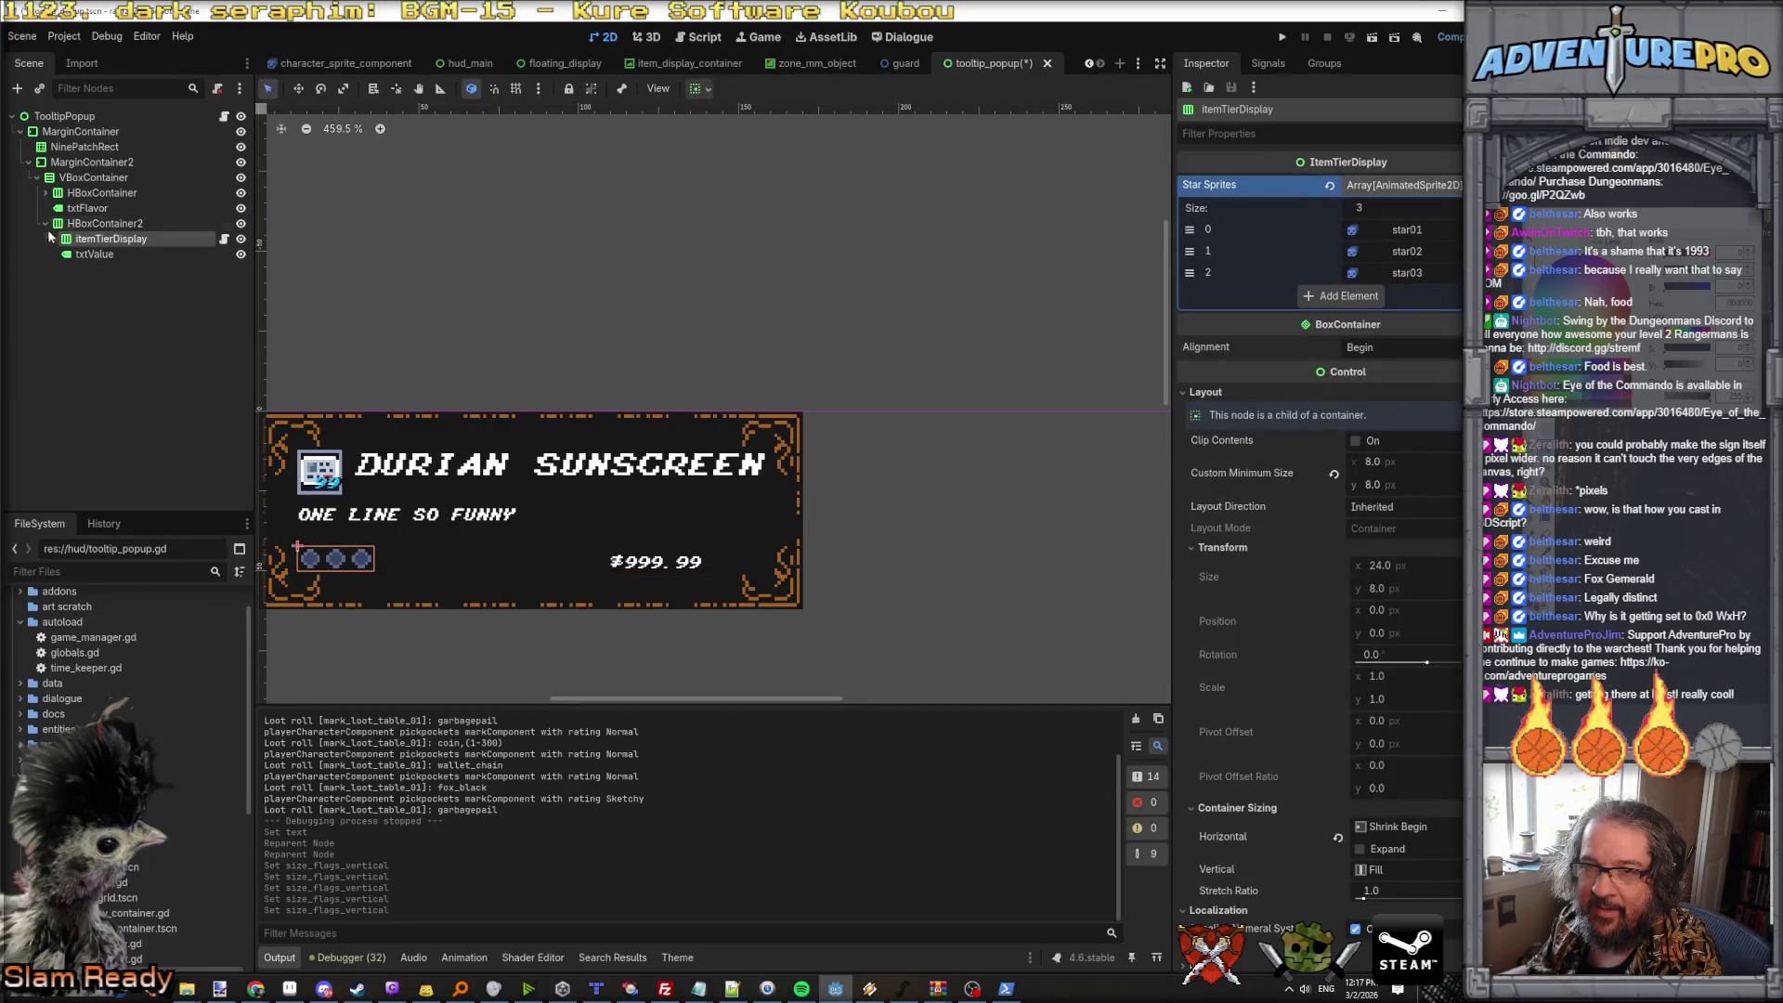
left_click(91, 178)
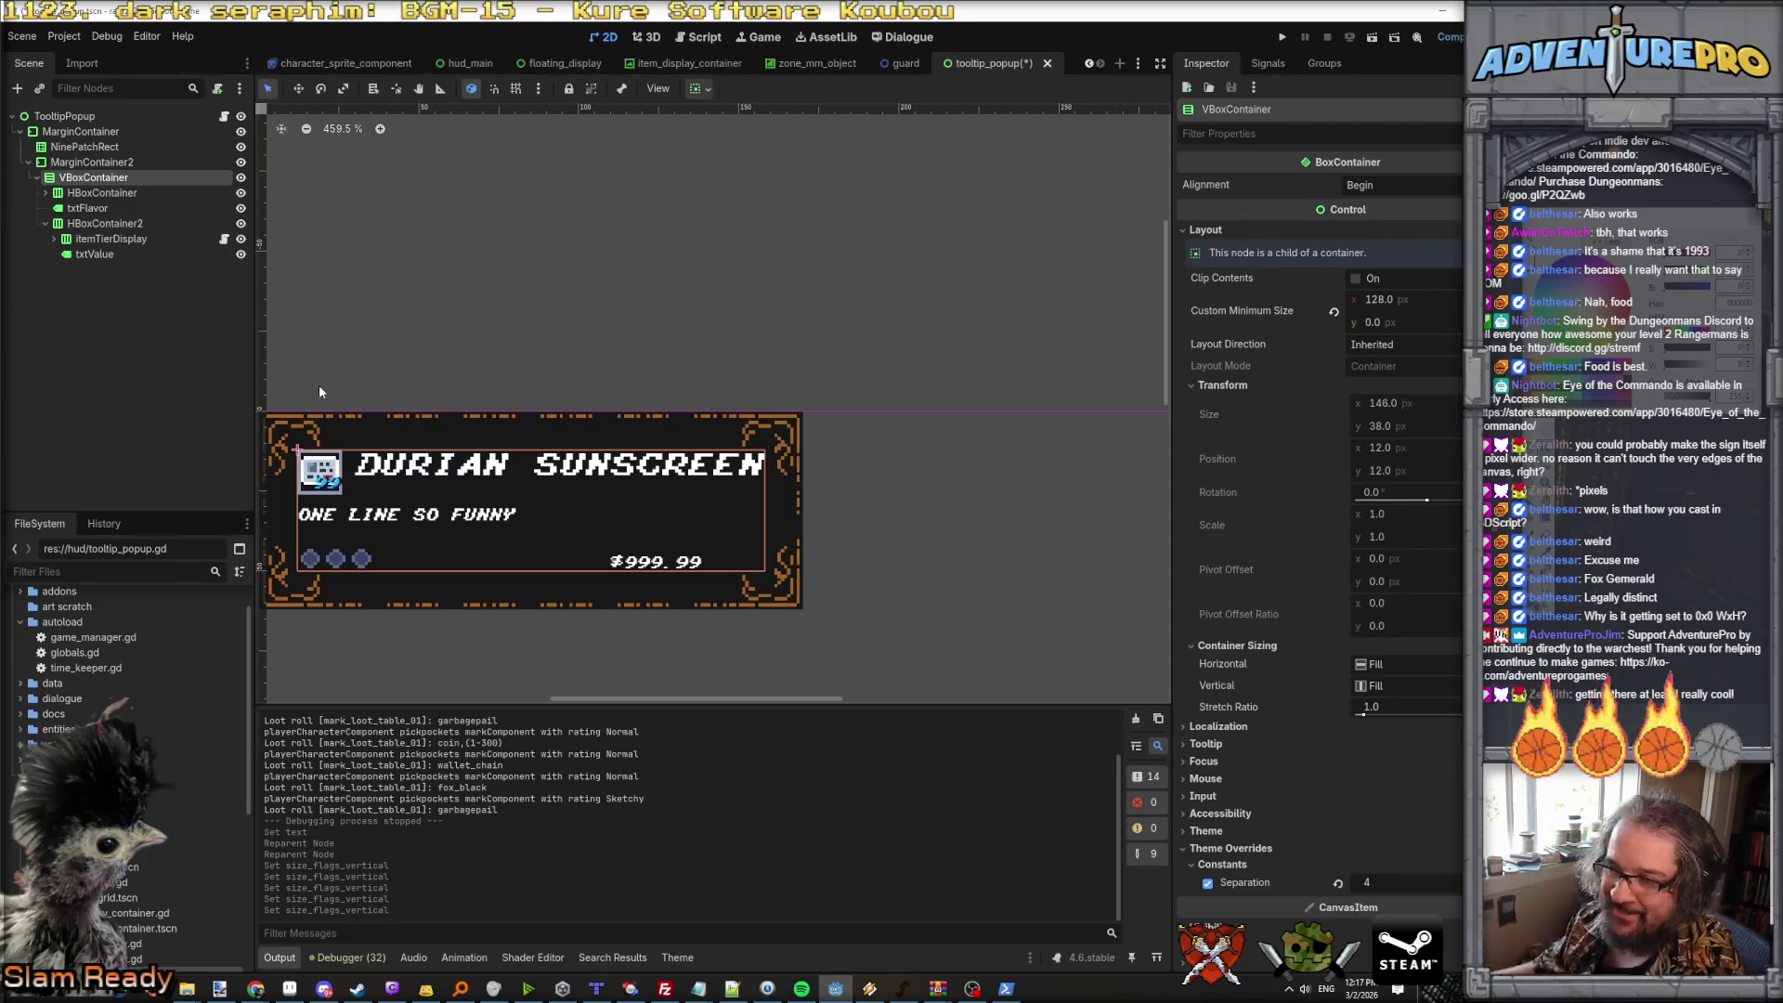
left_click(676, 629)
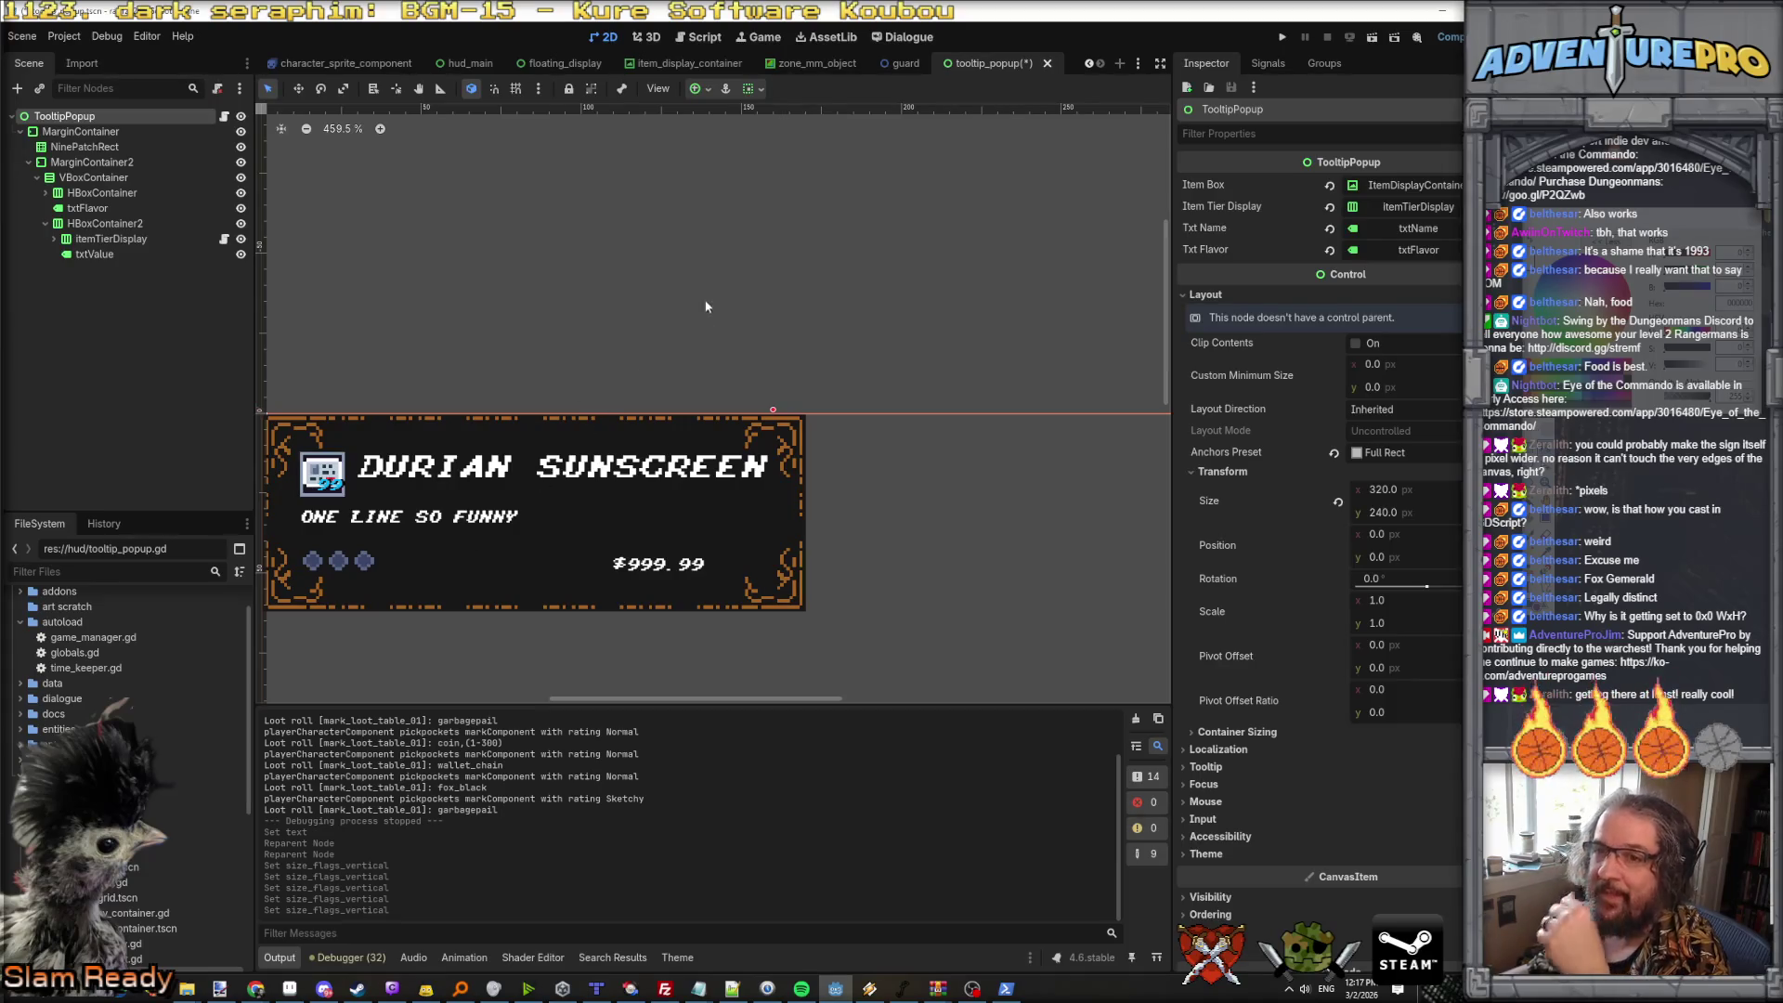
mouse_move(254, 988)
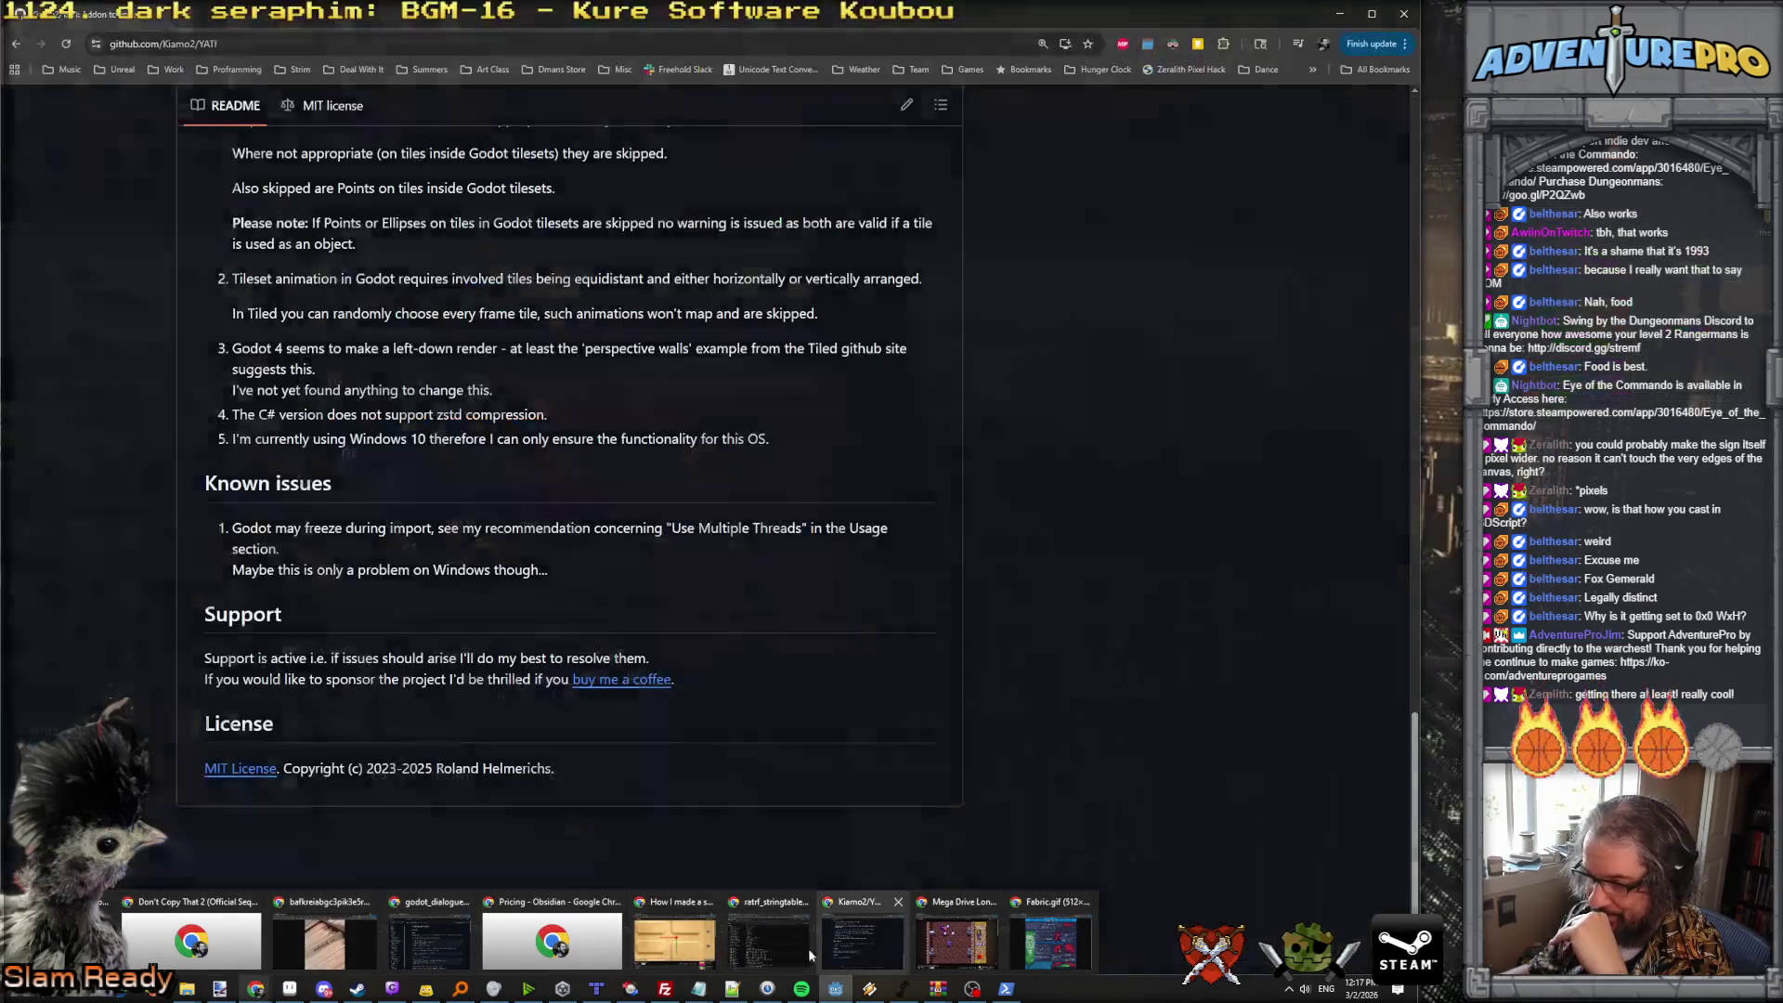
left_click(792, 952)
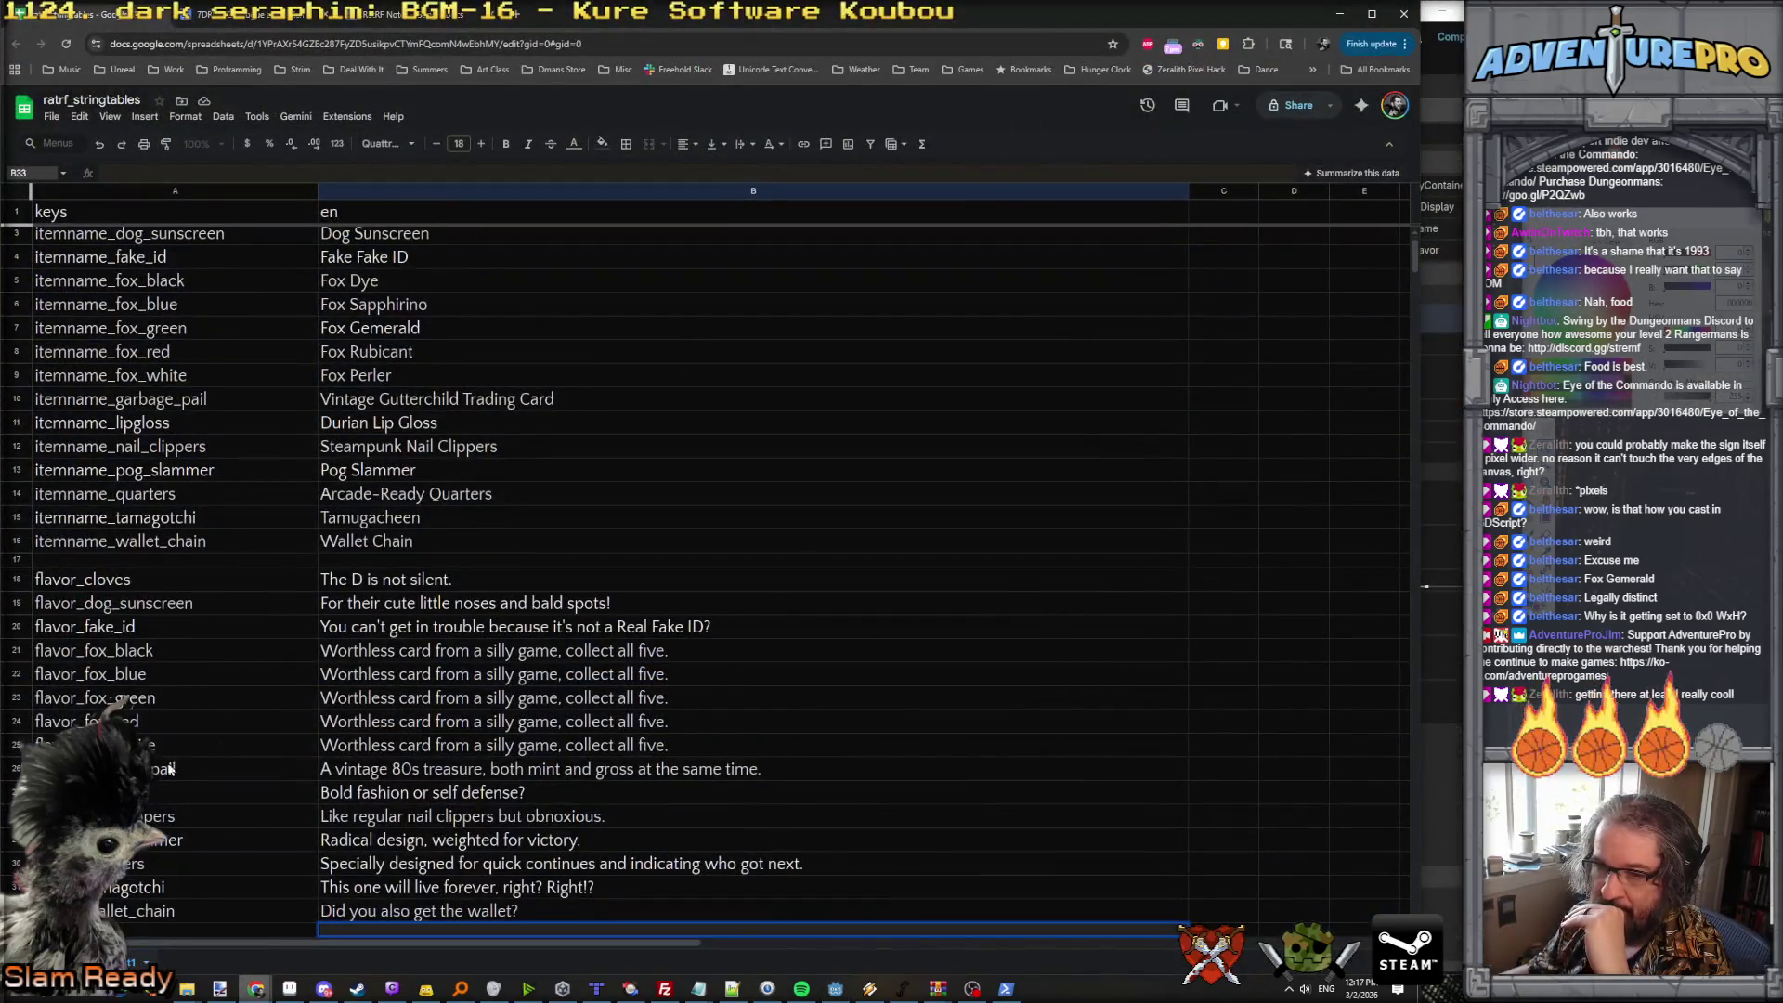
Rename flavor_garbage_pail and itemname_garbage_pail to flavor_garbagepail and itemname_garbagepail, then minimize Chrome
left_click(232, 768)
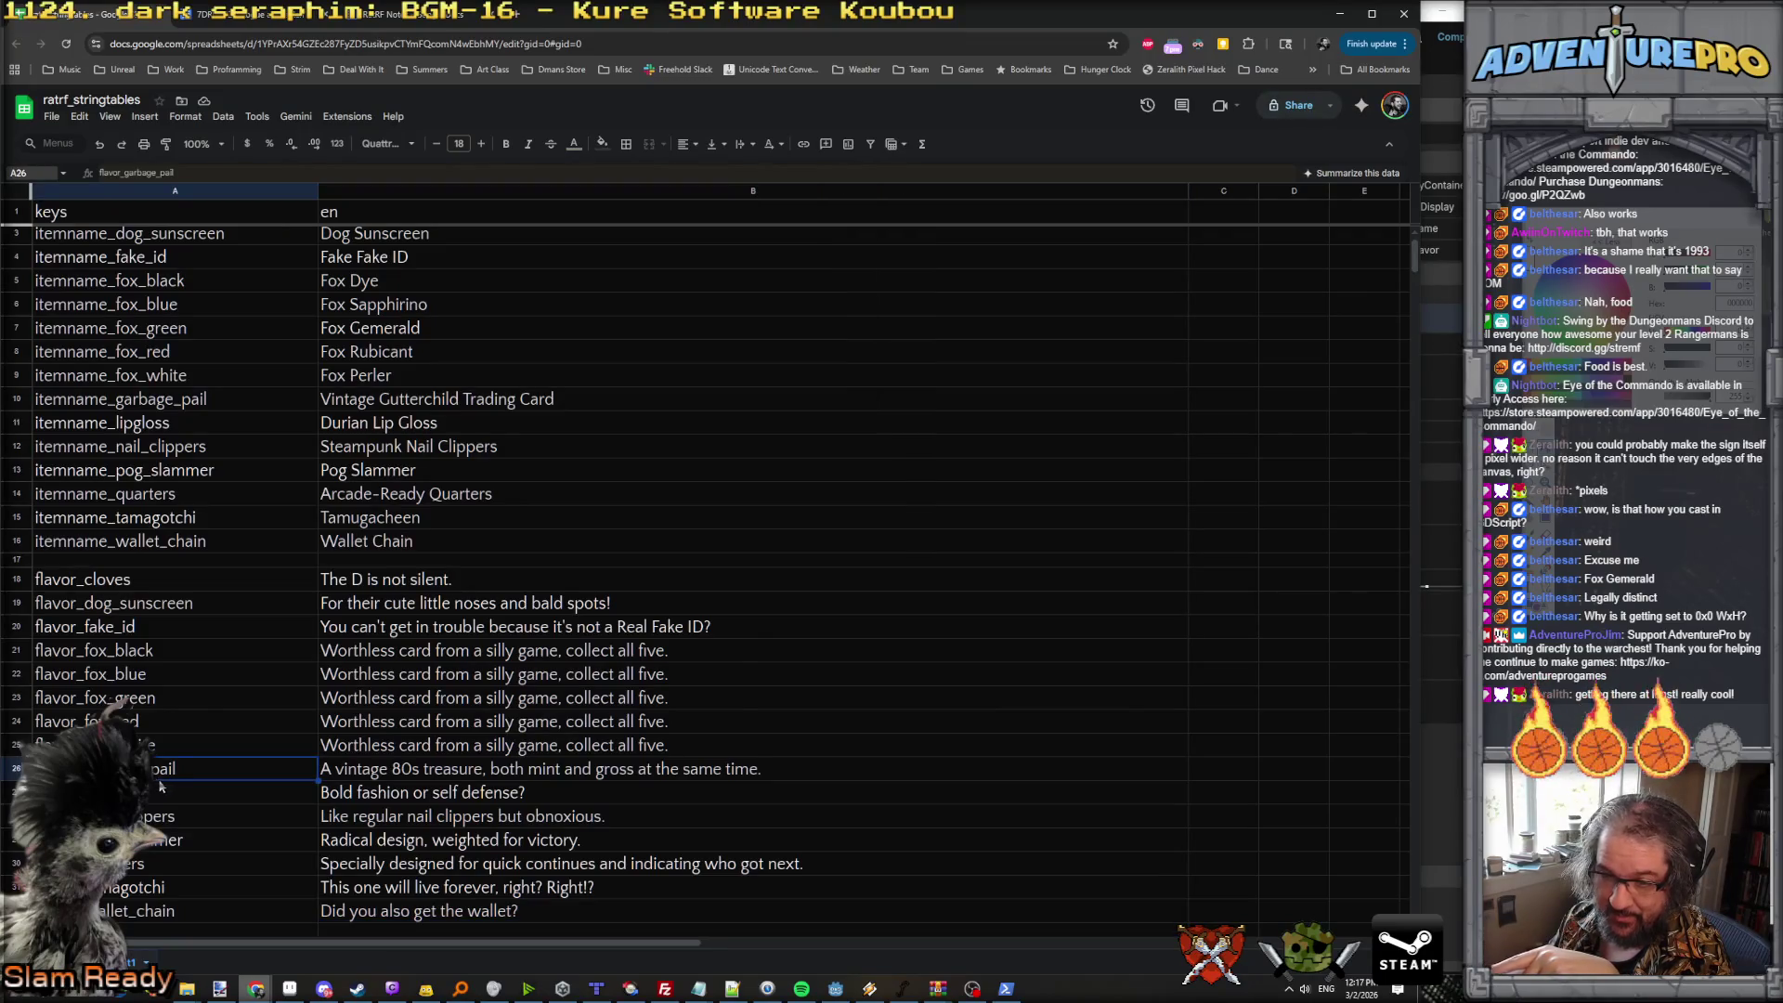
key("F2")
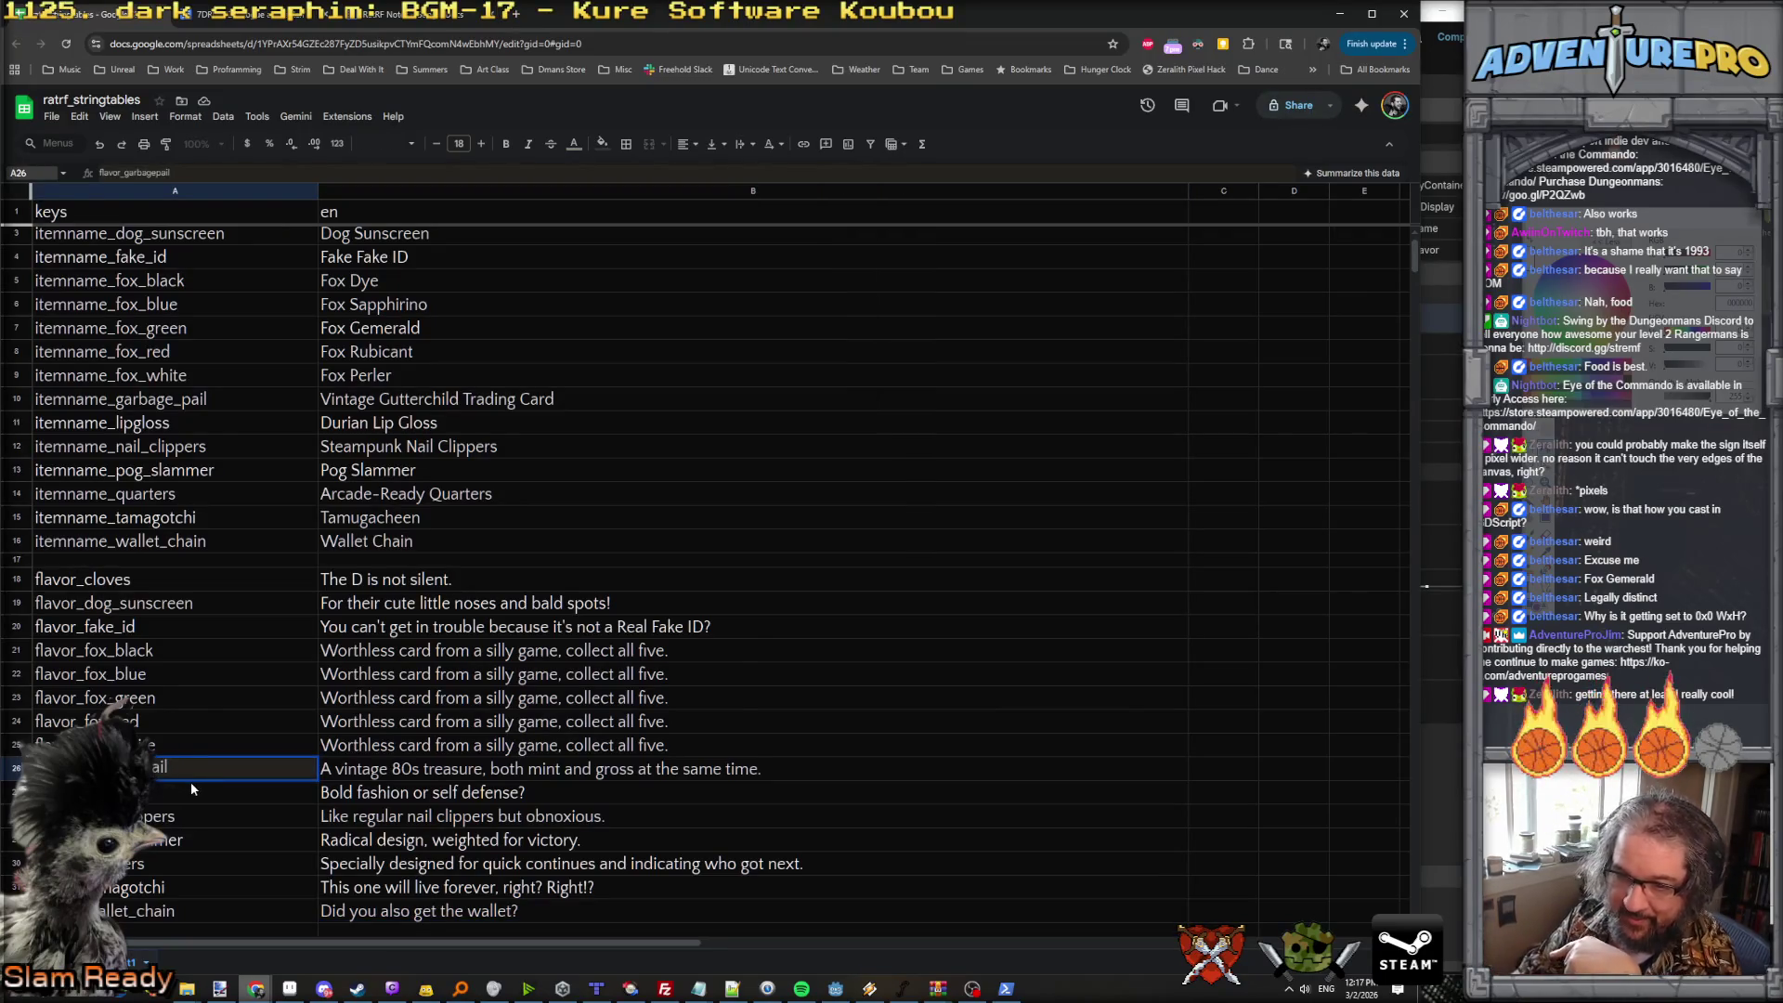
key("Return")
left_click(182, 401)
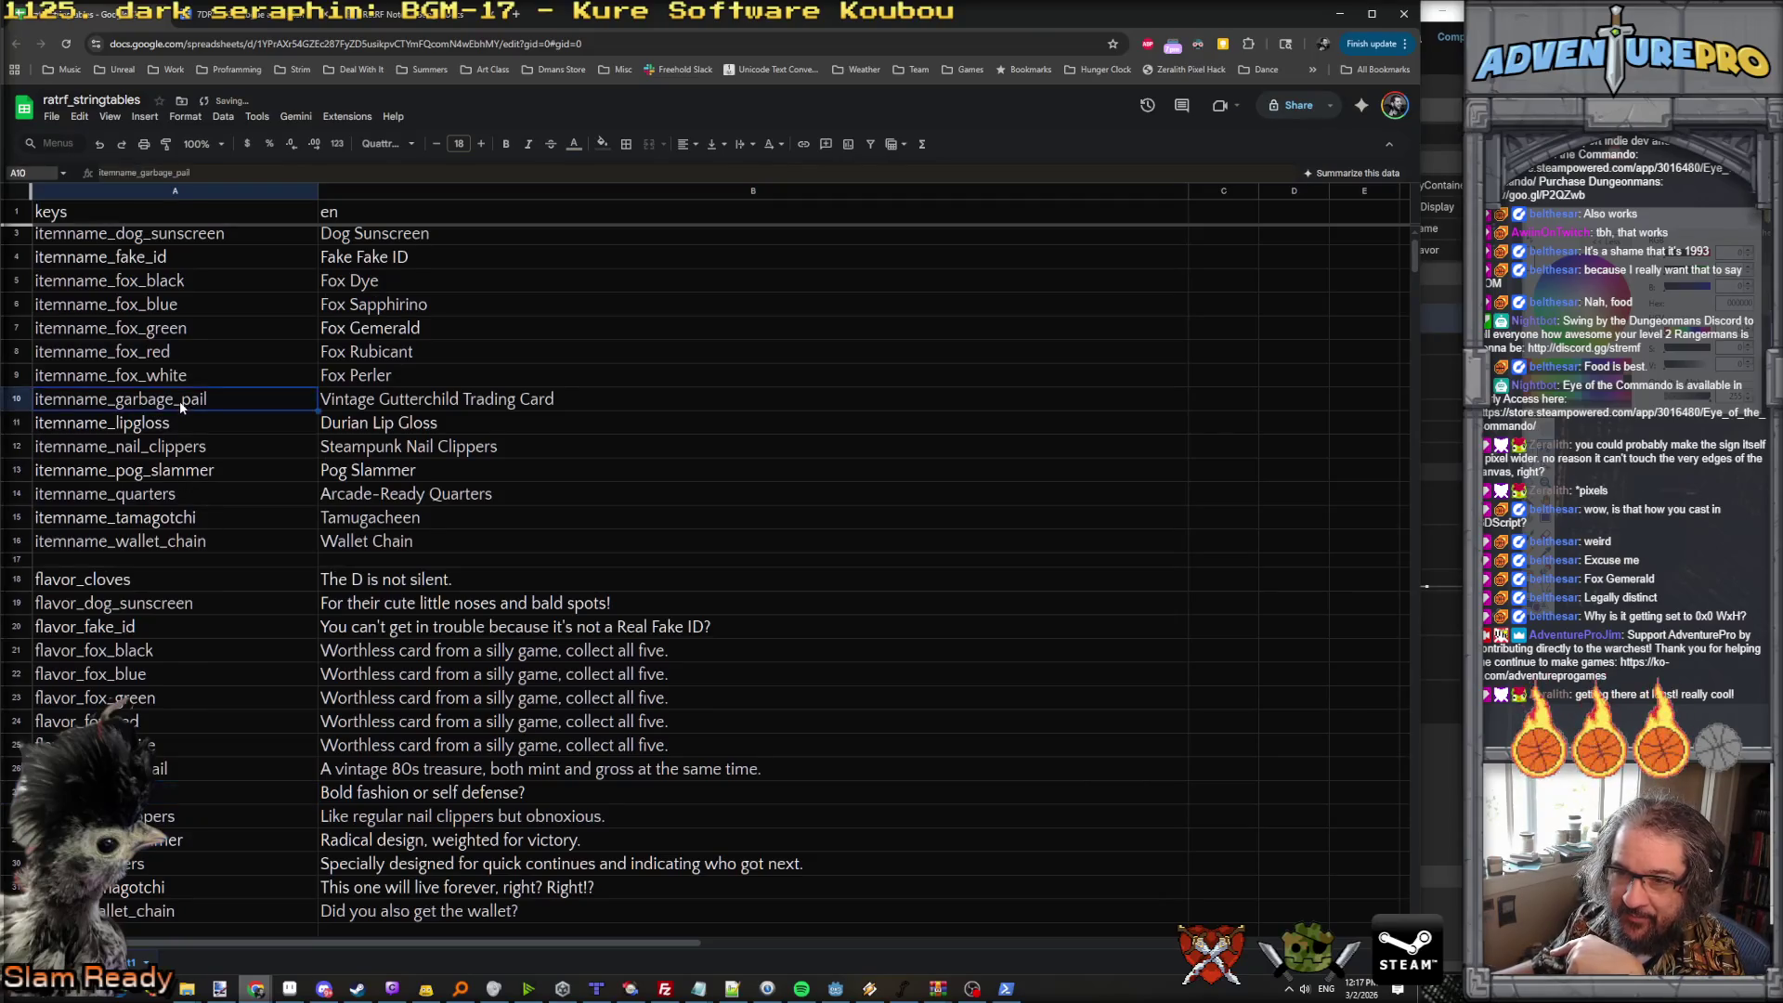
double_click(181, 401)
left_click(183, 399)
key("BackSpace")
key("Return")
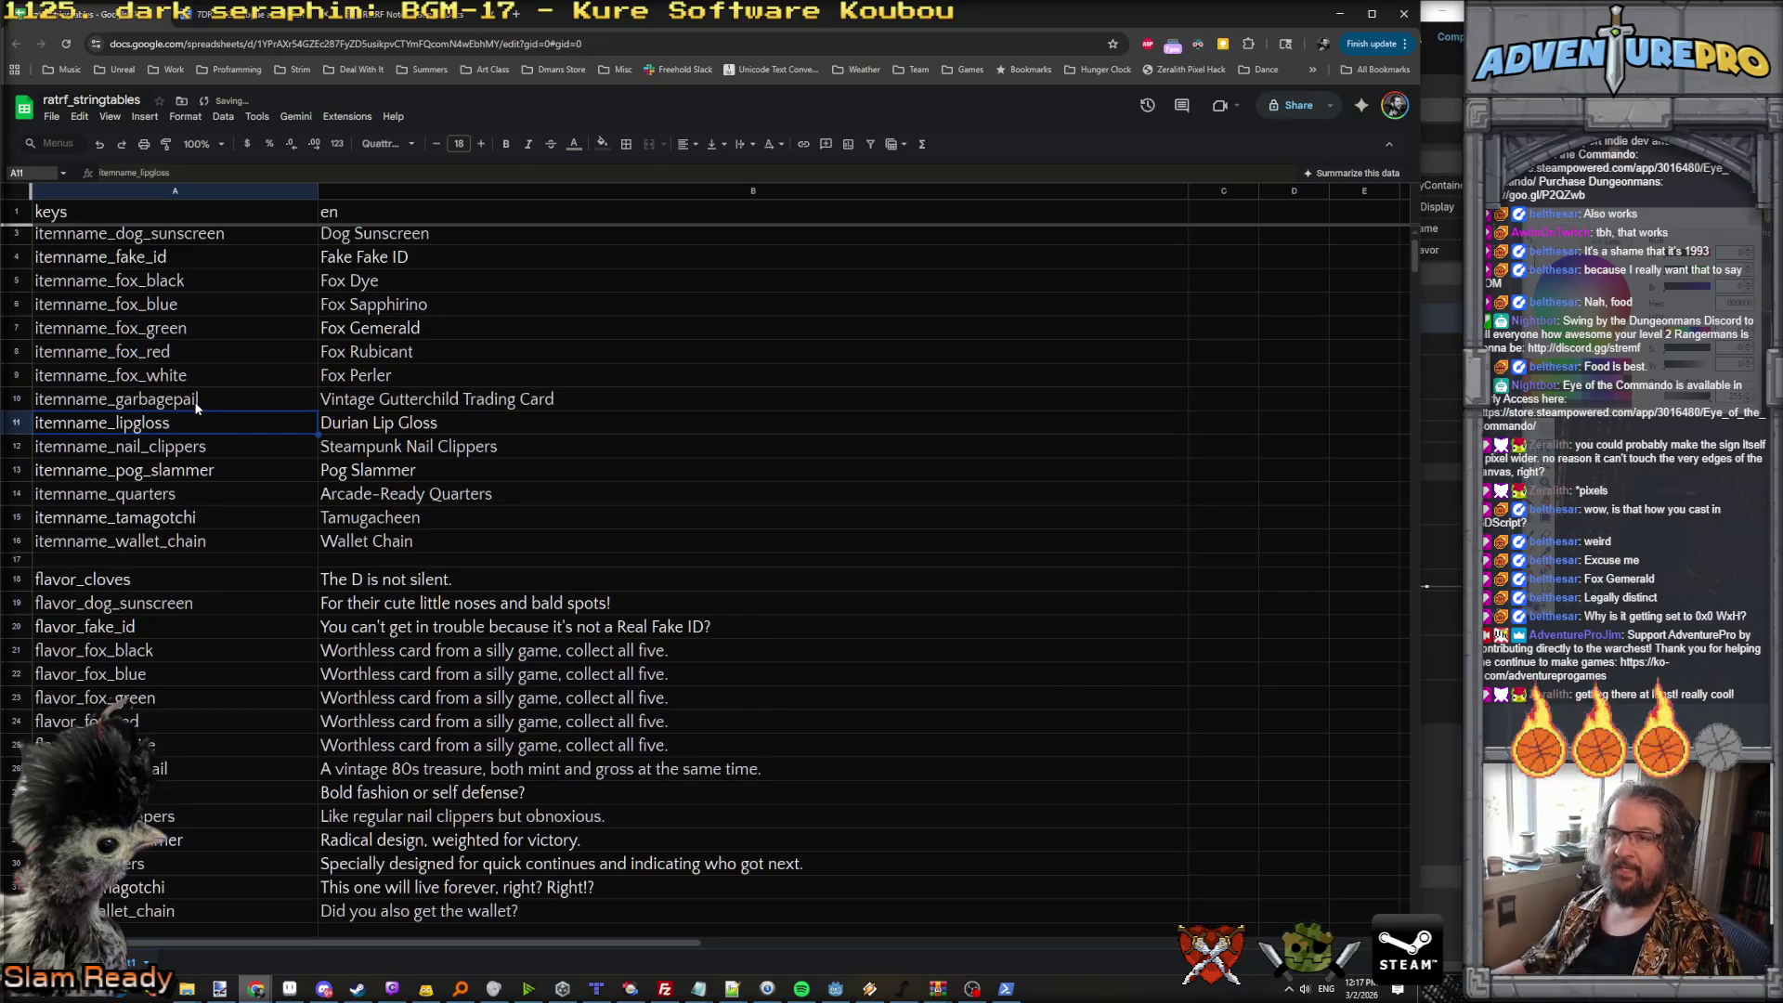
left_click(230, 404)
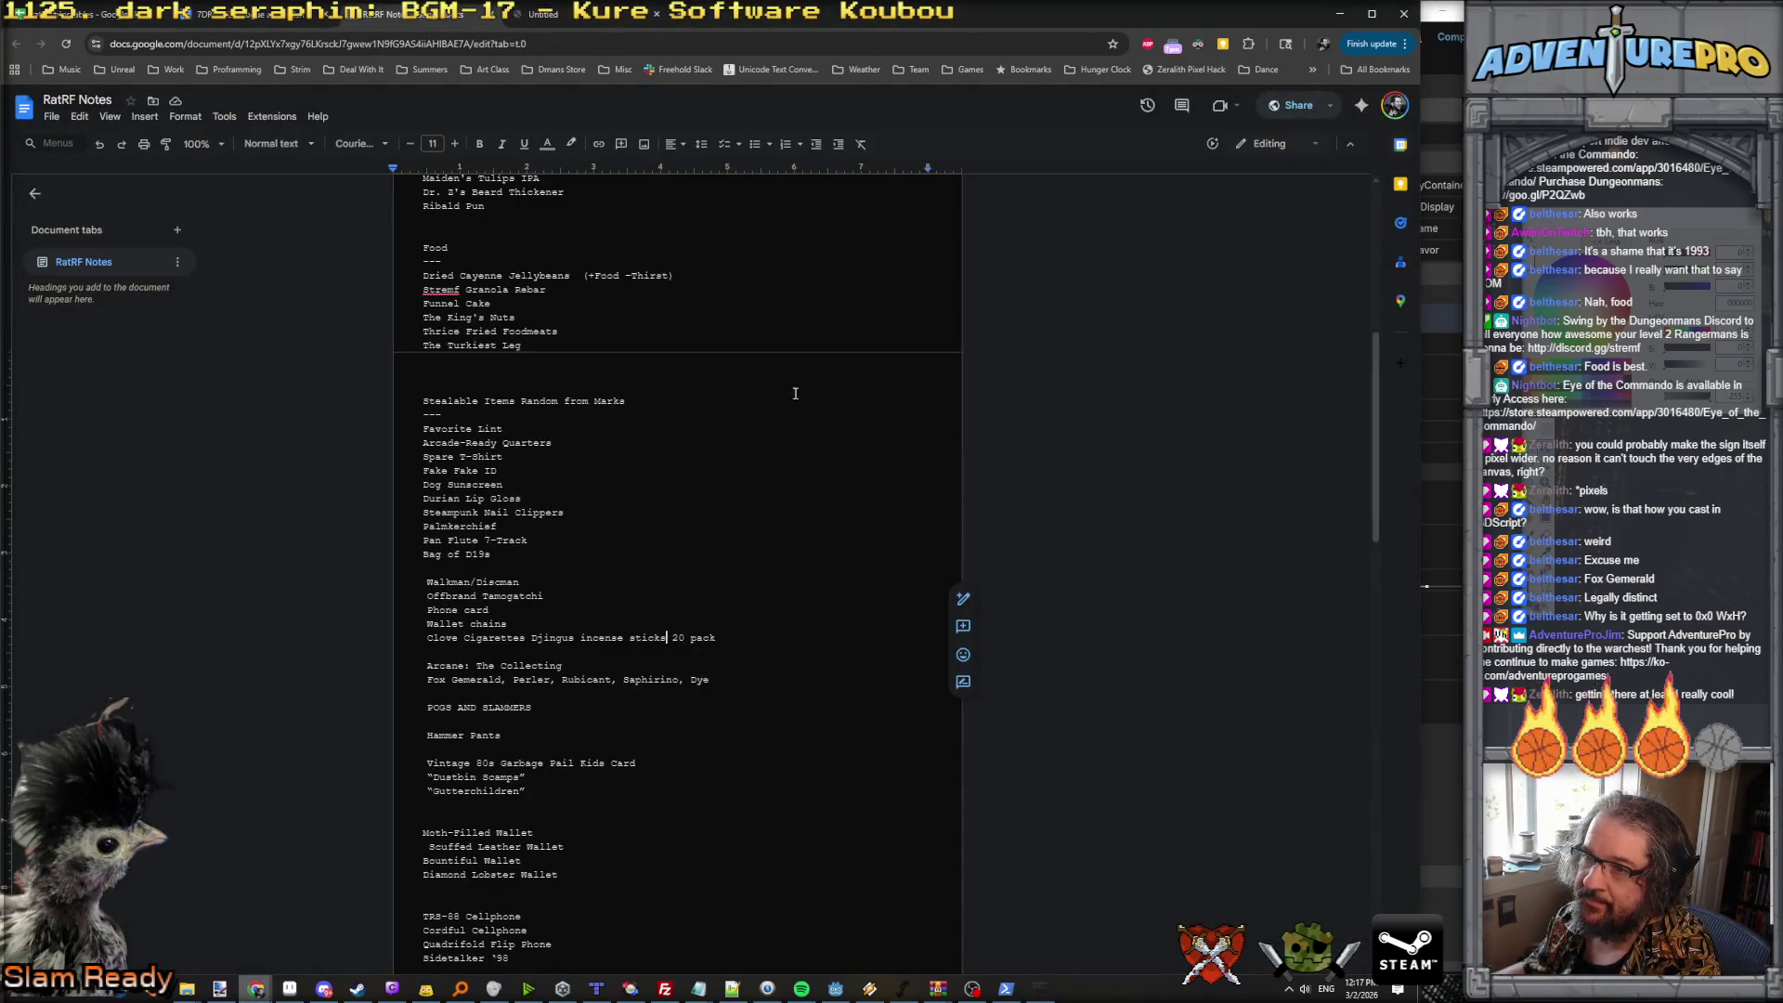
left_click(1339, 14)
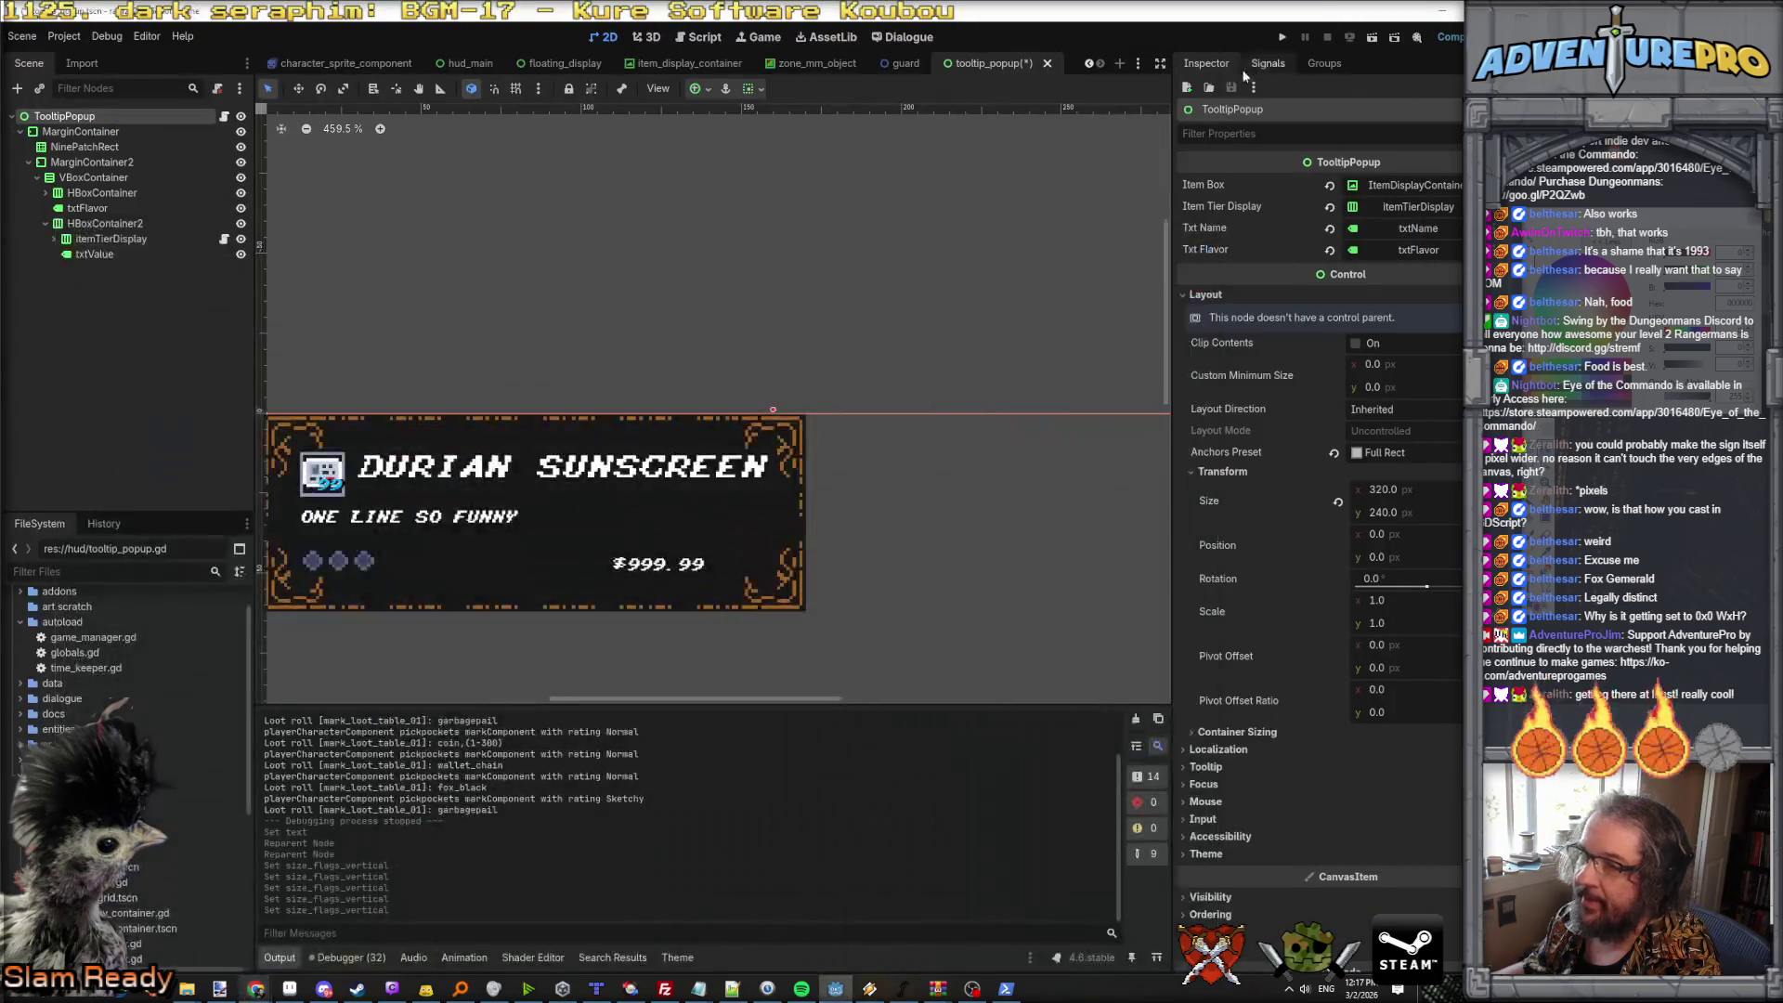
Save the tooltip scene and launch the game for a test run
left_click(876, 210)
key("ctrl+s")
left_click(1287, 36)
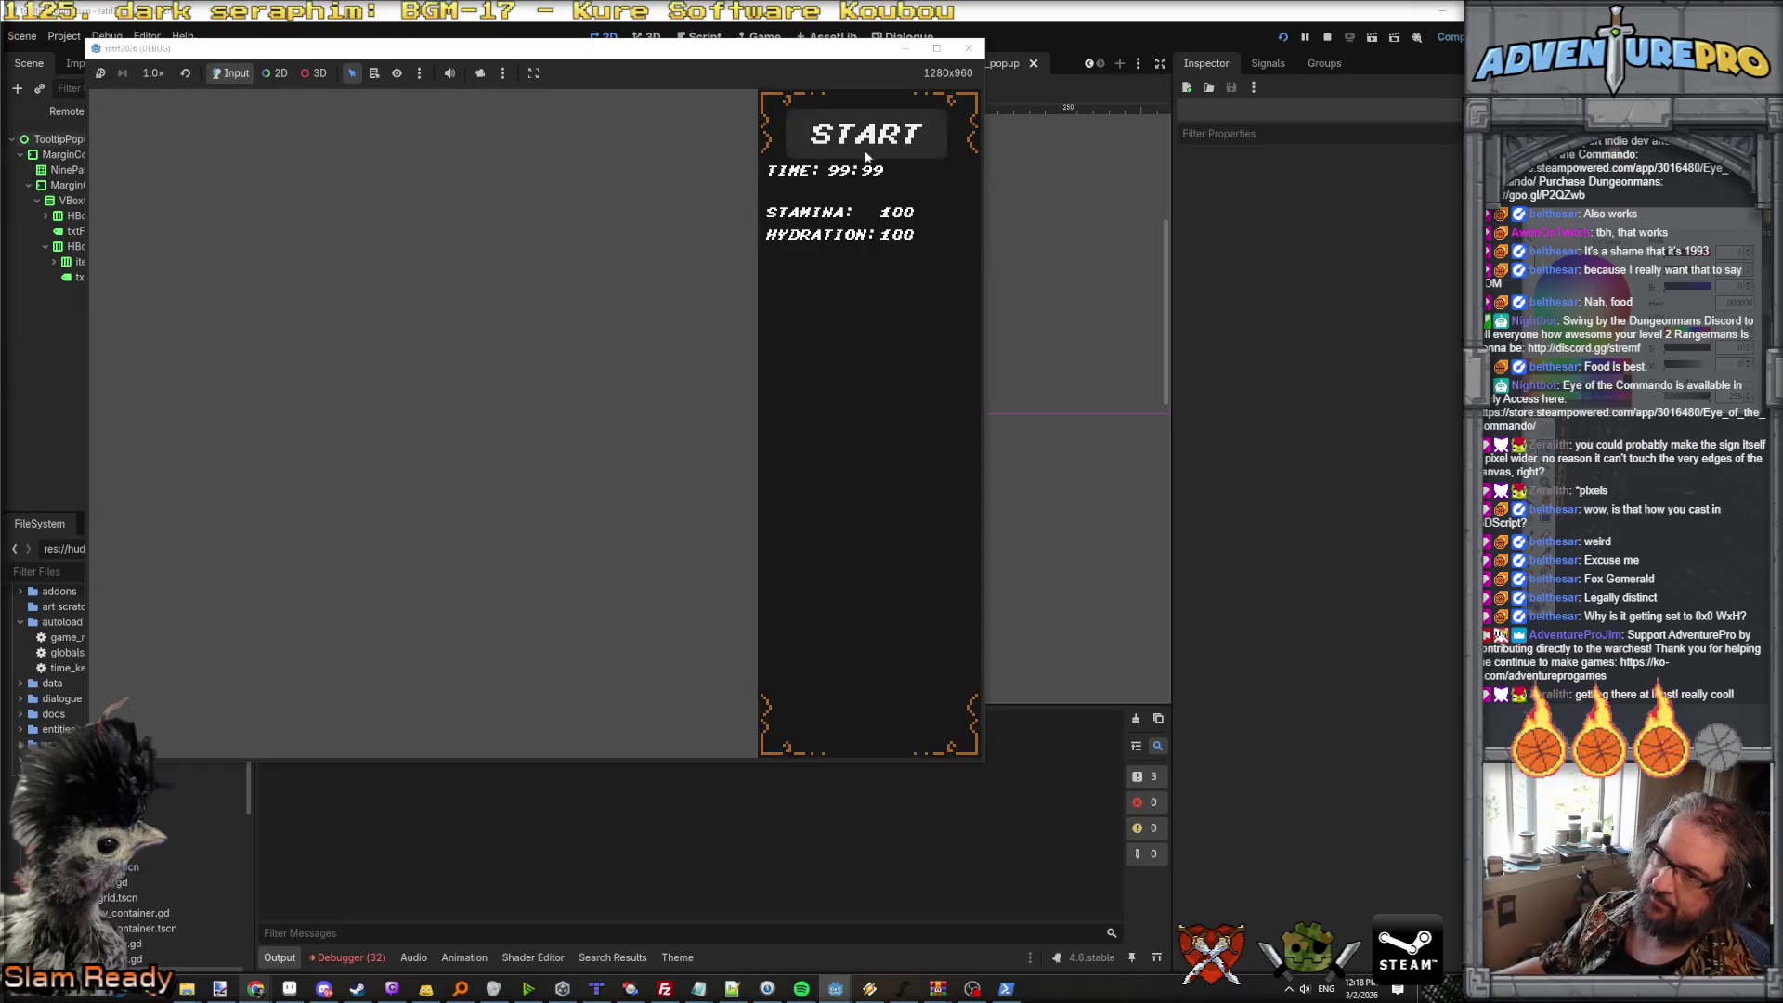
Walk the player to pickpocket an item, then stop the crashed run
key("Left")
key("Up")
key("Right")
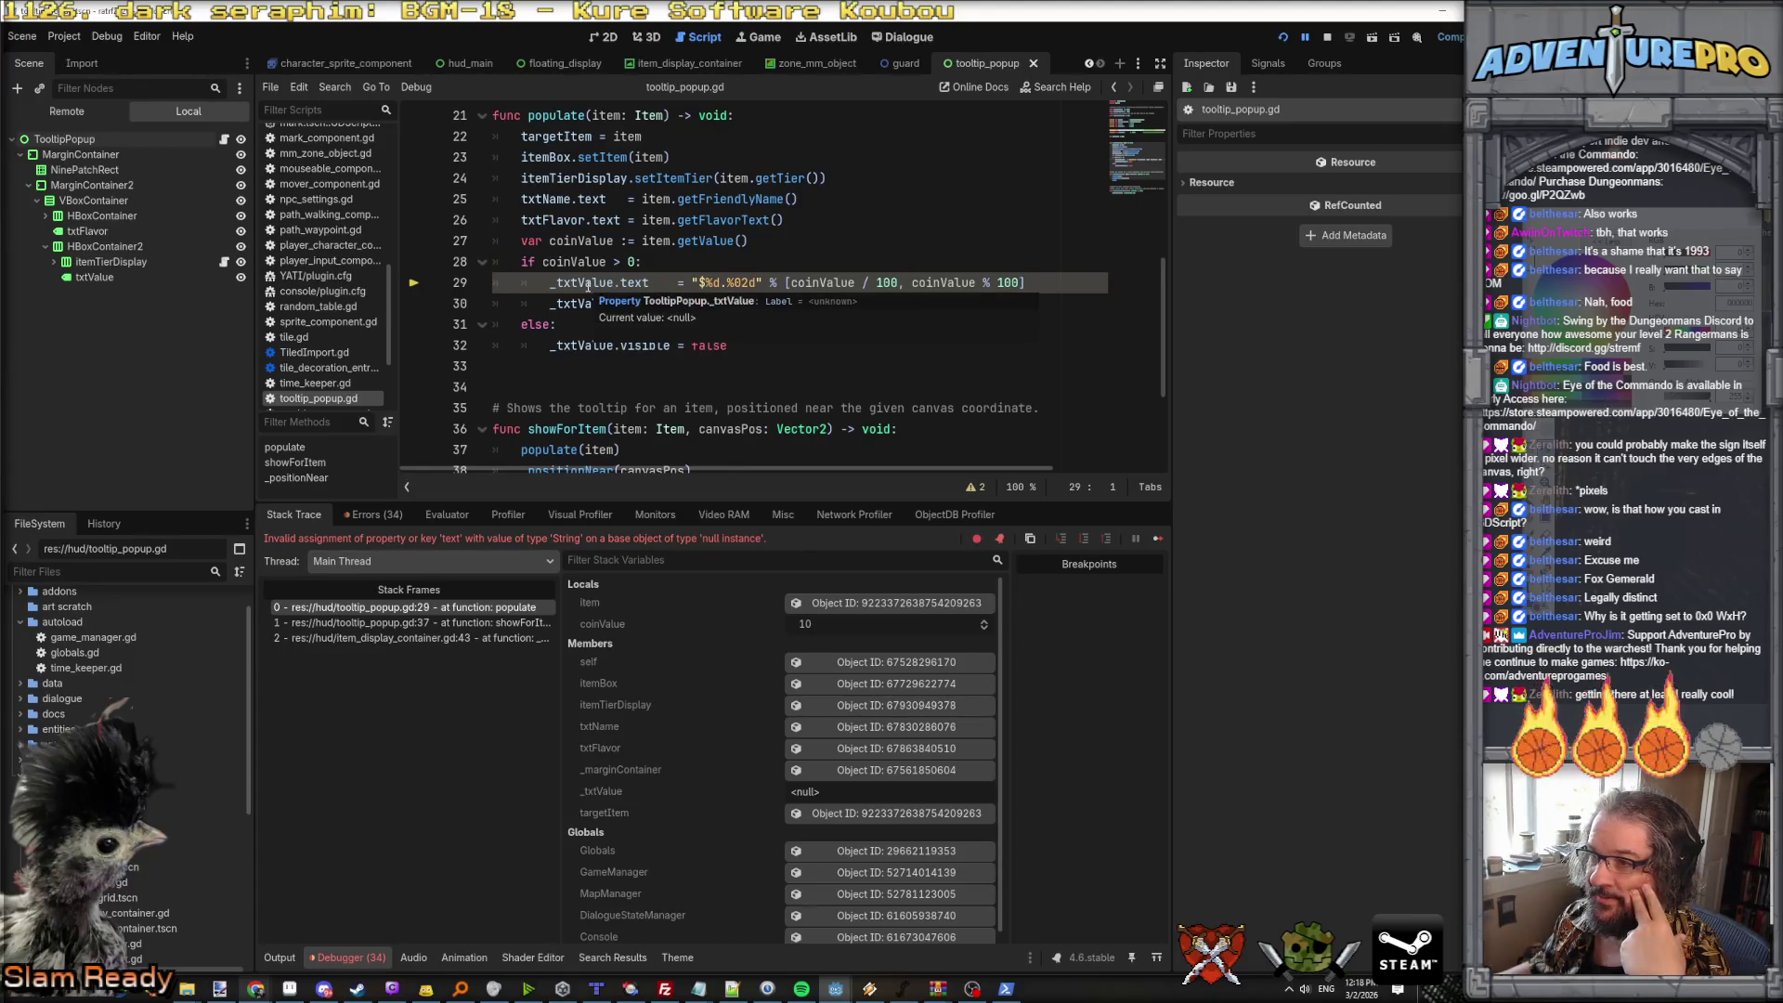
mouse_move(816, 283)
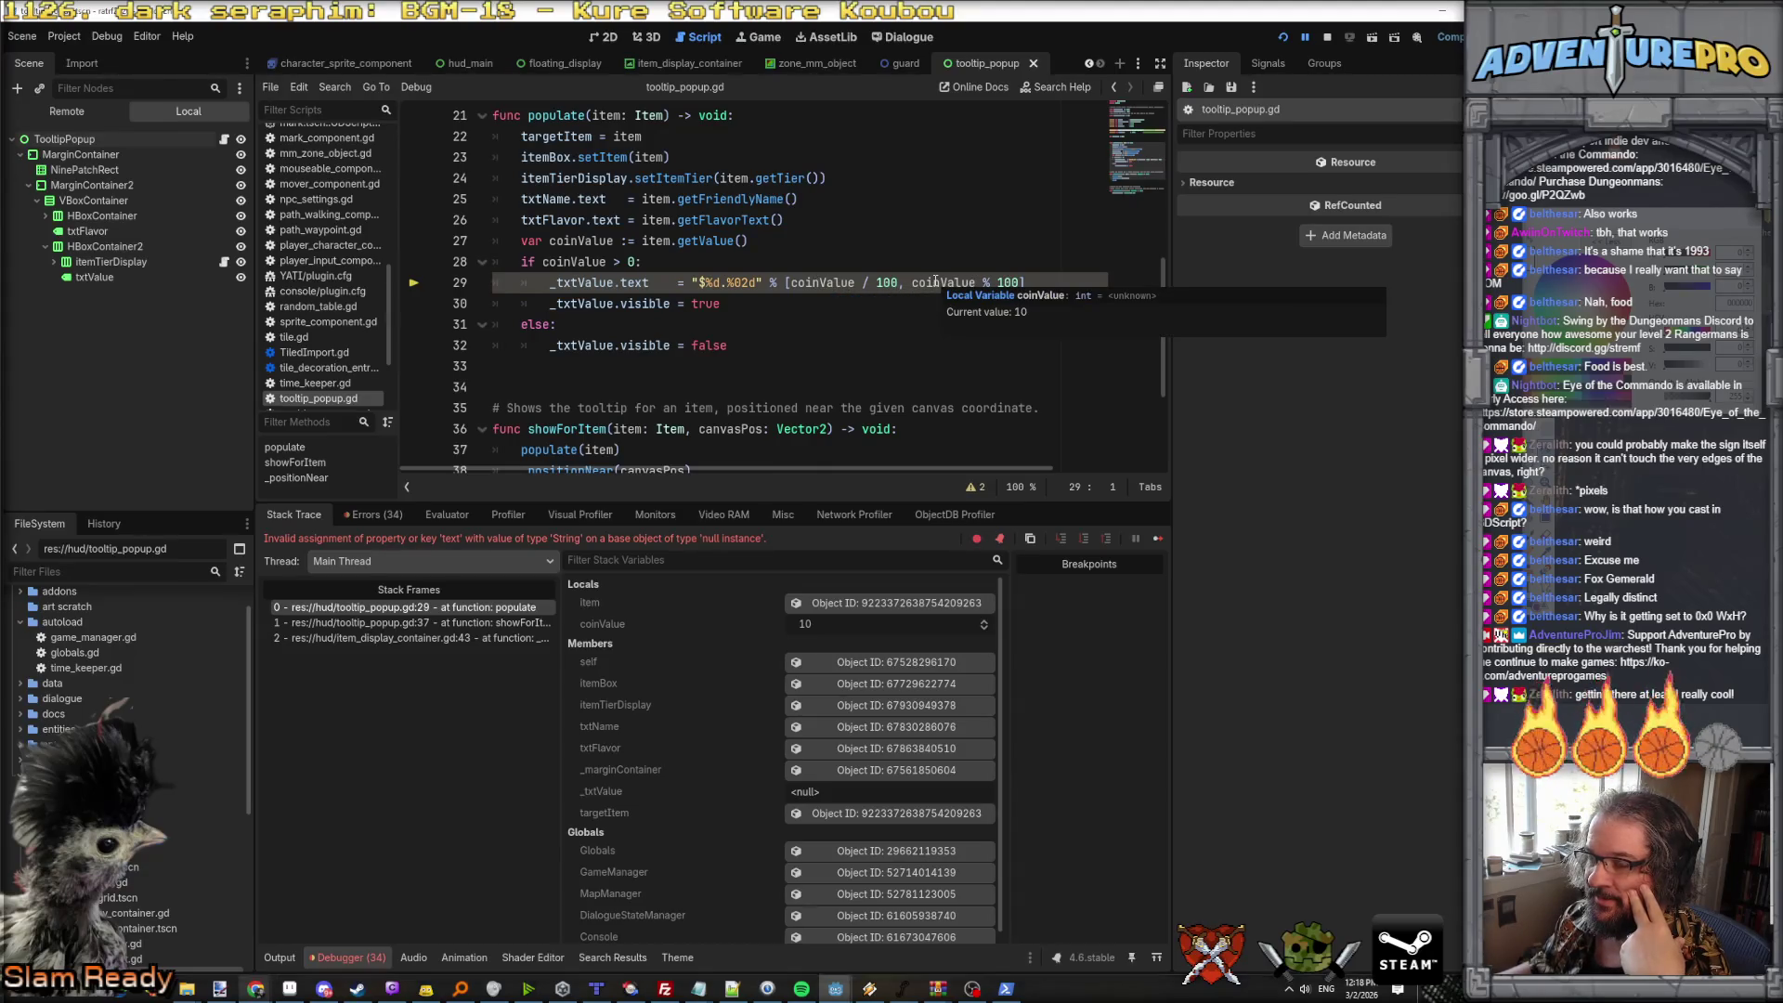
left_click(1327, 37)
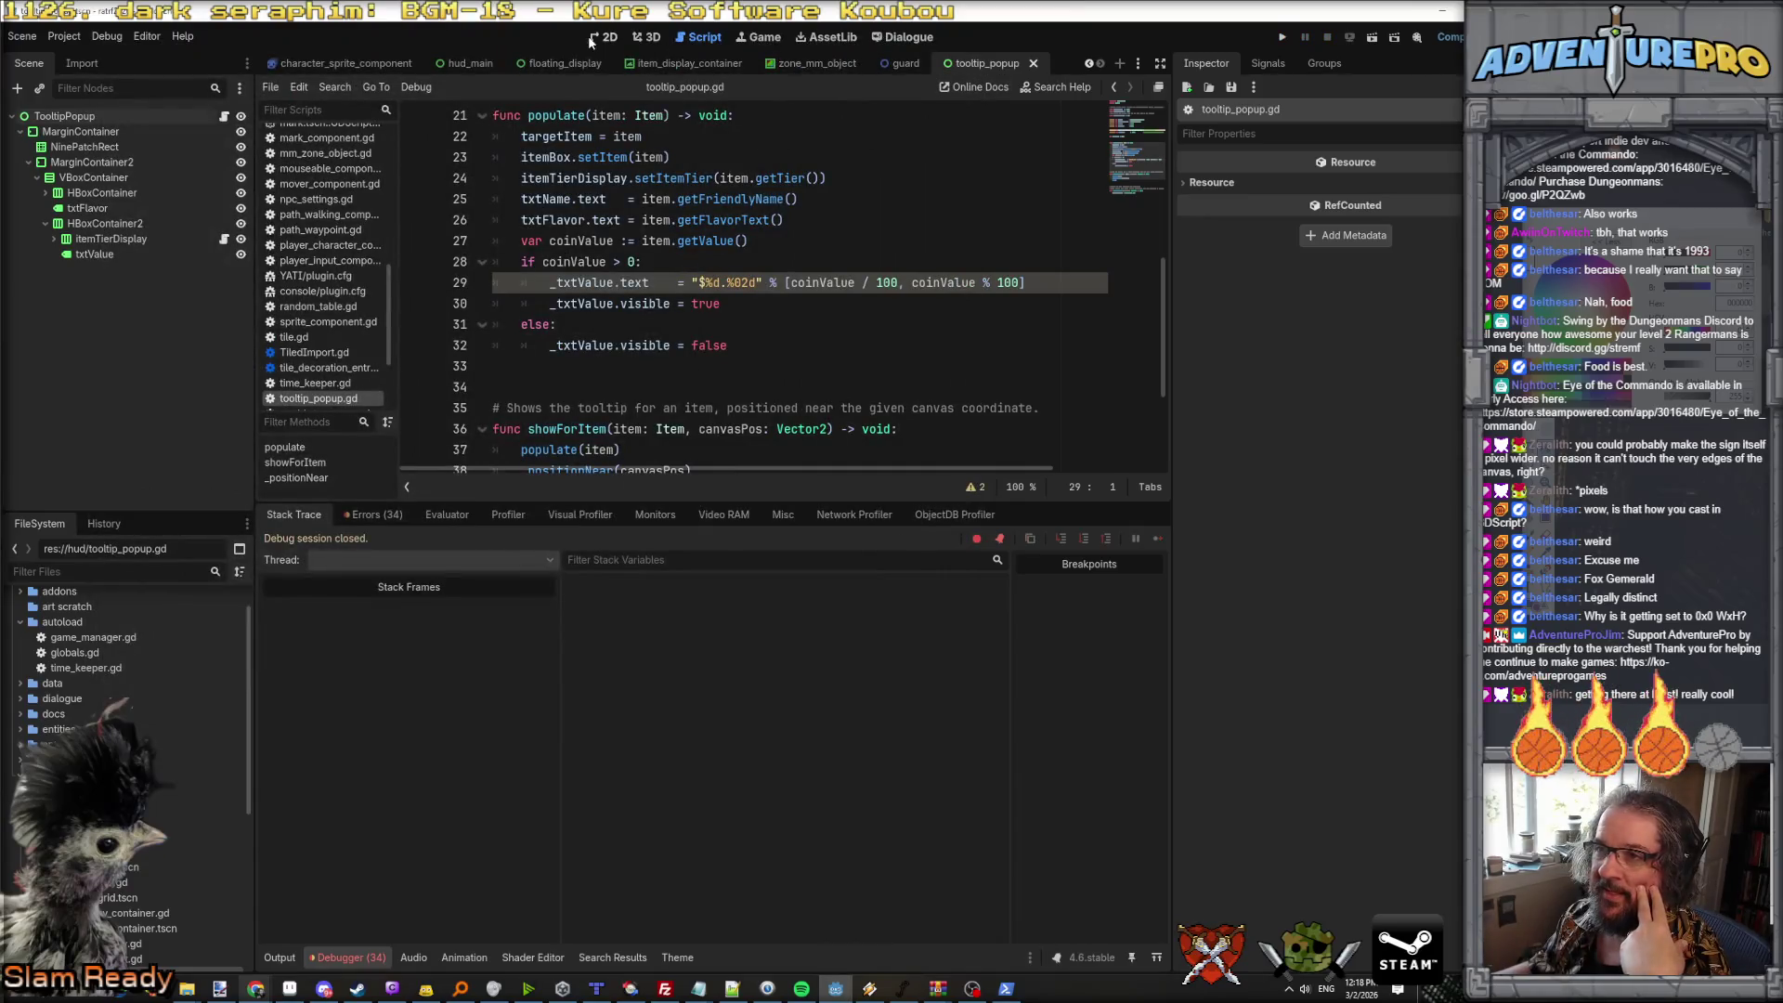
Inspect the tooltip root, txtValue and txtFlavor label nodes in the Scene tree
left_click(602, 38)
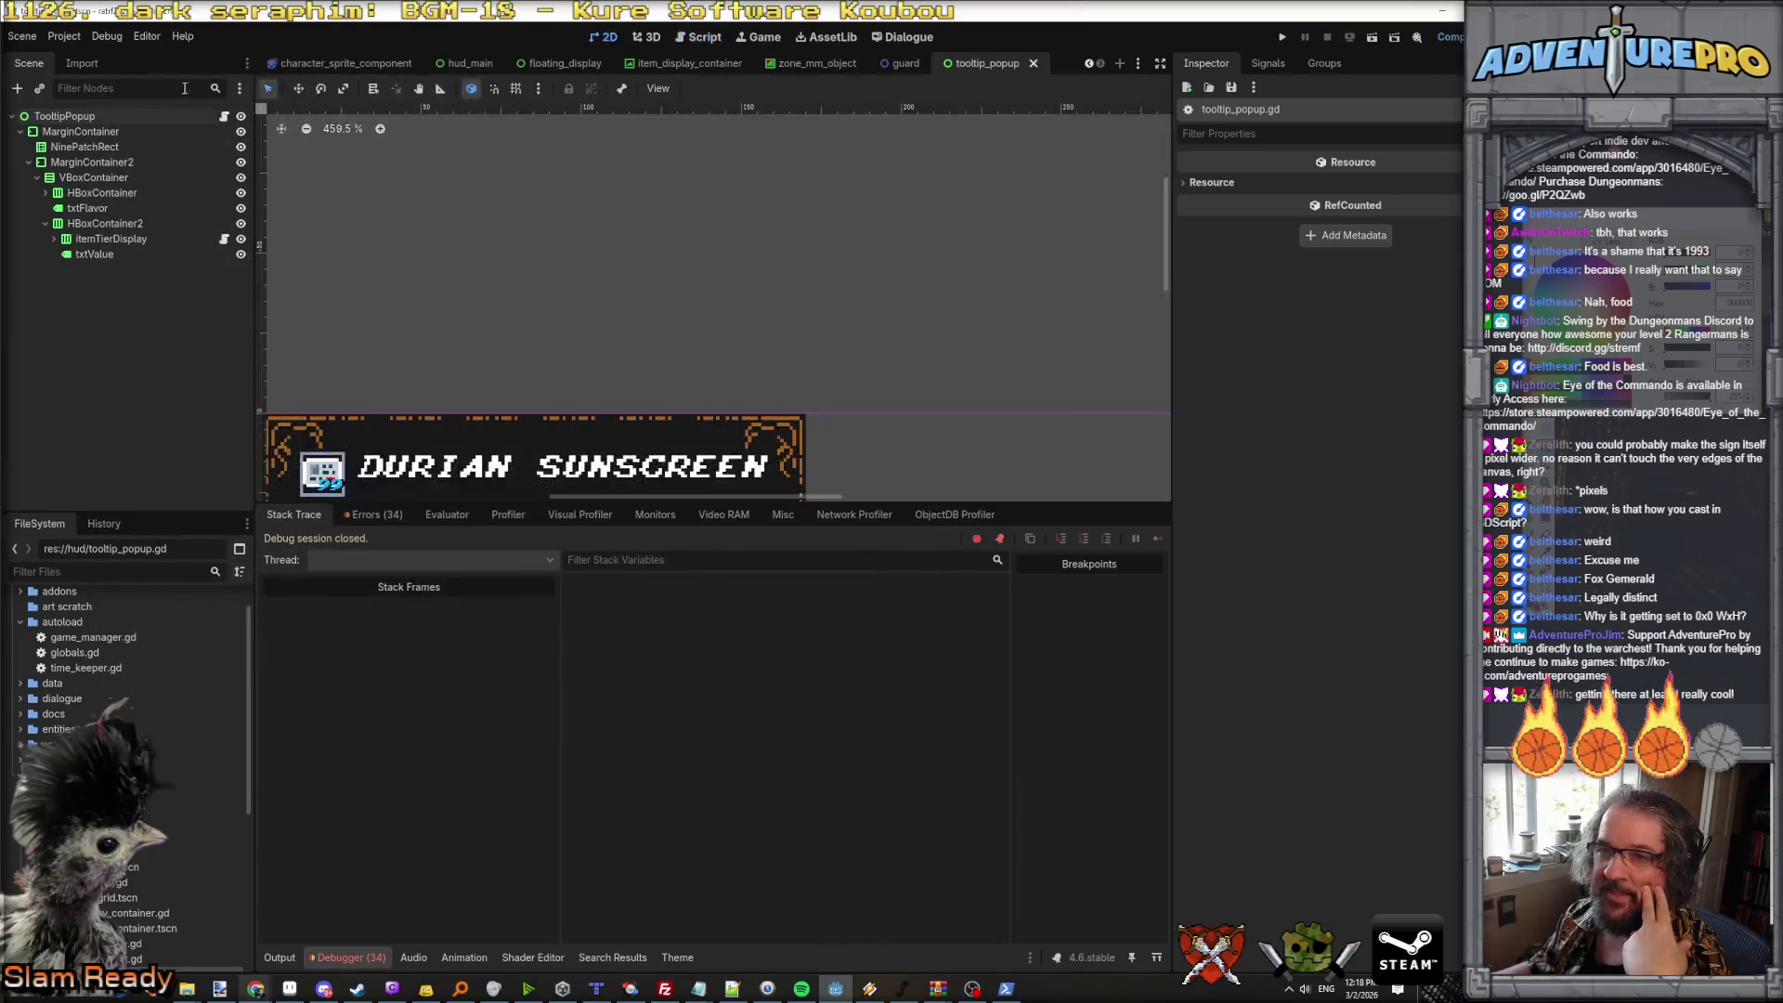
left_click(99, 116)
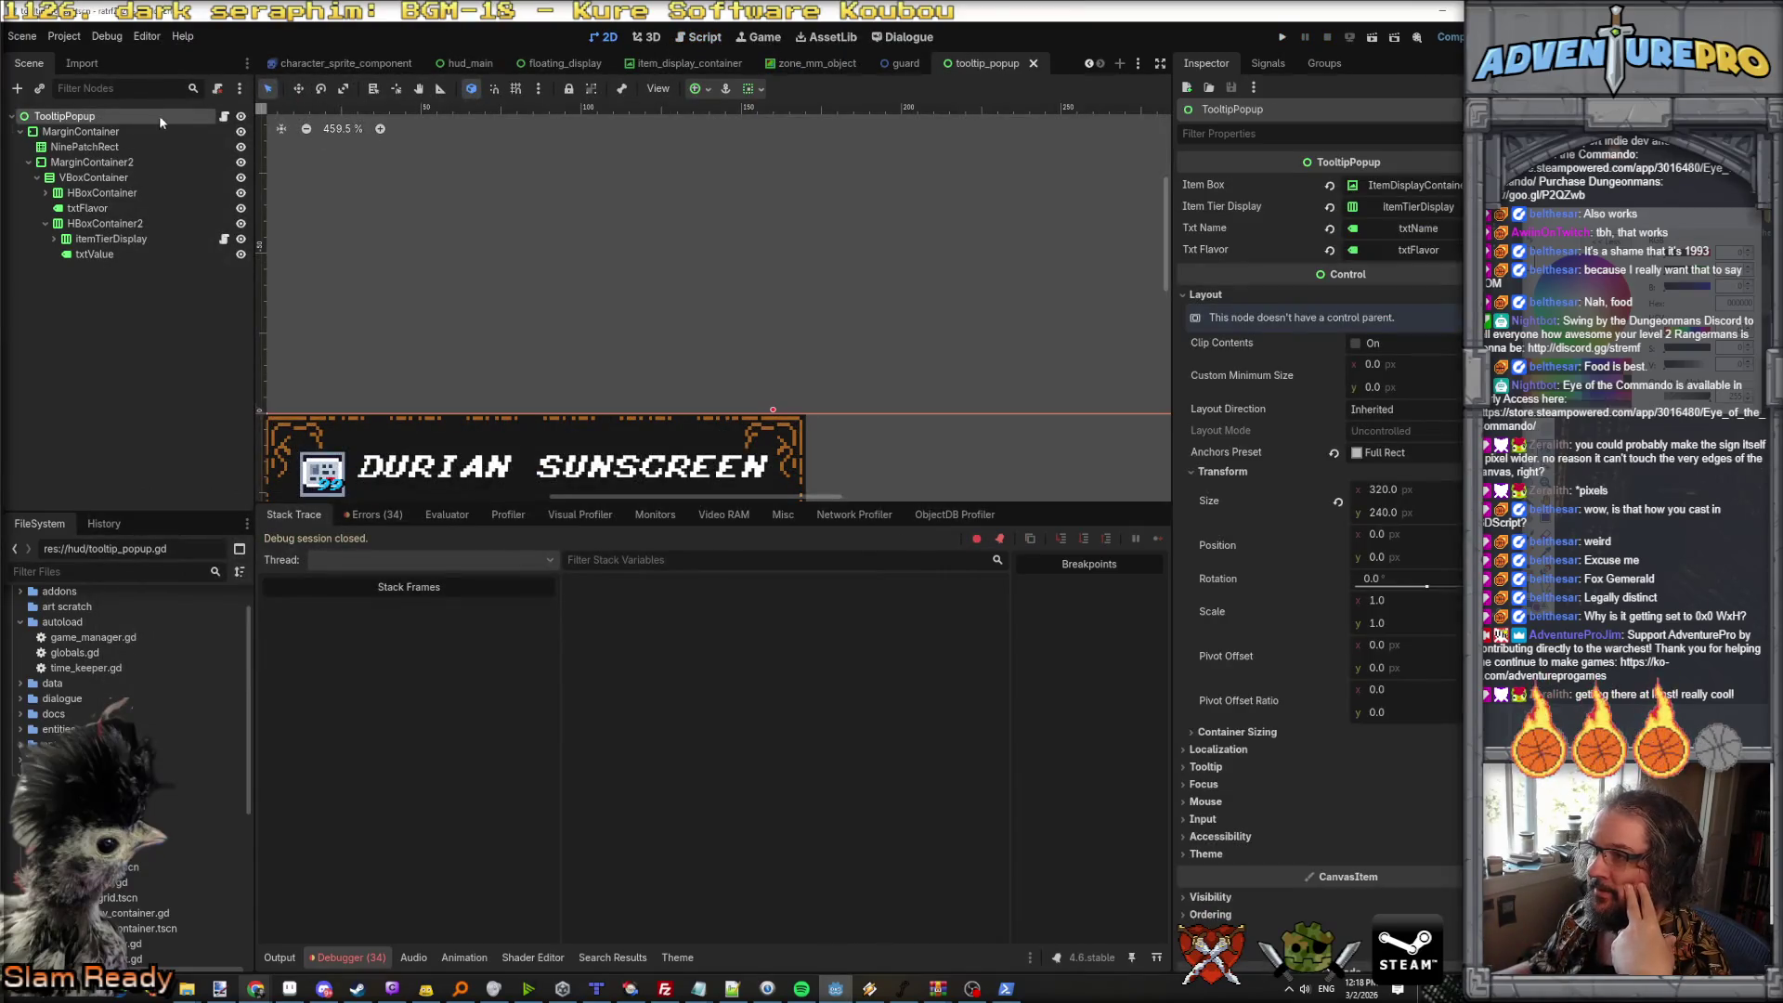
left_click(129, 252)
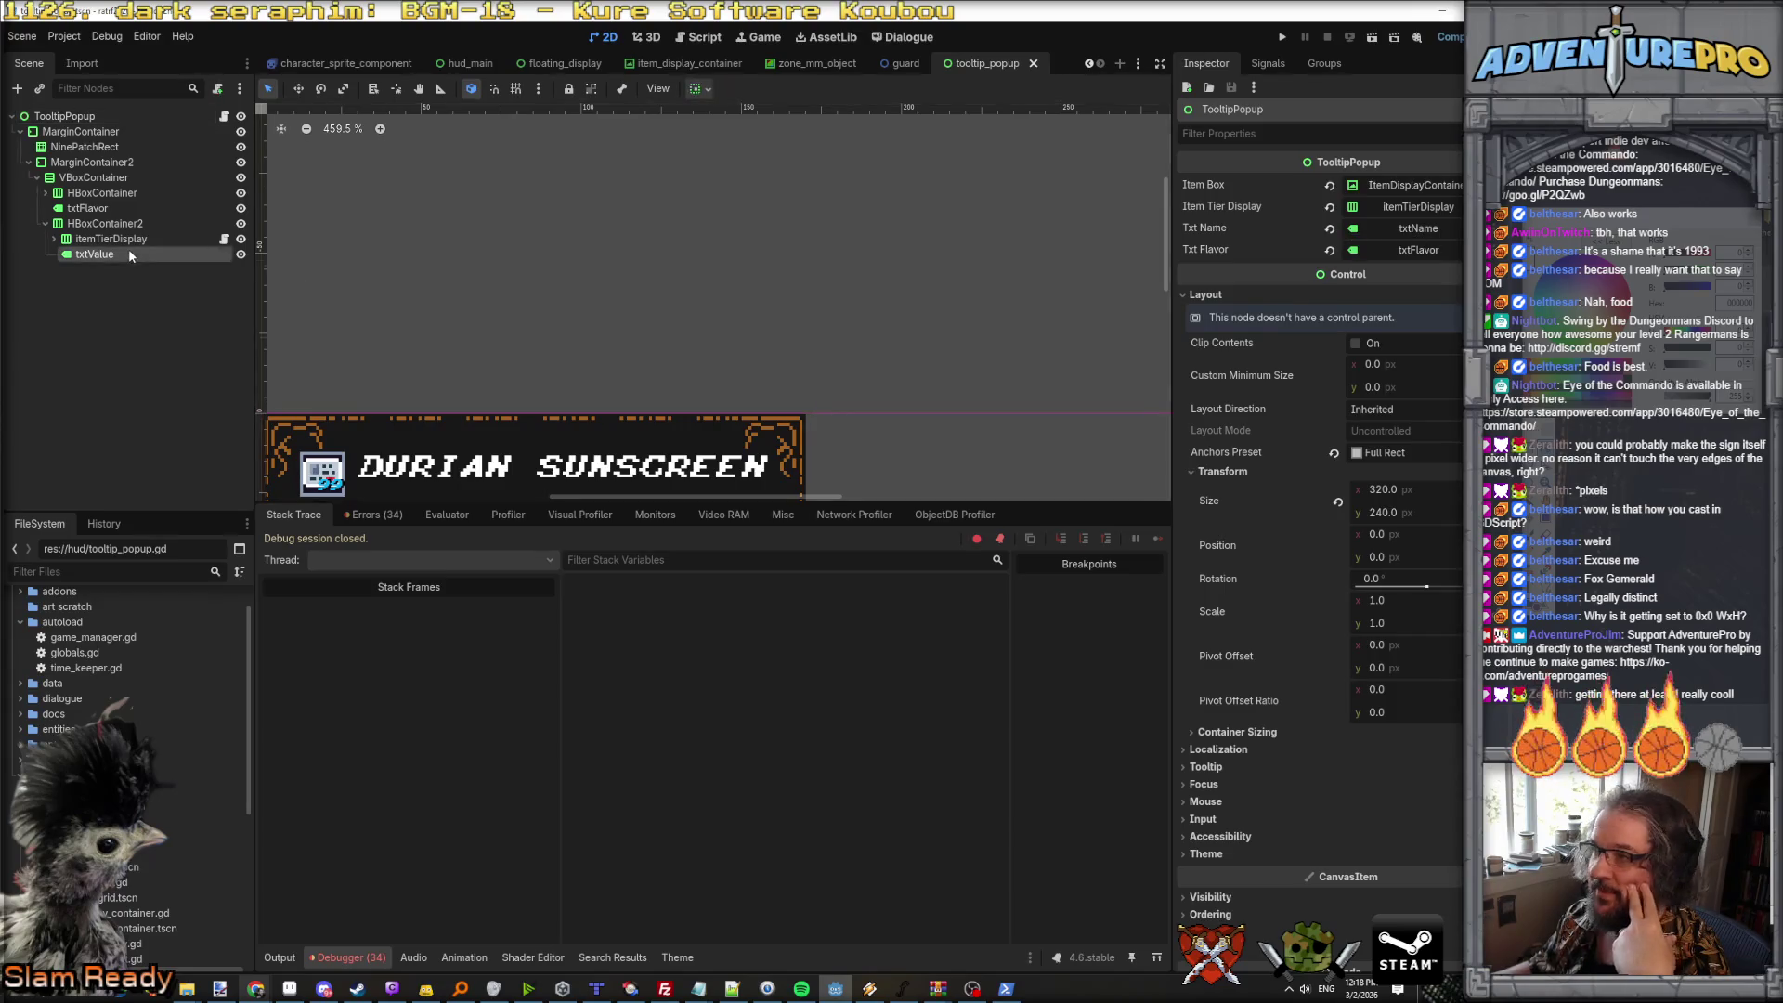
left_click(115, 208)
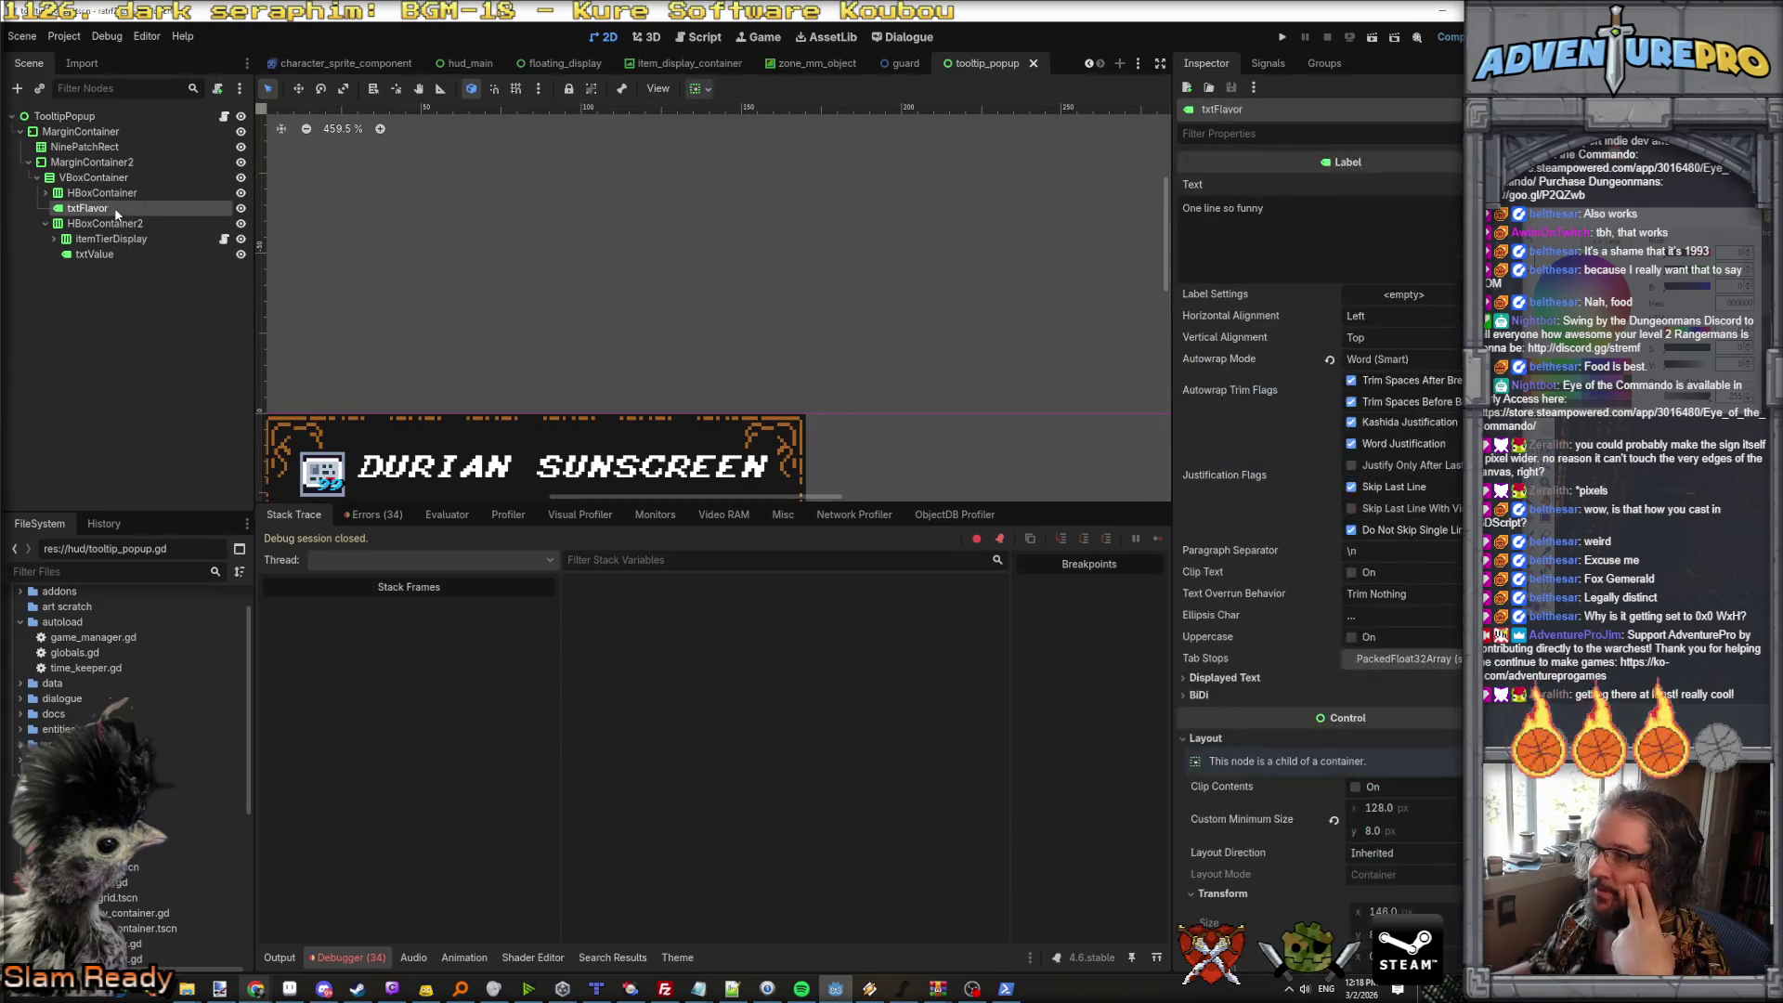
left_click(93, 117)
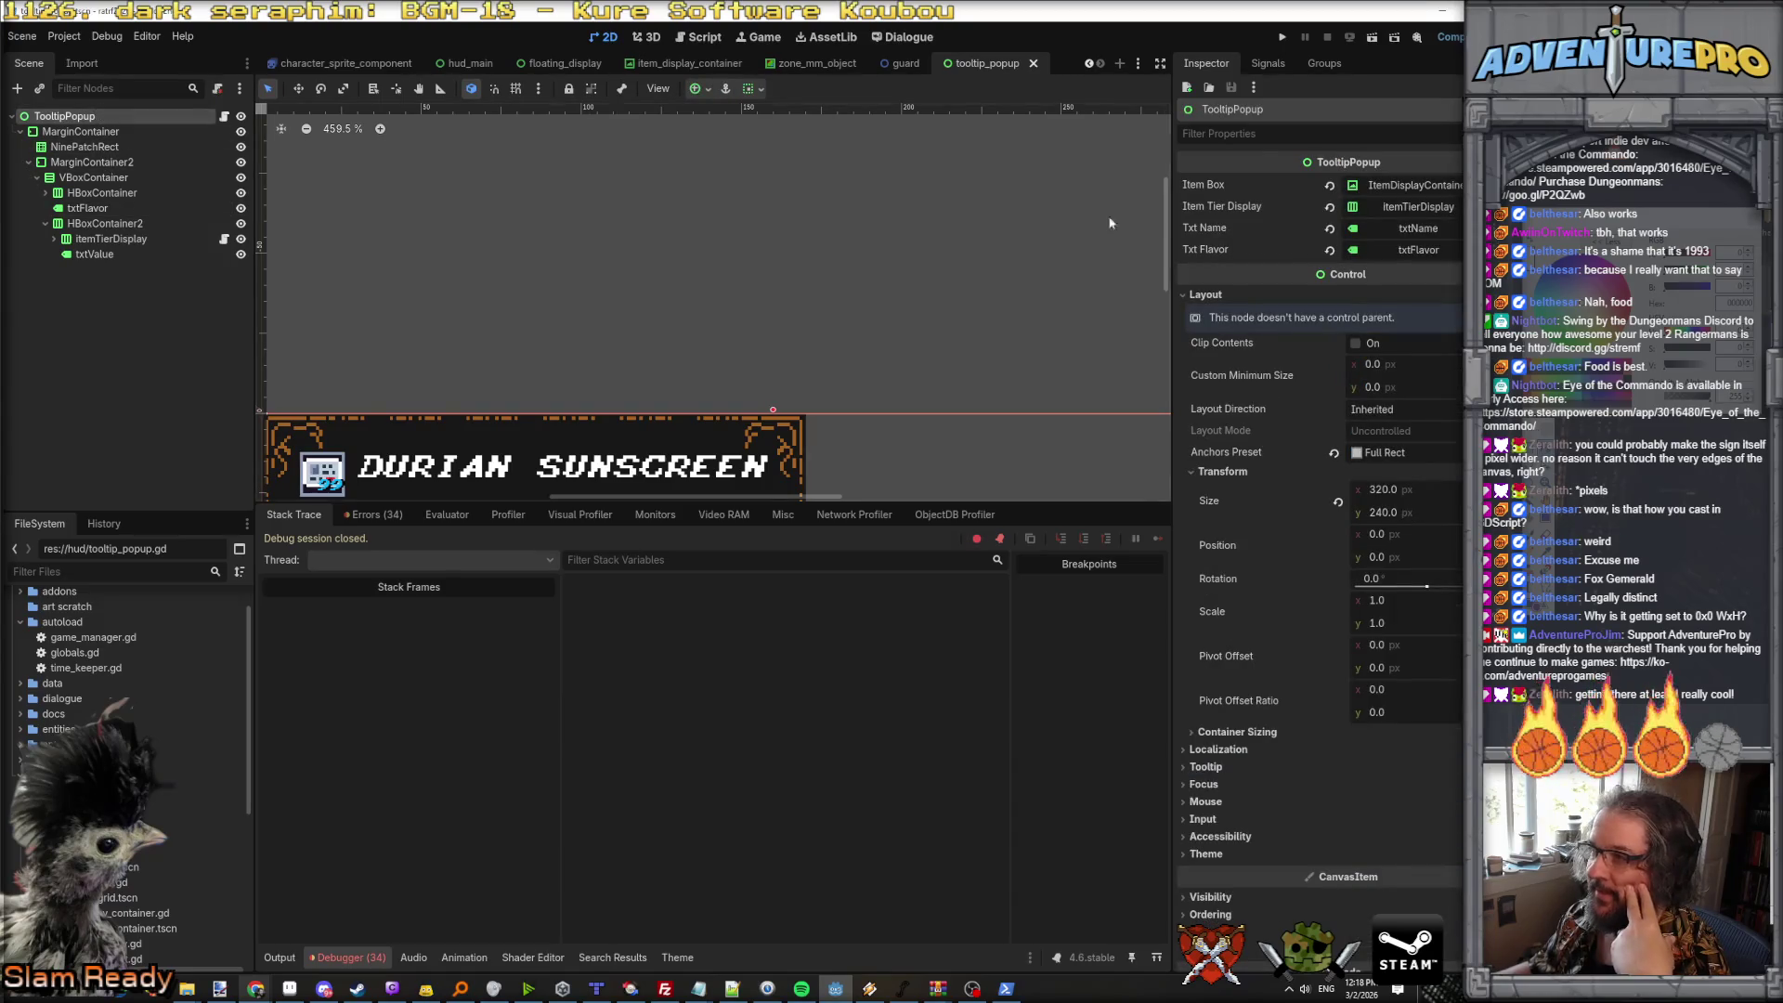
Check the root's Txt Name slot and the itemTierDisplay stars, then open tooltip_popup.gd
left_click(1414, 230)
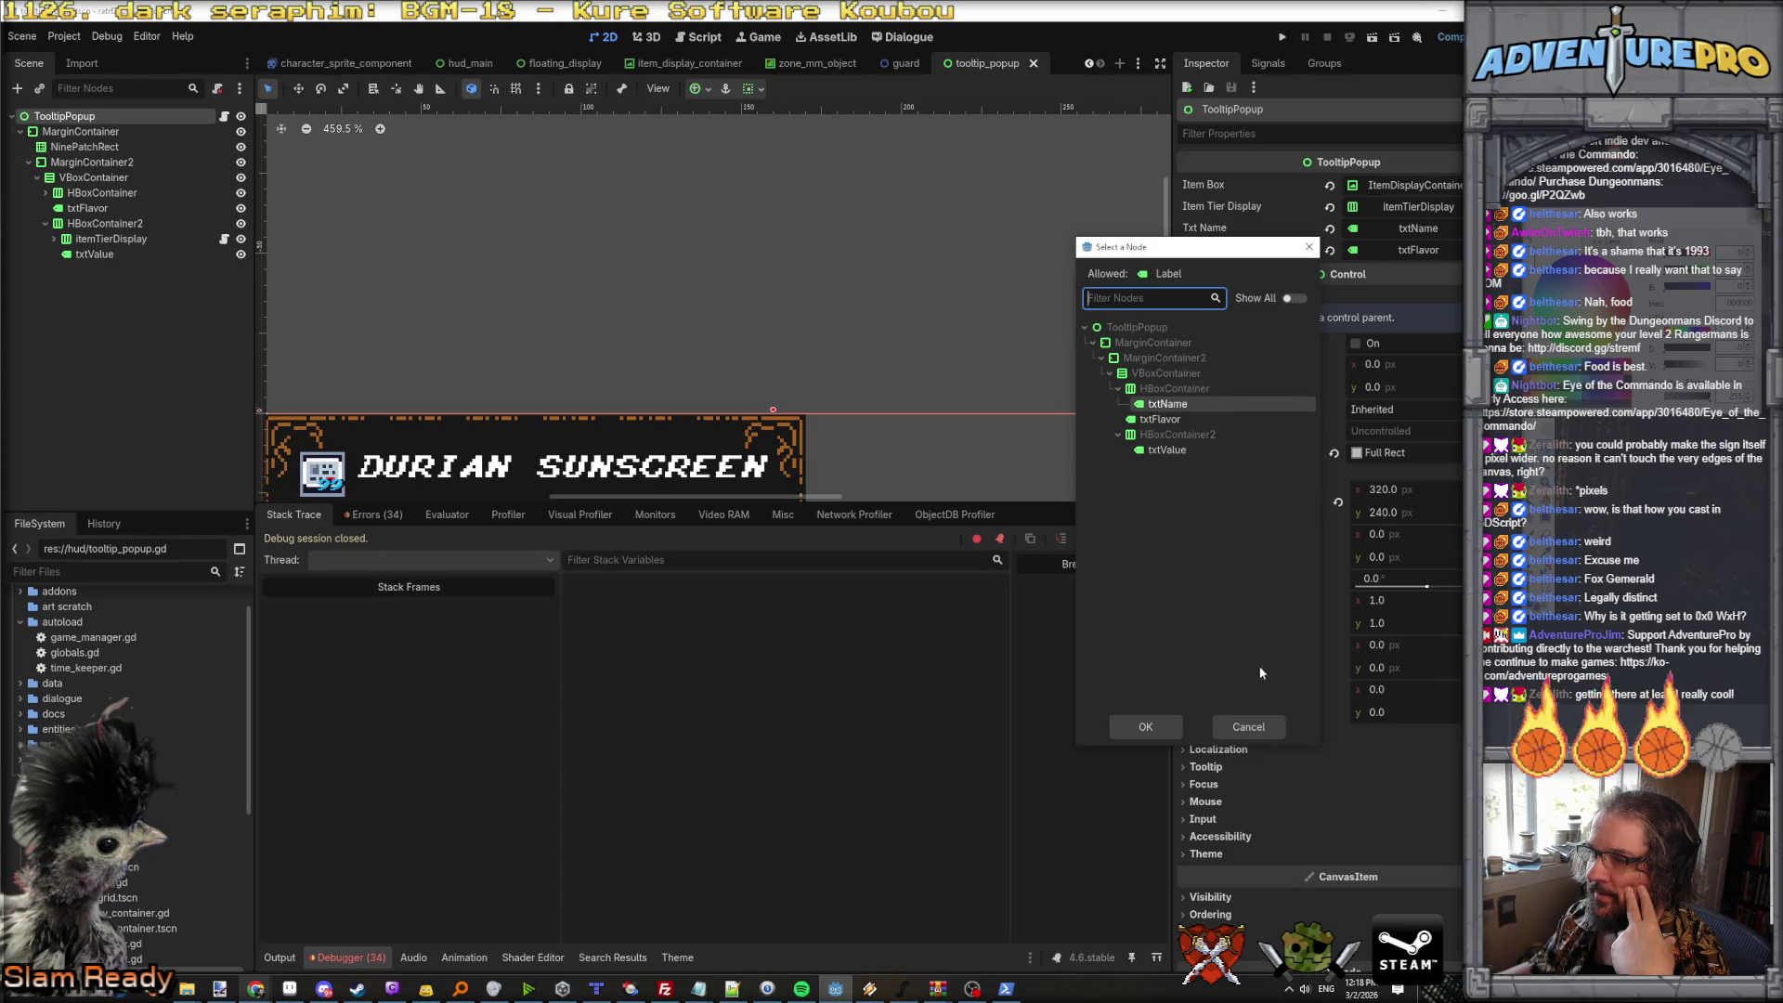
left_click(1230, 724)
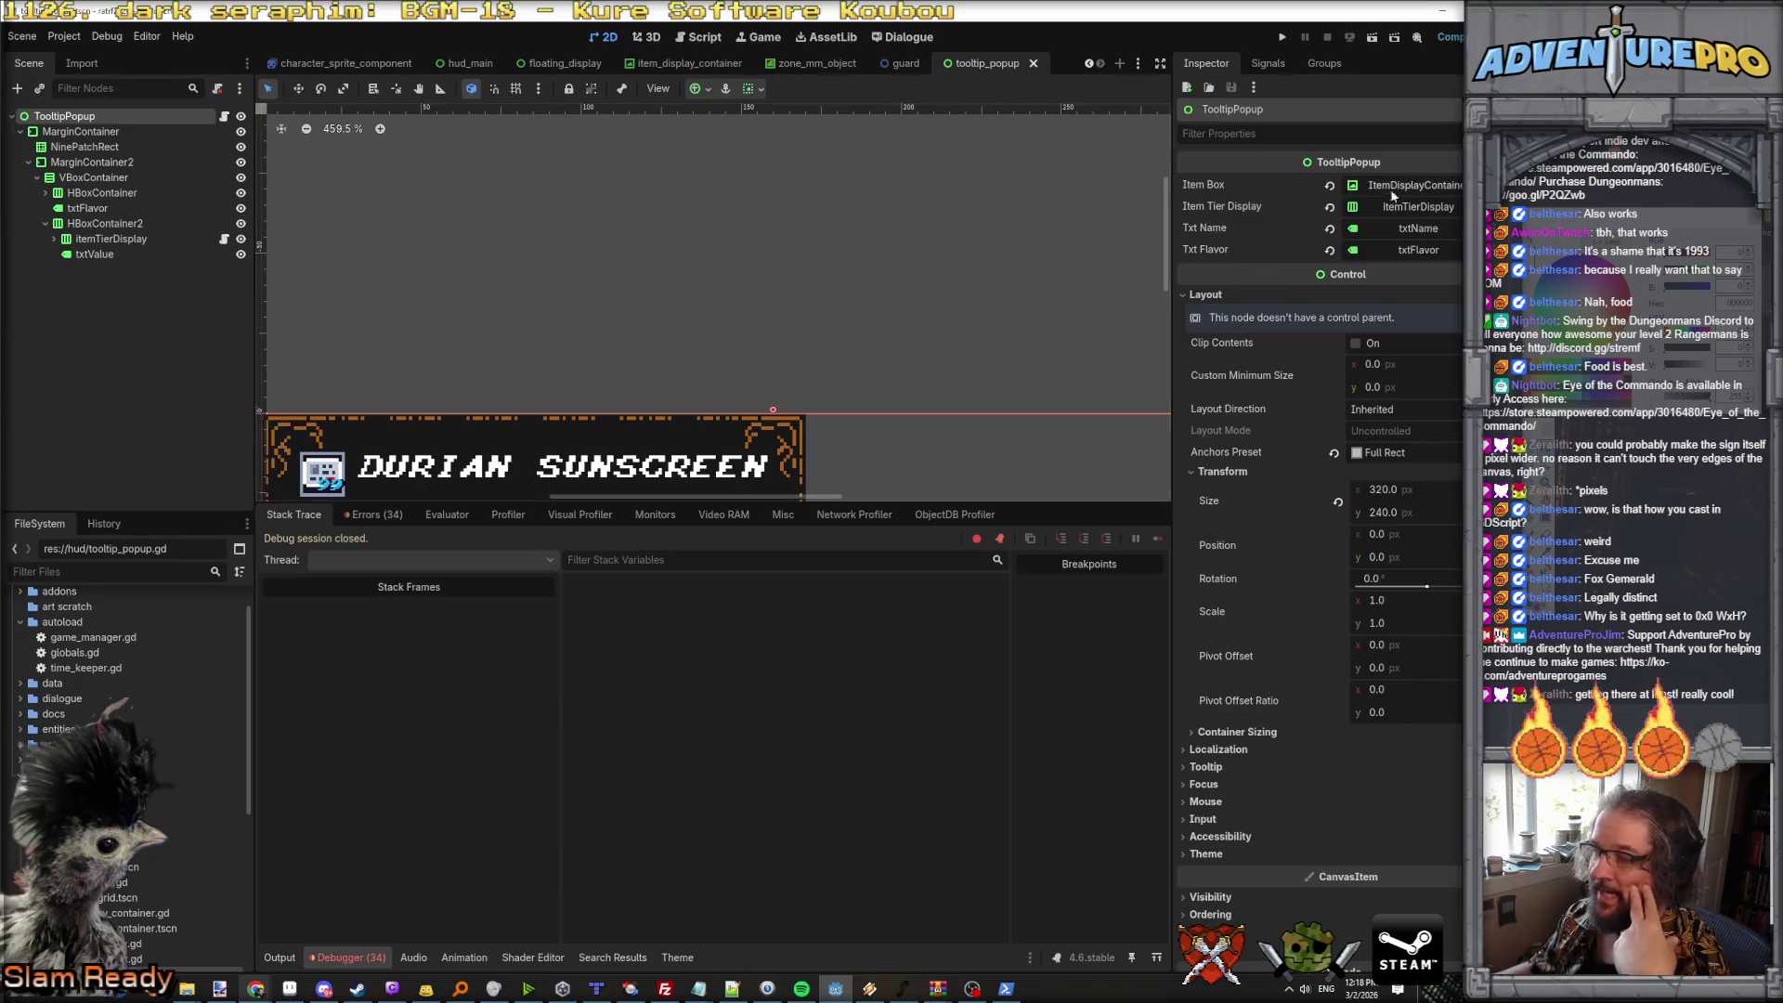
left_click(170, 240)
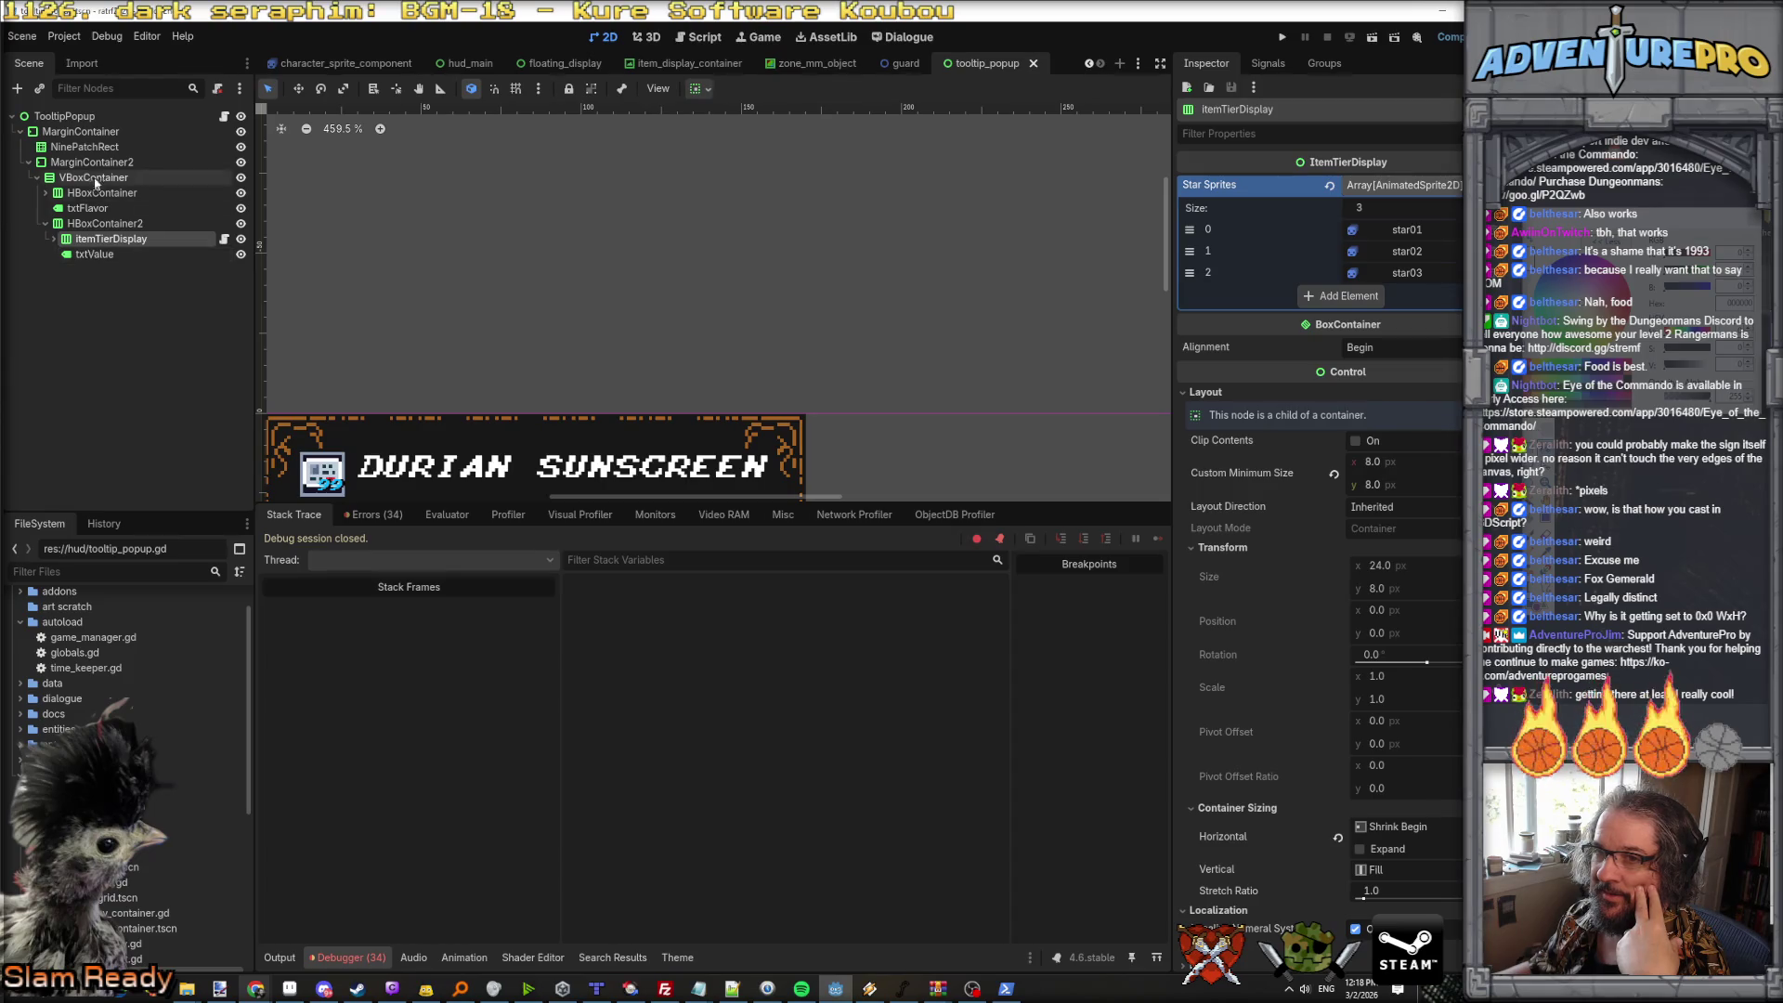
left_click(65, 116)
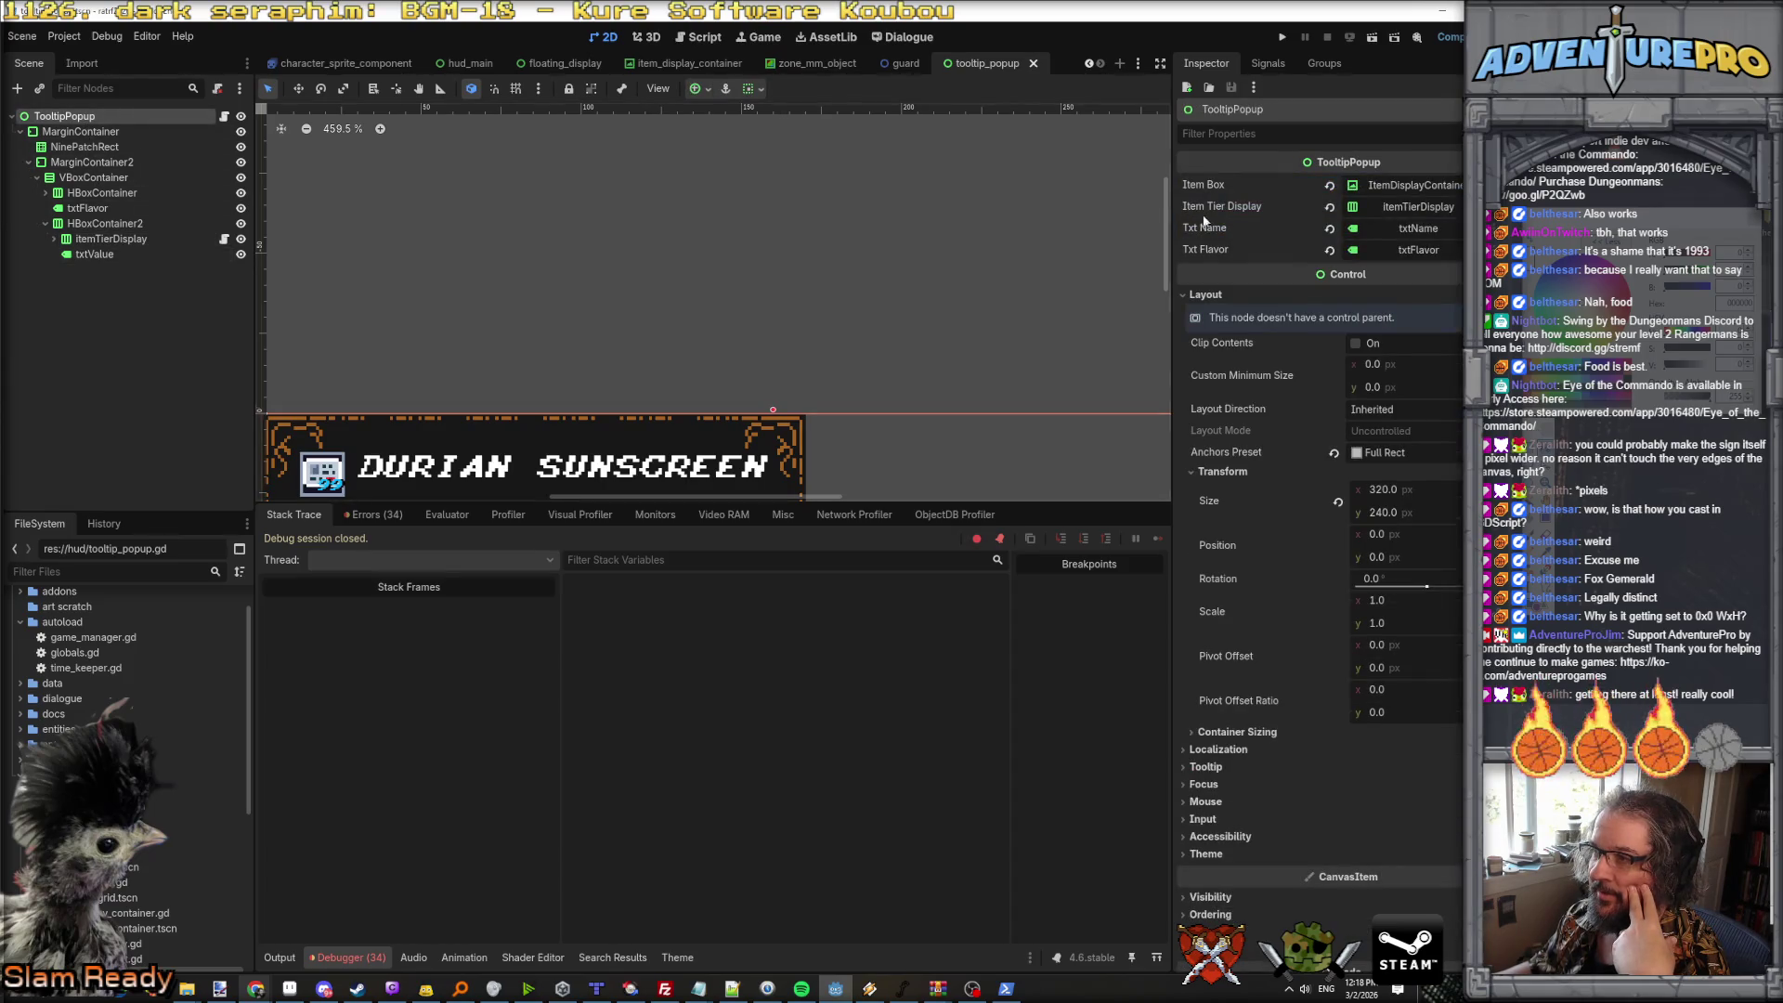
scroll(1241, 278, "down", 3)
scroll(1244, 260, "up", 3)
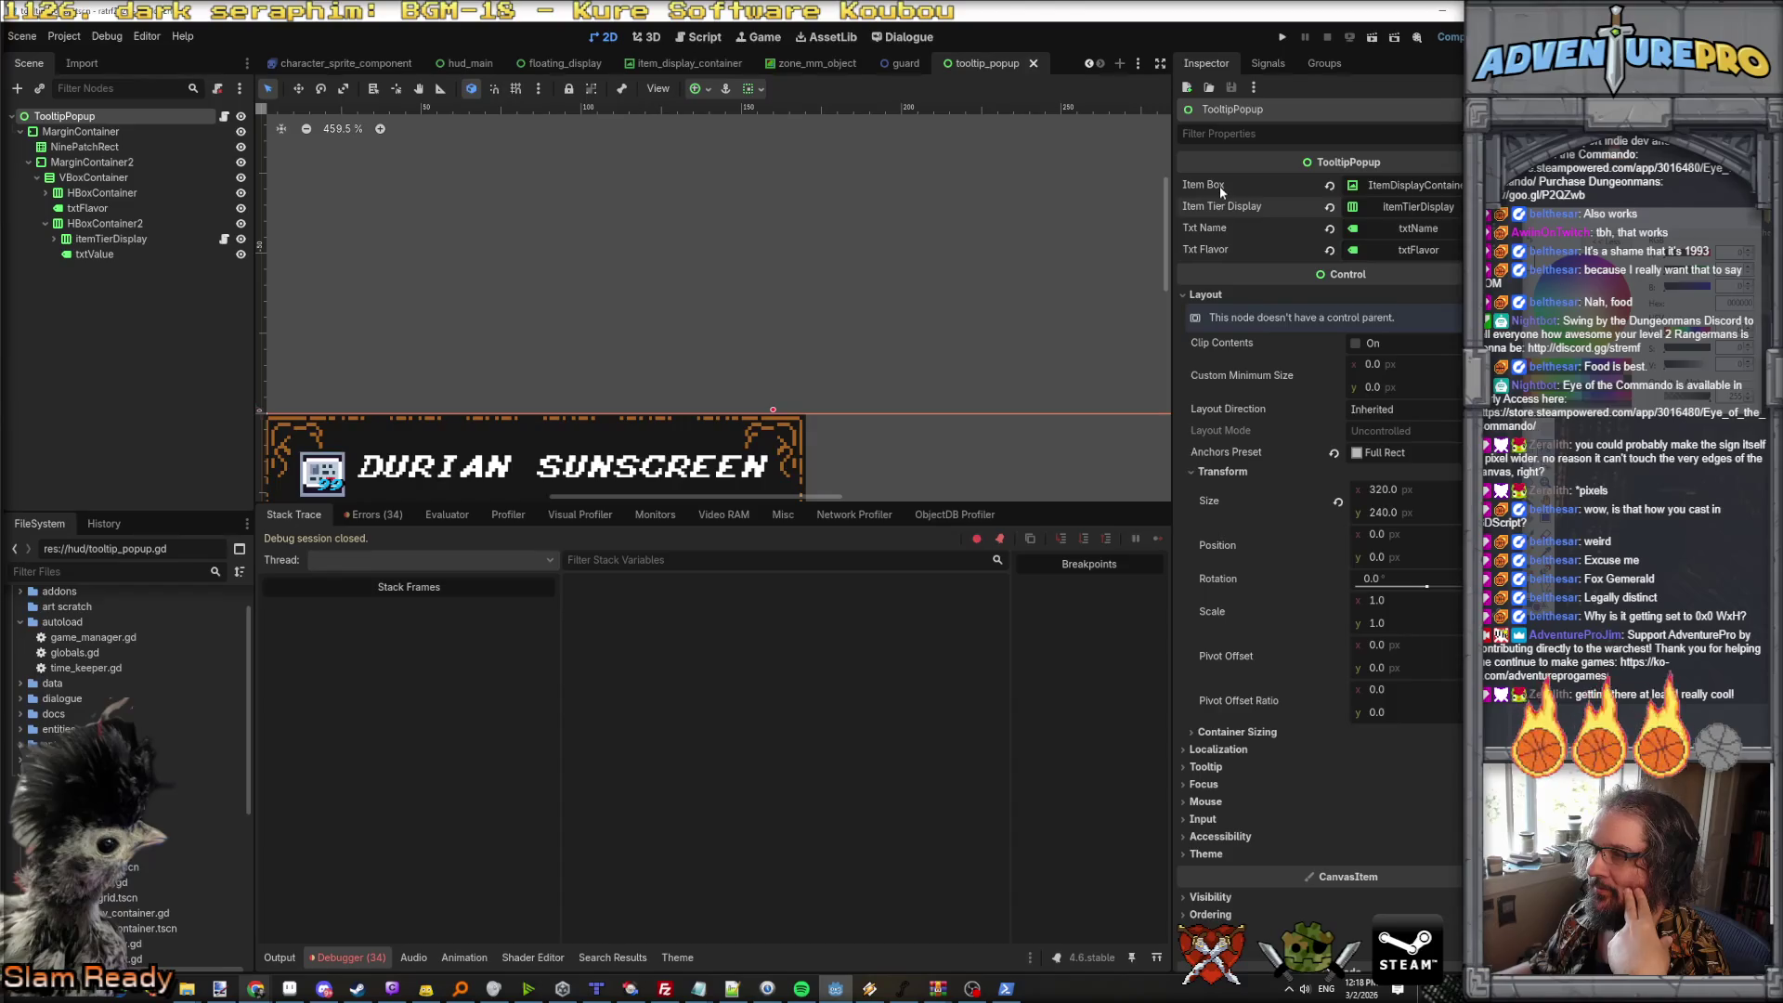
left_click(224, 117)
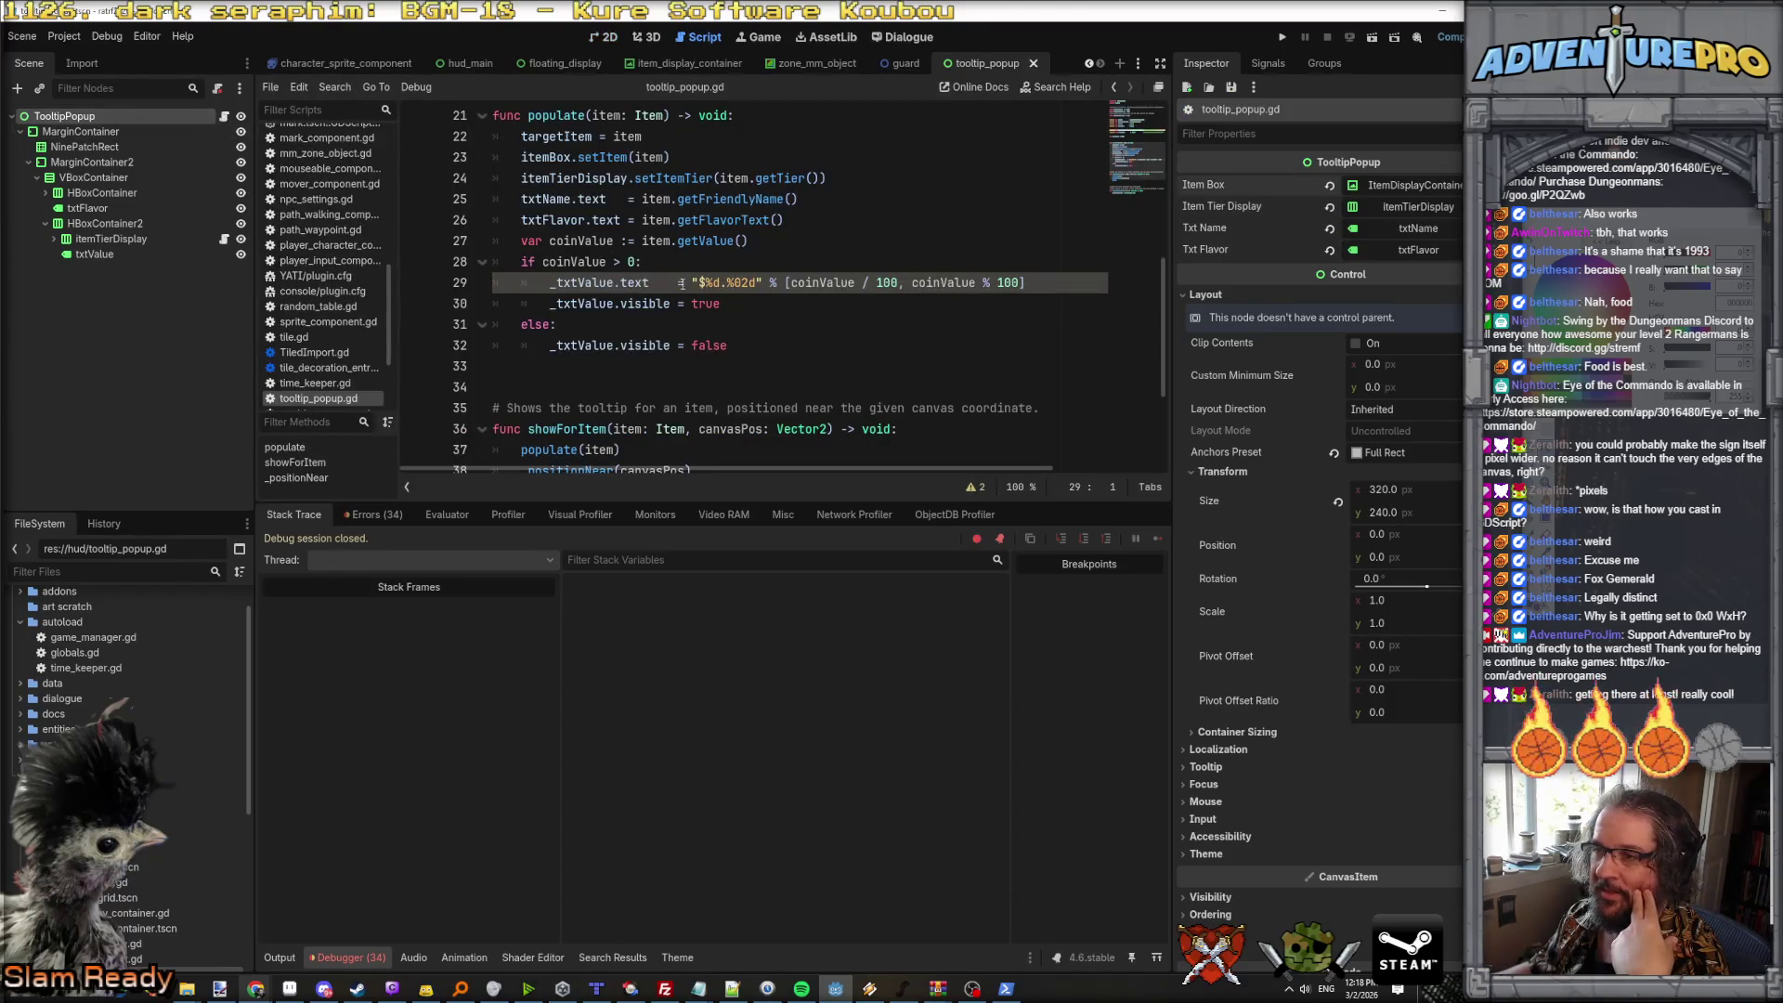
scroll(581, 282, "up", 5)
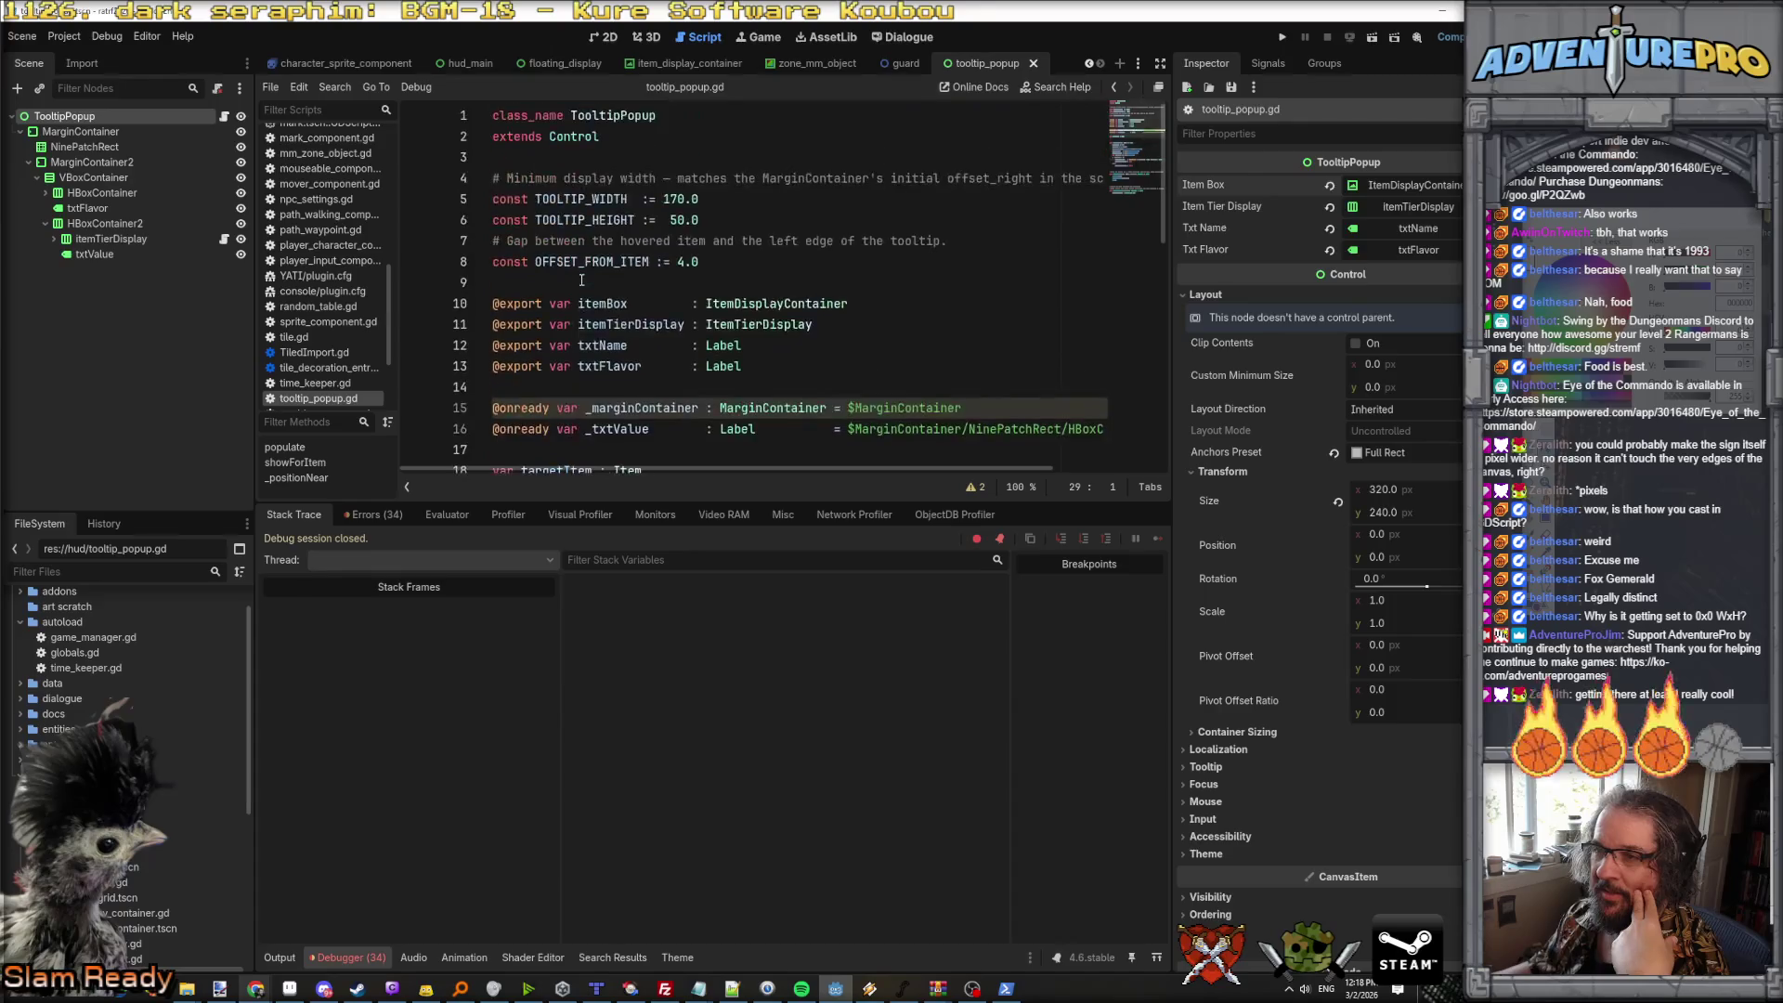
left_click(590, 304)
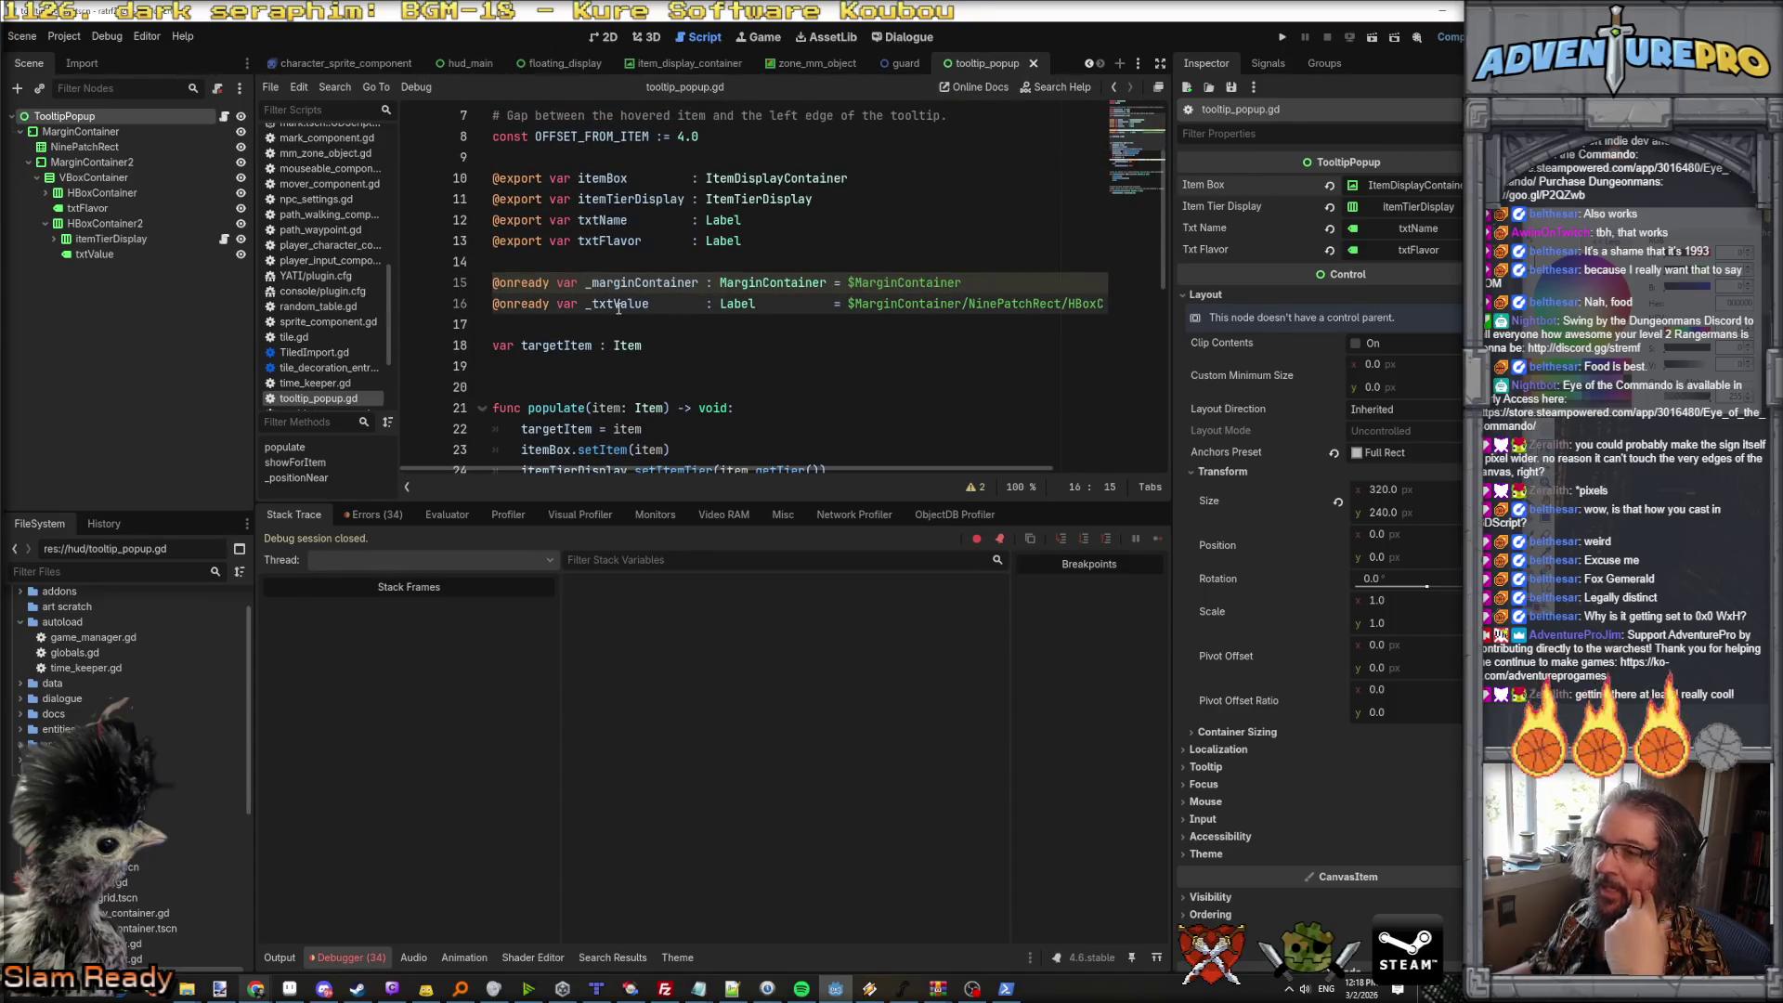
key("BackSpace")
key("Up")
key("Down")
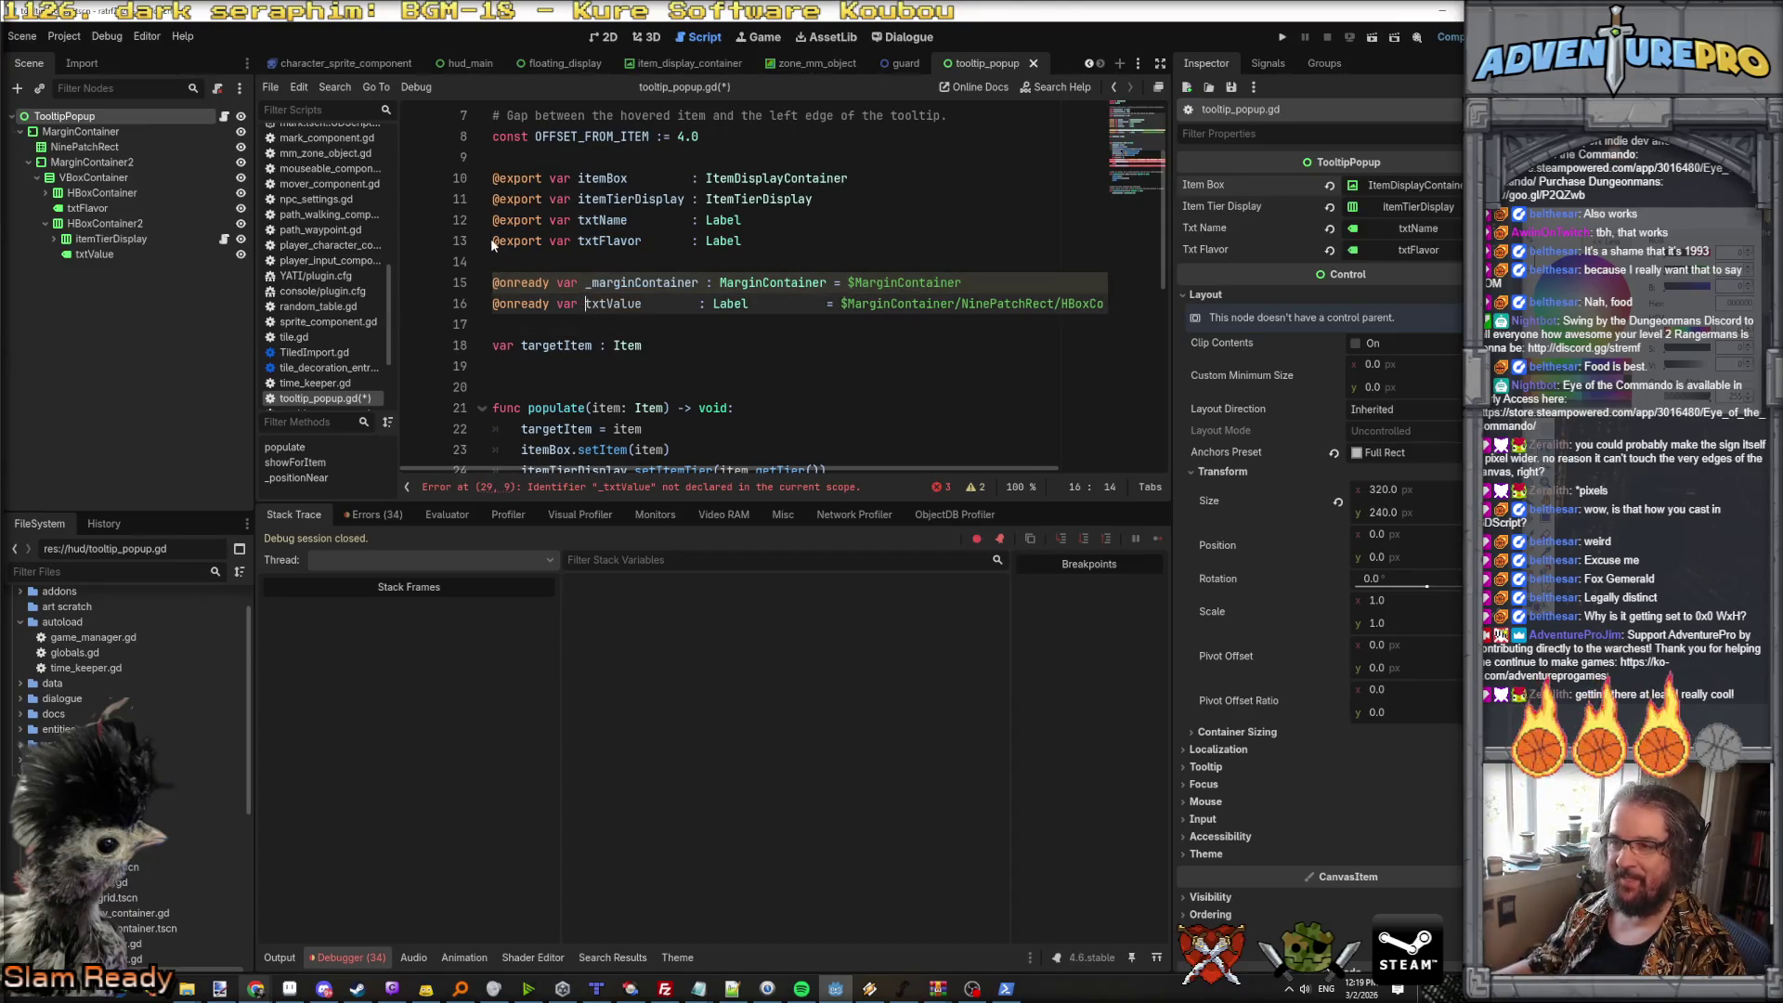
left_click(493, 241)
mouse_move(548, 241)
left_mouse_down()
mouse_move(492, 247)
mouse_move(556, 304)
left_mouse_up()
key("ctrl+c")
key("ctrl+v")
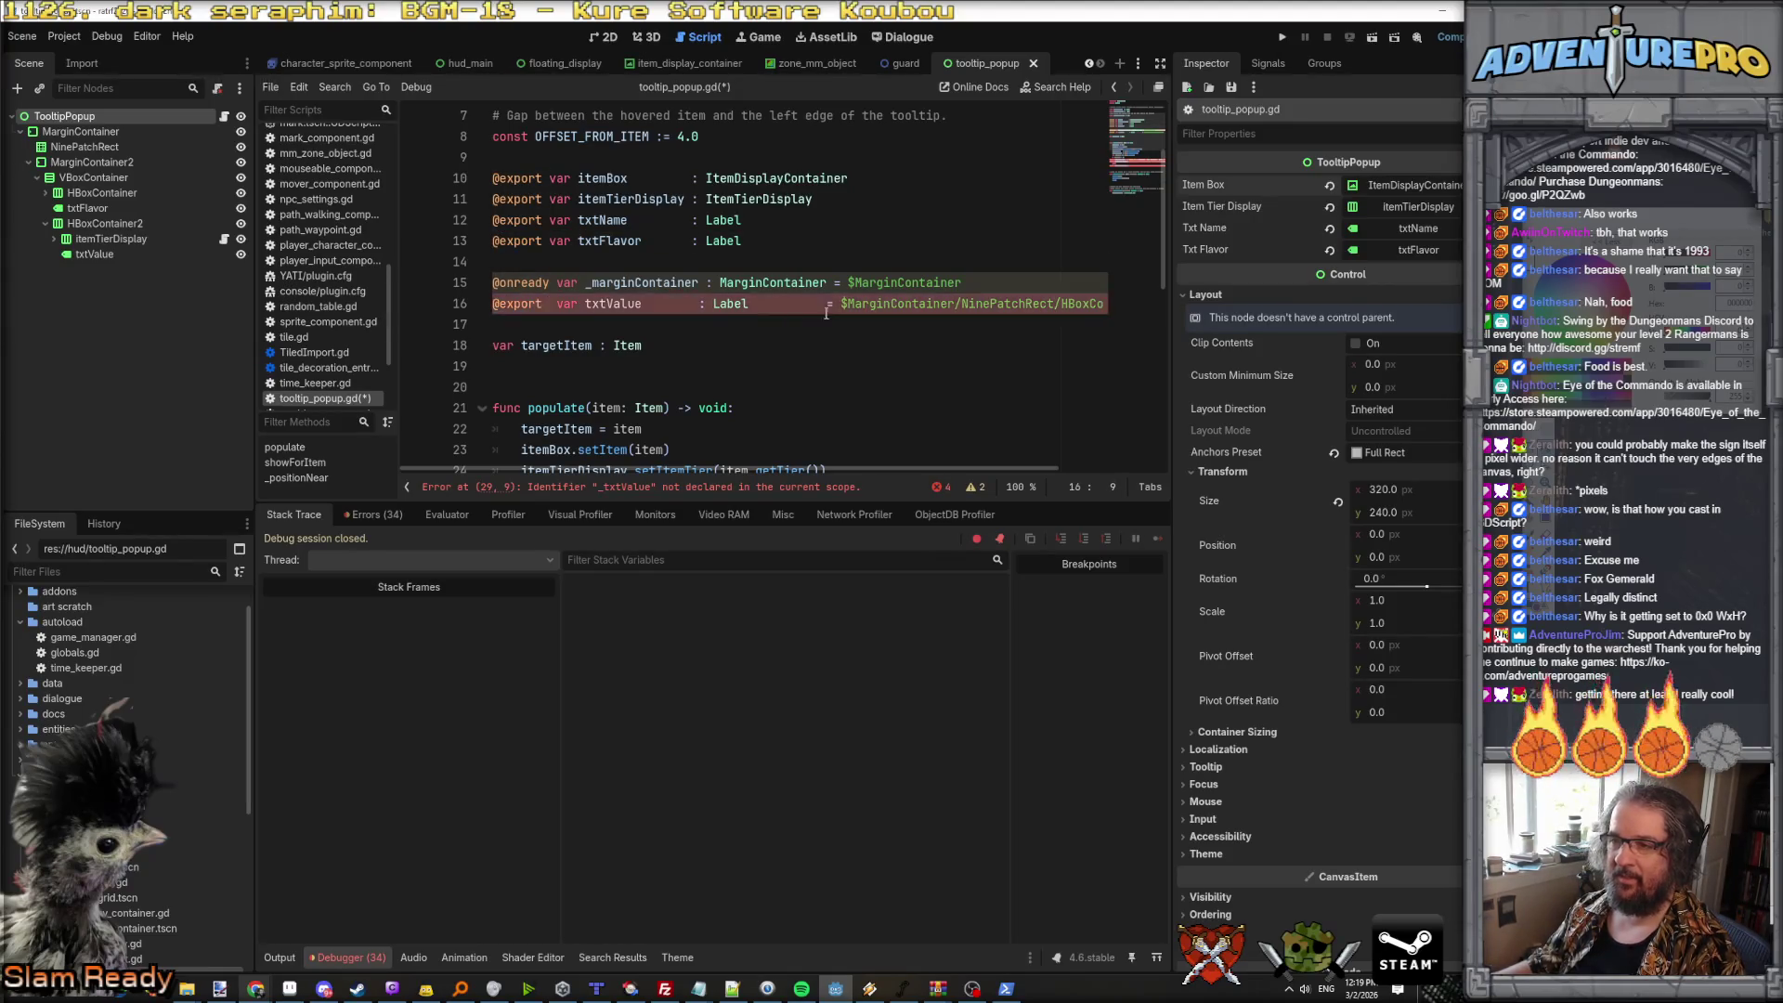
left_click_drag(827, 302, 832, 322)
key("ctrl+x")
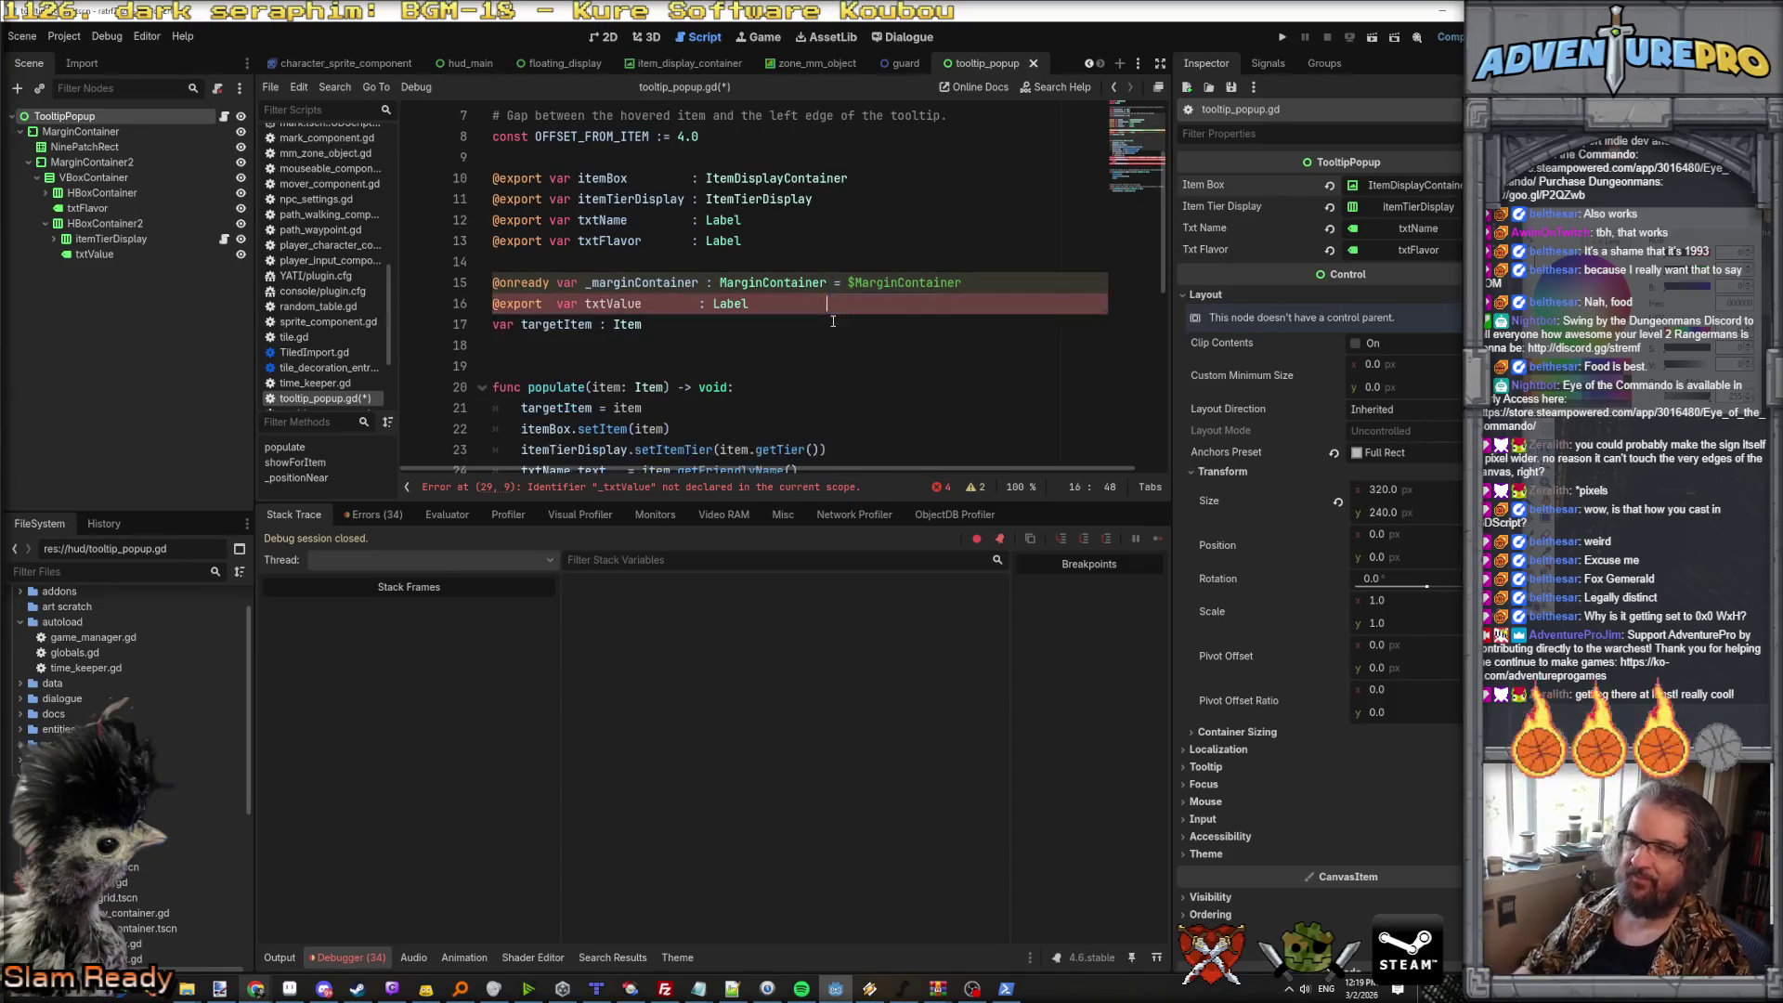
Move the txtValue declaration up beside the other exported labels and tidy spacing
key("ctrl+x")
key("Up")
key("Up")
key("ctrl+v")
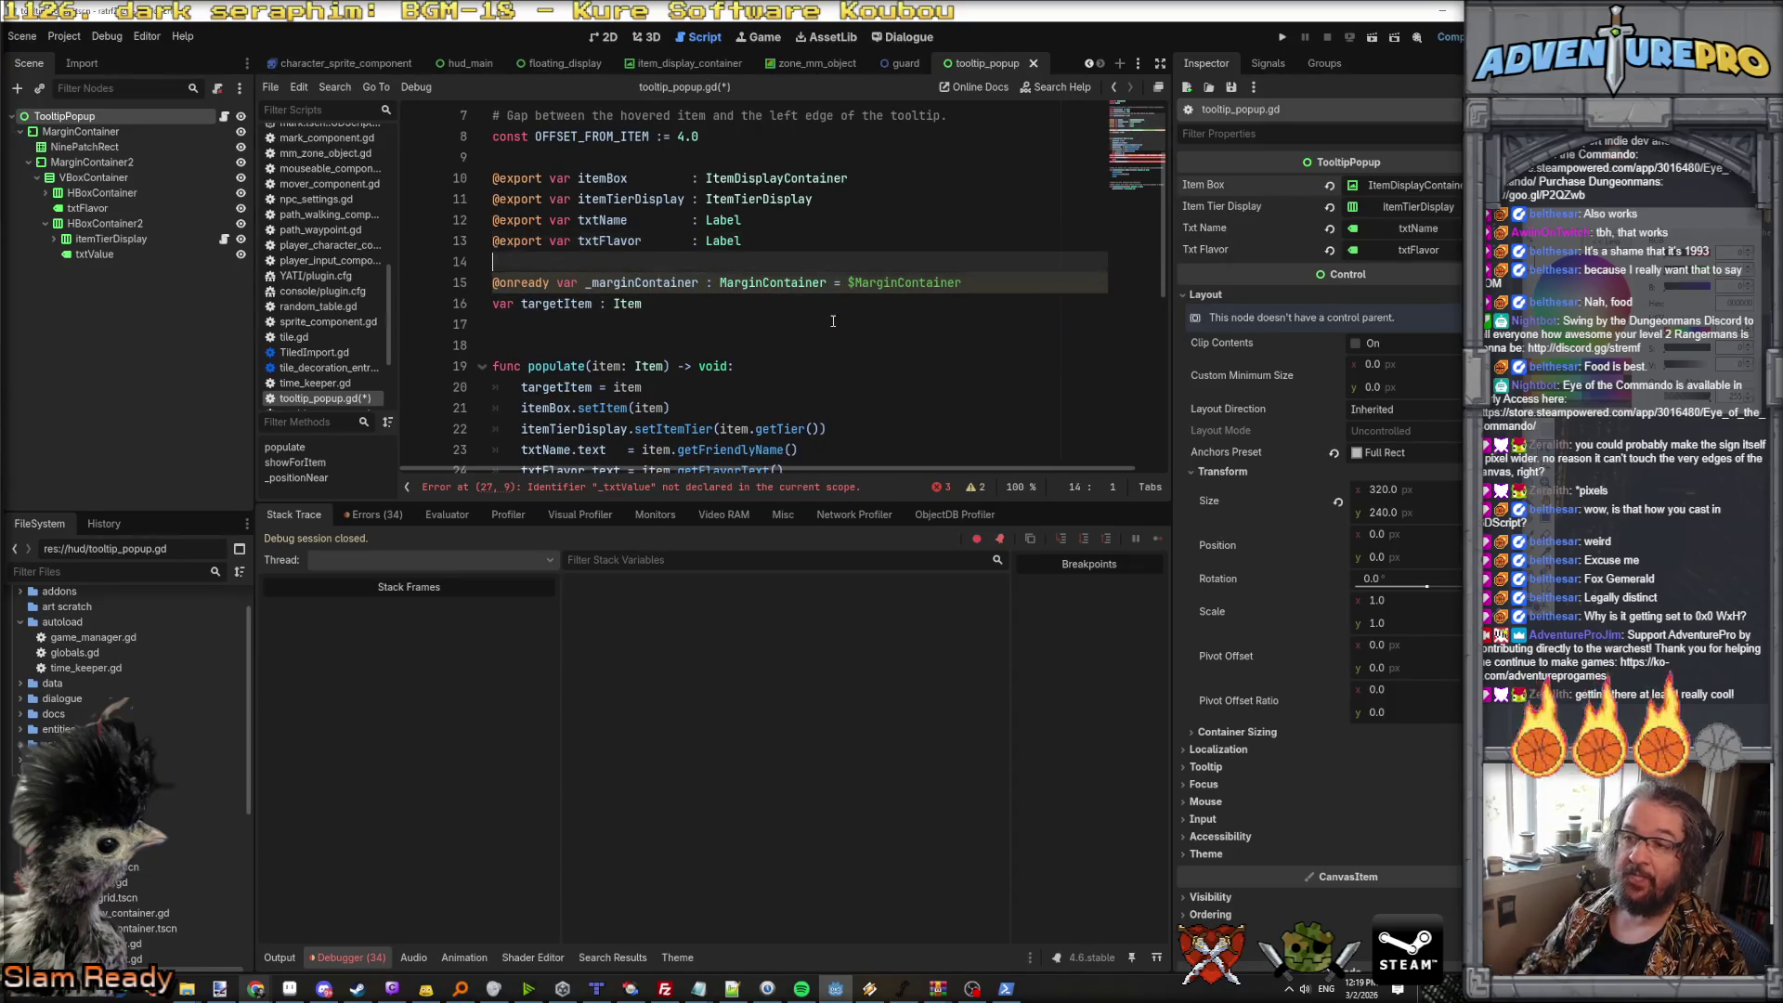
key("Down")
key("Down")
key("Return")
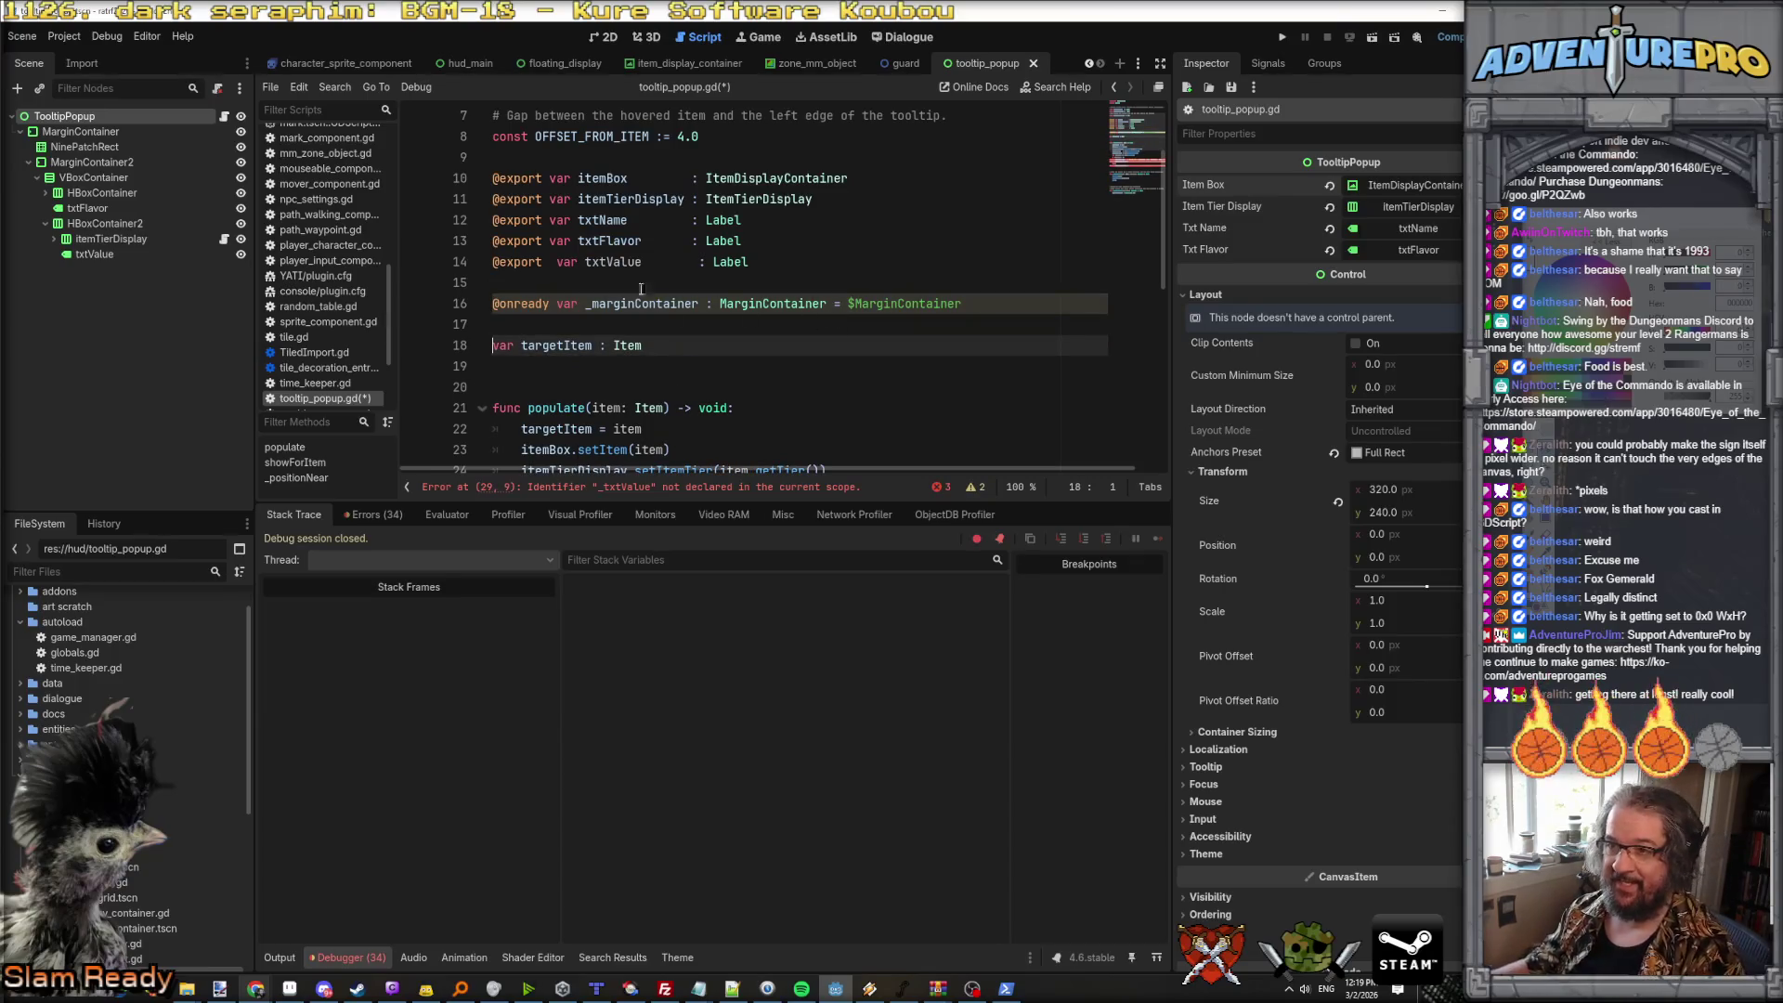
left_click(548, 262)
key("Delete")
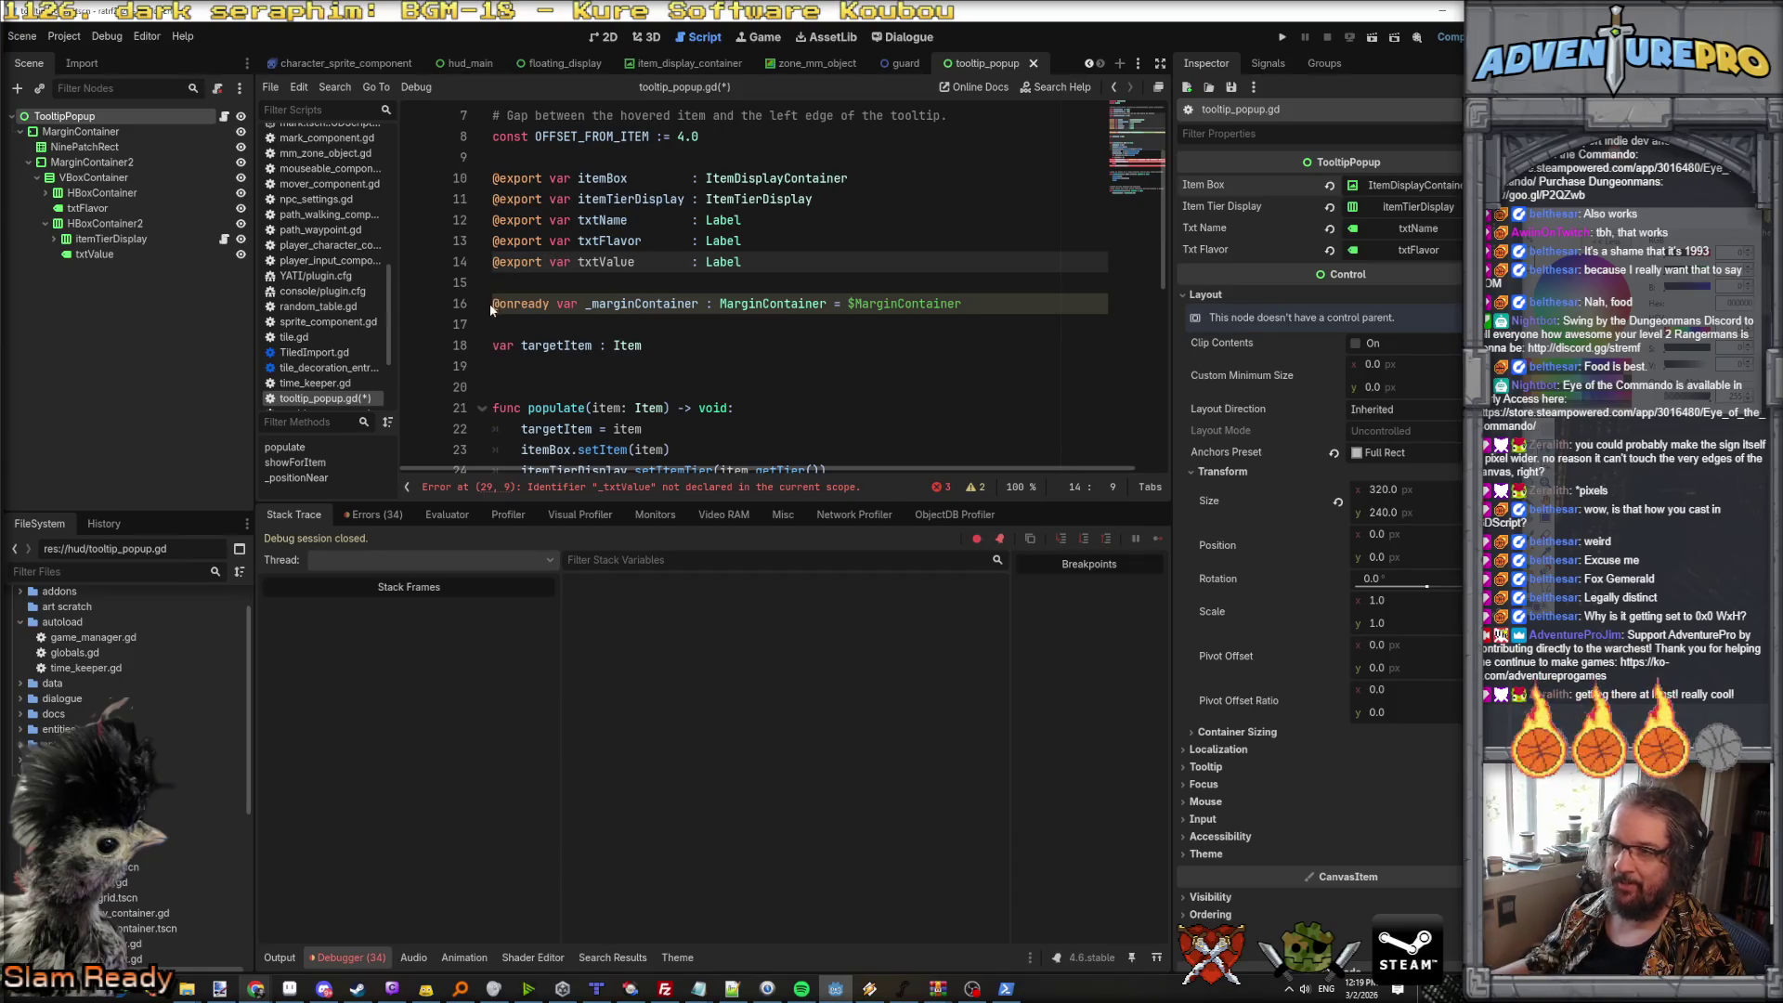
Delete the unused _marginContainer variable line
left_click_drag(957, 305, 994, 286)
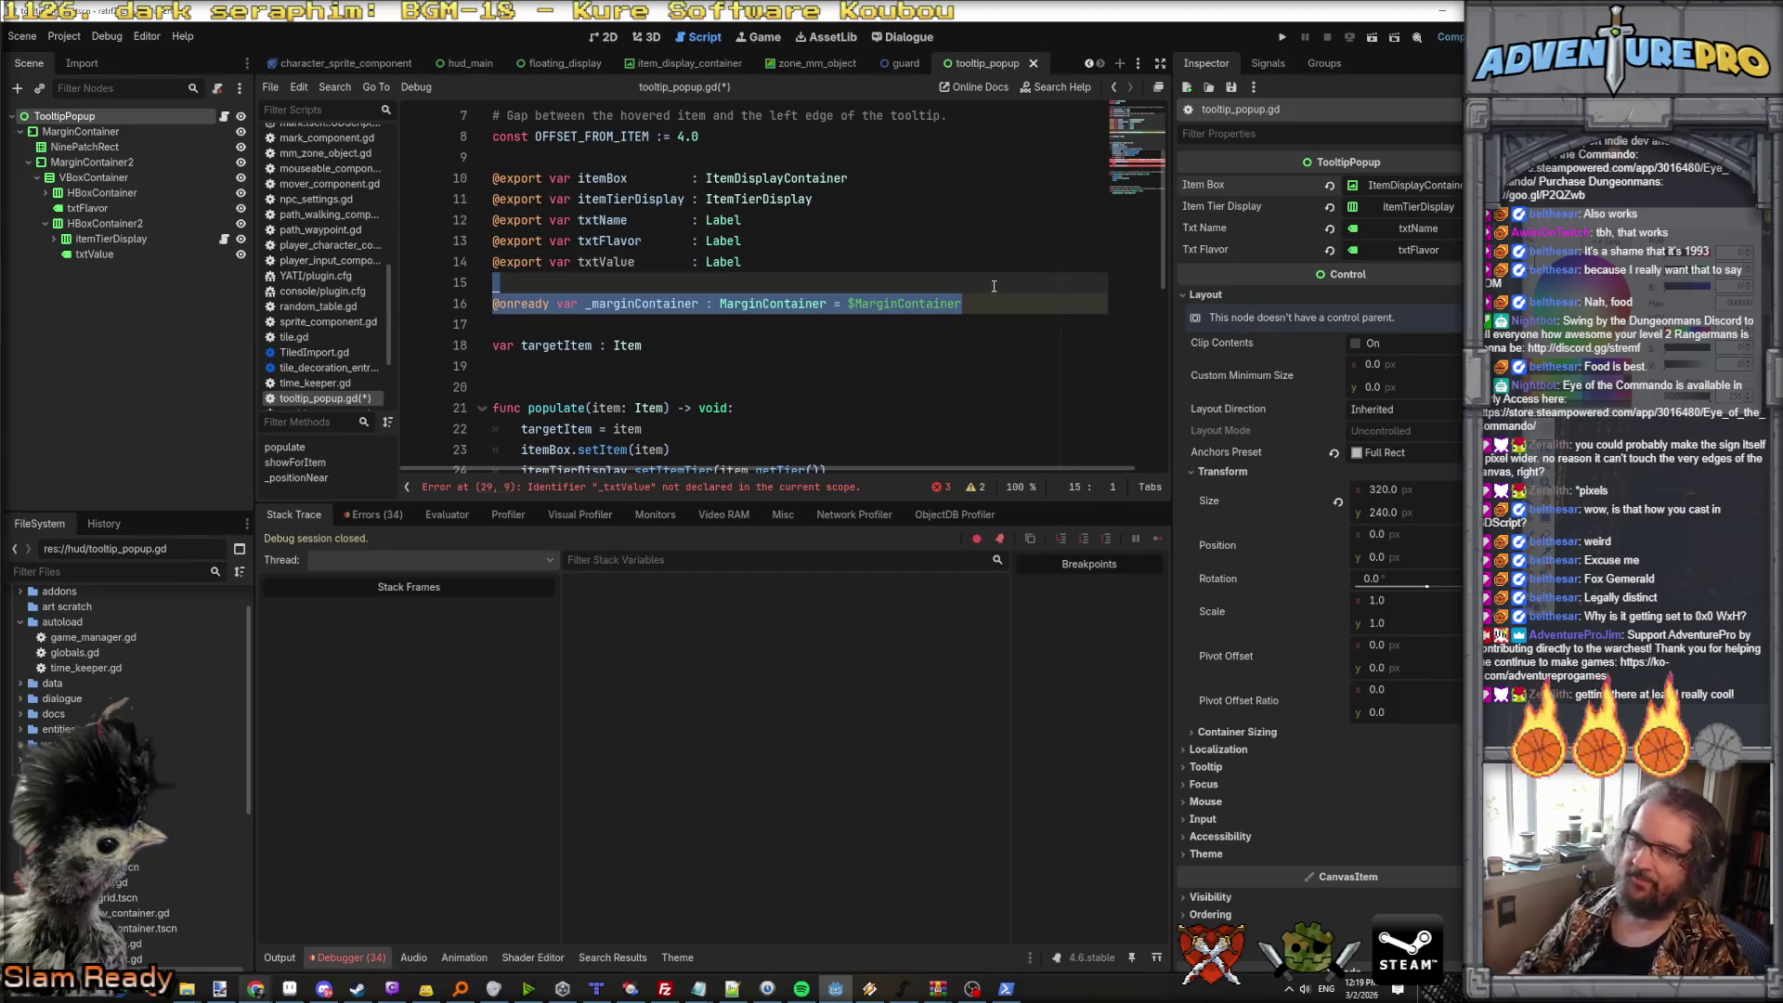
key("Delete")
key("Delete")
key("Down")
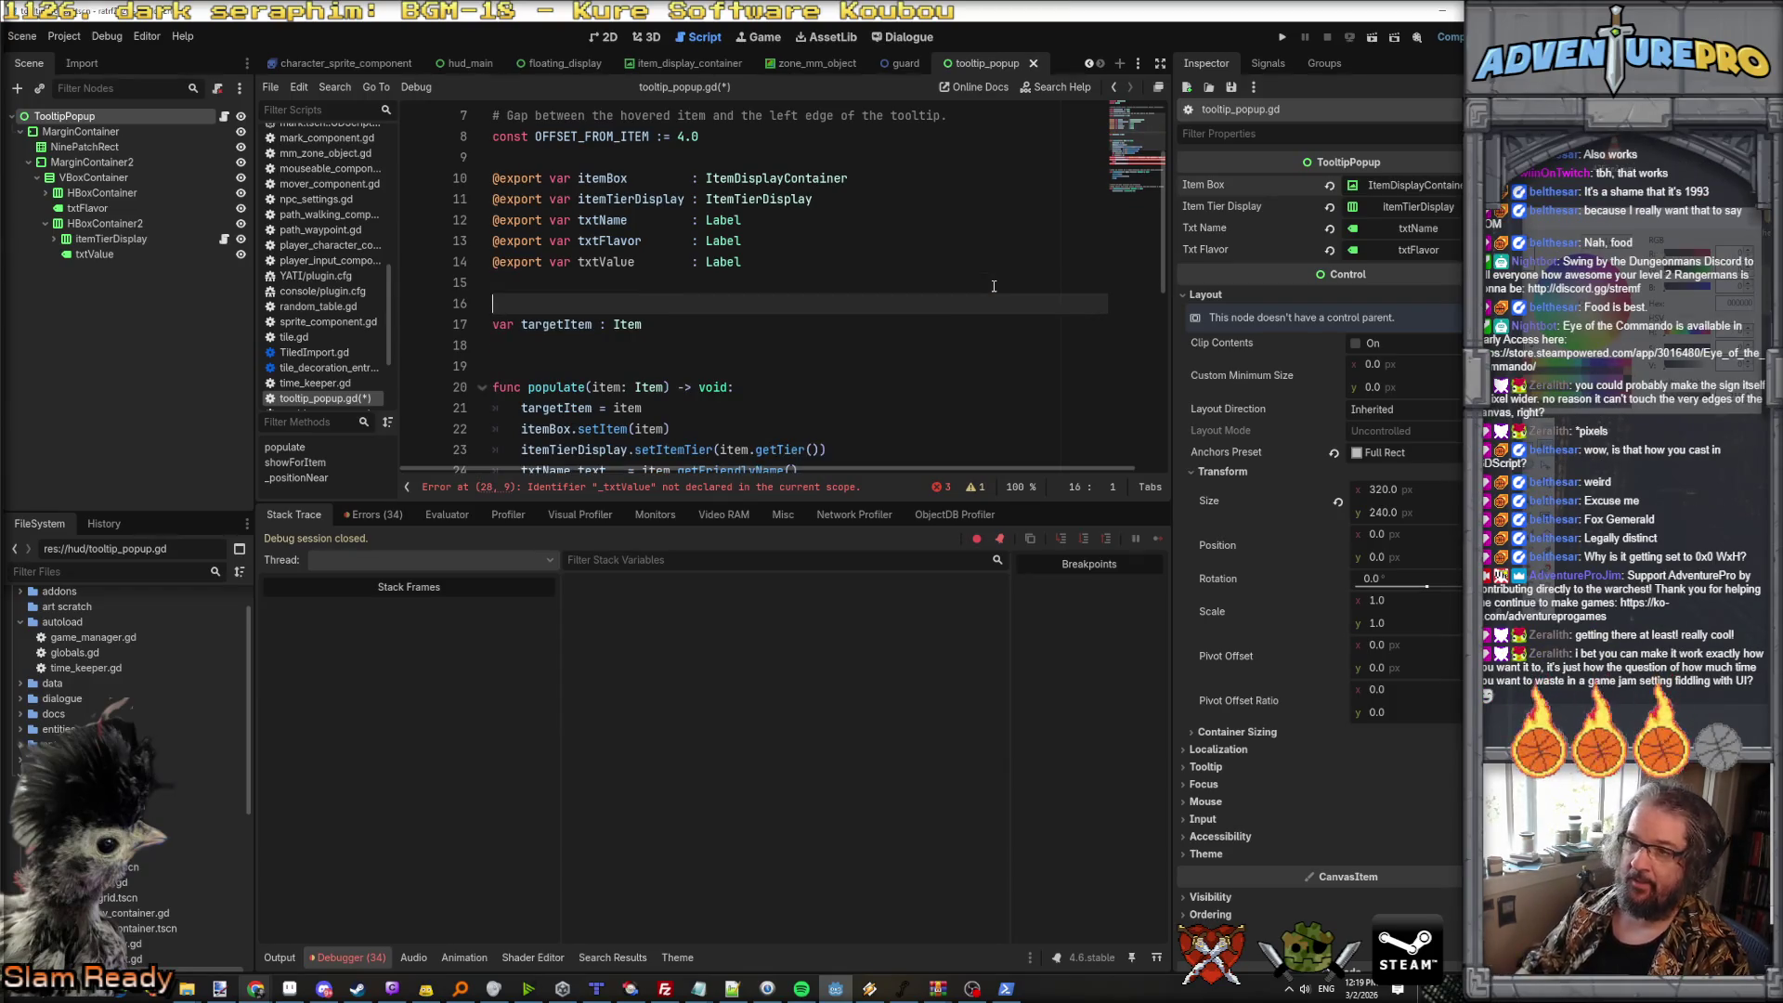
scroll(994, 286, "down", 6)
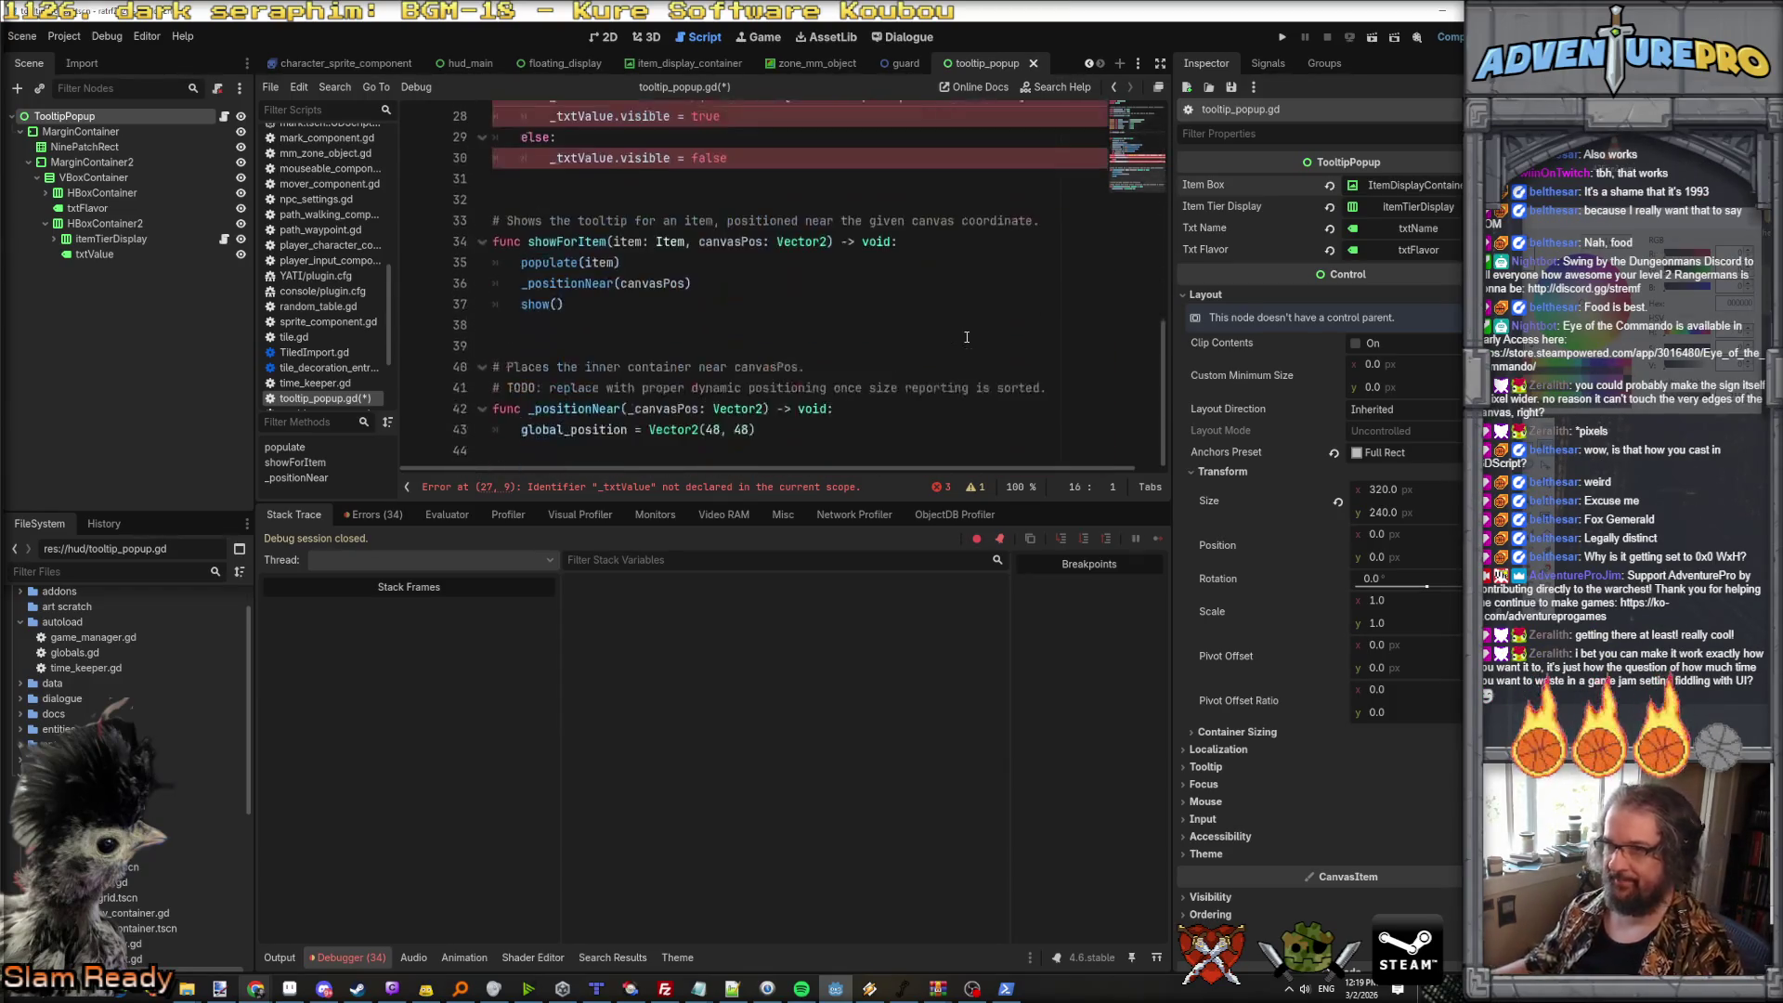
scroll(967, 337, "up", 2)
Rename the remaining _txtValue usages to txtValue and save the script
left_click(555, 284)
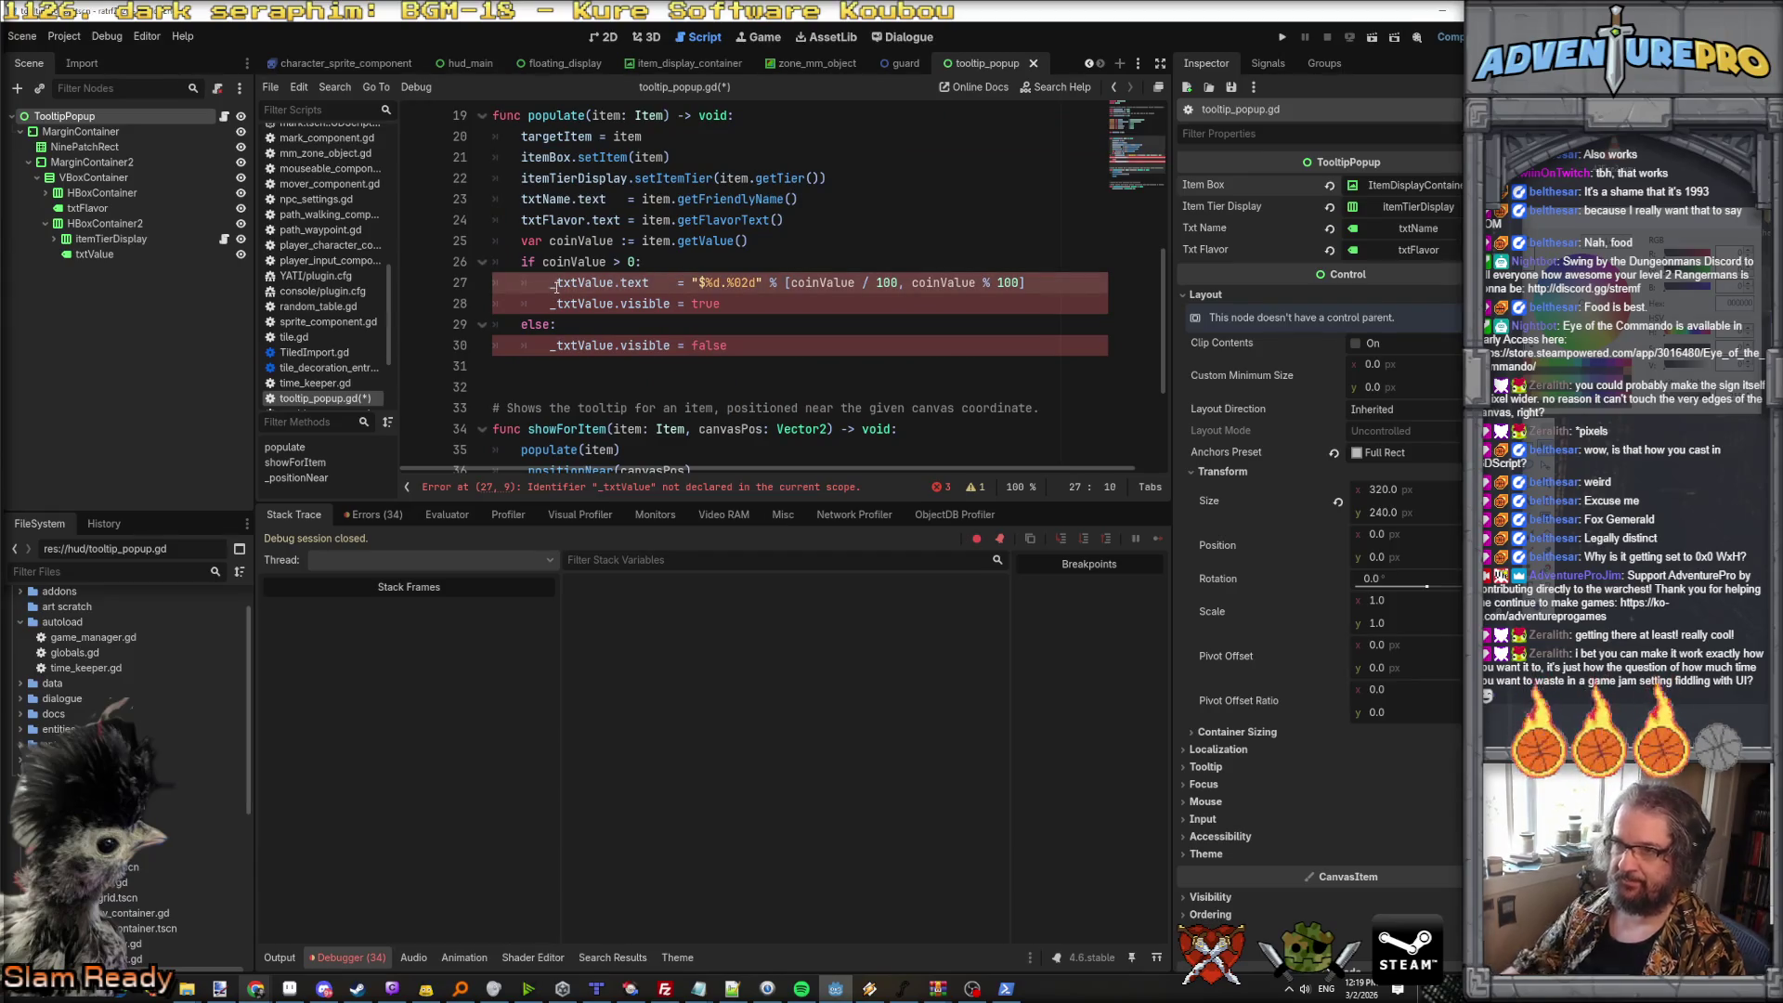
key("BackSpace")
key("Down")
key("Delete")
key("Down")
key("Down")
key("Delete")
key("ctrl+s")
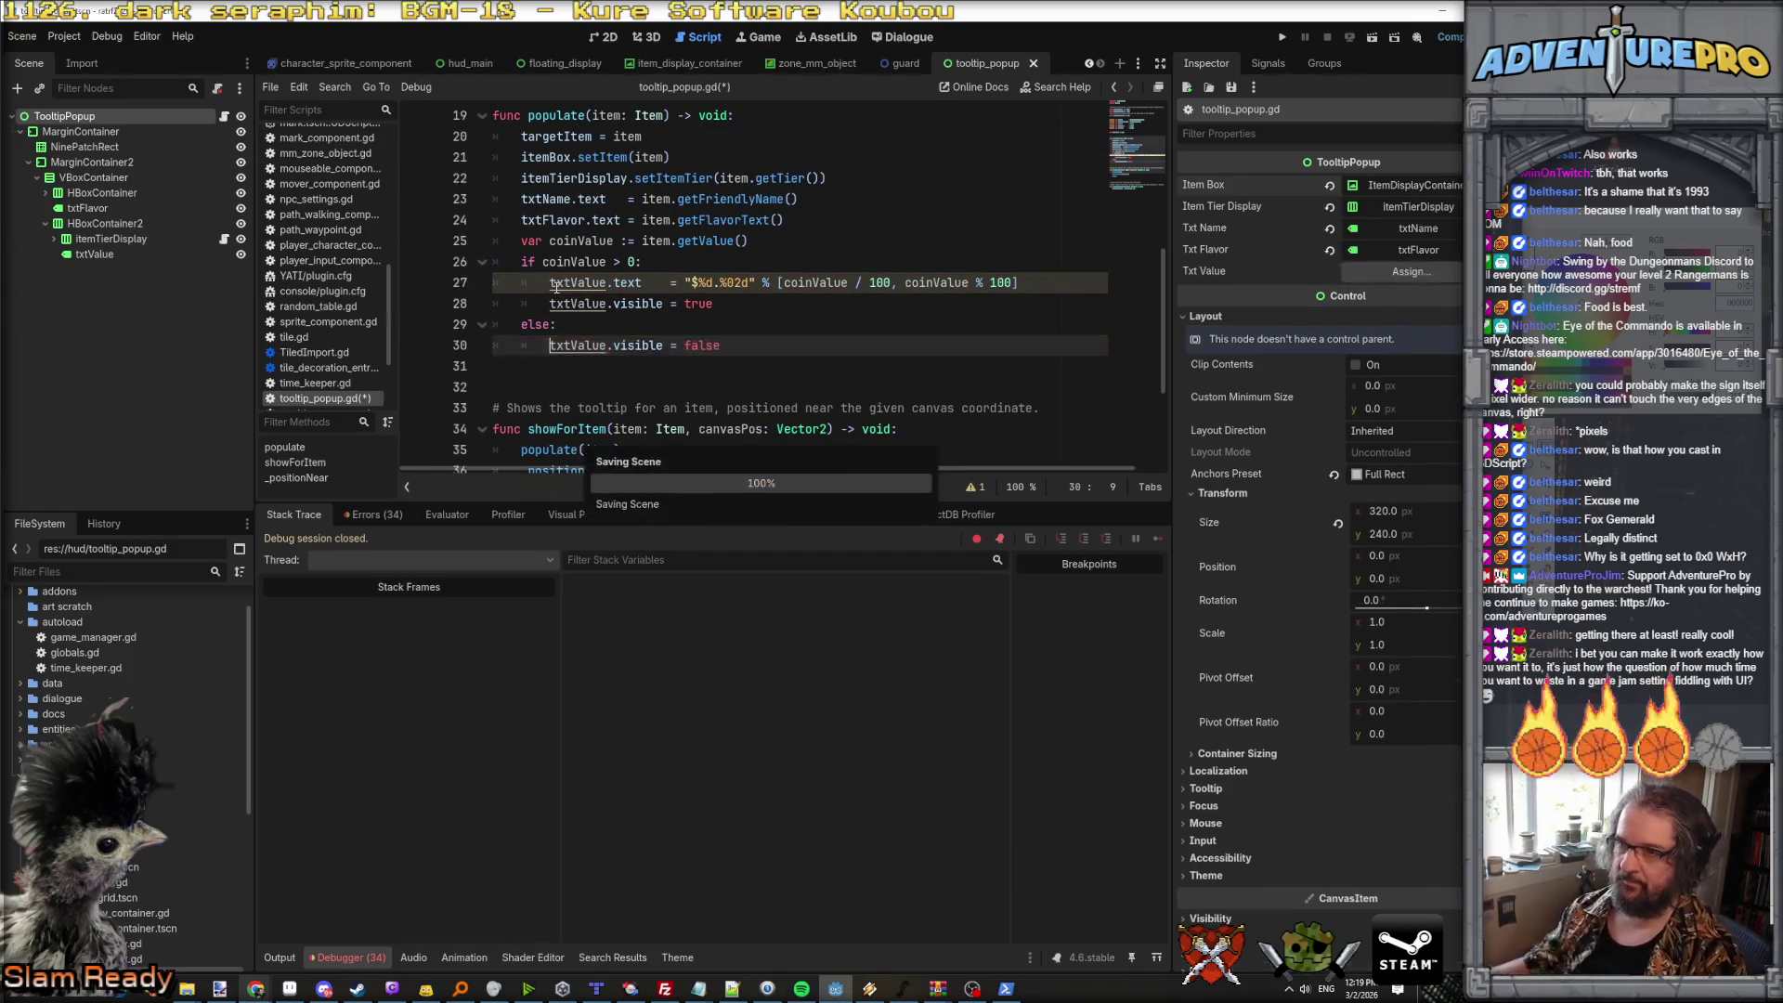
scroll(712, 325, "down", 3)
scroll(712, 325, "up", 9)
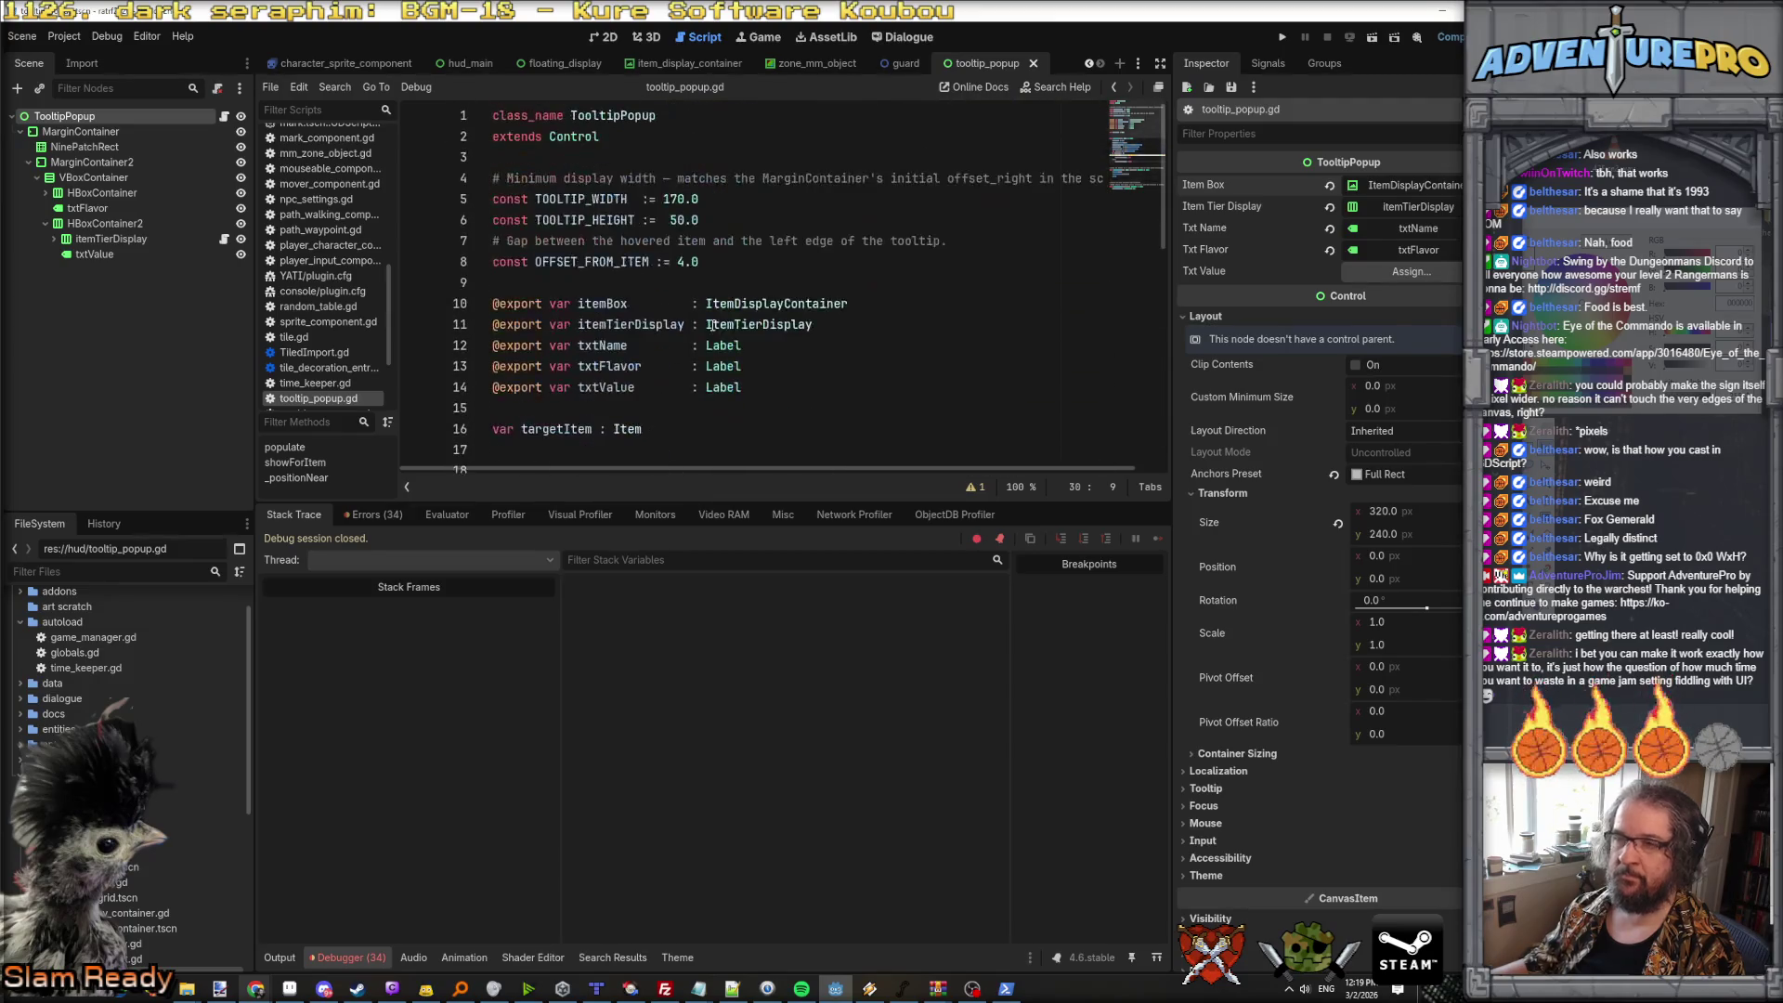
Link the txtValue node to the Txt Value slot, save the scene, and run the game
left_click(606, 37)
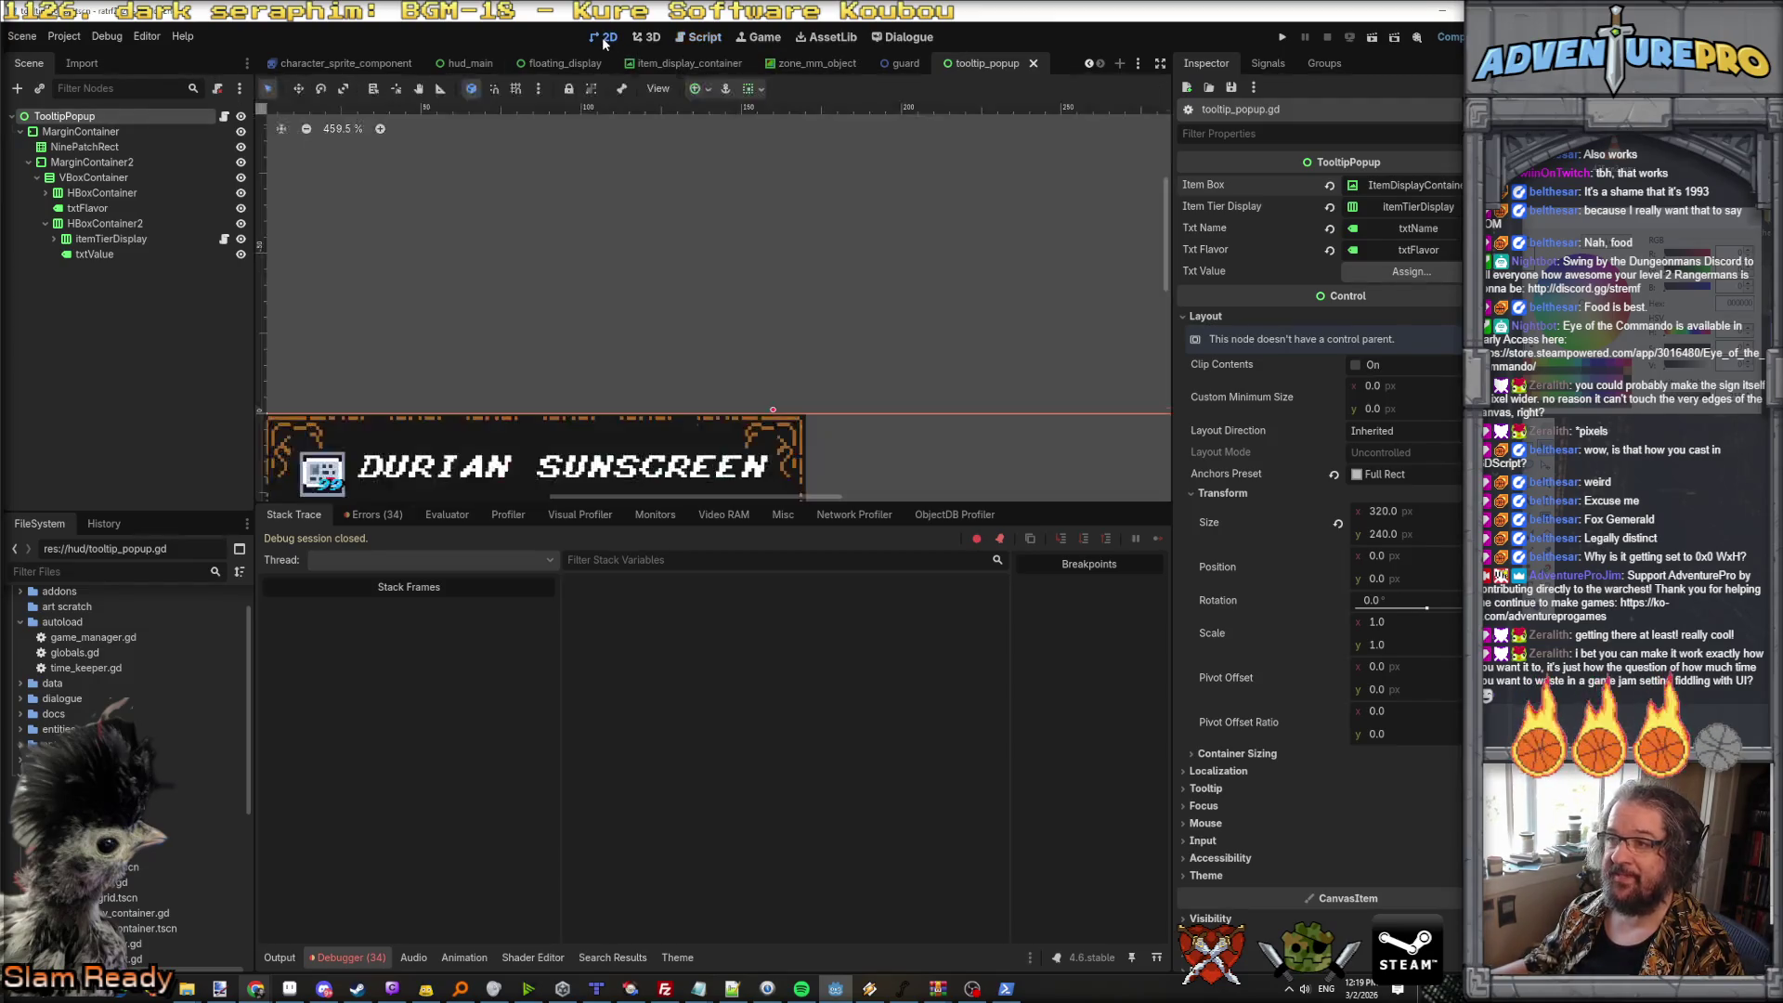
left_click_drag(94, 253, 1407, 272)
scroll(652, 332, "down", 2)
key("ctrl+s")
left_click(1280, 38)
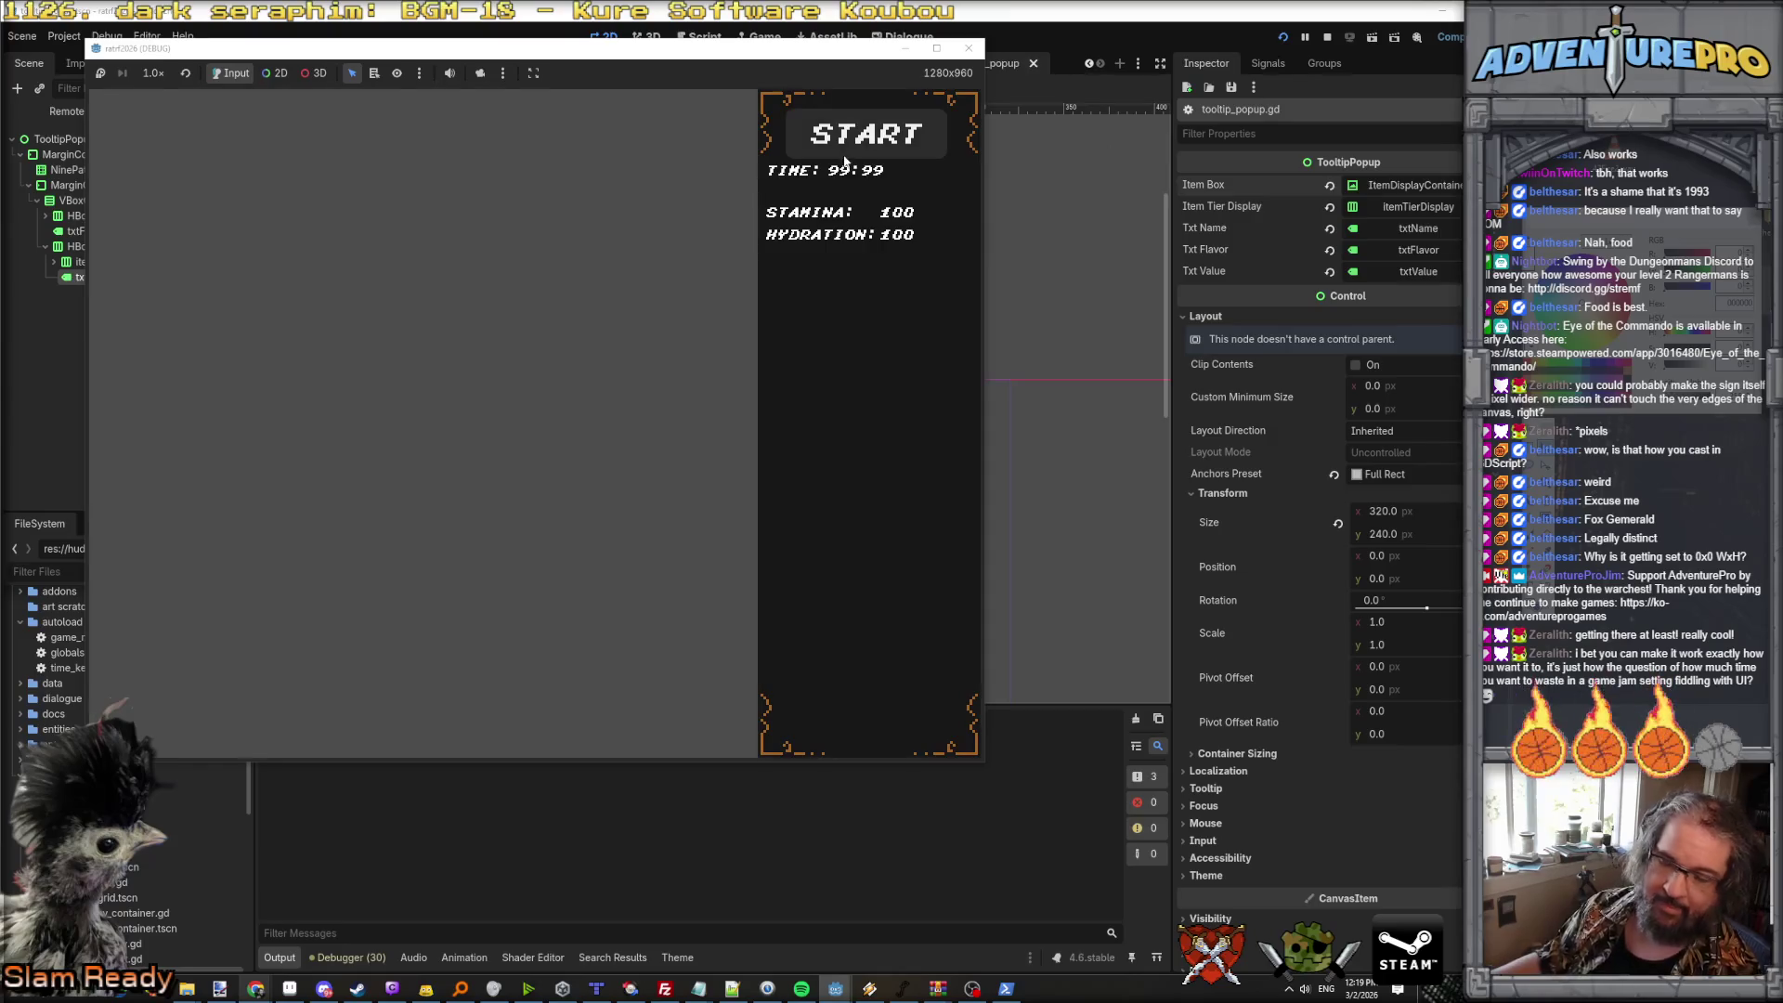
Start the game and walk the player around to pickpocket NPCs and collect a floating item
left_click(871, 138)
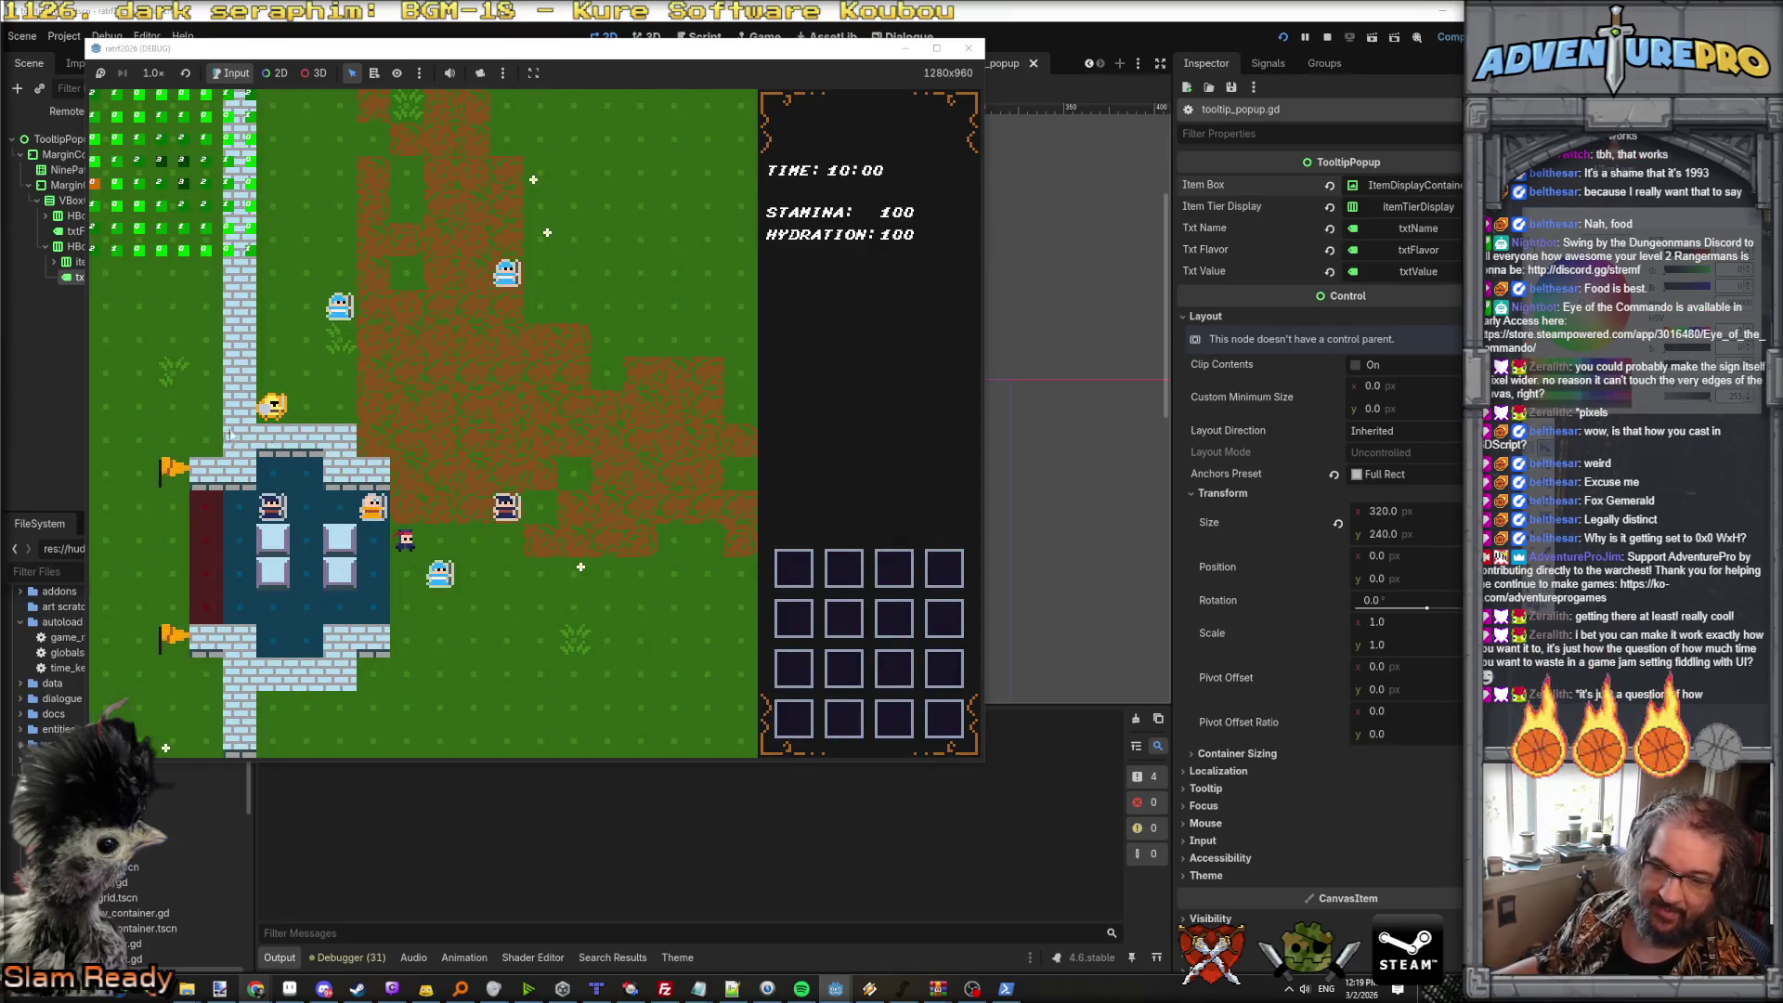
key("d")
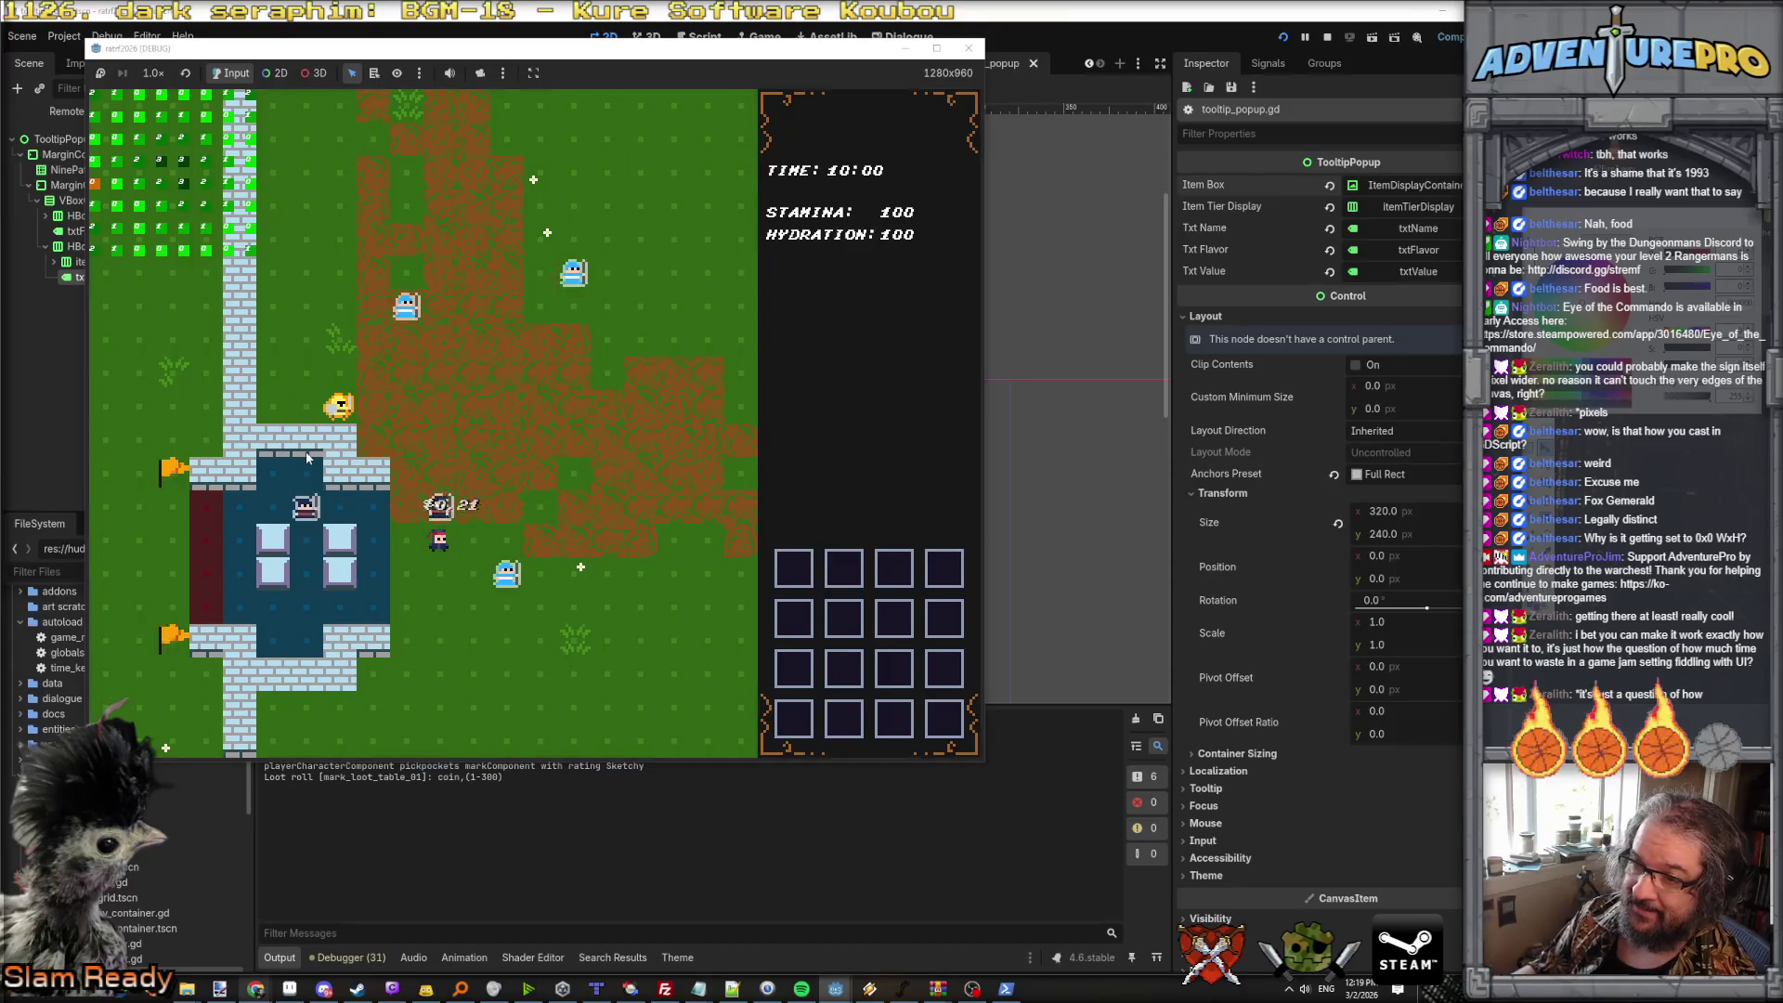
key("w")
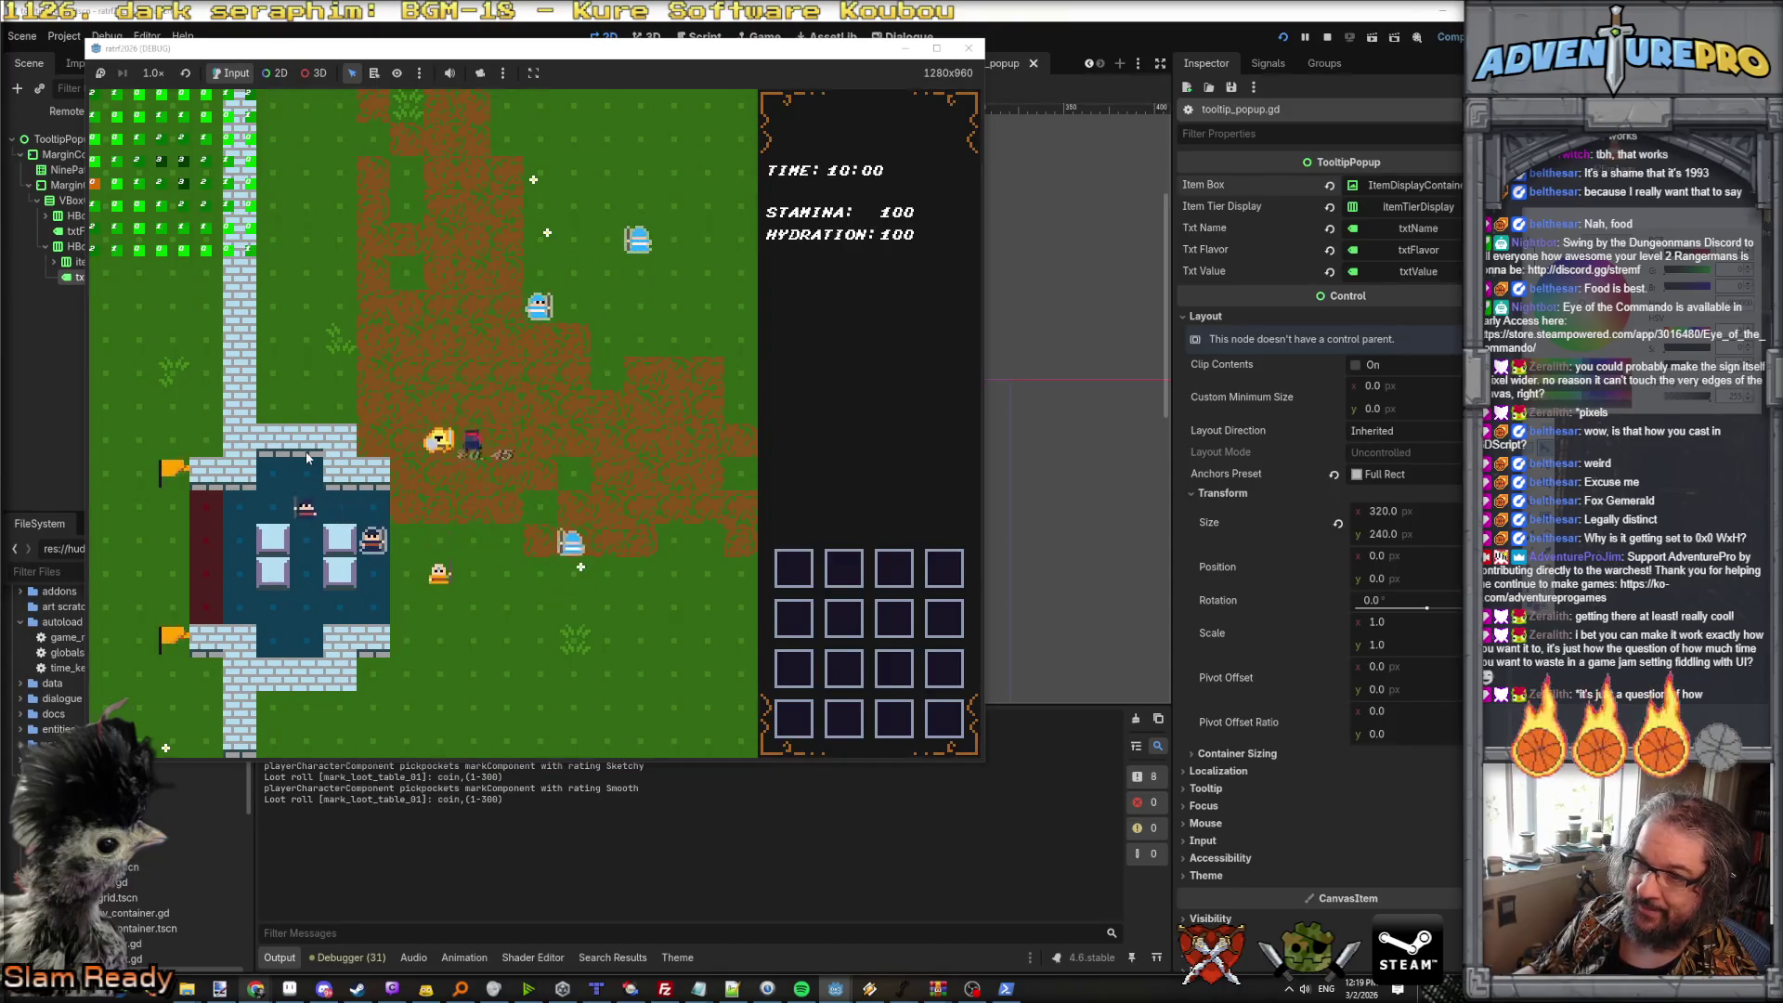
key("d")
key("w")
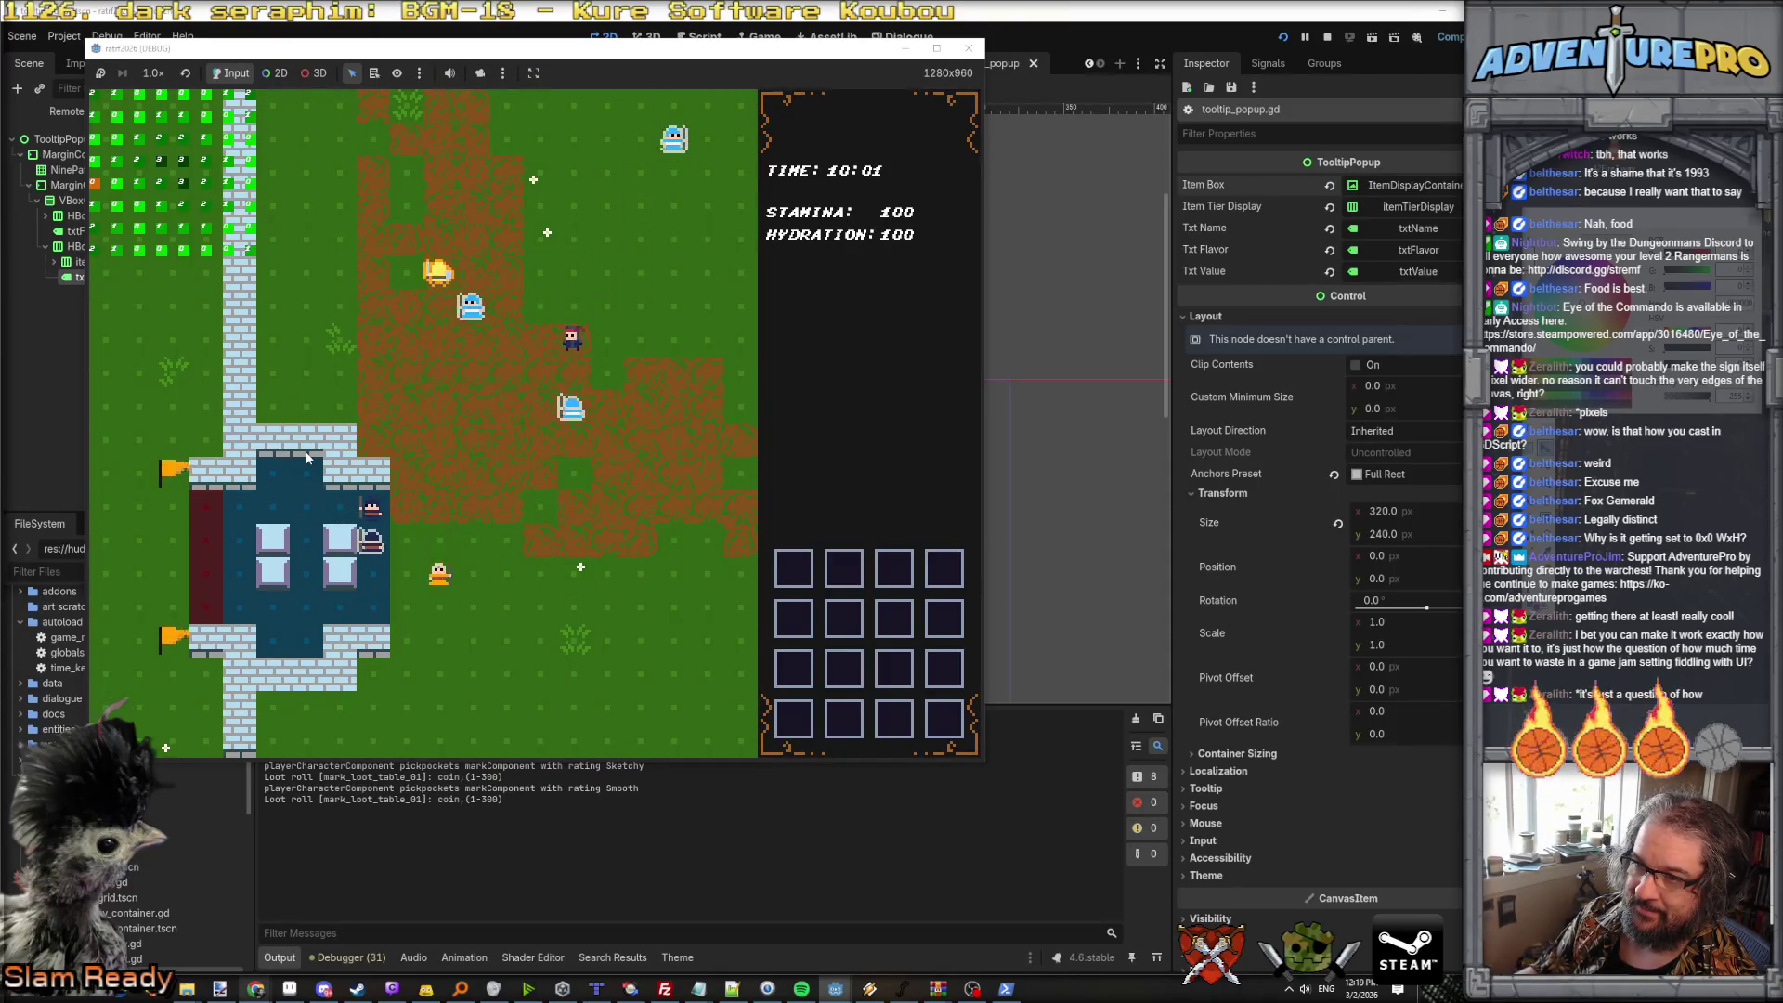
key("d")
key("w")
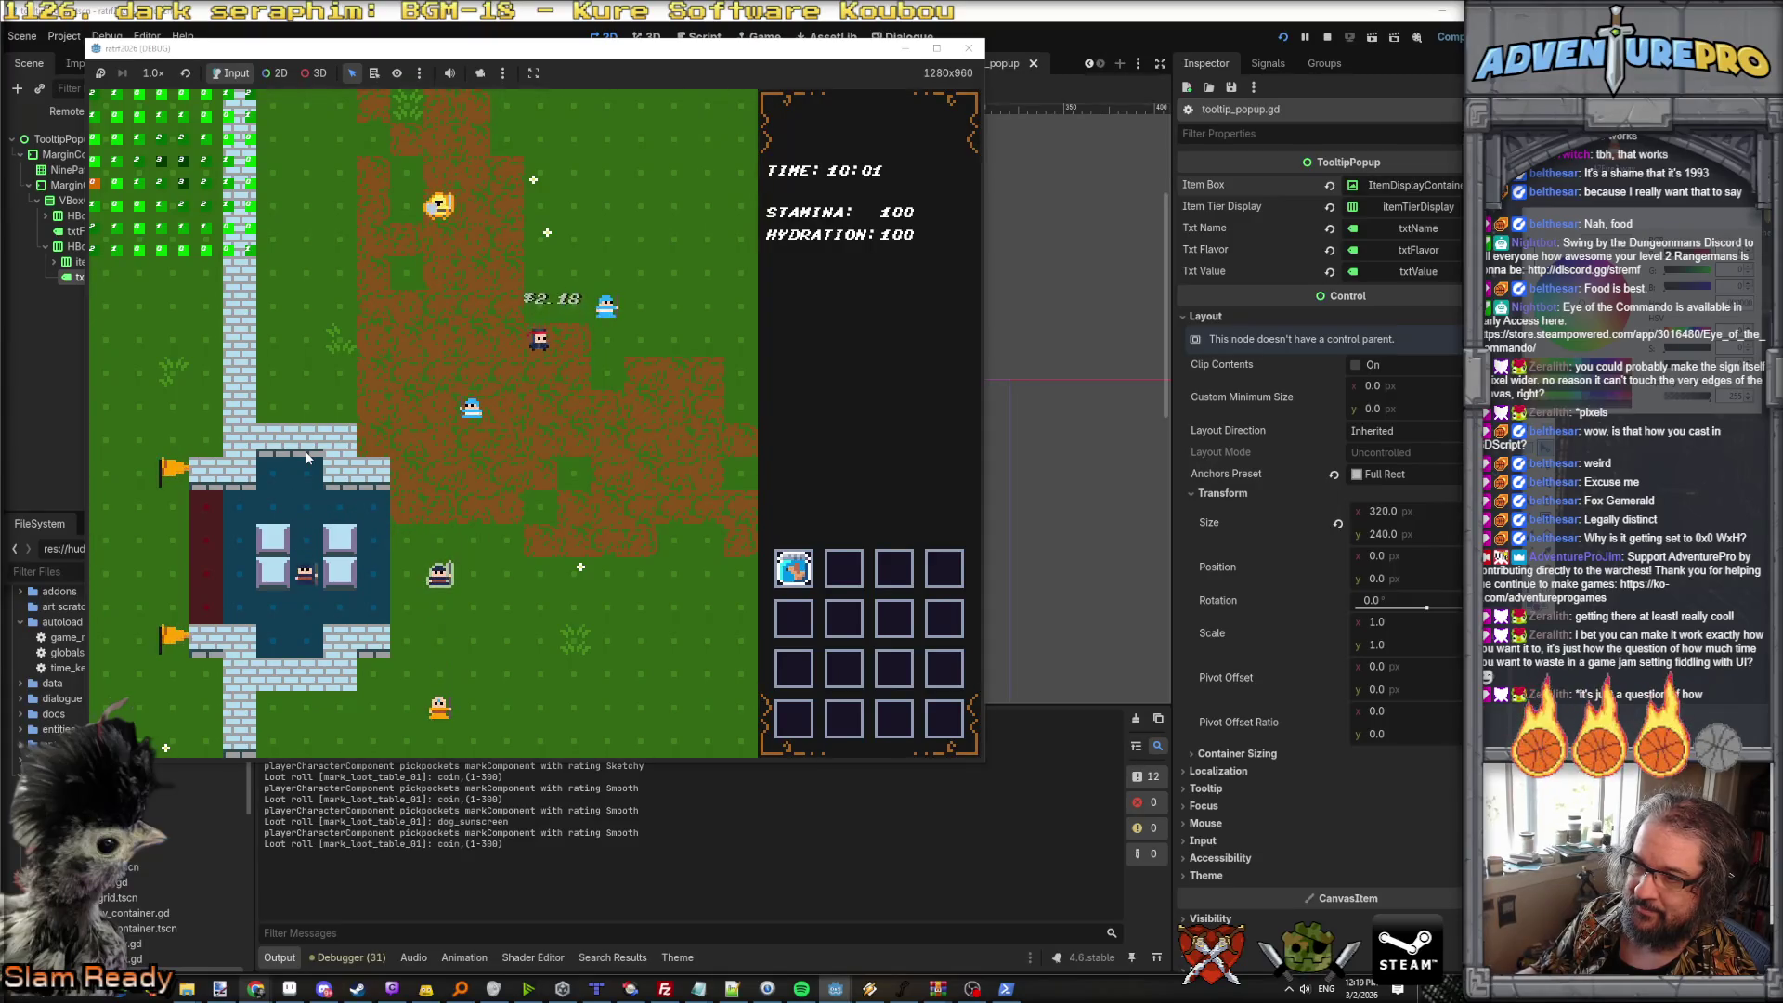
mouse_move(800, 571)
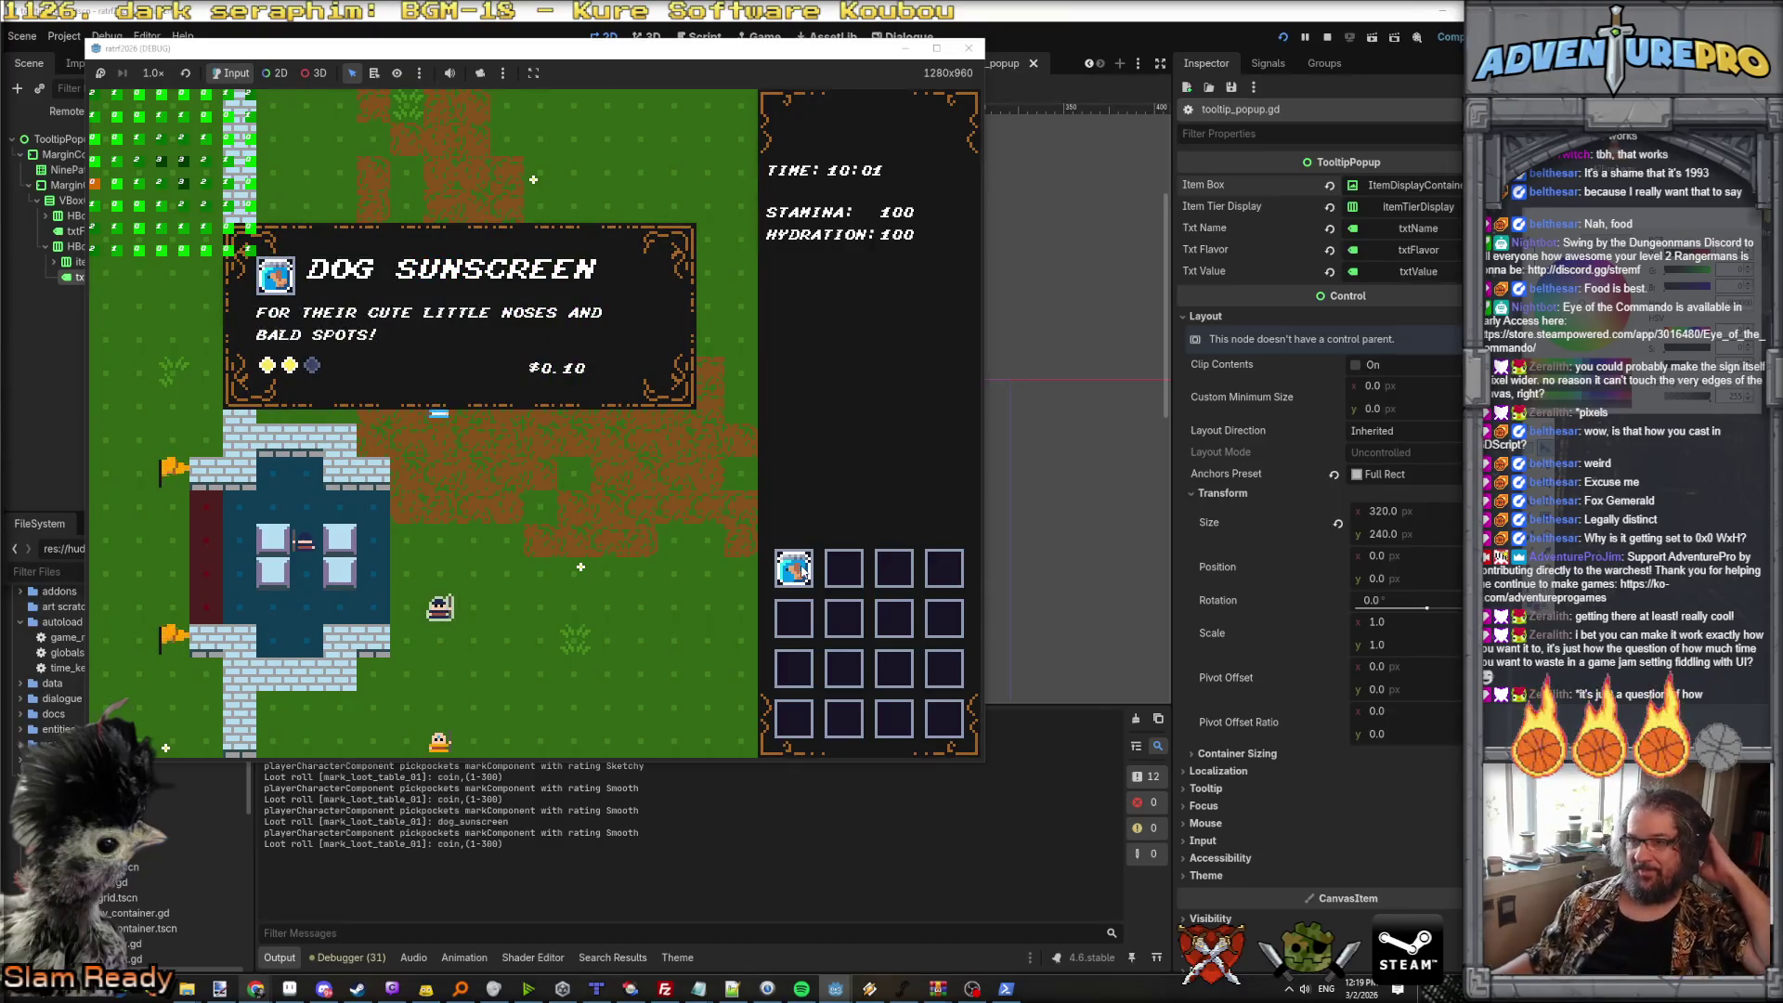
Run test_inventory in the dev console and hover inventory slots to view tooltips
key("grave")
type("test_inventory")
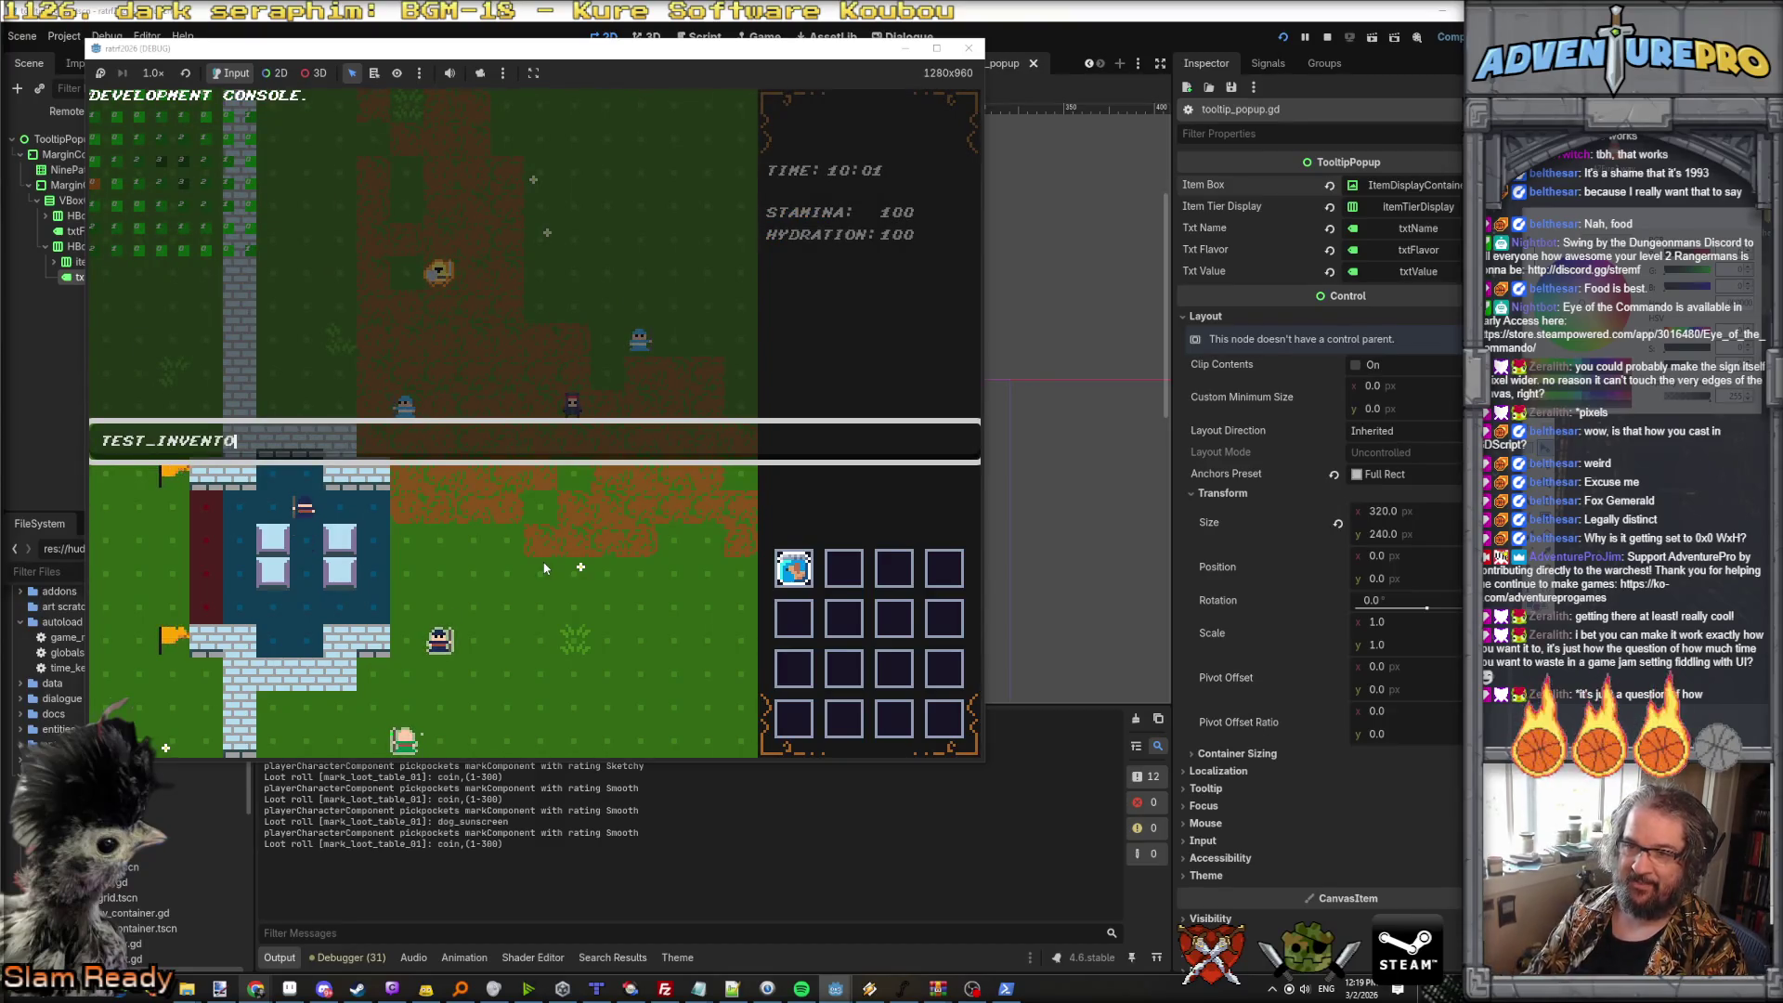
key("Return")
key("grave")
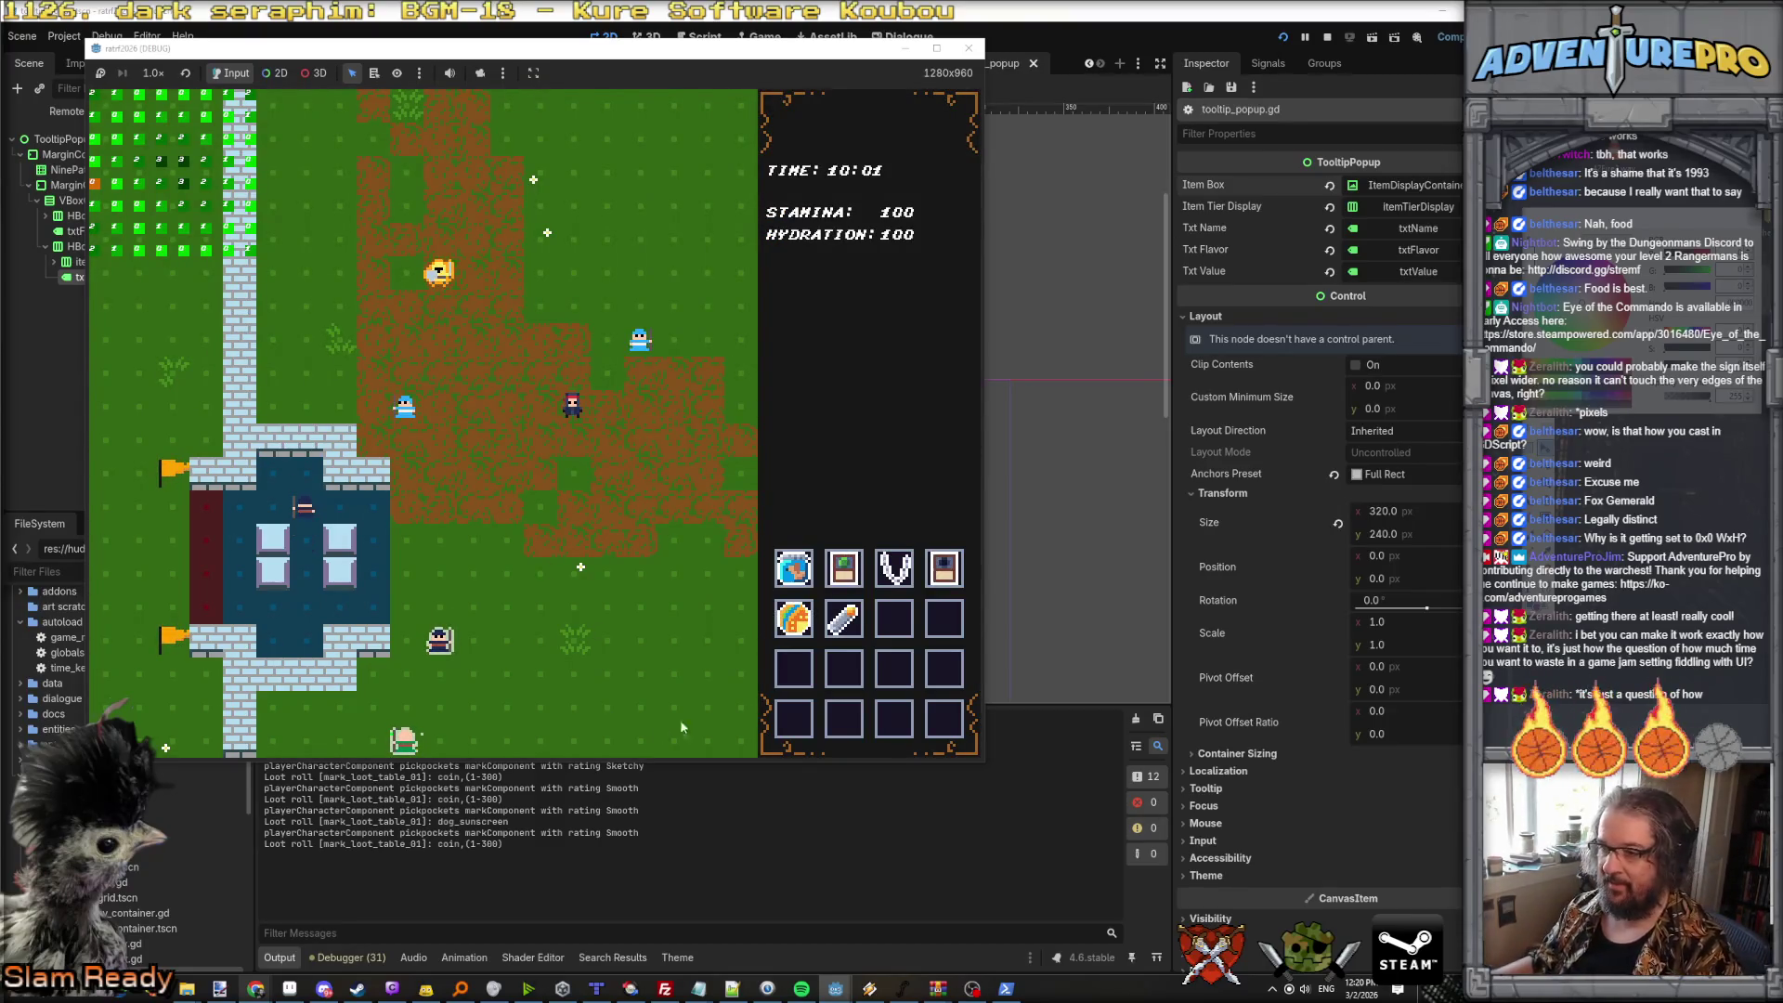
mouse_move(794, 618)
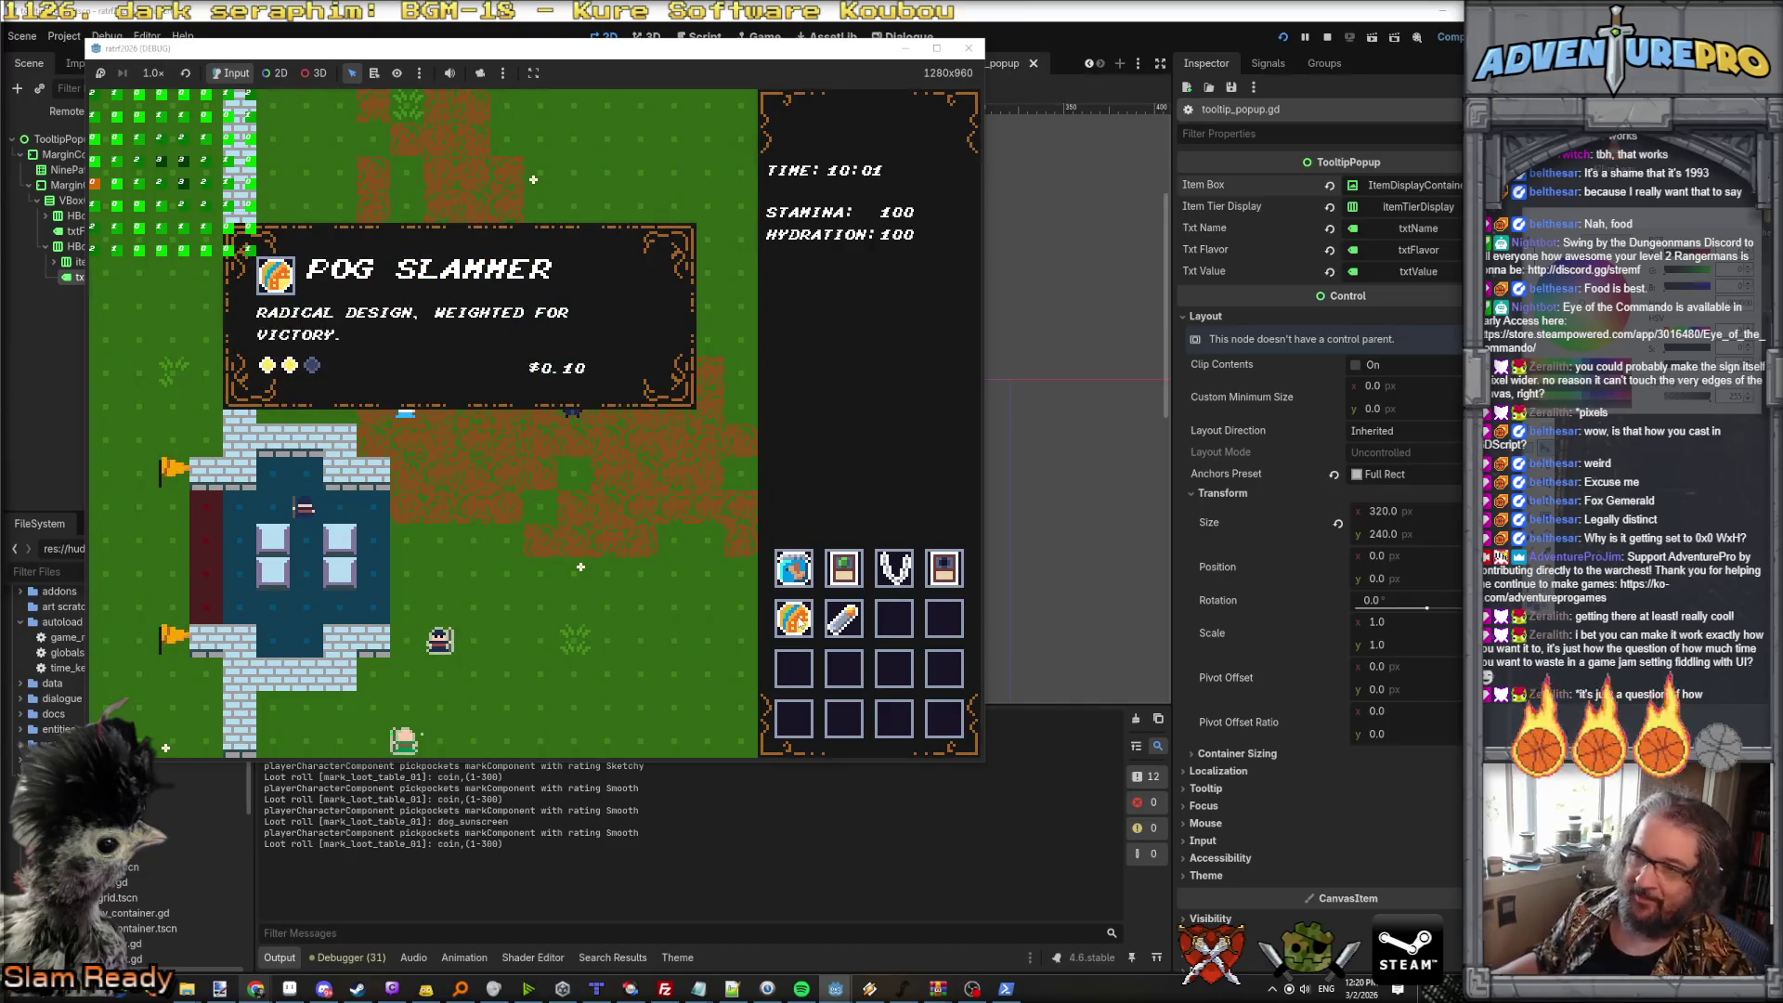
mouse_move(845, 629)
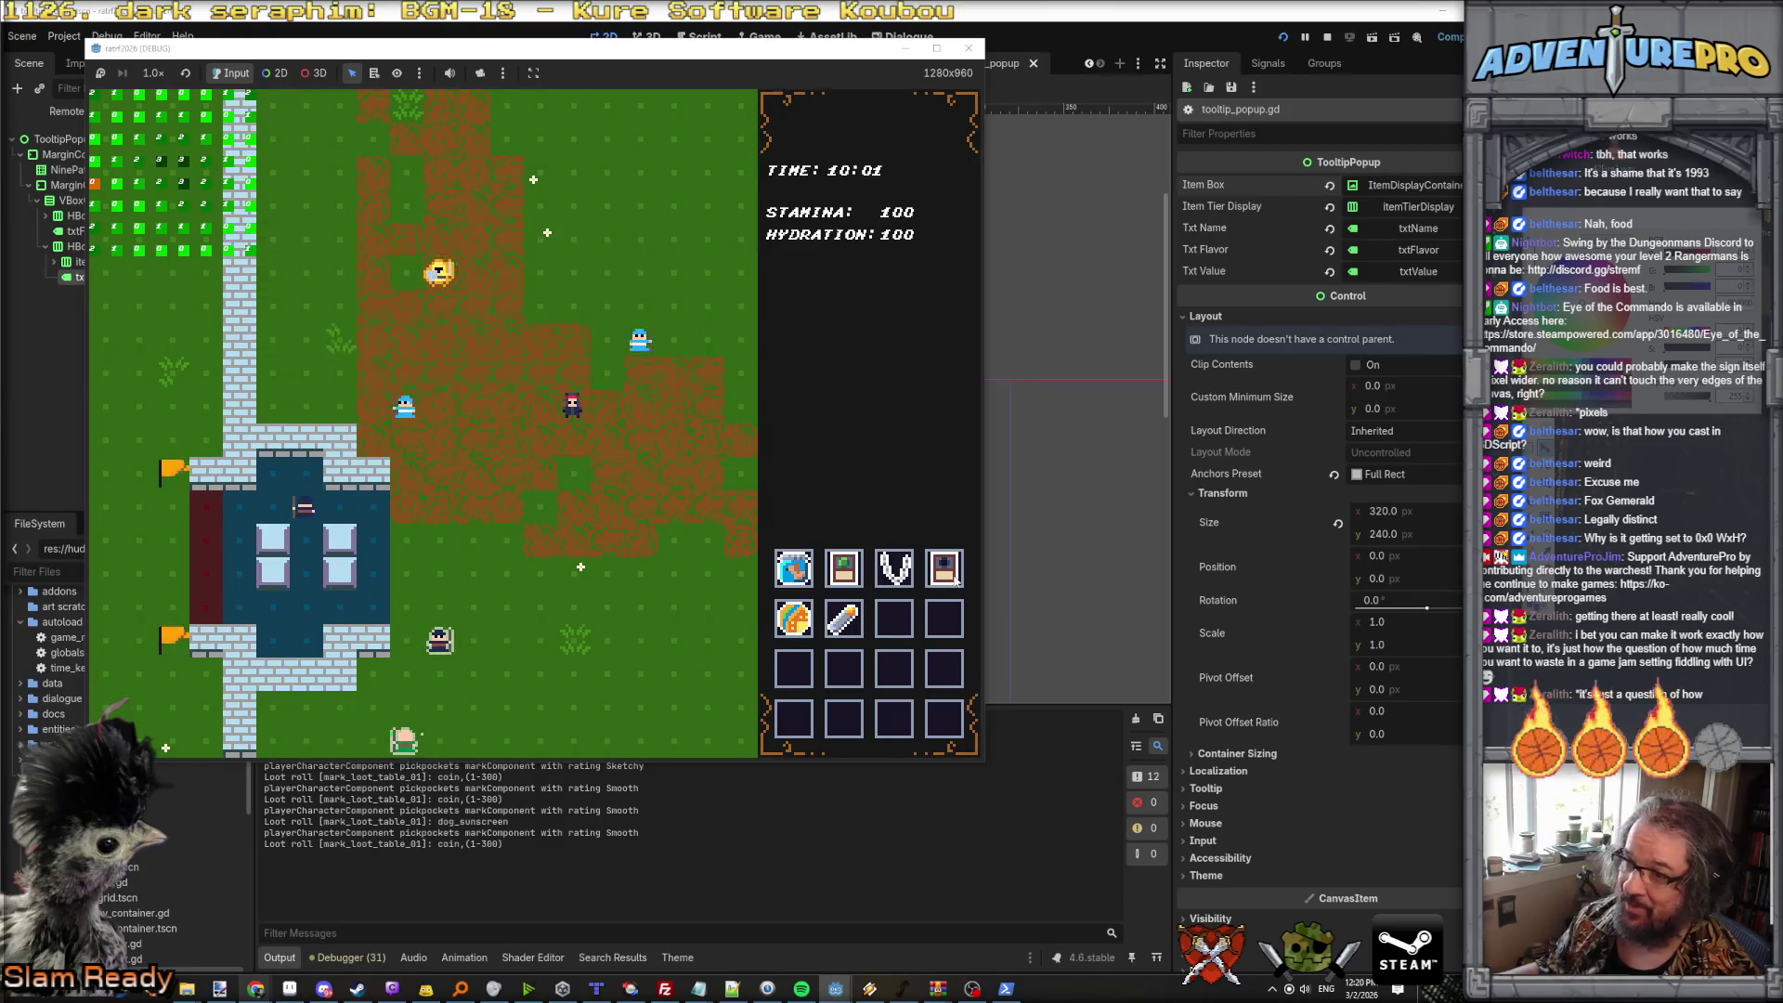
mouse_move(957, 582)
Move Fox Dye to the bottom row's third slot and the pencil to the empty top-row slot
mouse_move(956, 581)
left_mouse_down()
mouse_move(882, 692)
mouse_move(914, 715)
mouse_move(893, 717)
left_mouse_up()
mouse_move(843, 568)
left_mouse_down()
mouse_move(818, 722)
mouse_move(795, 717)
left_mouse_up()
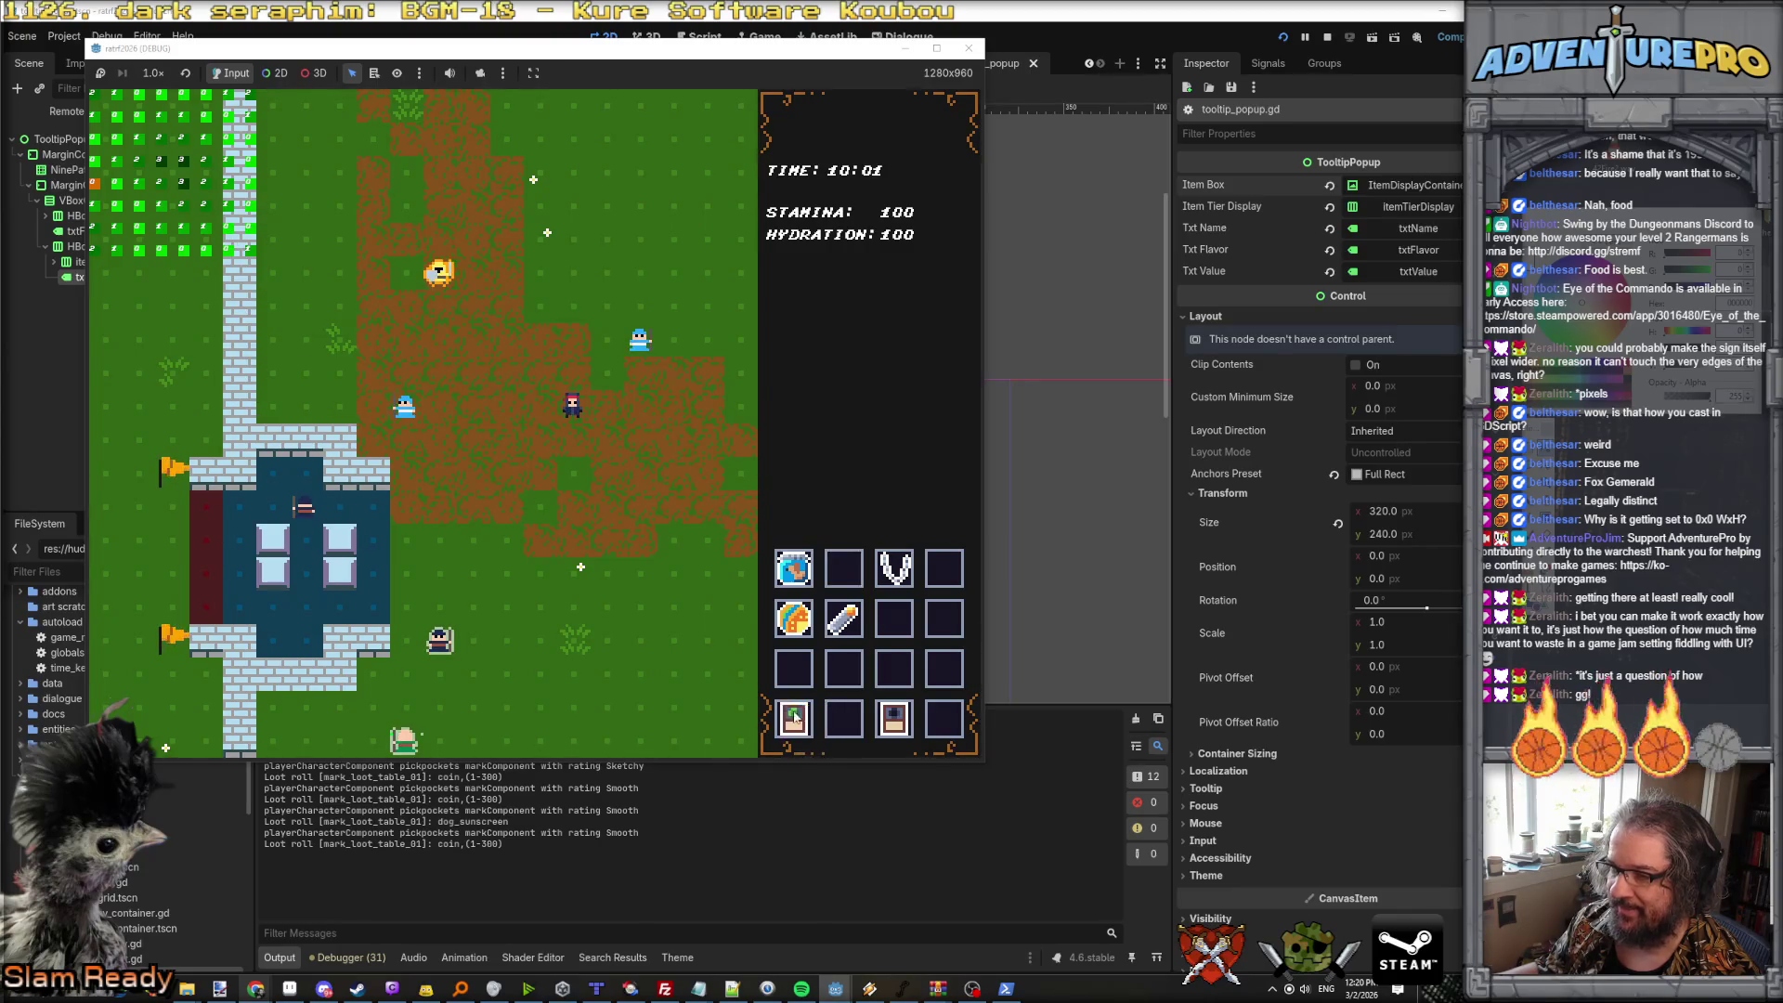
mouse_move(843, 619)
left_mouse_down()
mouse_move(843, 568)
mouse_move(944, 584)
left_mouse_up()
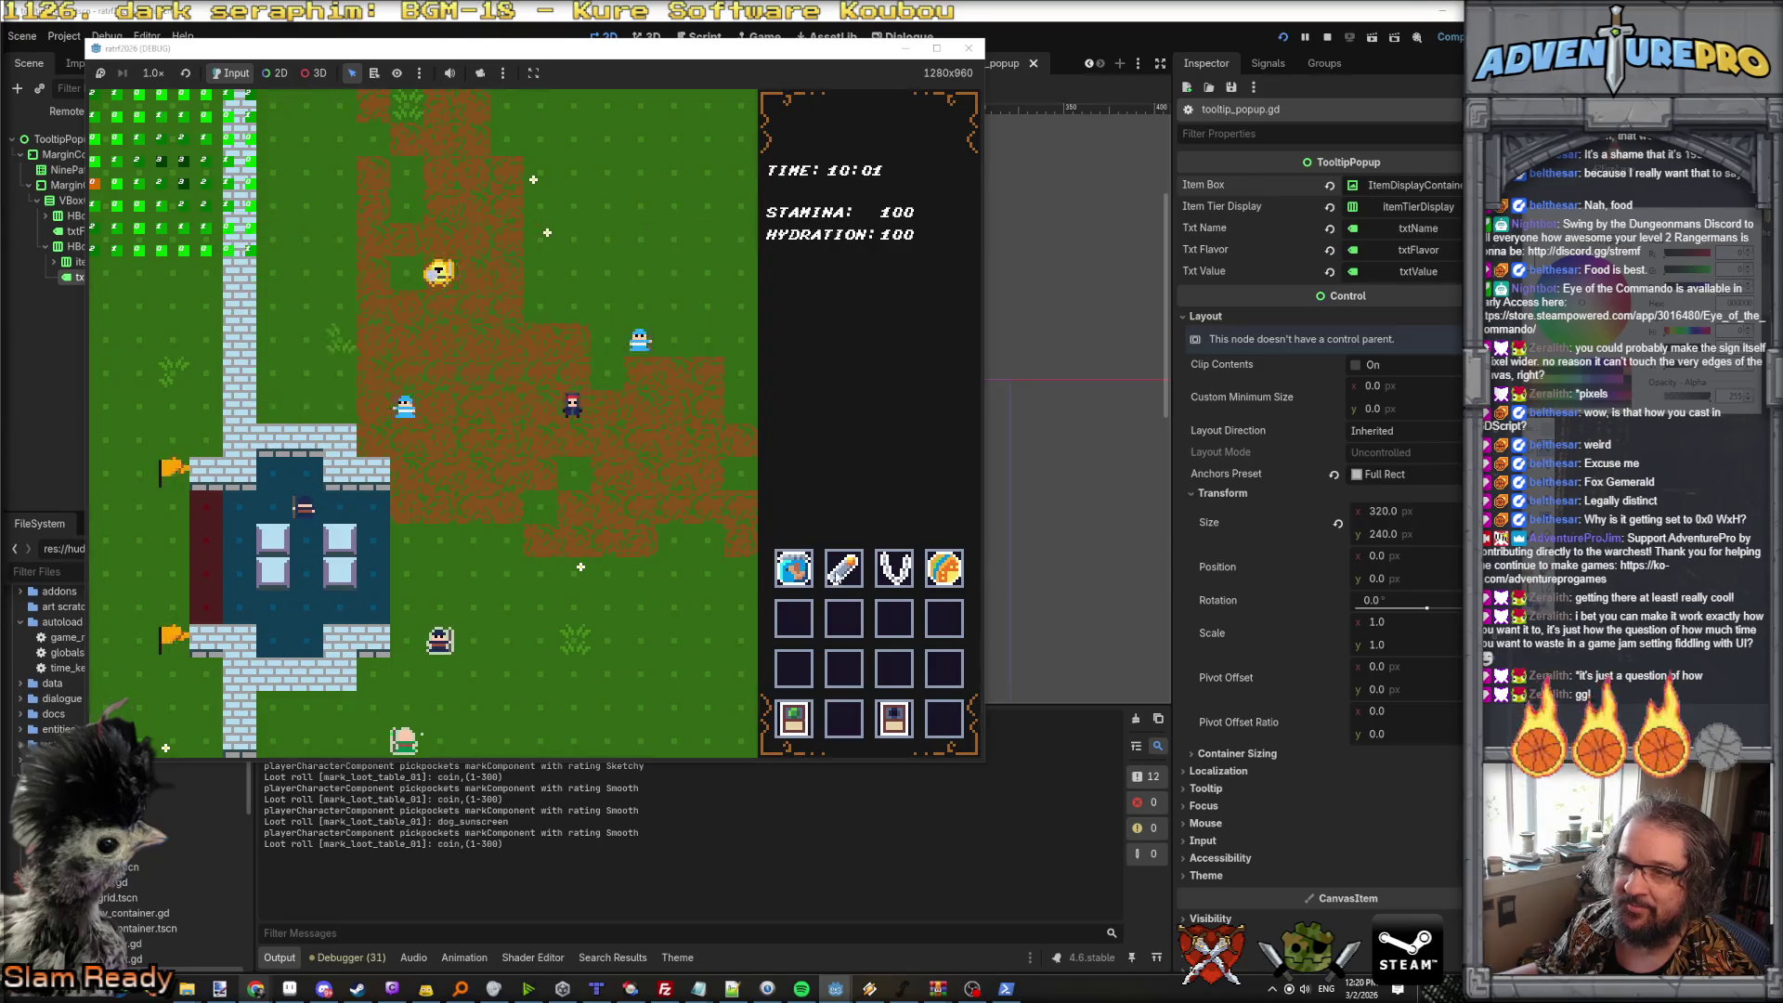
mouse_move(894, 574)
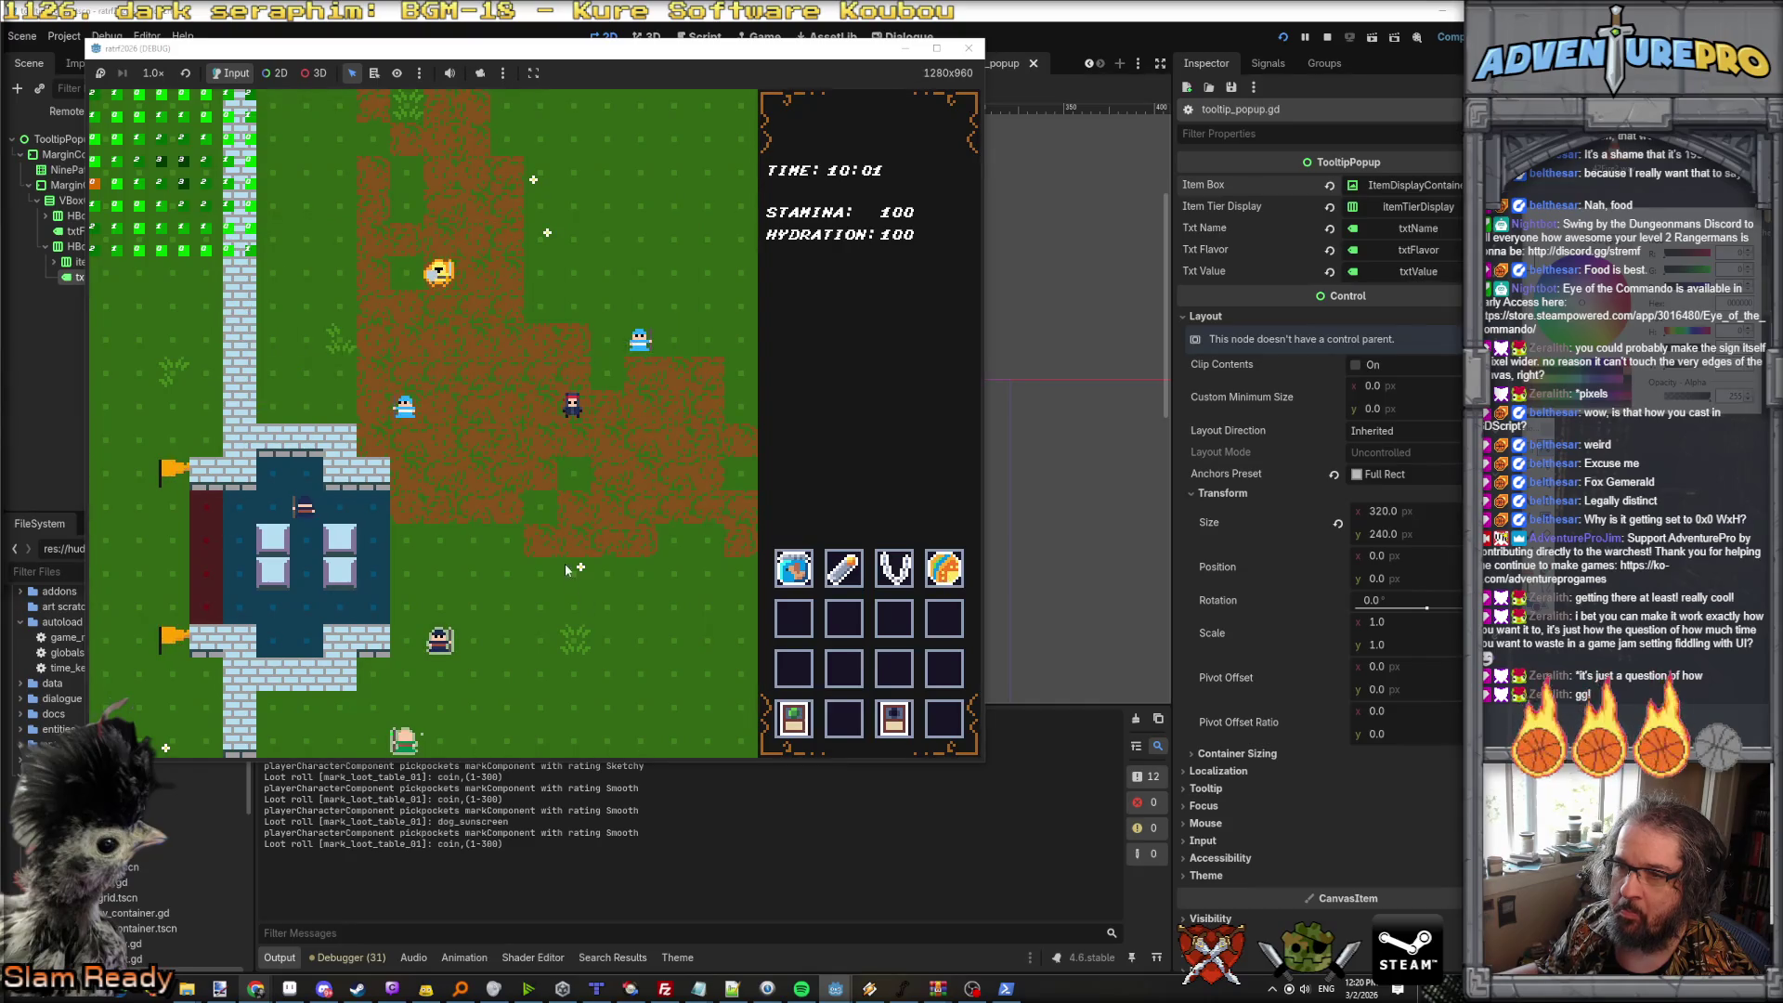
left_click(521, 467)
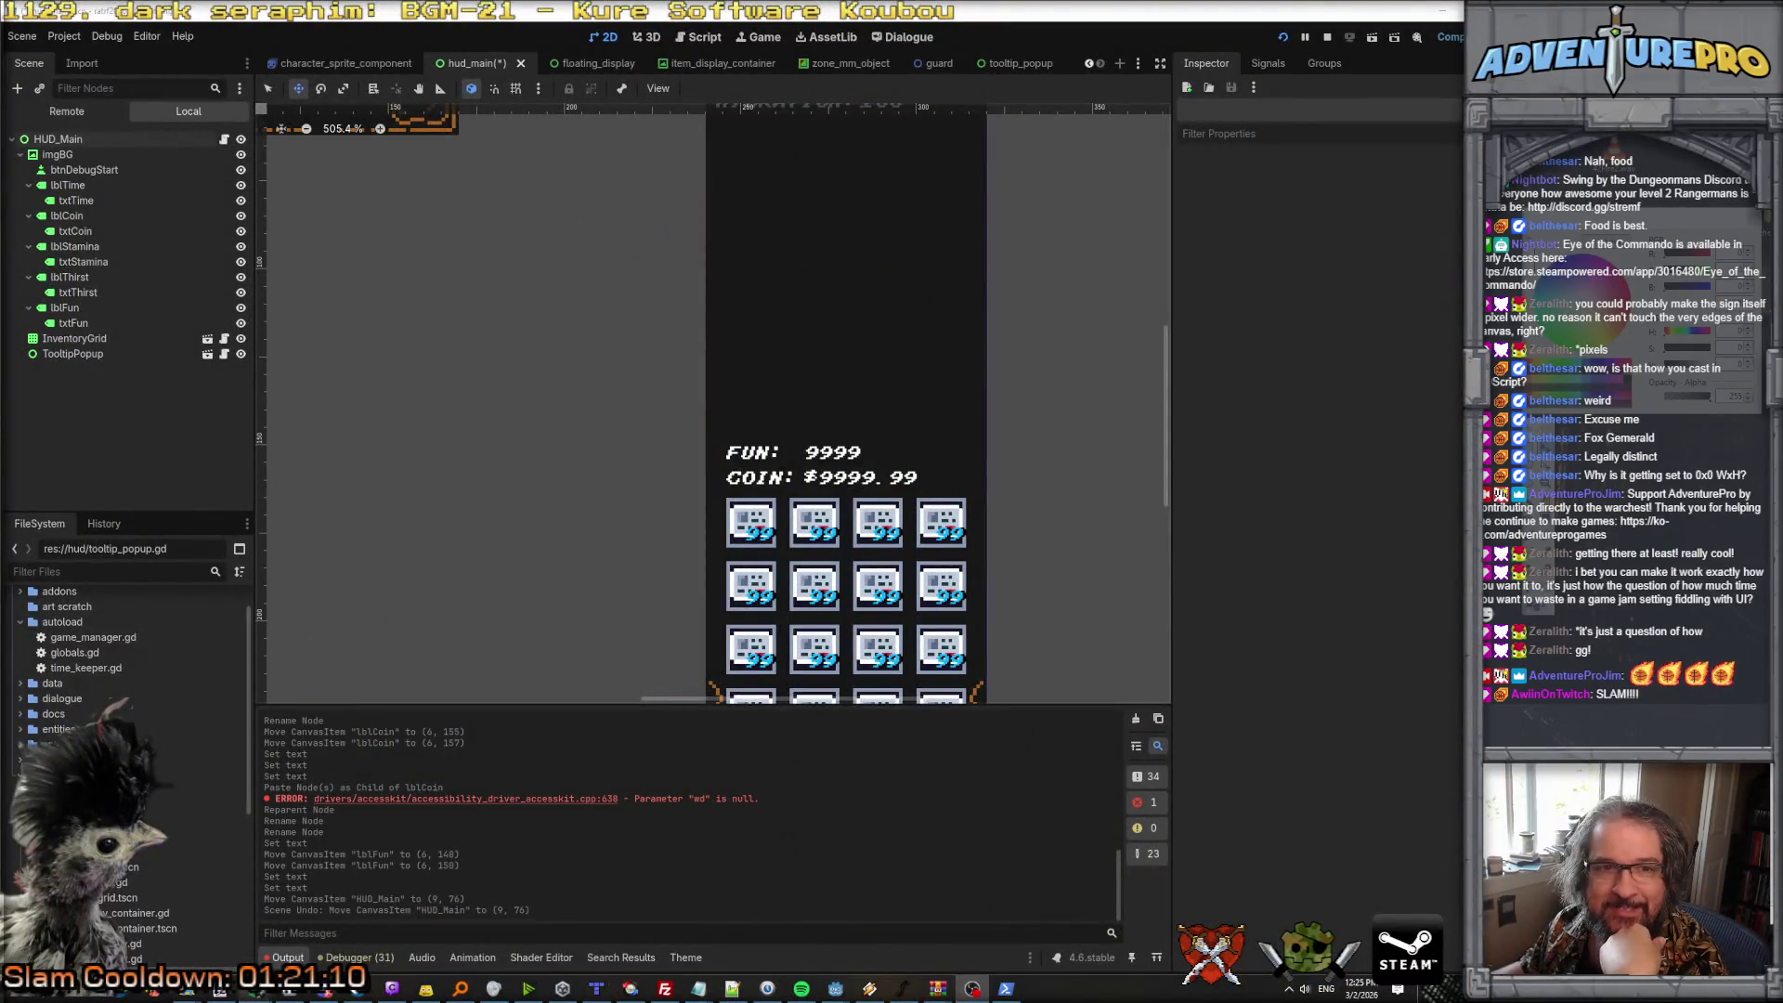
Zoom out and pan the 2D canvas to the HUD panels, then bring the game window forward
scroll(574, 342, "down", 8)
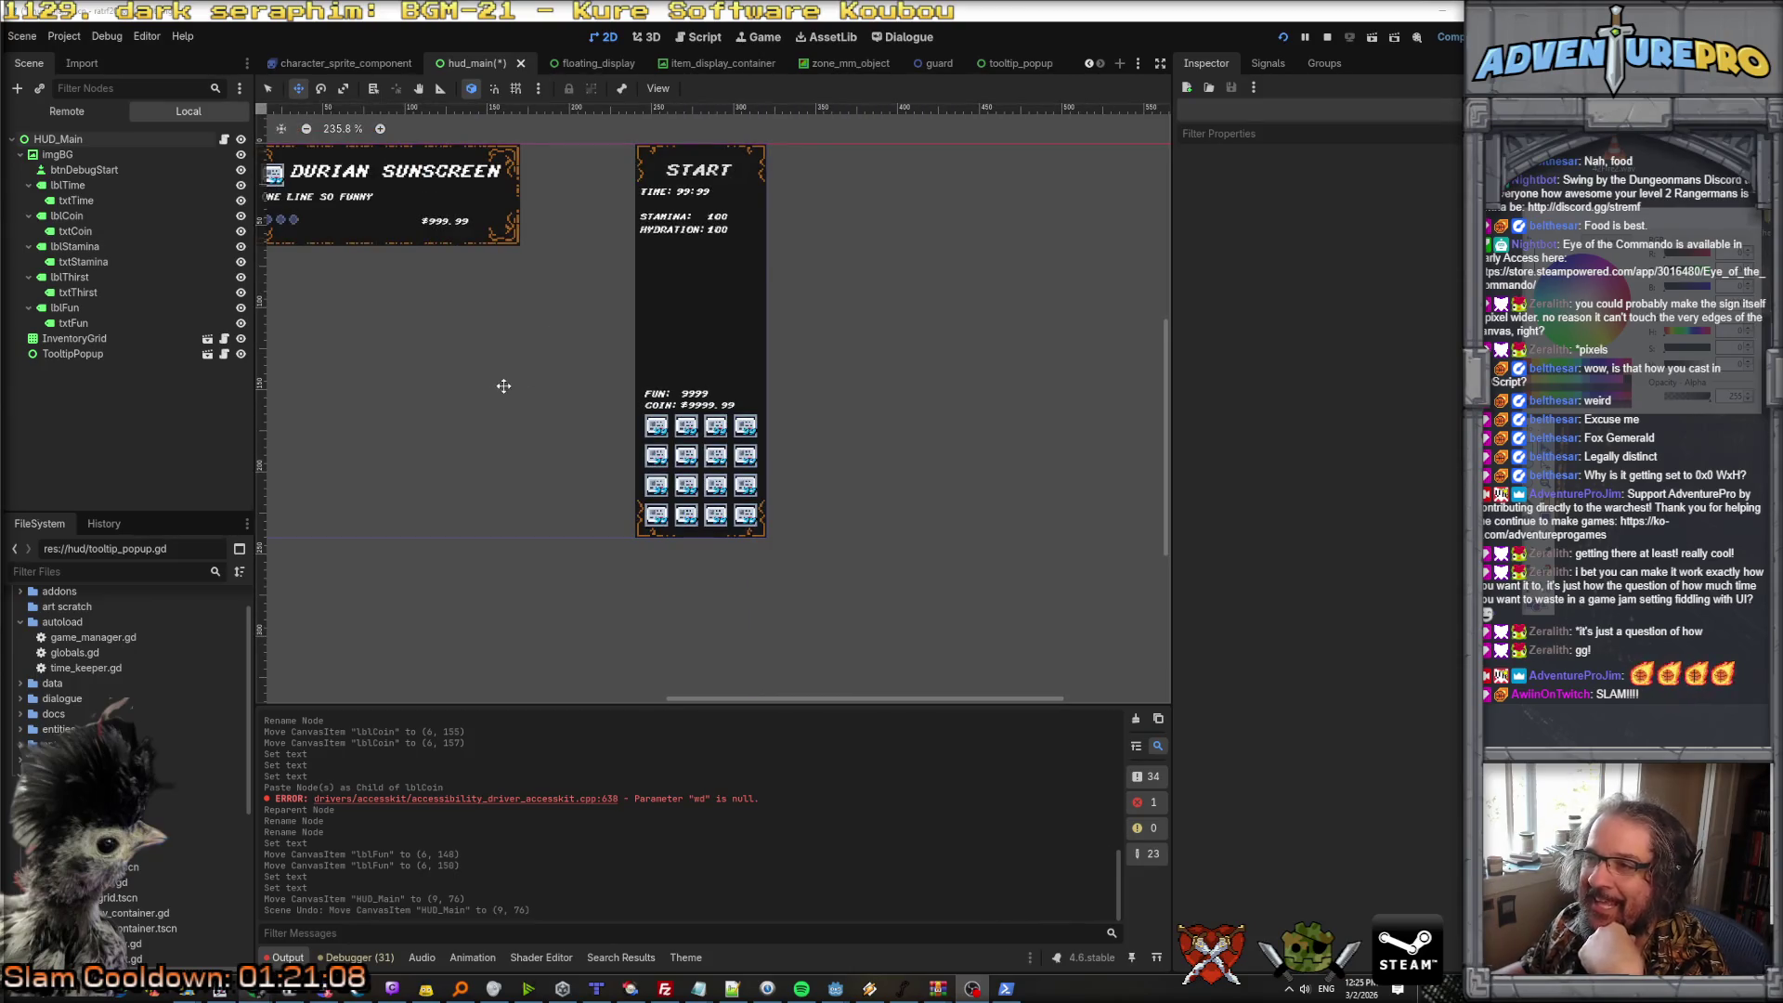
scroll(557, 394, "down", 1)
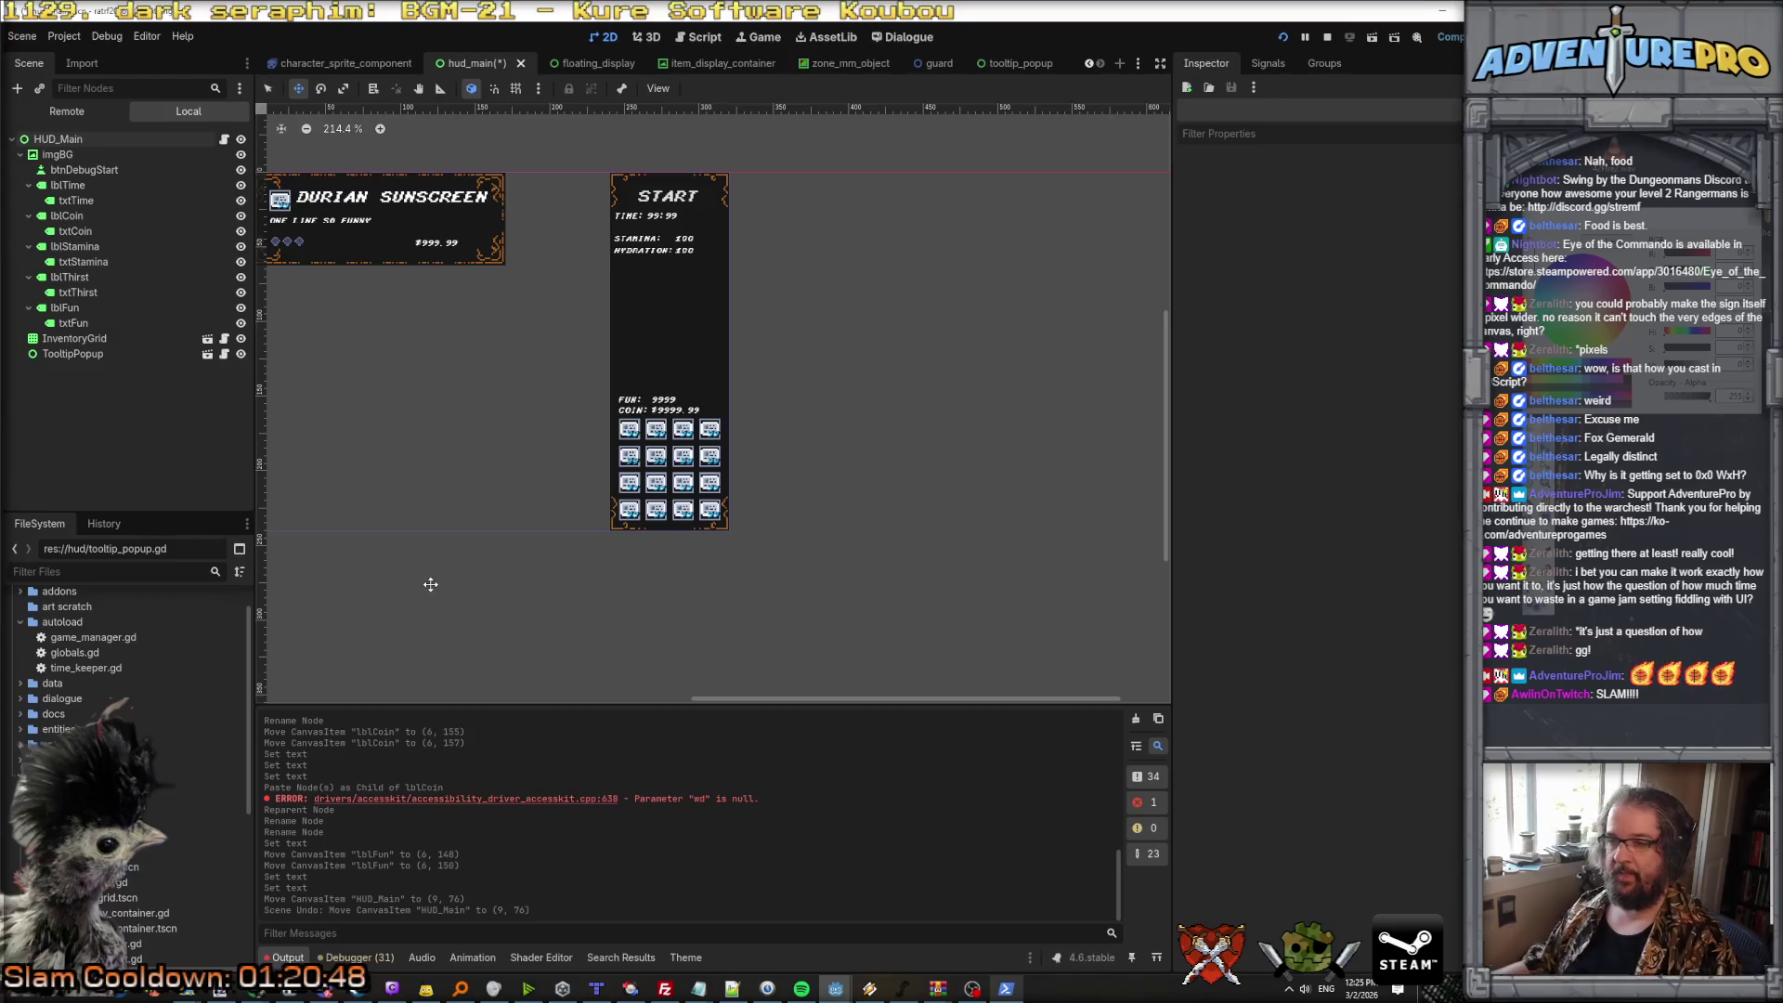
left_click_drag(430, 584, 588, 596)
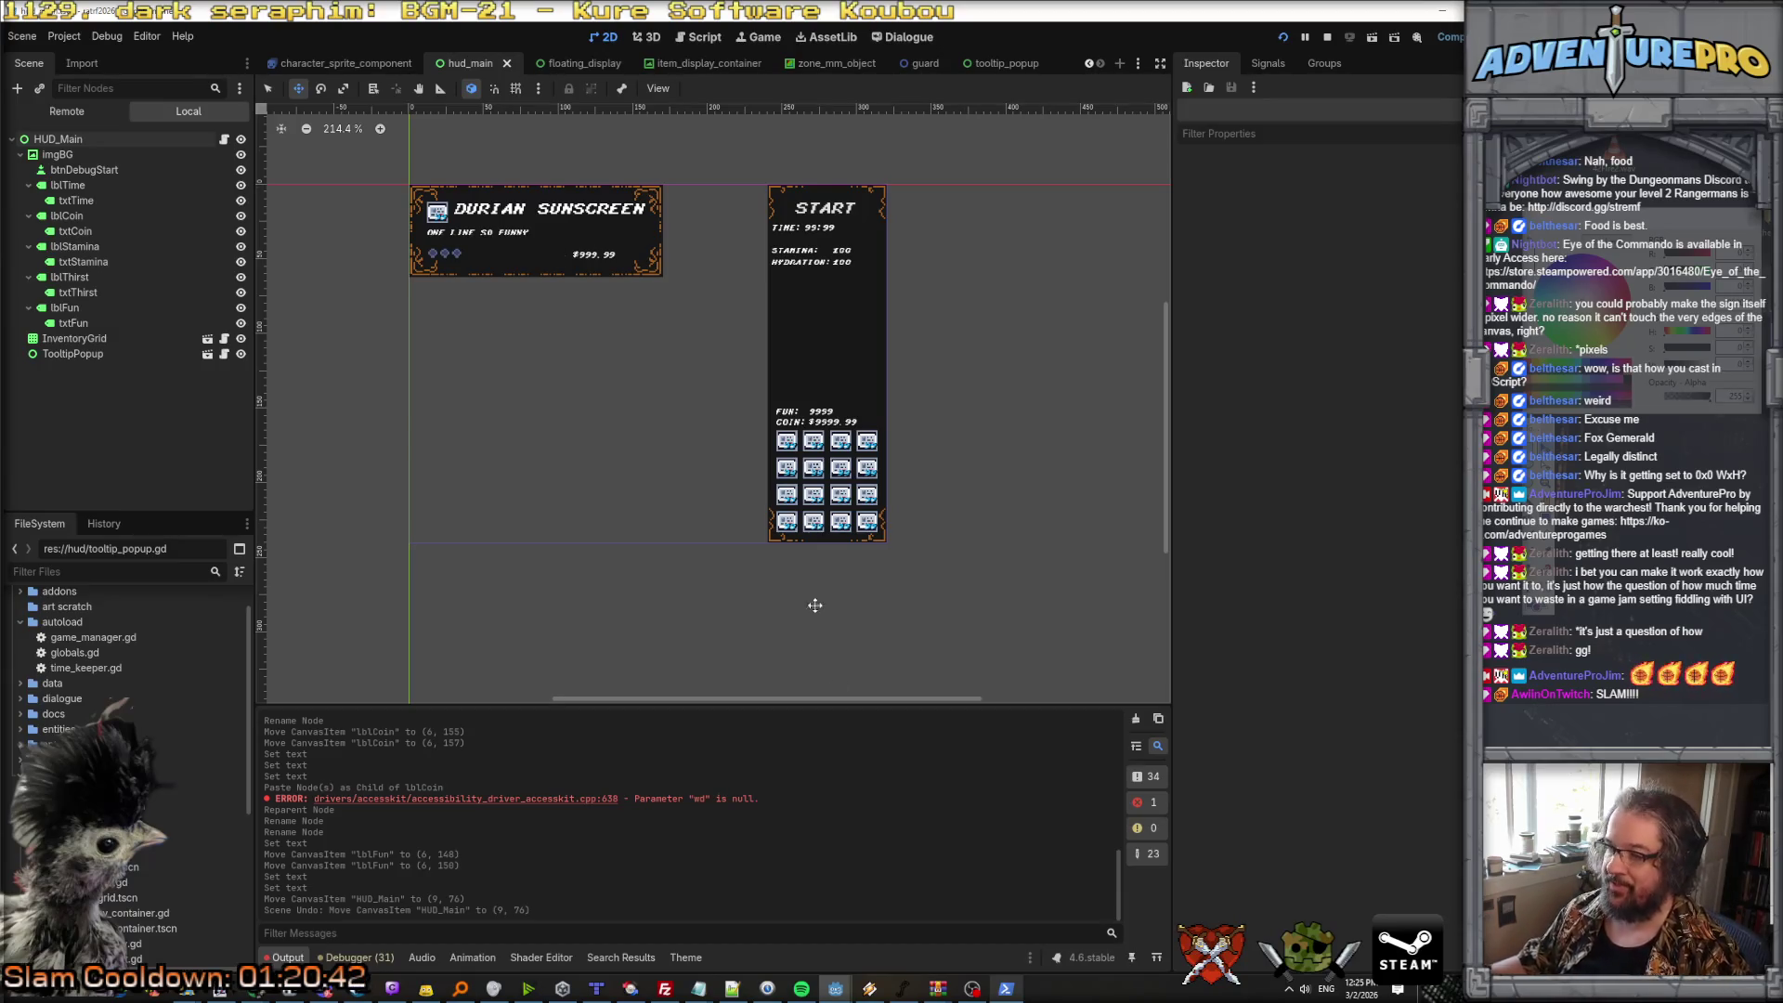
mouse_move(847, 996)
left_click(866, 957)
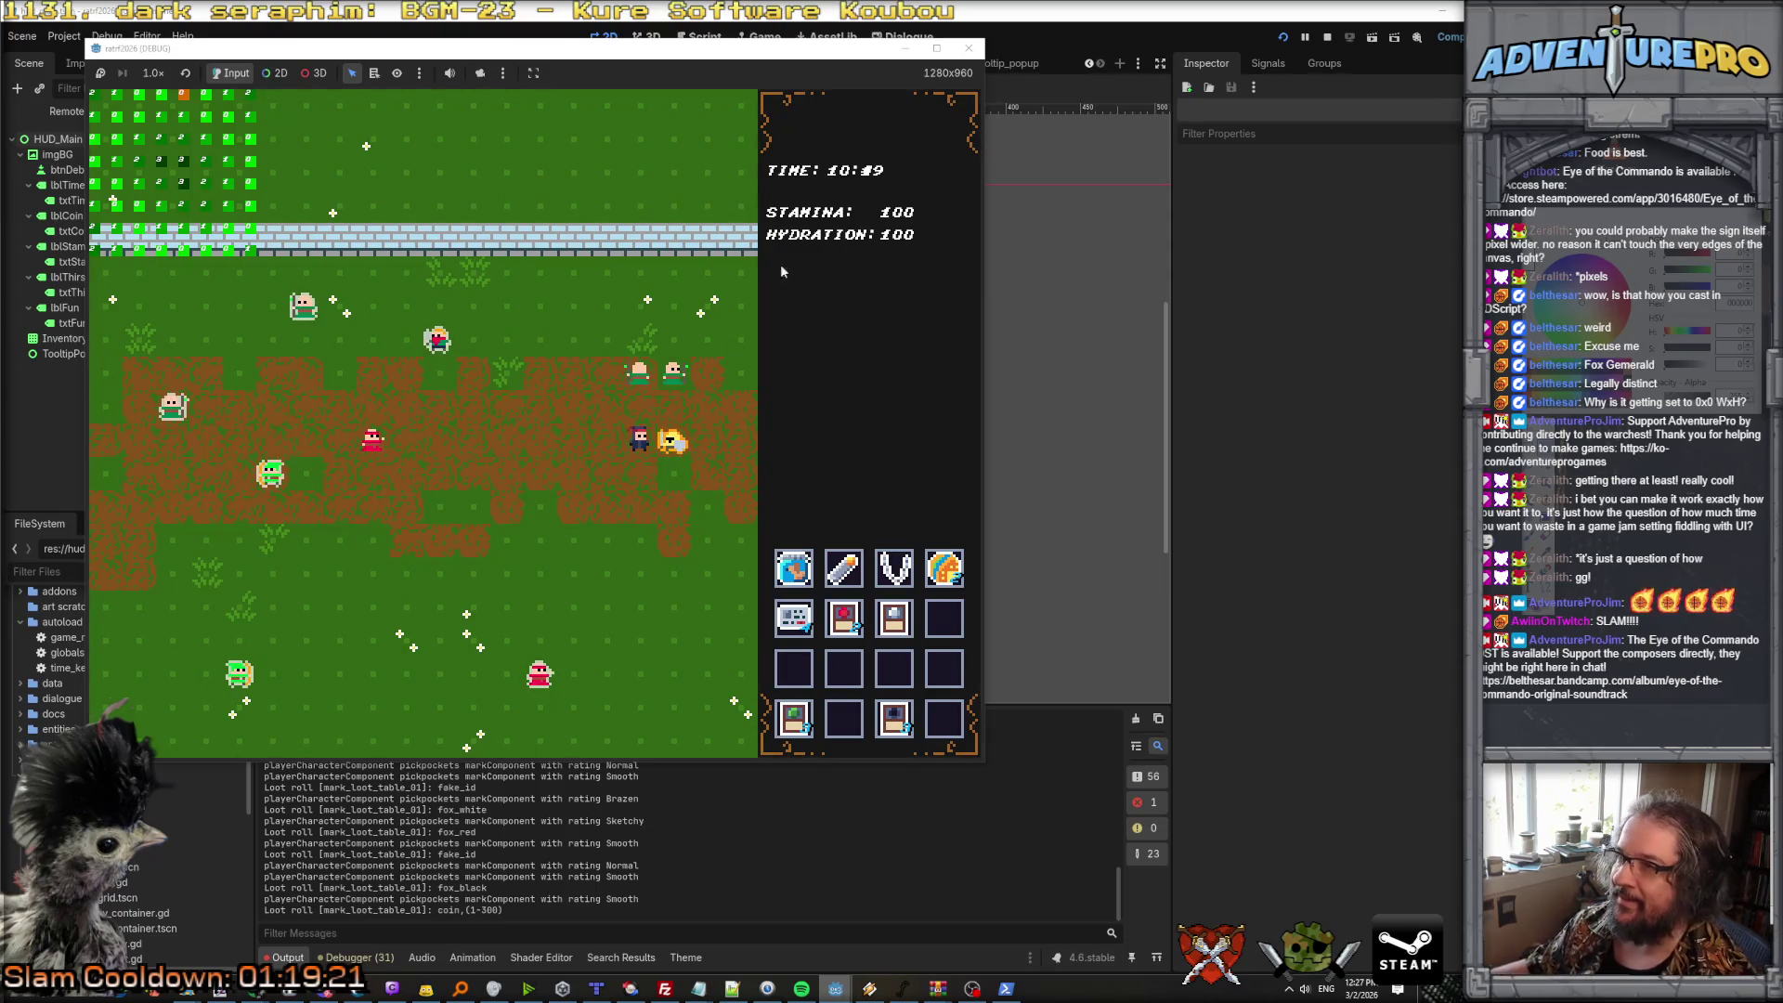
Stop the debug run to get back to the hud_main scene
left_click(968, 48)
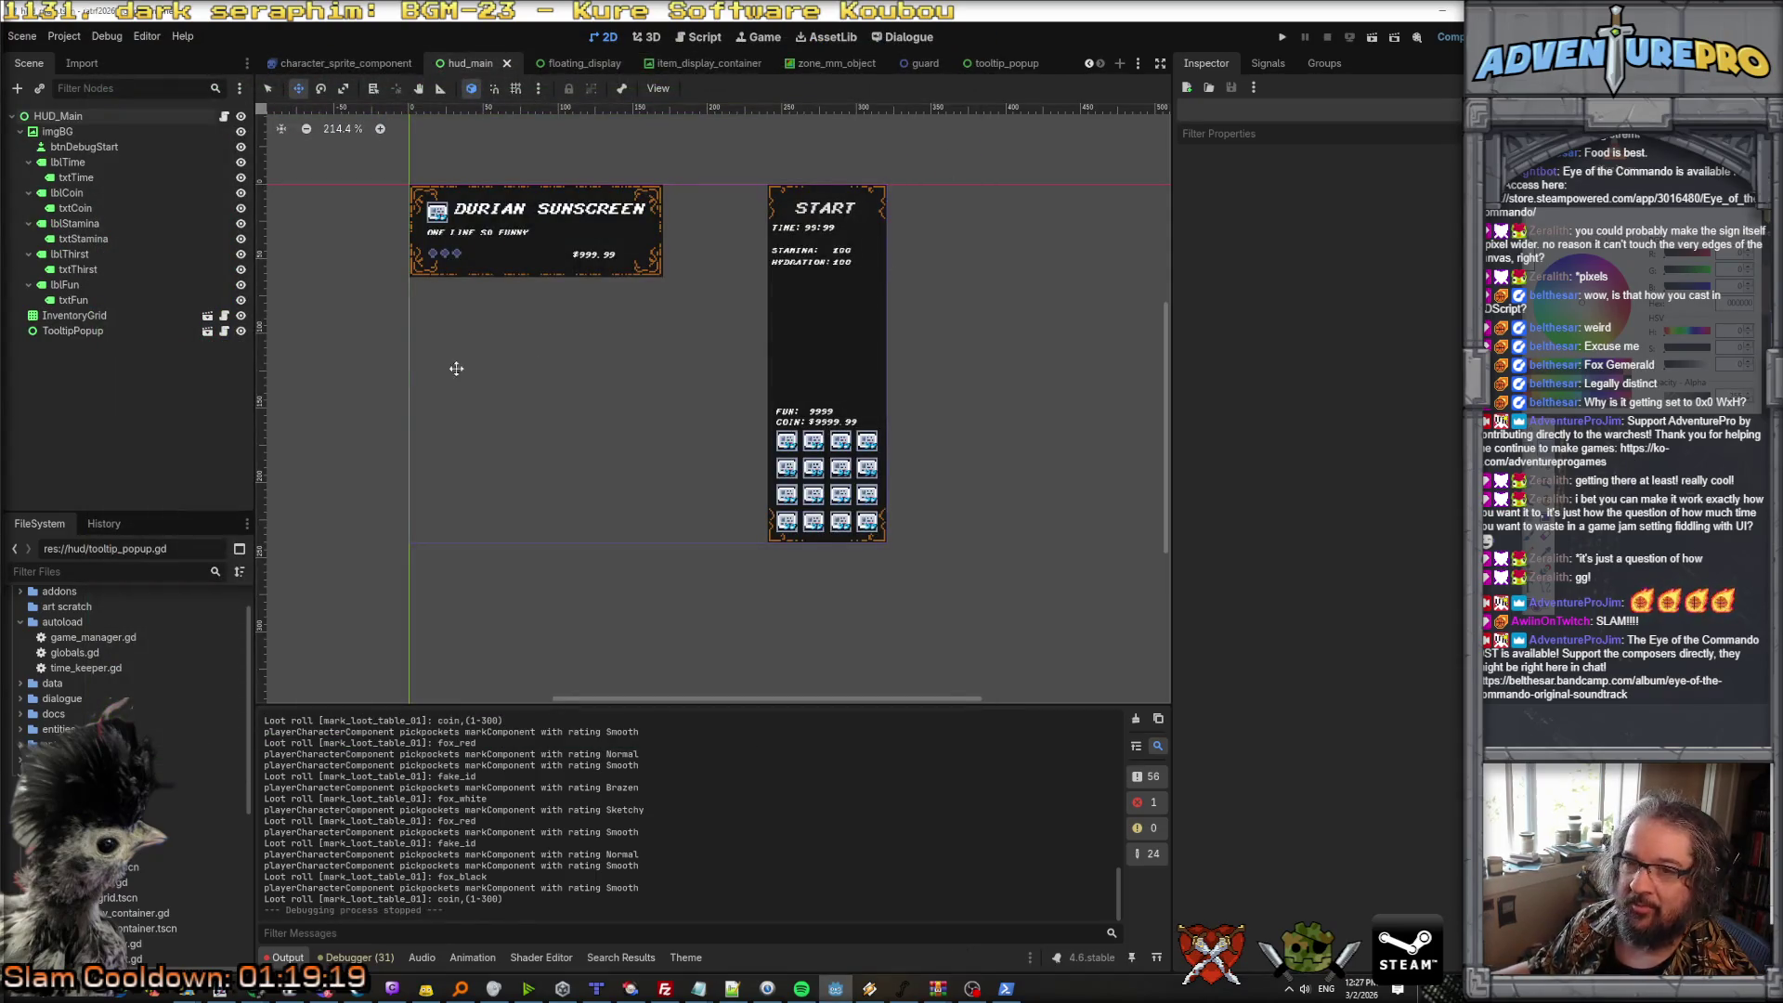
Select the HUD_Main root and switch to the Main scene tab
left_click(631, 425)
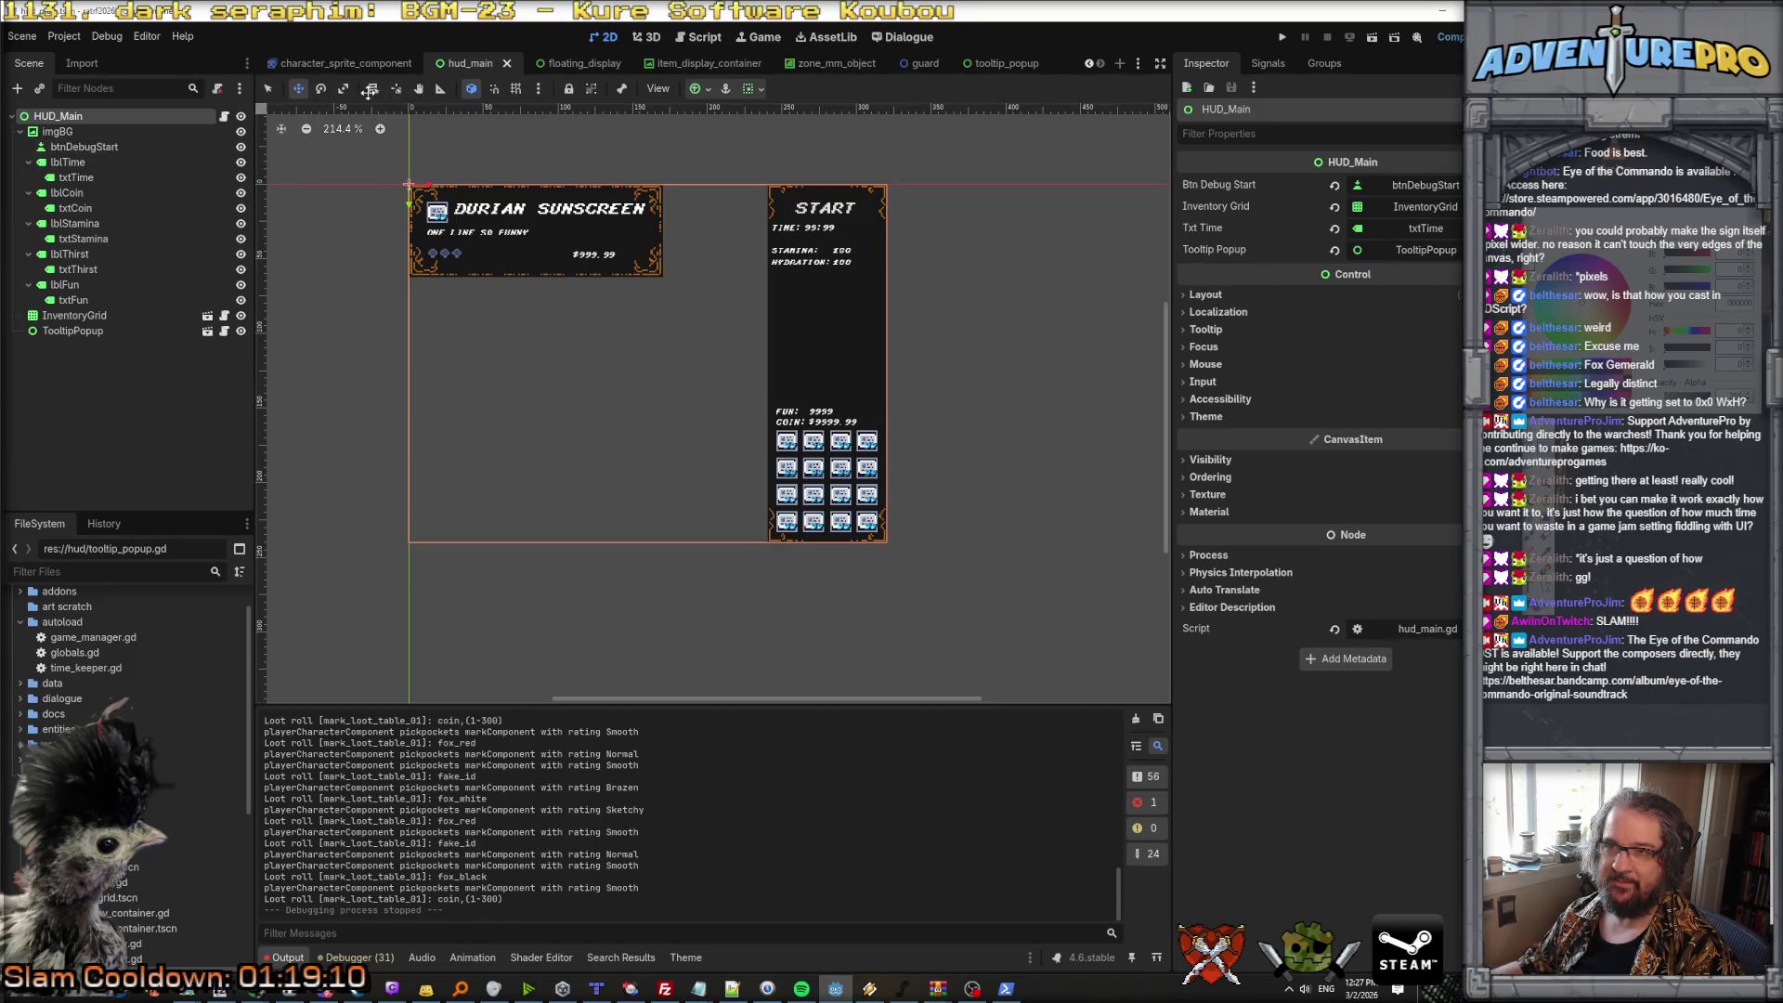
left_click(1089, 64)
left_click(1089, 64)
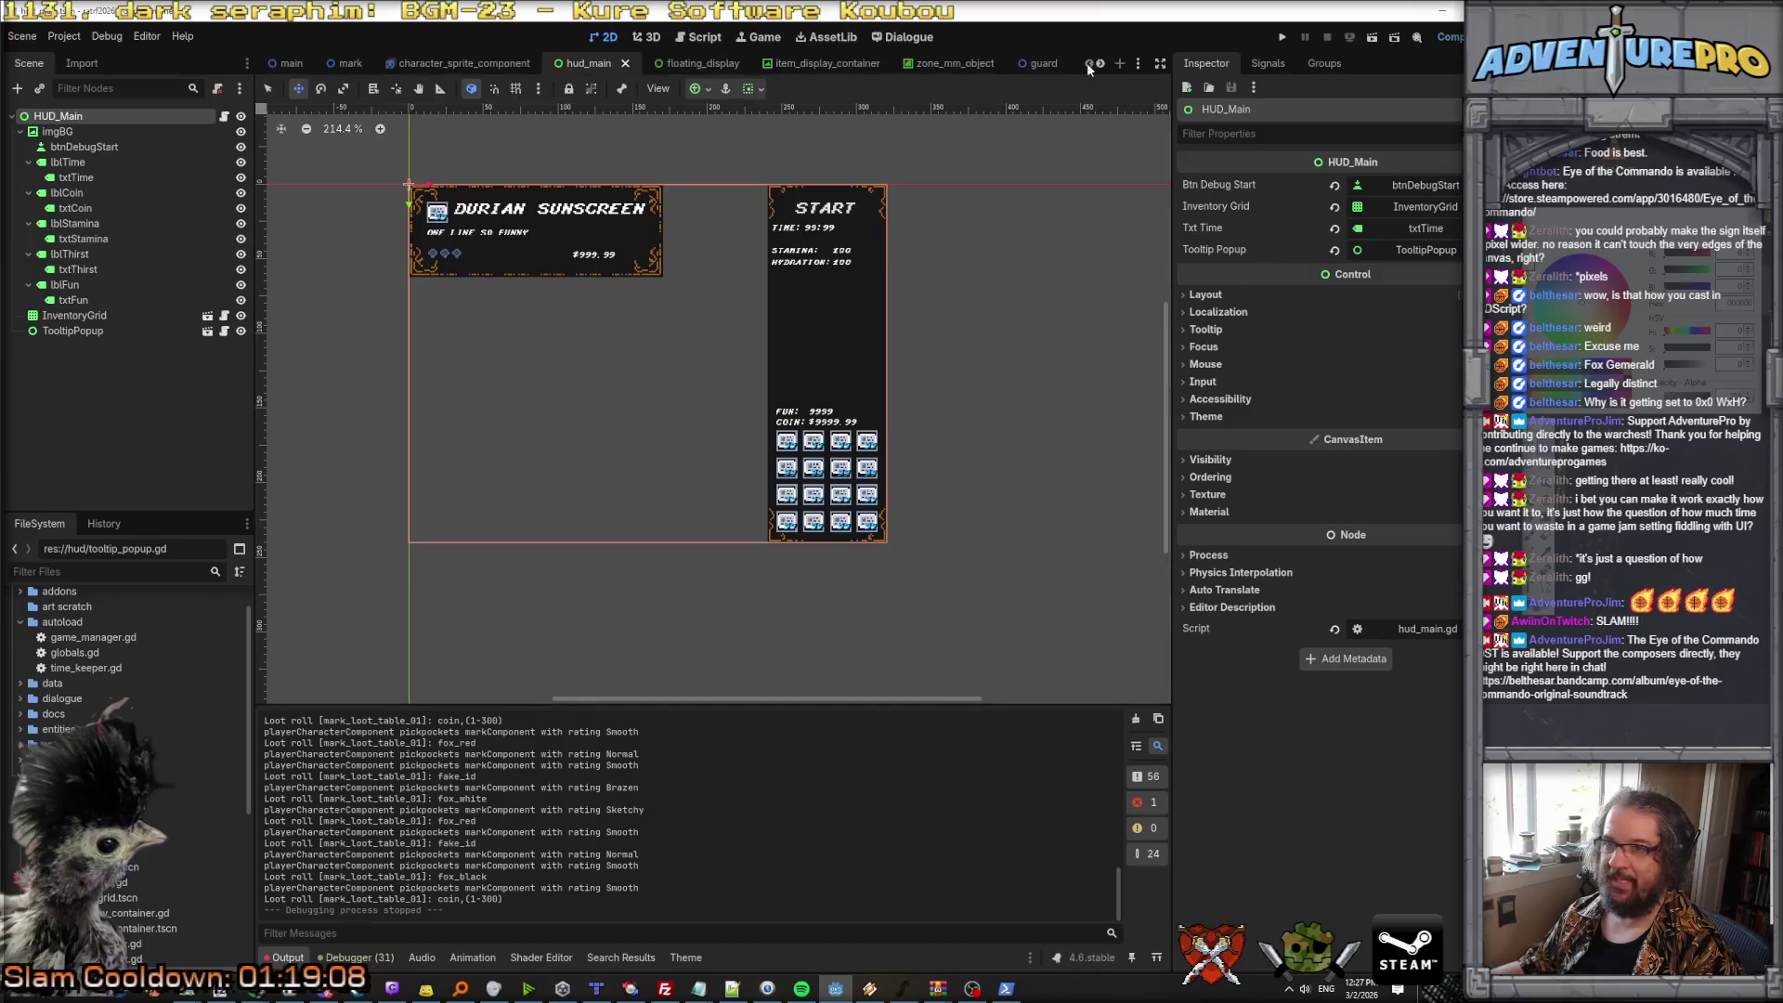
left_click(290, 63)
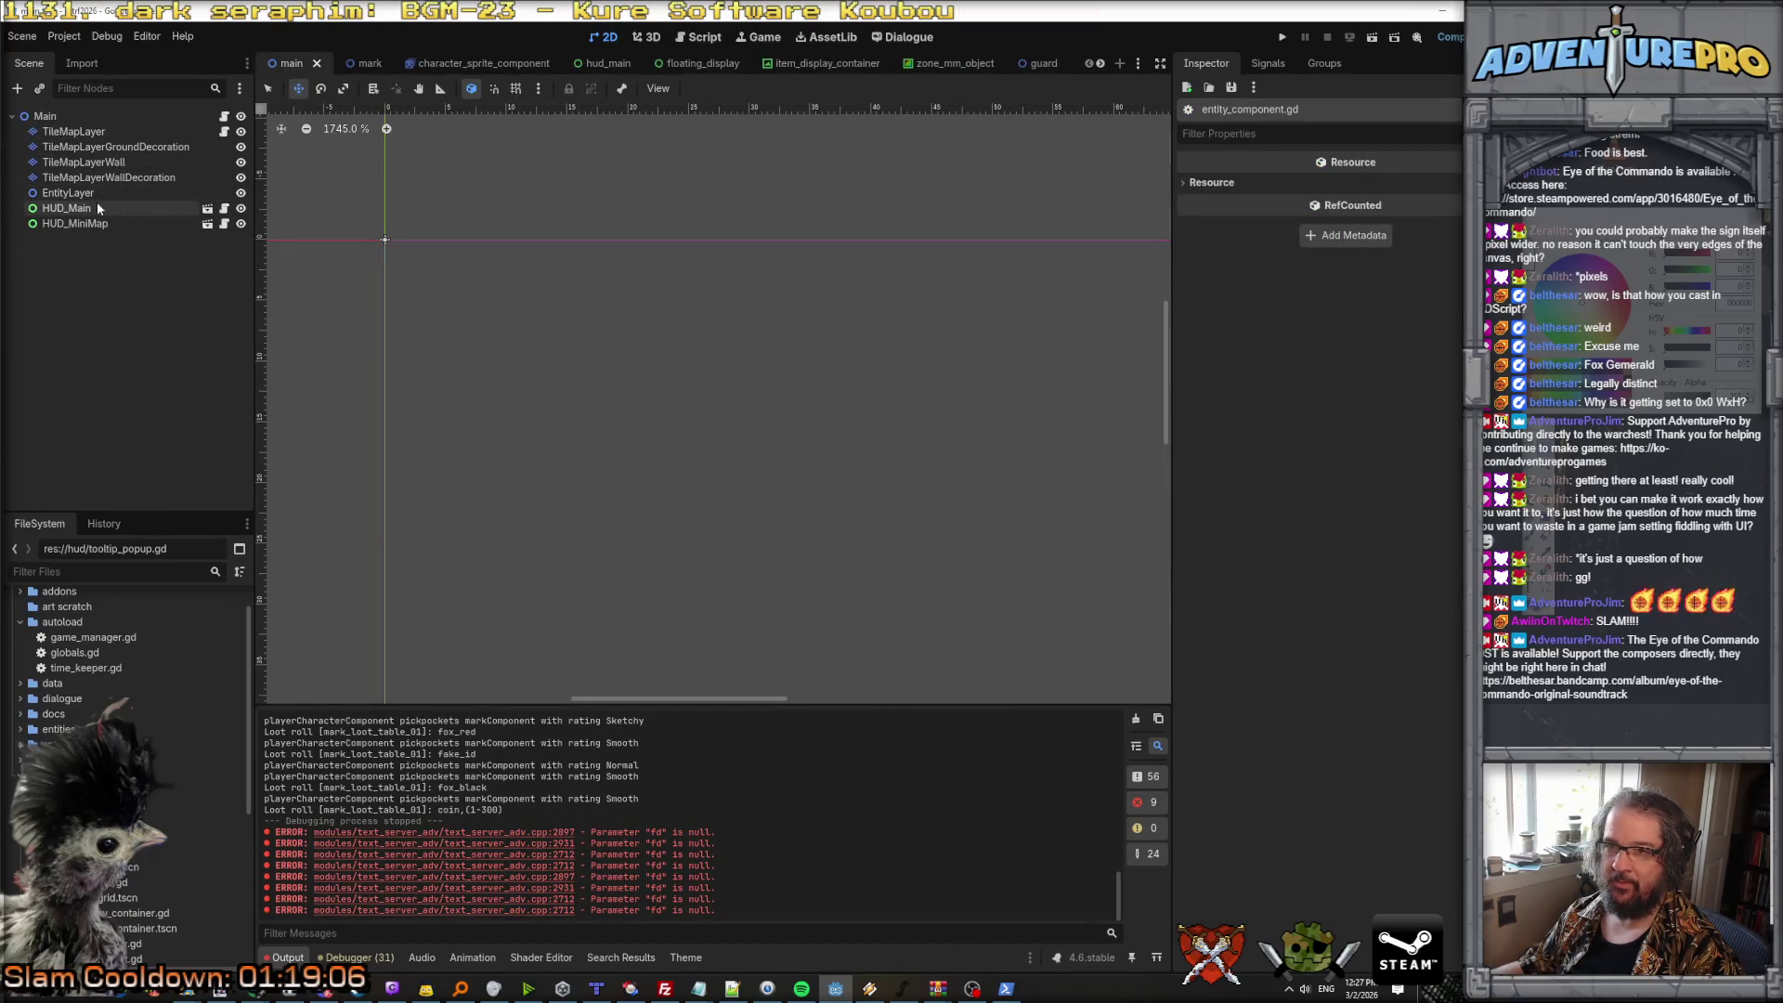
scroll(443, 380, "down", 2)
scroll(444, 380, "down", 7)
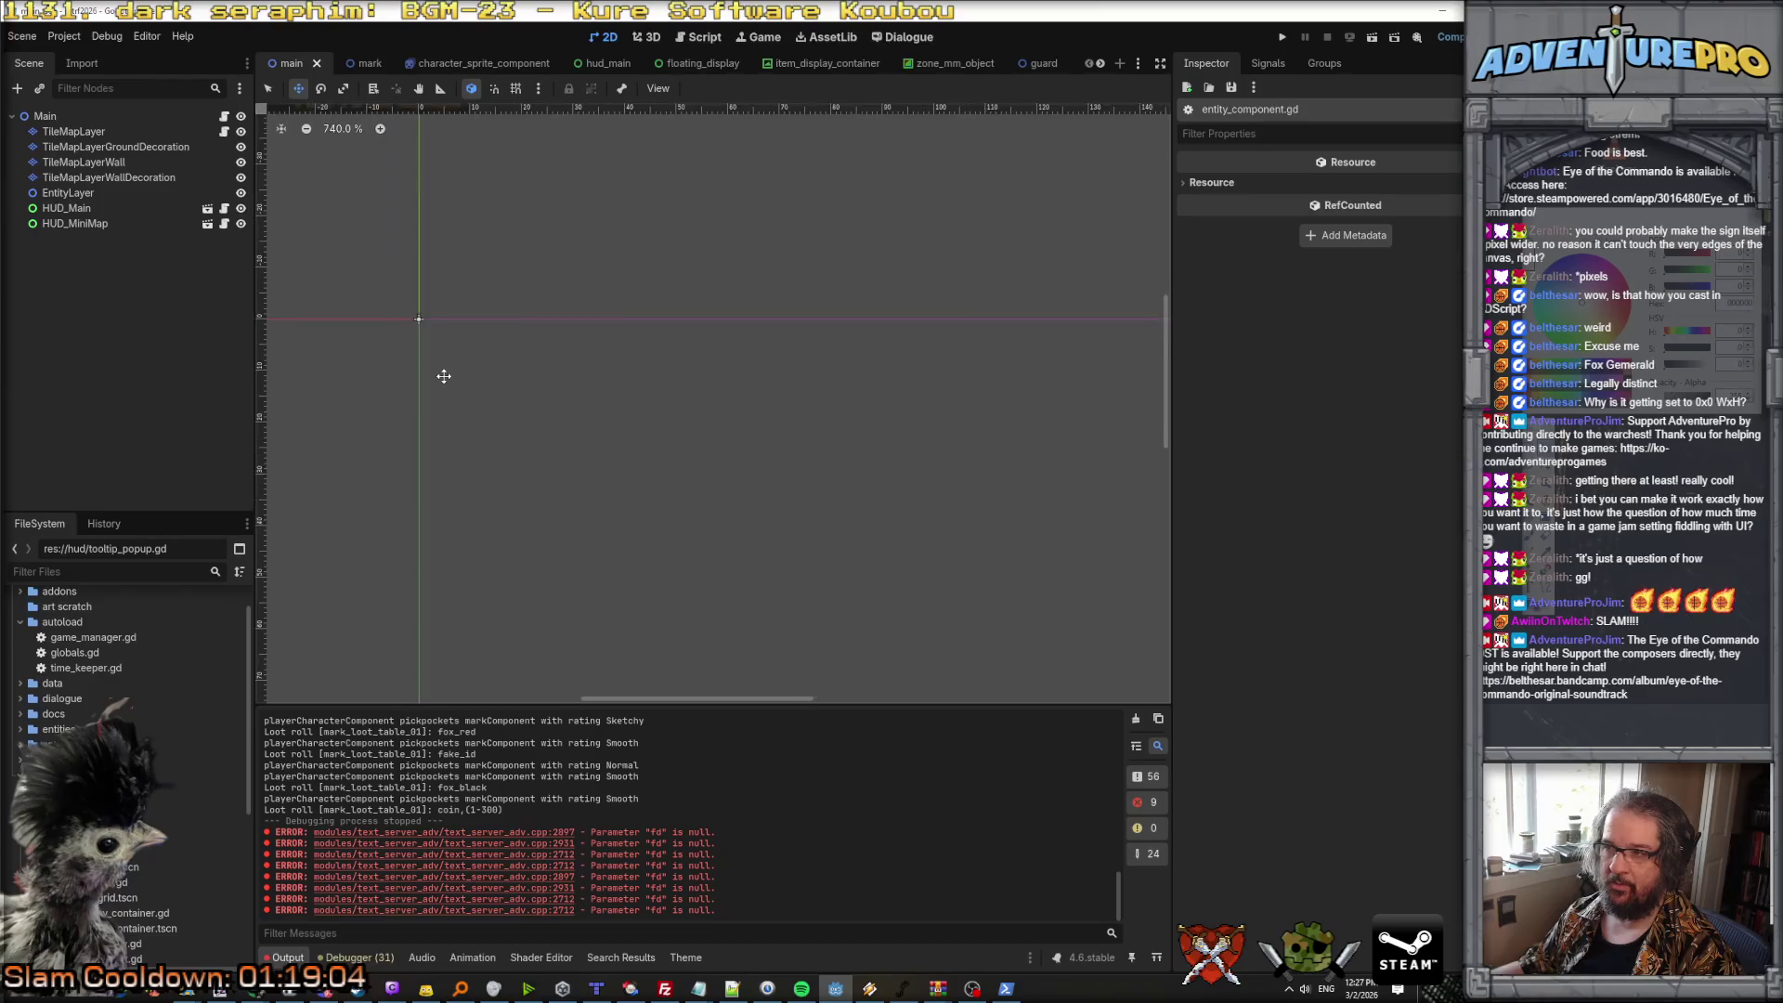
Return to Main from hud_main and toggle the HUD_Main instance's visibility off and back on
left_click(208, 209)
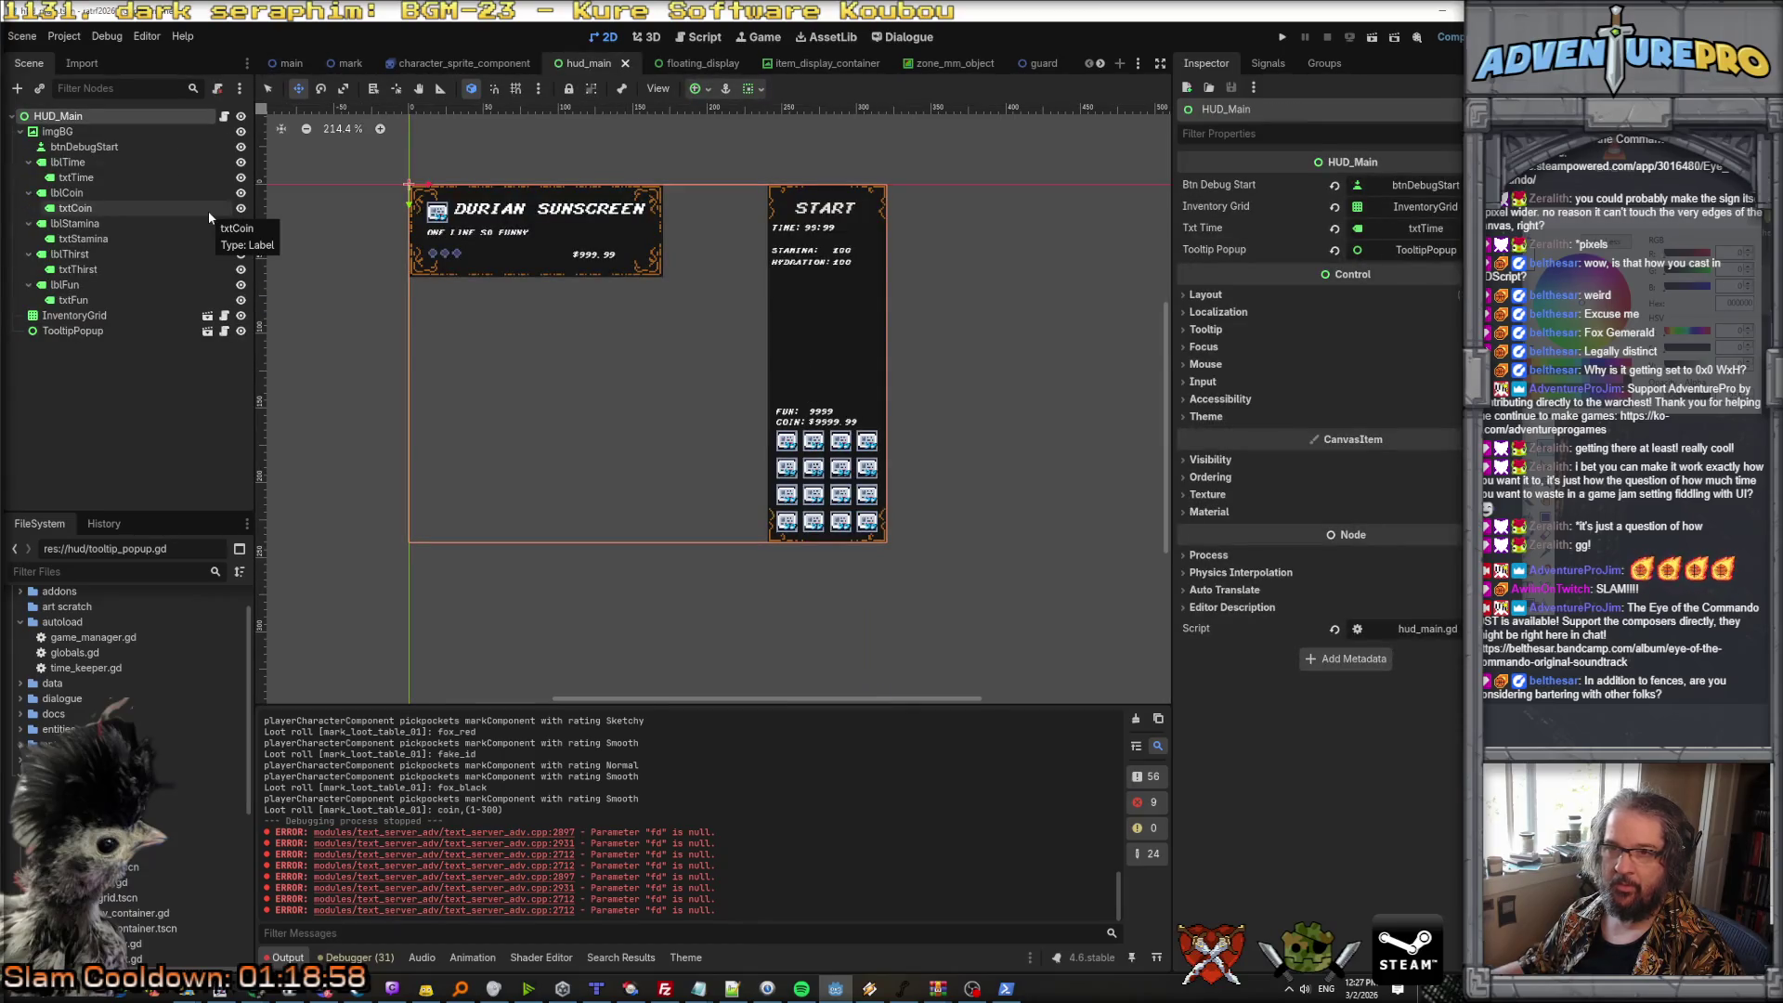
left_click(292, 64)
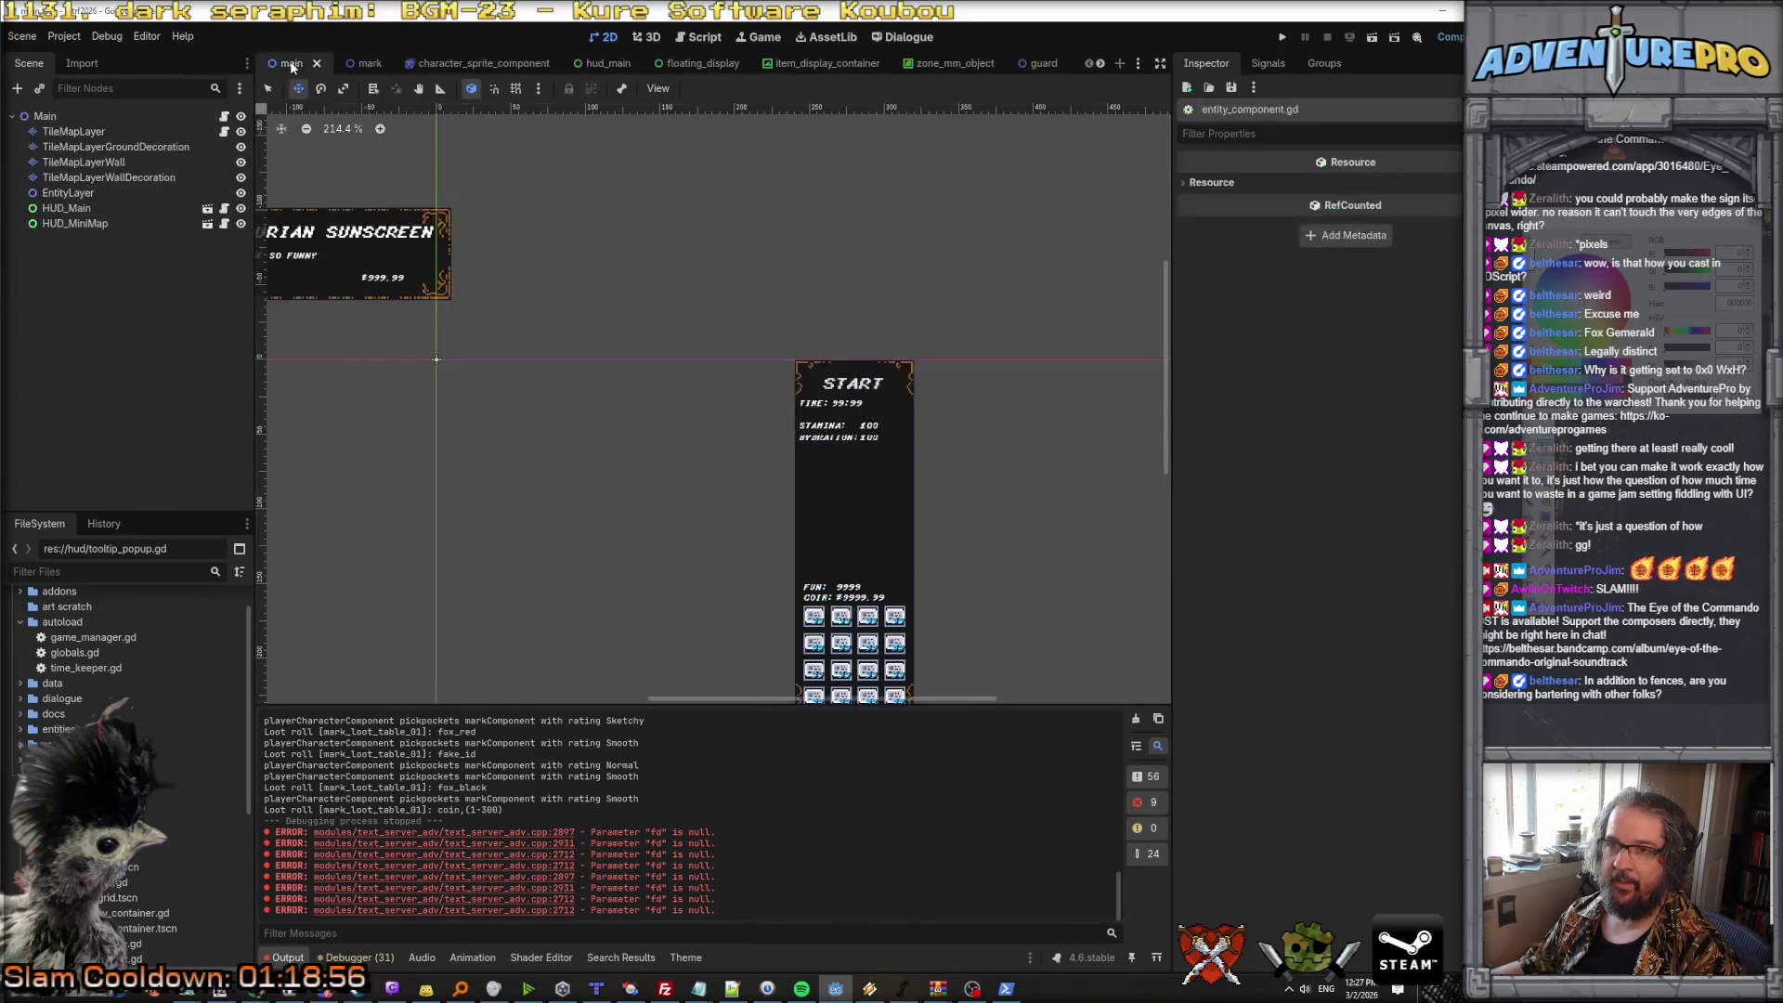
left_click(241, 209)
left_click(241, 209)
scroll(407, 437, "down", 4)
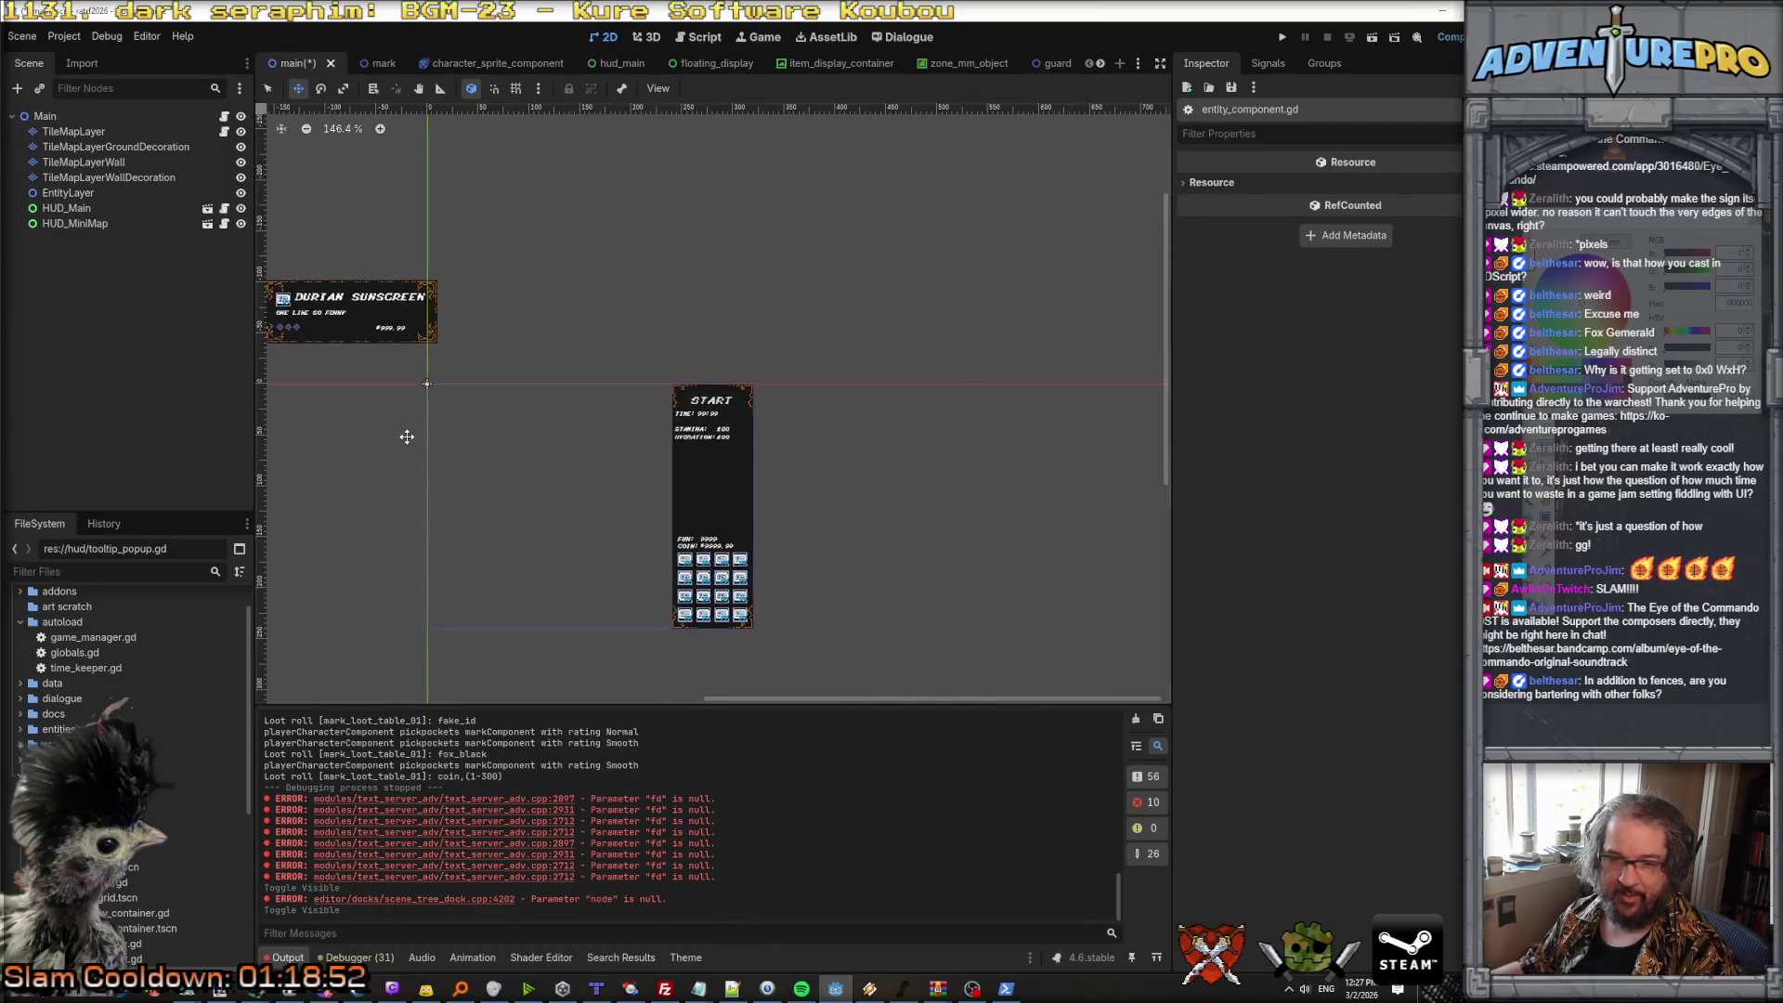
scroll(407, 436, "up", 3)
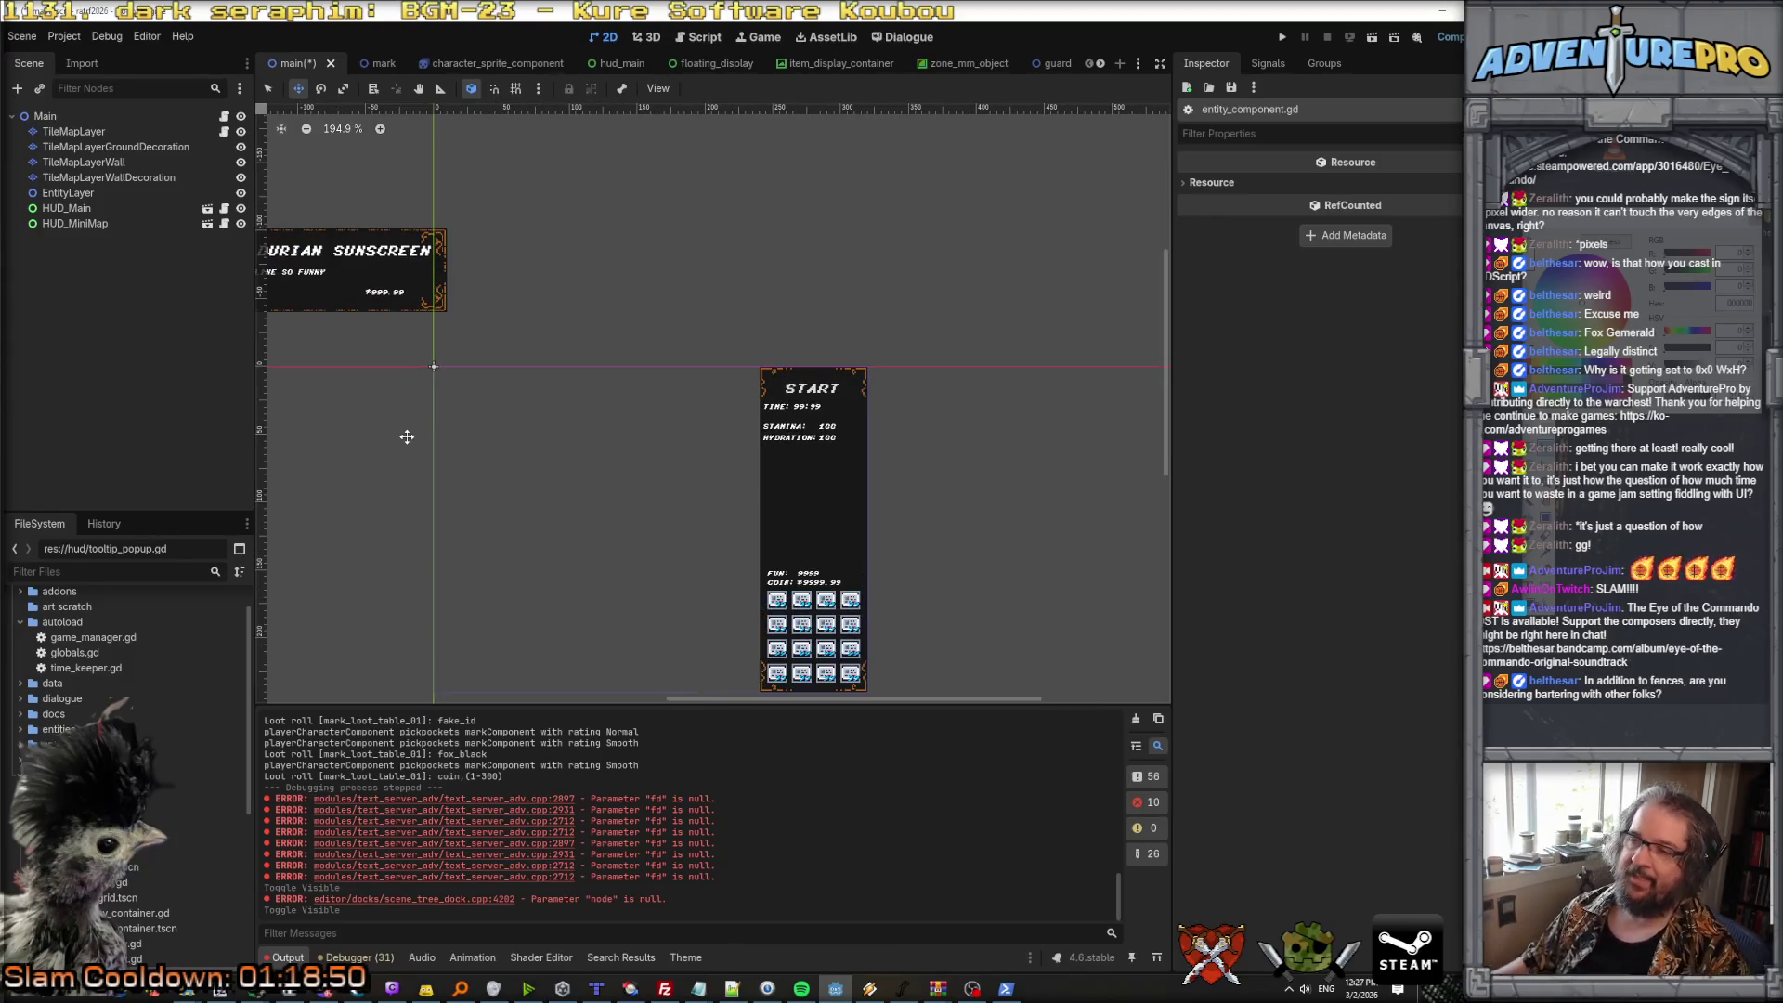